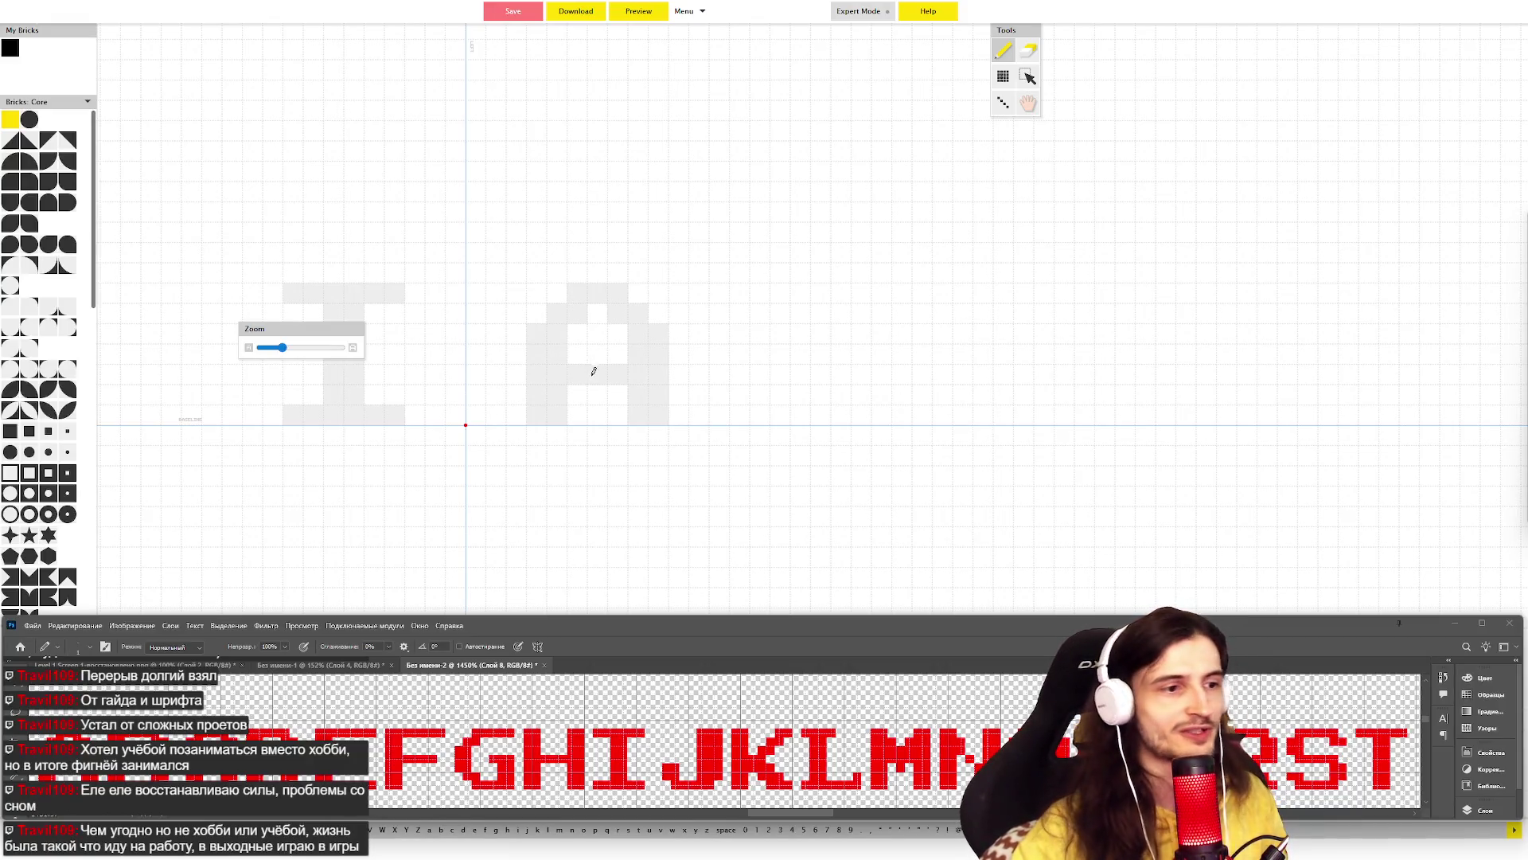
- Brick in the J's hook, bottom row, curved corner and full-height stem, then advance to the next glyph
left_click(483, 372)
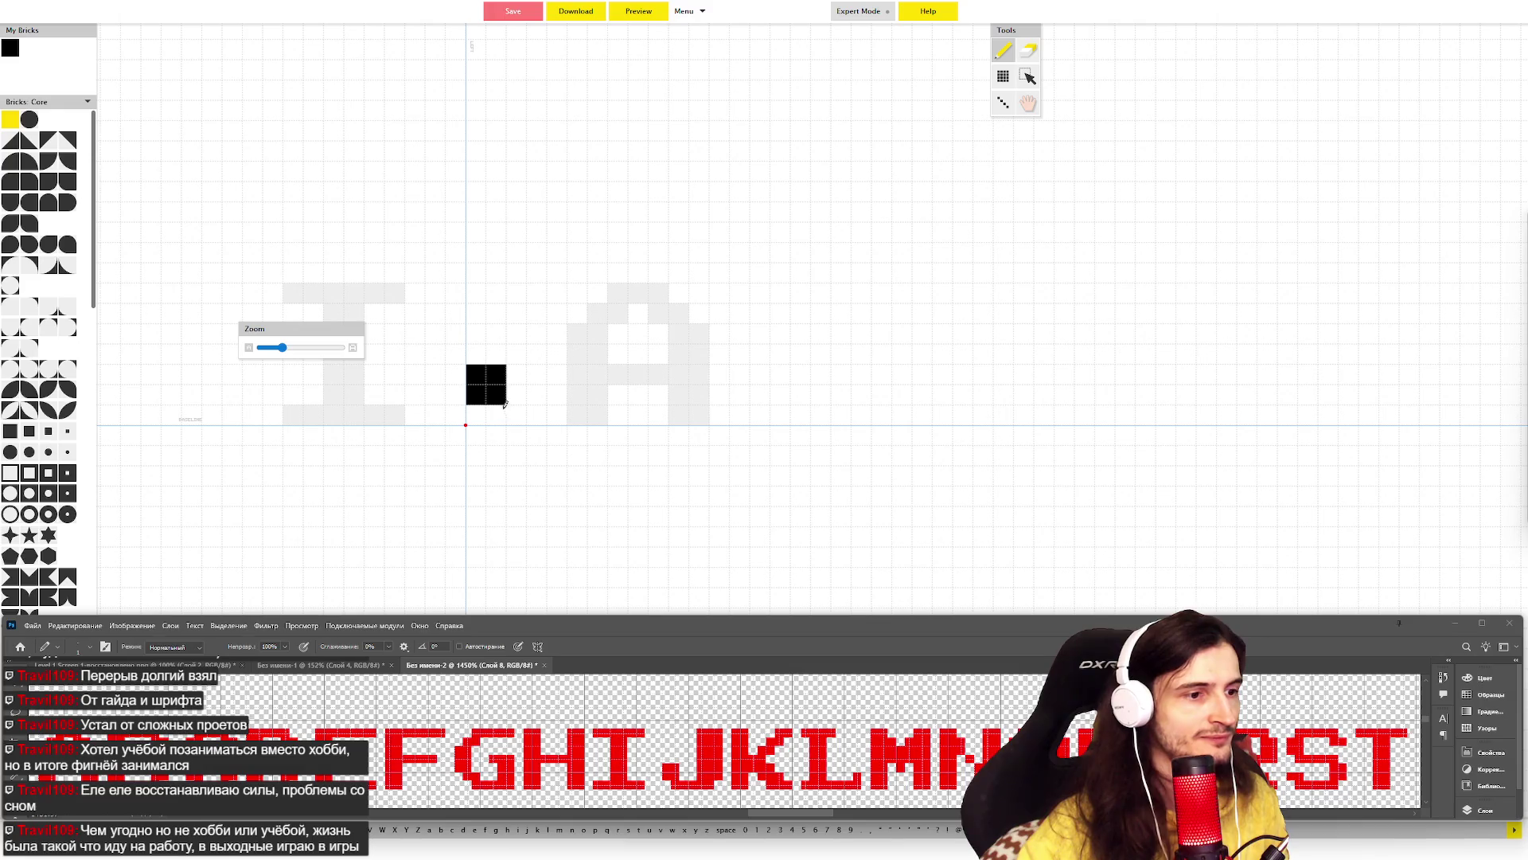
left_click_drag(502, 409, 558, 408)
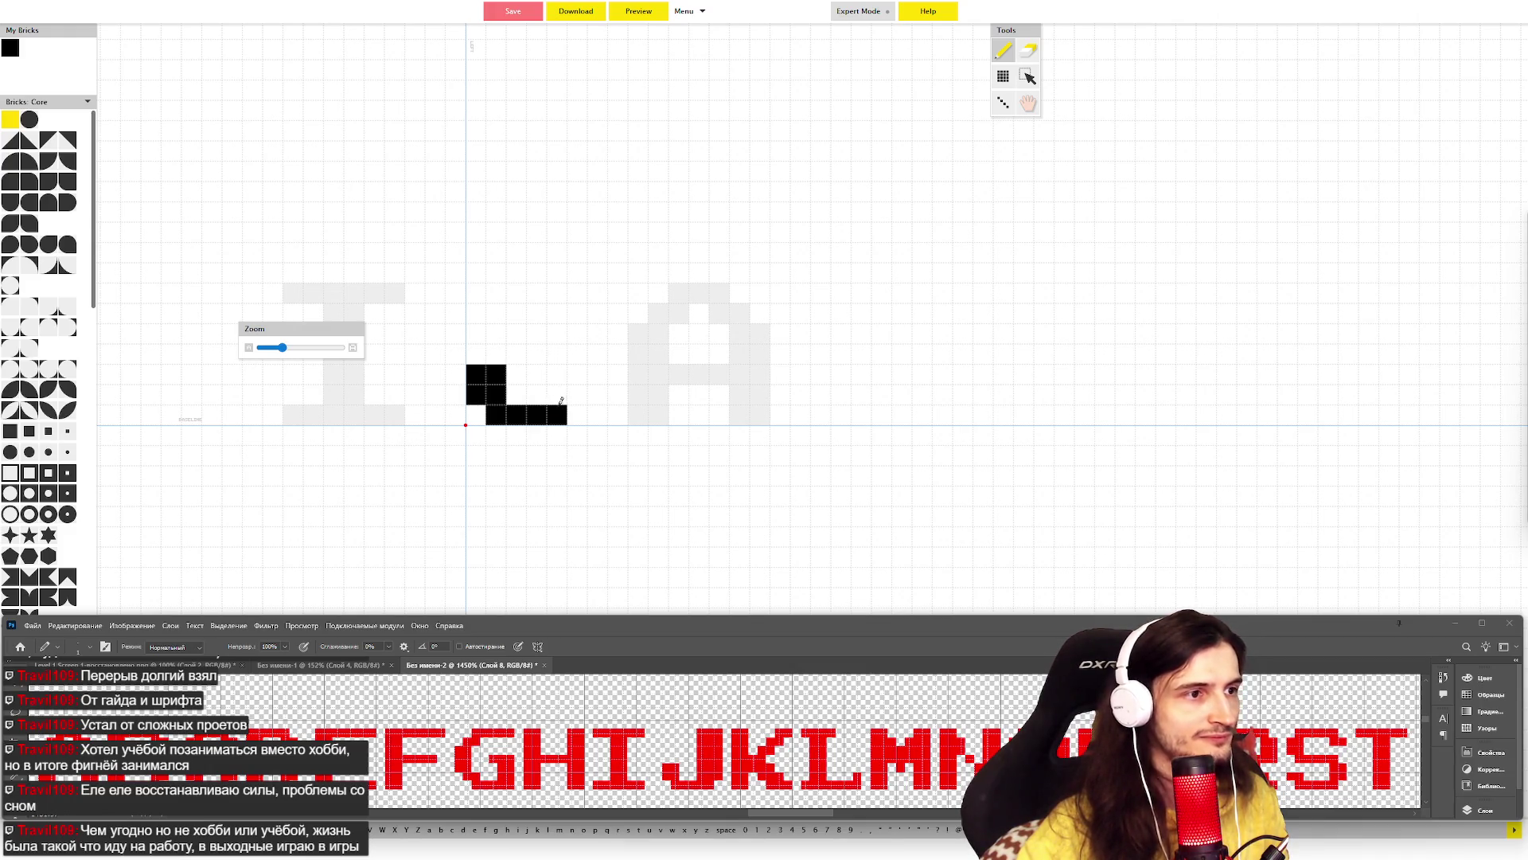
left_click(576, 408)
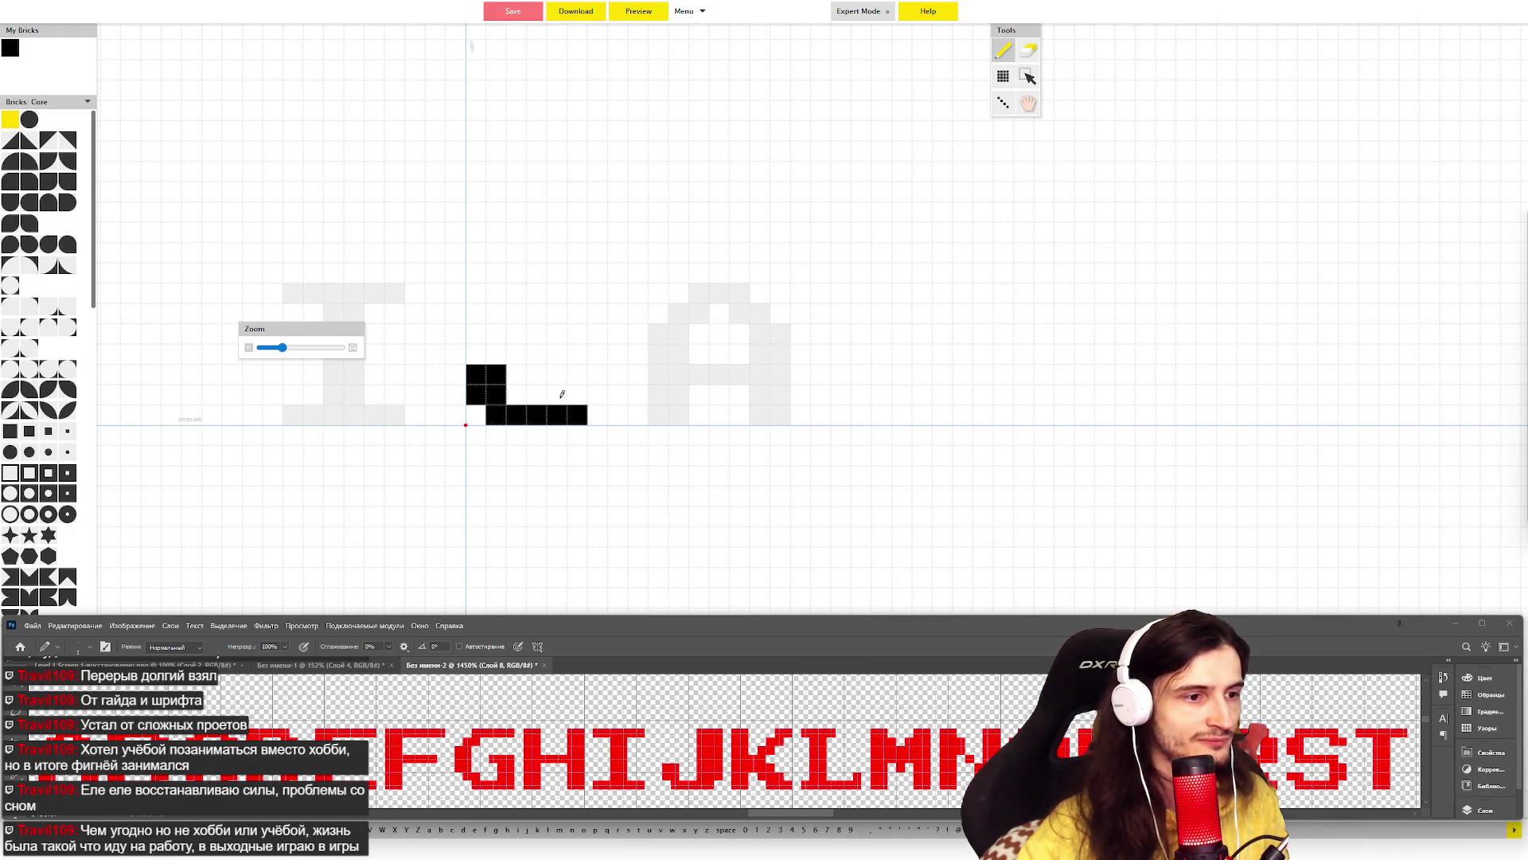
left_click_drag(569, 391, 597, 394)
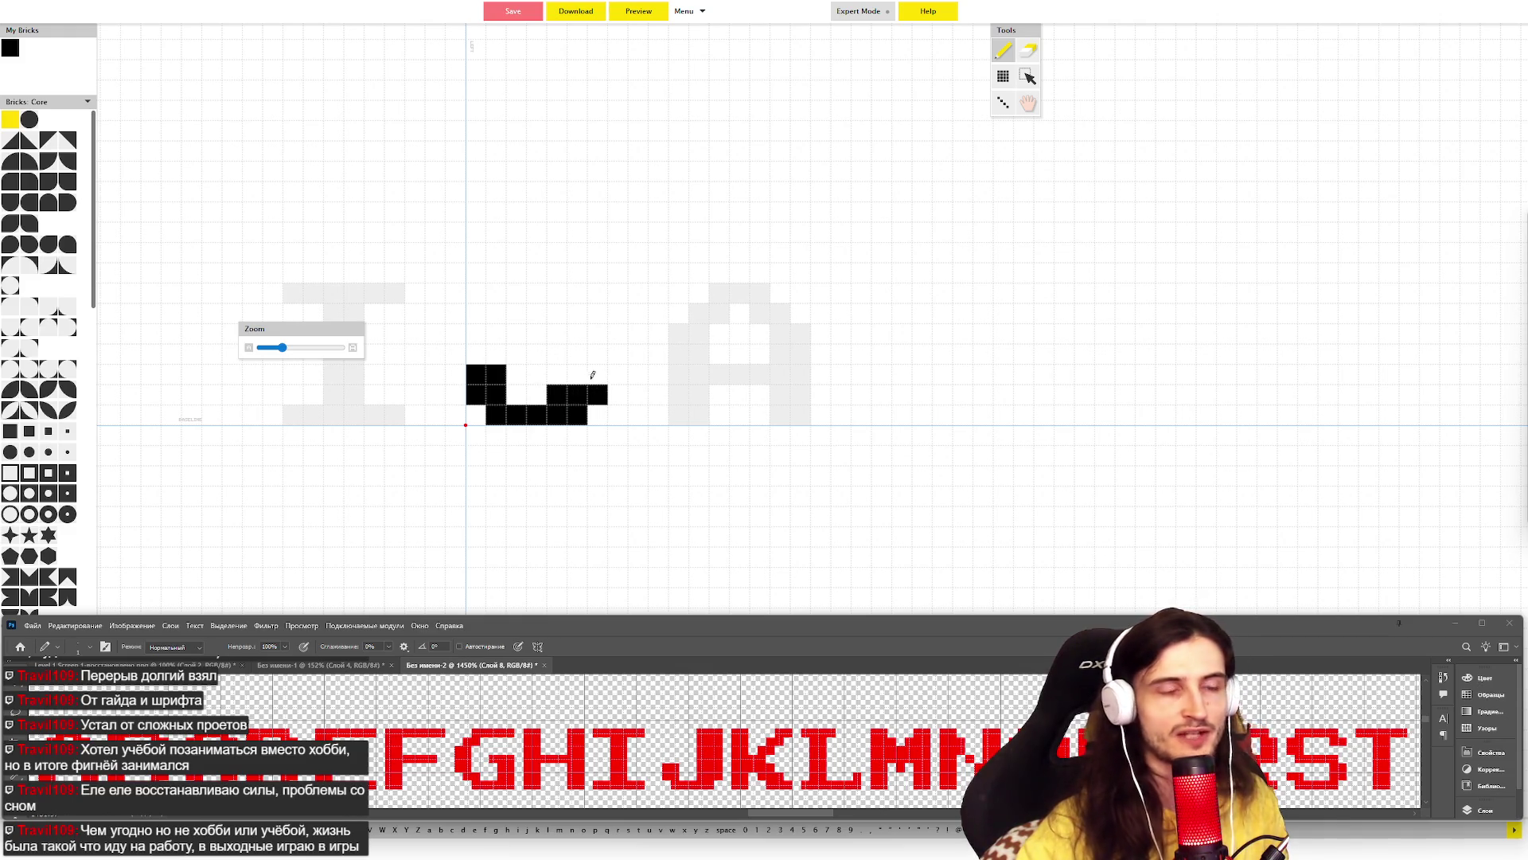
mouse_move(559, 369)
left_mouse_down()
mouse_move(558, 311)
mouse_move(599, 318)
mouse_move(575, 372)
mouse_move(585, 308)
left_mouse_up()
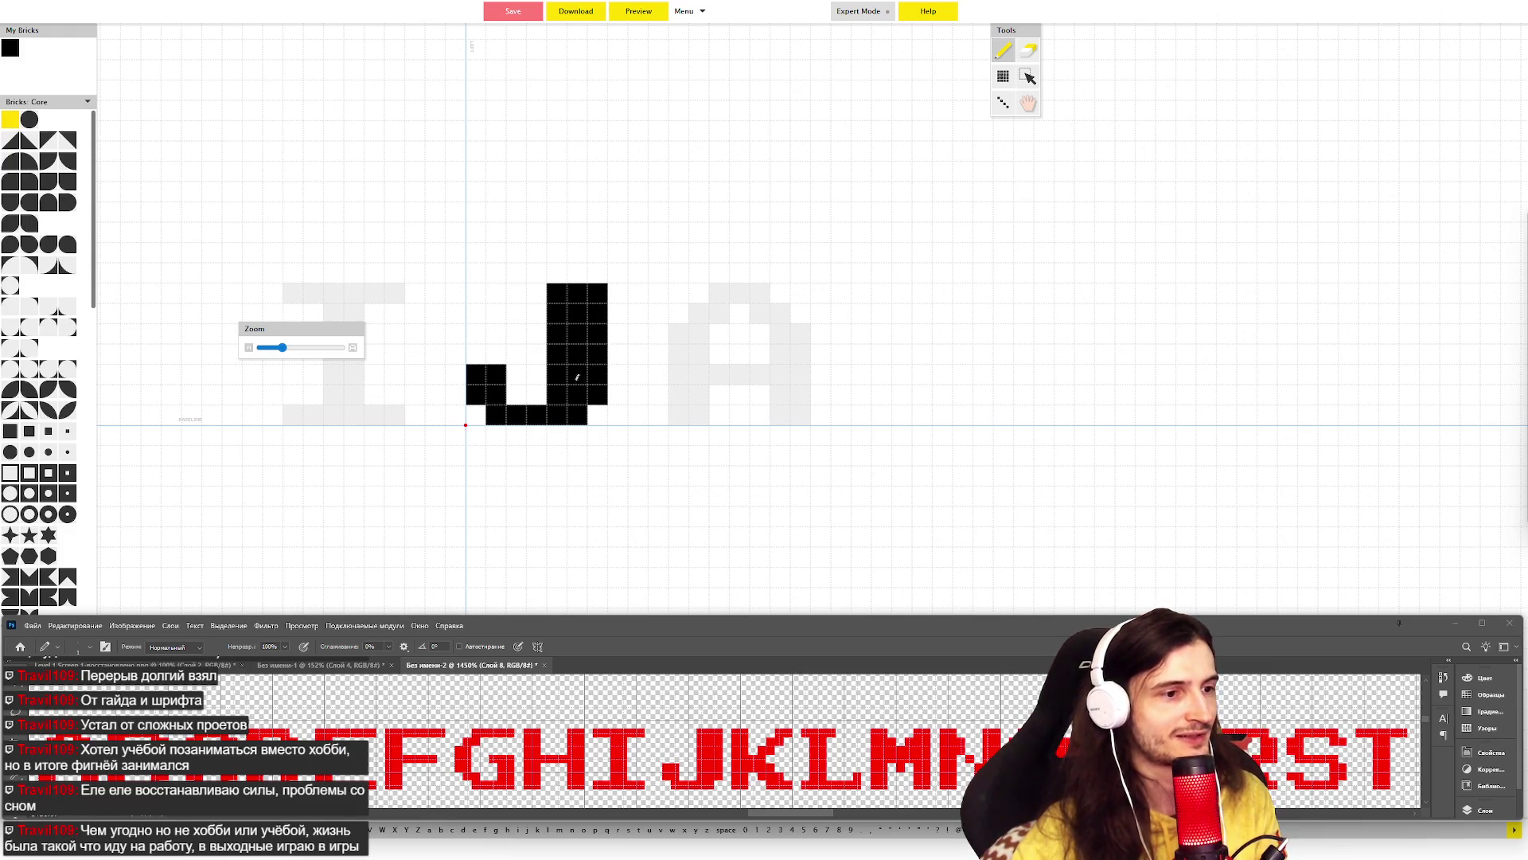
key("Right")
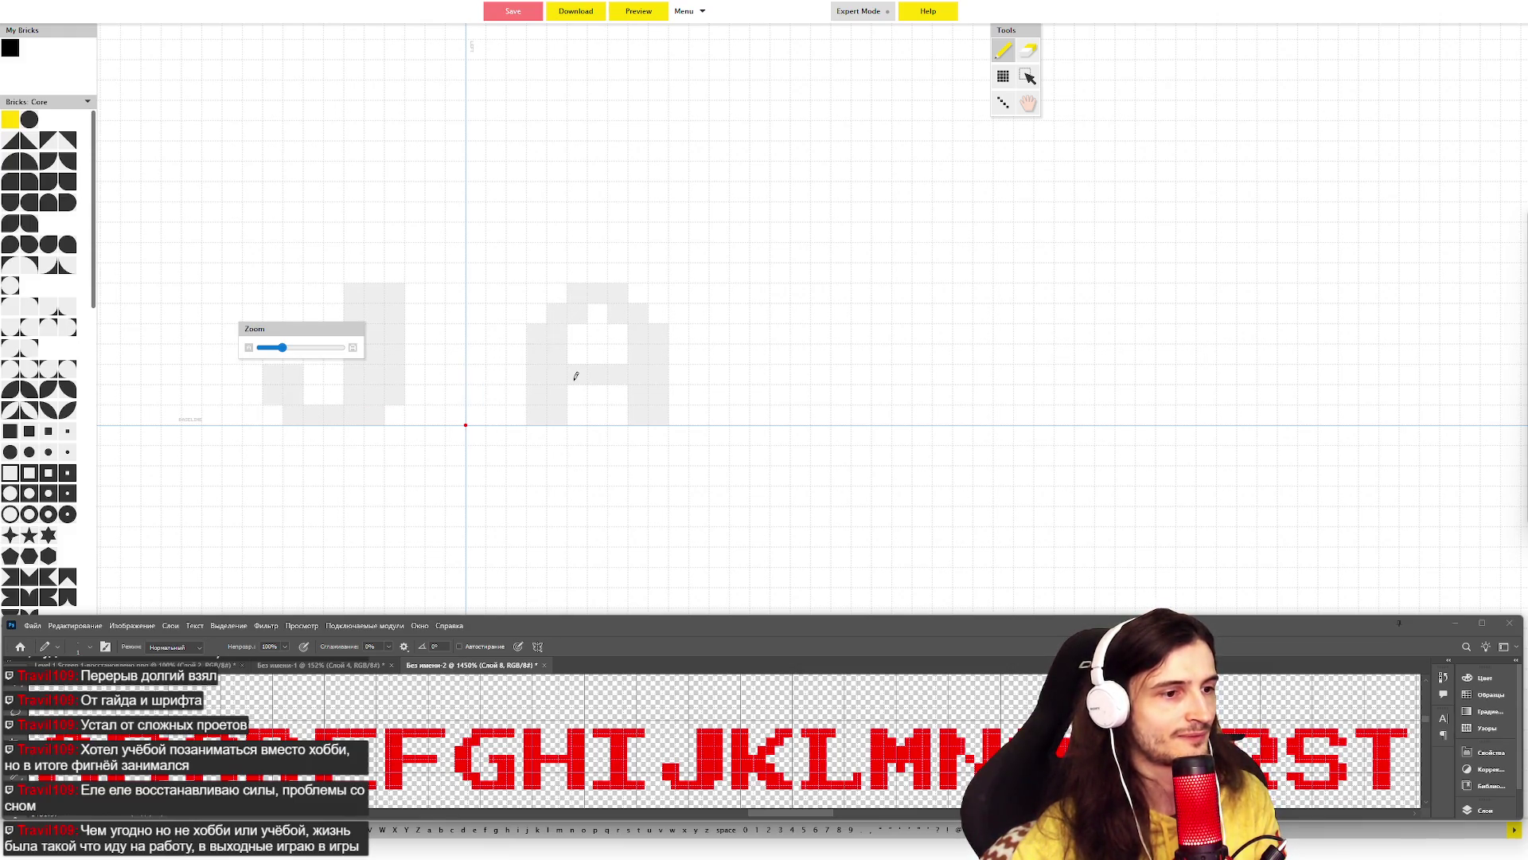
- Draw the K's full-height stem, middle junction and diagonal lower leg down to the baseline
mouse_move(476, 290)
left_mouse_down()
mouse_move(481, 418)
mouse_move(496, 288)
left_mouse_up()
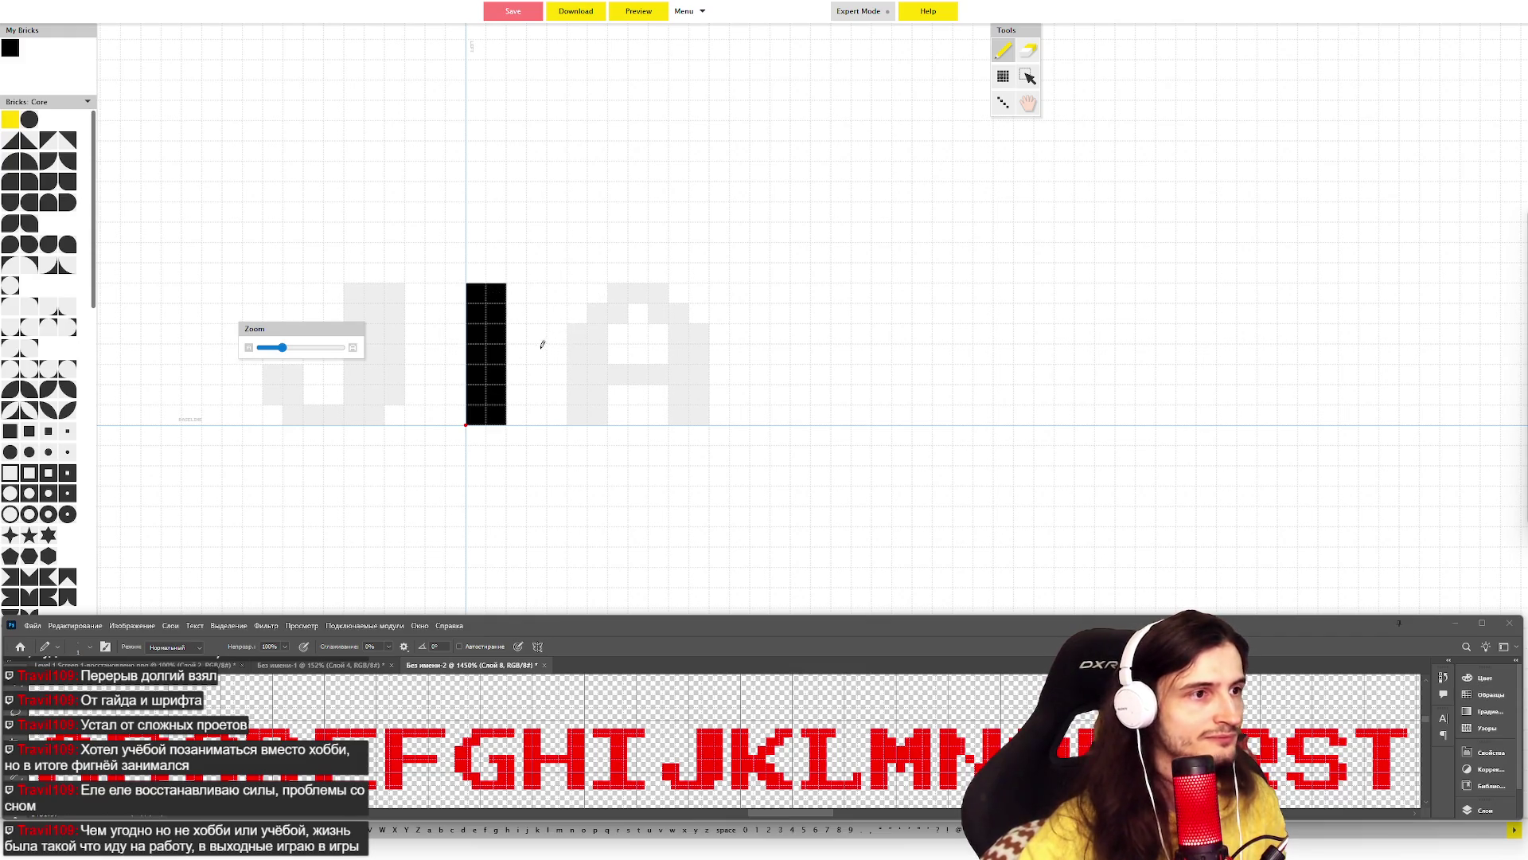
left_click_drag(518, 355, 521, 366)
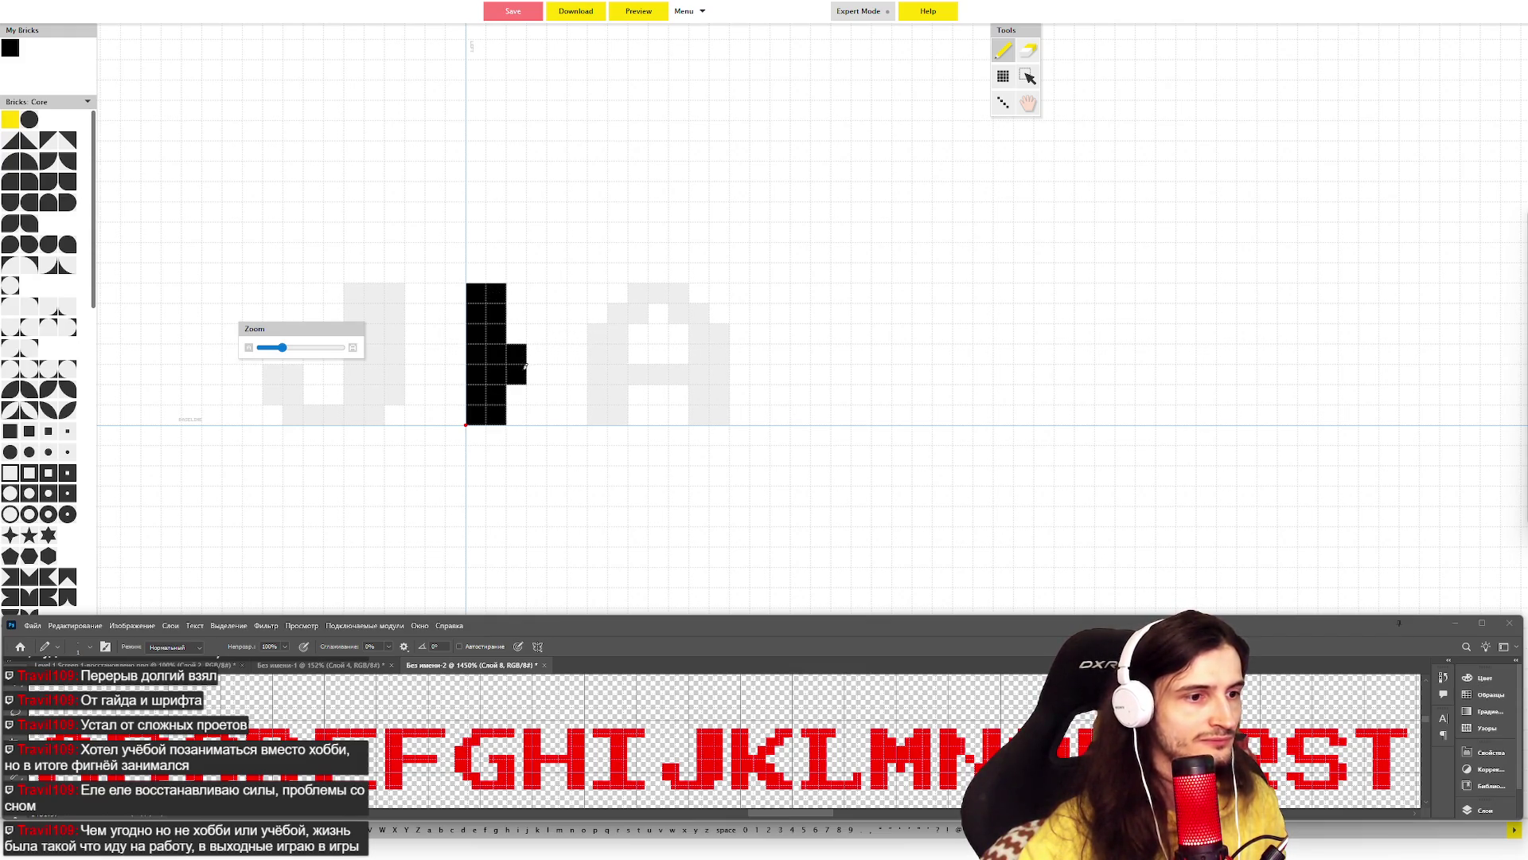
left_click(537, 363)
left_click(558, 383)
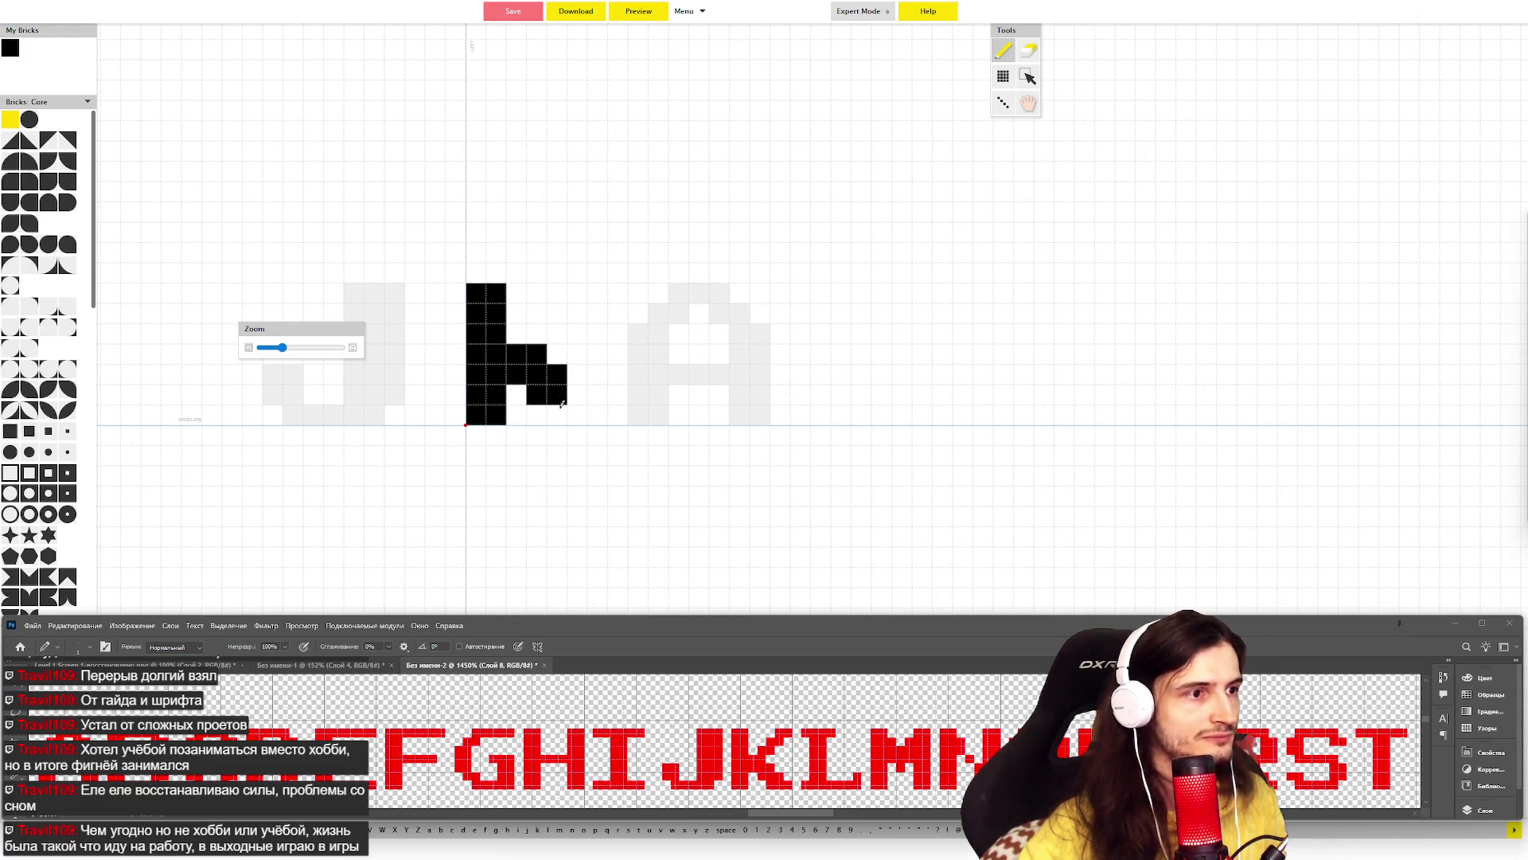
left_click(576, 395)
left_click(597, 414)
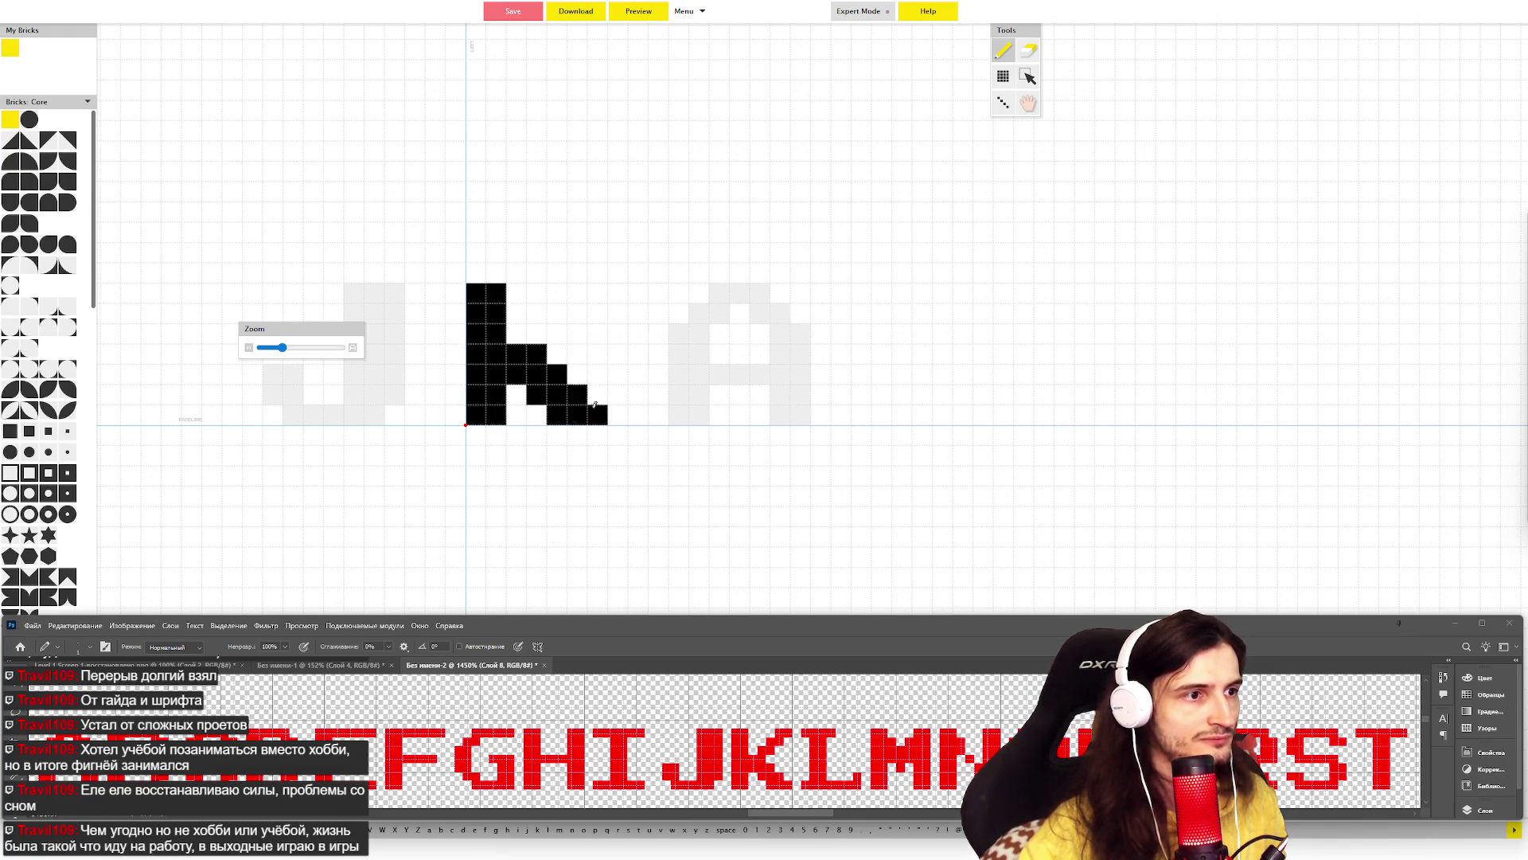
- Add the K's upper arm rising to the top row, then move to the next glyph
left_click(536, 332)
left_click(557, 333)
left_click(569, 312)
left_click(607, 293)
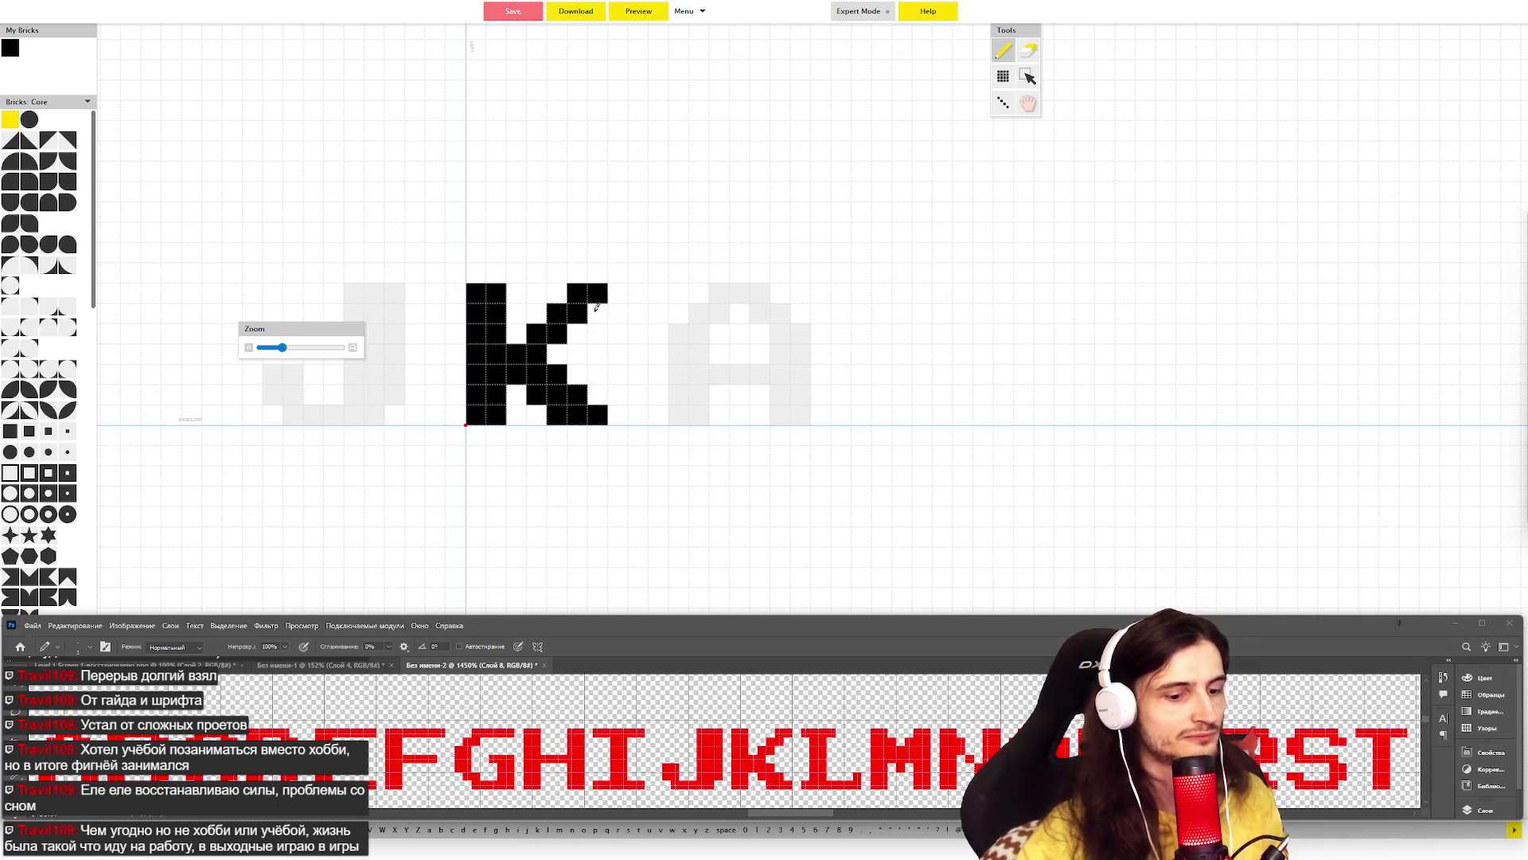
key("l")
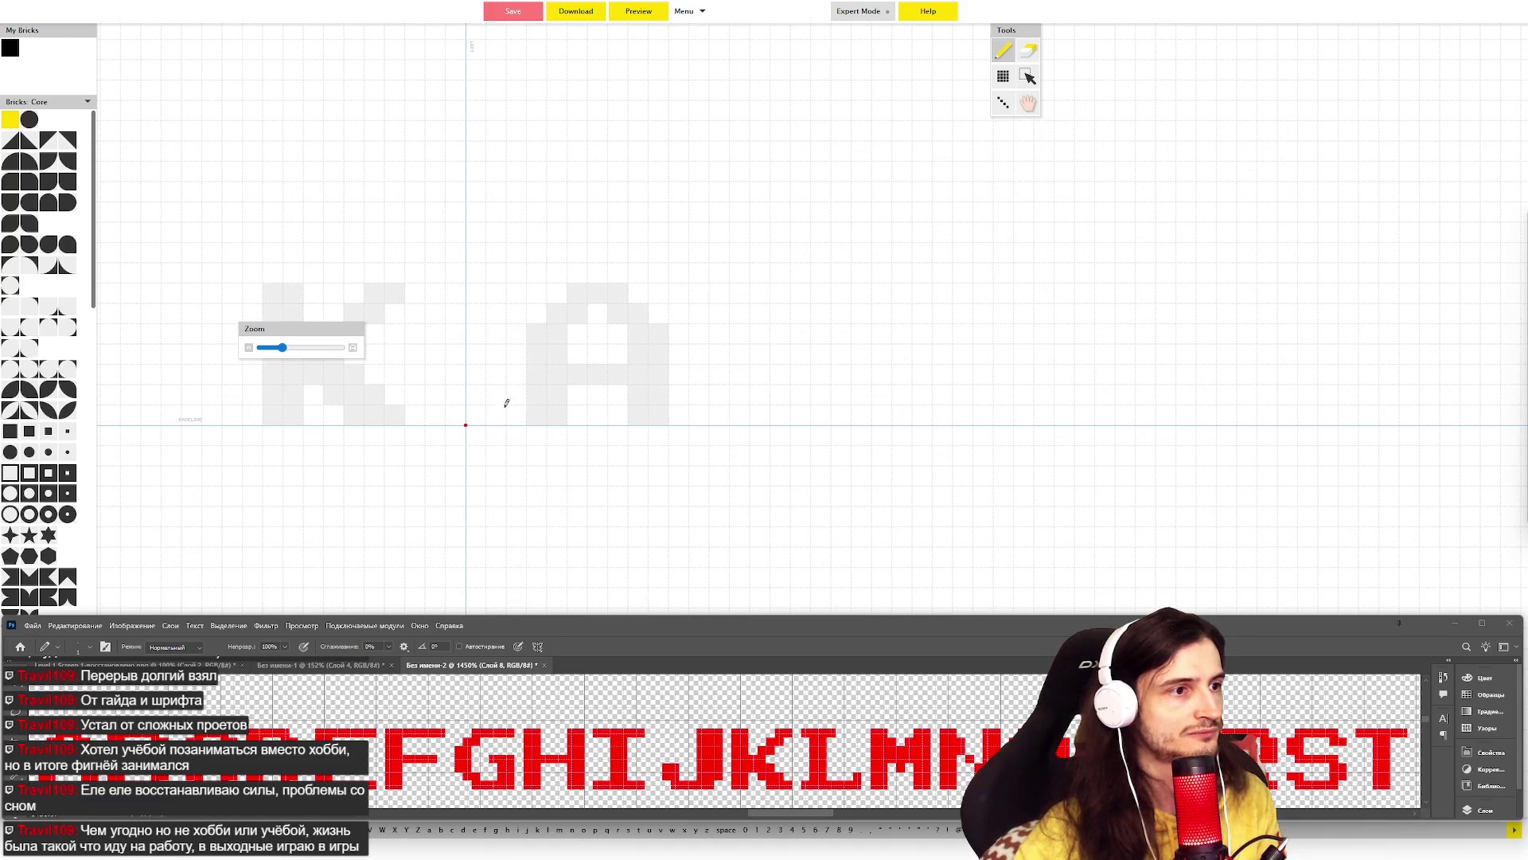
- Draw the L's tall stem and base row, then extend the foot with an upturned end cell
mouse_move(487, 407)
left_mouse_down()
mouse_move(471, 414)
mouse_move(540, 414)
mouse_move(498, 310)
mouse_move(498, 289)
mouse_move(518, 398)
mouse_move(520, 288)
mouse_move(537, 292)
left_mouse_up()
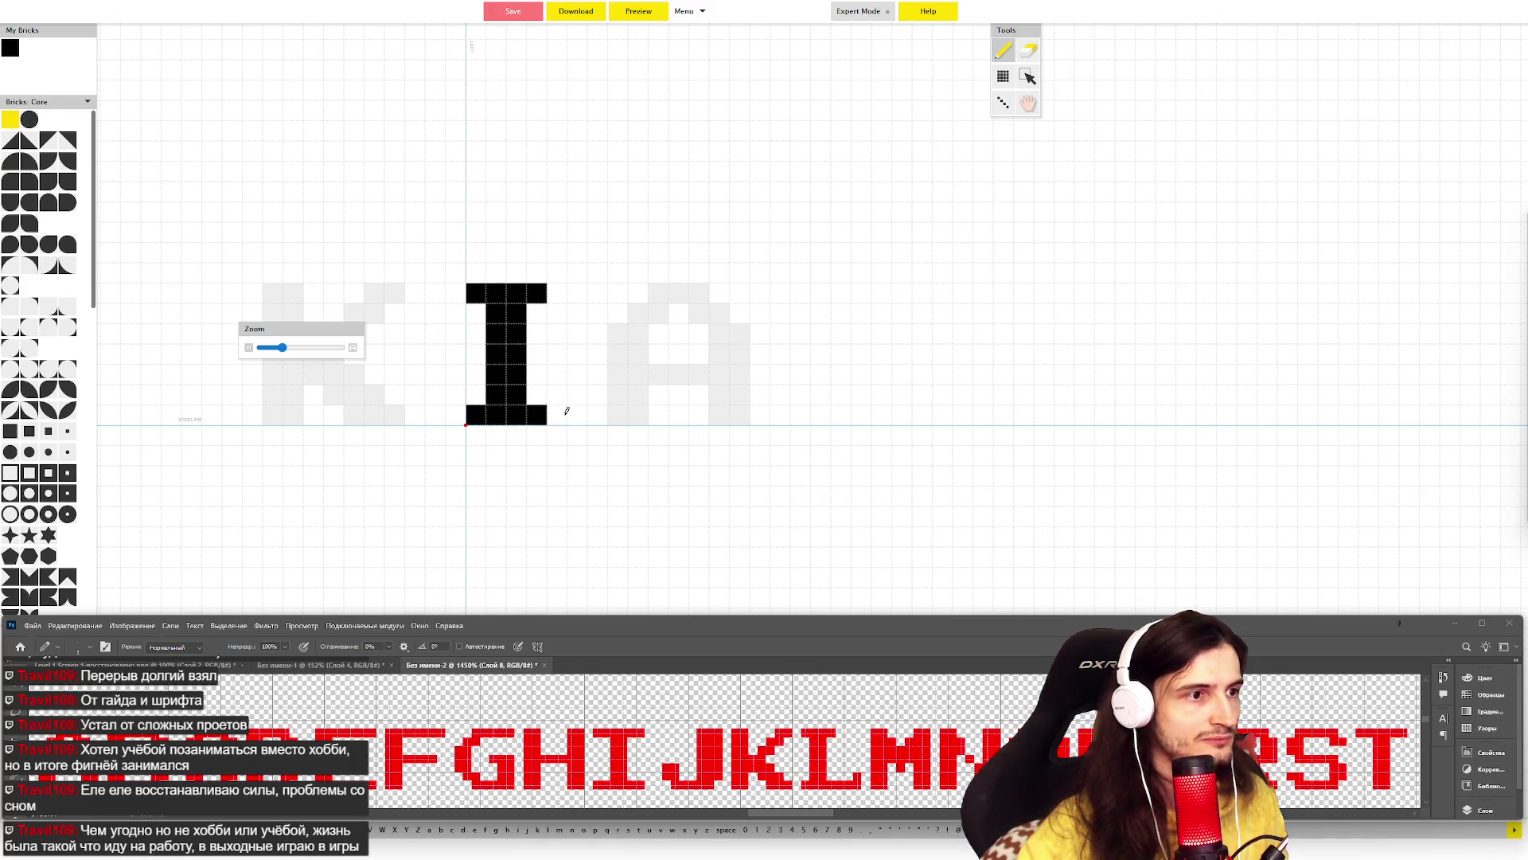
mouse_move(562, 411)
left_mouse_down()
mouse_move(599, 411)
mouse_move(605, 390)
left_mouse_up()
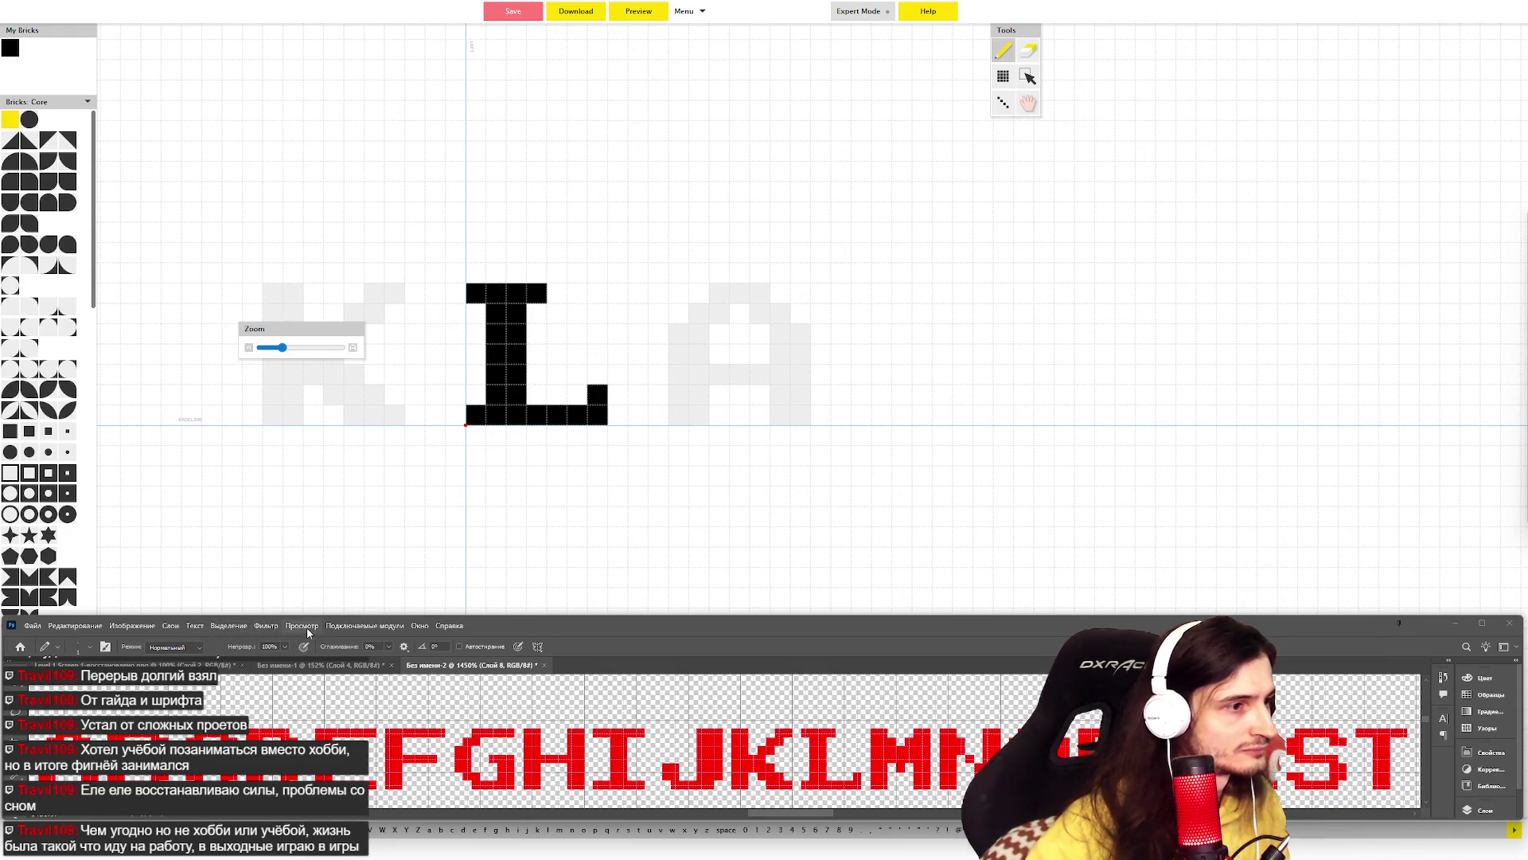
- Look through Photoshop's View and Help menus for the grid settings
left_click(301, 625)
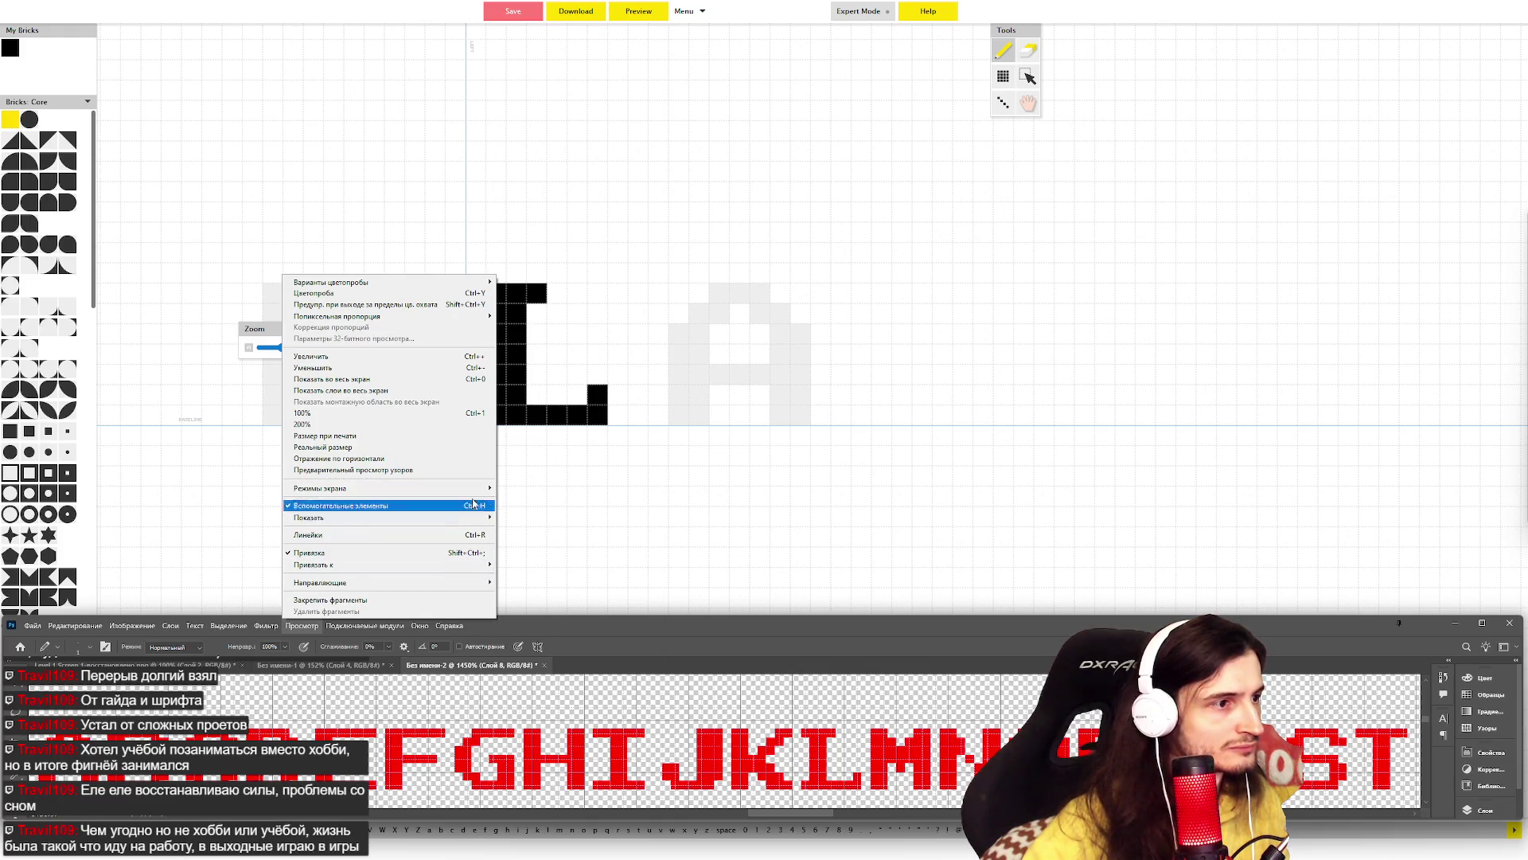
mouse_move(471, 525)
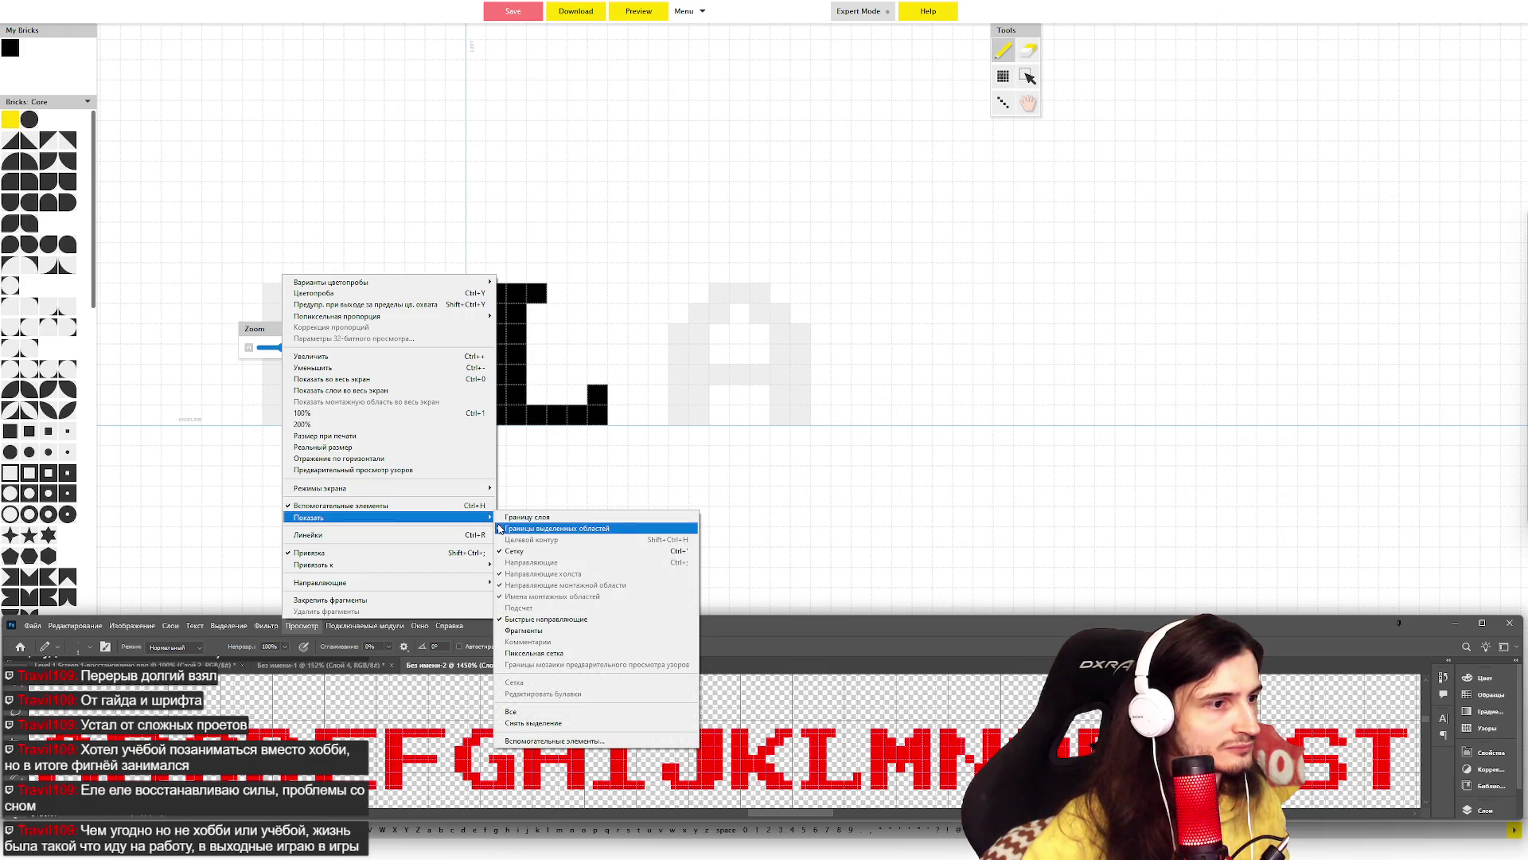
left_click(449, 625)
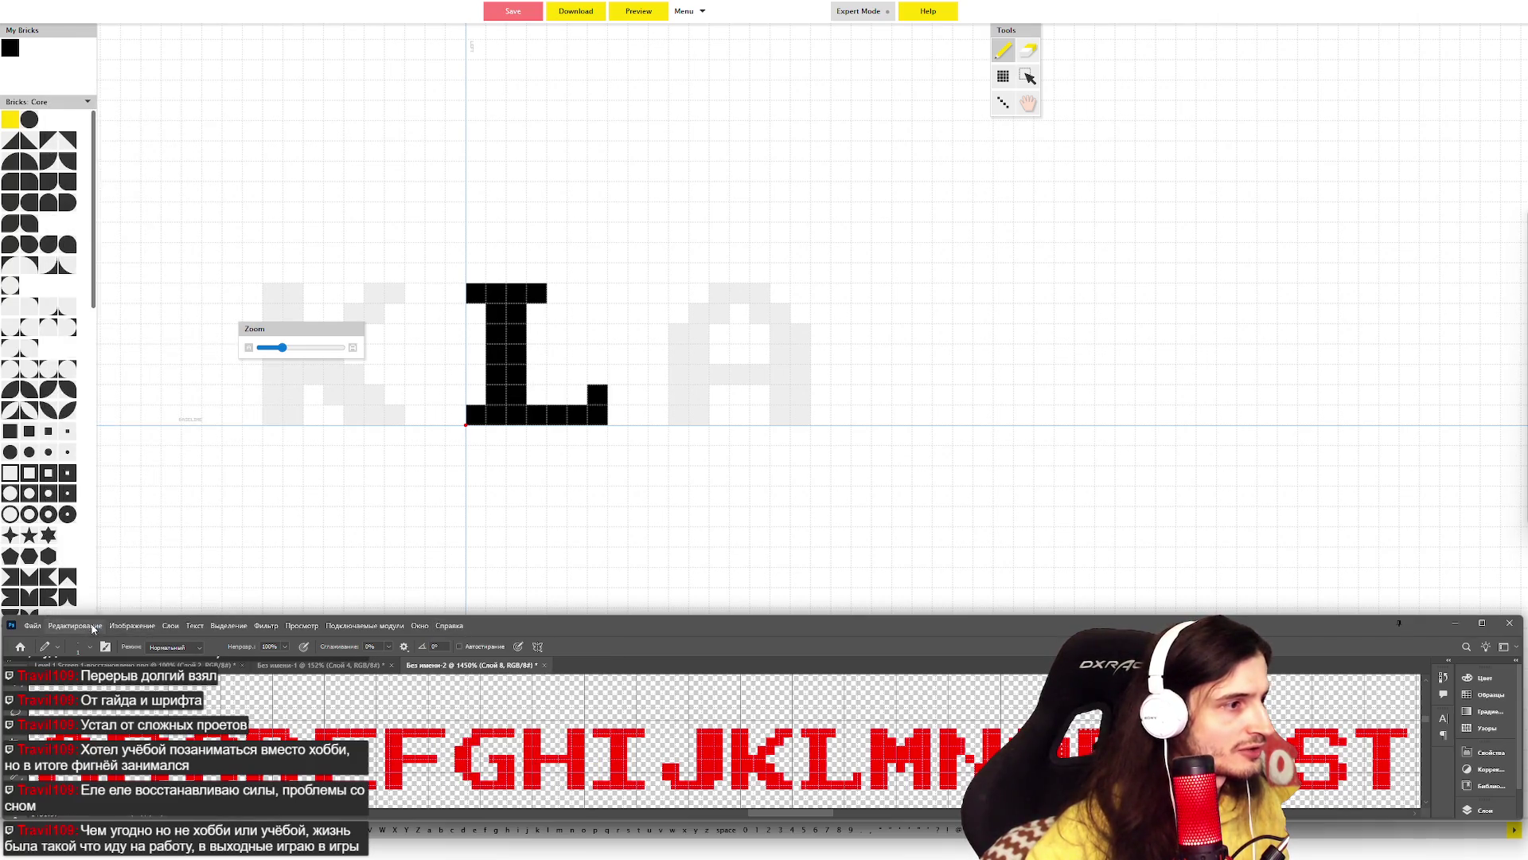
- Open the Edit > Toolbar dialog and cancel it, then bring up the Edit > Preferences list
mouse_move(76, 624)
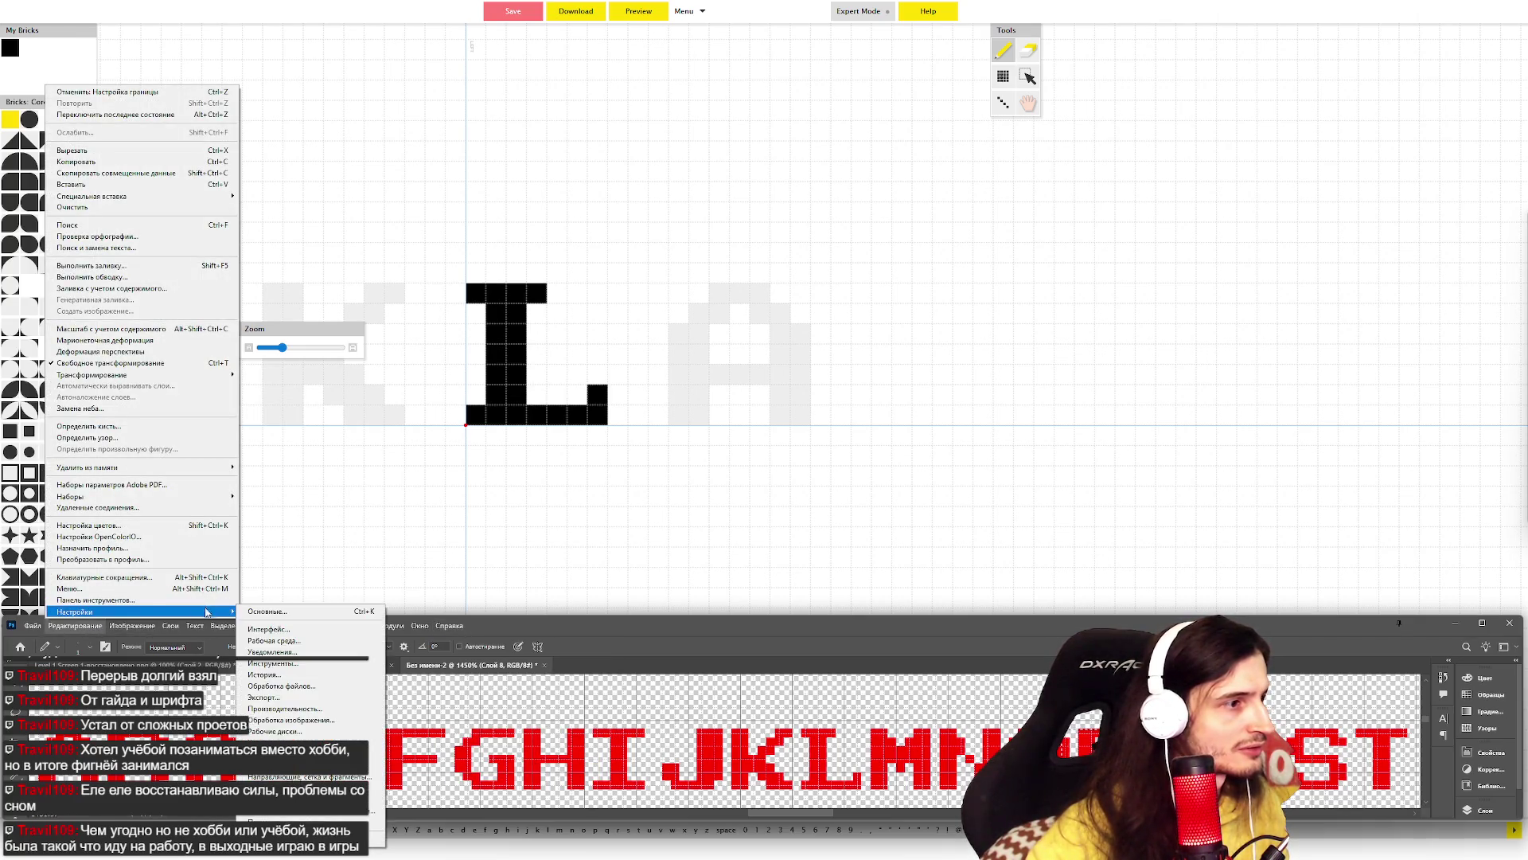
mouse_move(222, 615)
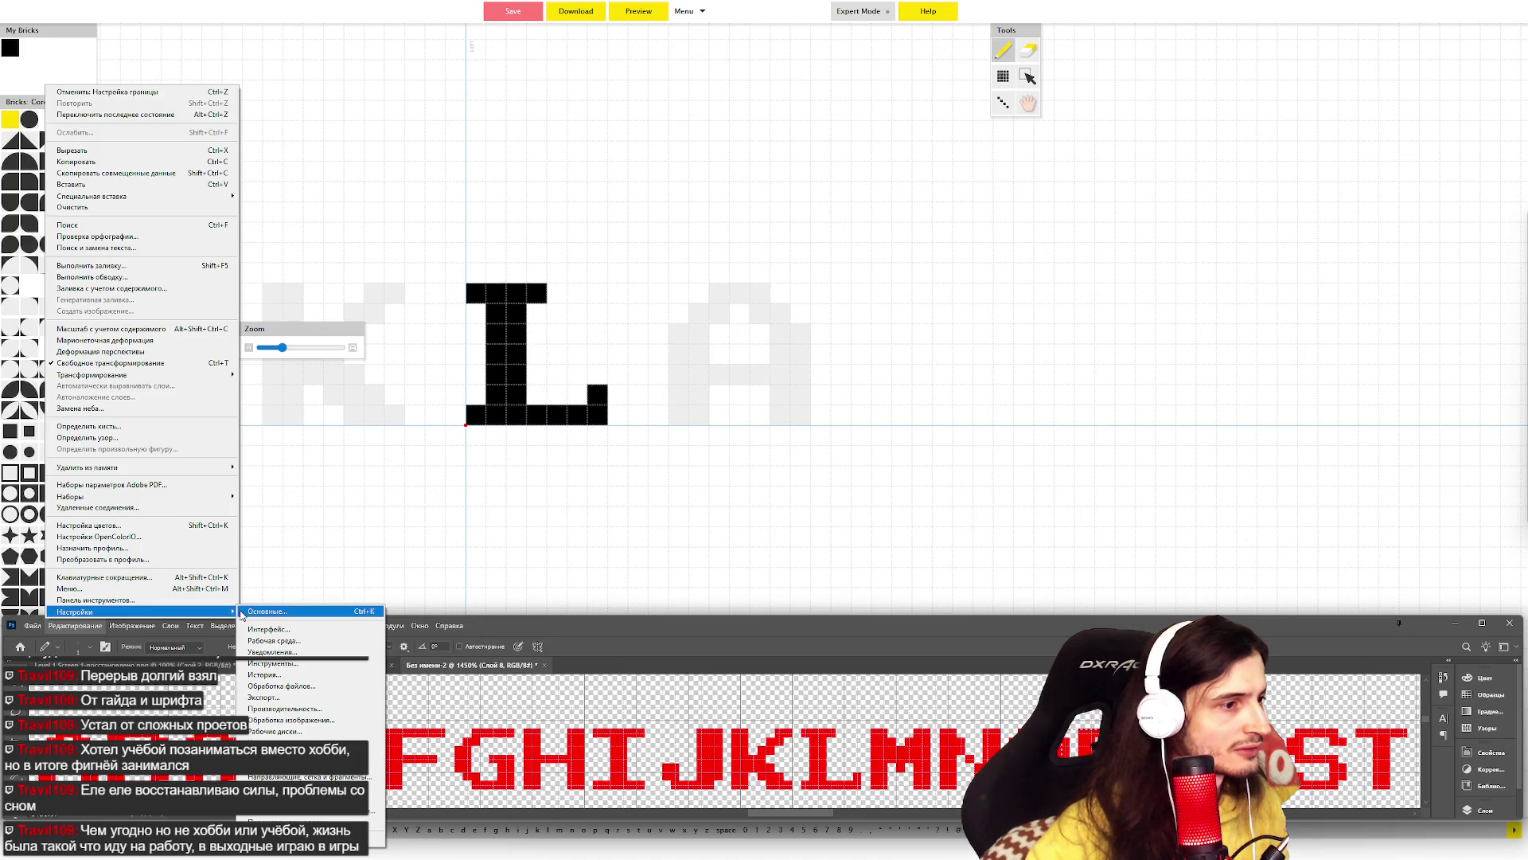
left_click(219, 598)
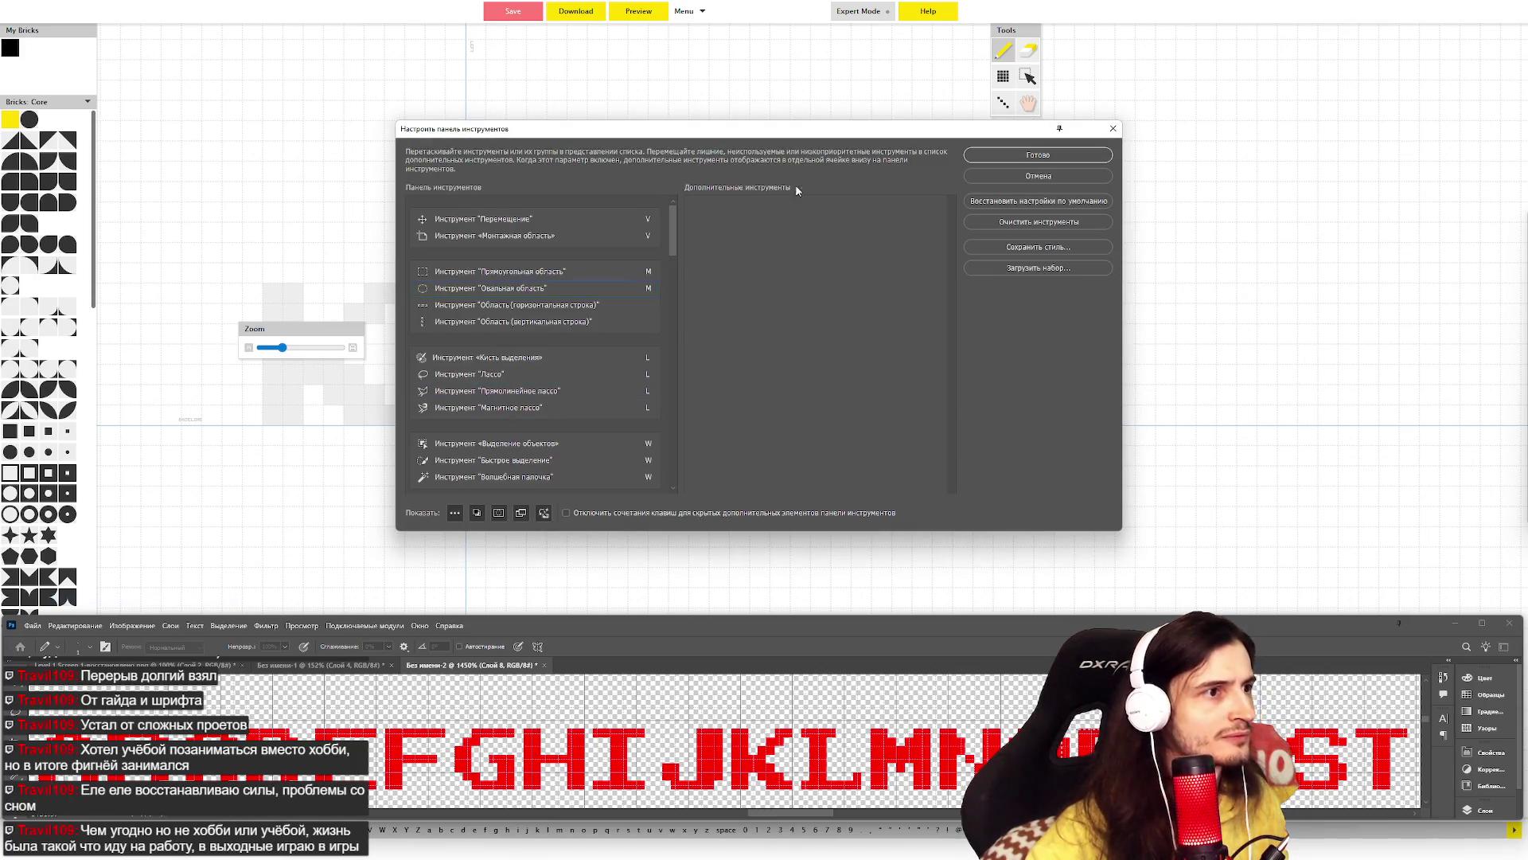
left_click(1033, 188)
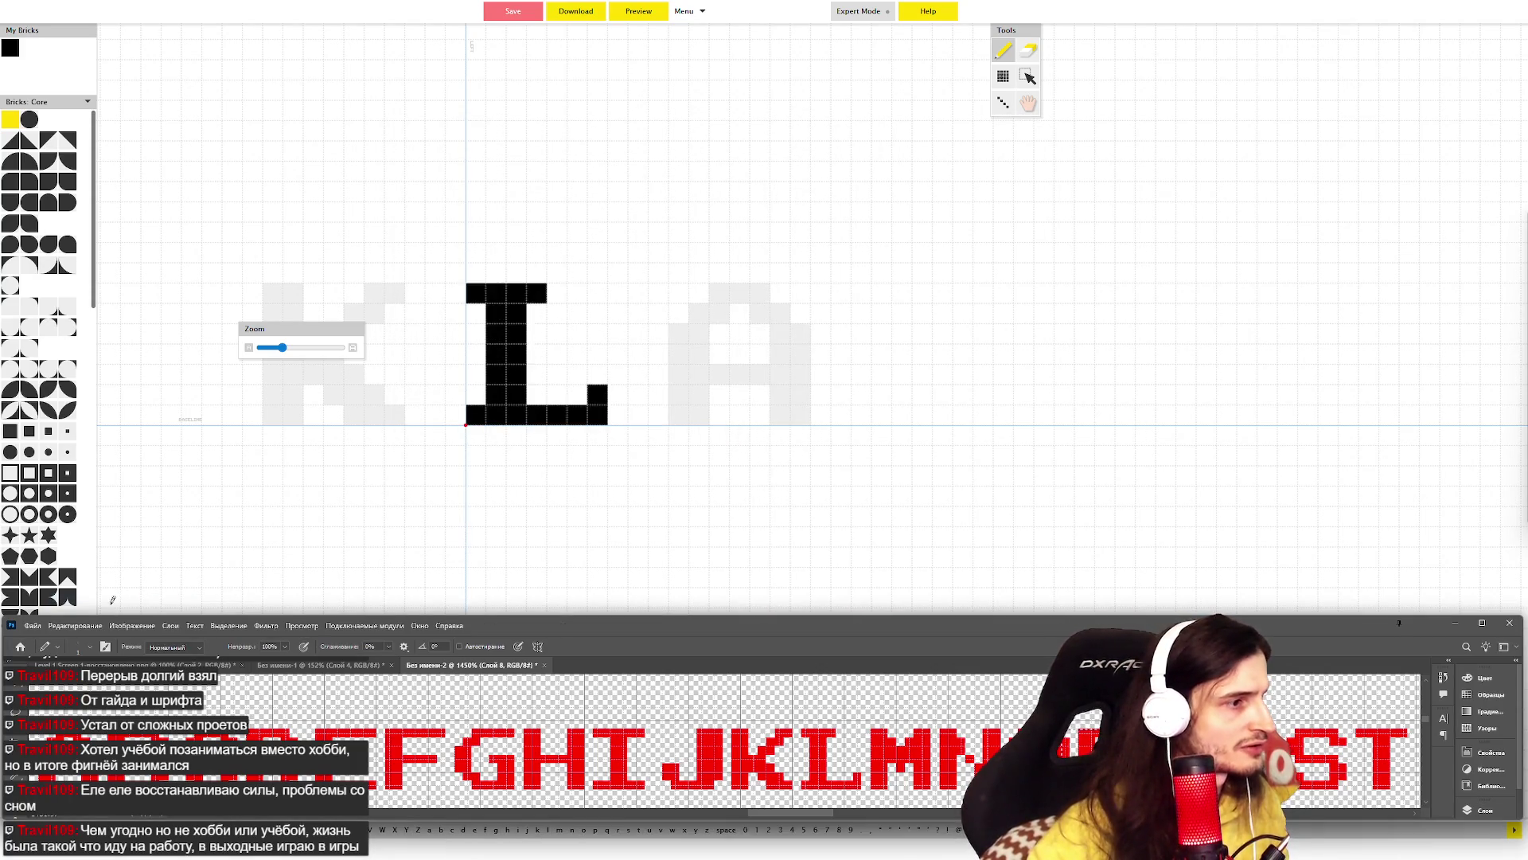
left_click(75, 625)
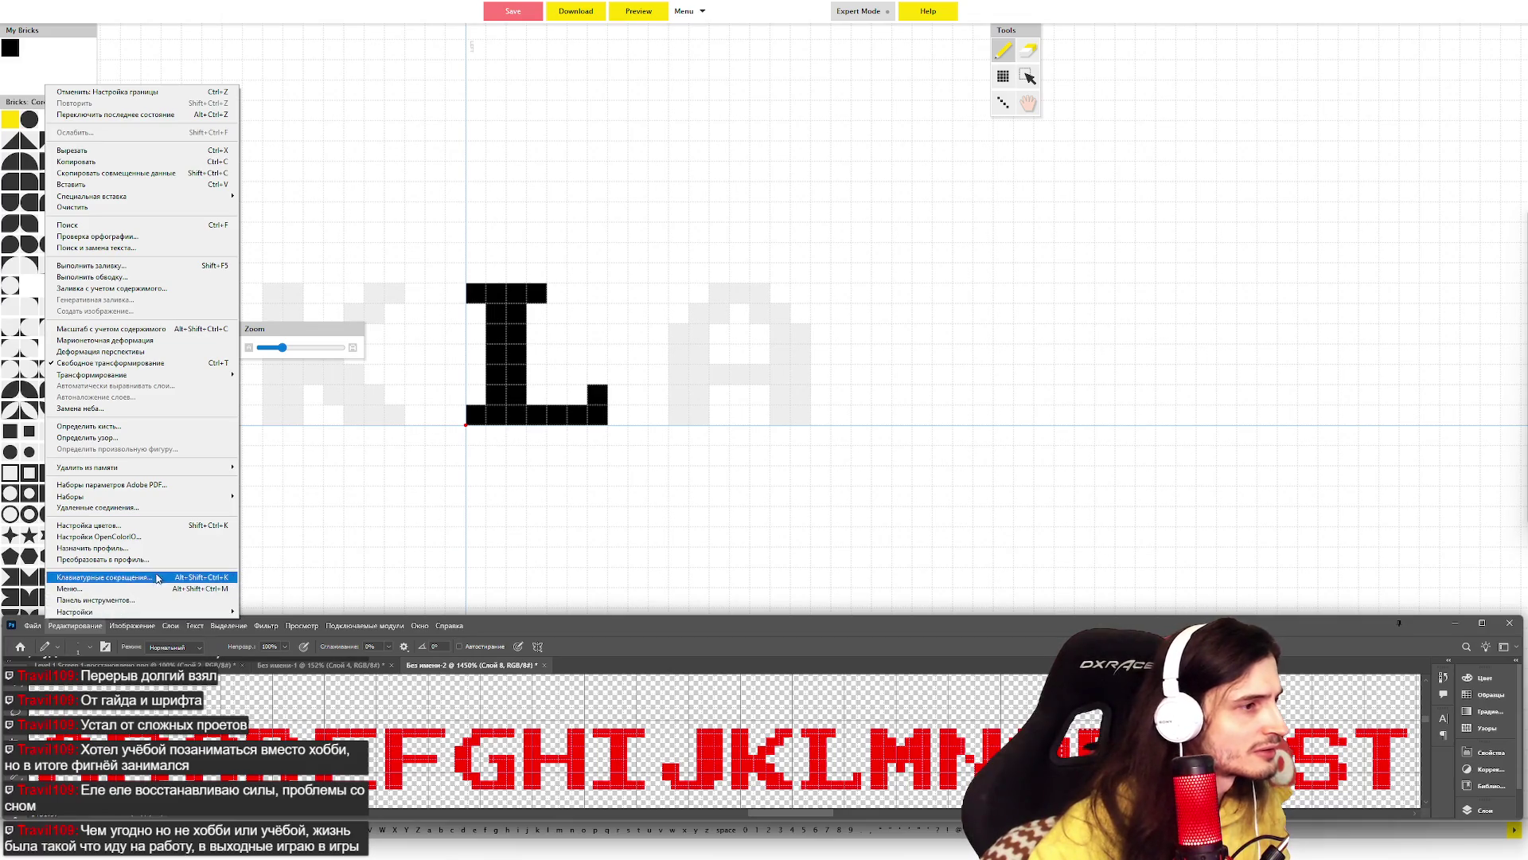
mouse_move(161, 614)
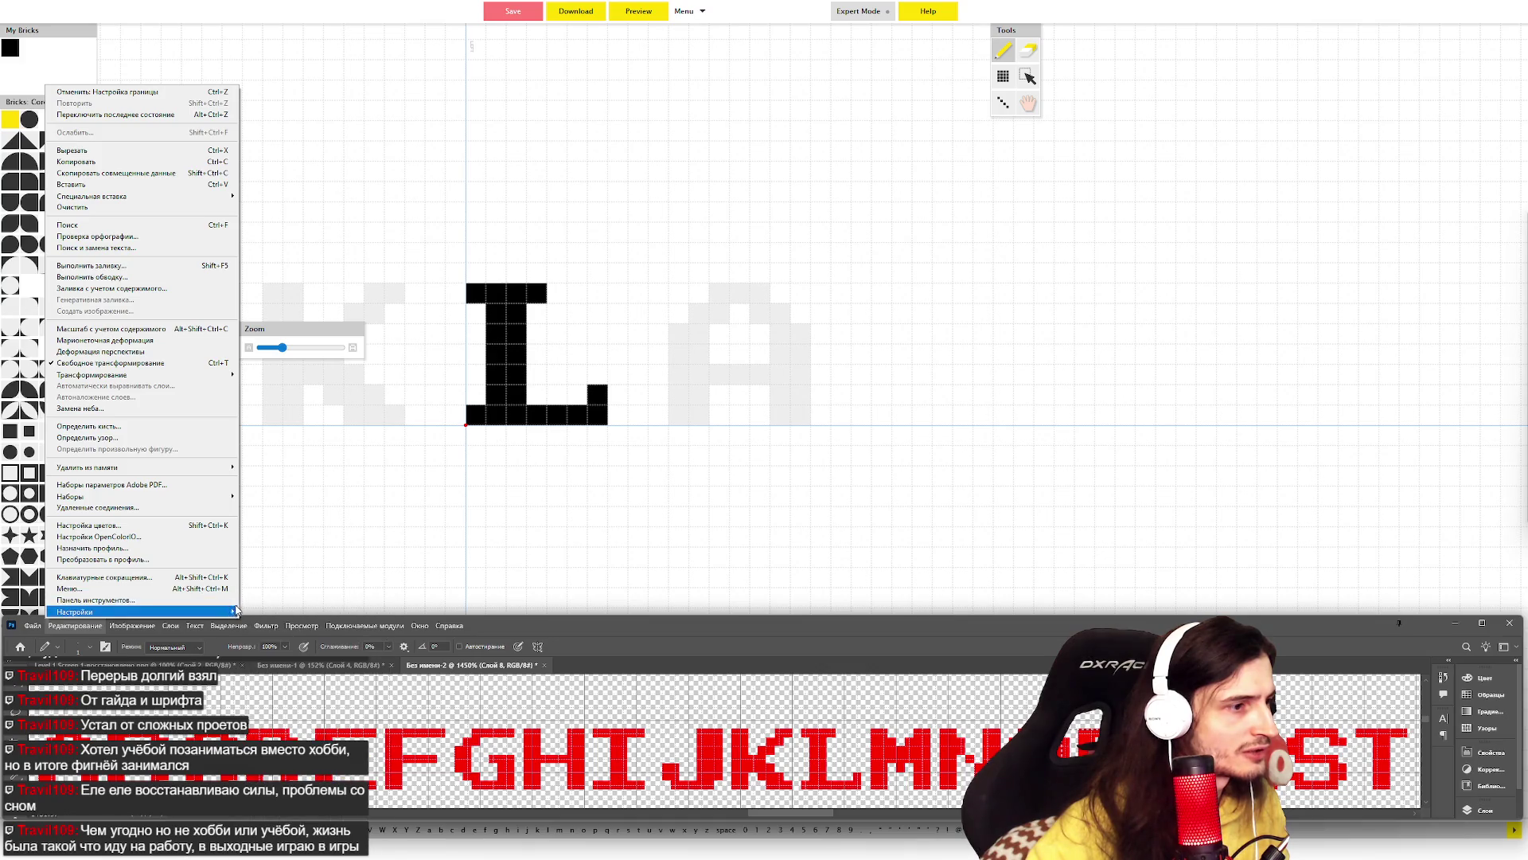
- Set Gridline Every to 2 pixels in Guides, Grid & Slices preferences and confirm
mouse_move(234, 611)
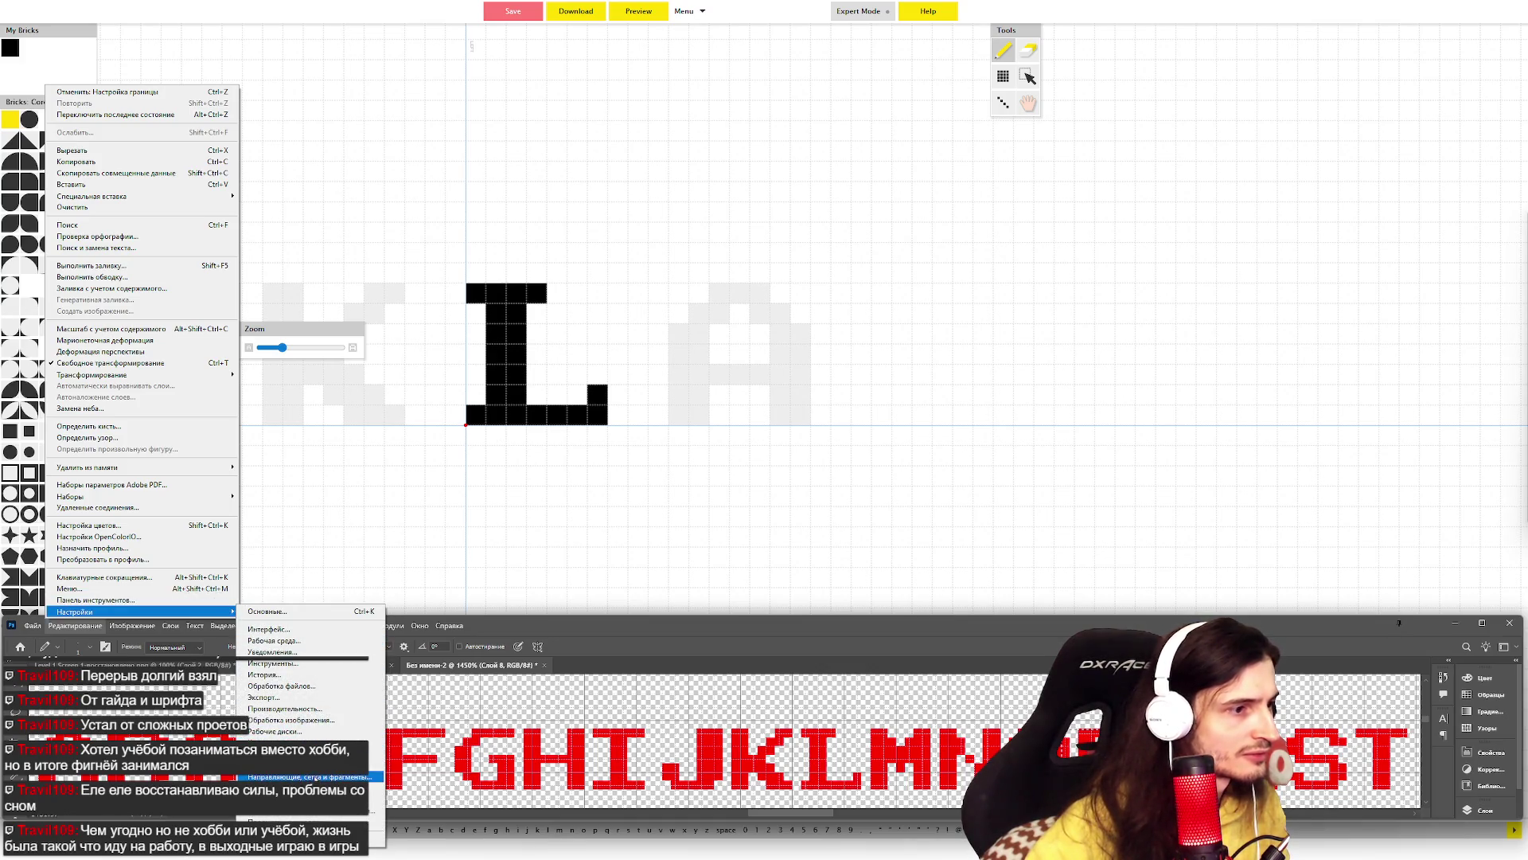
left_click(310, 776)
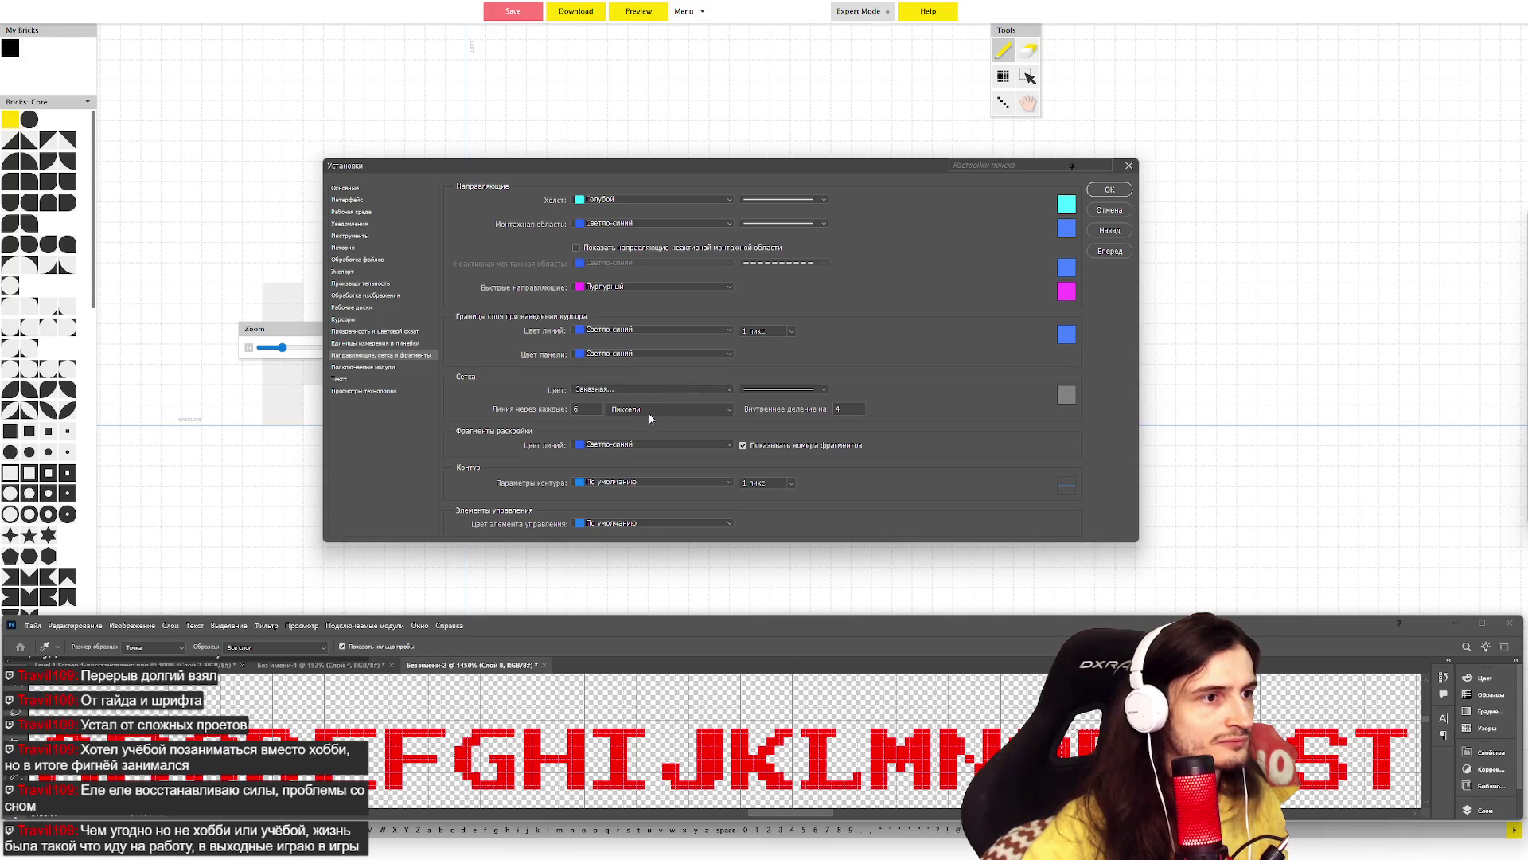
type("2")
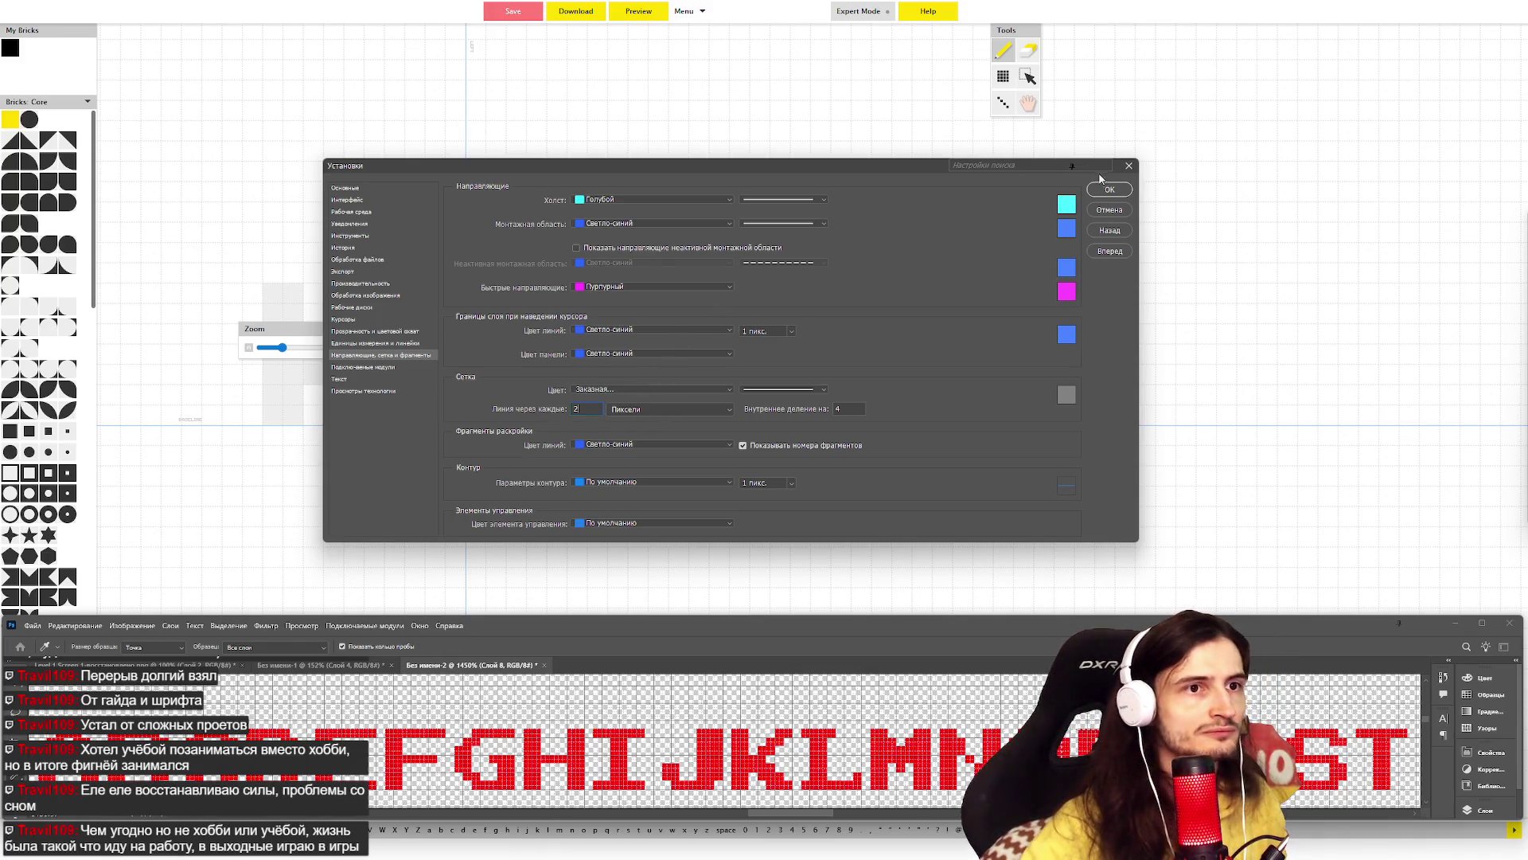
left_click(1109, 189)
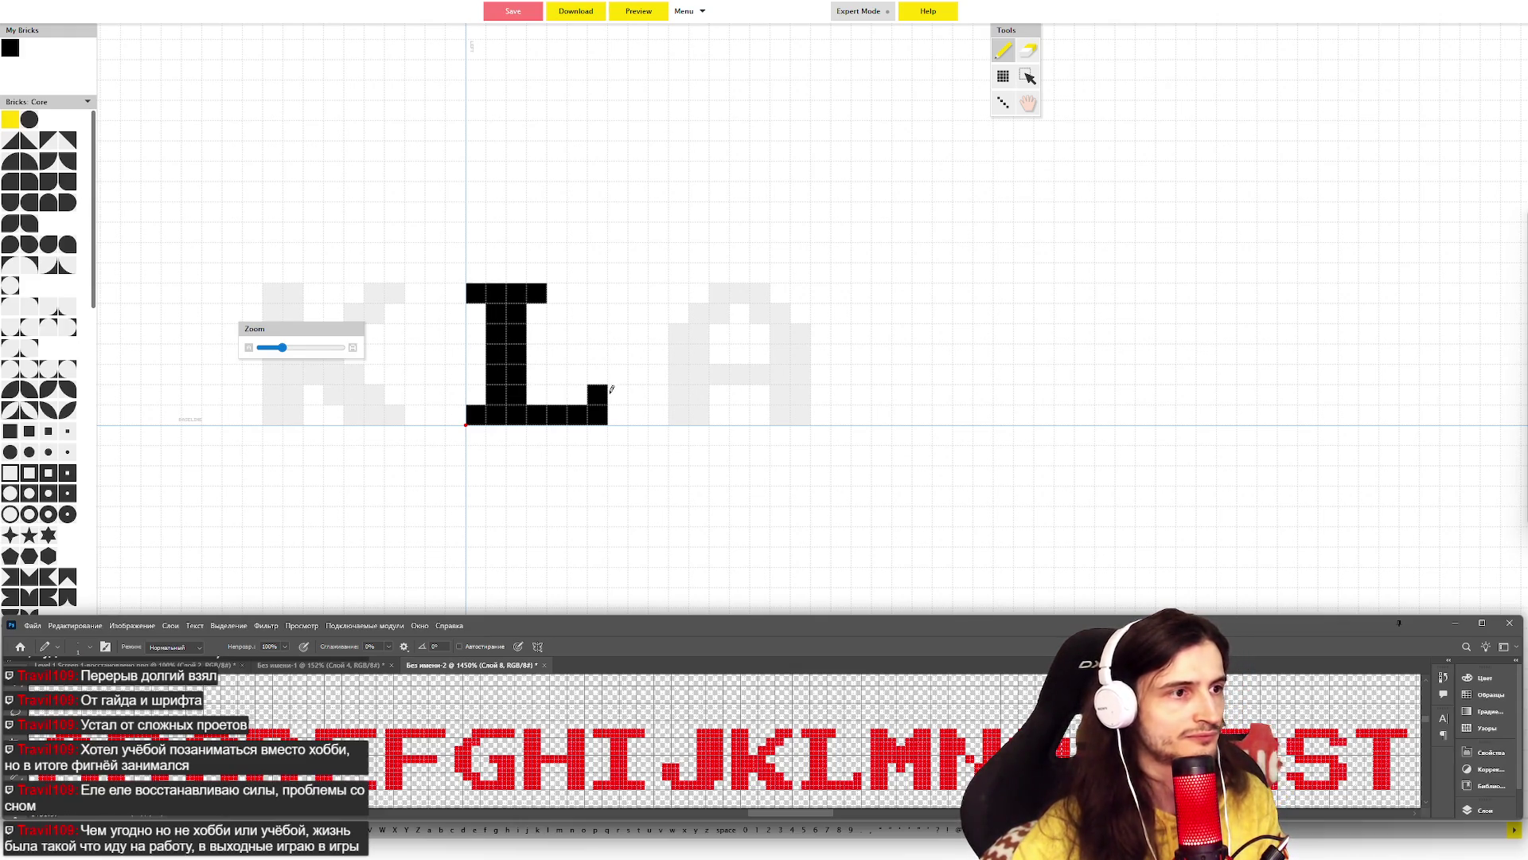
- Return to FontStruct, advance to the glyph after L, and draw its first vertical stroke
left_click(611, 382)
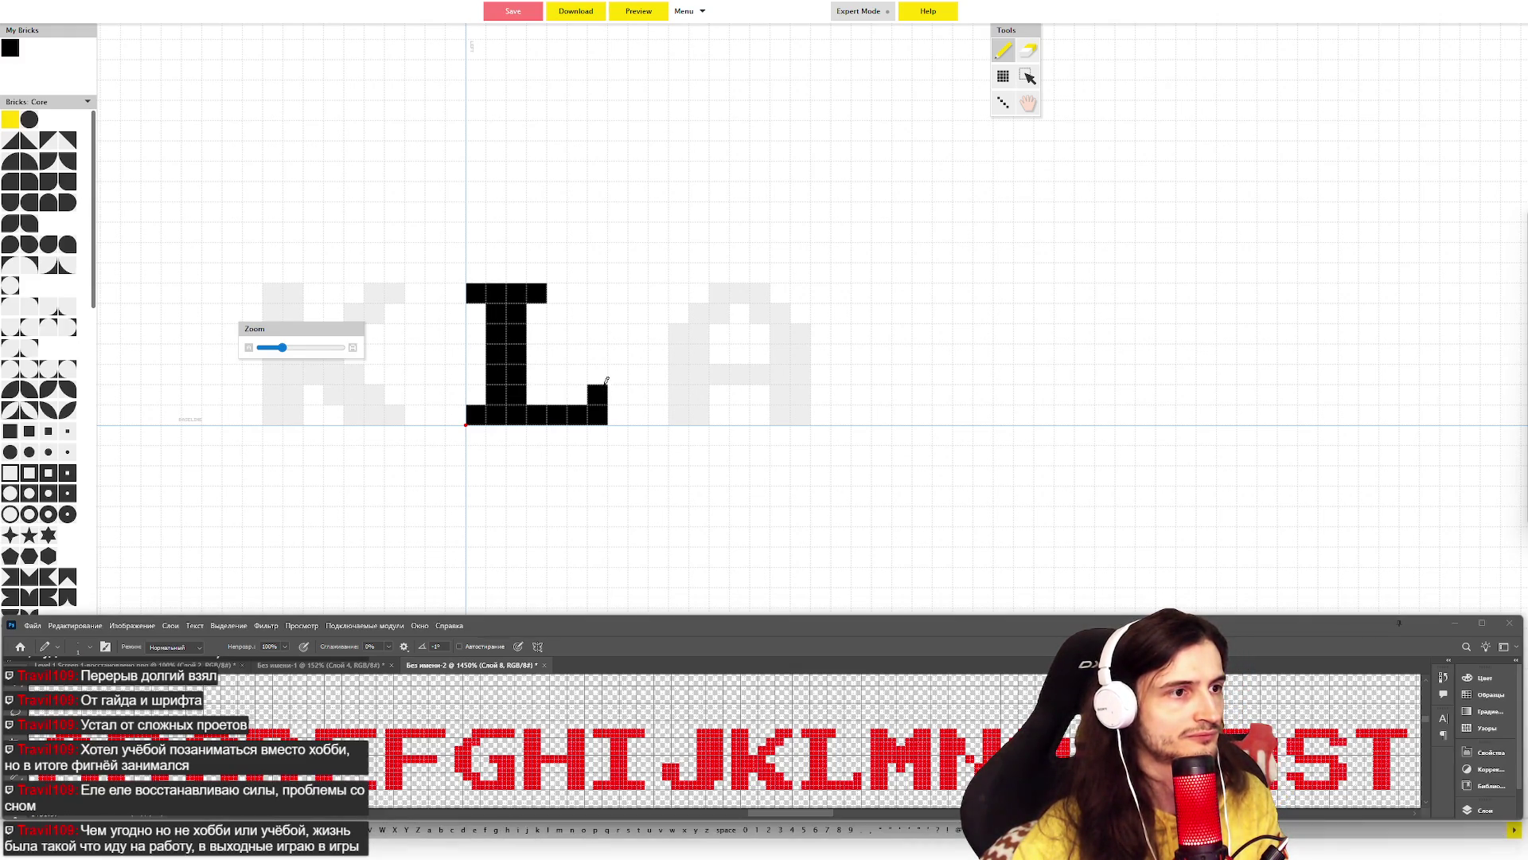
key("Right")
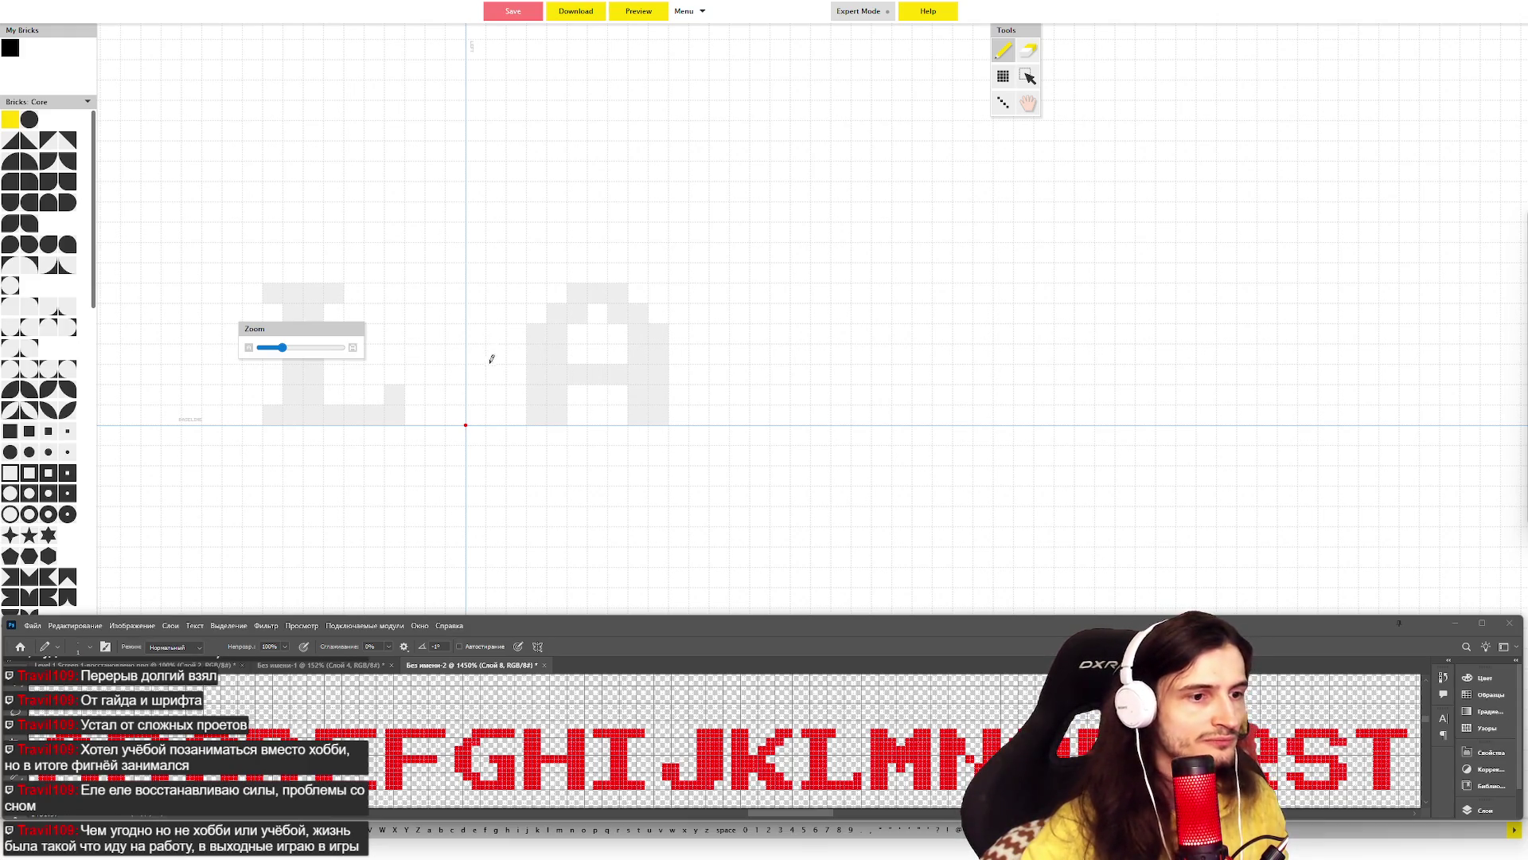
left_click_drag(478, 406, 488, 335)
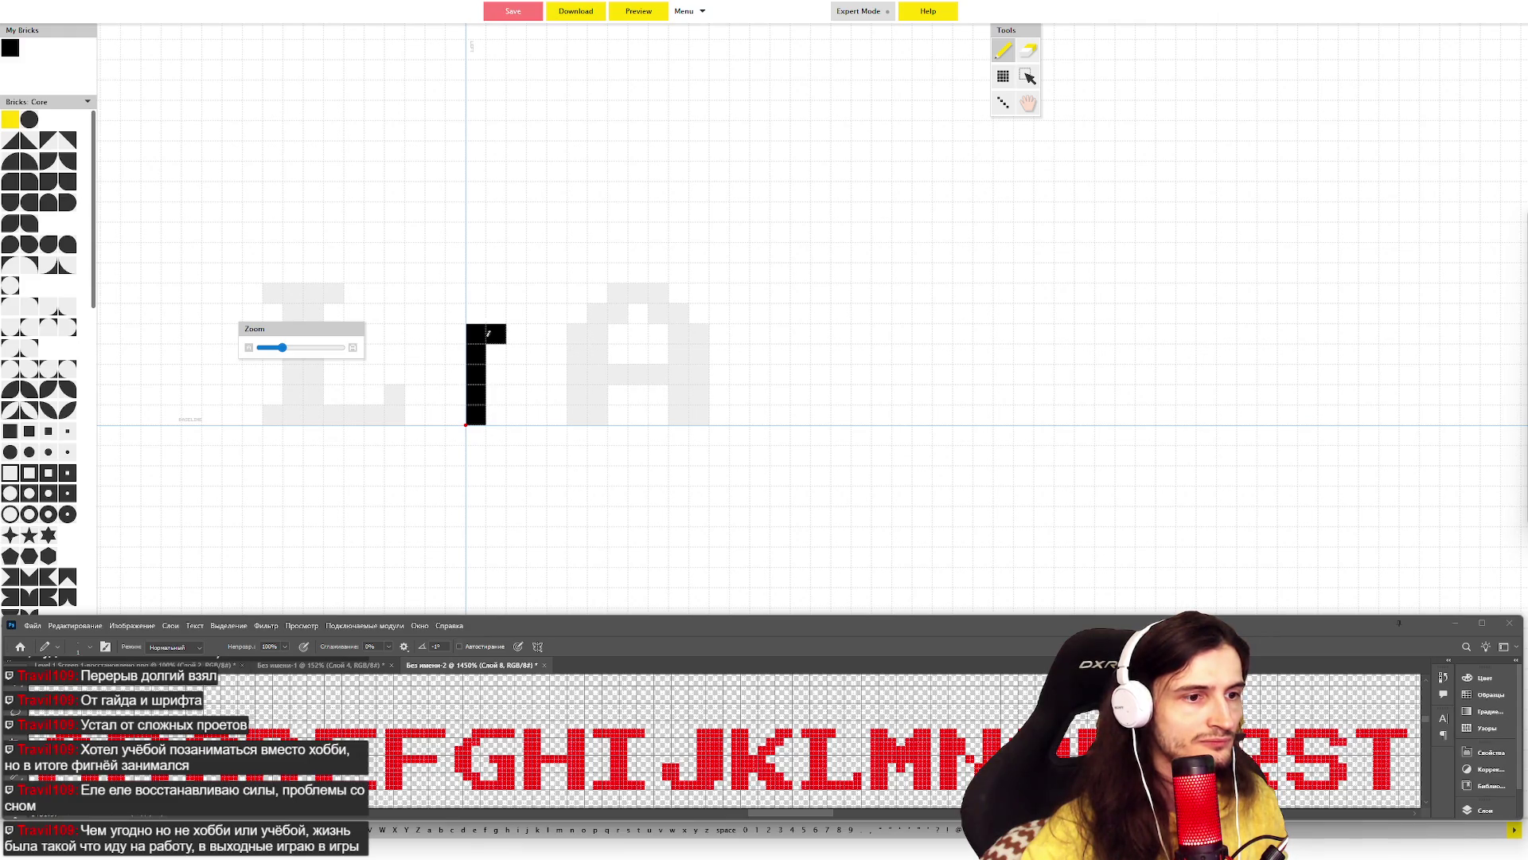
- Bring Photoshop forward and toggle Pixel Grid and Grid from View > Show
left_click(271, 629)
mouse_move(303, 626)
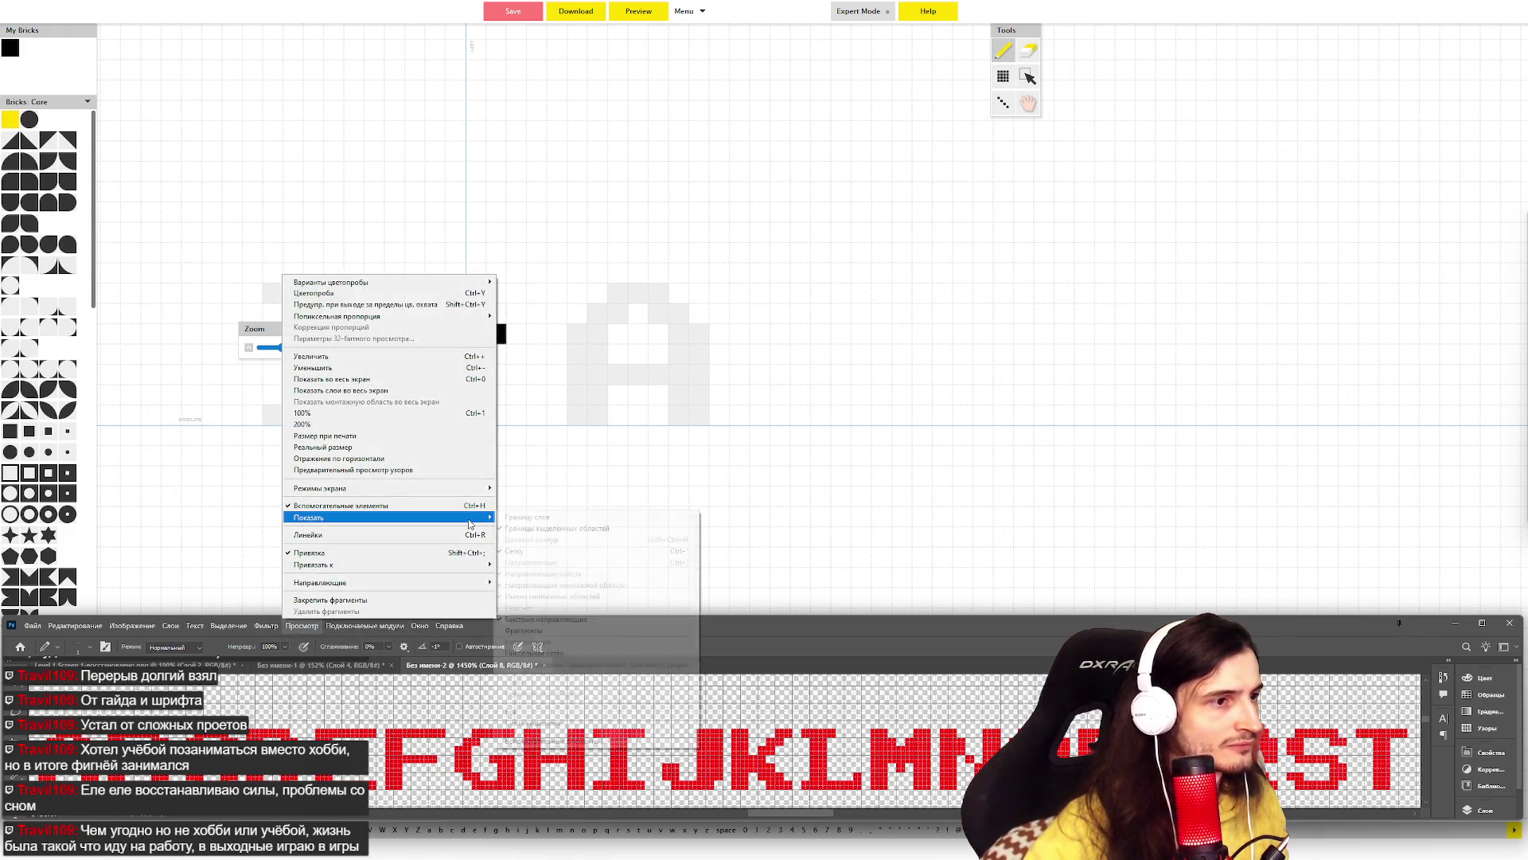
mouse_move(473, 519)
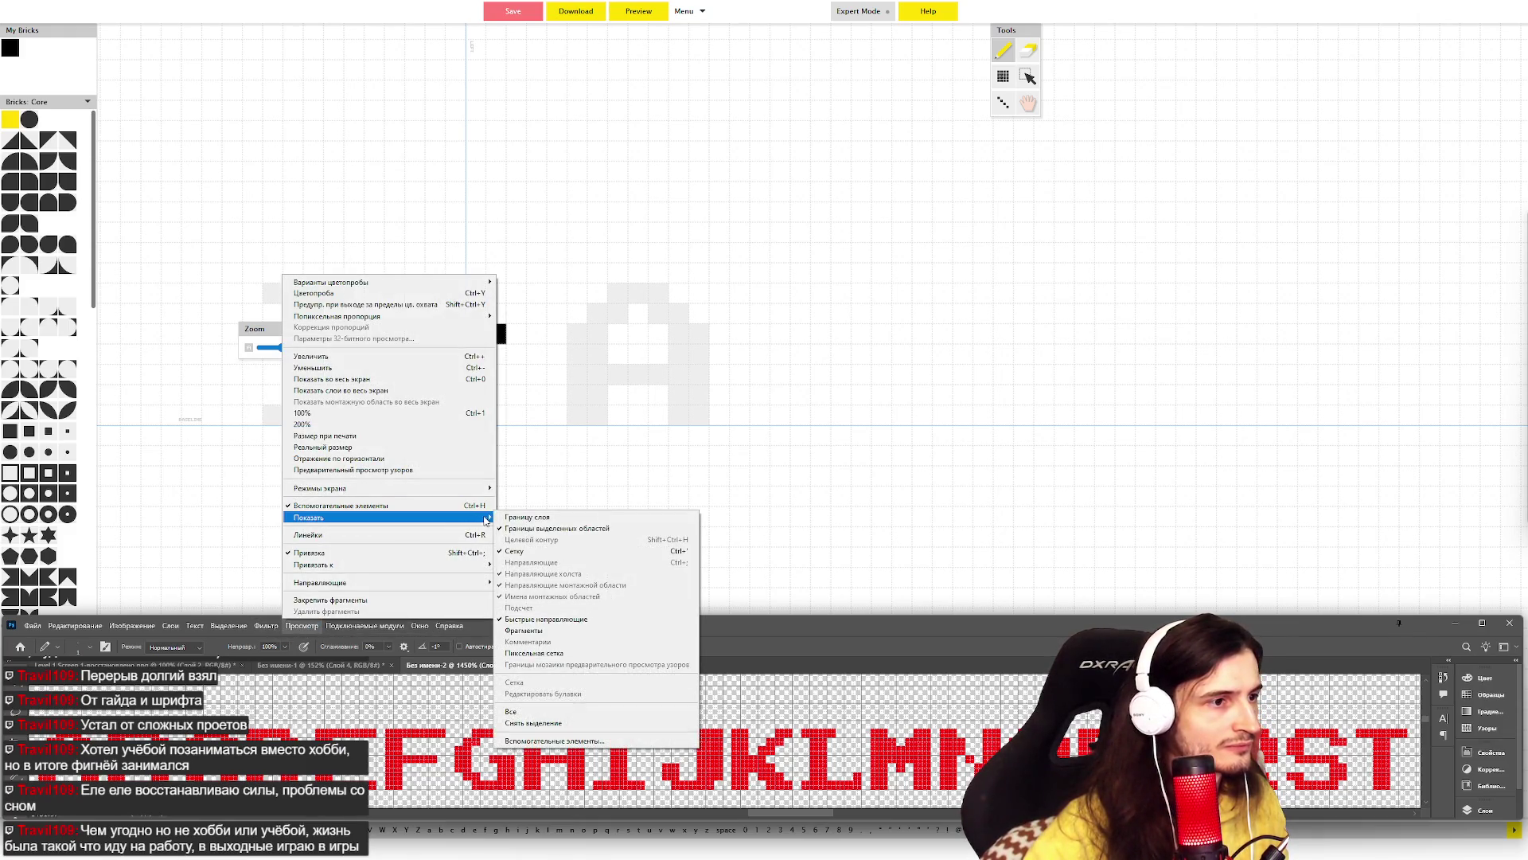
left_click(532, 653)
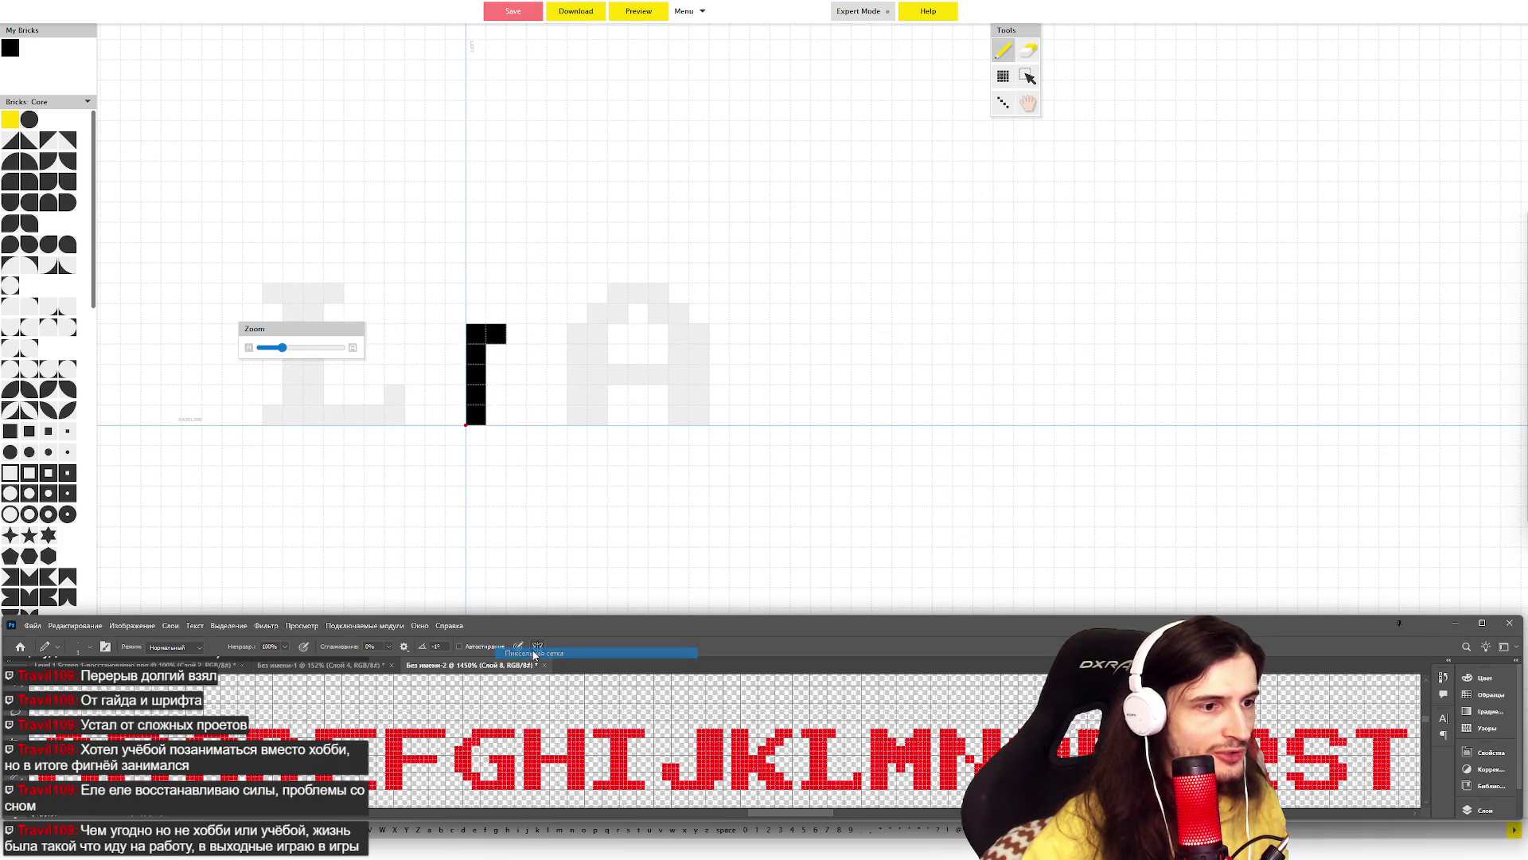
left_click(304, 626)
left_click(307, 628)
left_click(306, 626)
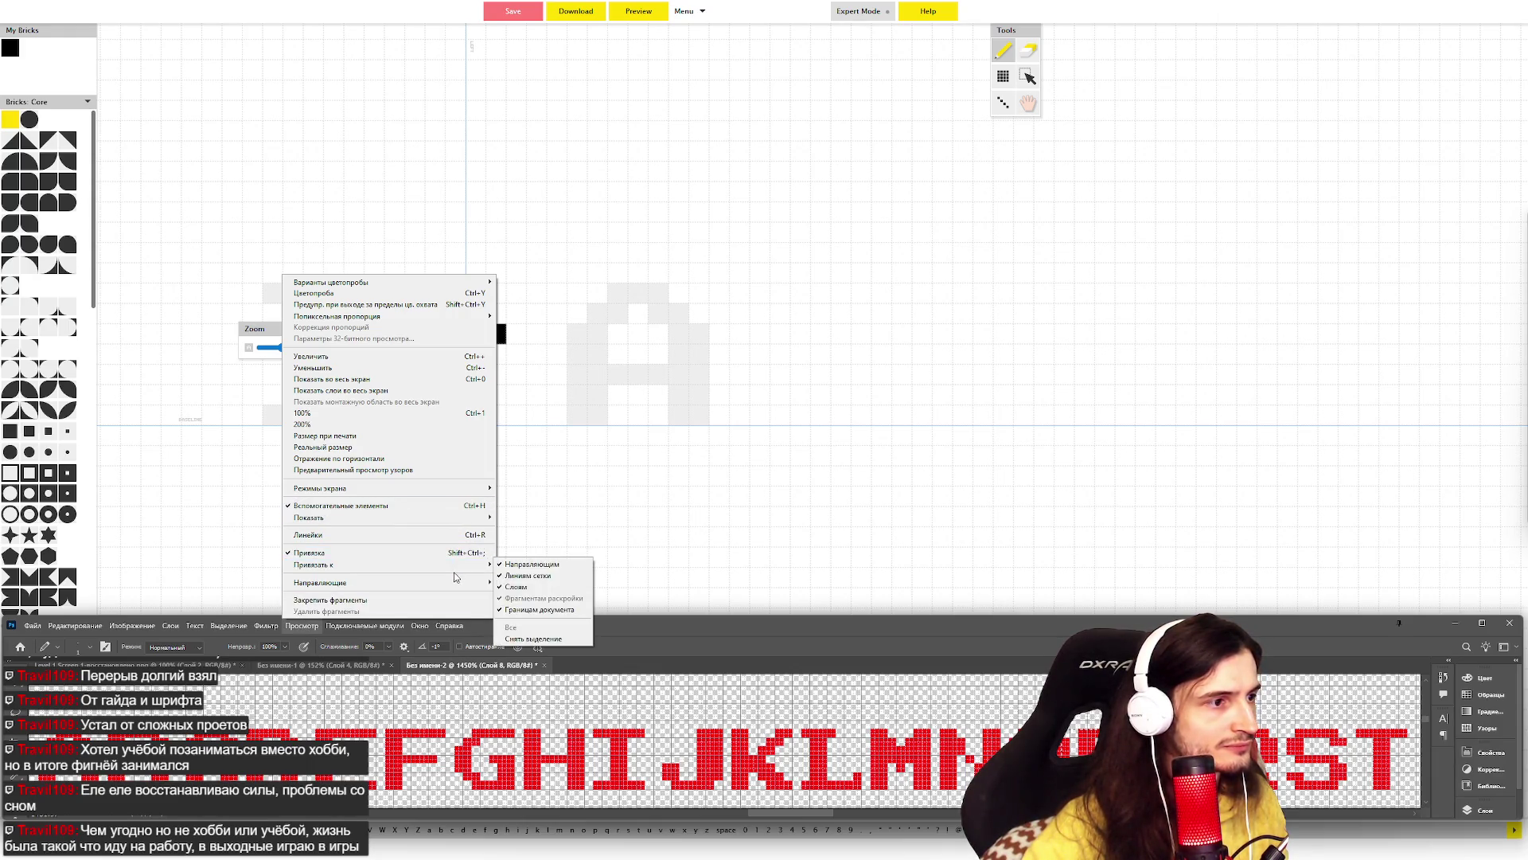
mouse_move(464, 489)
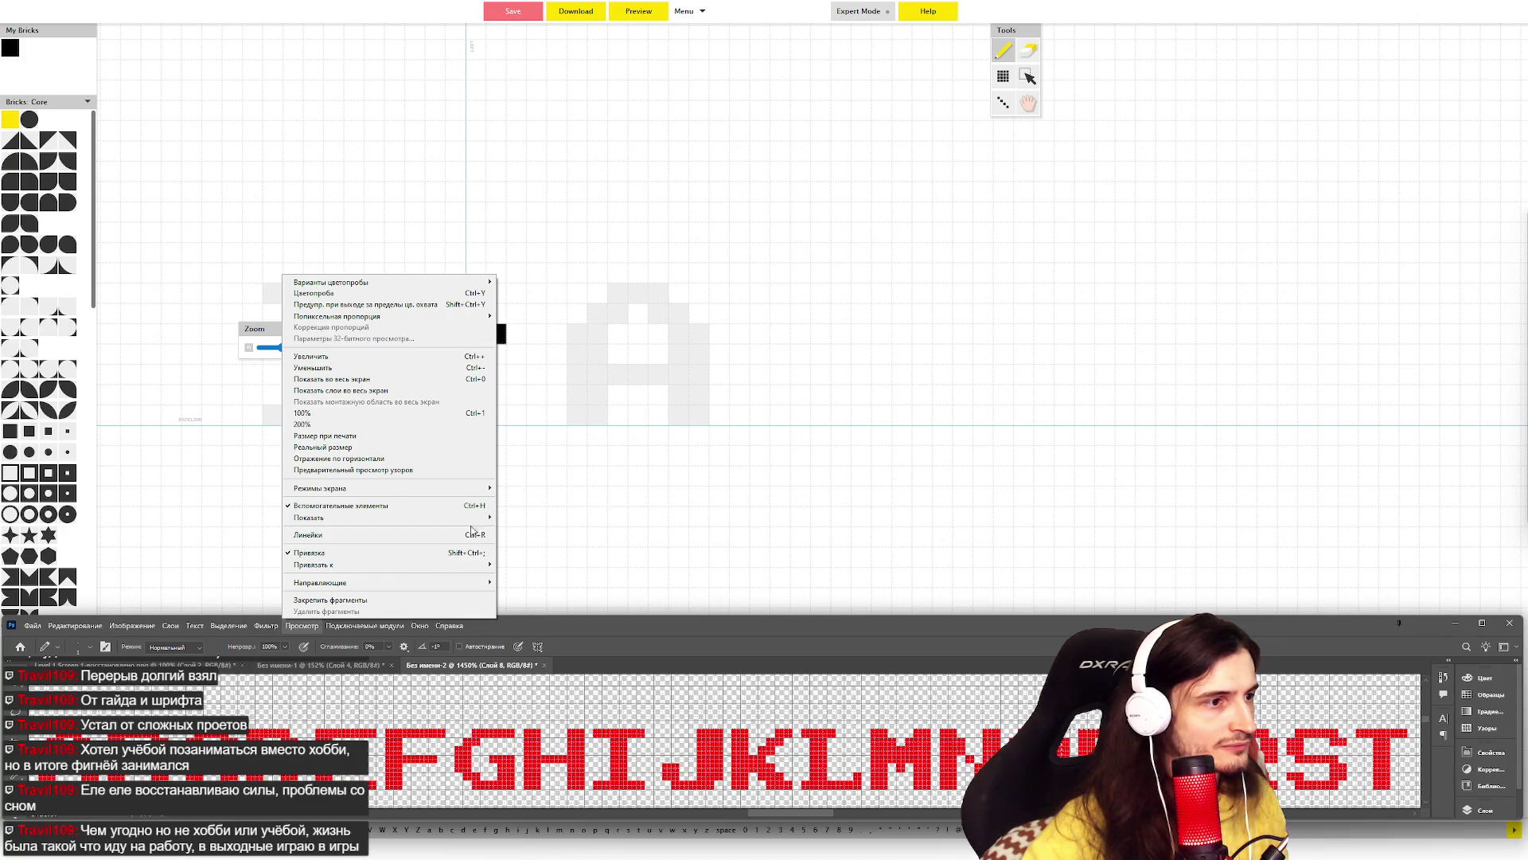
mouse_move(483, 519)
left_click(525, 552)
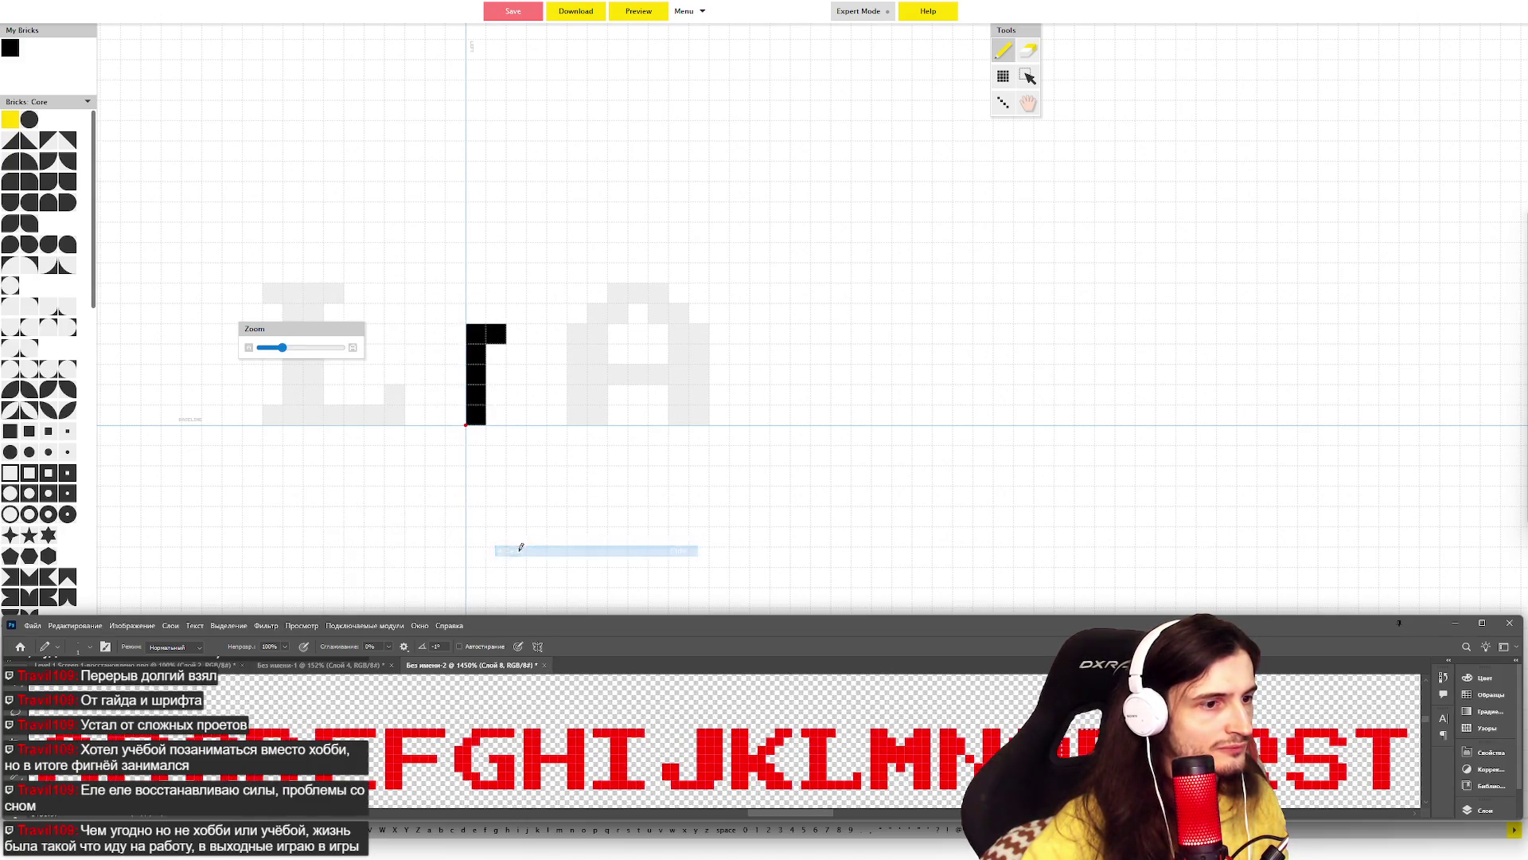
- Toggle Pixel Grid and Grid again until the grid appears over the red alphabet
left_click(310, 629)
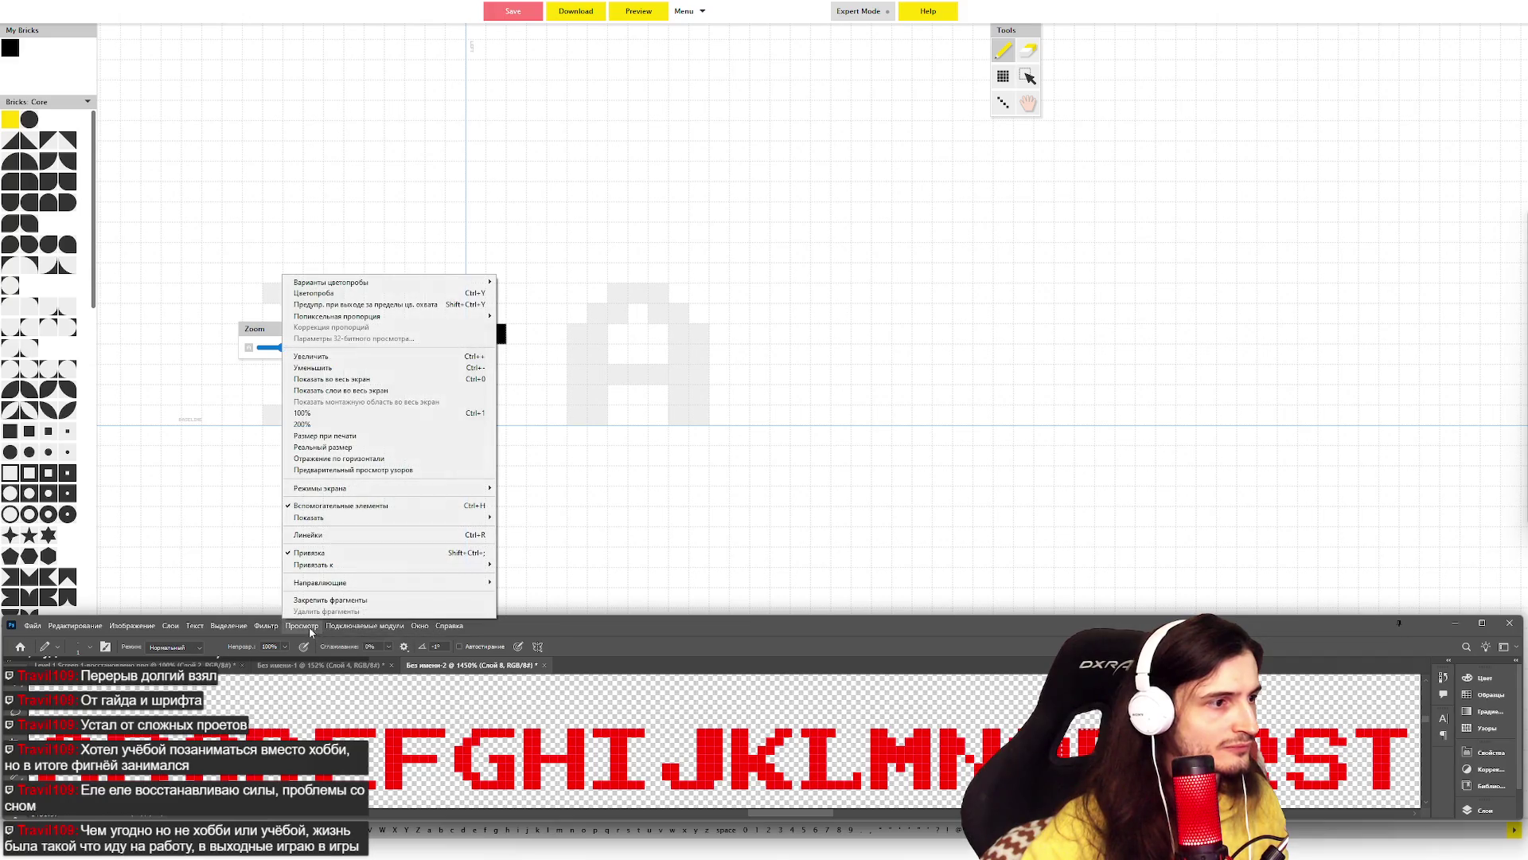
mouse_move(442, 521)
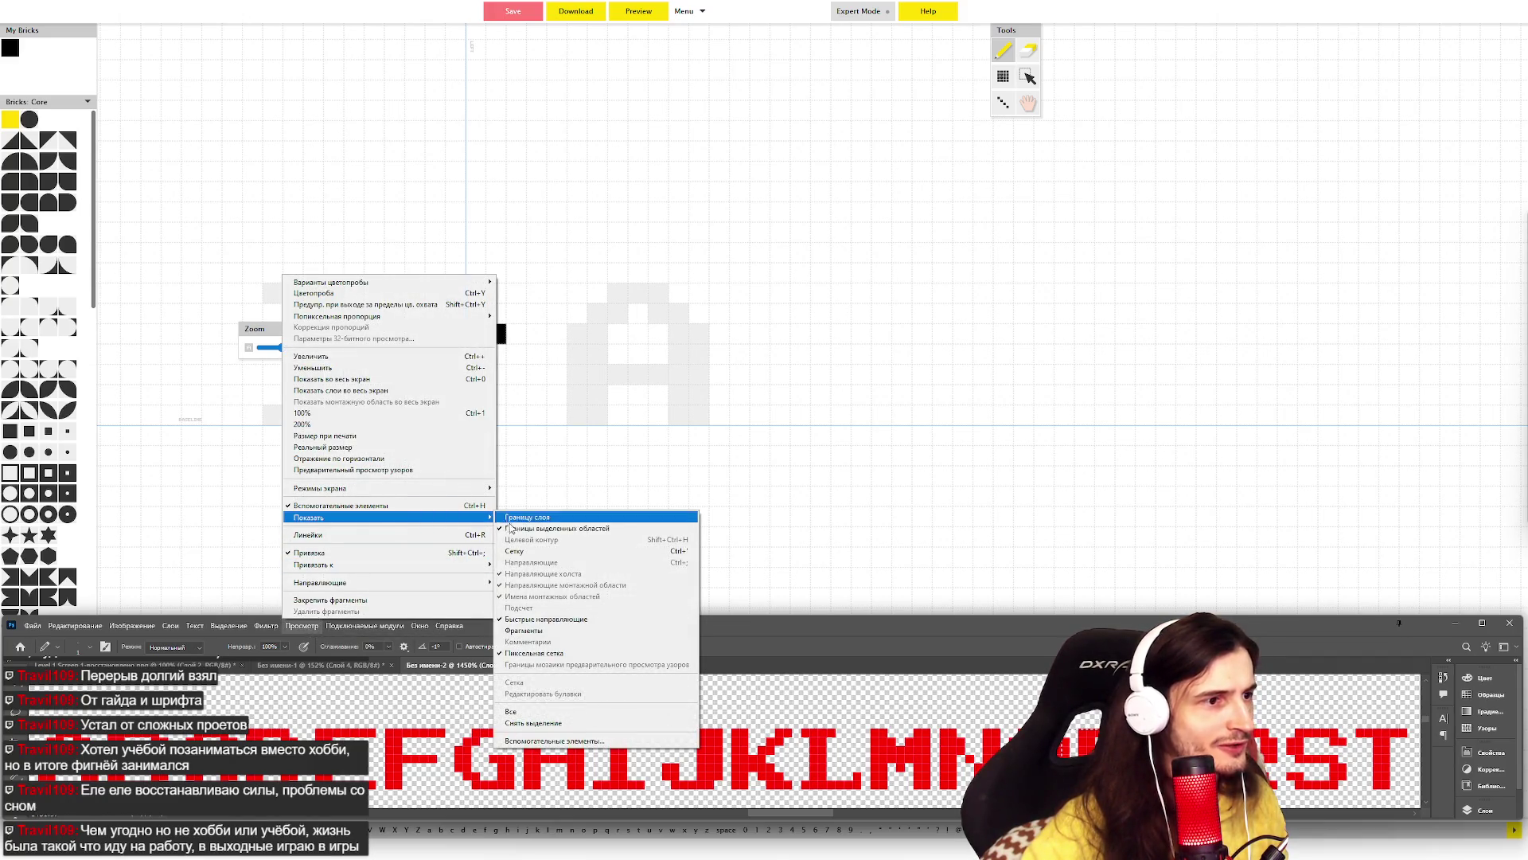
left_click(535, 653)
left_click(321, 628)
left_click(322, 629)
left_click(334, 630)
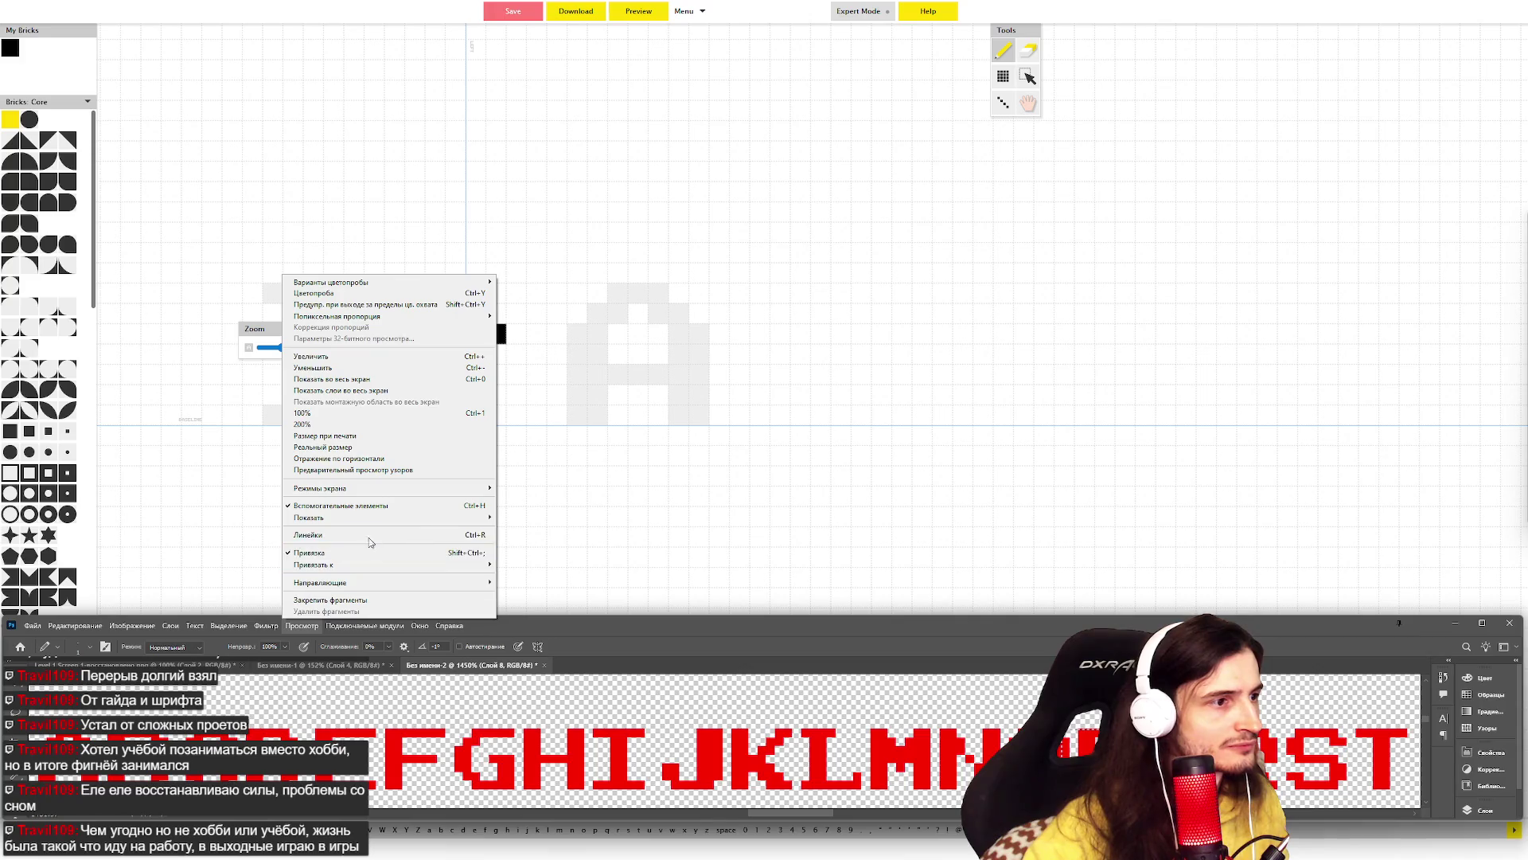
mouse_move(427, 521)
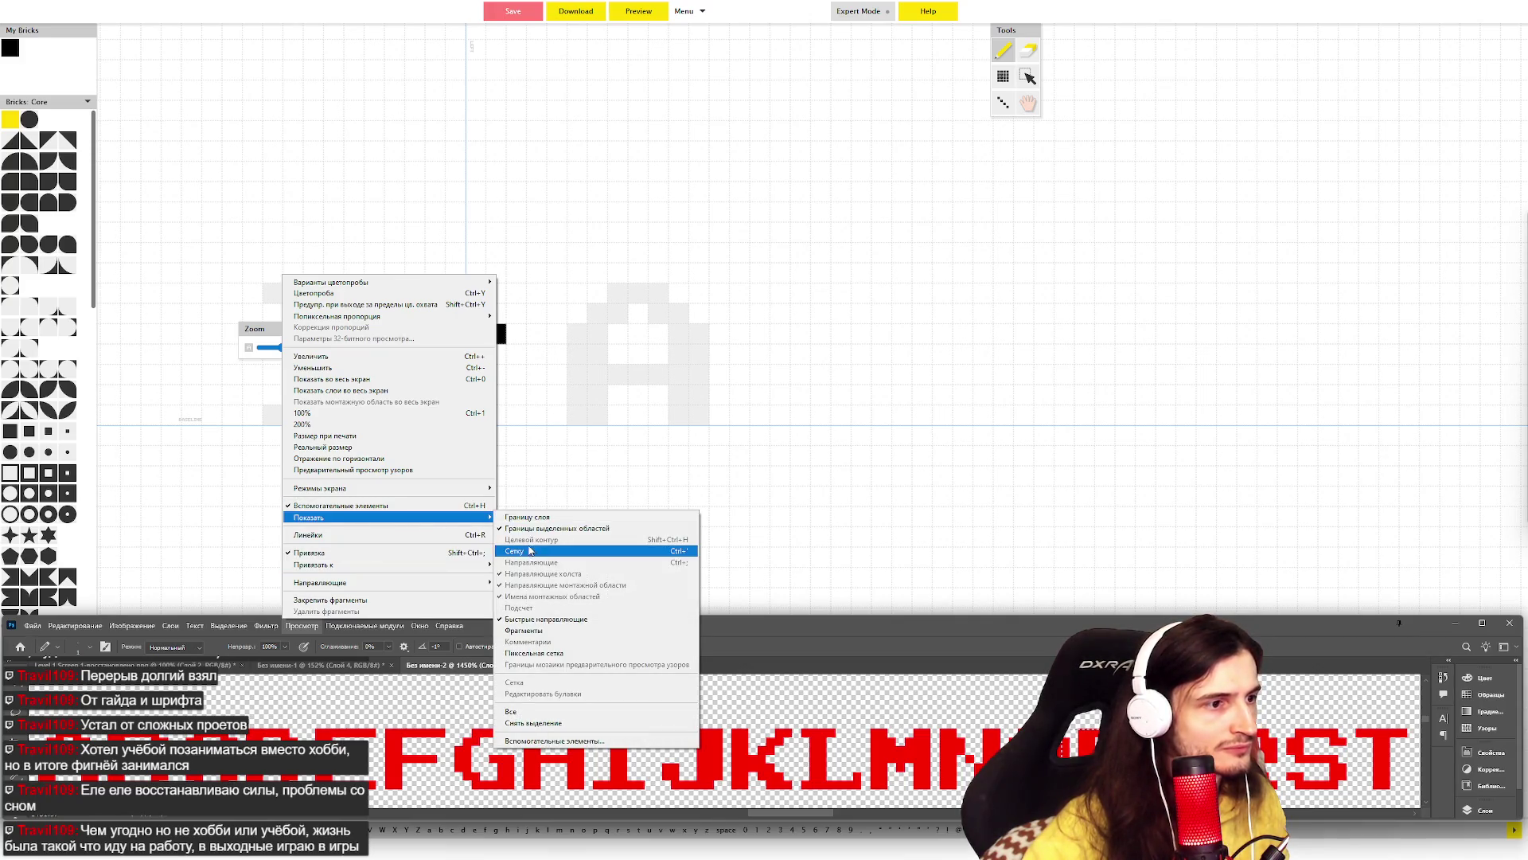
left_click(532, 551)
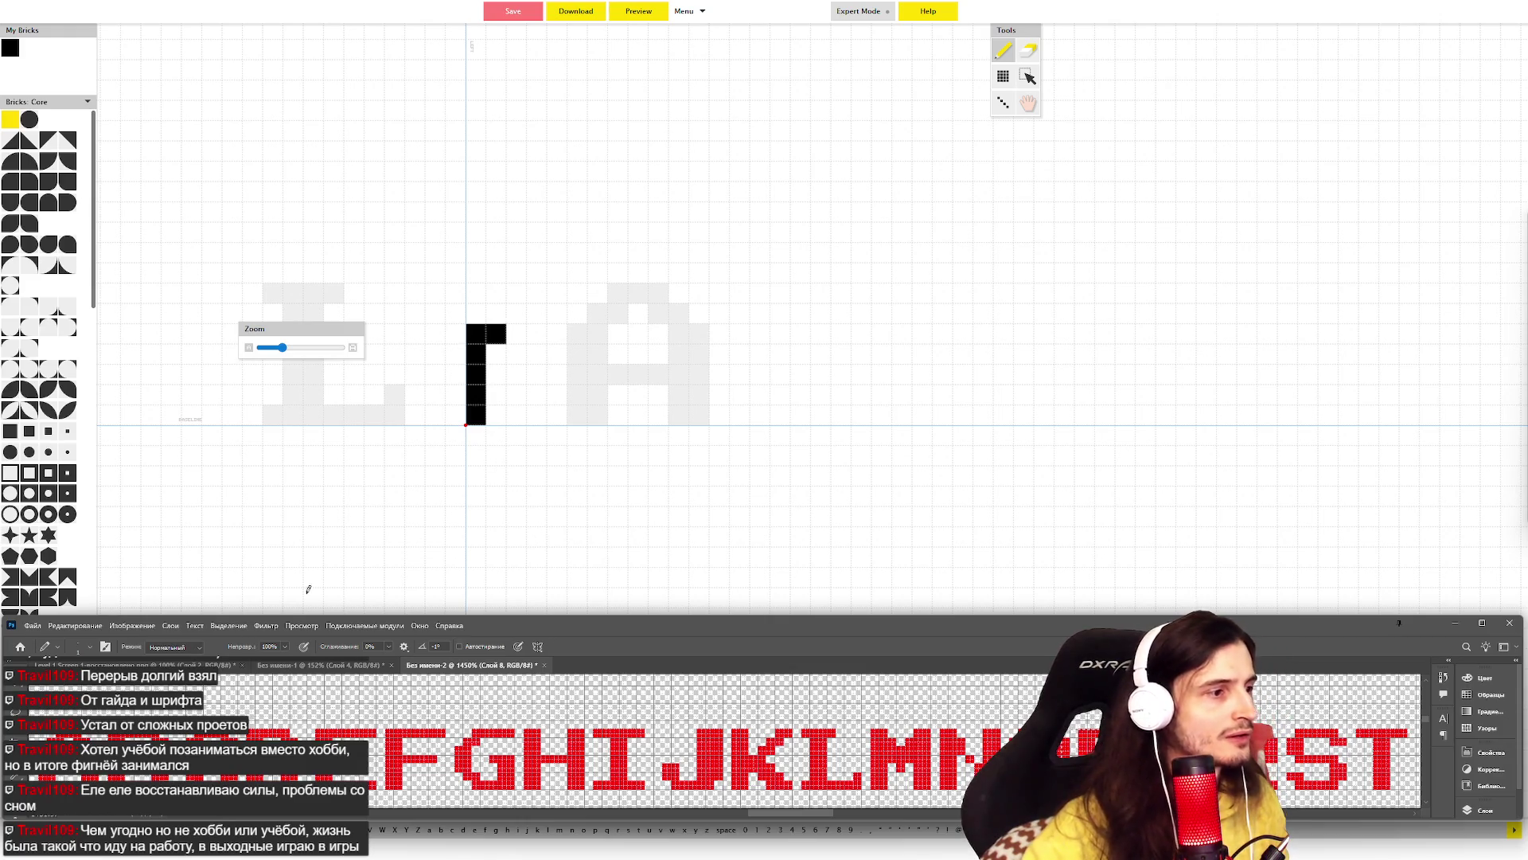
- Set grid Subdivisions to 1 in Guides, Grid & Slices after 0 is rejected, and save
left_click(75, 624)
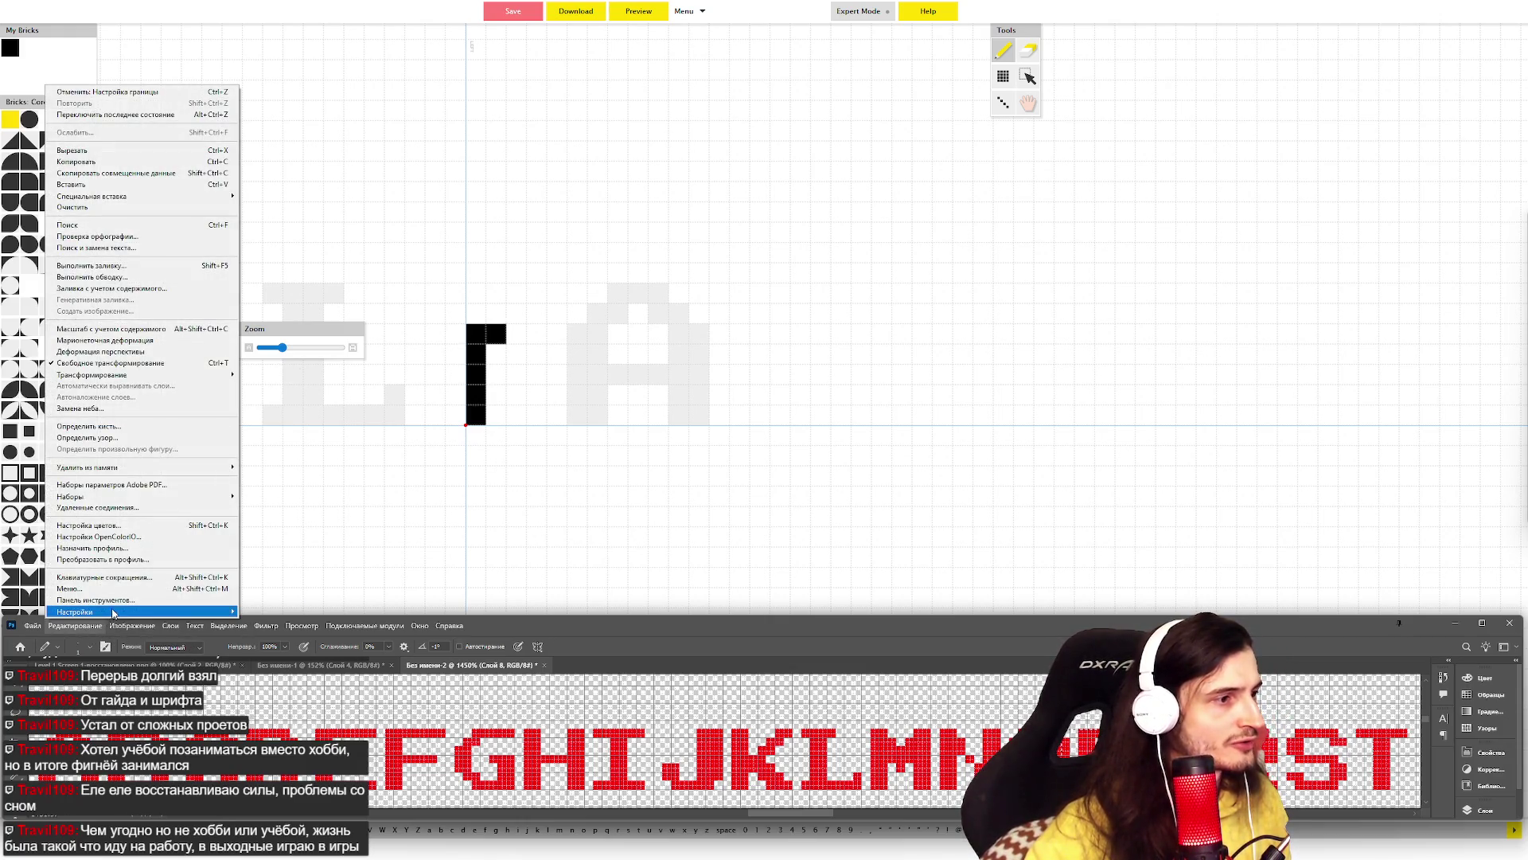
left_click(295, 624)
left_click(296, 624)
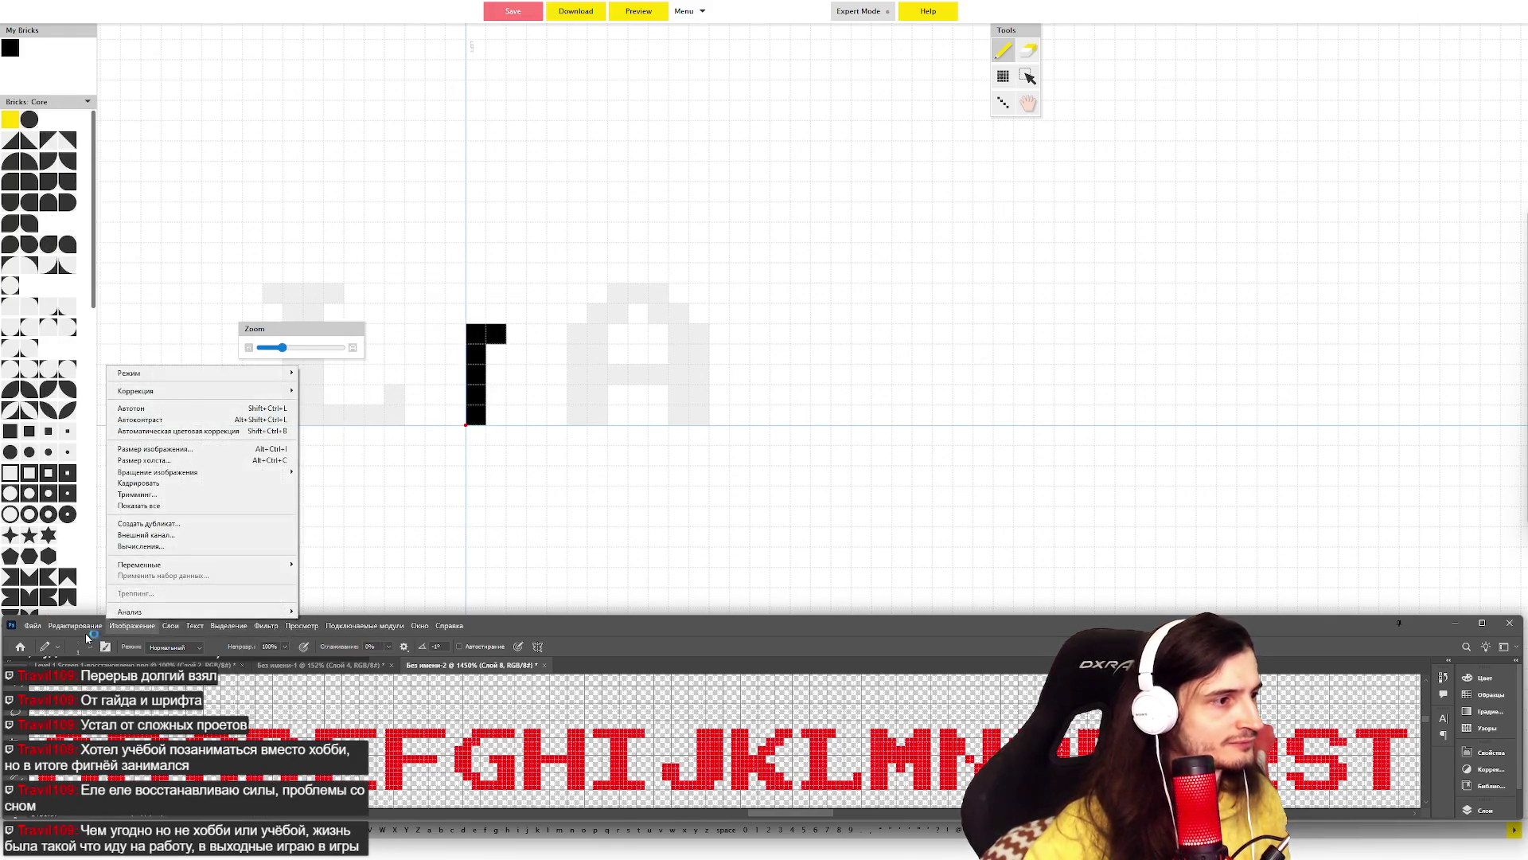
mouse_move(208, 611)
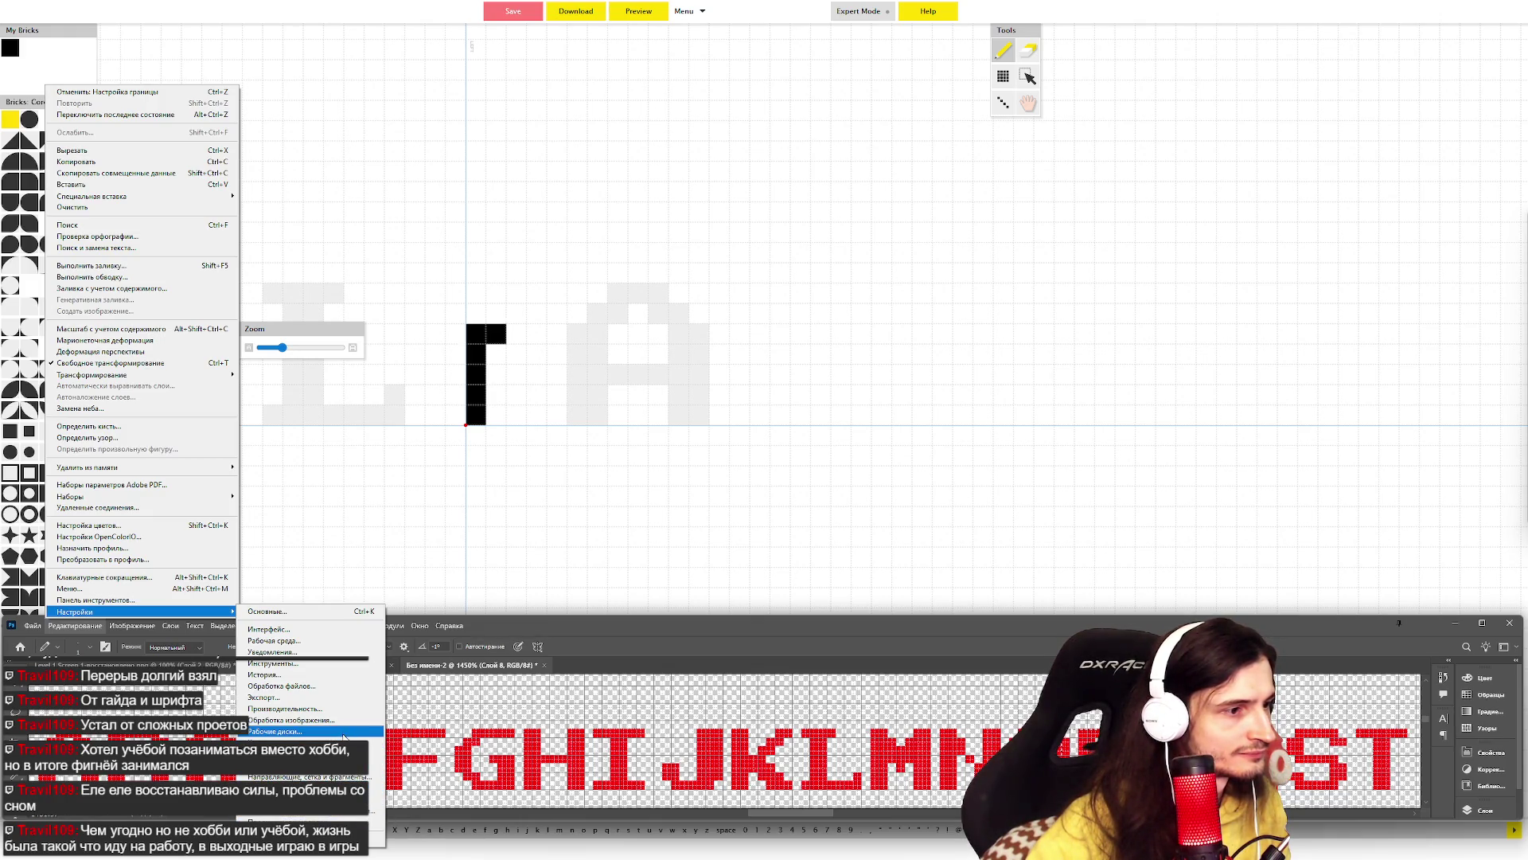
left_click(378, 702)
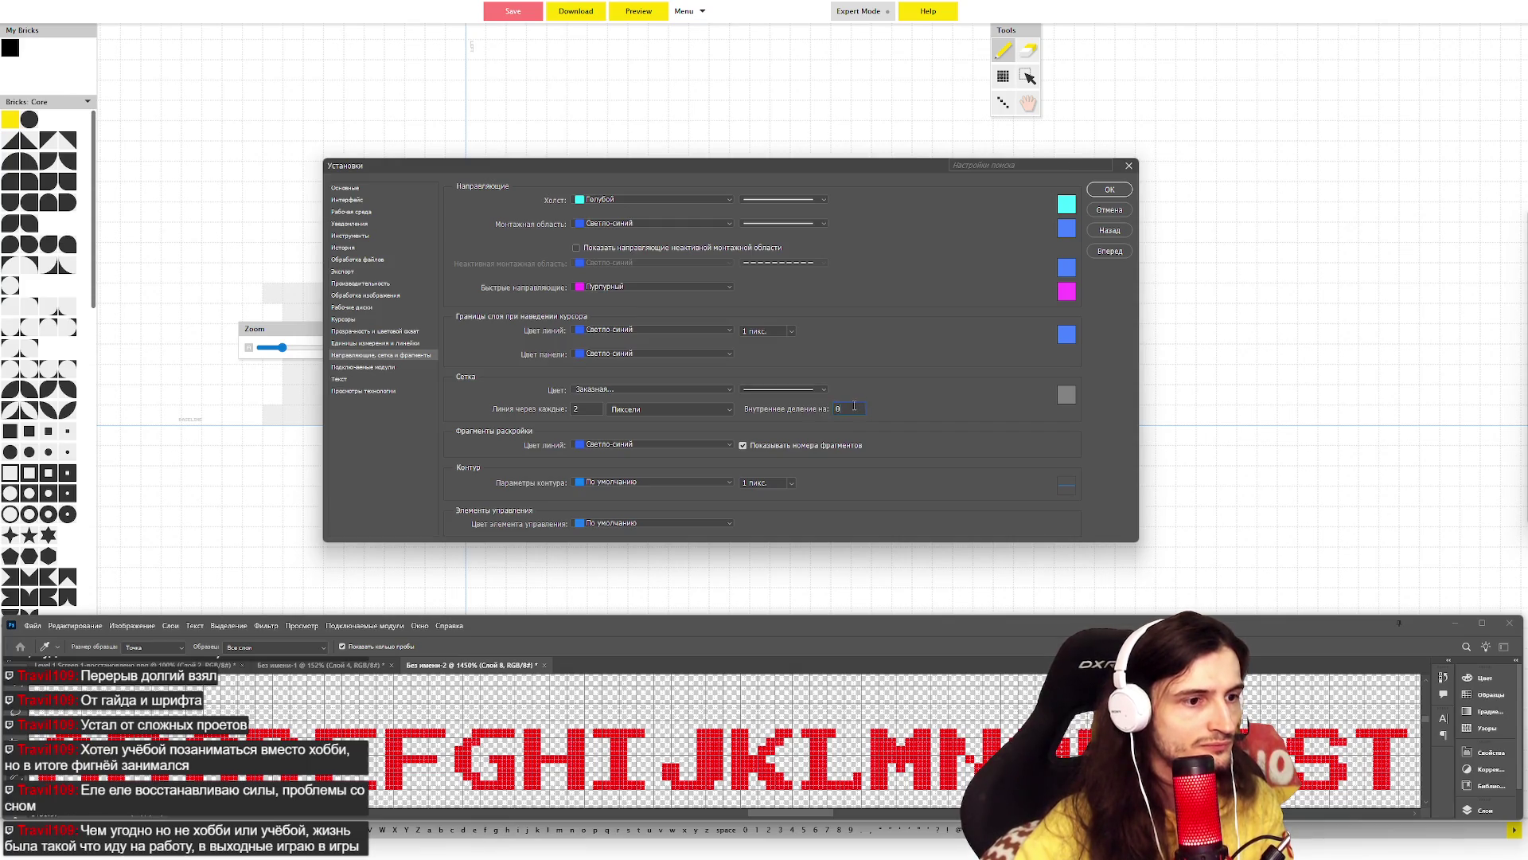
key("Return")
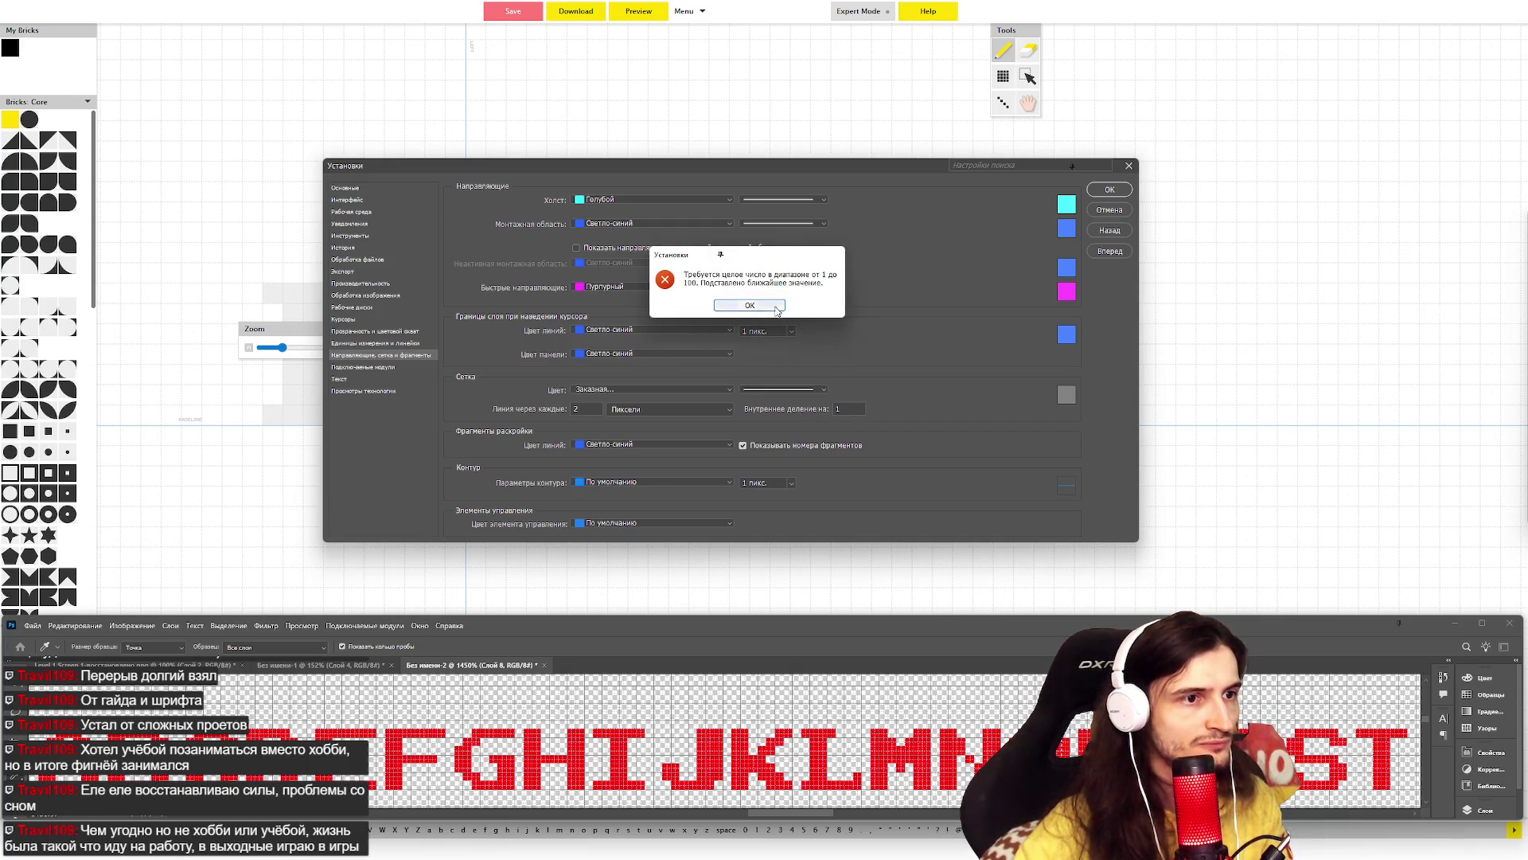
left_click(764, 307)
left_click(1108, 192)
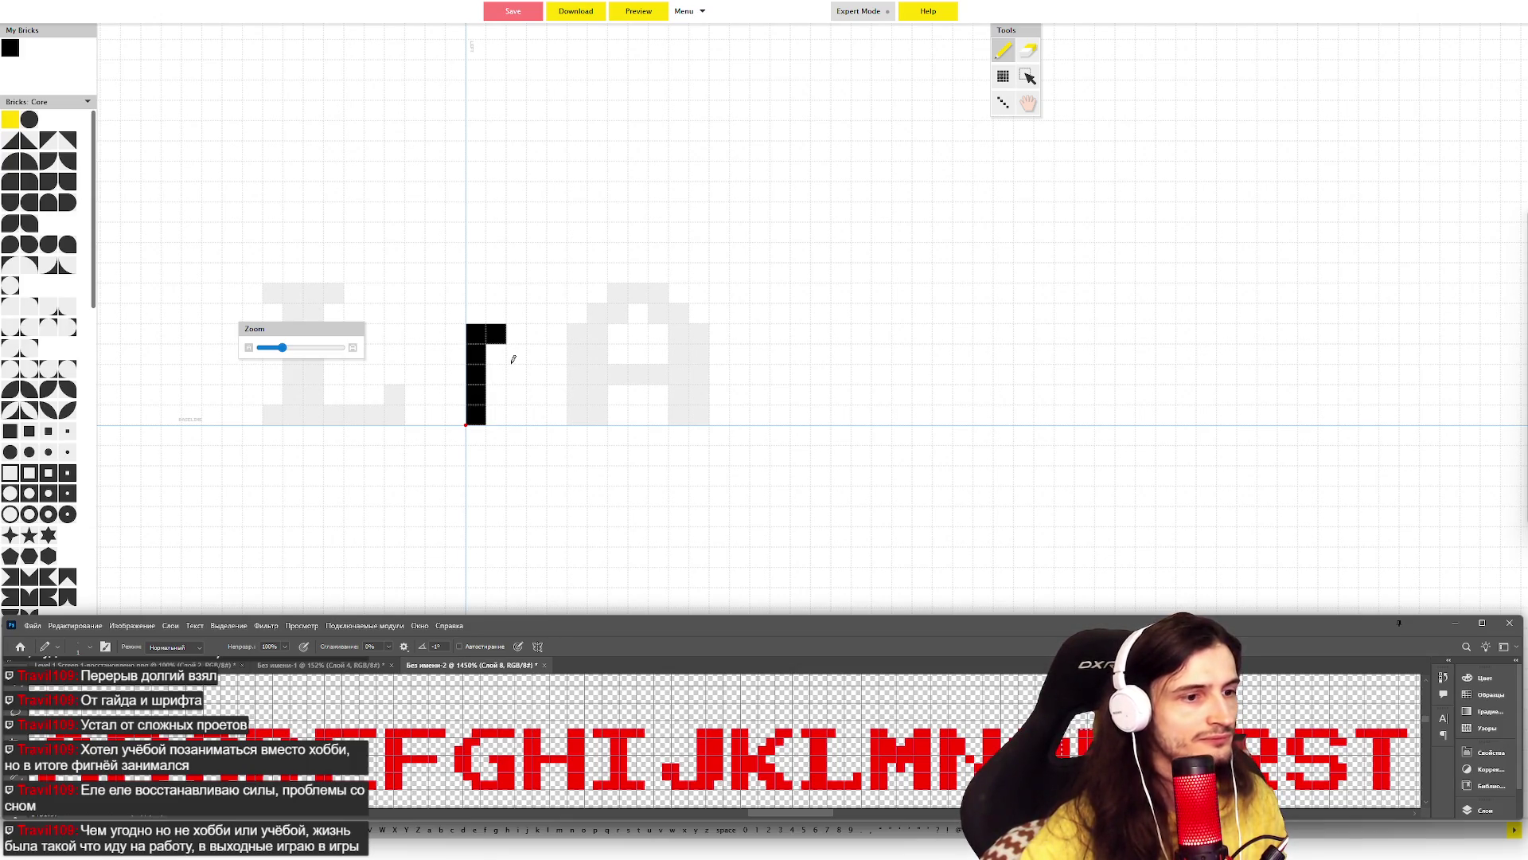
- Fill the glyph into a full-height two-brick-wide black bar and raise the Photoshop window
mouse_move(476, 294)
left_mouse_down()
mouse_move(493, 291)
mouse_move(492, 407)
left_mouse_up()
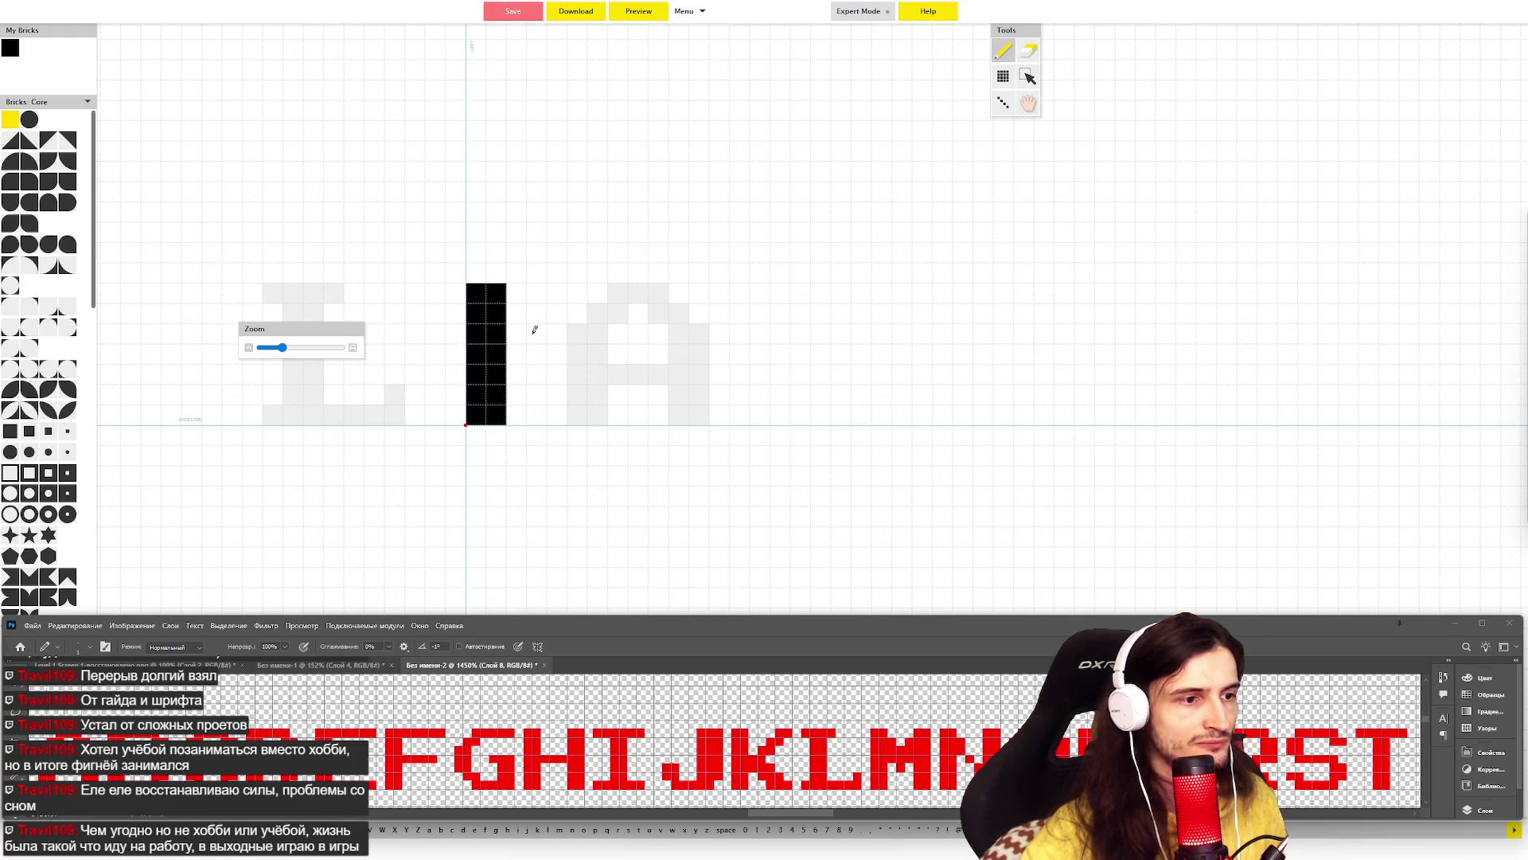
left_click_drag(633, 624, 634, 319)
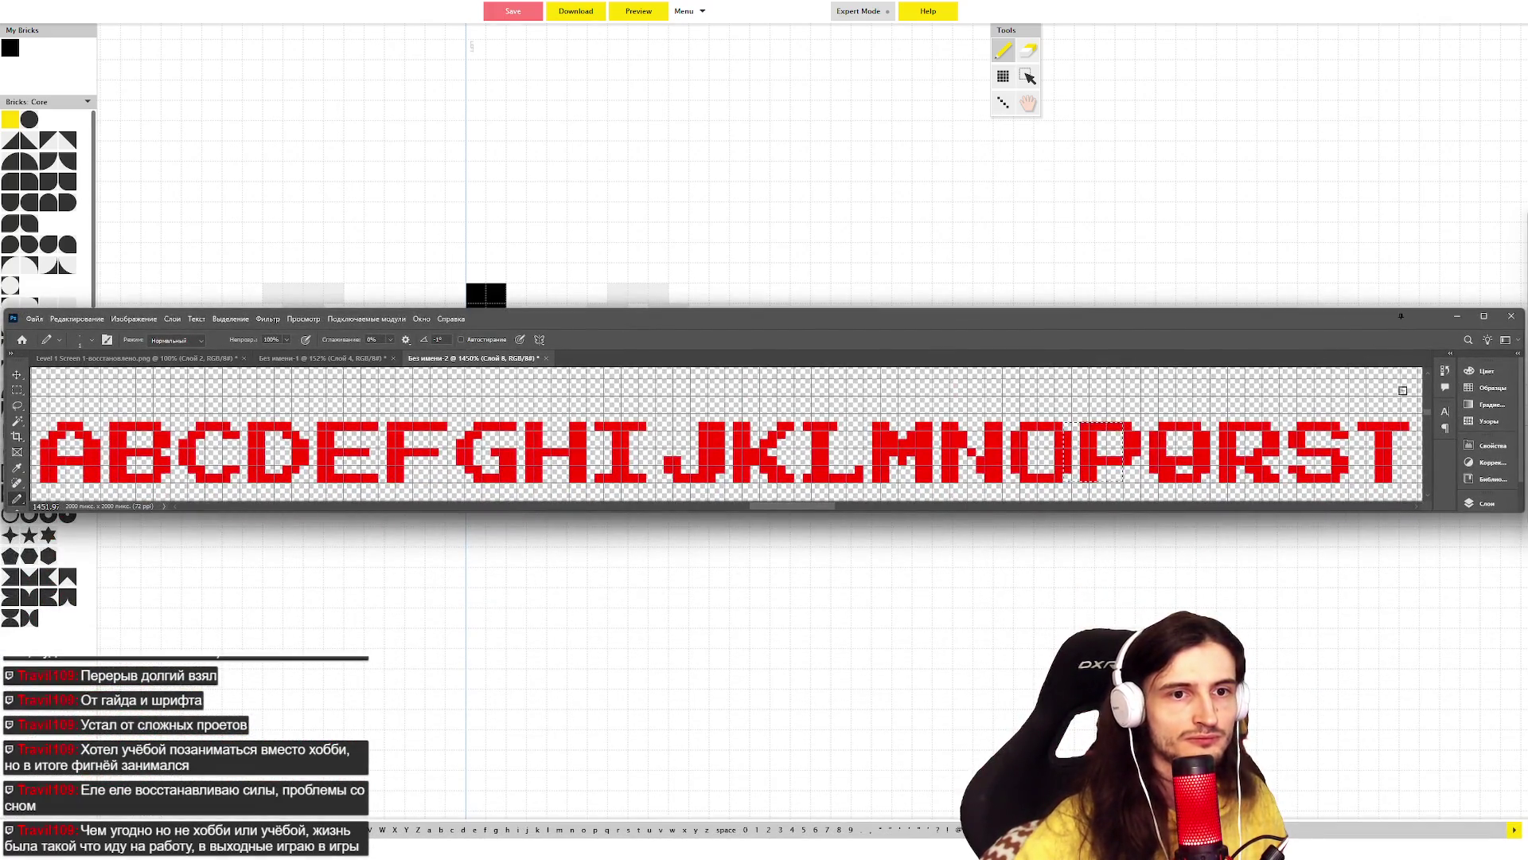
- Hide layer Слой 9 in the Layers panel, switch to the Move tool, and drag the reference window back down
left_click(1480, 504)
left_click(1267, 448)
left_click(1267, 473)
left_click(1267, 472)
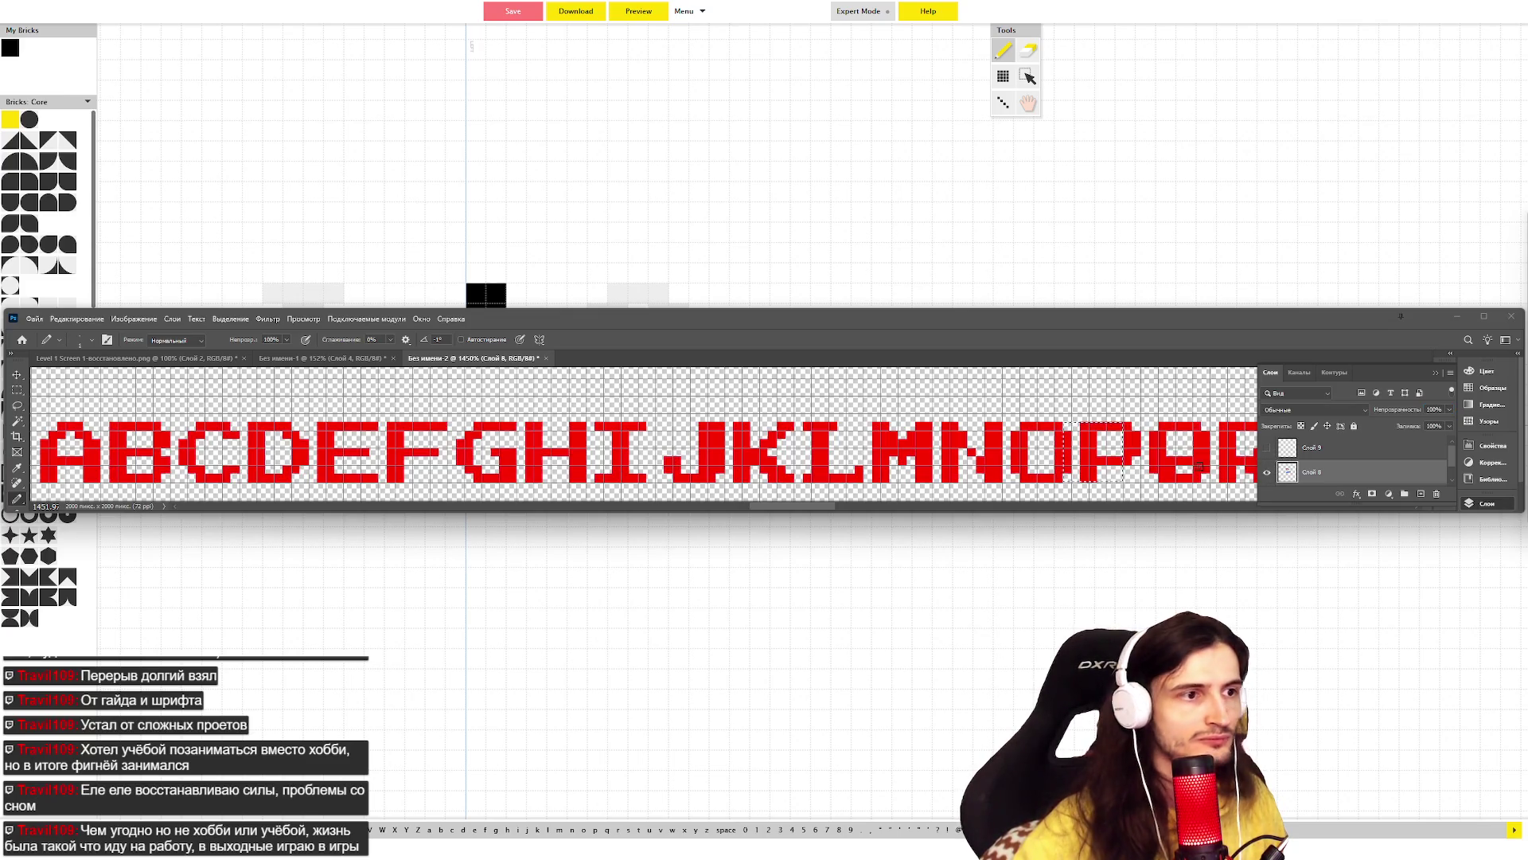
key("v")
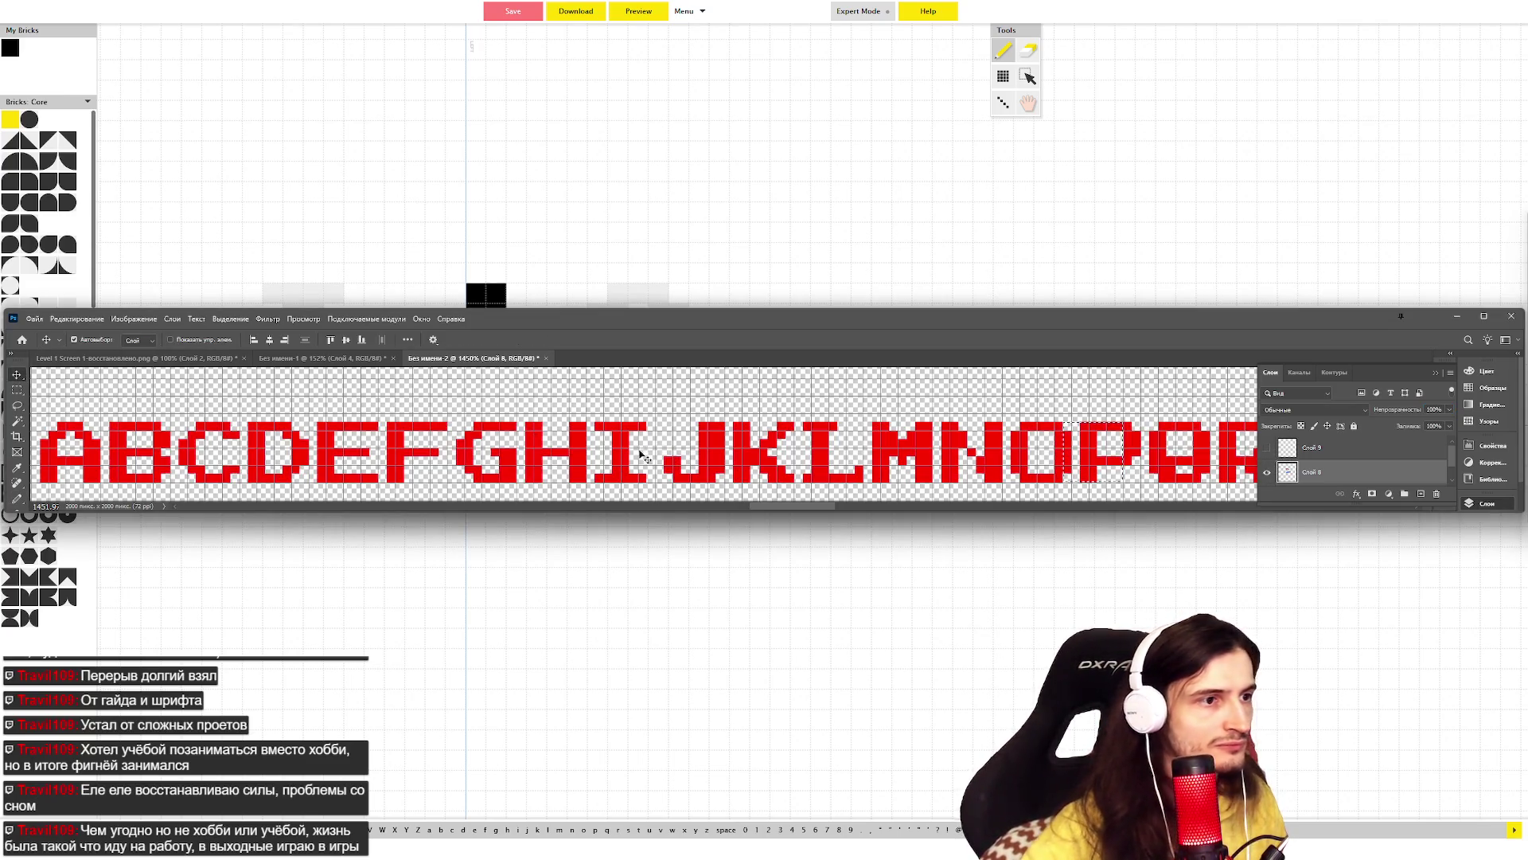
scroll(642, 449, "right", 1)
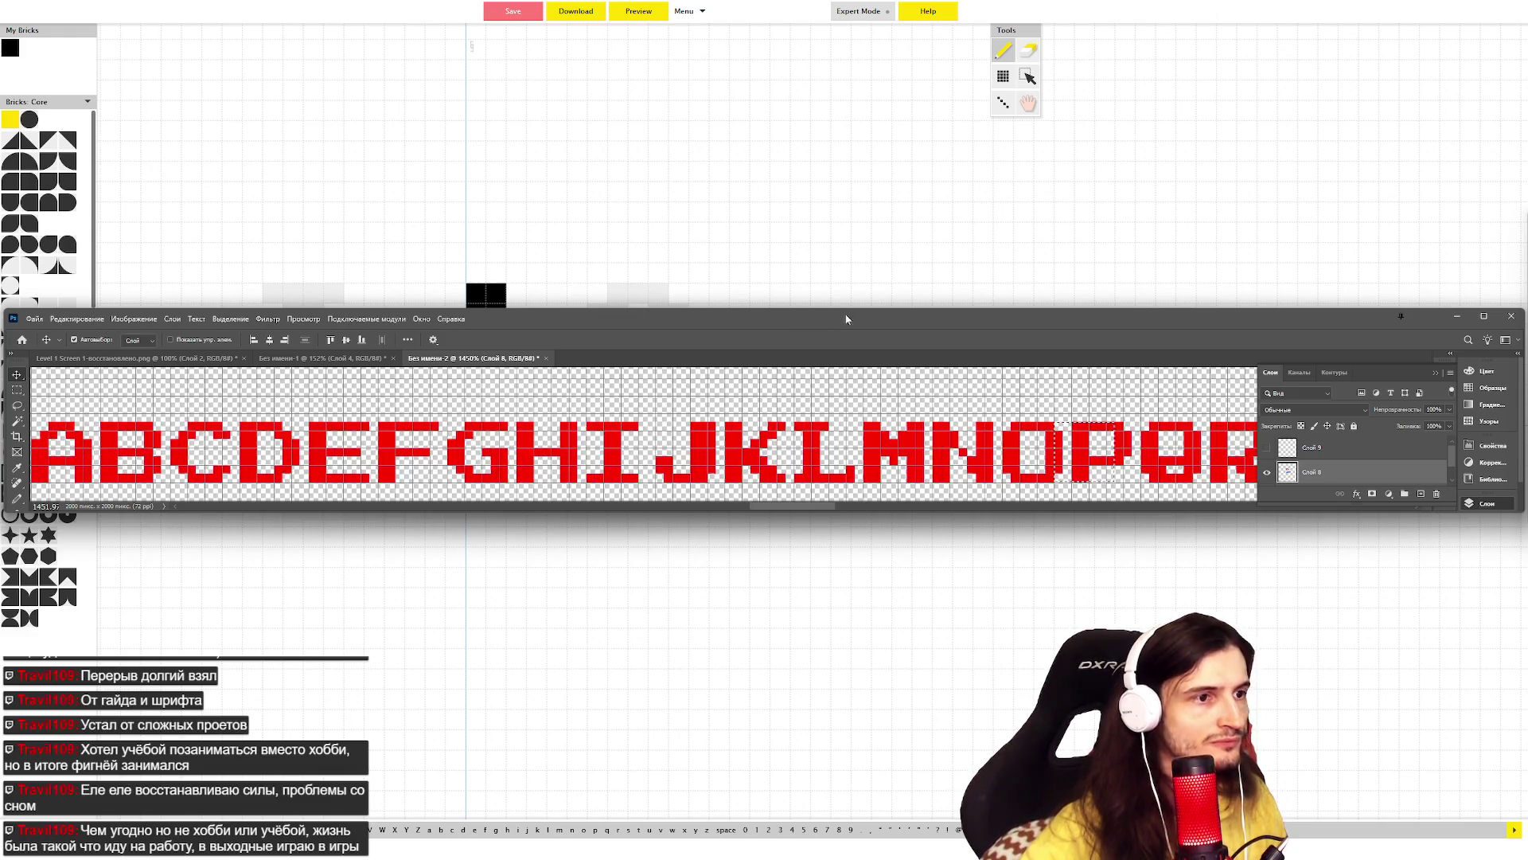
left_click_drag(973, 317, 957, 556)
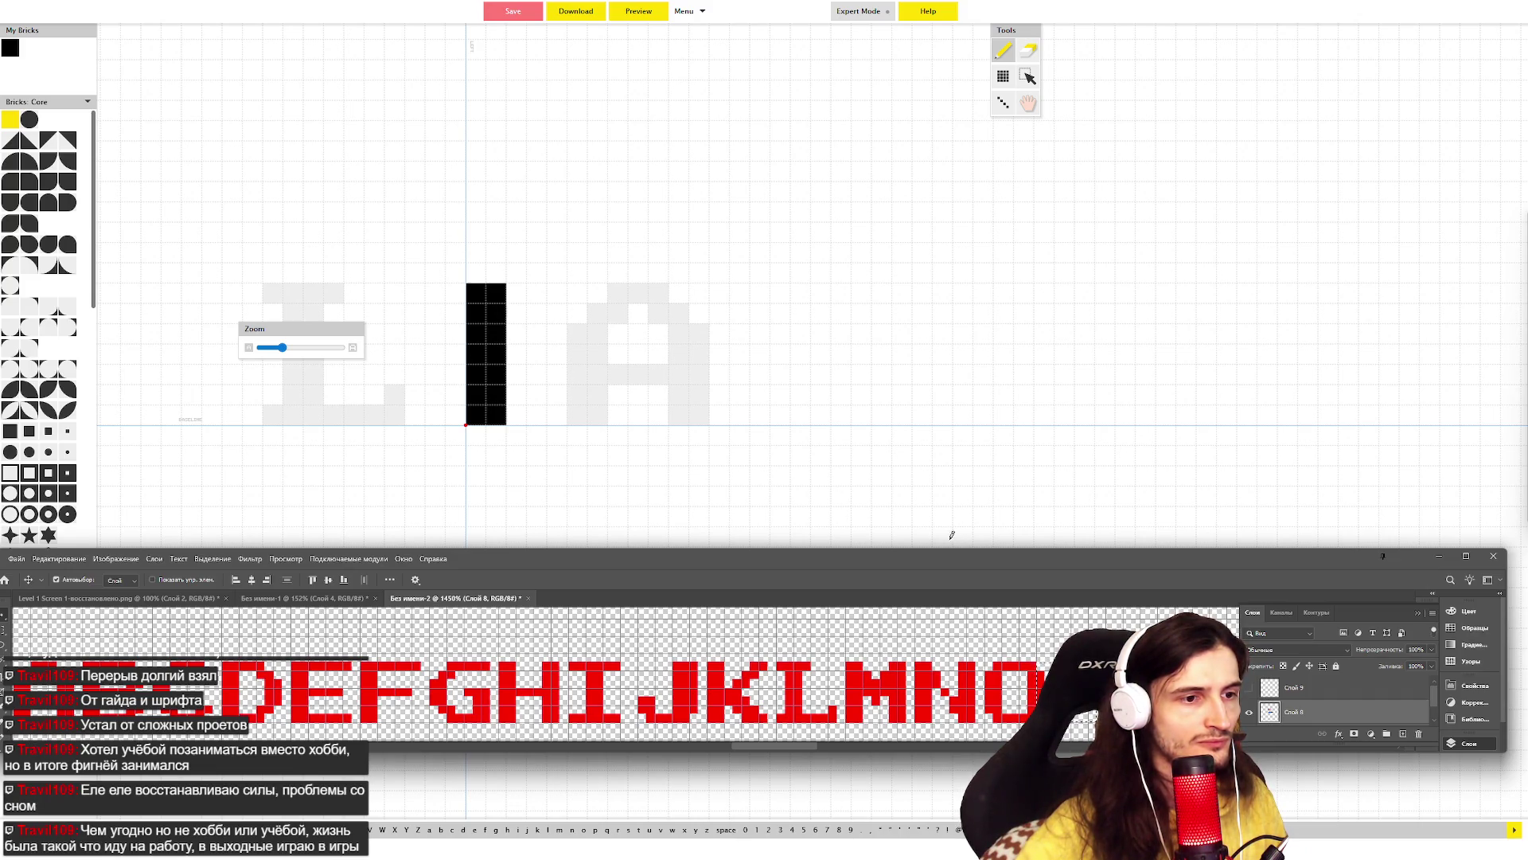
left_click(270, 562)
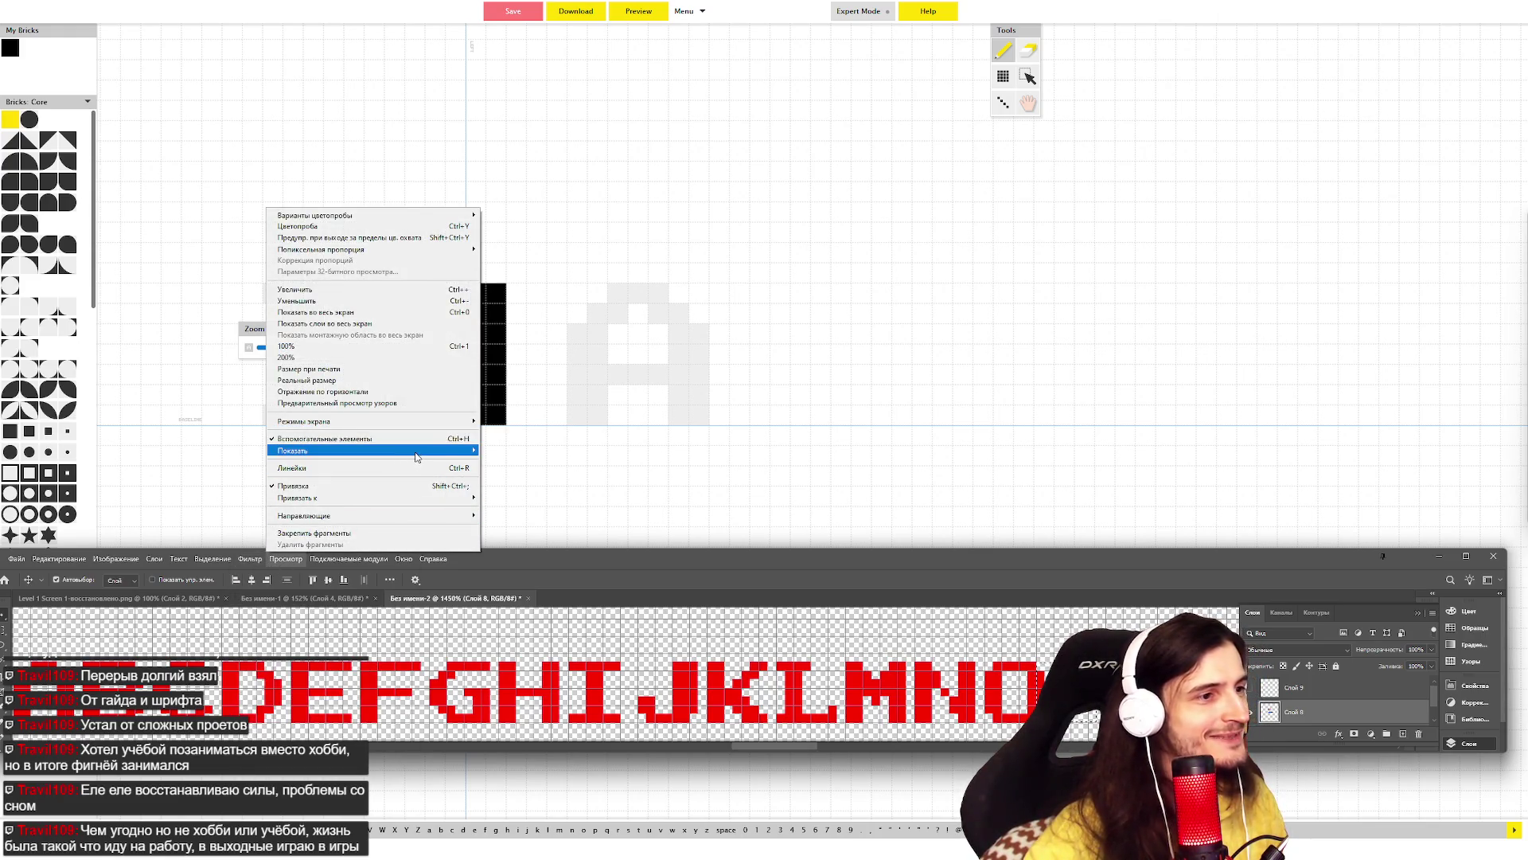
- Raise Photoshop's grid Subdivisions from 1 to 2 in Guides, Grid & Slices preferences
mouse_move(464, 454)
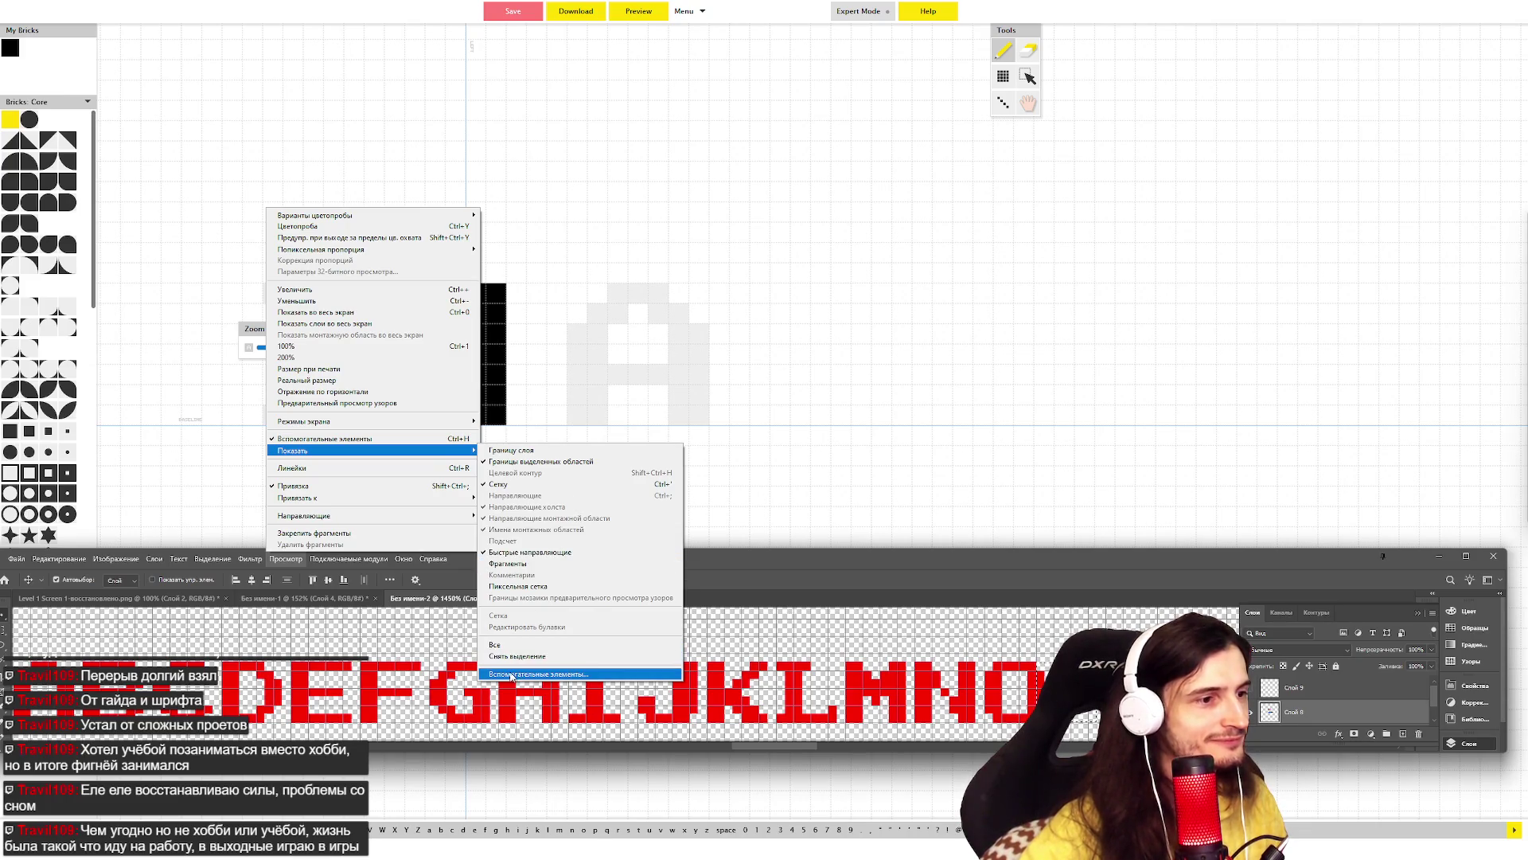
mouse_move(434, 558)
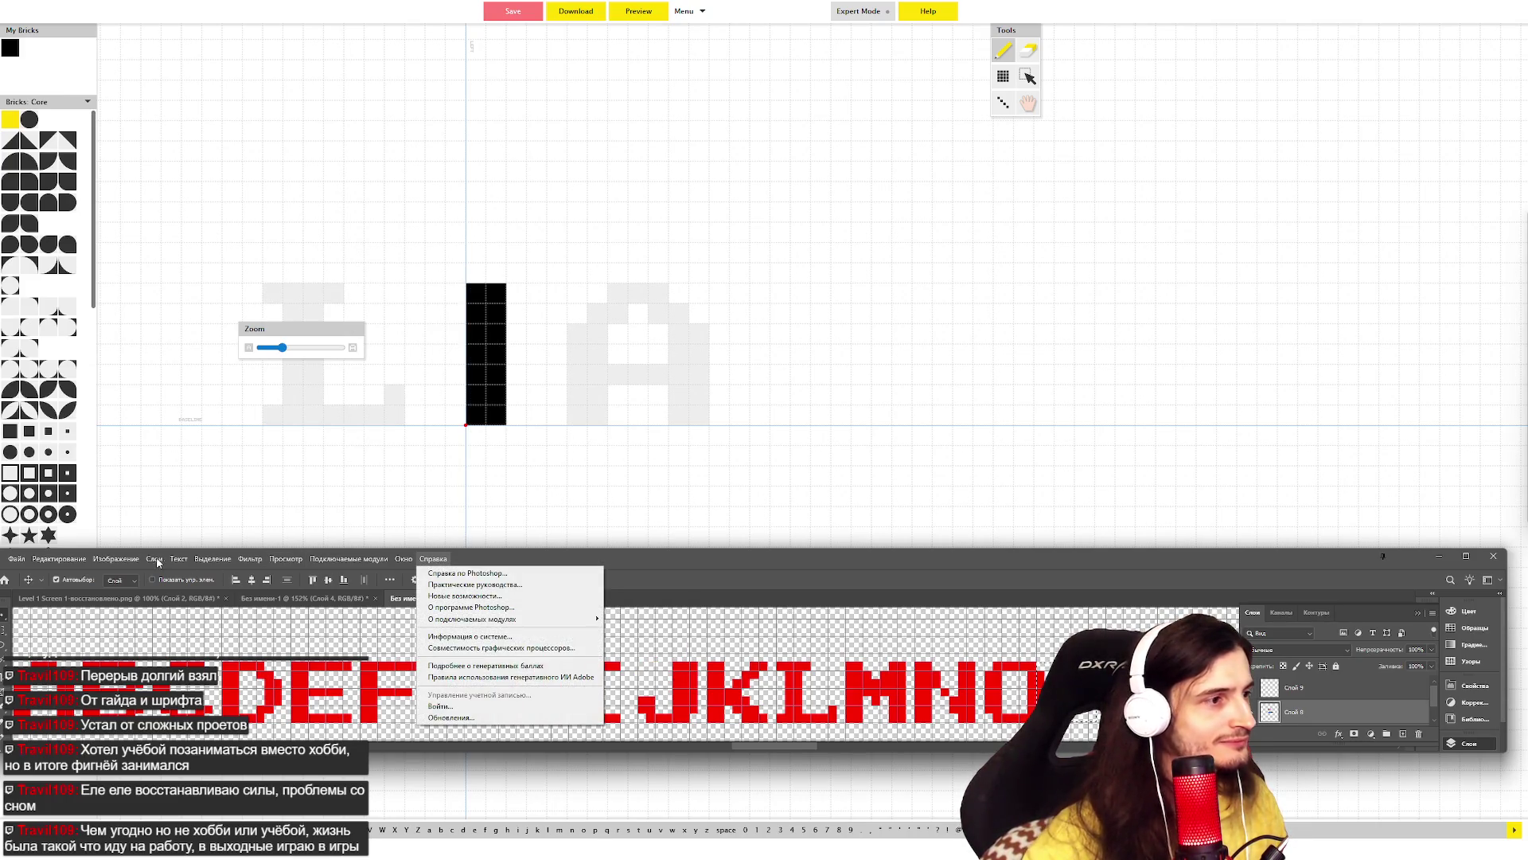
mouse_move(60, 558)
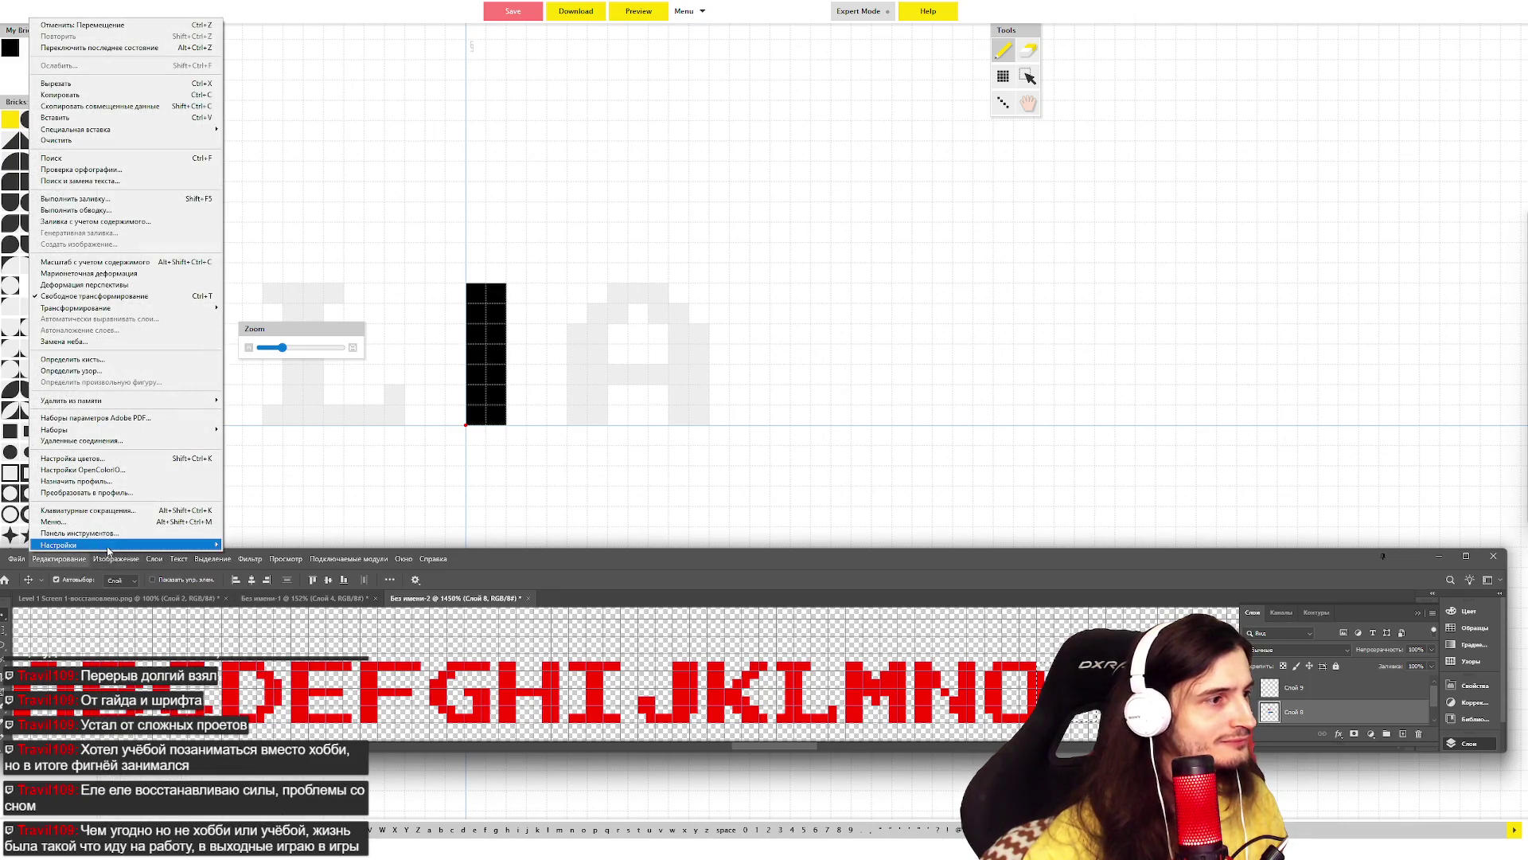
mouse_move(129, 544)
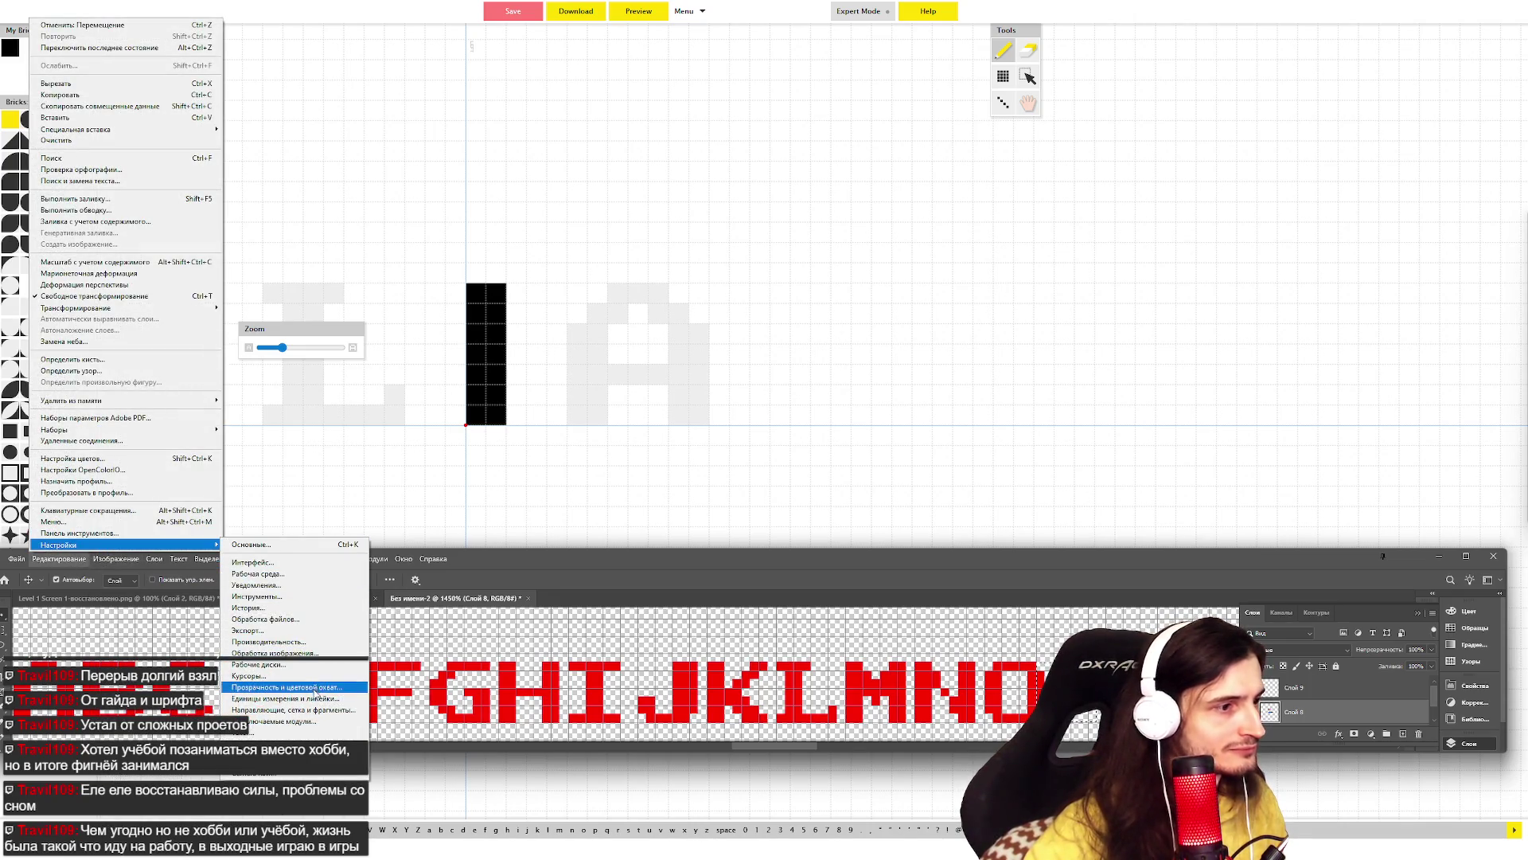
key("Escape")
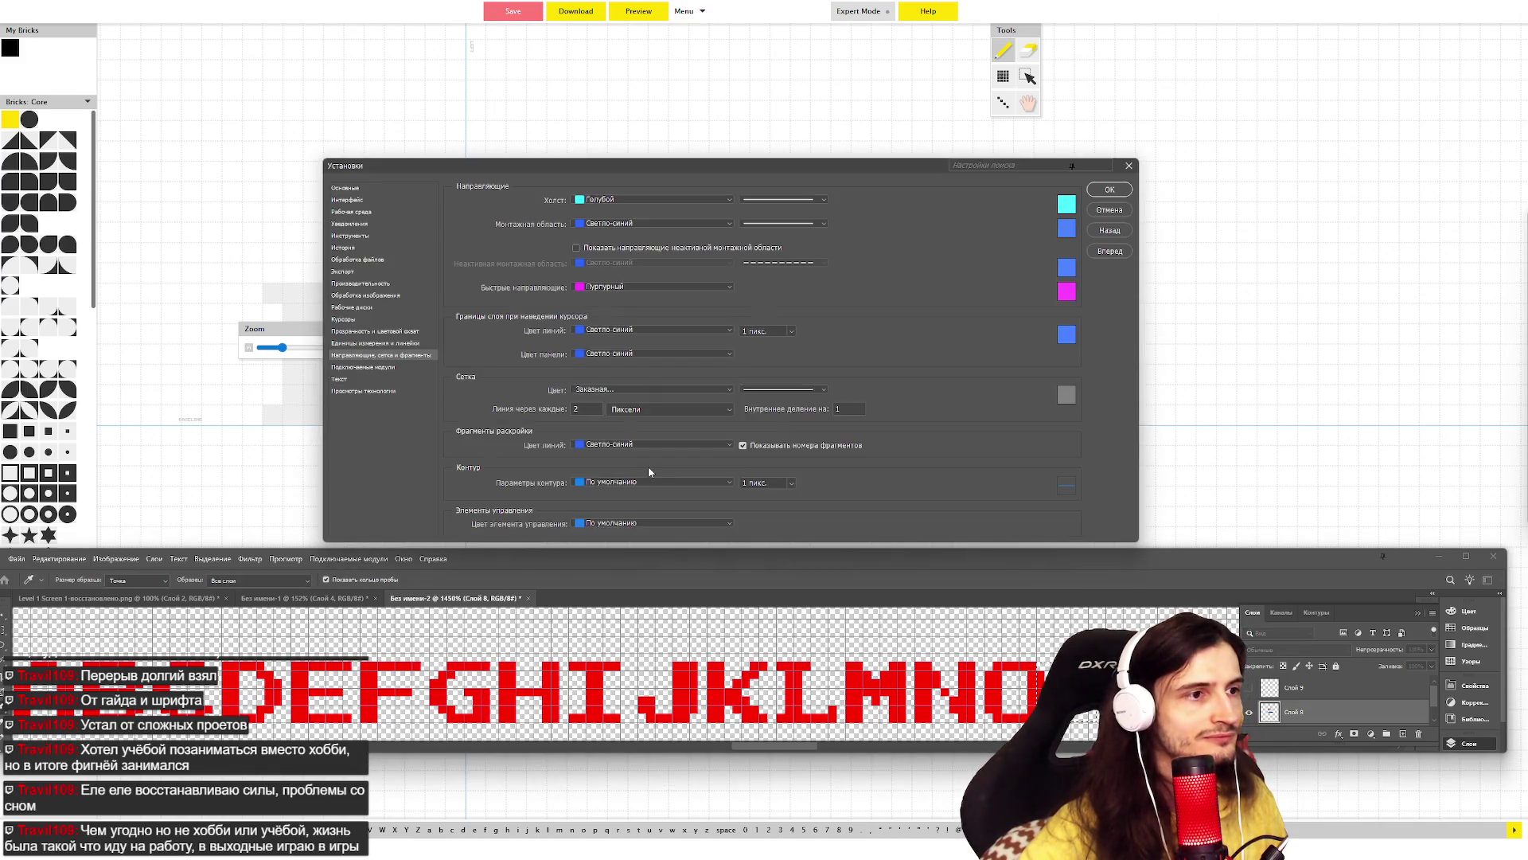
double_click(838, 409)
type("2")
left_click(1106, 189)
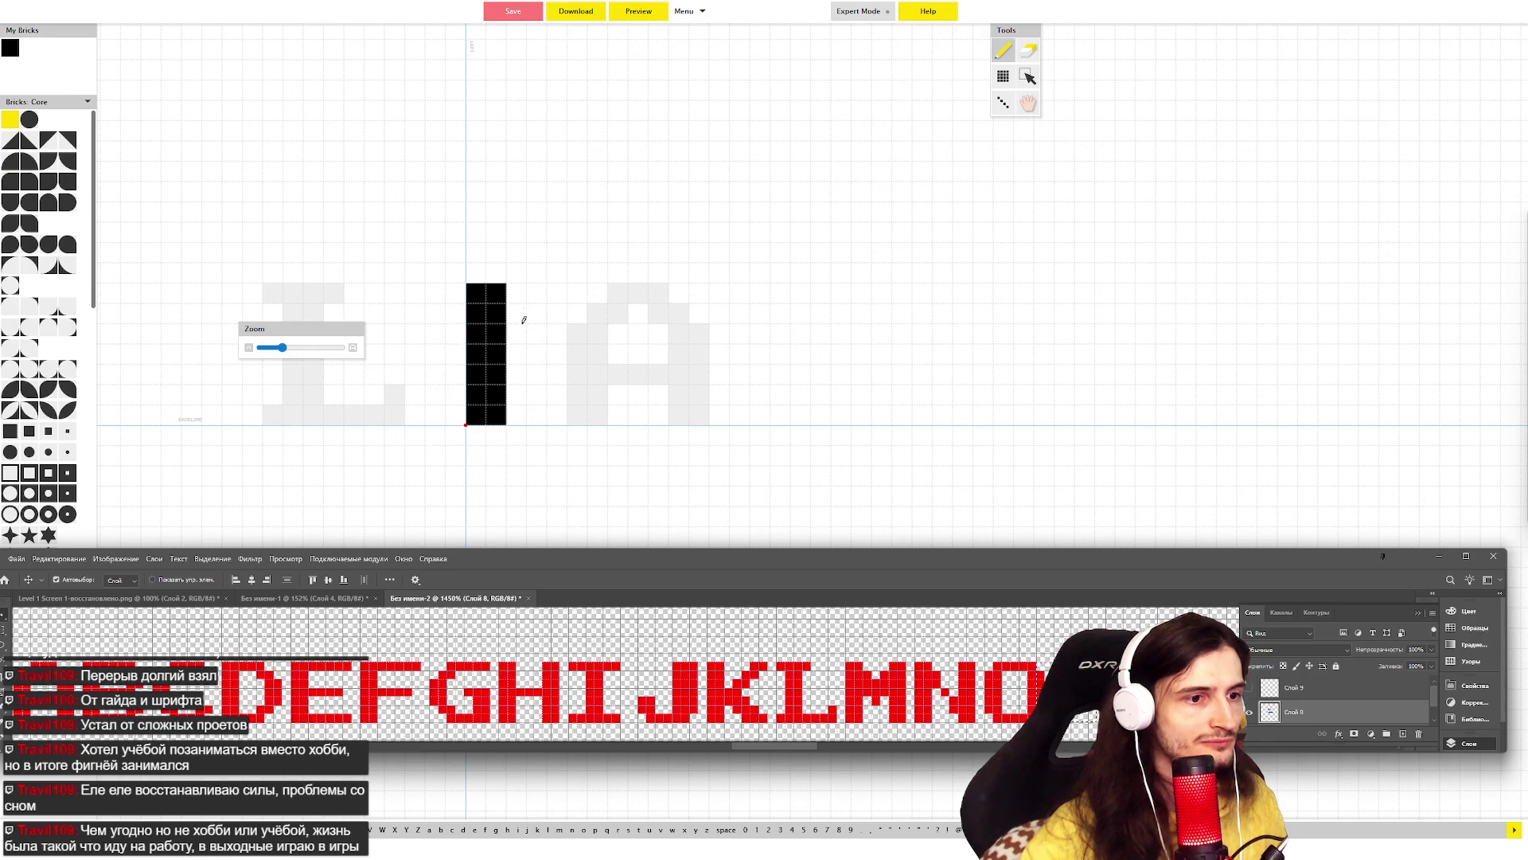
- Finish the M's strokes, then paint the N's left stem, stepped diagonal and right stem
mouse_move(522, 320)
left_mouse_down()
mouse_move(518, 355)
mouse_move(535, 370)
mouse_move(560, 308)
mouse_move(577, 410)
mouse_move(599, 370)
mouse_move(597, 294)
left_mouse_up()
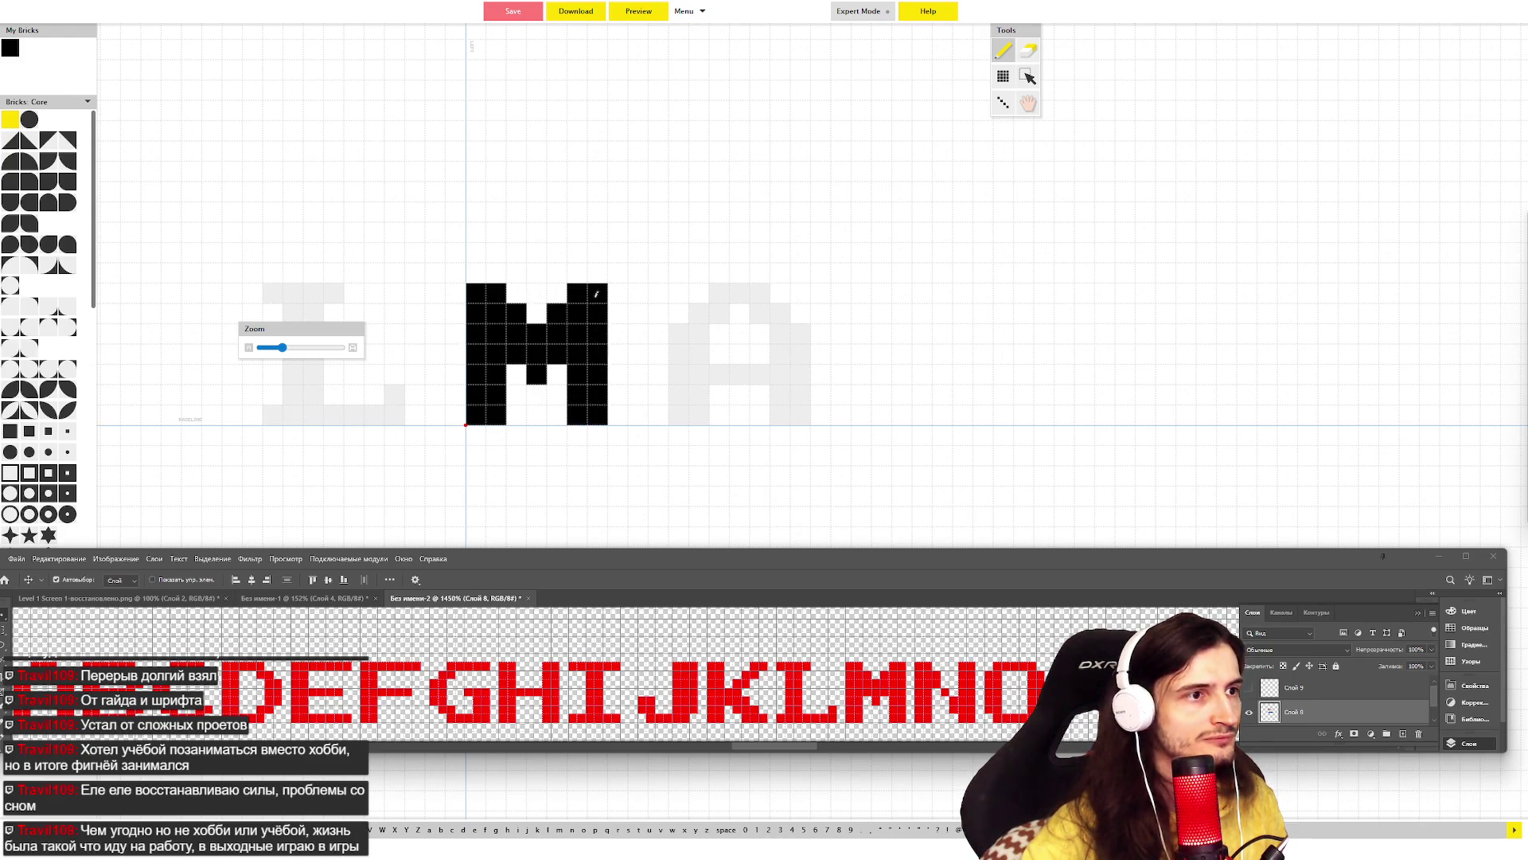
key("Right")
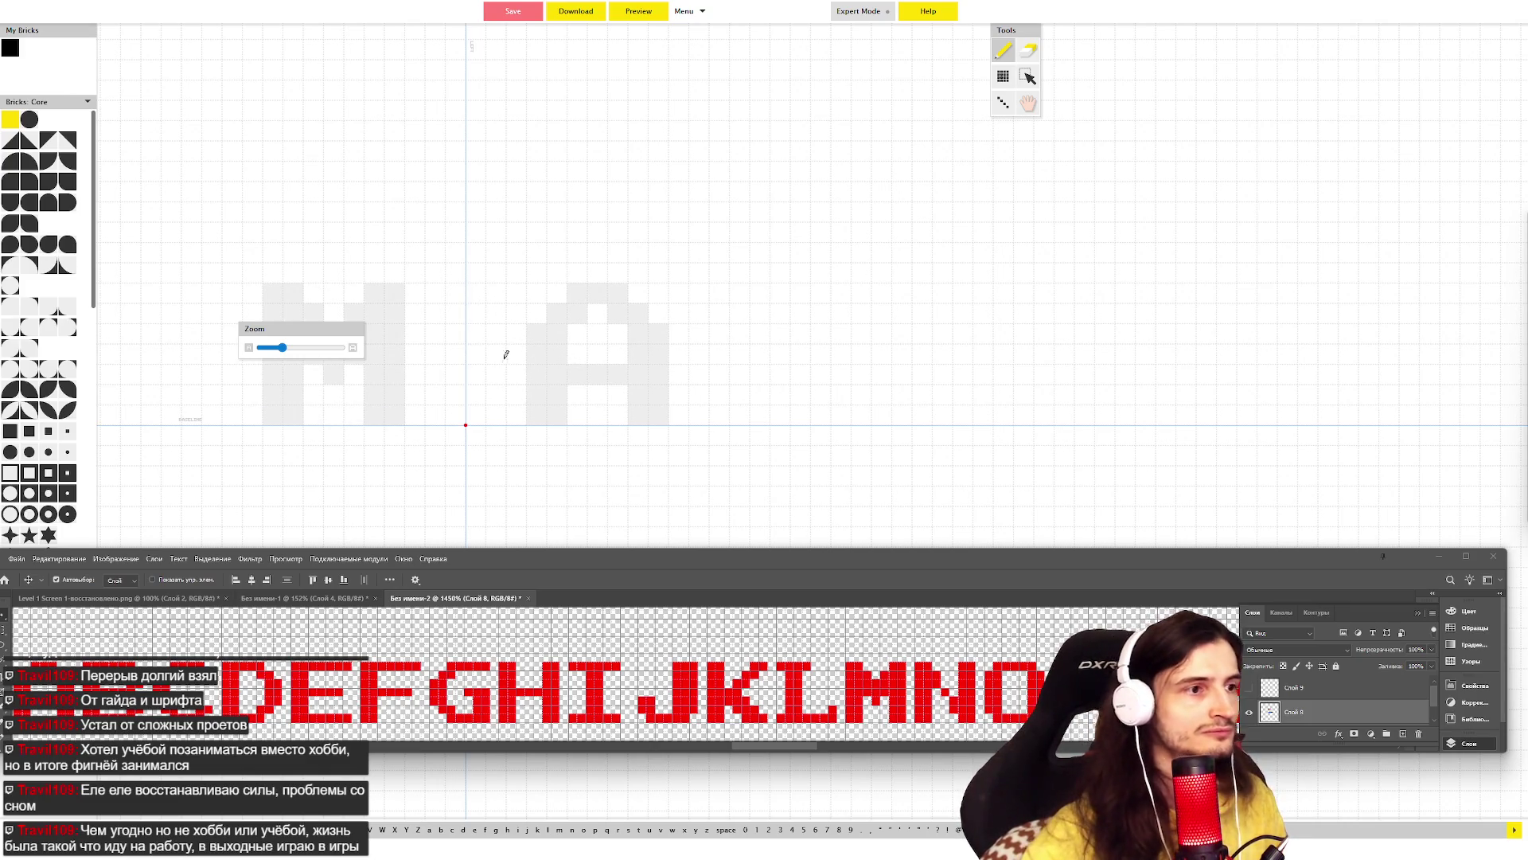
mouse_move(479, 408)
left_mouse_down()
mouse_move(476, 288)
mouse_move(500, 391)
left_mouse_up()
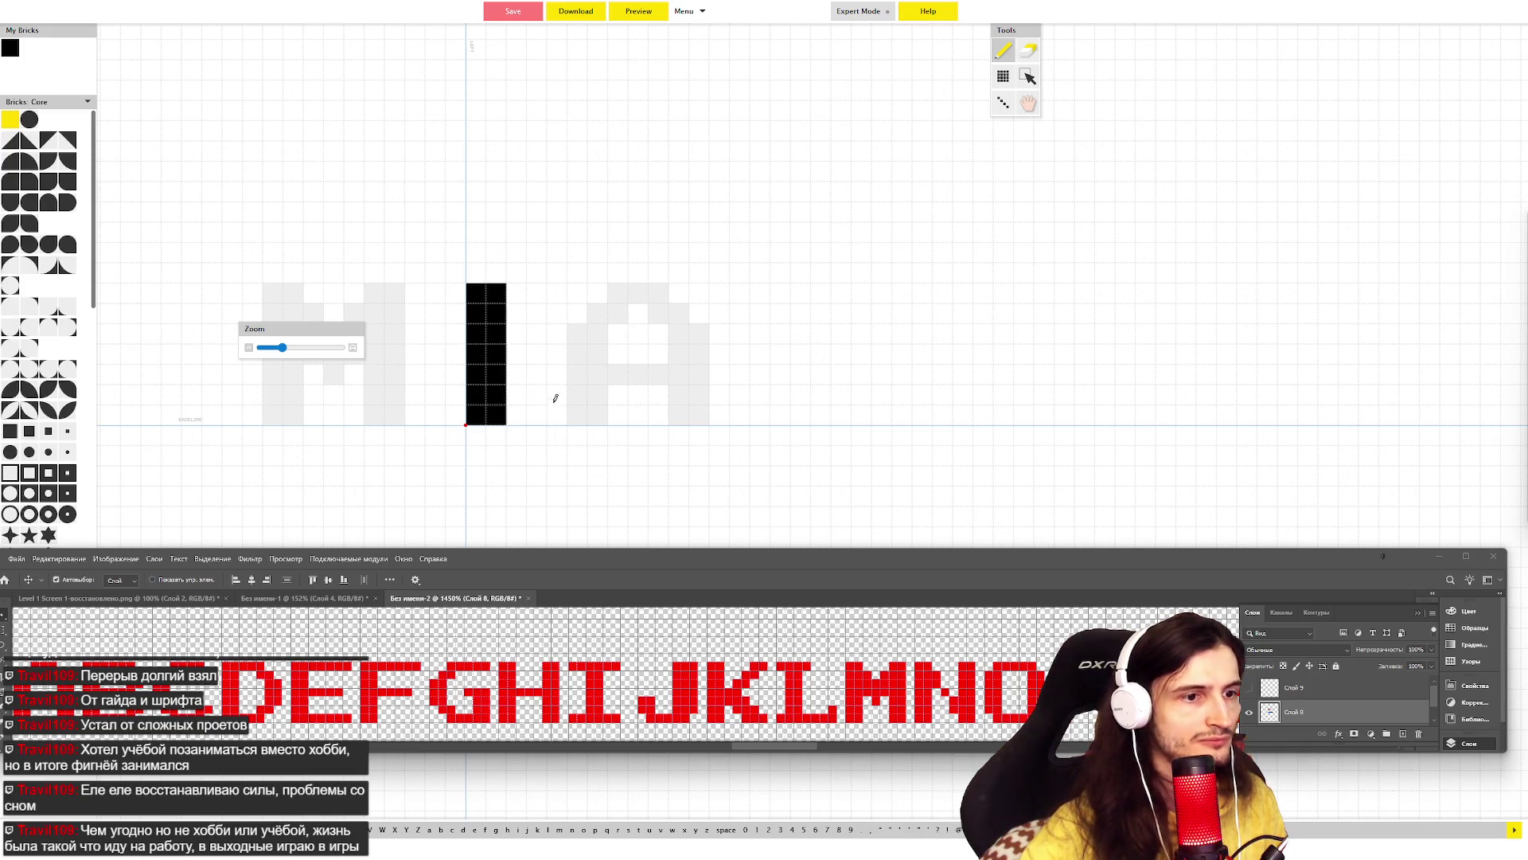
left_click_drag(522, 309, 557, 418)
left_click(540, 355)
mouse_move(577, 291)
left_mouse_down()
mouse_move(577, 417)
mouse_move(603, 290)
left_mouse_up()
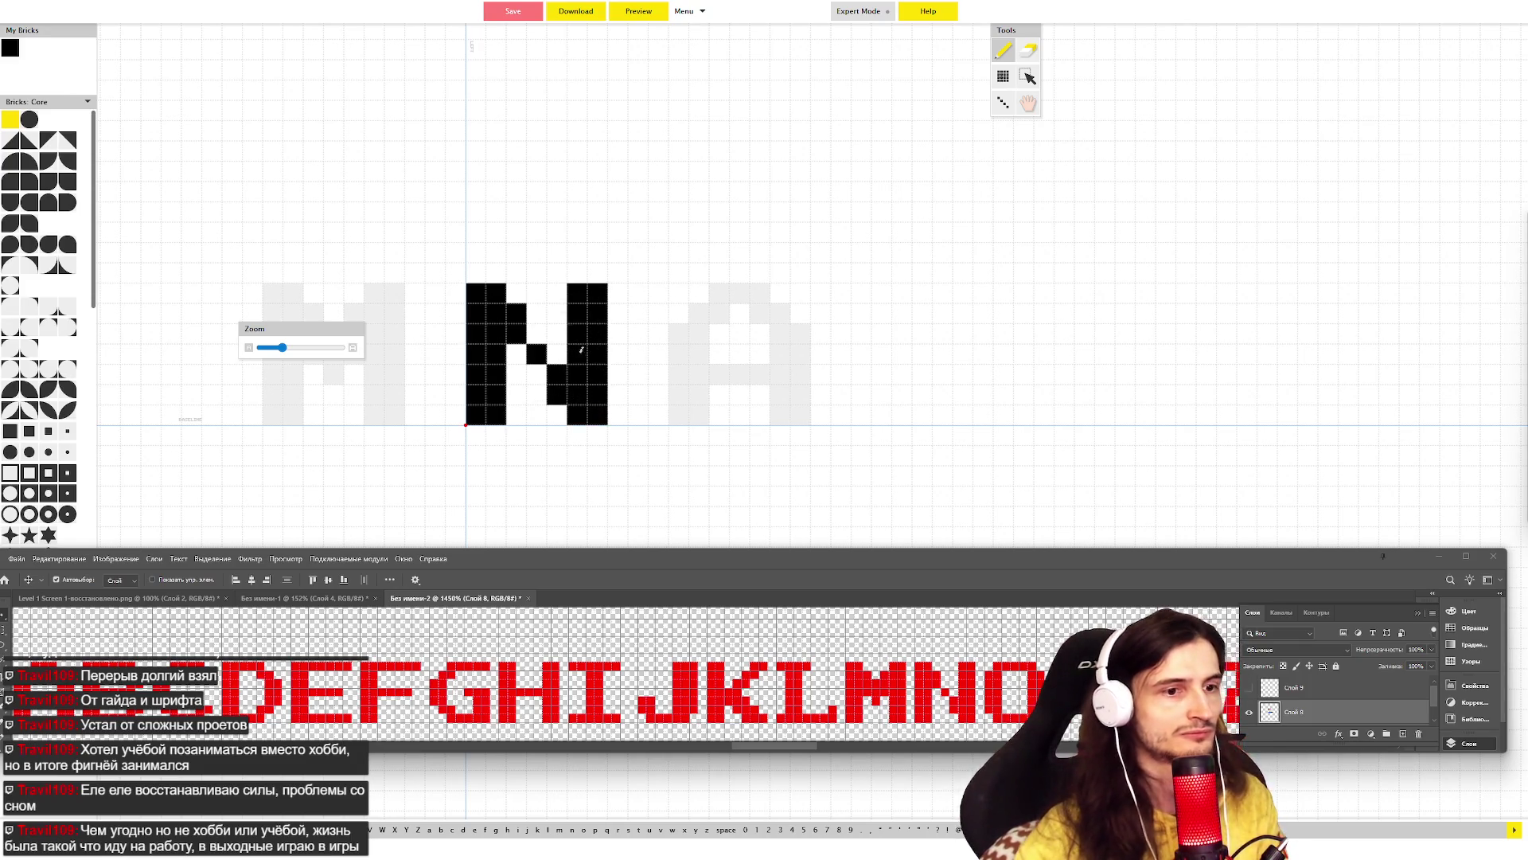
- Paint the O as a blocky ring with left side and closing bottom row
key("Delete")
mouse_move(483, 311)
left_mouse_down()
mouse_move(495, 394)
mouse_move(496, 305)
mouse_move(578, 294)
mouse_move(593, 397)
mouse_move(580, 325)
left_mouse_up()
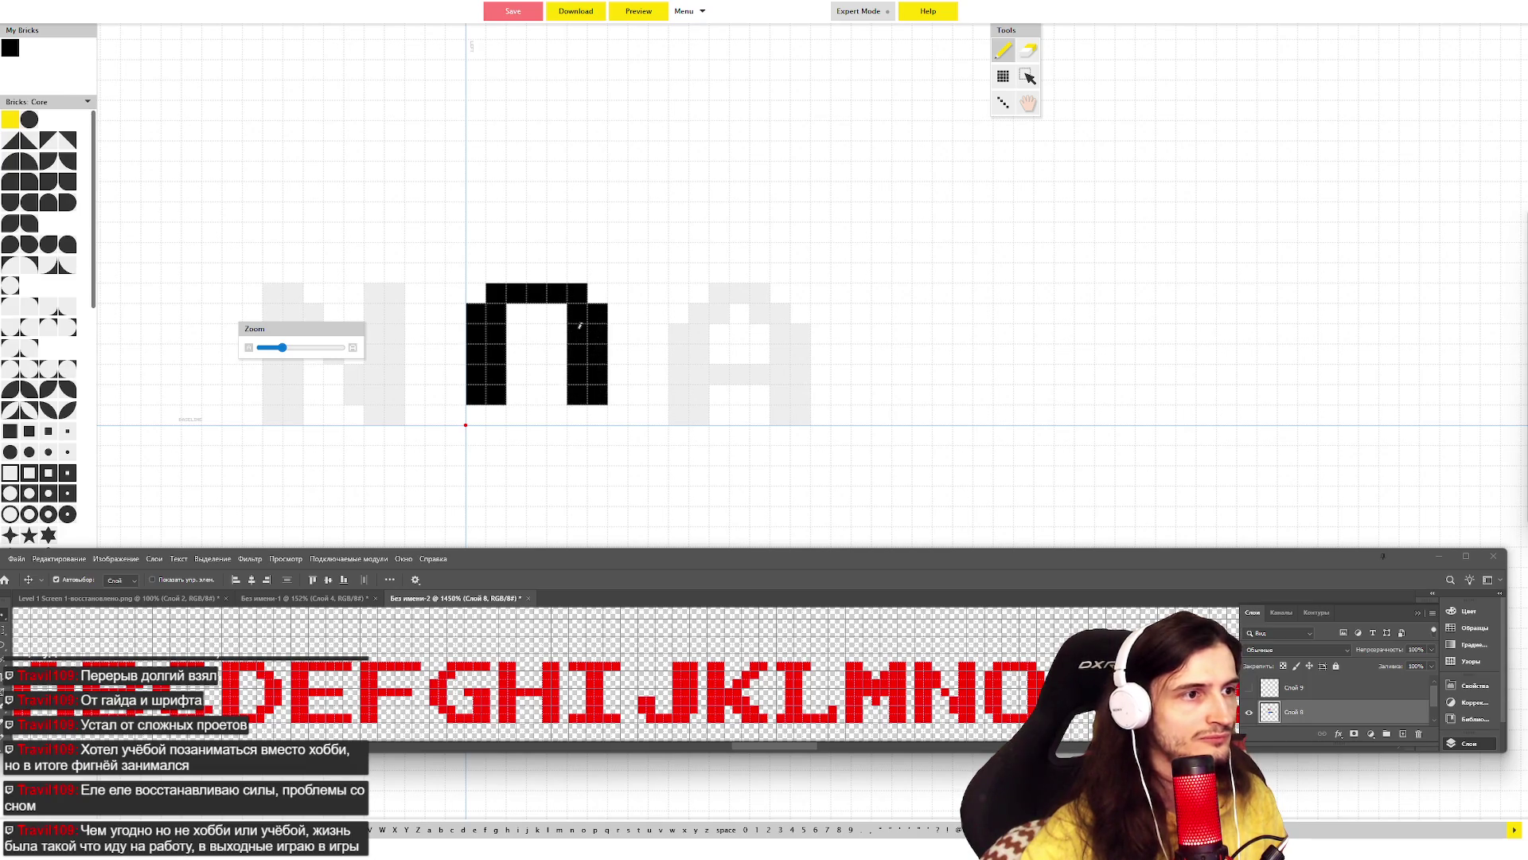
left_click_drag(498, 406, 580, 414)
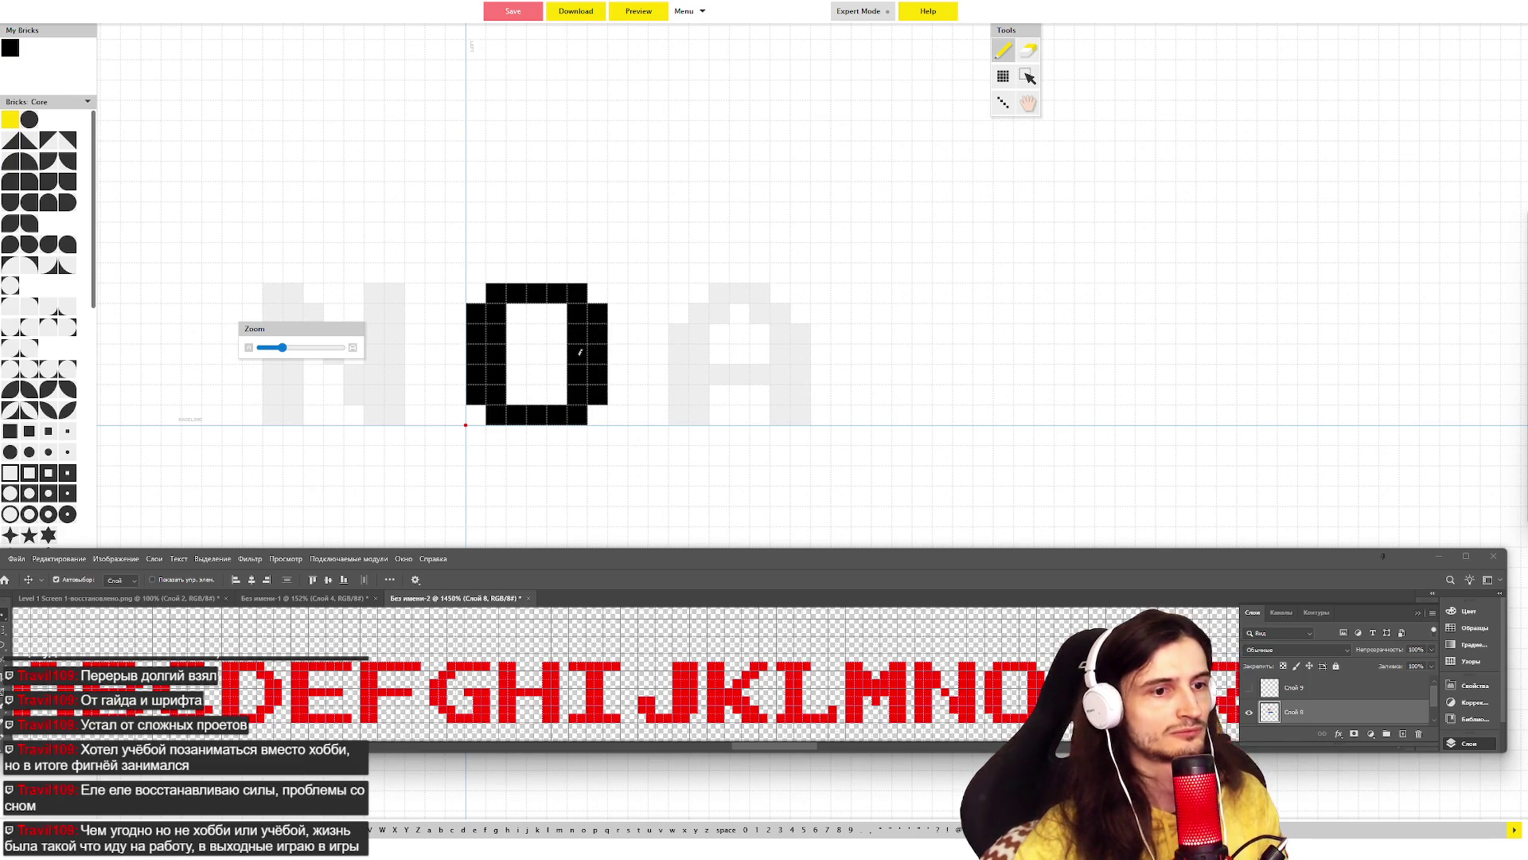
key("Right")
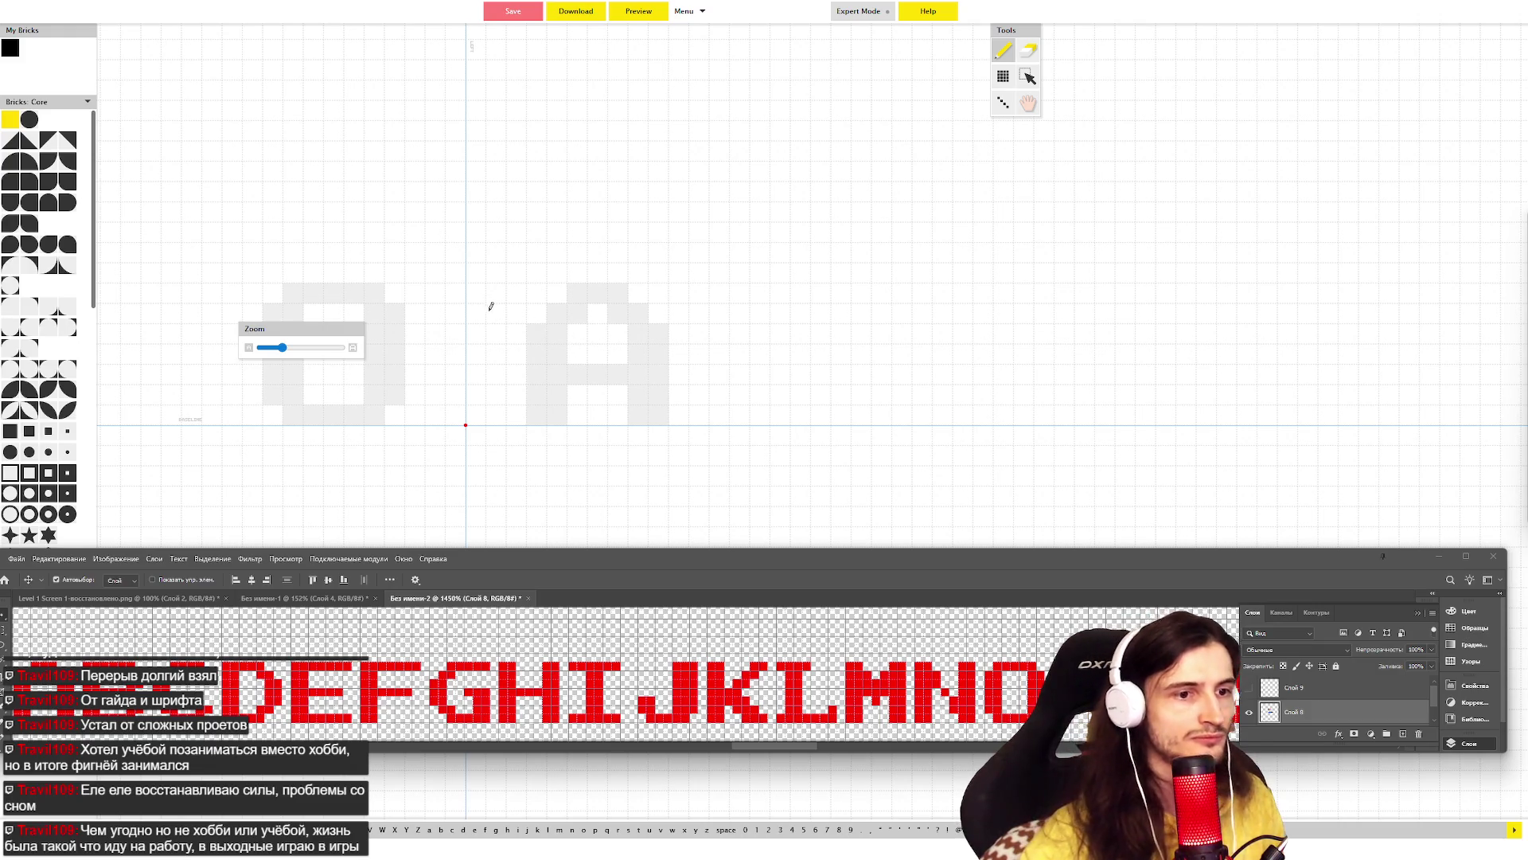
- Paint the P with a thick two-cell left stem and a bowl on the upper right
mouse_move(482, 296)
left_mouse_down()
mouse_move(485, 410)
mouse_move(500, 292)
mouse_move(586, 288)
left_mouse_up()
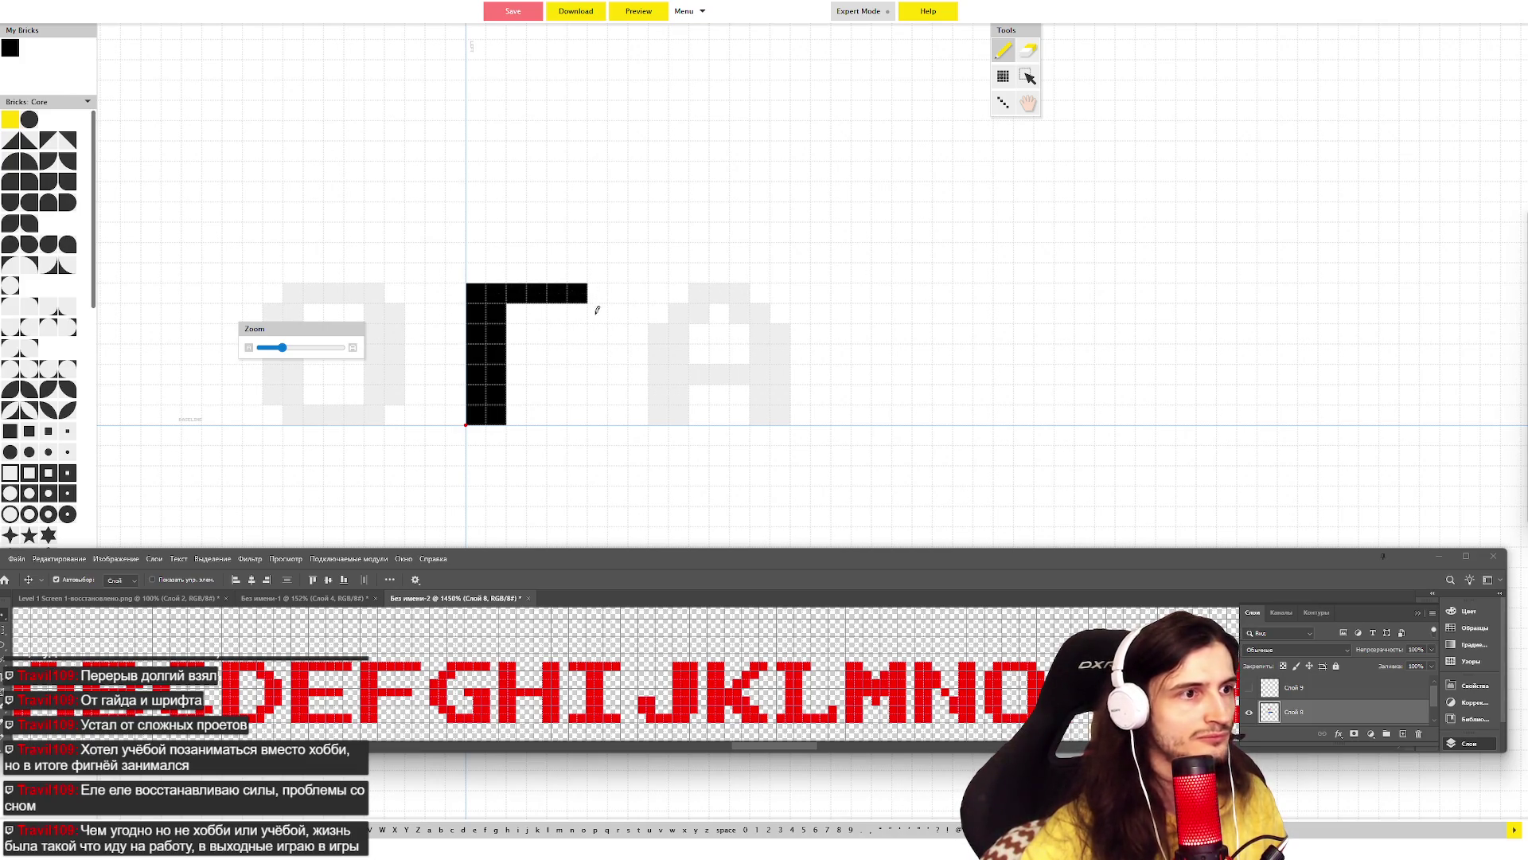
left_click(597, 310)
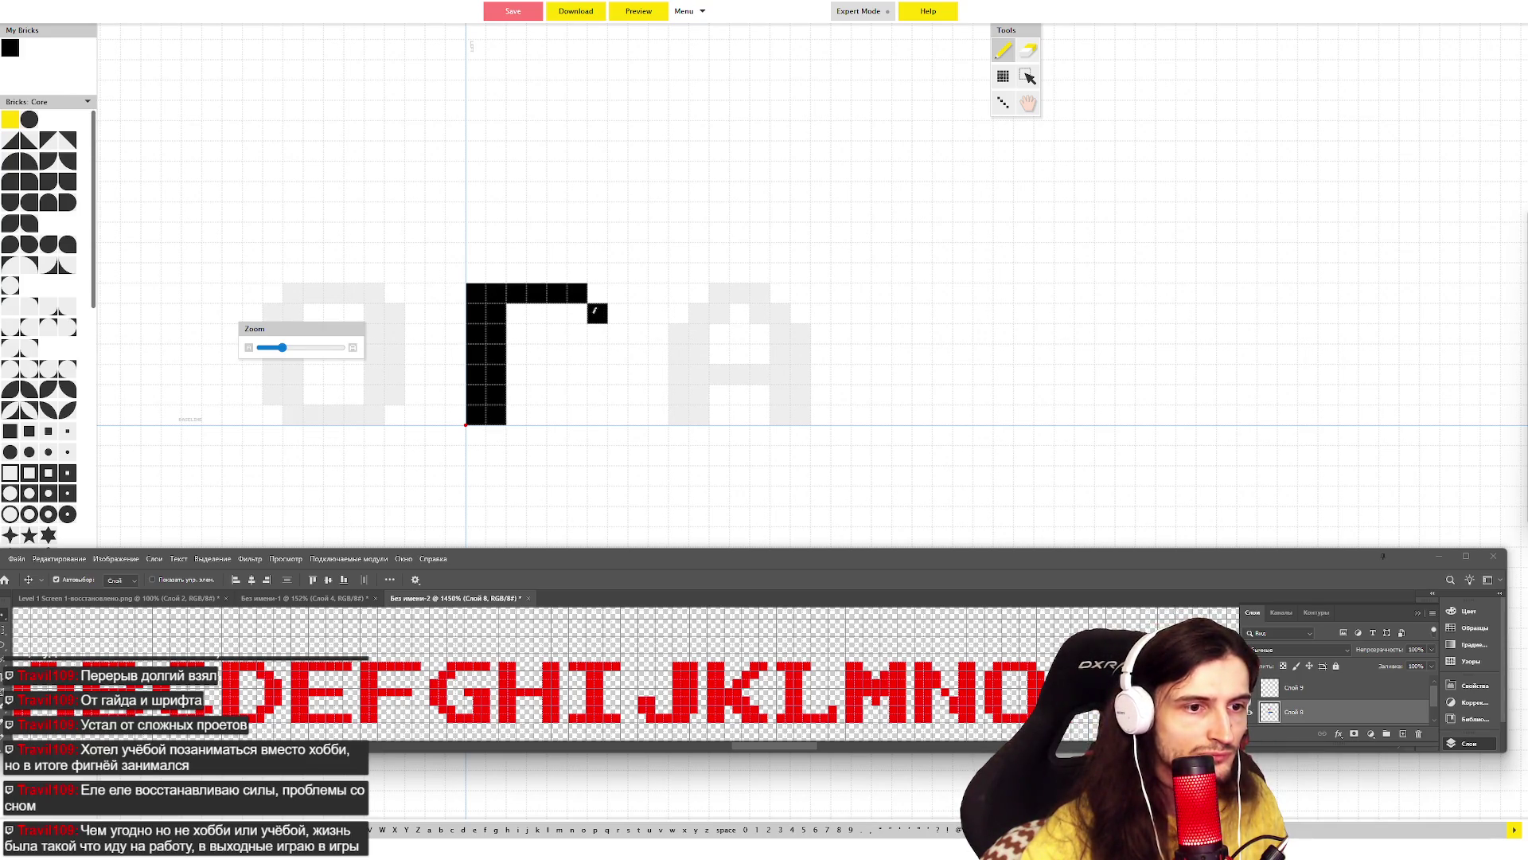
mouse_move(593, 311)
left_mouse_down()
mouse_move(575, 371)
mouse_move(513, 372)
left_mouse_up()
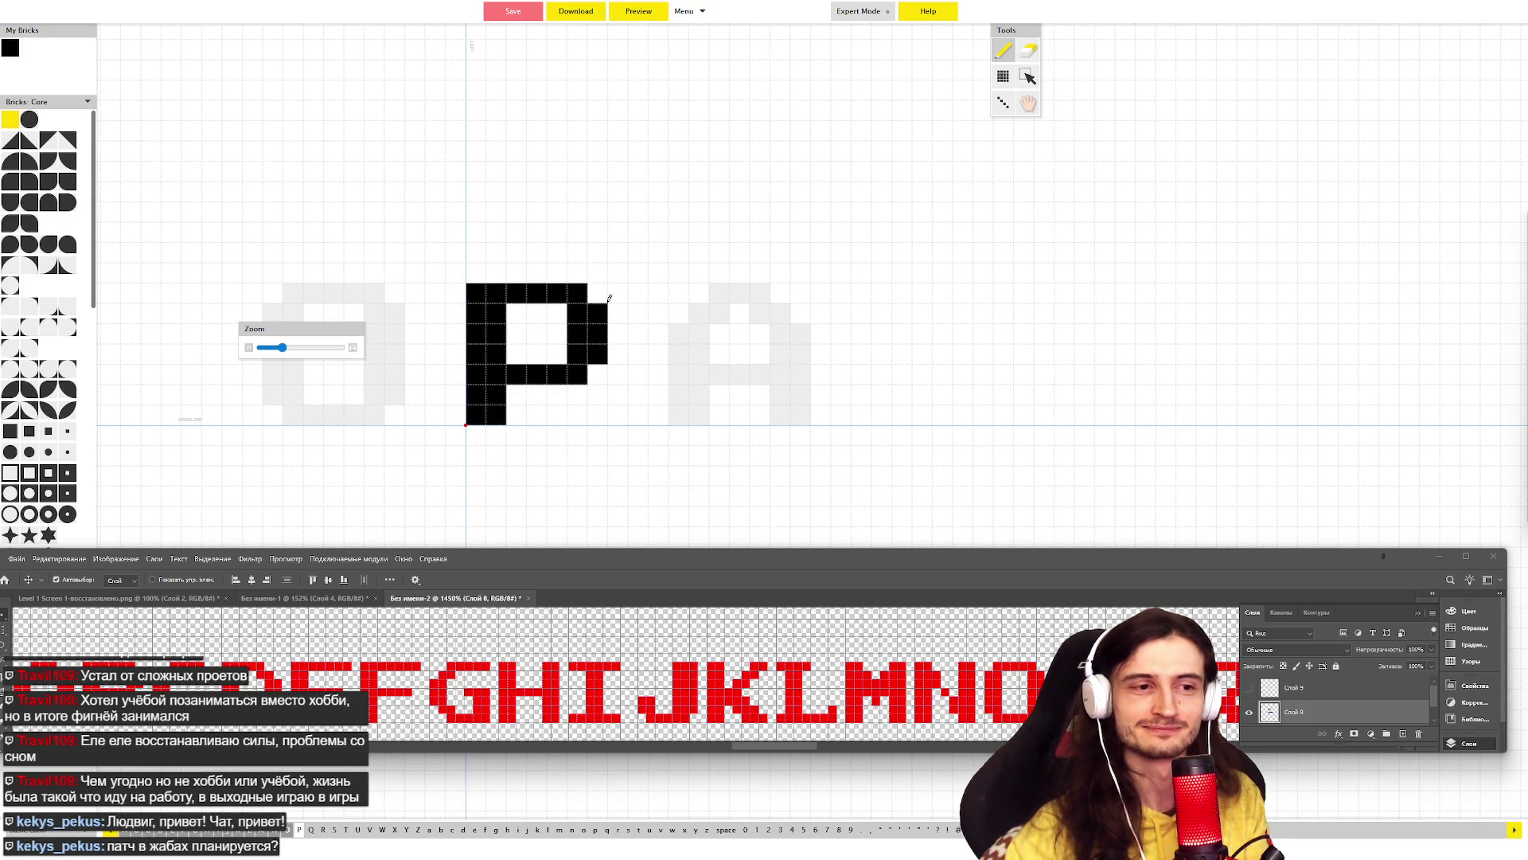
key("Right")
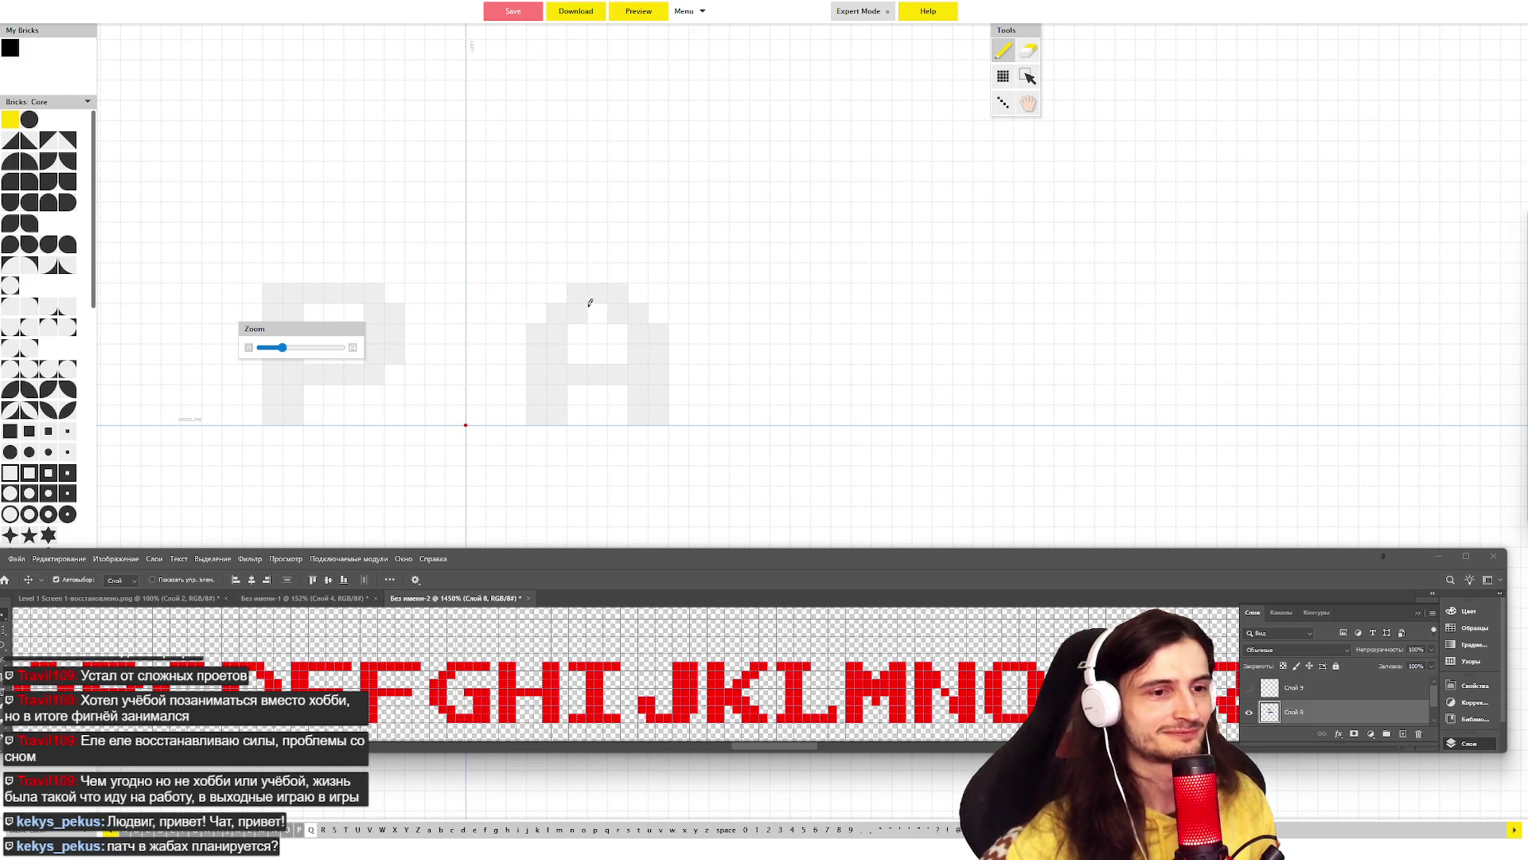
- Copy the O shape into the Q glyph and add inner bricks for the Q's tail
key("Left")
key("Left")
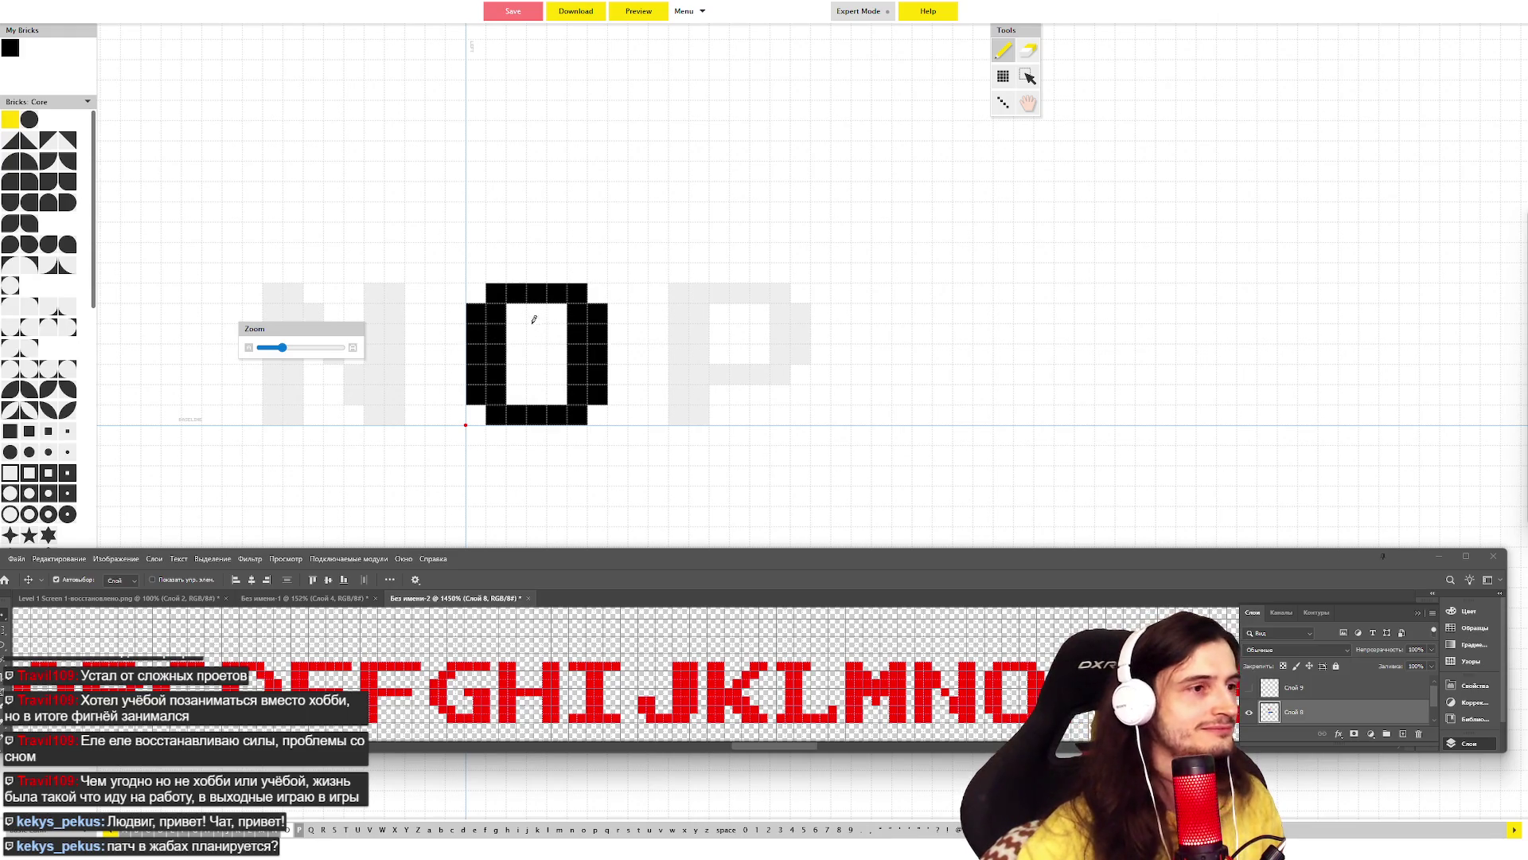
key("s")
left_click_drag(480, 293, 606, 422)
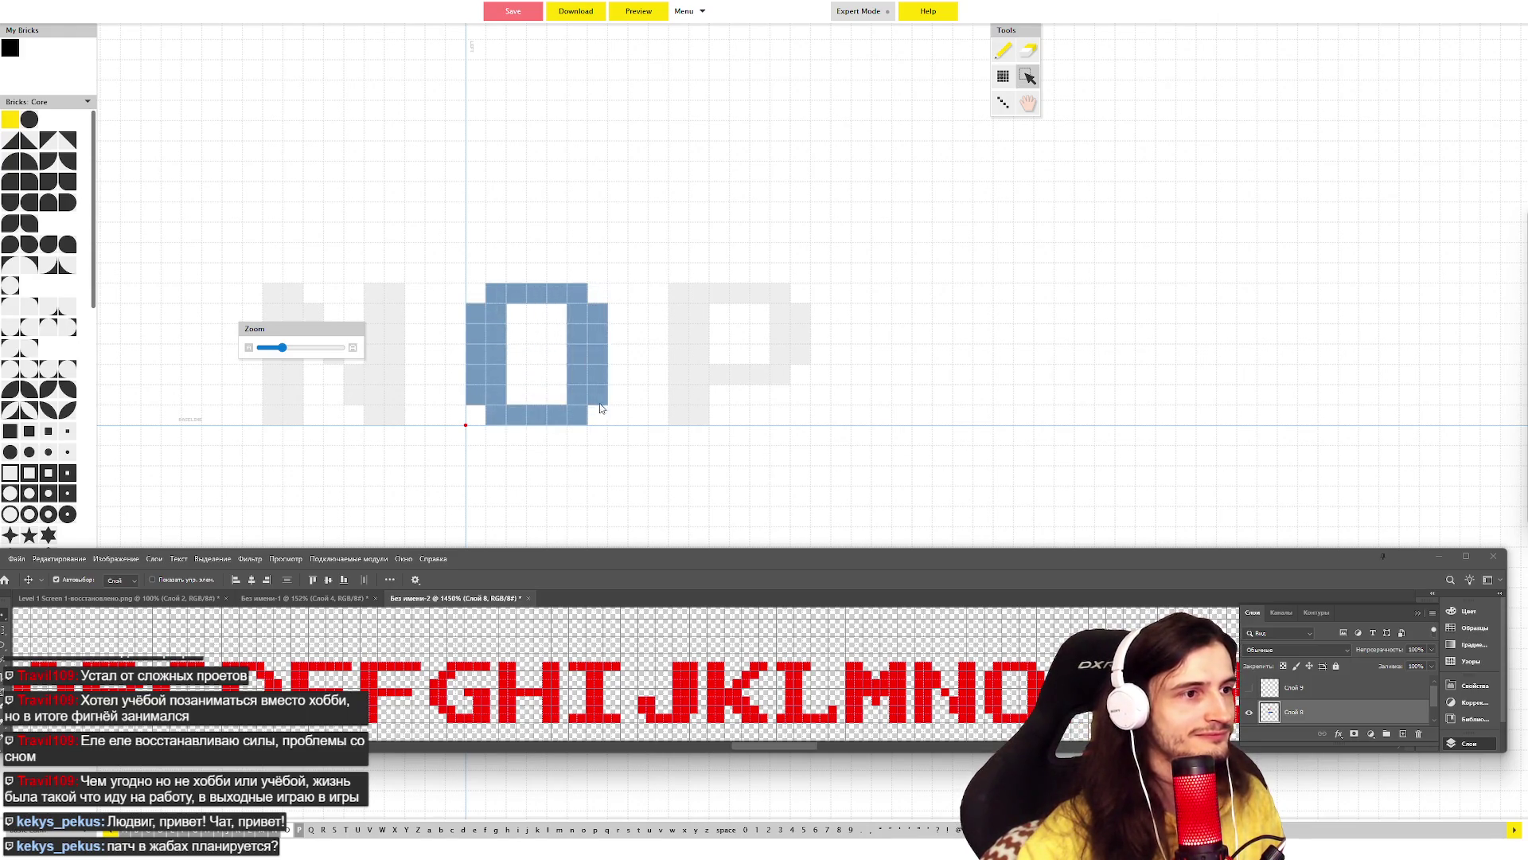
key("Right")
key("Right")
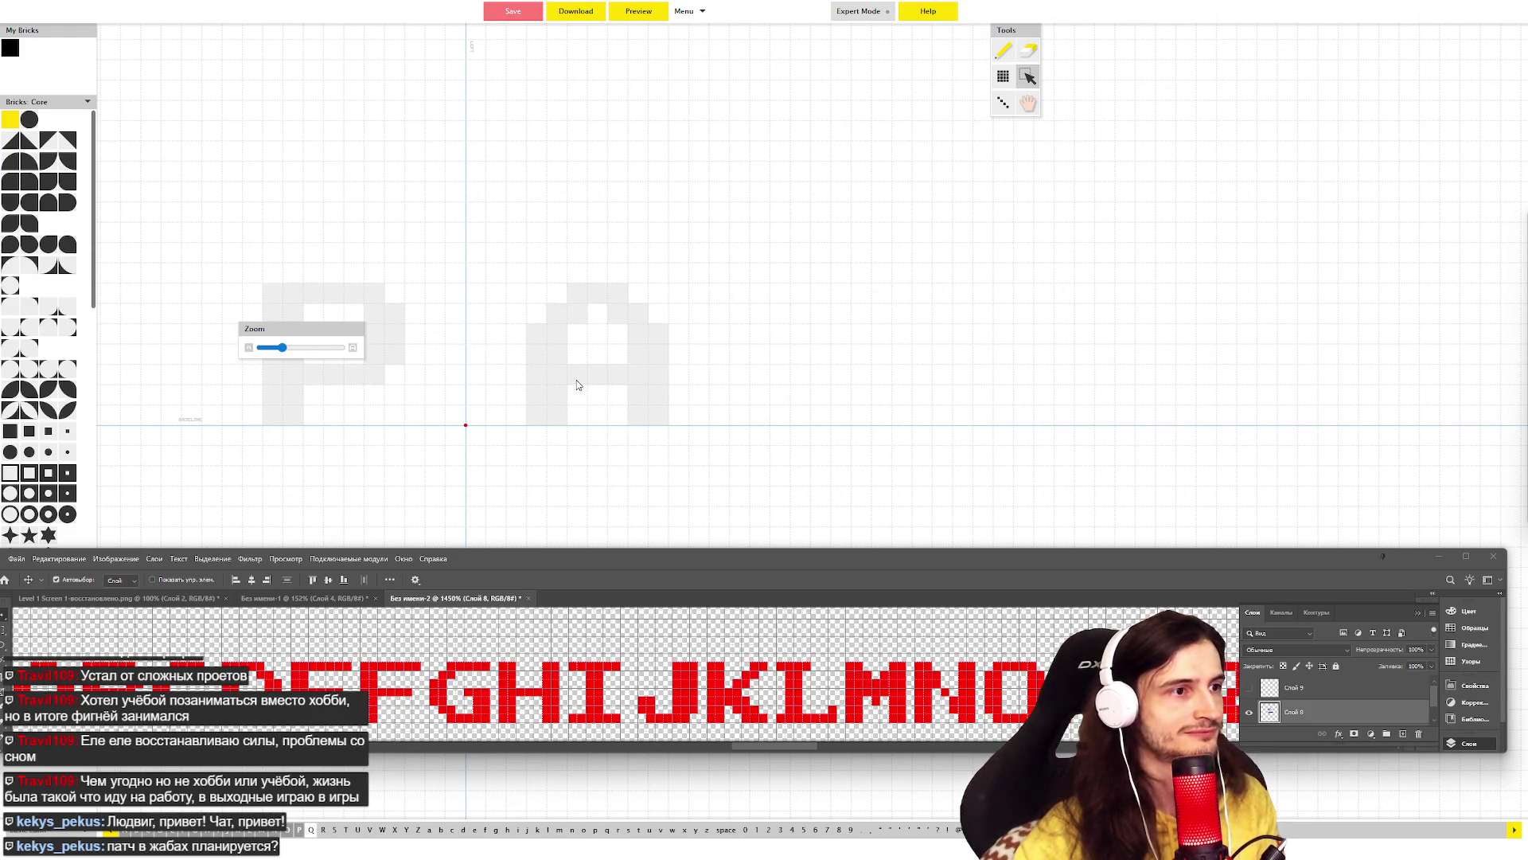
key("ctrl+v")
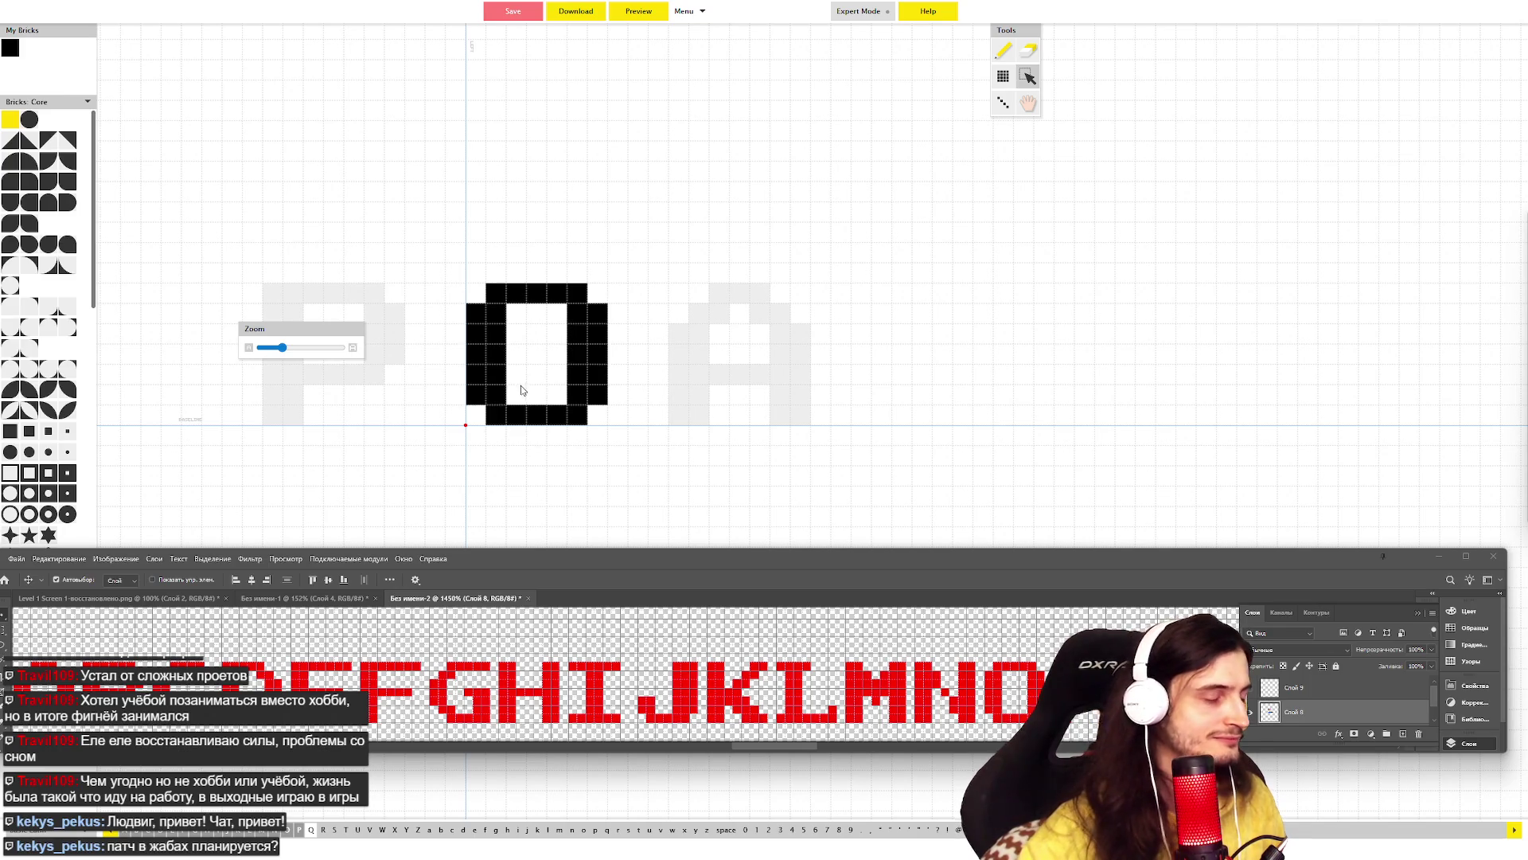
key("p")
left_click_drag(519, 388, 557, 375)
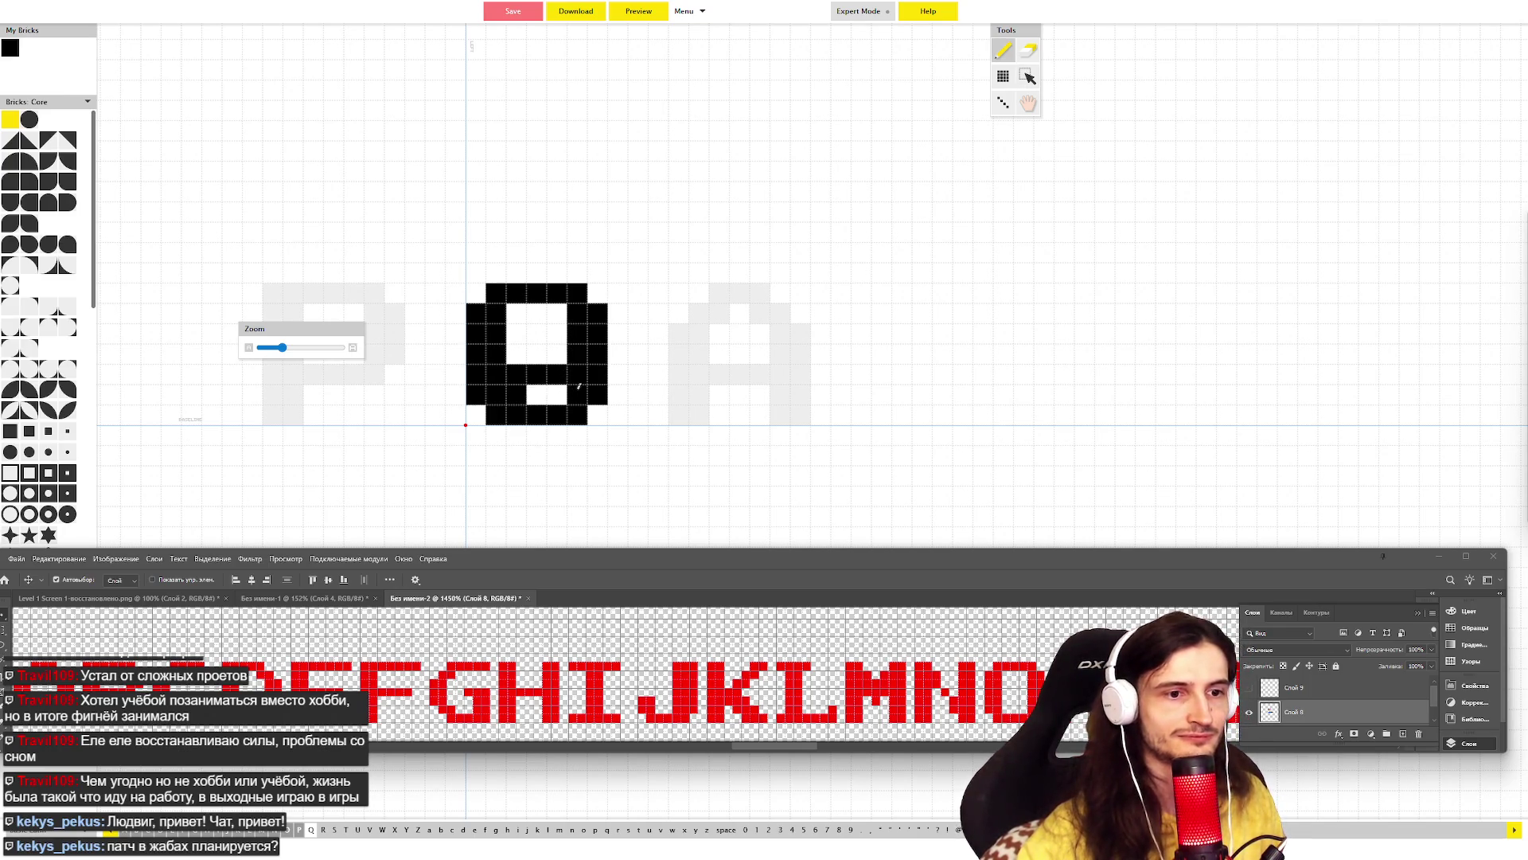
- Copy all of the P's bricks and paste them into the following empty glyph for R
key("Left")
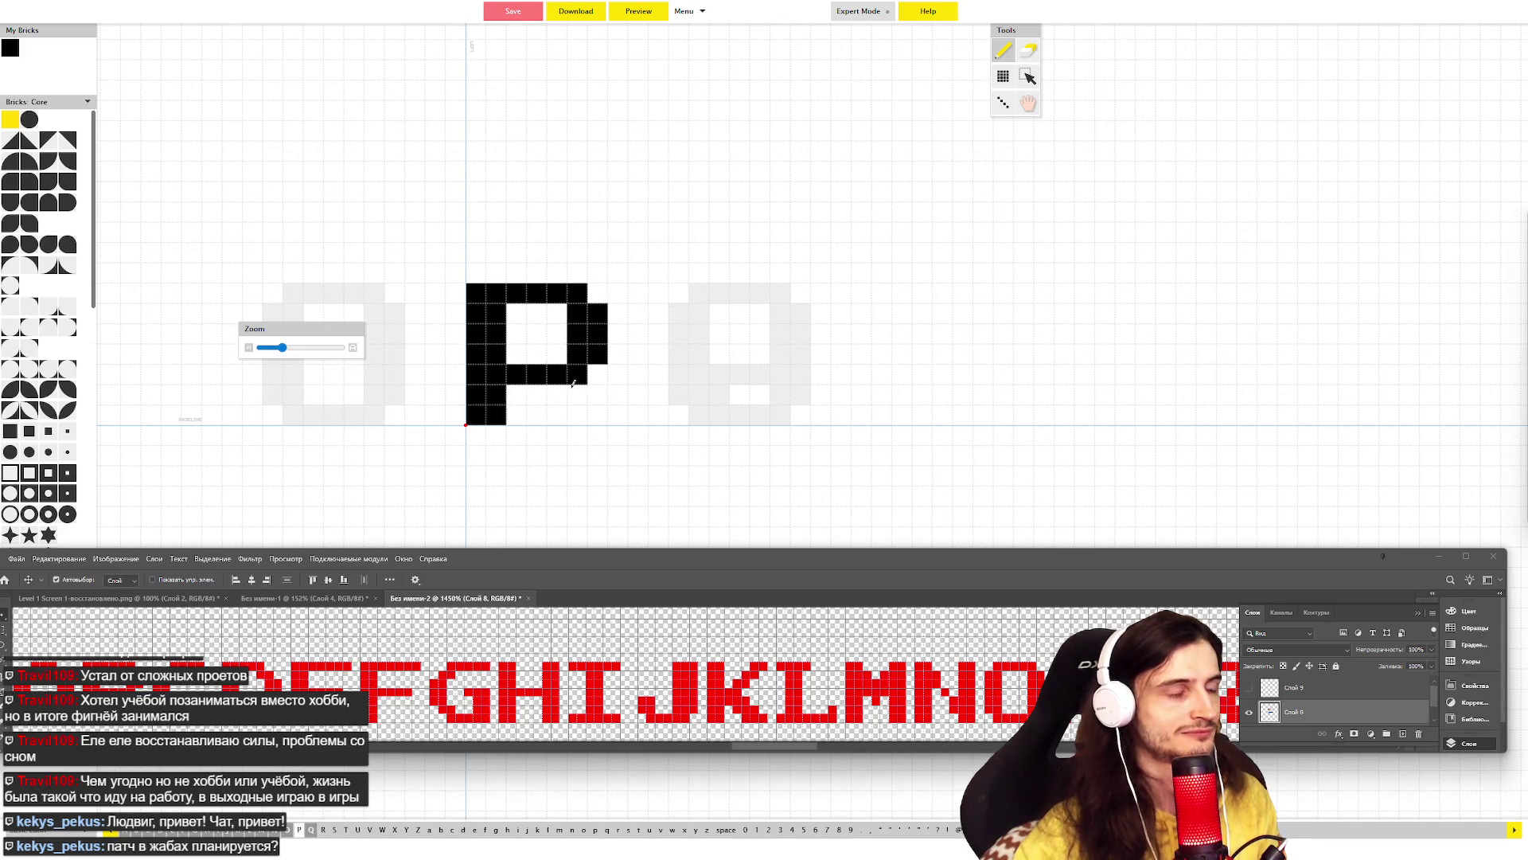
key("o")
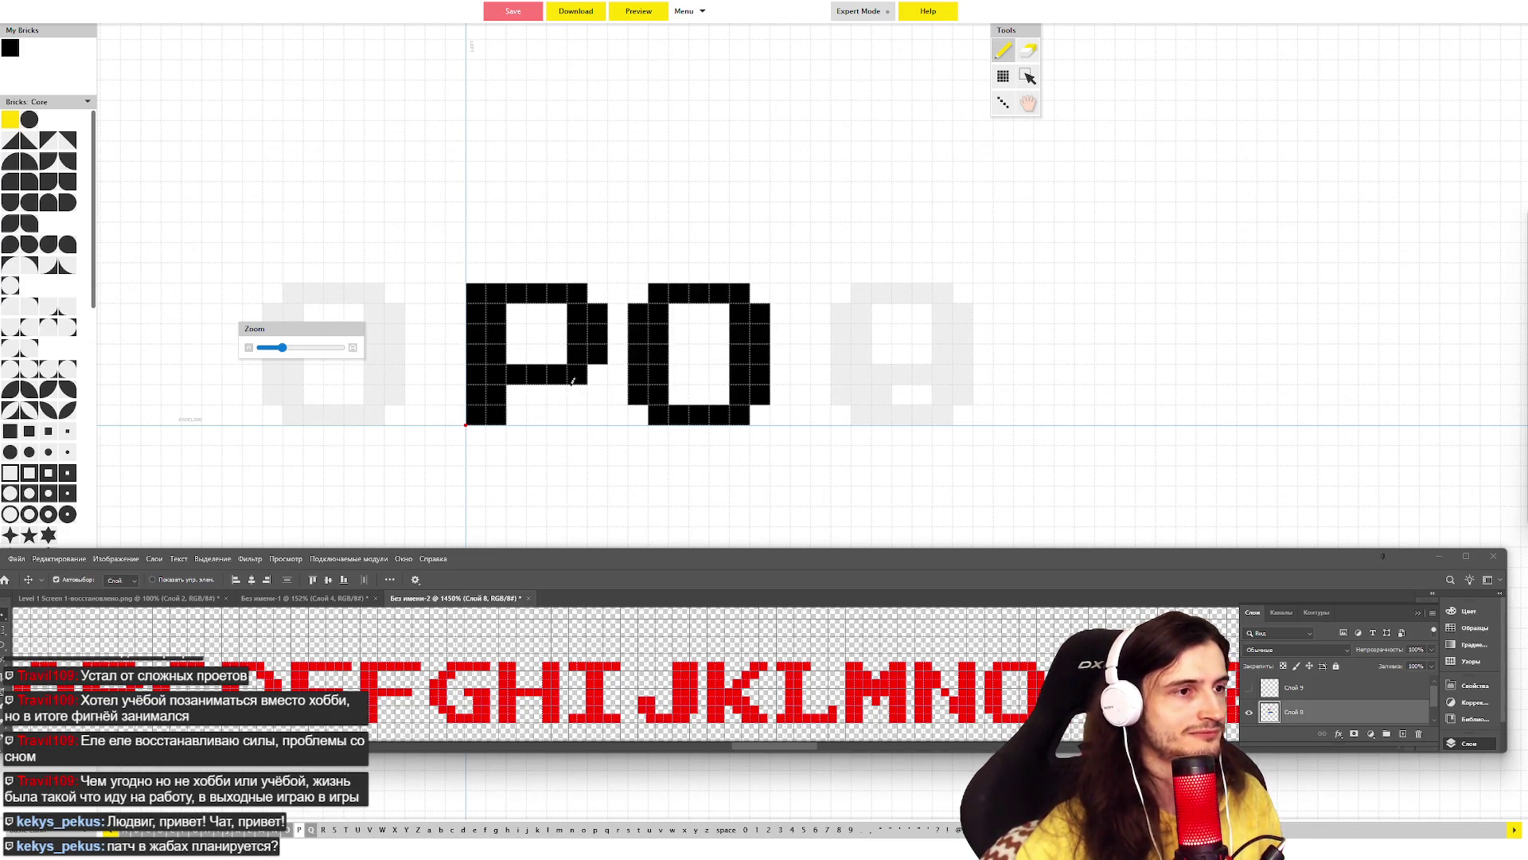
key("BackSpace")
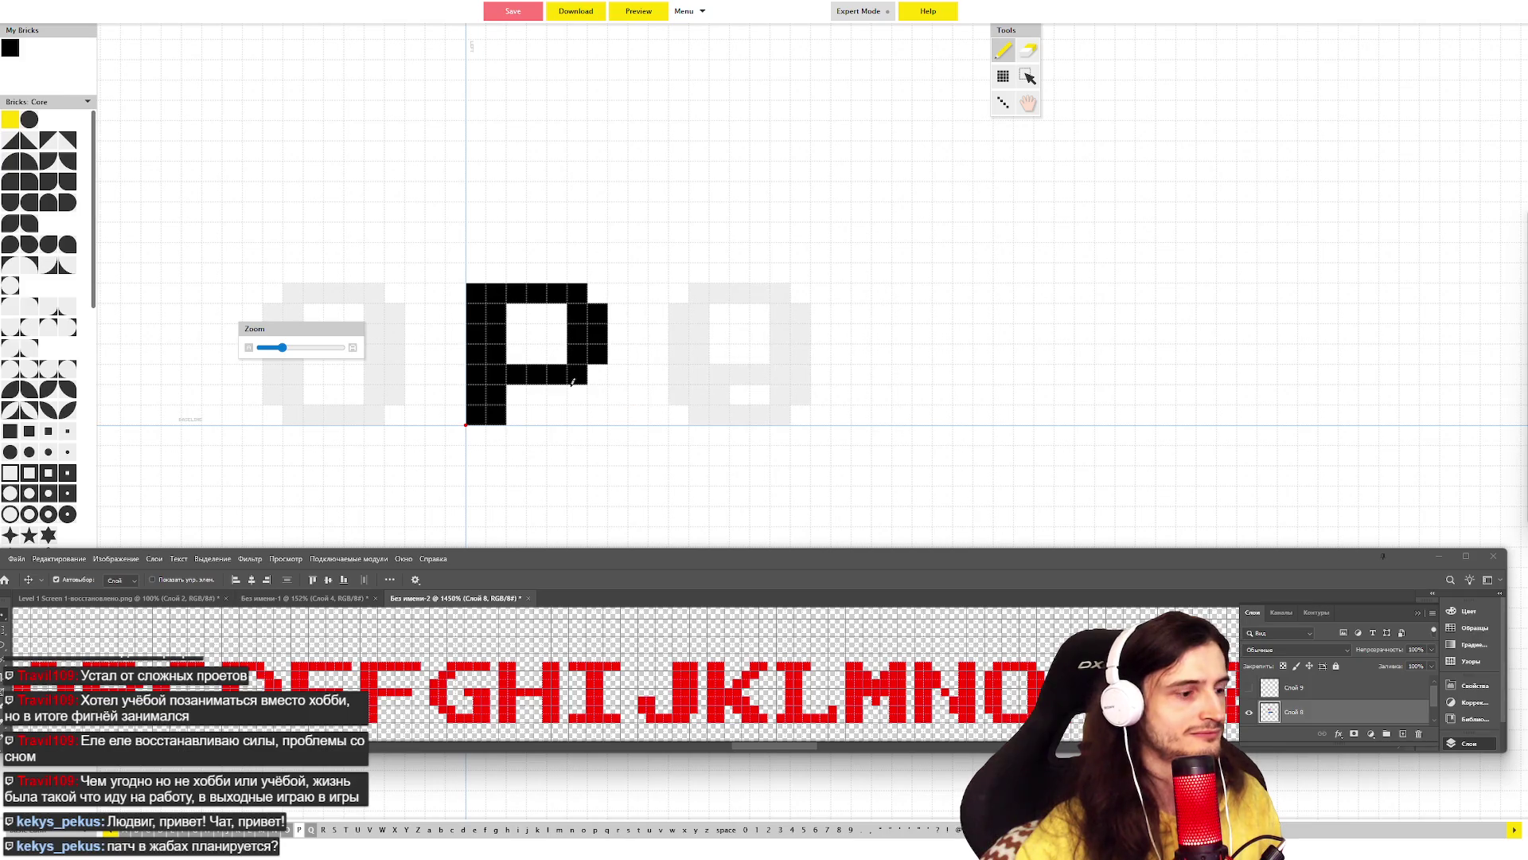
key("ctrl+a")
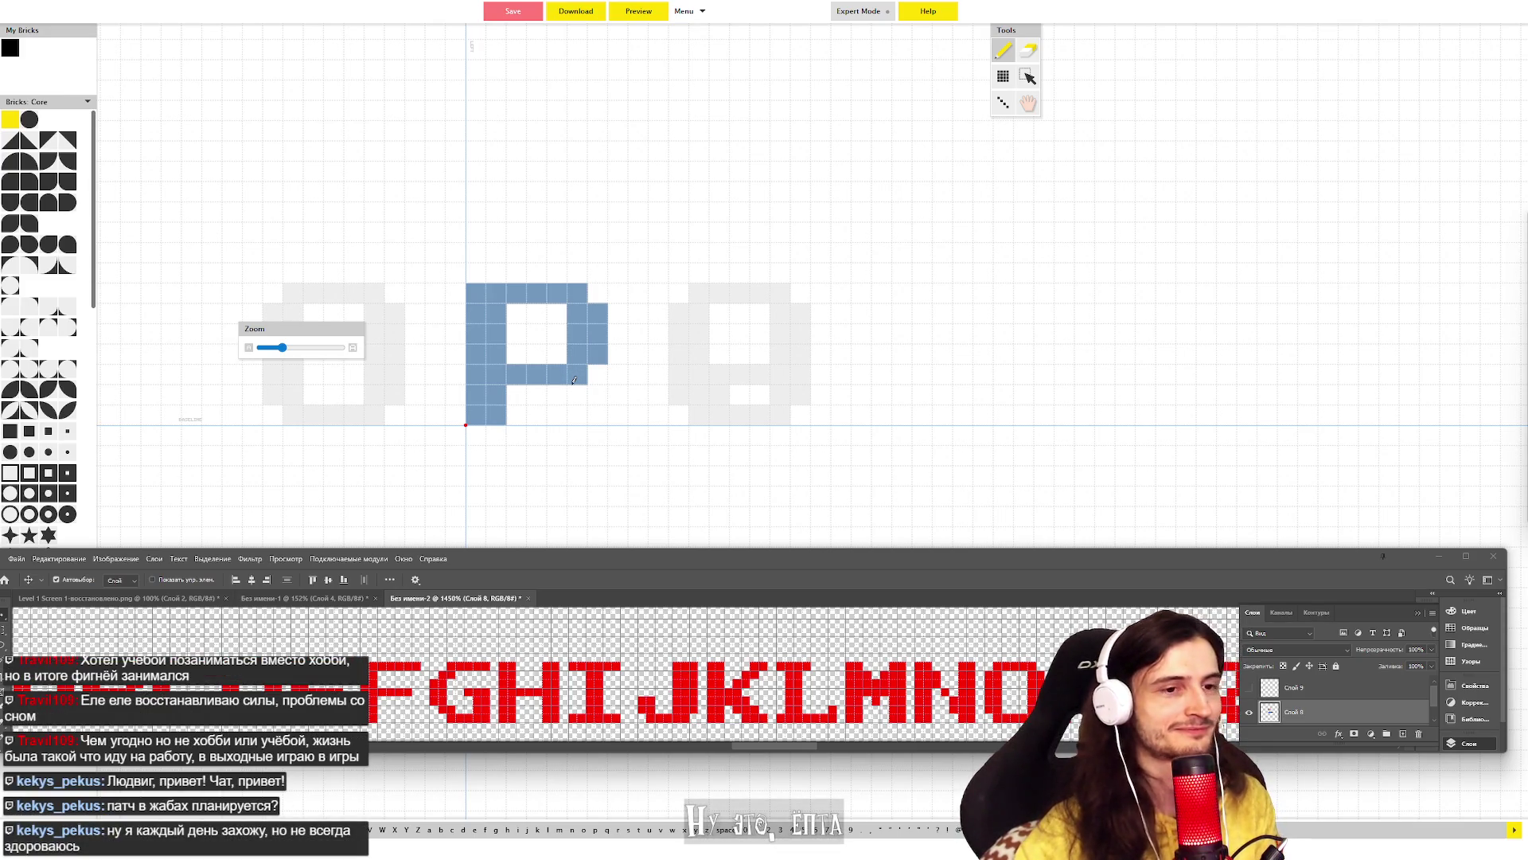
key("Right")
key("Right")
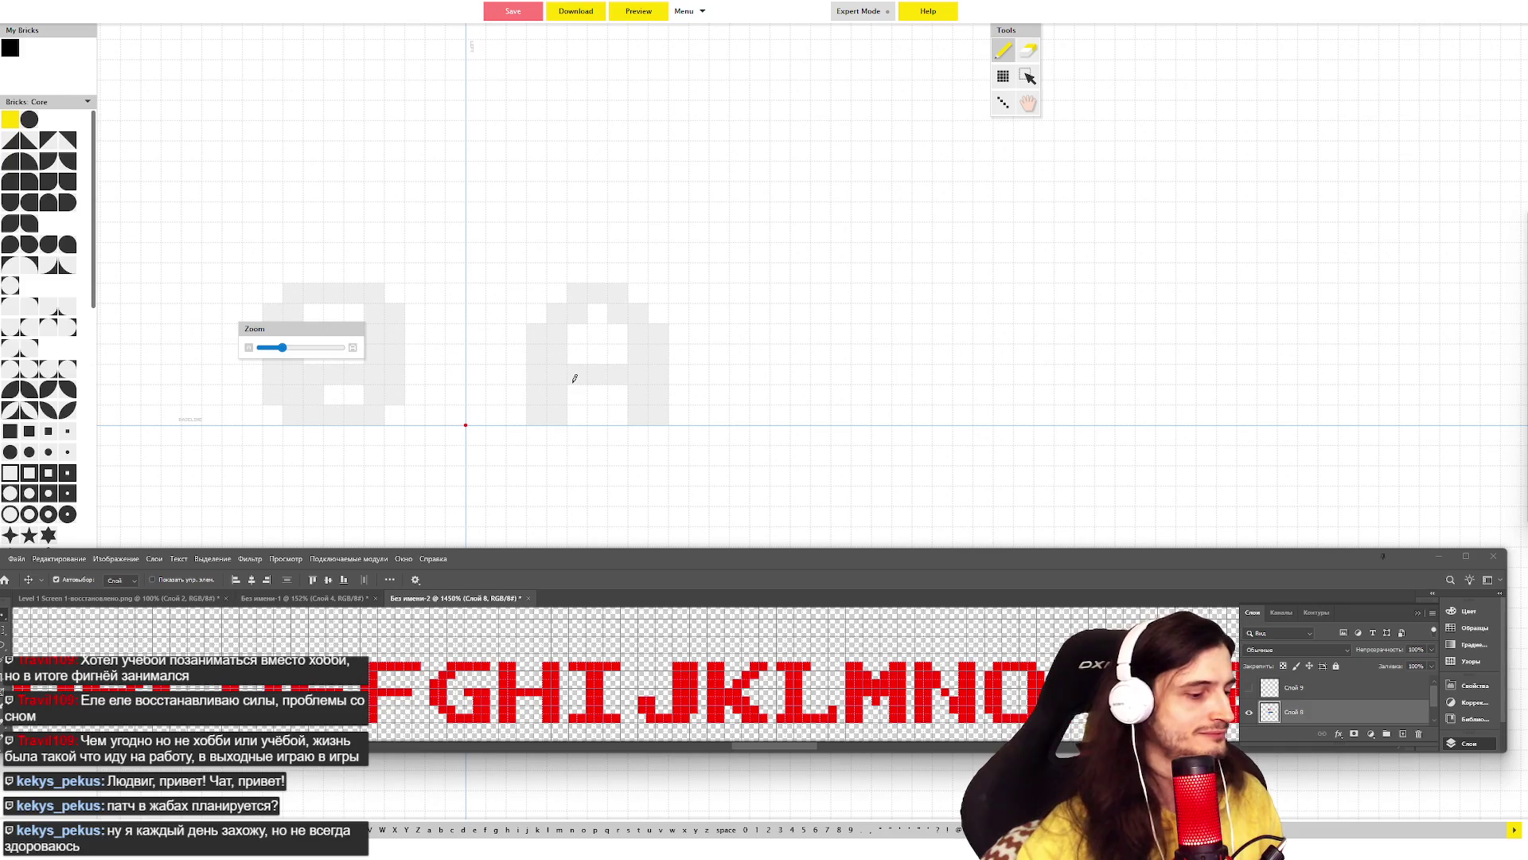
key("Left")
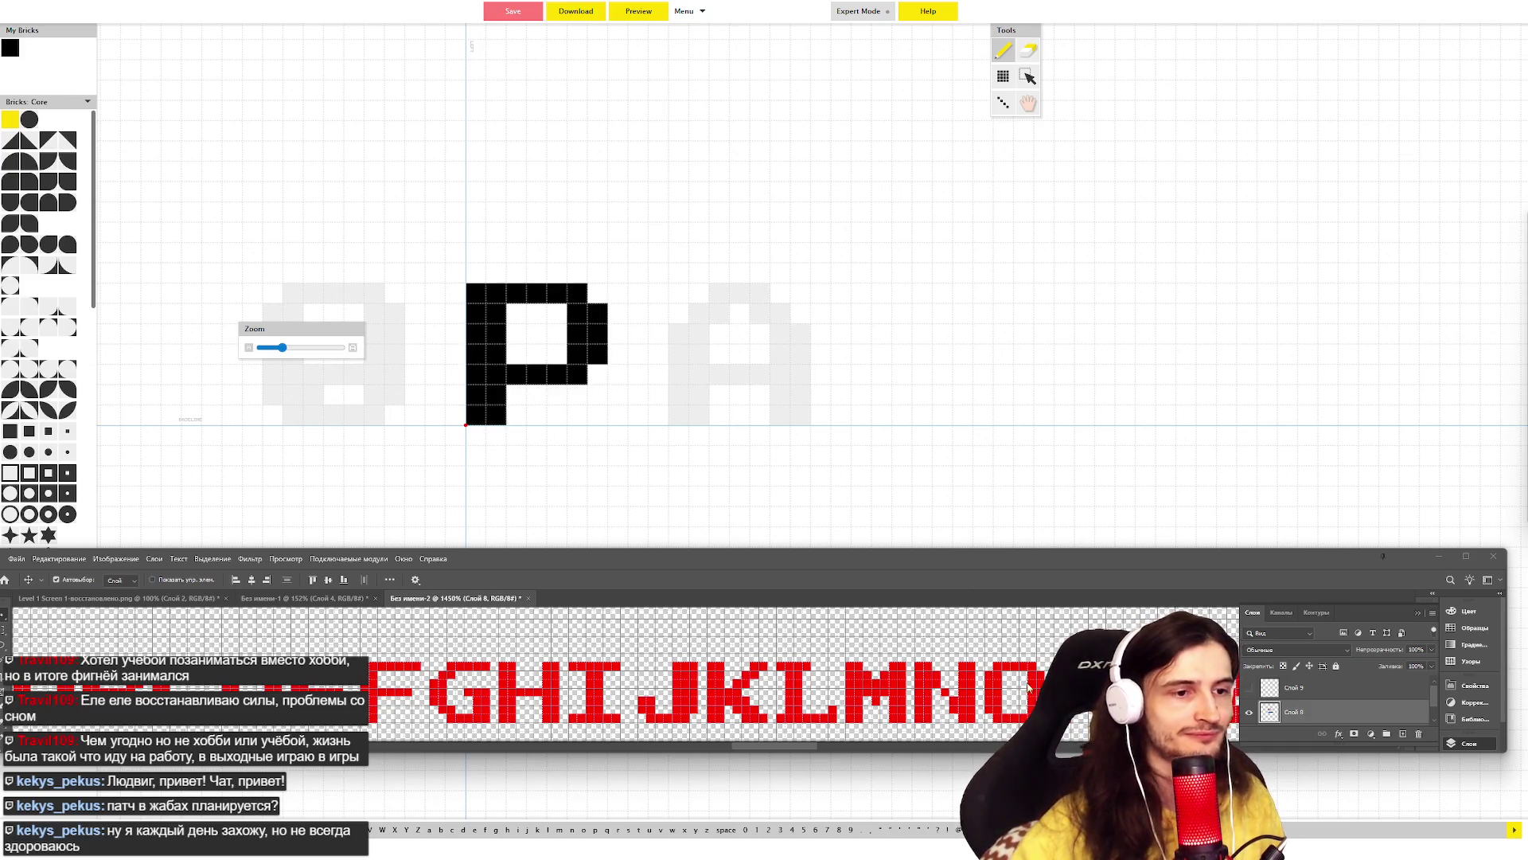
left_click(783, 753)
- Turn the pasted P into R by erasing a bowl brick and adding a stepped leg to the baseline
left_click_drag(782, 744, 852, 743)
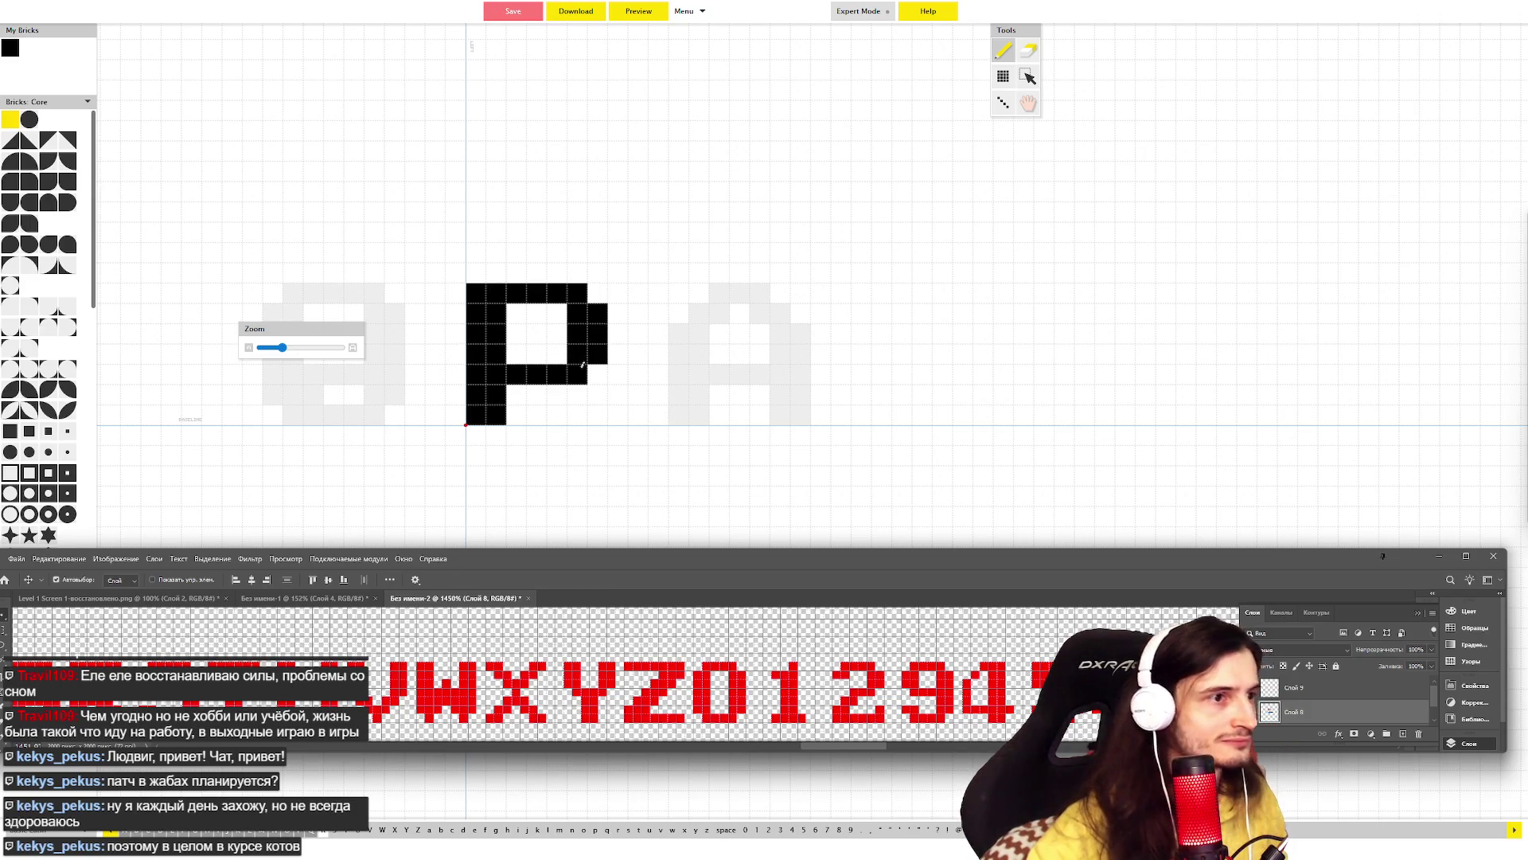
key("e")
left_click(581, 371)
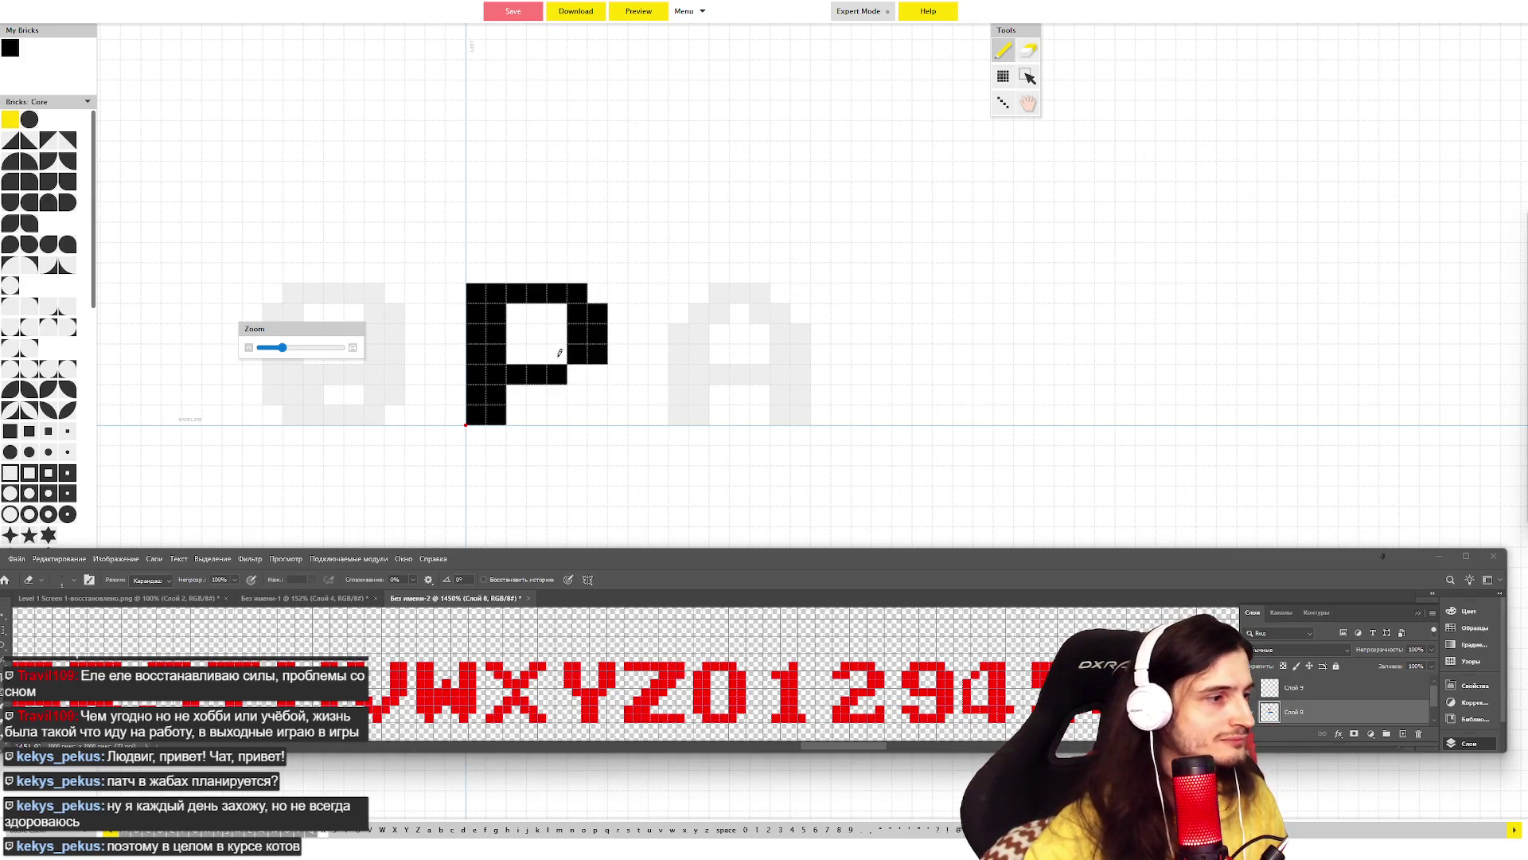
left_click(561, 353)
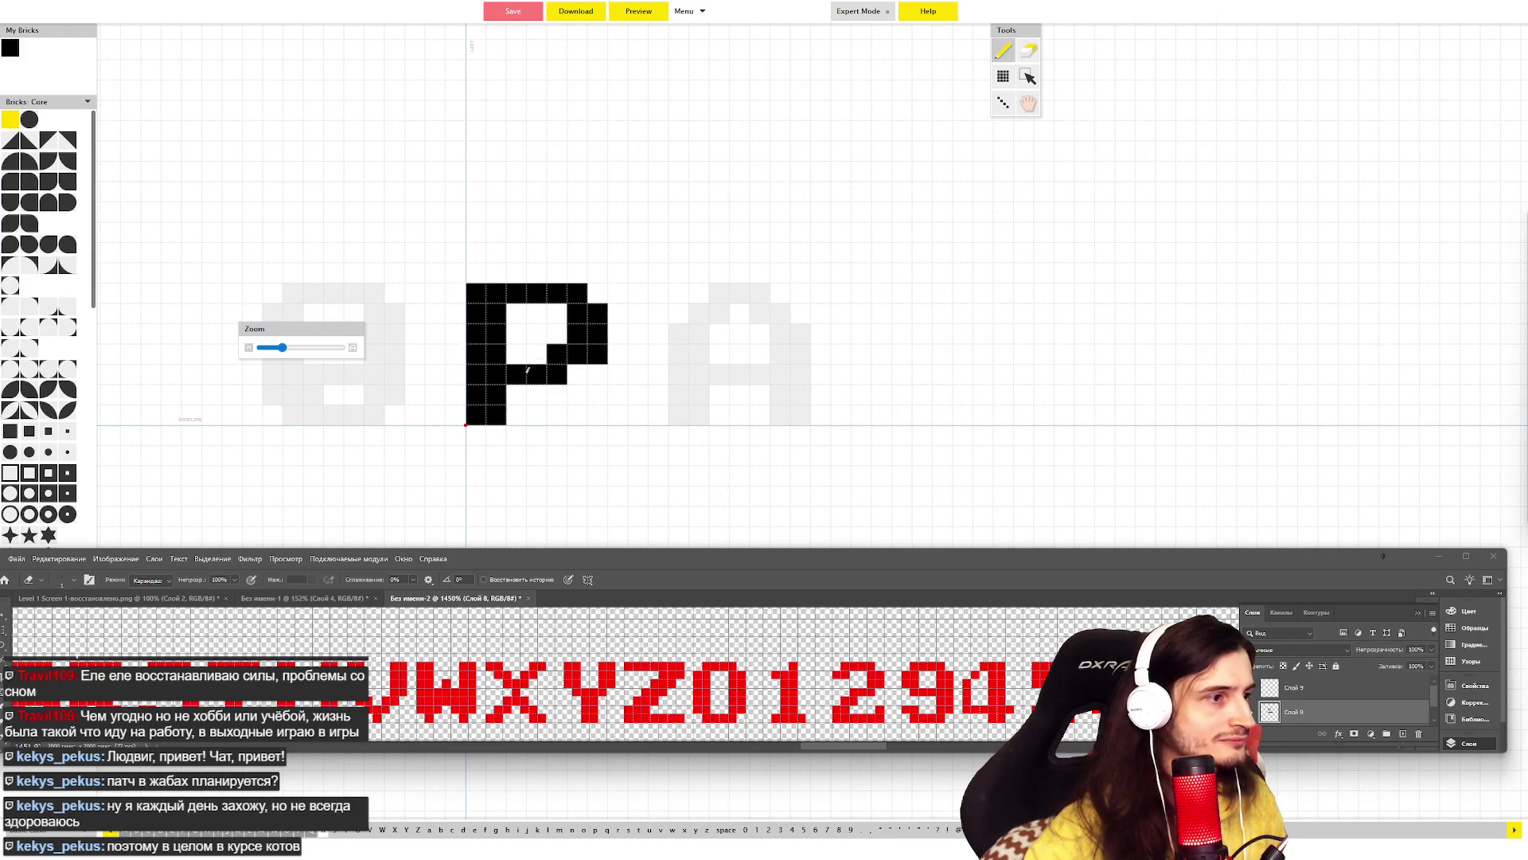
left_click_drag(541, 392, 590, 406)
left_click(574, 394)
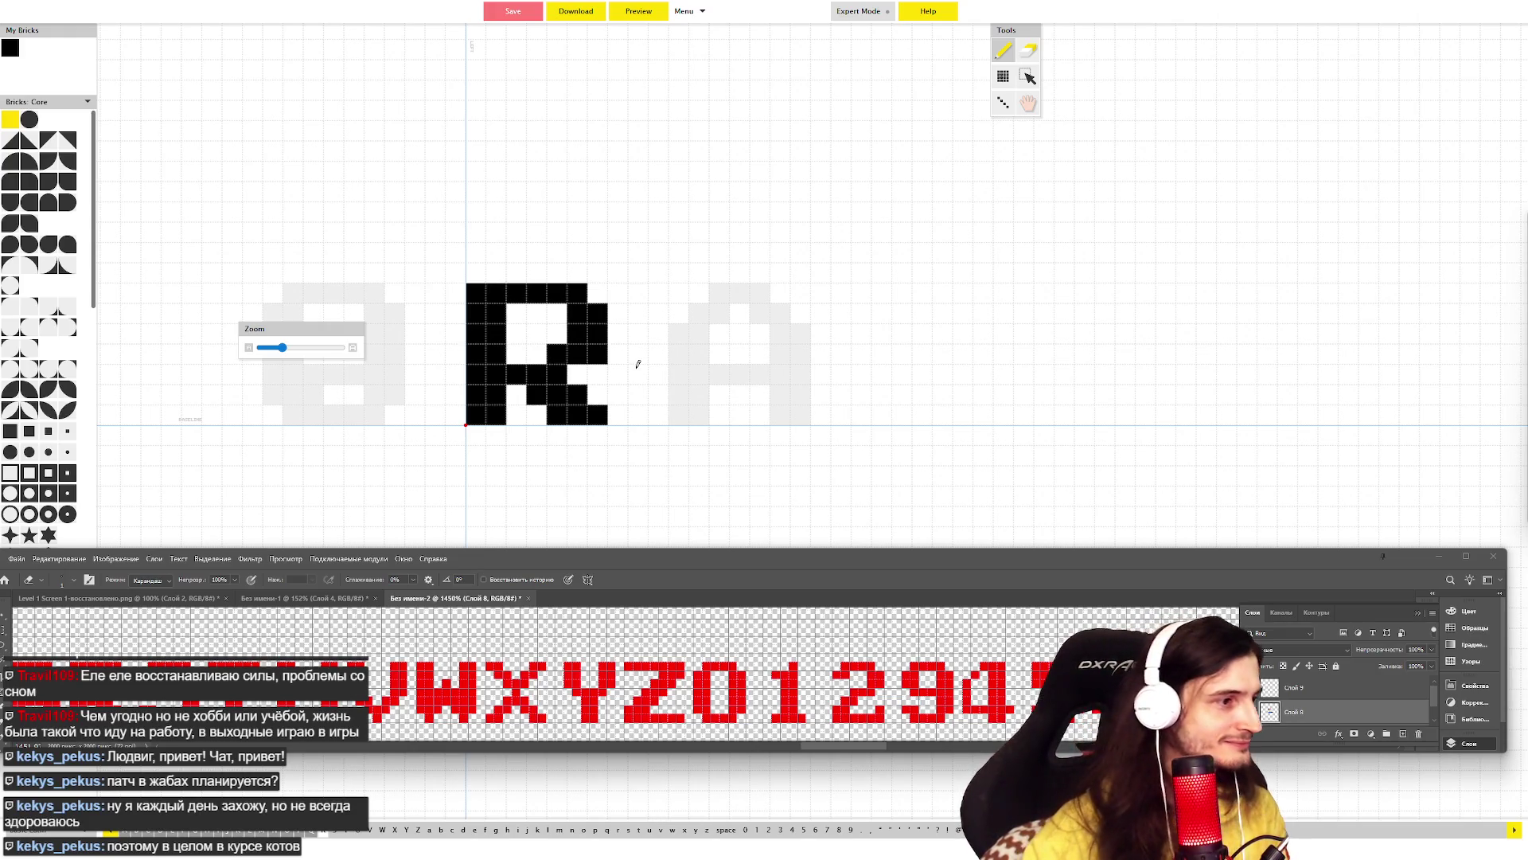
- Paint the S with its upper-left curve, top row and middle horizontal bar
key("Right")
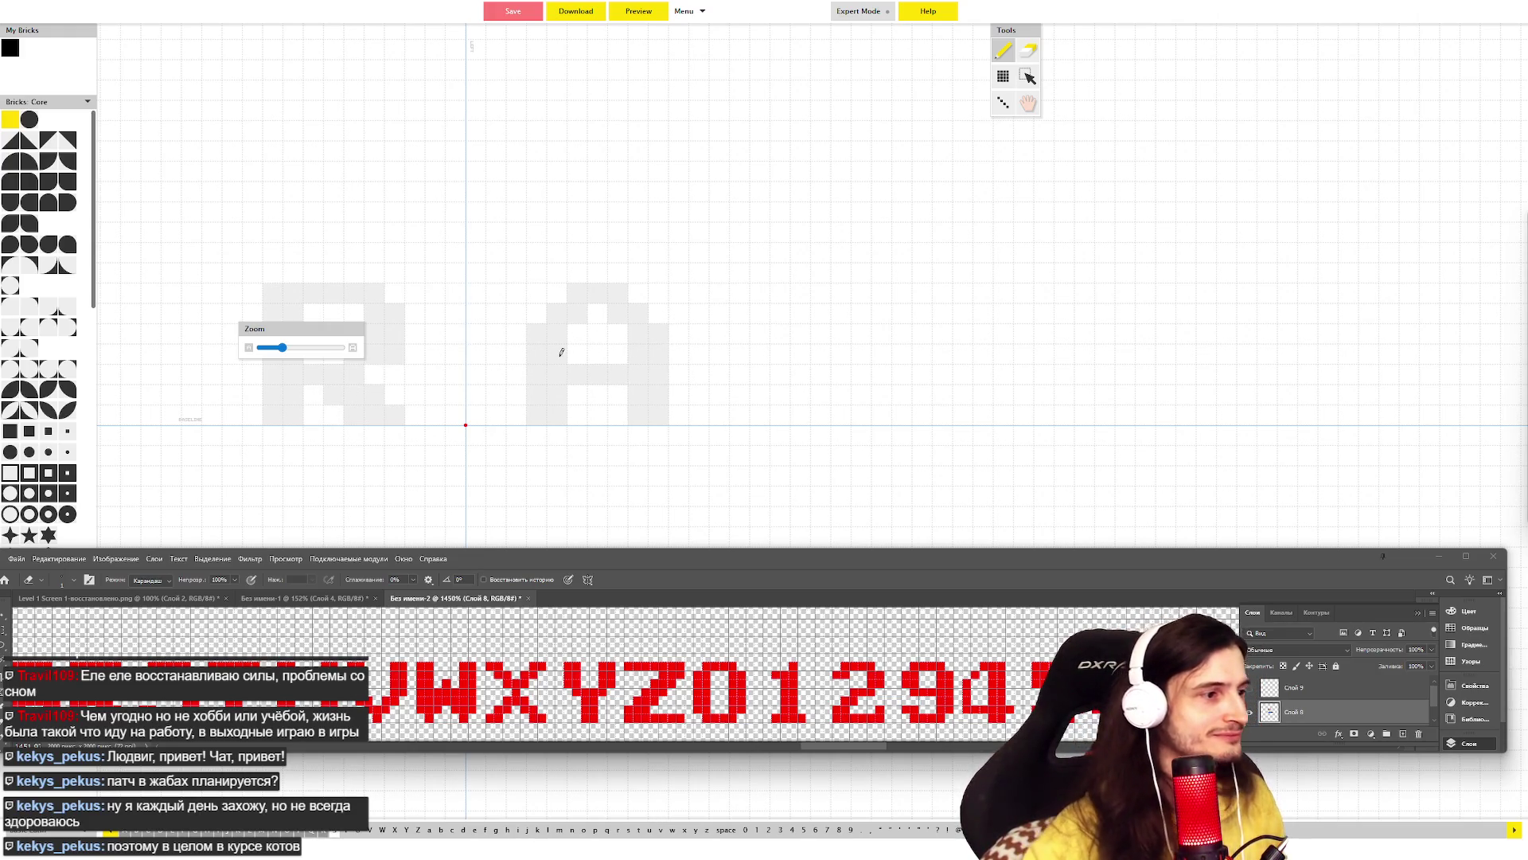
mouse_move(477, 314)
left_mouse_down()
mouse_move(476, 335)
mouse_move(499, 323)
left_mouse_up()
left_click(500, 320)
left_click(500, 293)
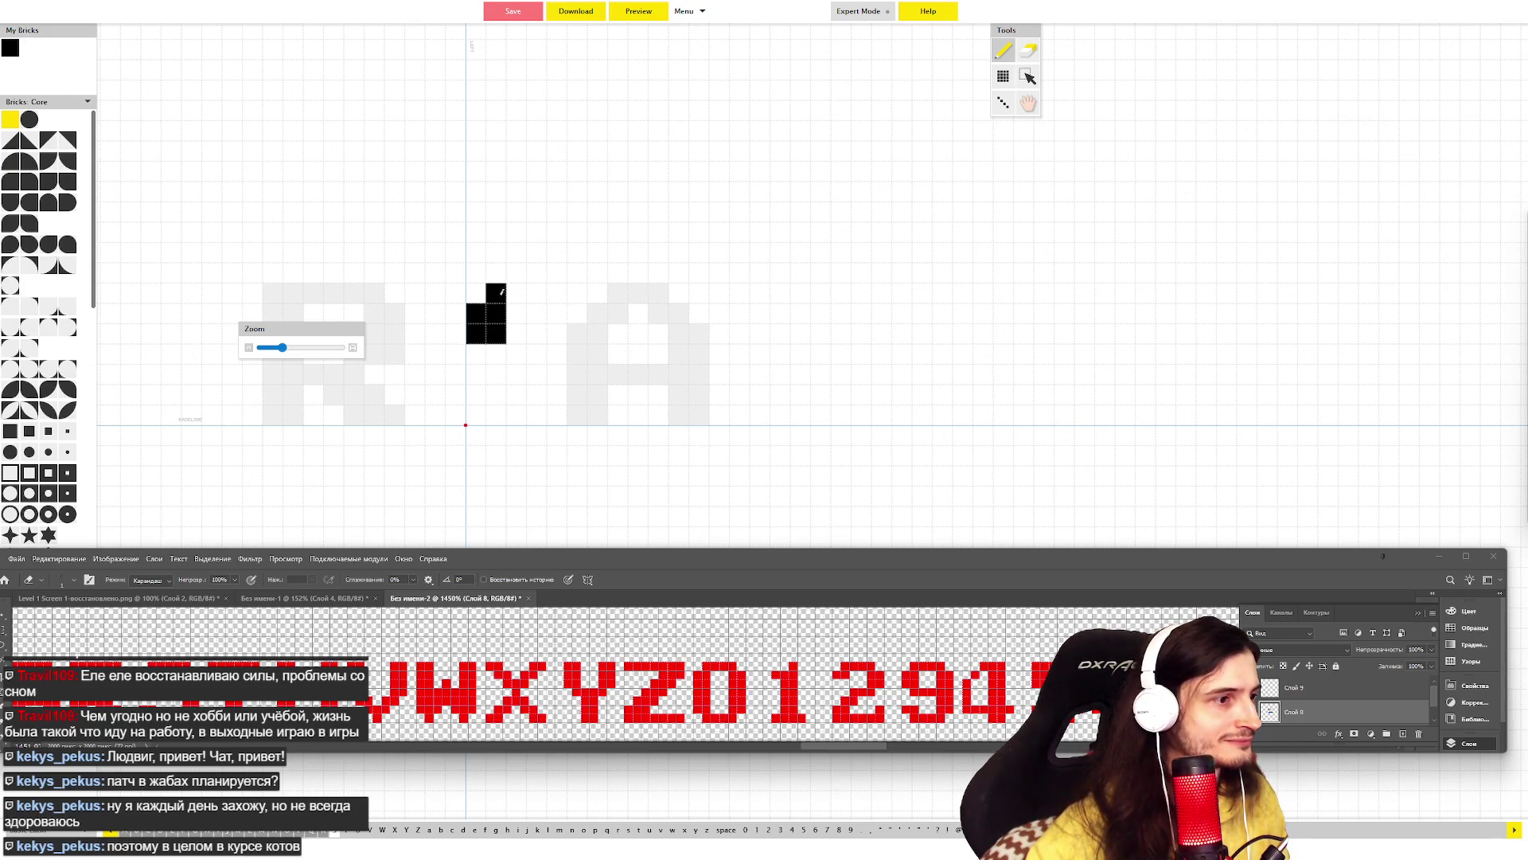
mouse_move(502, 292)
left_mouse_down()
mouse_move(576, 285)
mouse_move(556, 353)
left_mouse_up()
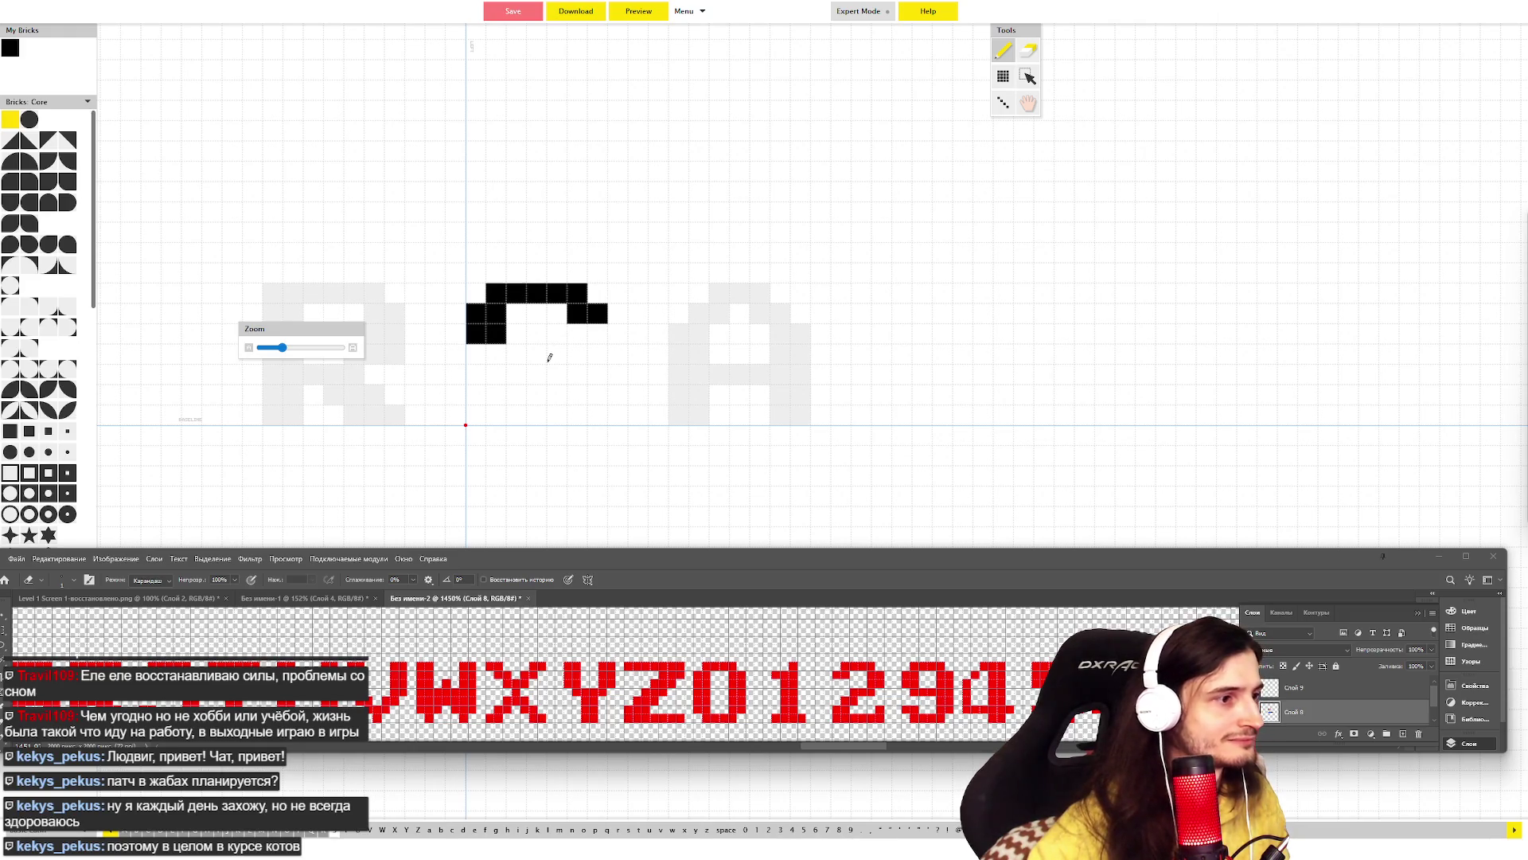
mouse_move(502, 349)
left_mouse_down()
mouse_move(575, 344)
mouse_move(590, 386)
mouse_move(529, 414)
mouse_move(500, 409)
mouse_move(497, 388)
left_mouse_up()
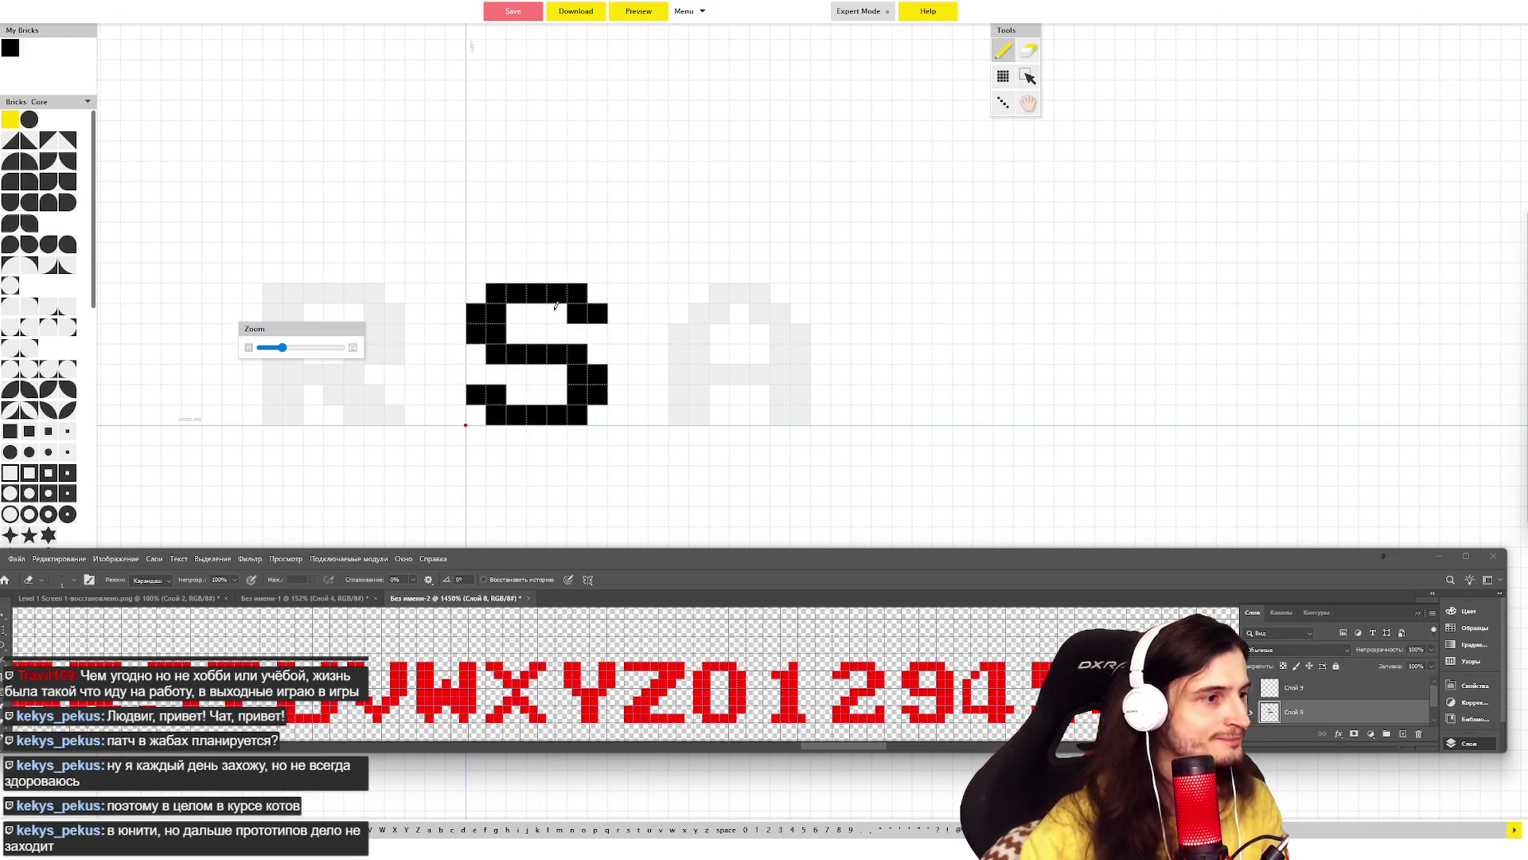
- Draw the T's top bar and stem in black bricks
key("Right")
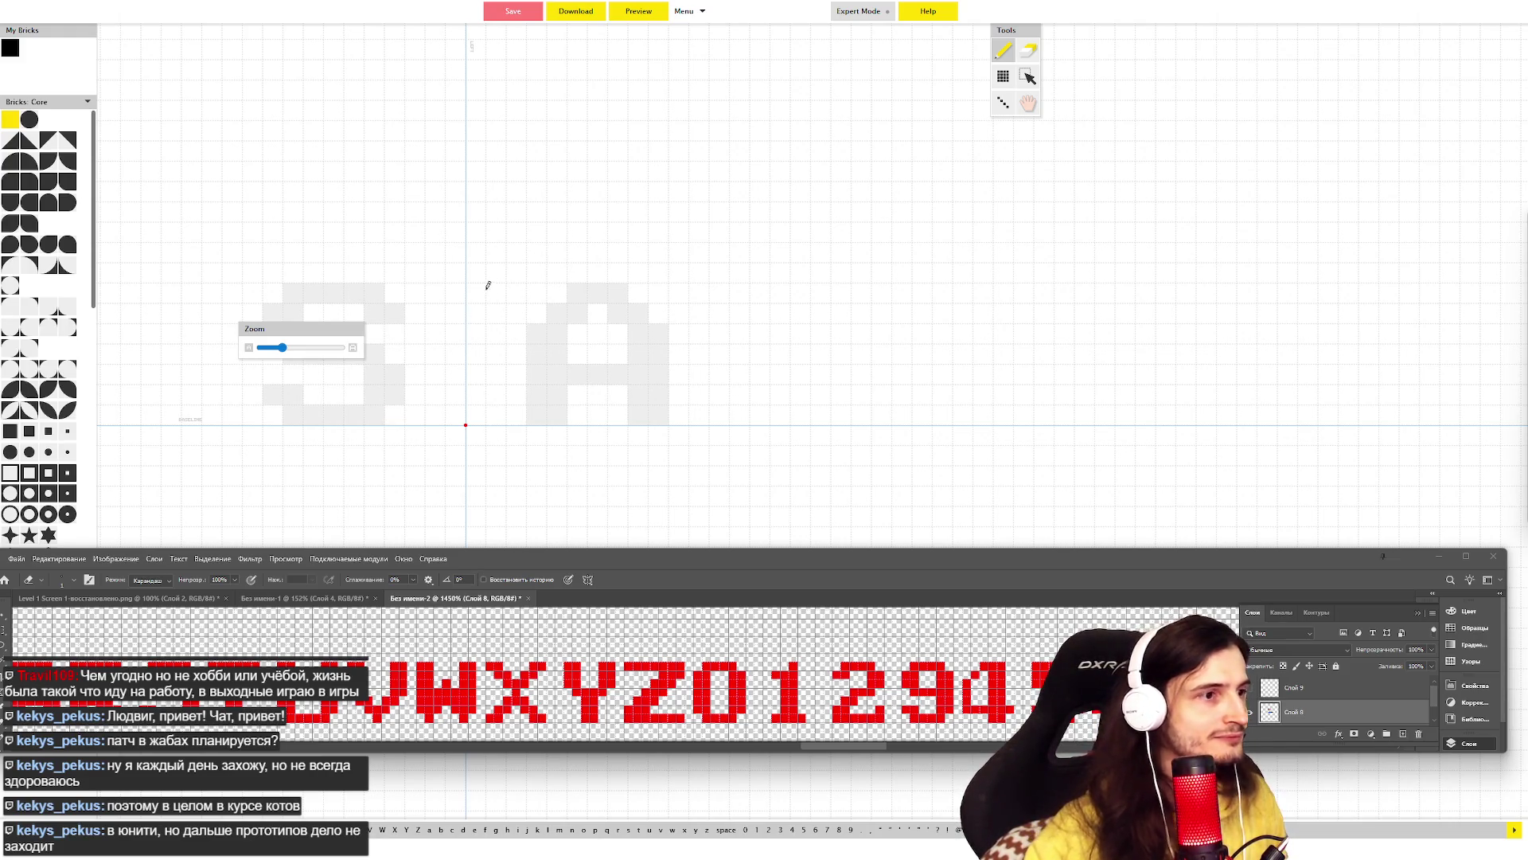
mouse_move(476, 292)
left_mouse_down()
mouse_move(578, 292)
mouse_move(519, 405)
mouse_move(533, 307)
mouse_move(477, 398)
mouse_move(497, 395)
mouse_move(497, 285)
left_mouse_up()
key("Right")
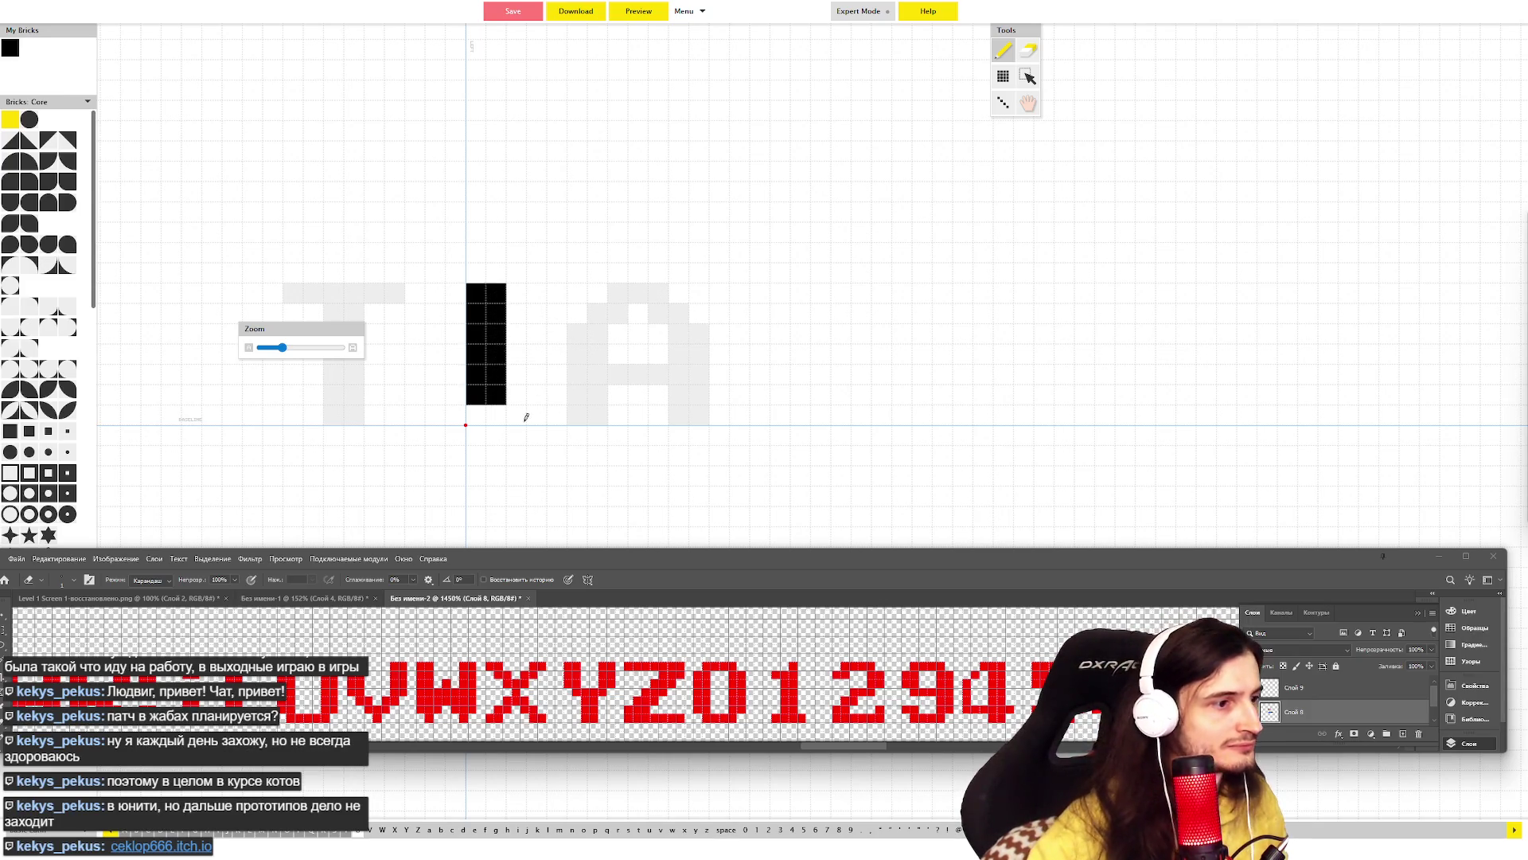
- Paint the U's two stems and bottom row in black bricks
mouse_move(505, 410)
left_mouse_down()
mouse_move(579, 412)
mouse_move(574, 287)
mouse_move(597, 402)
left_mouse_up()
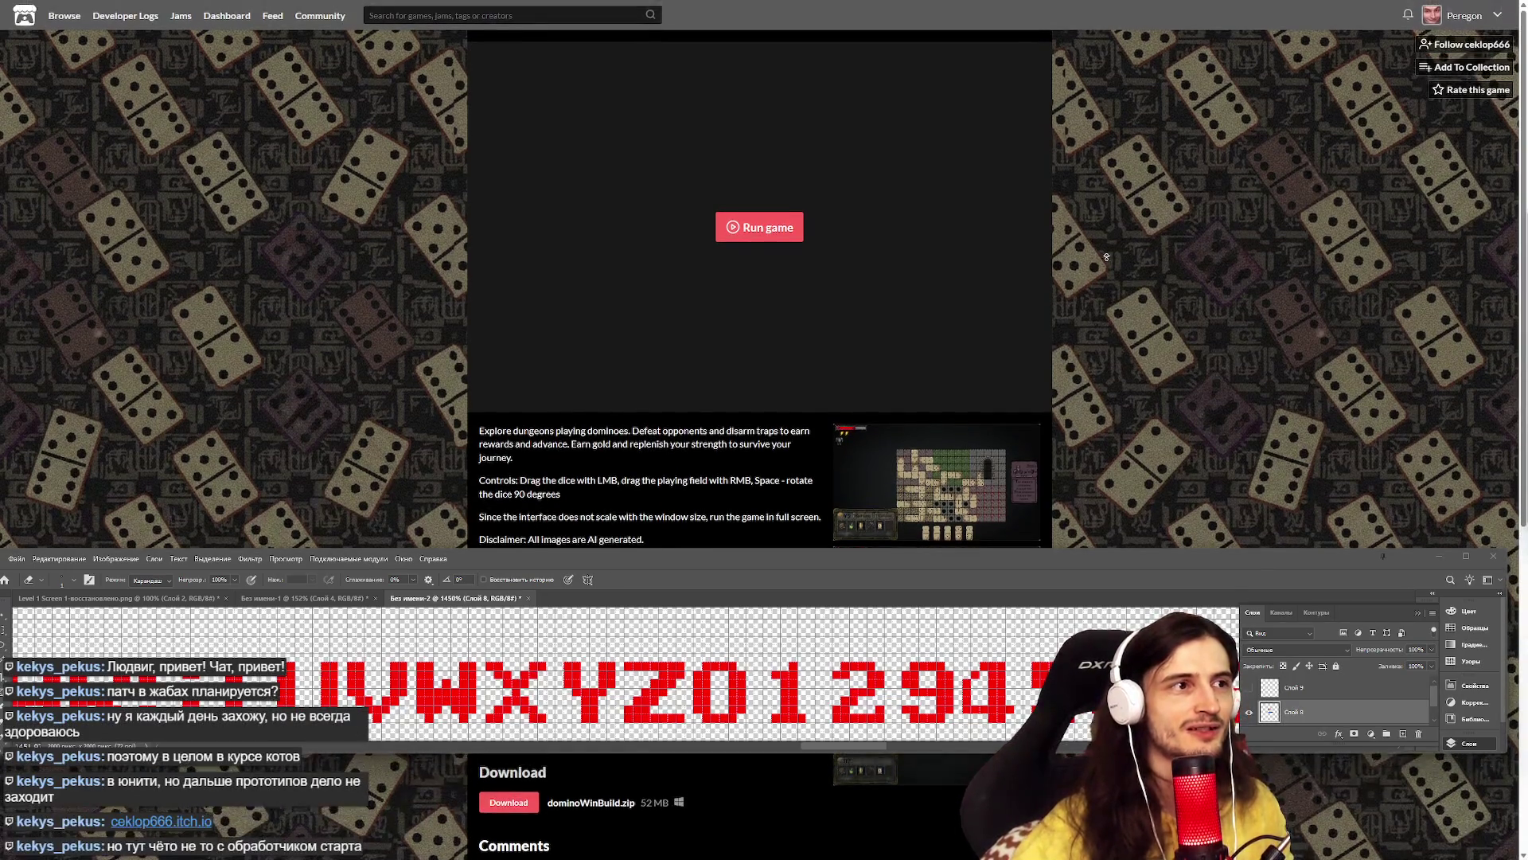
- Follow the Domino Dungeon developer on its itch.io page
left_click(1473, 50)
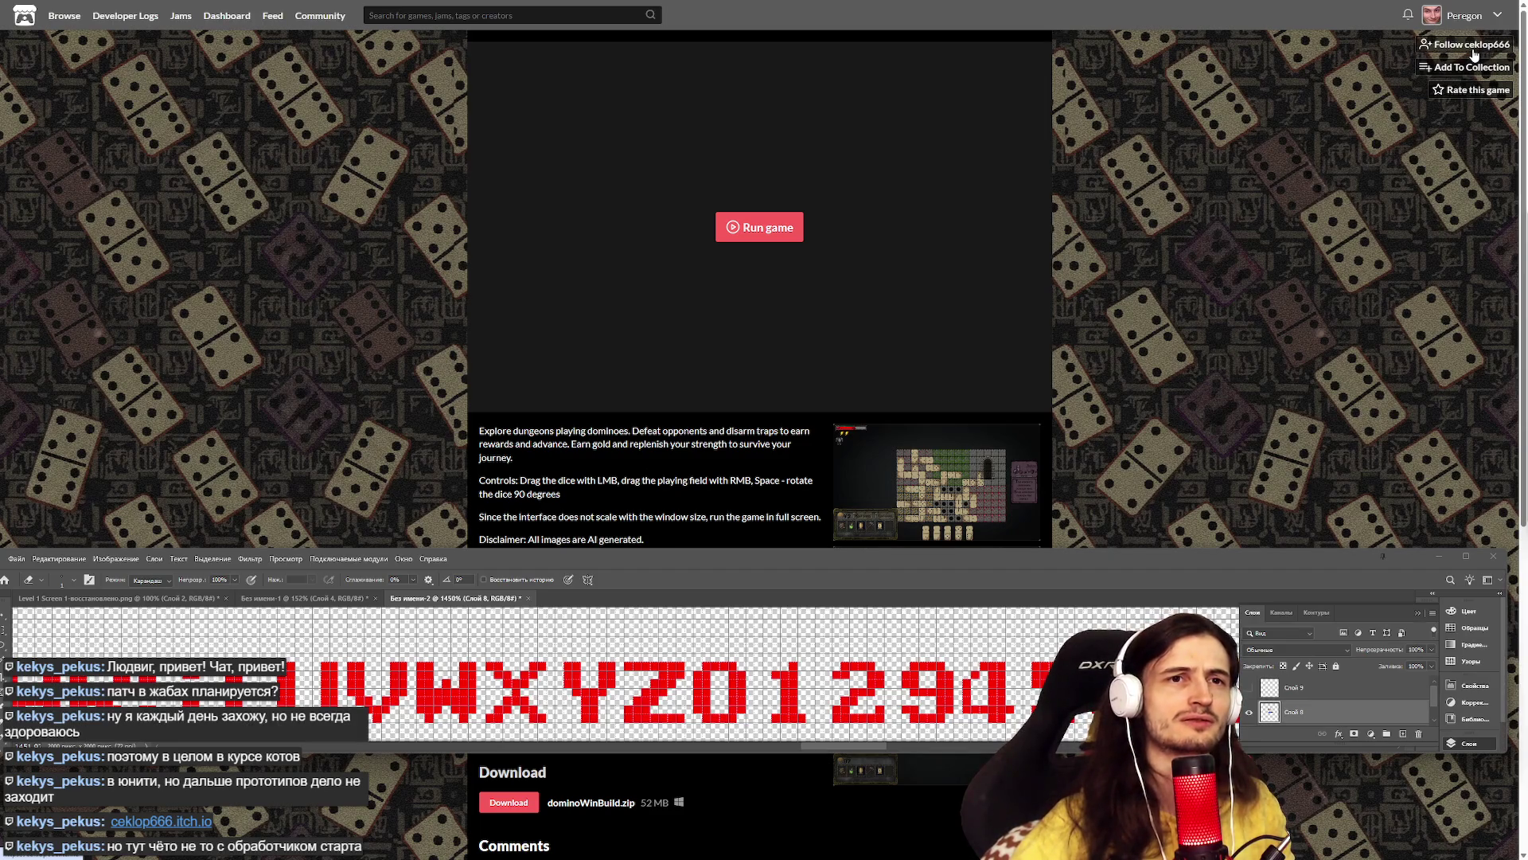
scroll(1226, 159, "down", 5)
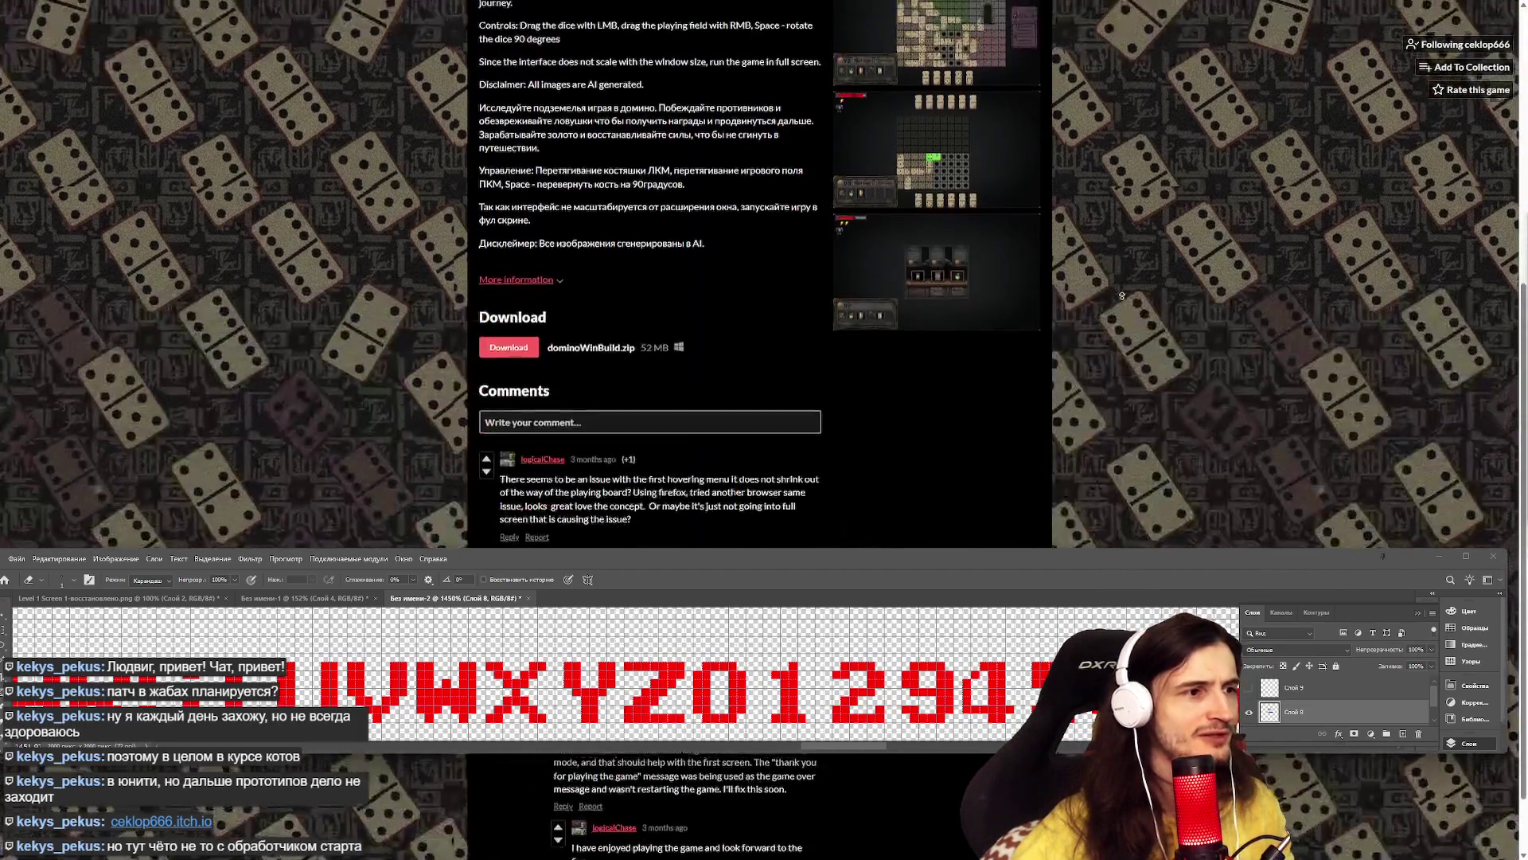
scroll(1164, 178, "up", 5)
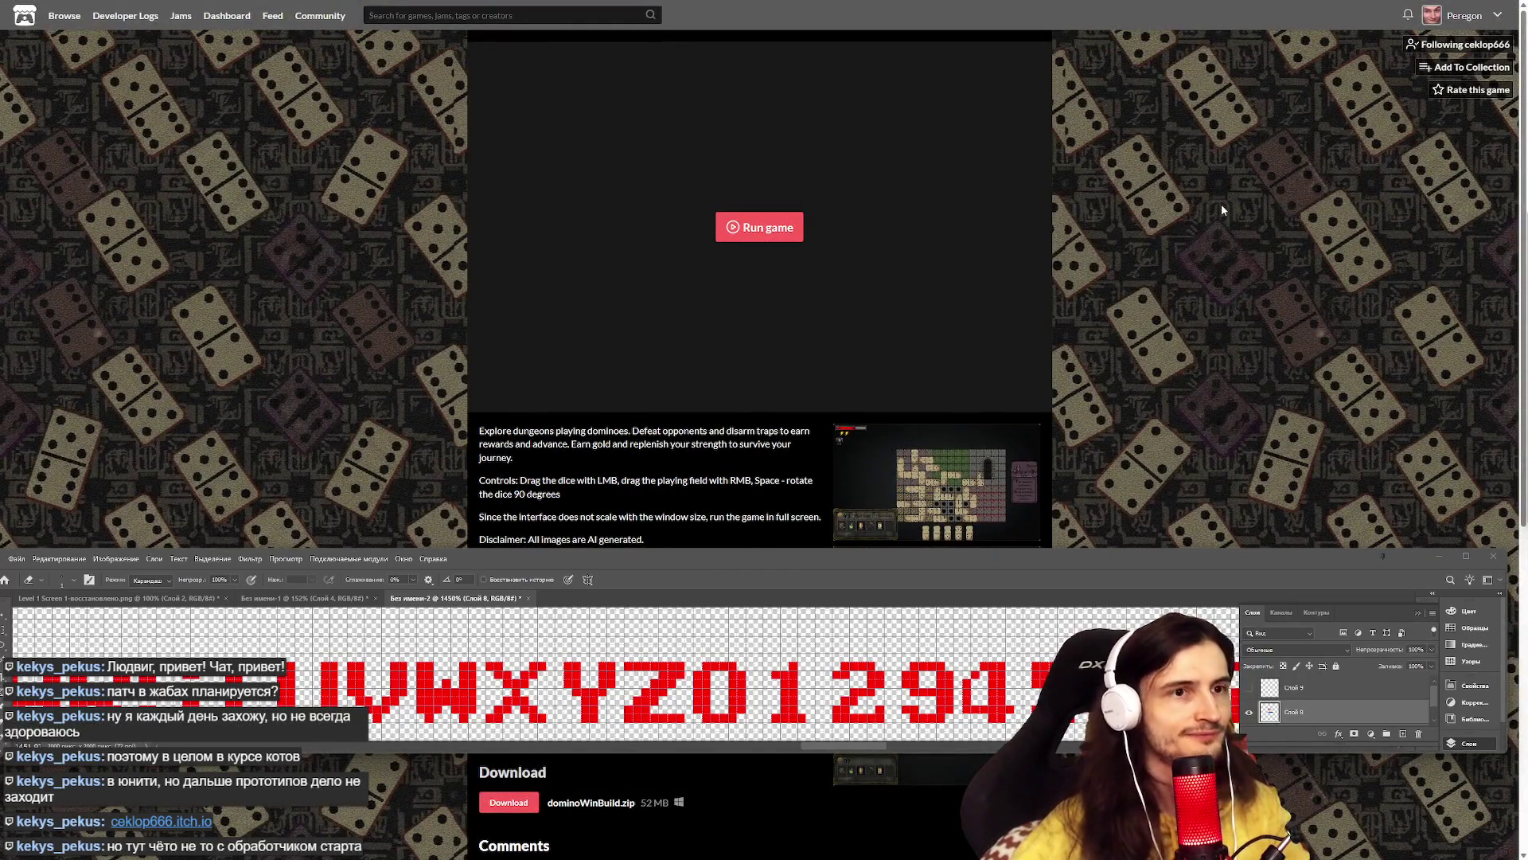
- Leave browser fullscreen, look over the game page and run Domino Dungeon in-page
key("F11")
scroll(1089, 267, "down", 5)
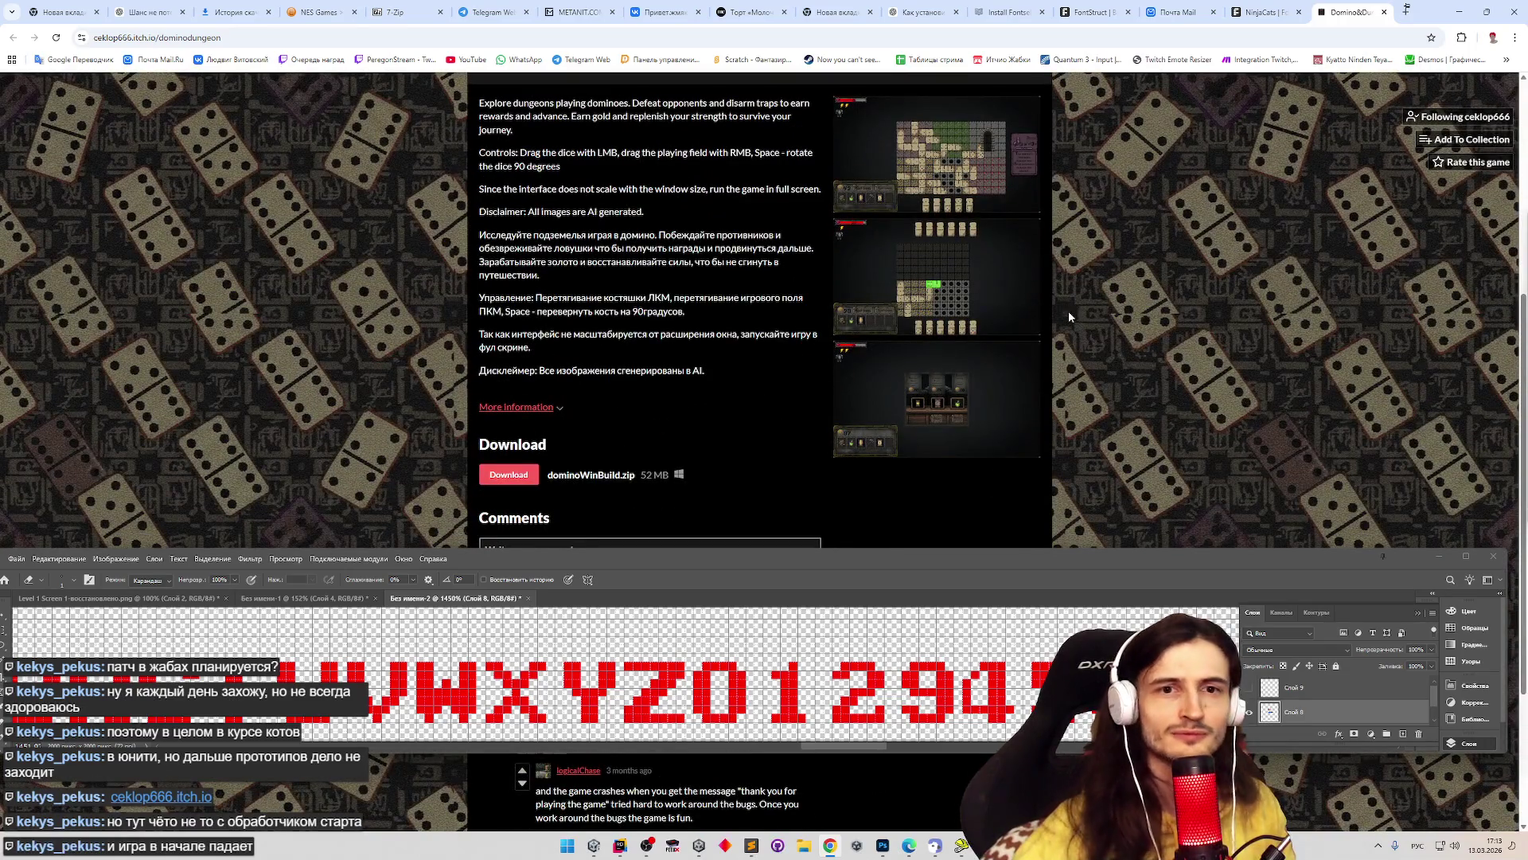
scroll(1068, 311, "up", 3)
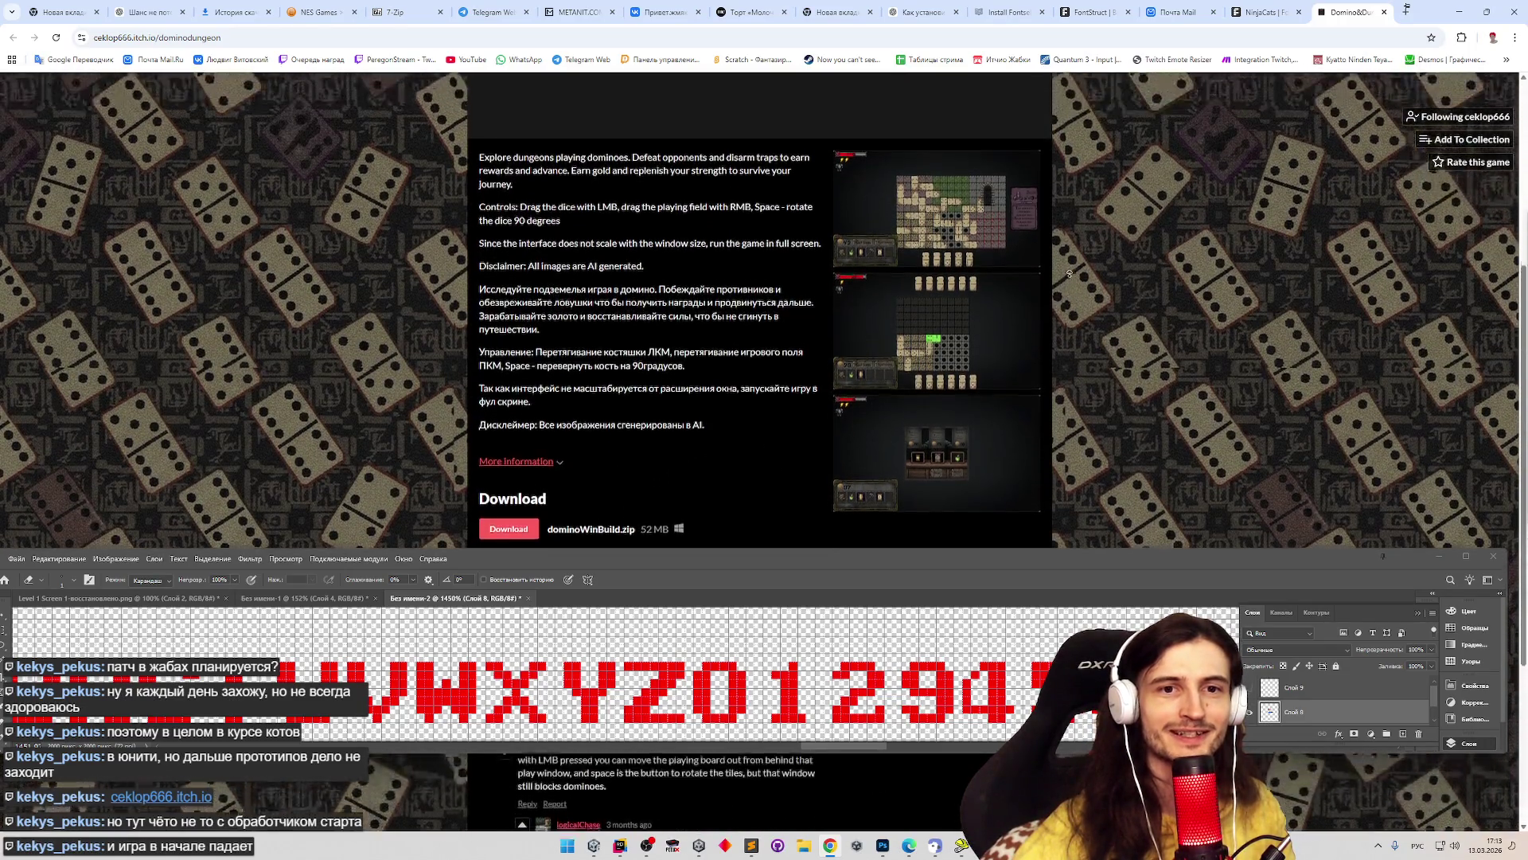
scroll(1050, 262, "up", 1)
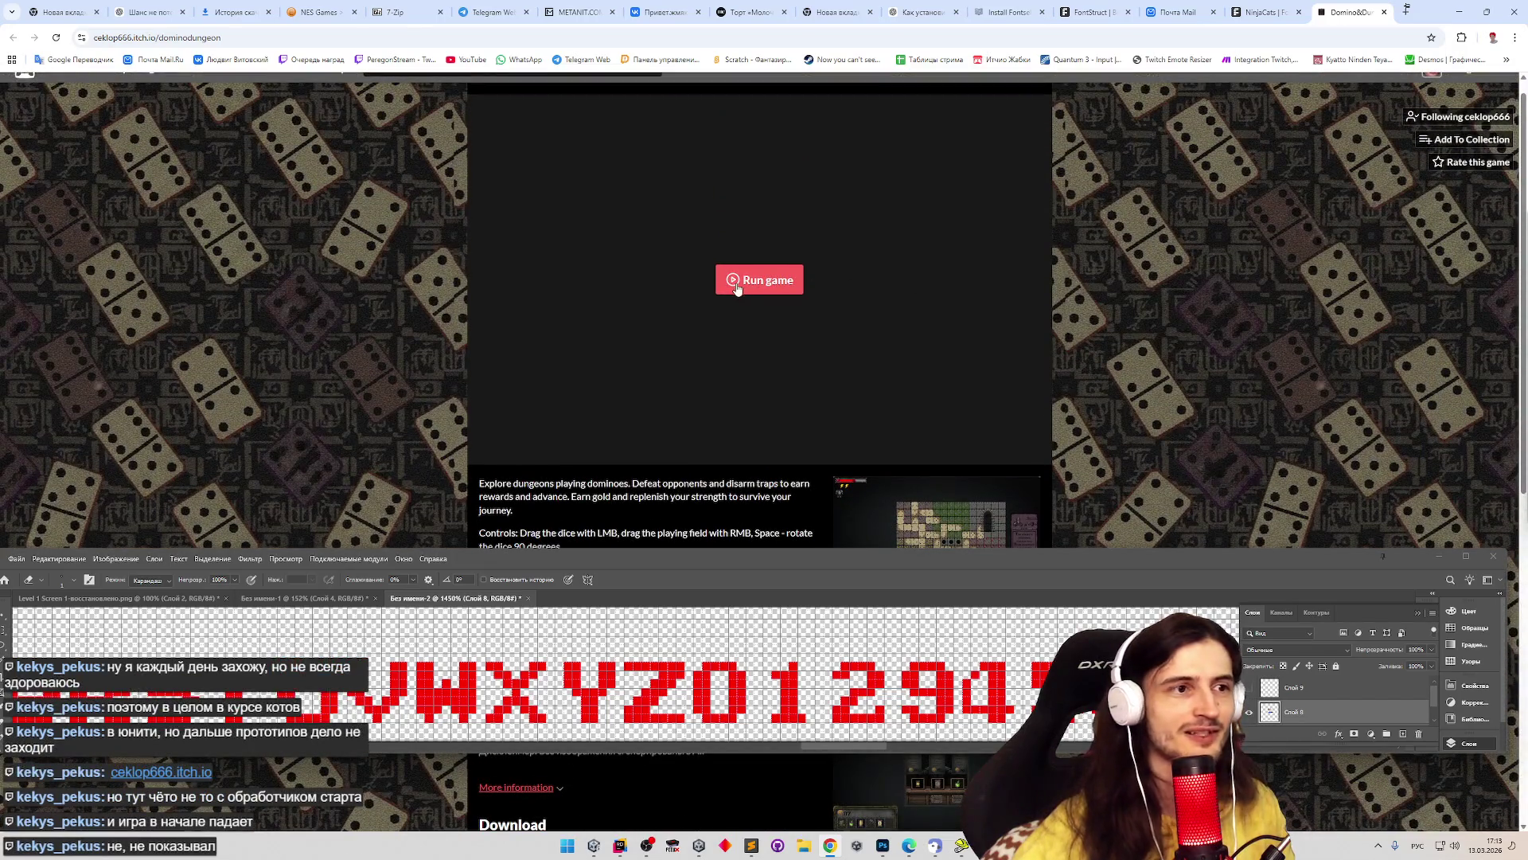
scroll(991, 346, "up", 1)
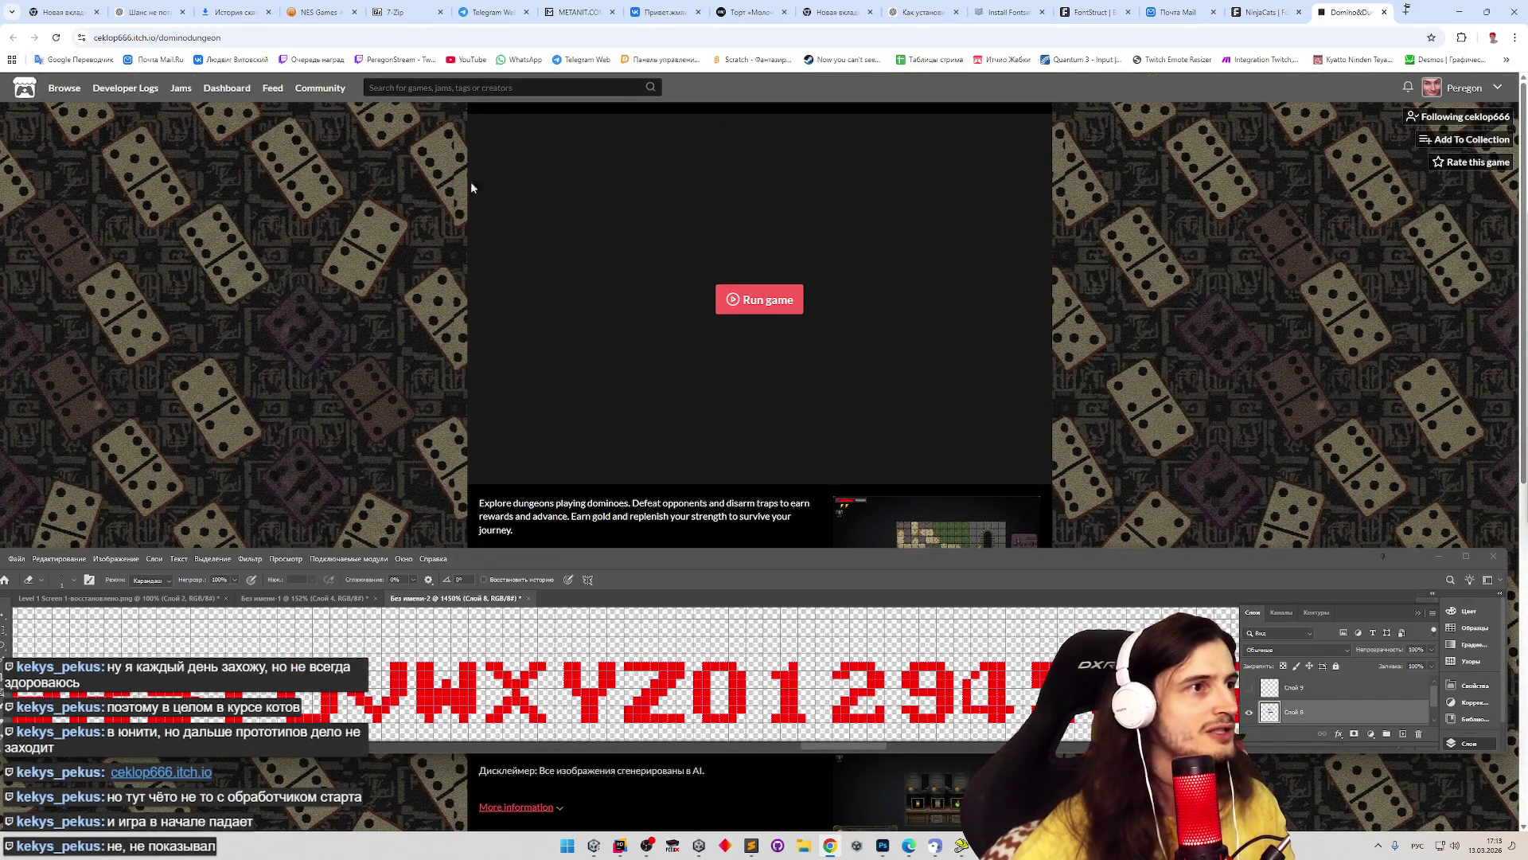
scroll(472, 188, "down", 5)
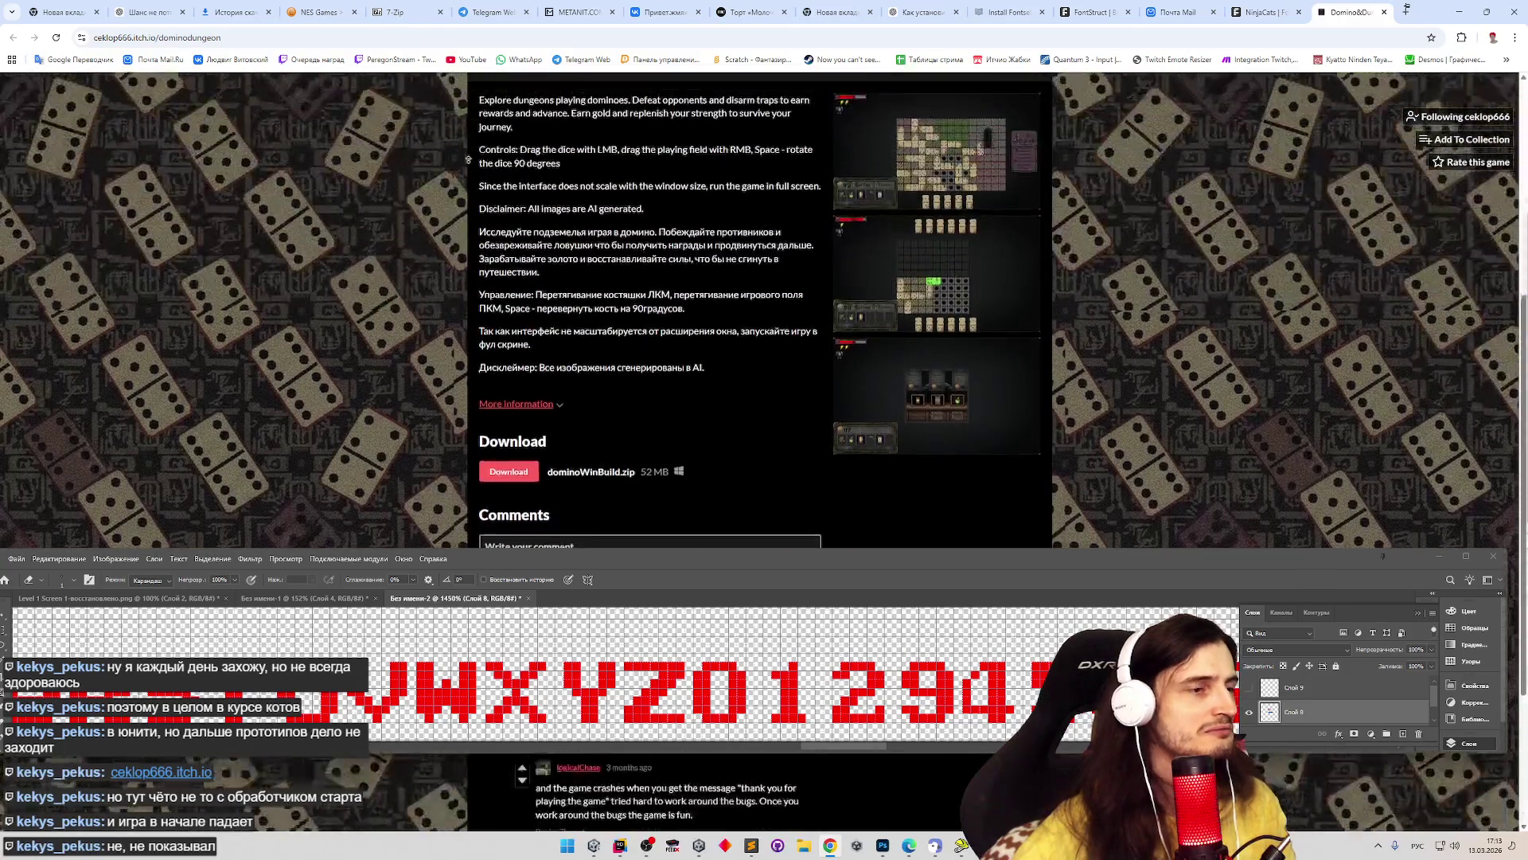
scroll(469, 160, "up", 5)
left_click(738, 305)
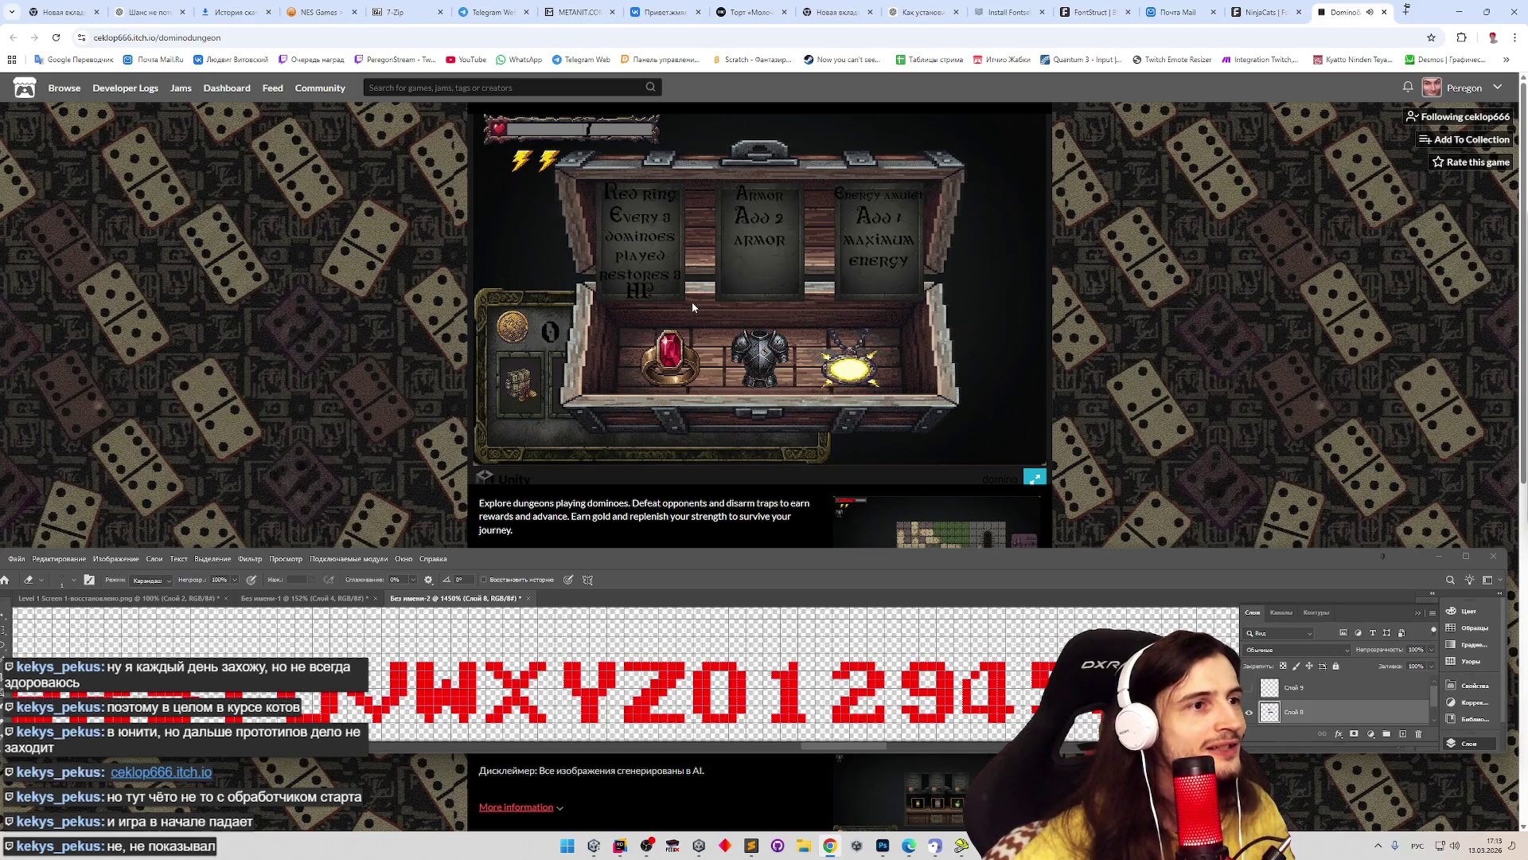
- Go fullscreen, take the chest's armor, start the round and place a vertical domino on gold
left_click(1037, 478)
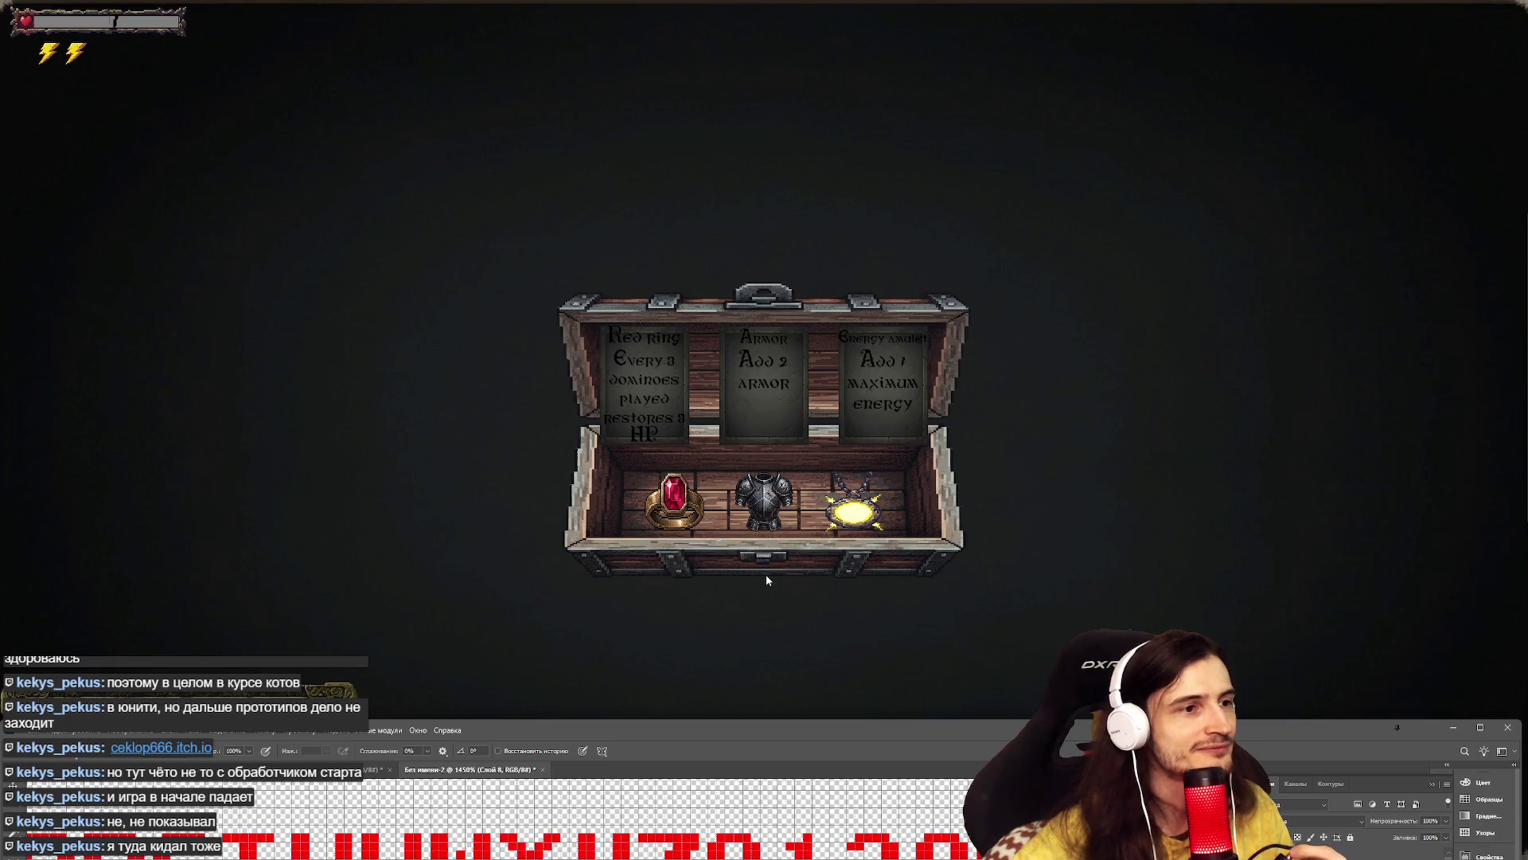
left_click(770, 494)
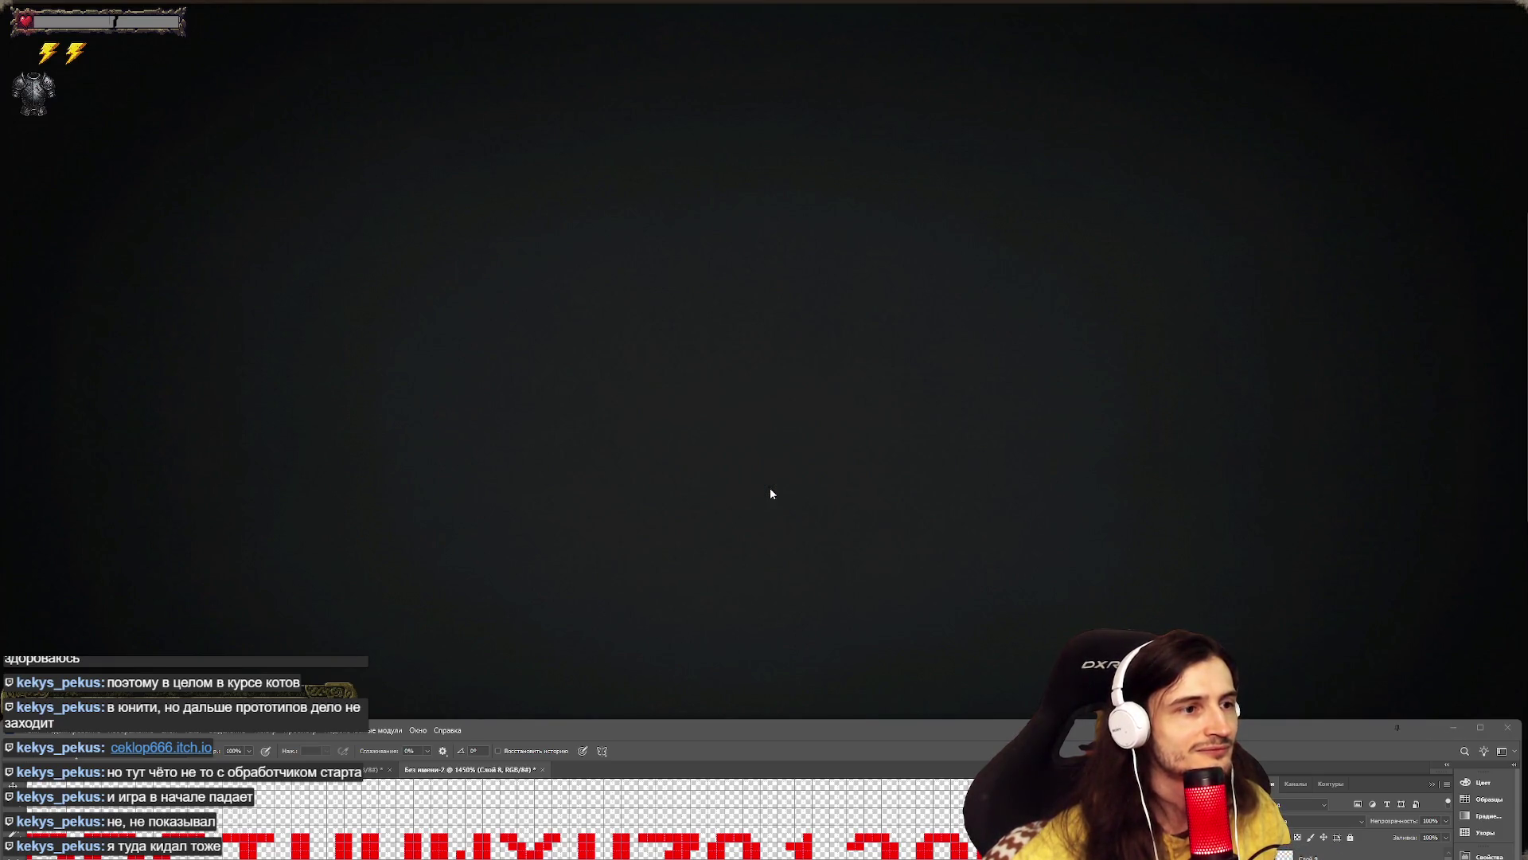
left_click_drag(825, 728, 831, 833)
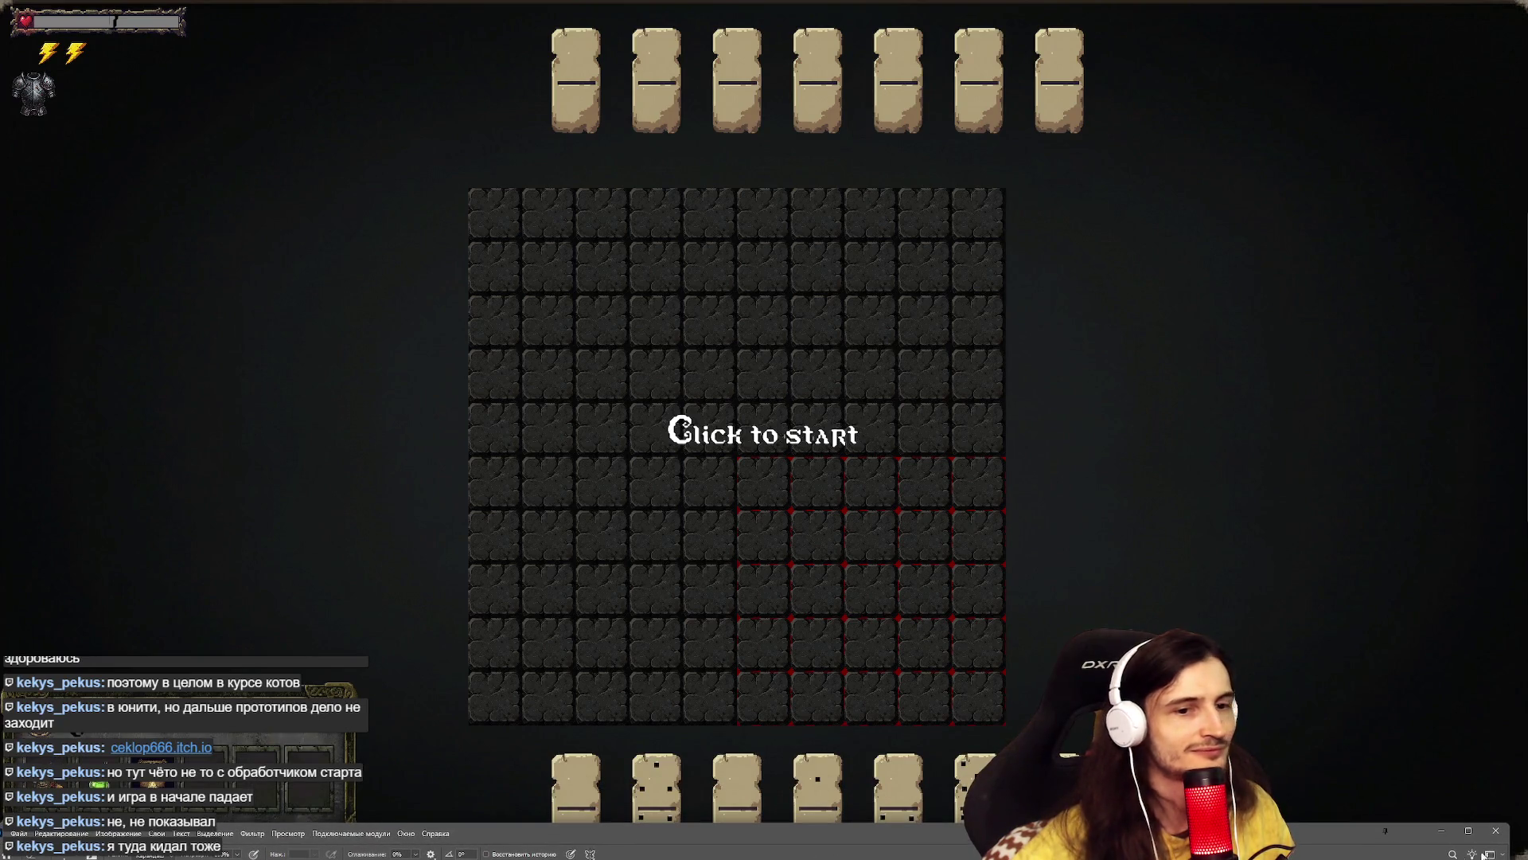
left_click(1342, 818)
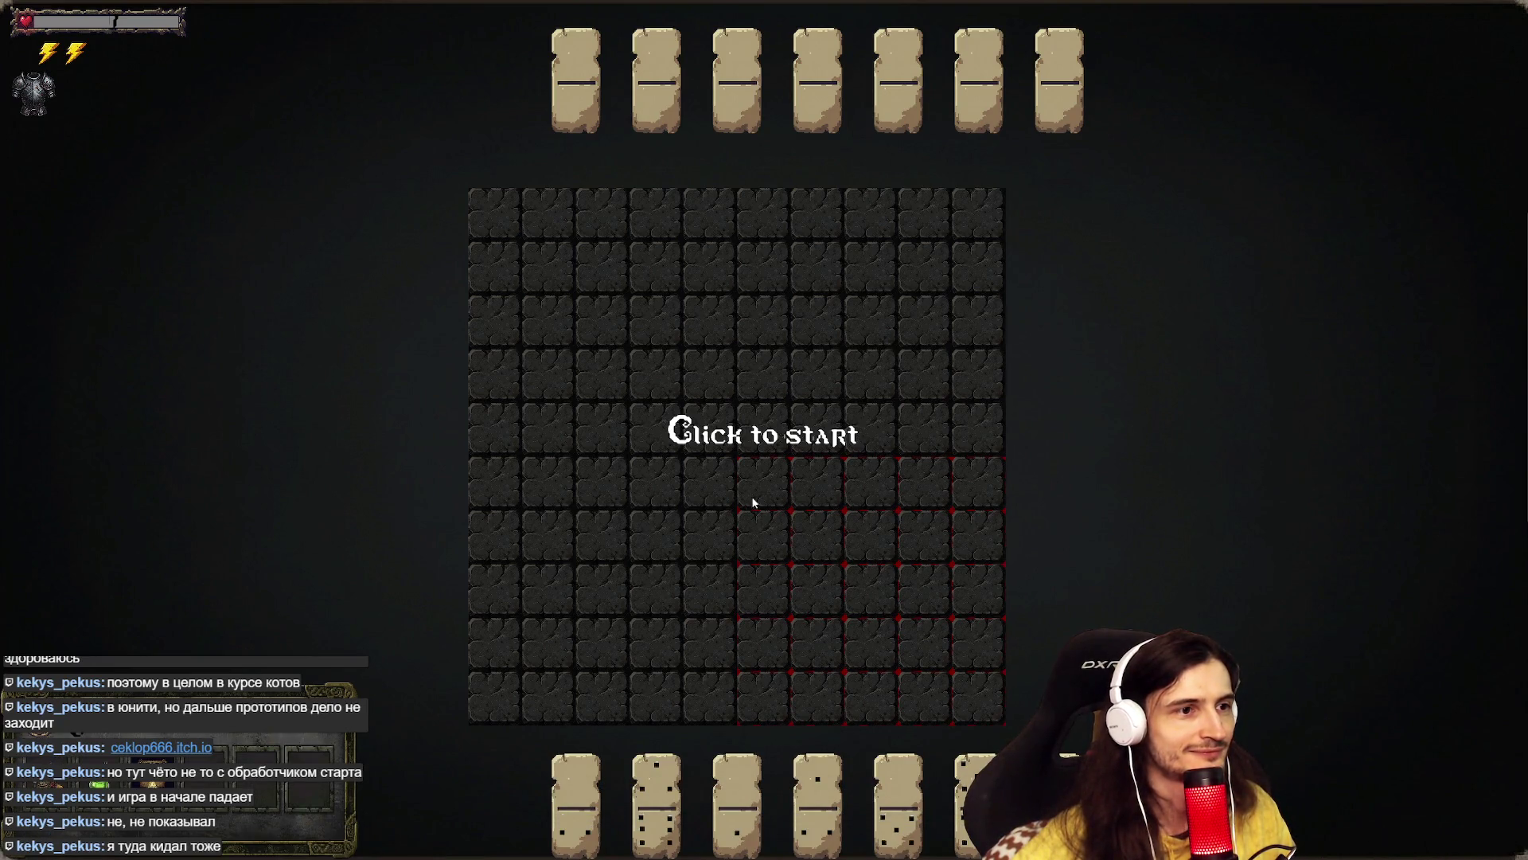
left_click(733, 411)
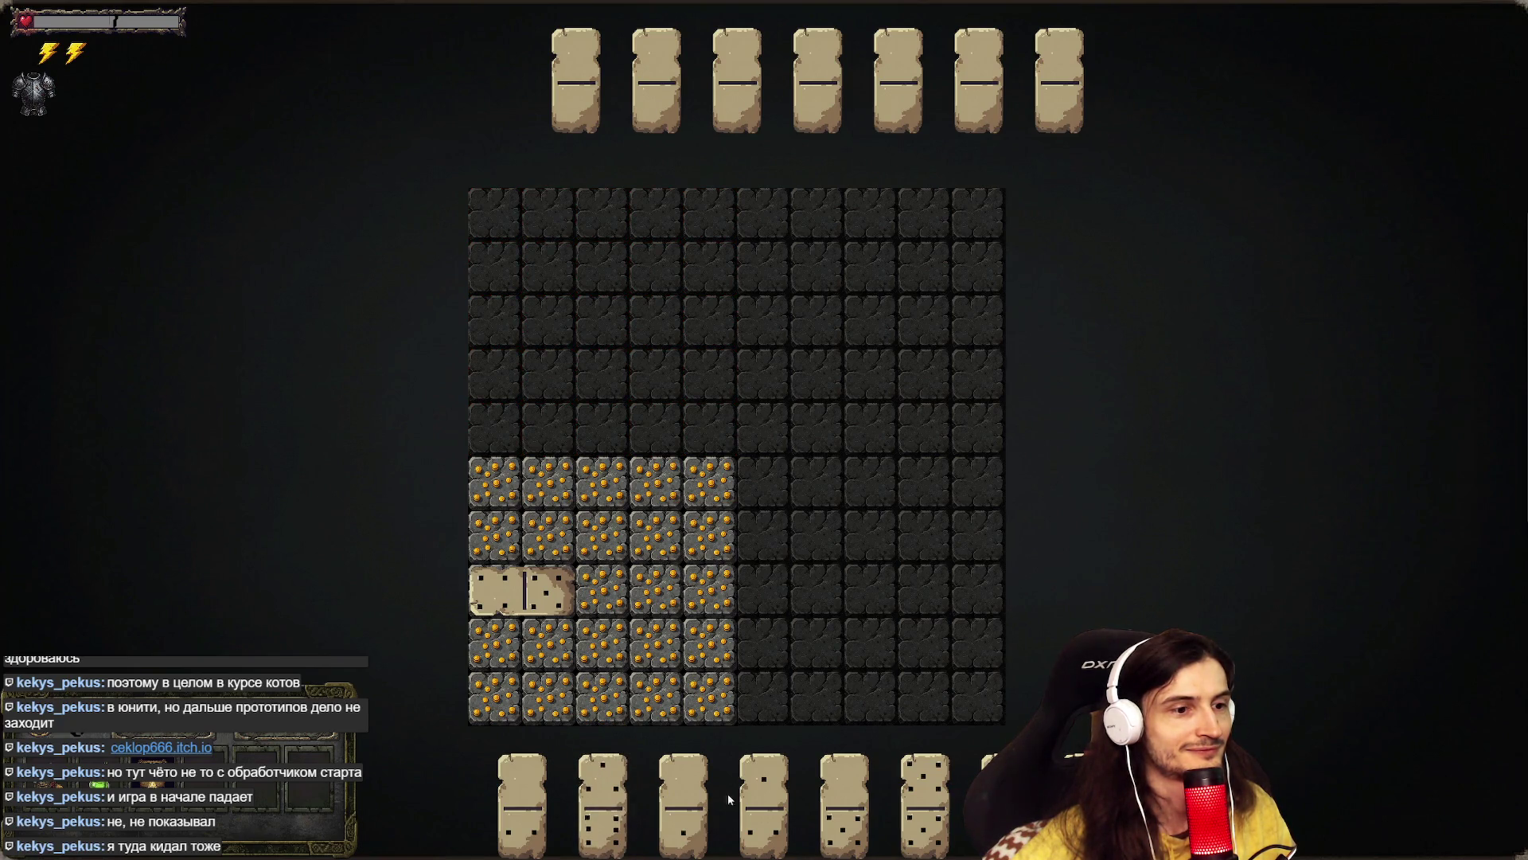
left_click_drag(846, 810, 605, 558)
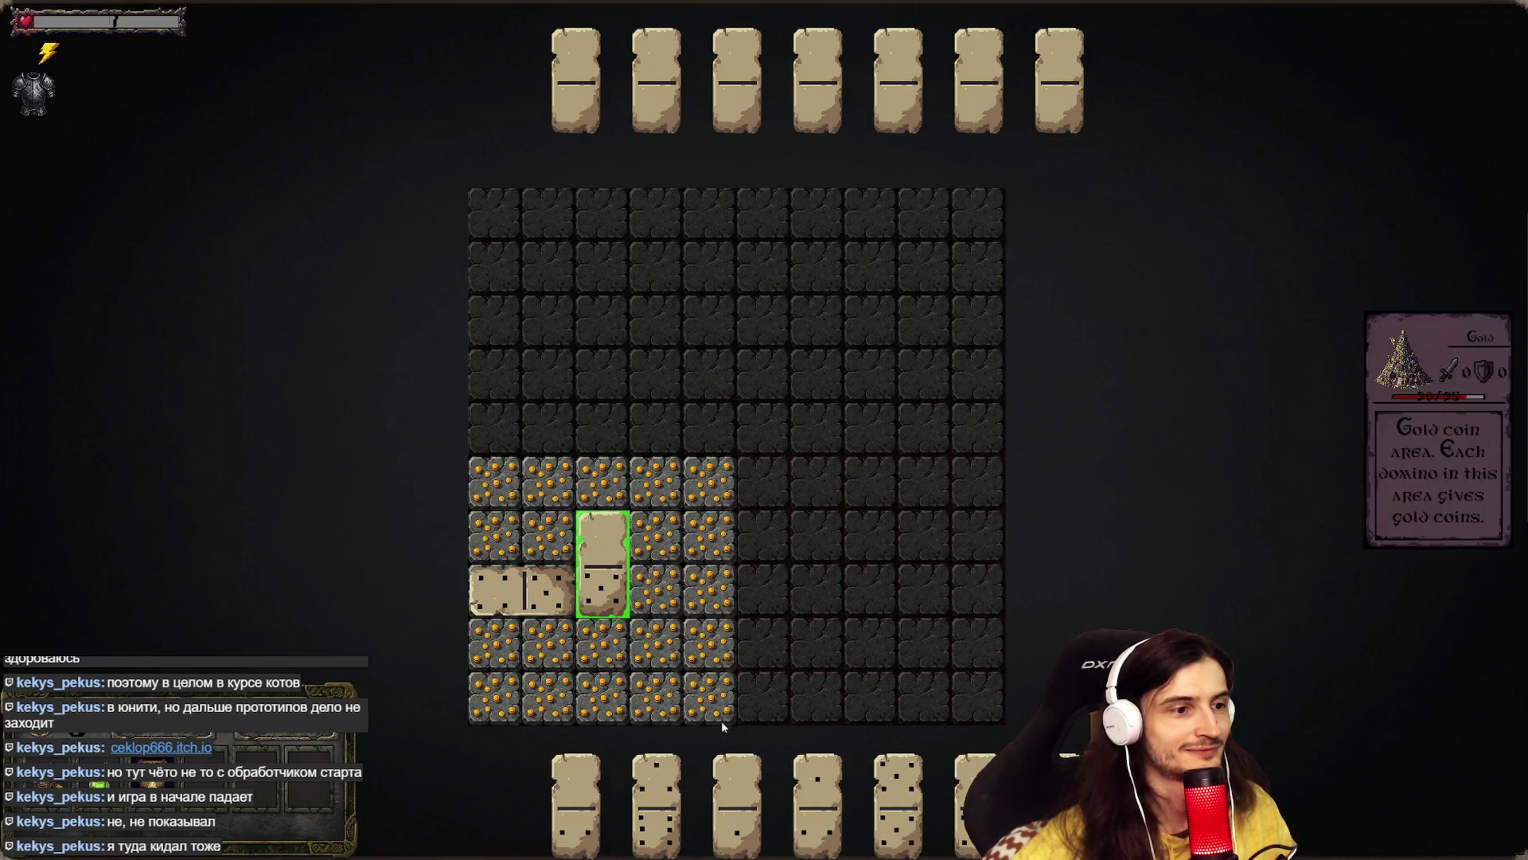
- Lay several more dominoes, rotating them with Space, until the thank-you screen appears
mouse_move(712, 780)
left_mouse_down()
mouse_move(607, 516)
mouse_move(606, 450)
mouse_move(676, 664)
left_mouse_up()
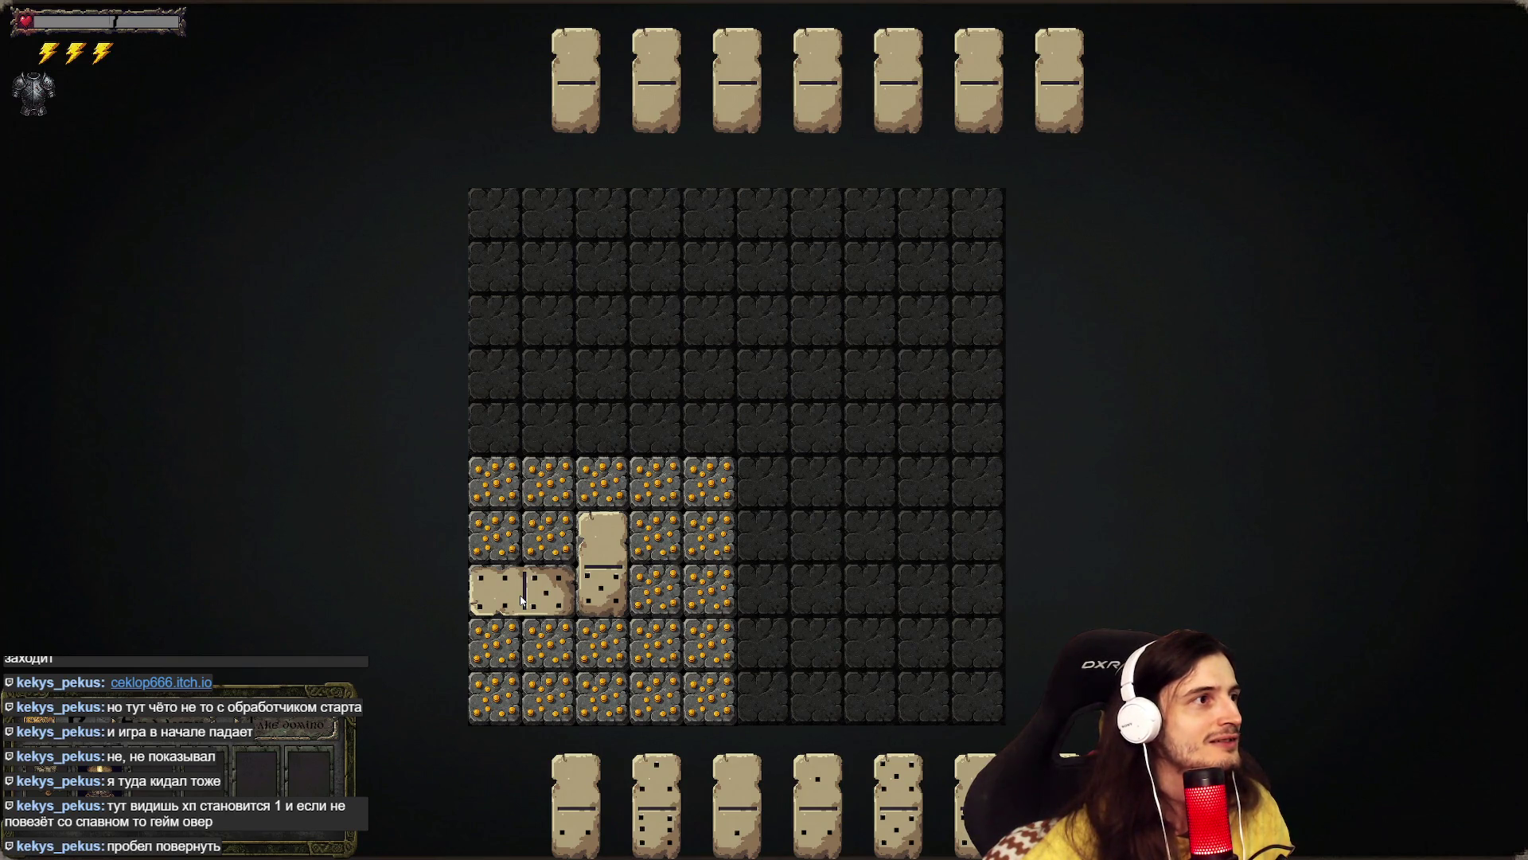
mouse_move(623, 682)
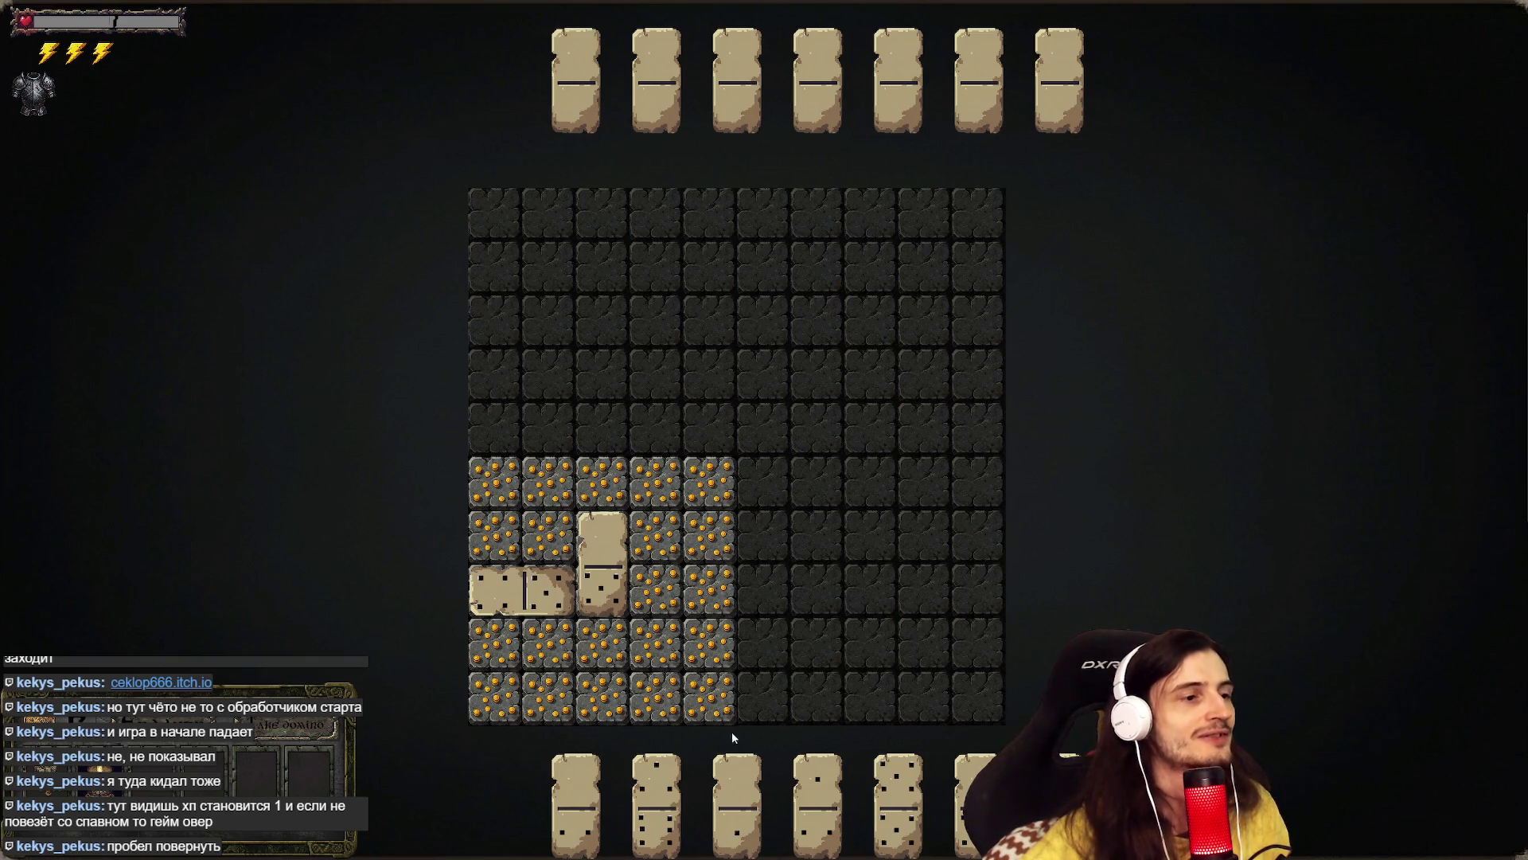
mouse_move(657, 768)
left_mouse_down()
mouse_move(665, 720)
mouse_move(650, 795)
mouse_move(600, 551)
mouse_move(629, 484)
left_mouse_up()
key("space")
key("space")
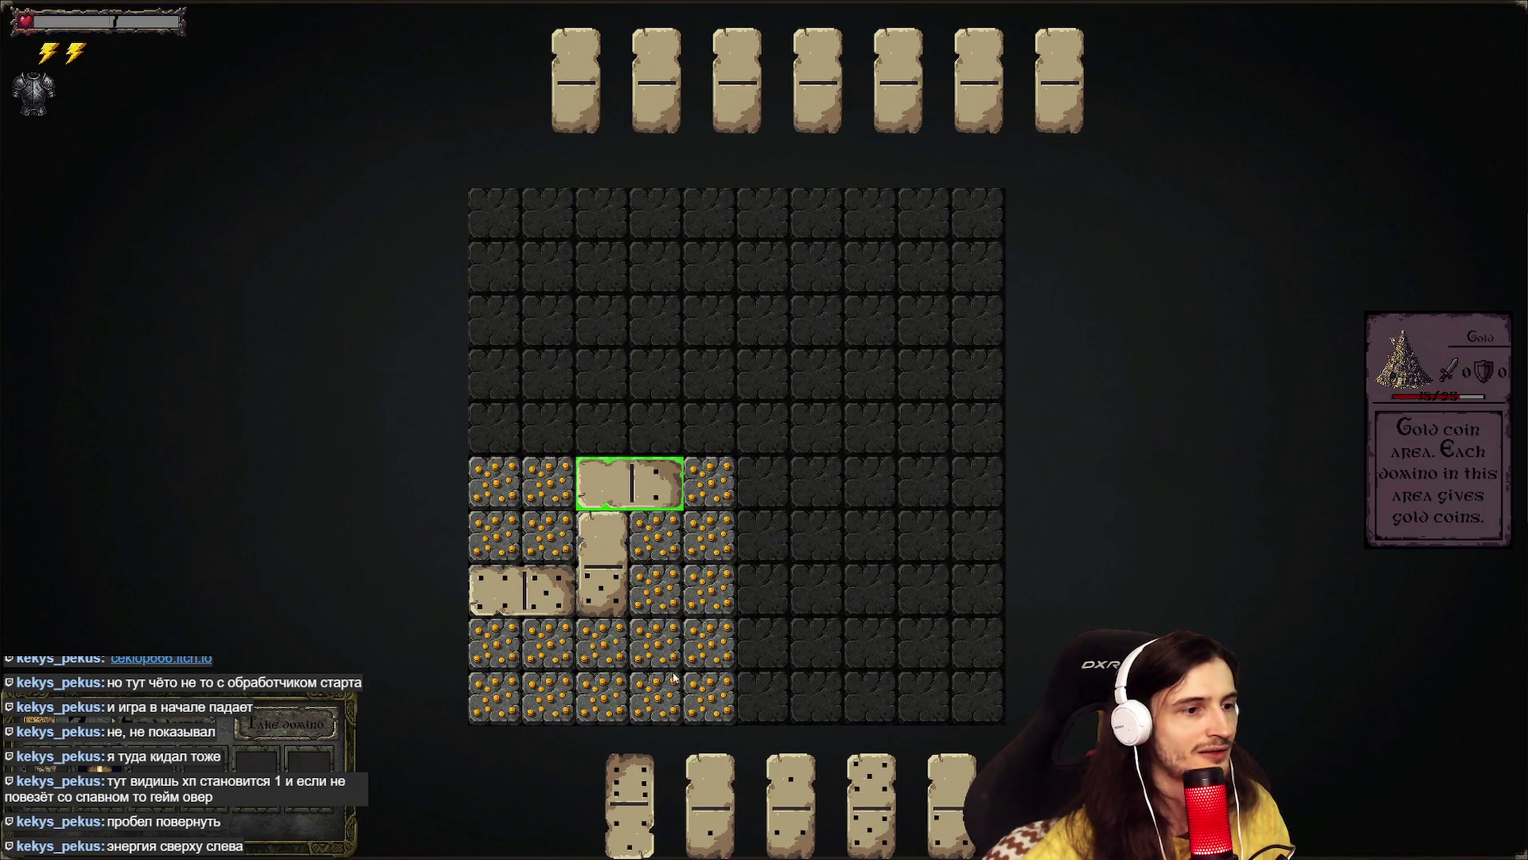
mouse_move(788, 760)
left_mouse_down()
mouse_move(709, 510)
mouse_move(719, 457)
left_mouse_up()
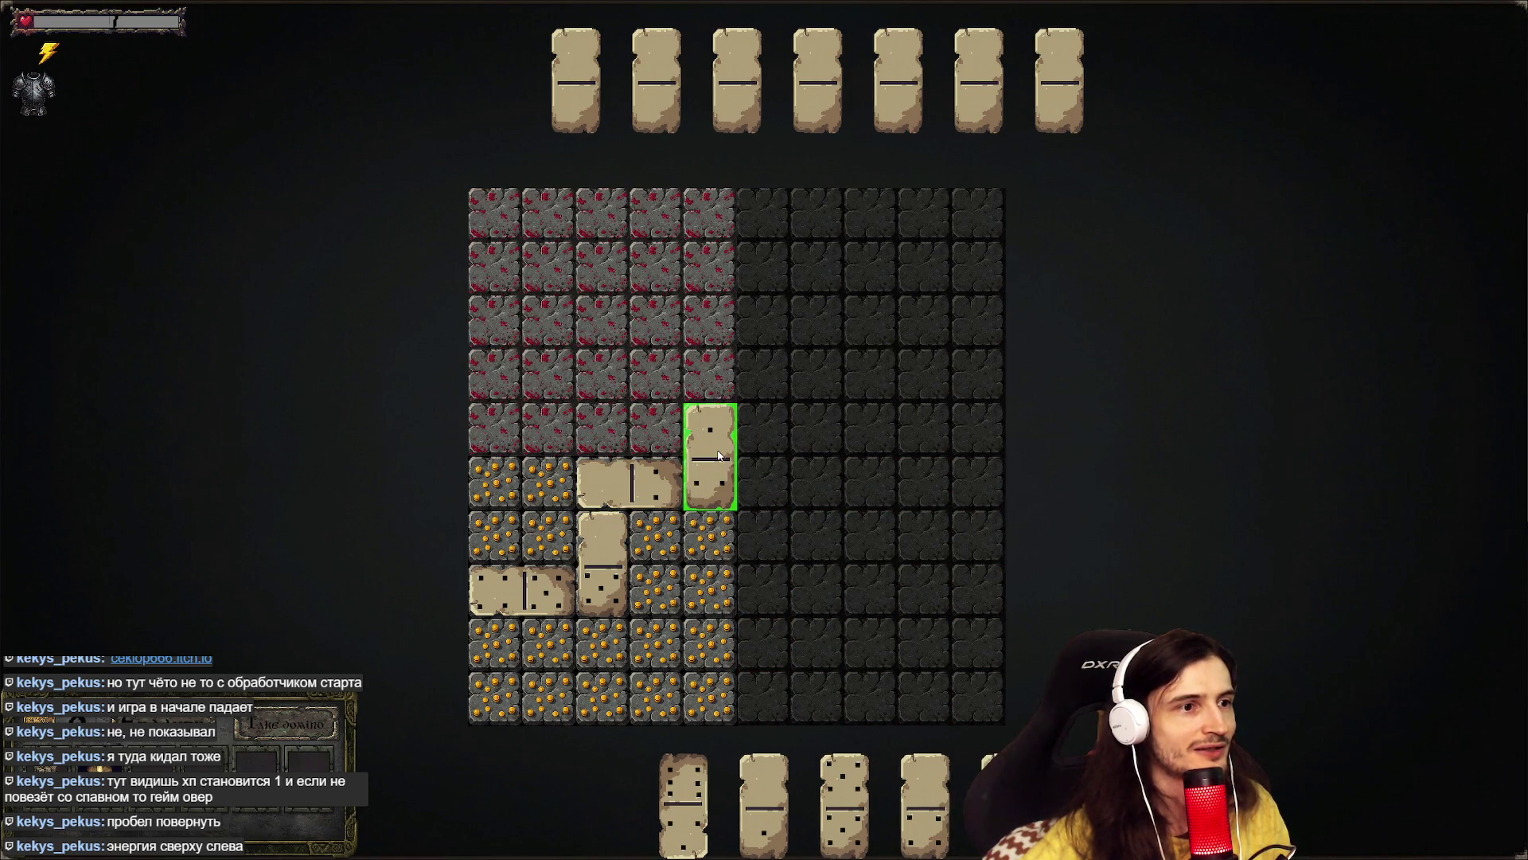
left_click_drag(764, 796, 737, 376)
key("space")
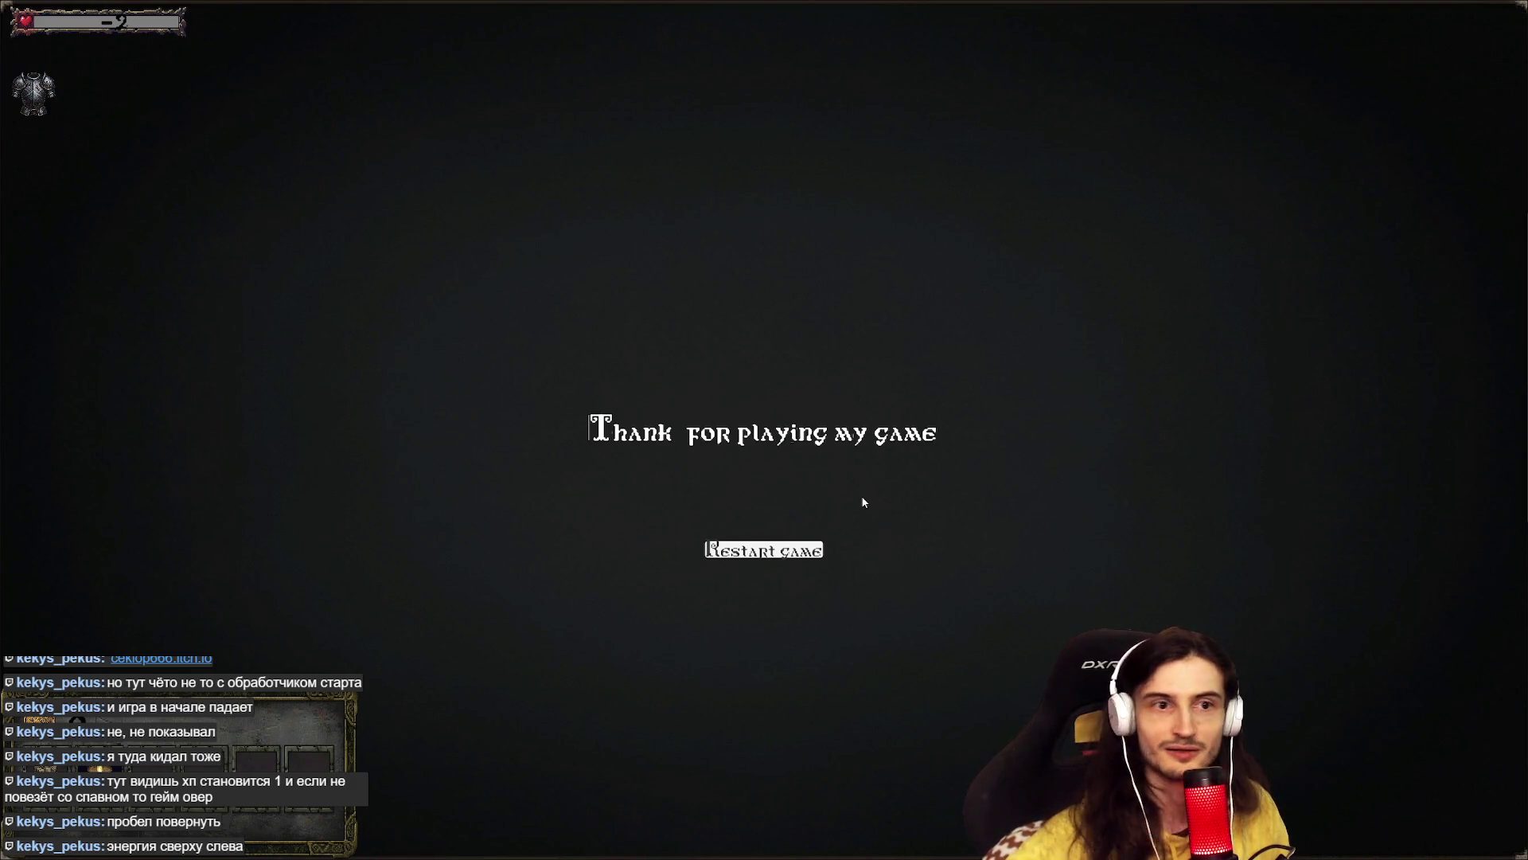
- Restart the run, take the sword from the chest, and start the new round
left_click(809, 551)
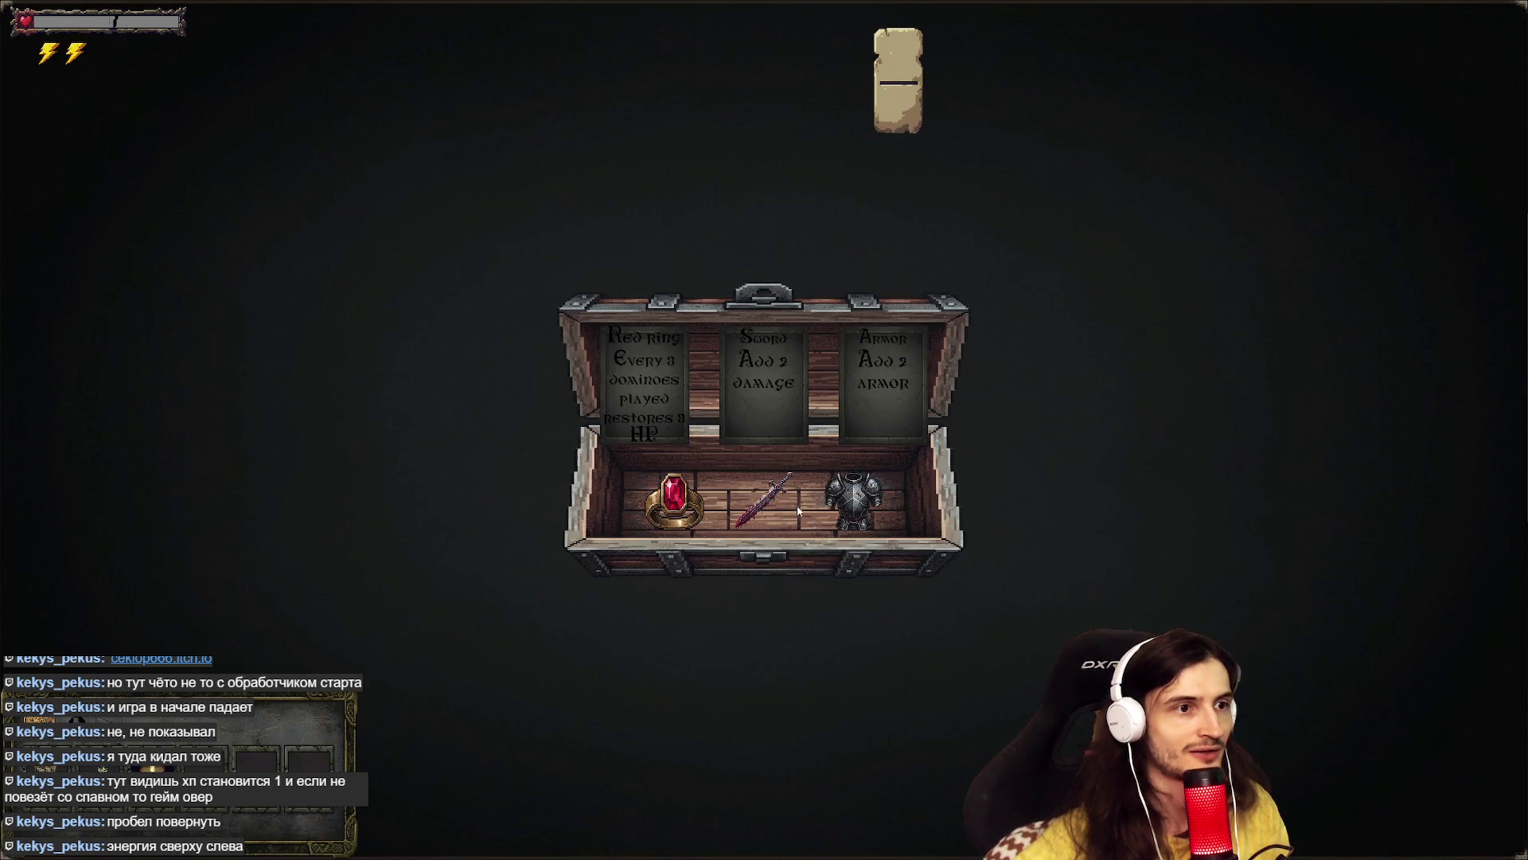
left_click(798, 510)
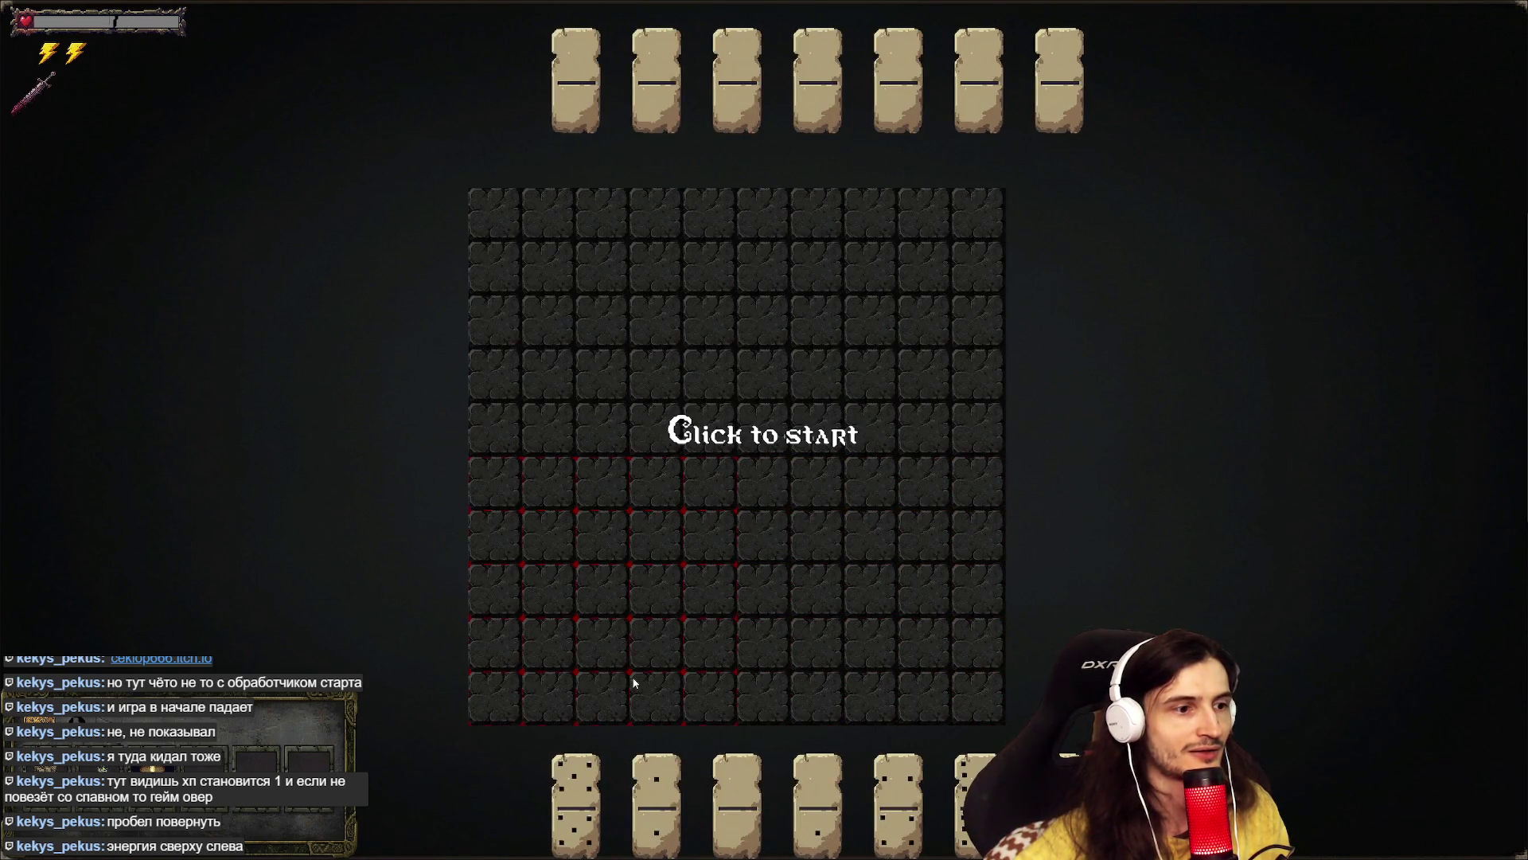
left_click(635, 682)
left_click(521, 589)
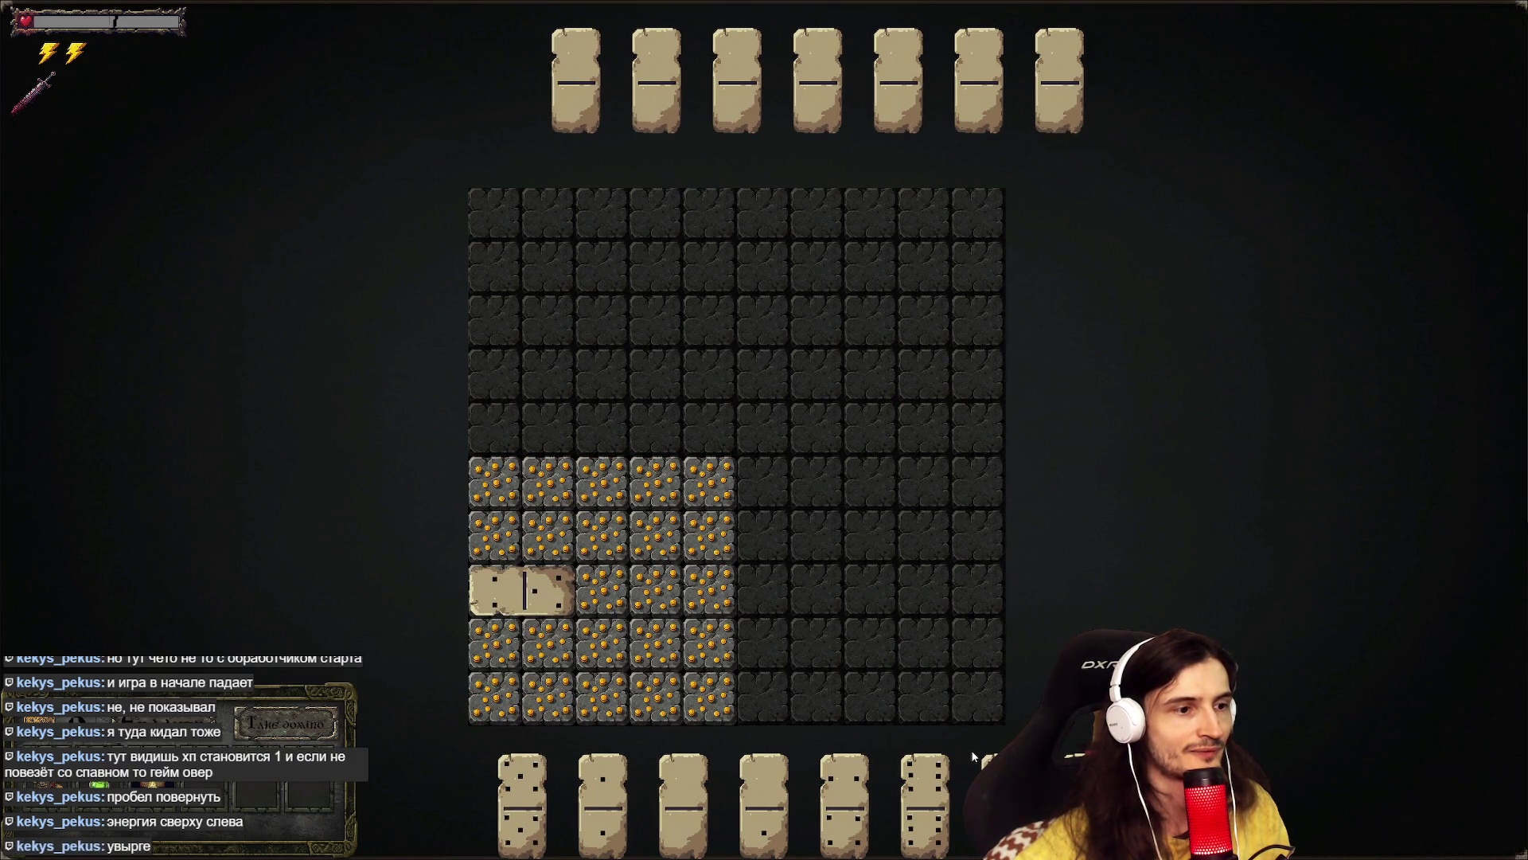
- Place dominoes at column 1 rows 6–7, then row 5 columns 3–4 and 5–6
mouse_move(984, 756)
left_mouse_down()
mouse_move(962, 685)
mouse_move(495, 509)
left_mouse_up()
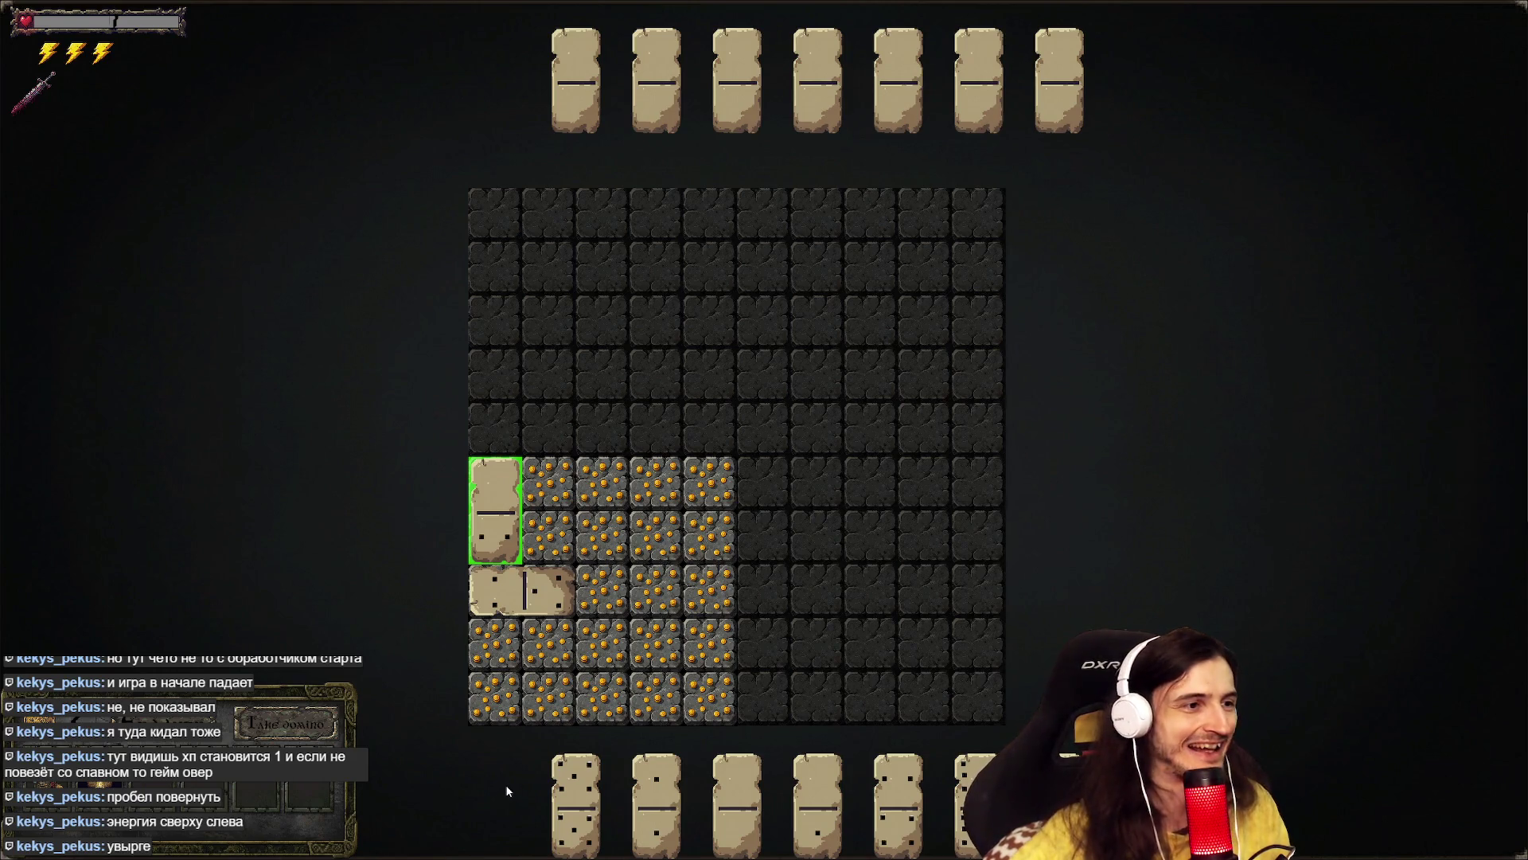
mouse_move(737, 800)
left_mouse_down()
mouse_move(575, 470)
mouse_move(531, 422)
left_mouse_up()
key("space")
left_click_drag(781, 760, 643, 441)
key("space")
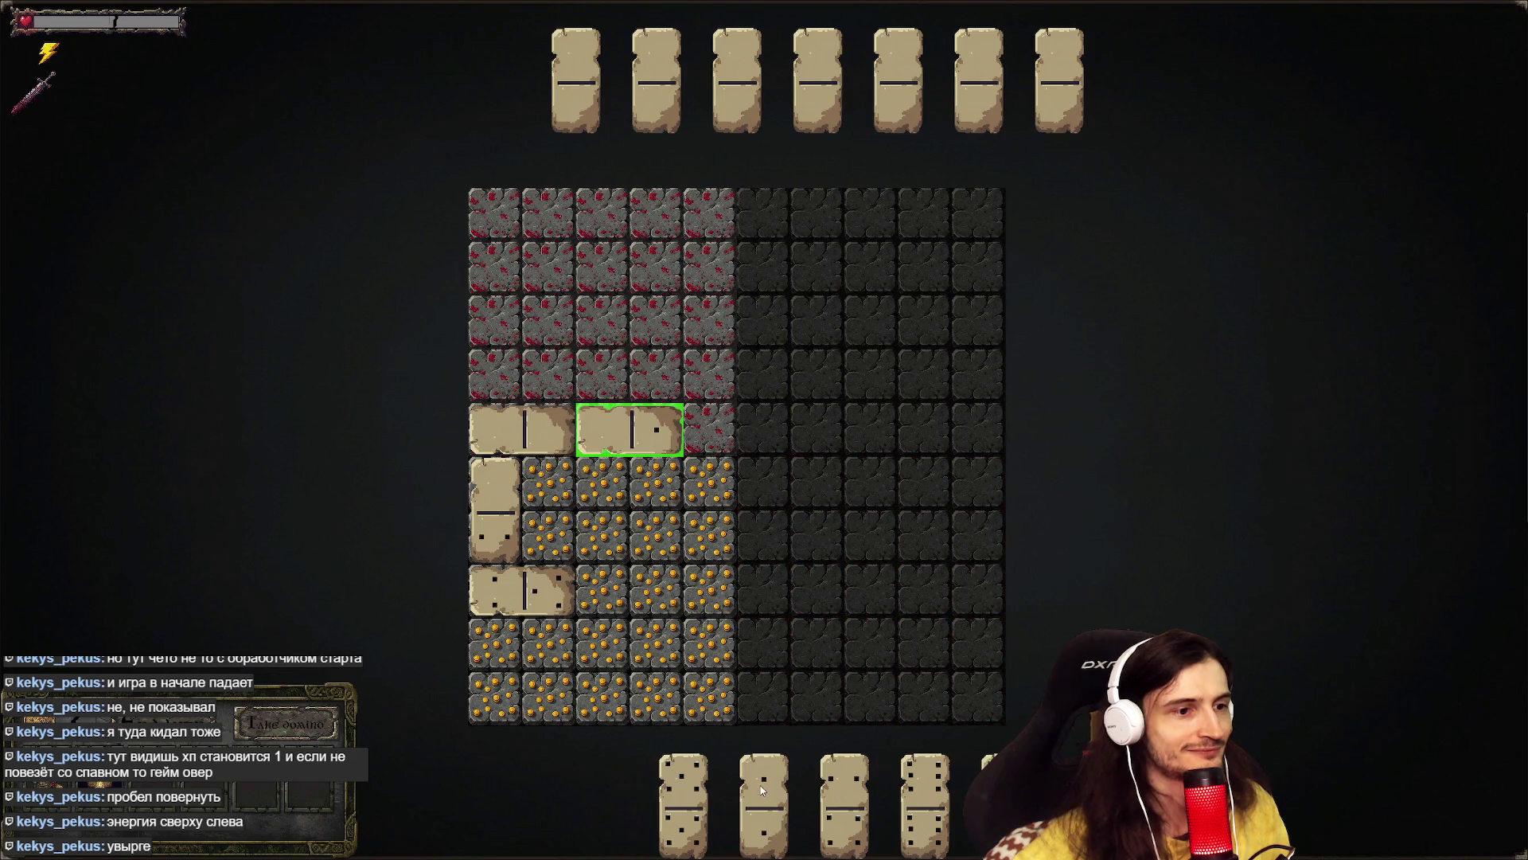
left_click_drag(764, 800, 710, 429)
key("space")
left_click(737, 438)
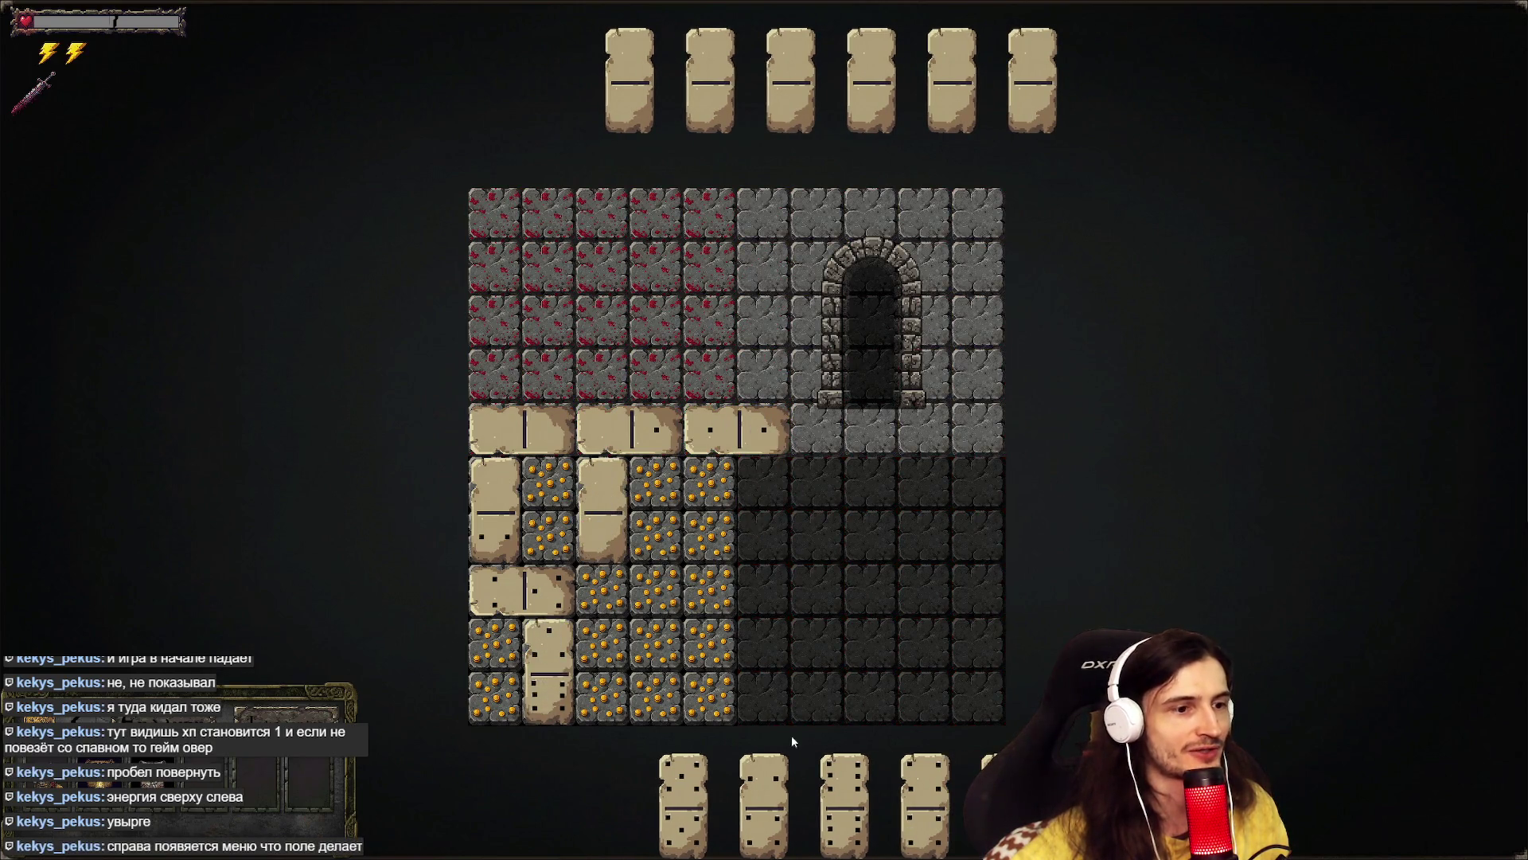
- Add a domino at row 5 columns 7–8, fill the exit doorway, and leave the floor
left_click_drag(947, 764, 887, 444)
key("space")
left_click(875, 438)
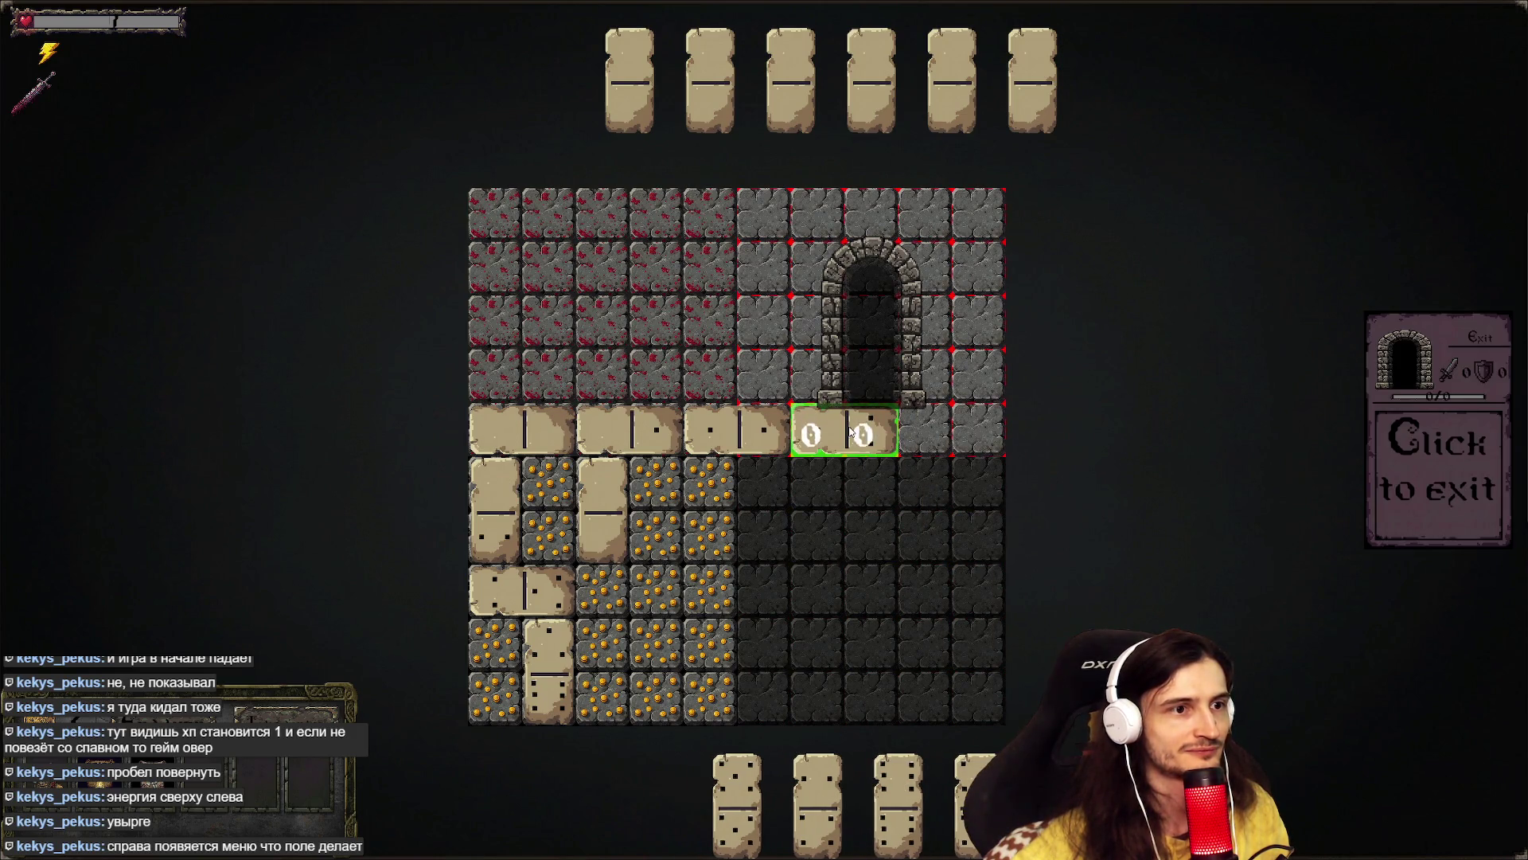
left_click_drag(820, 772, 872, 356)
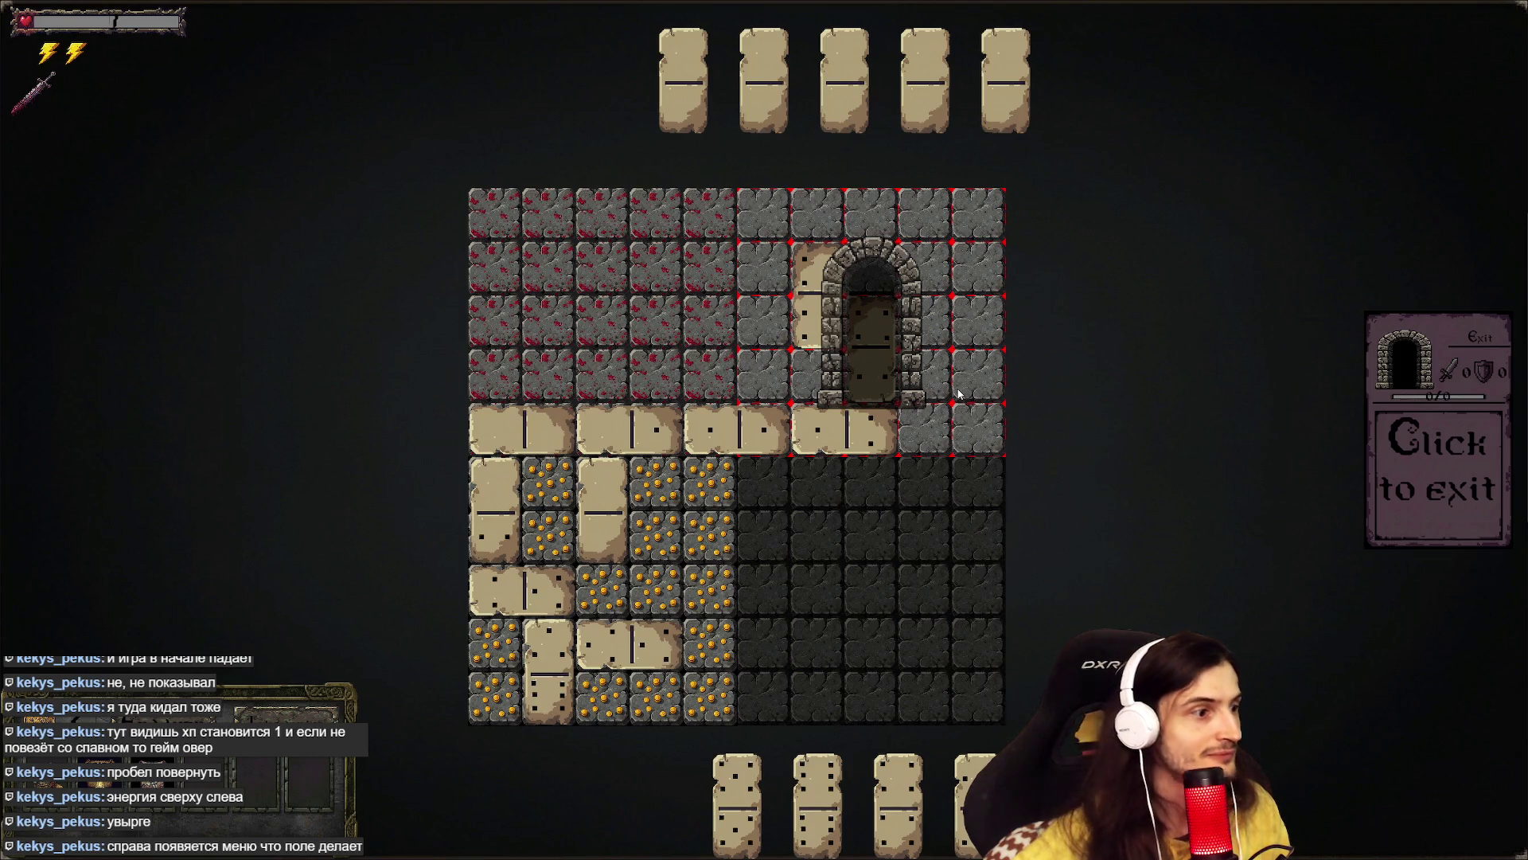
left_click(876, 365)
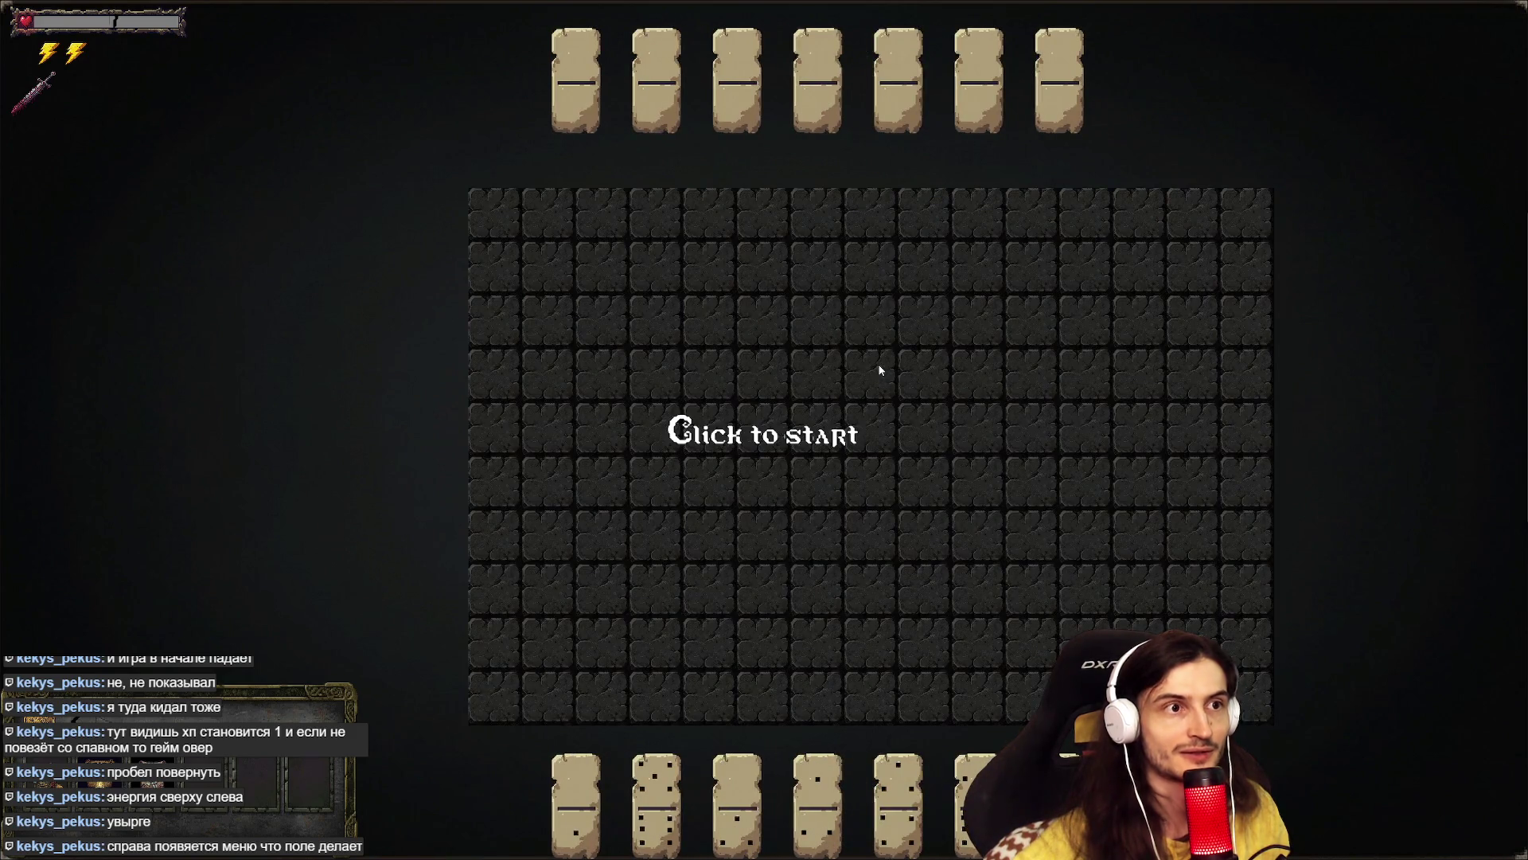
- Start the floor, drop the 5-6 domino on the gold zone, re-deal, and place the grass block
left_click(783, 546)
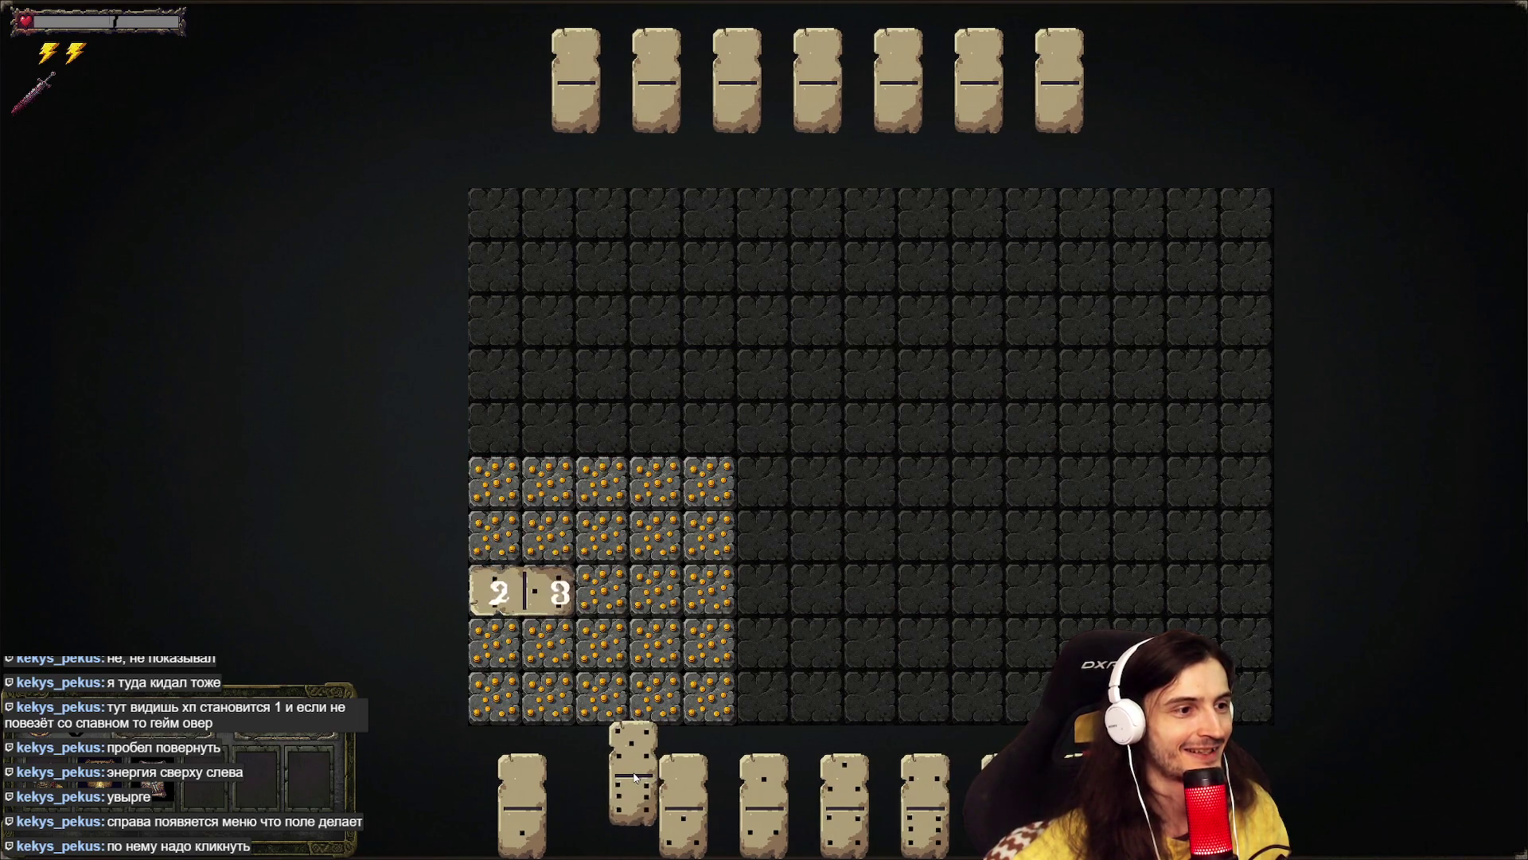
left_click_drag(867, 788, 637, 590)
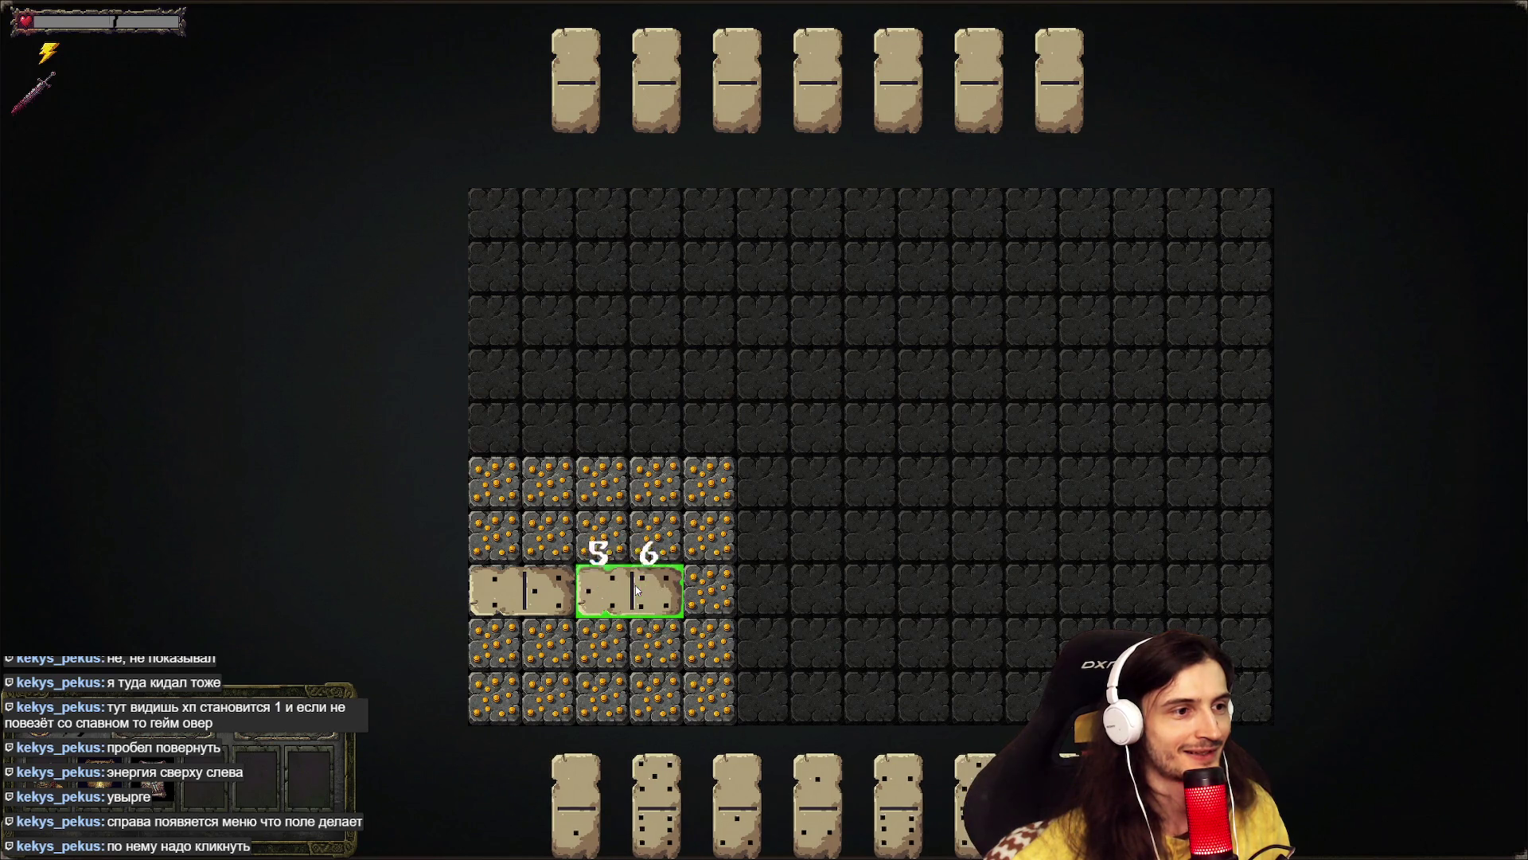
left_click(709, 683)
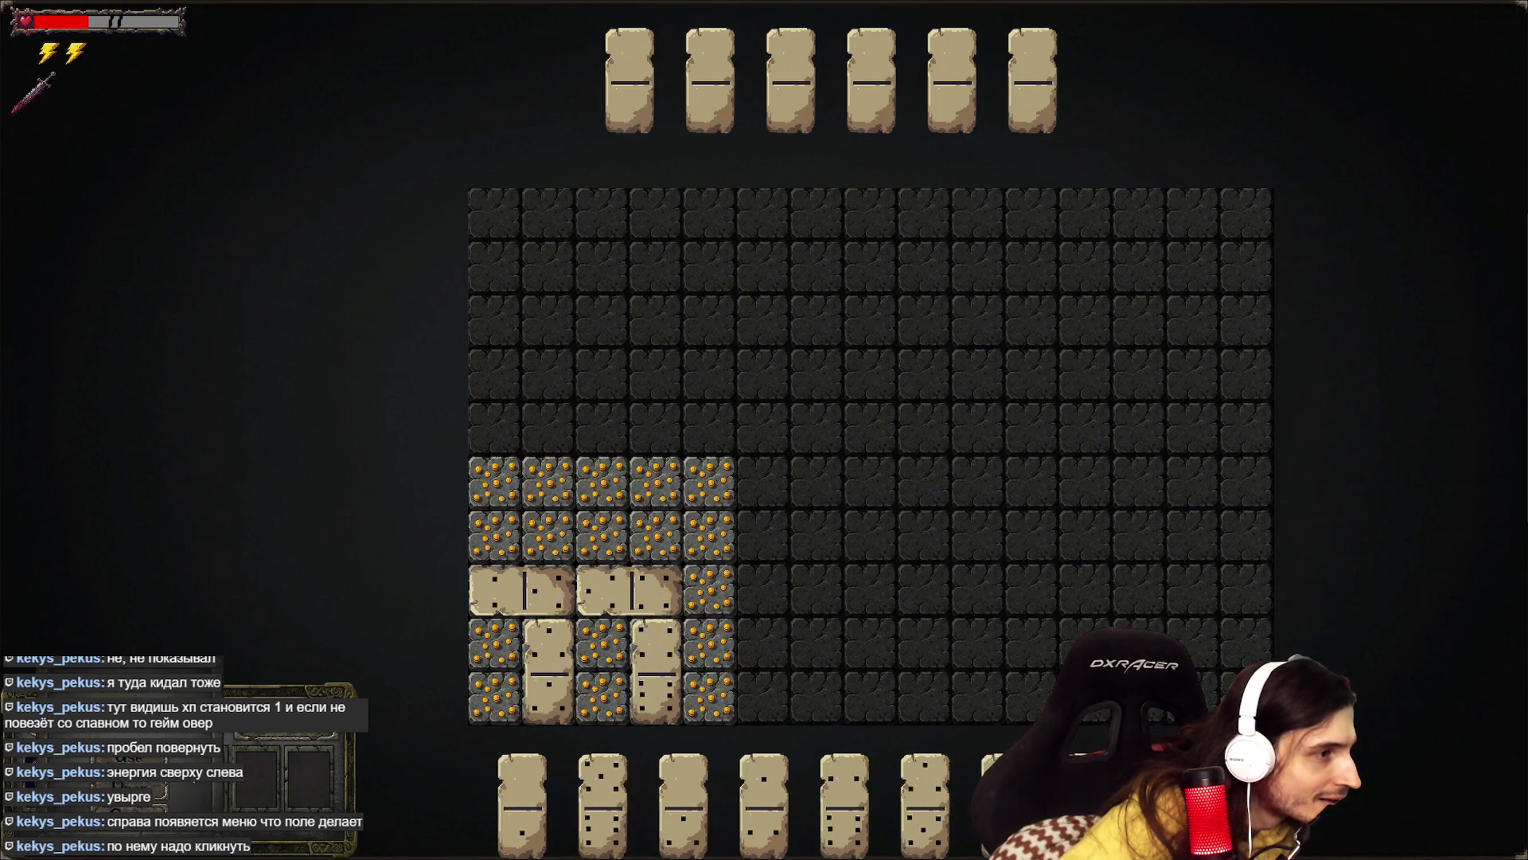
key("r")
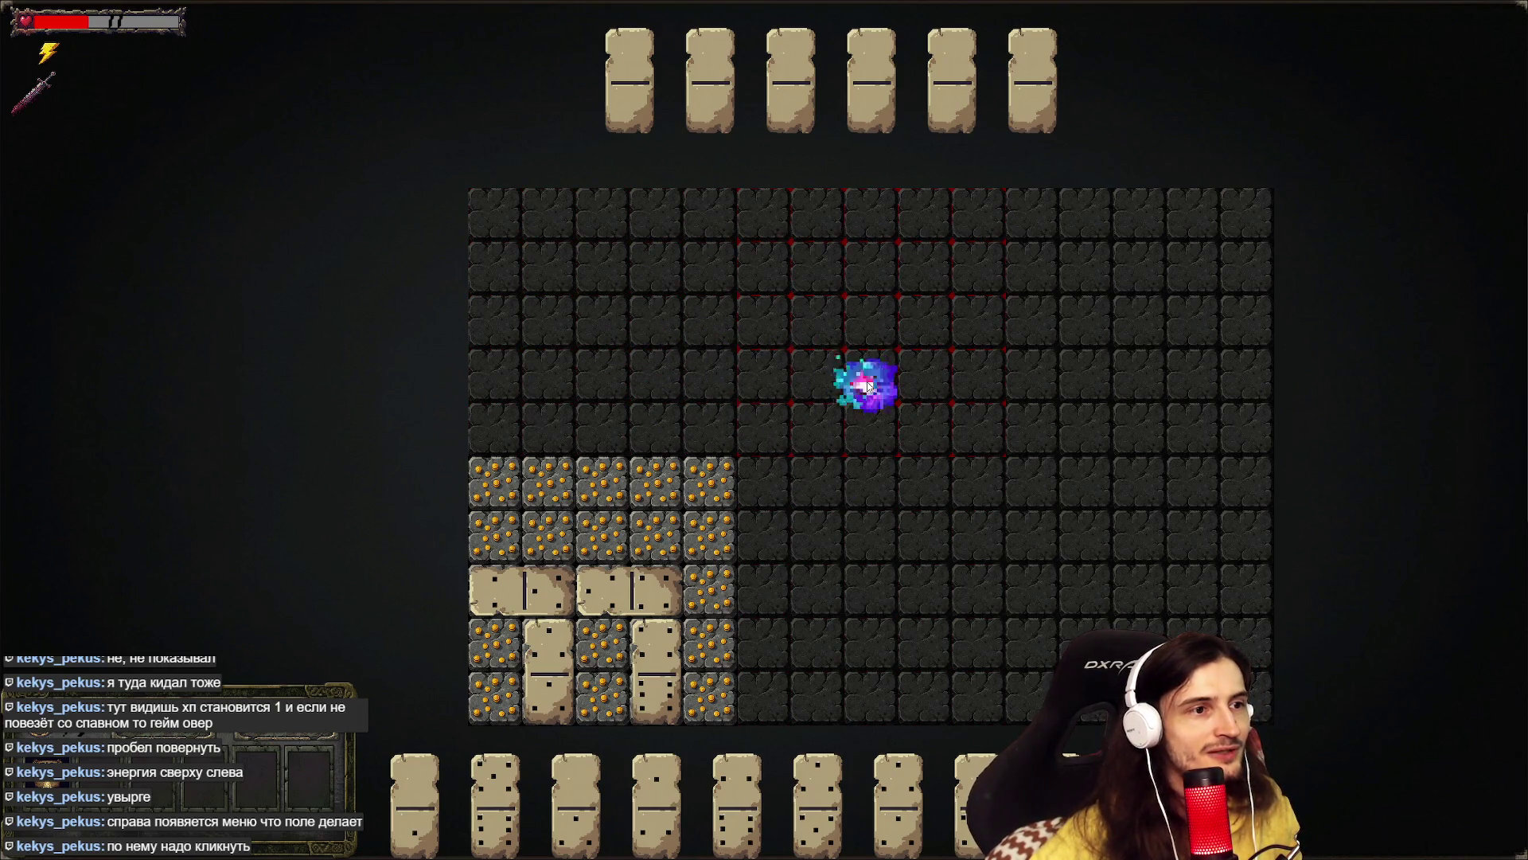
left_click(963, 374)
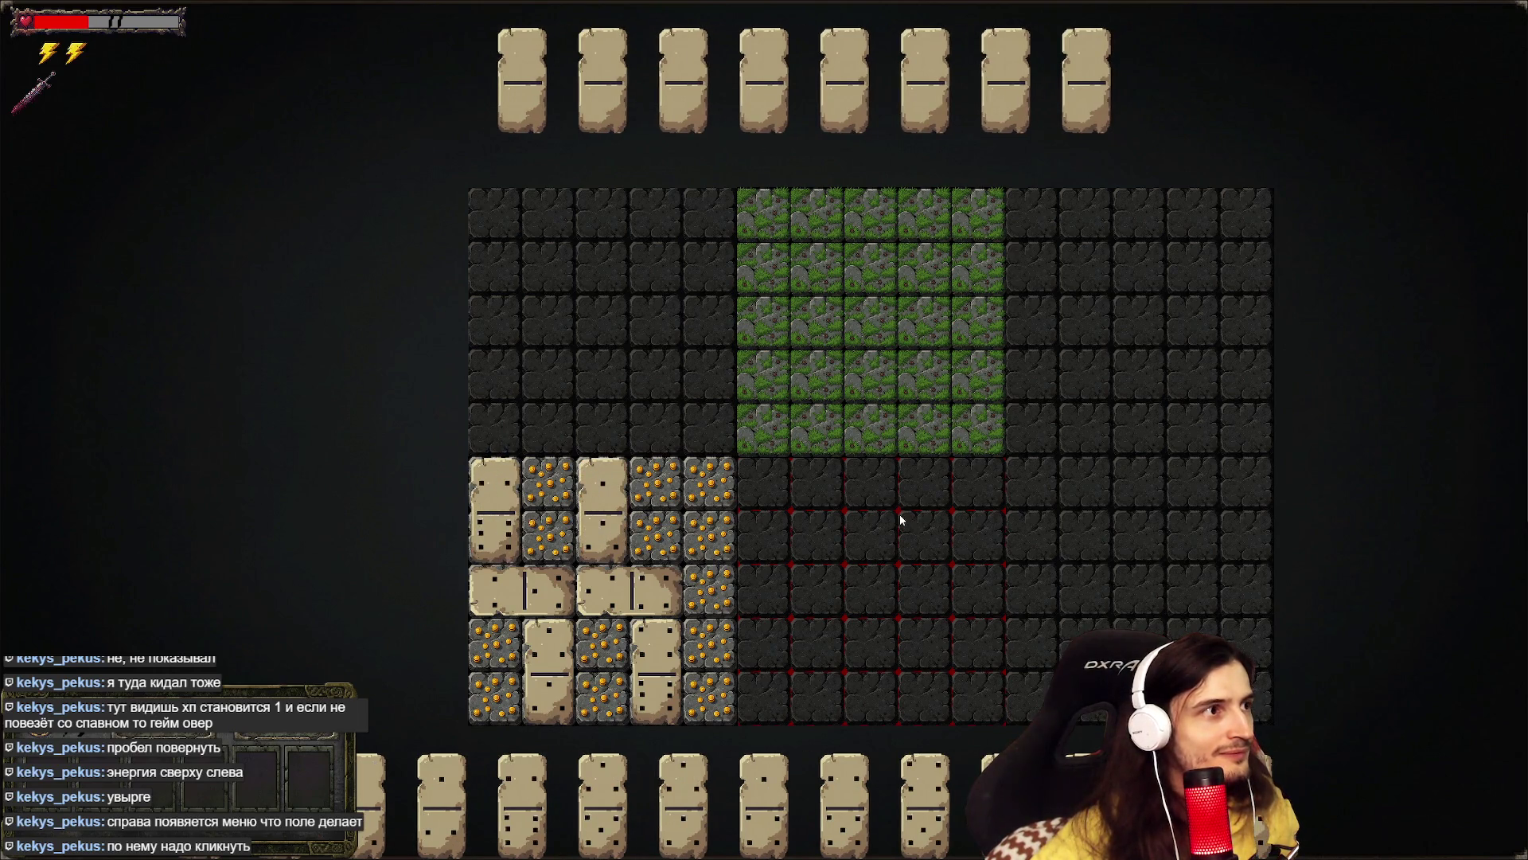
- Place a domino that reveals the red zone, then lay the 3-0 domino horizontally inside it
left_click(442, 800)
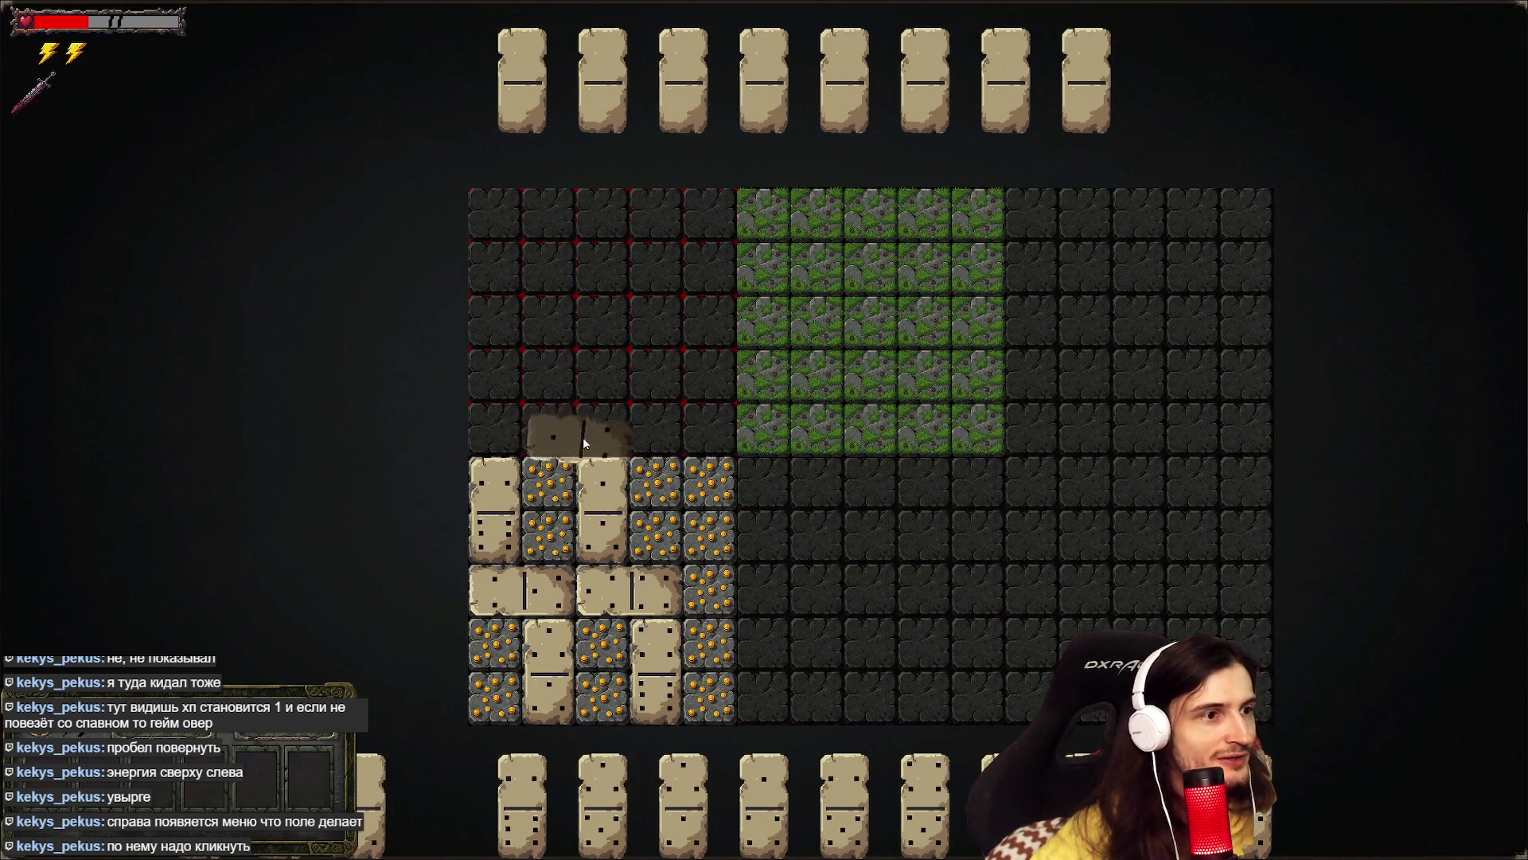
left_click(604, 414)
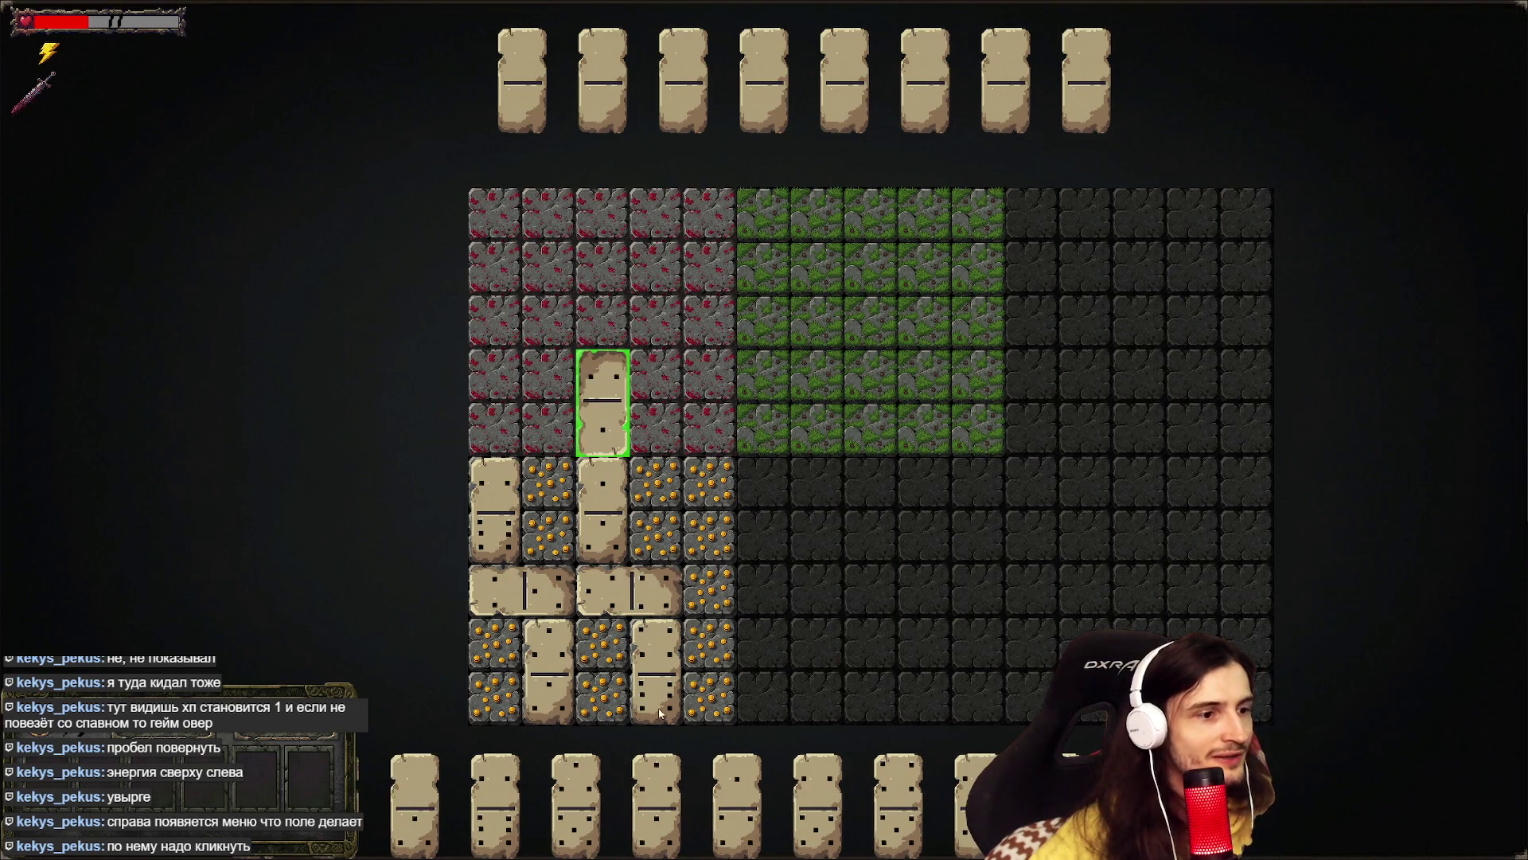
left_click(497, 796)
key("space")
left_click(640, 337)
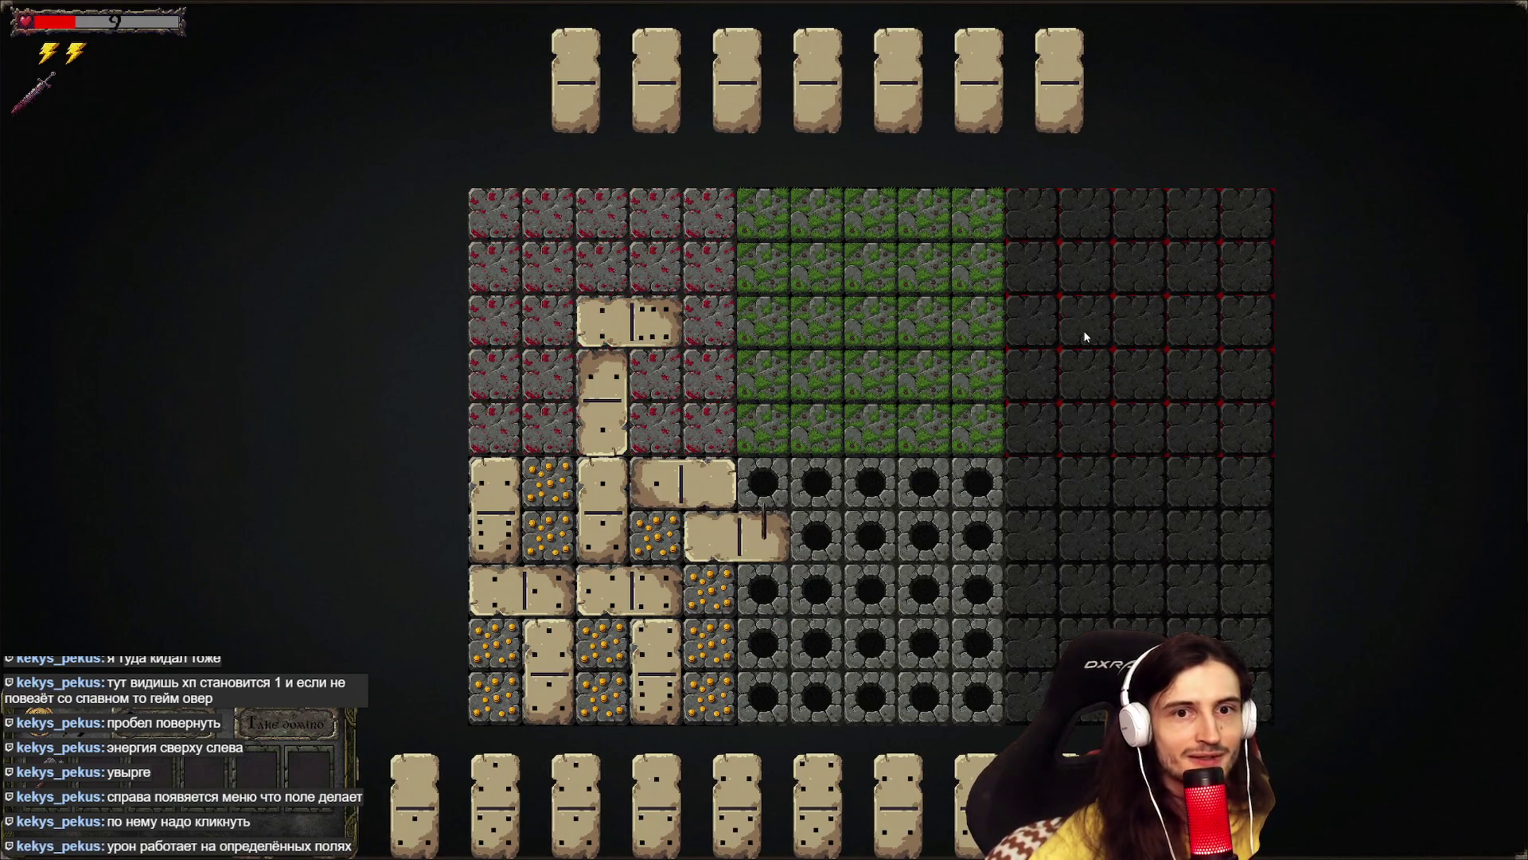
- Fill the red zone's second row and top-left corner with two more dominoes
mouse_move(934, 420)
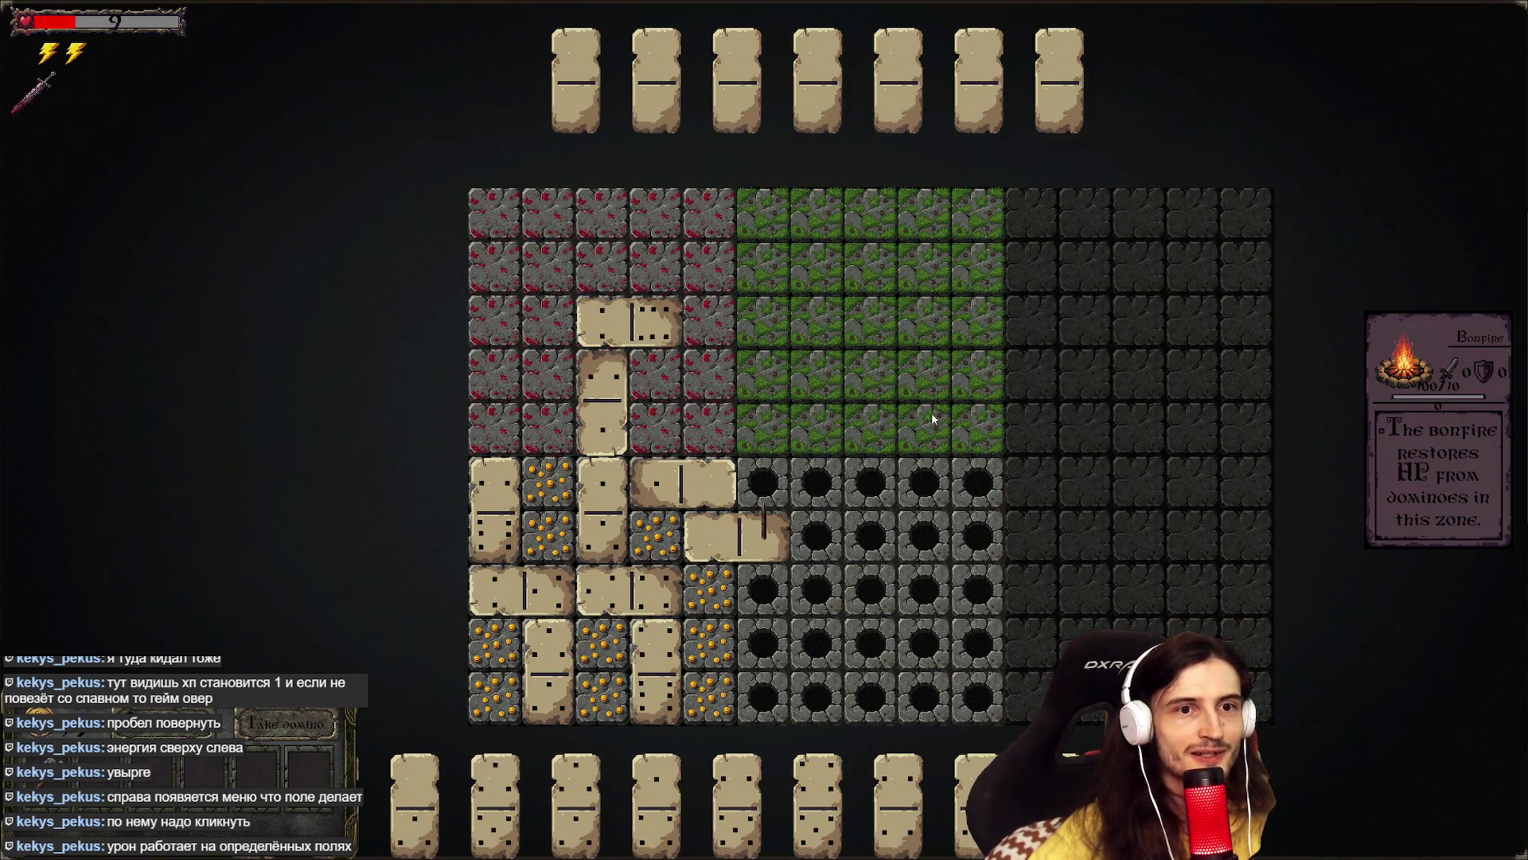
mouse_move(695, 383)
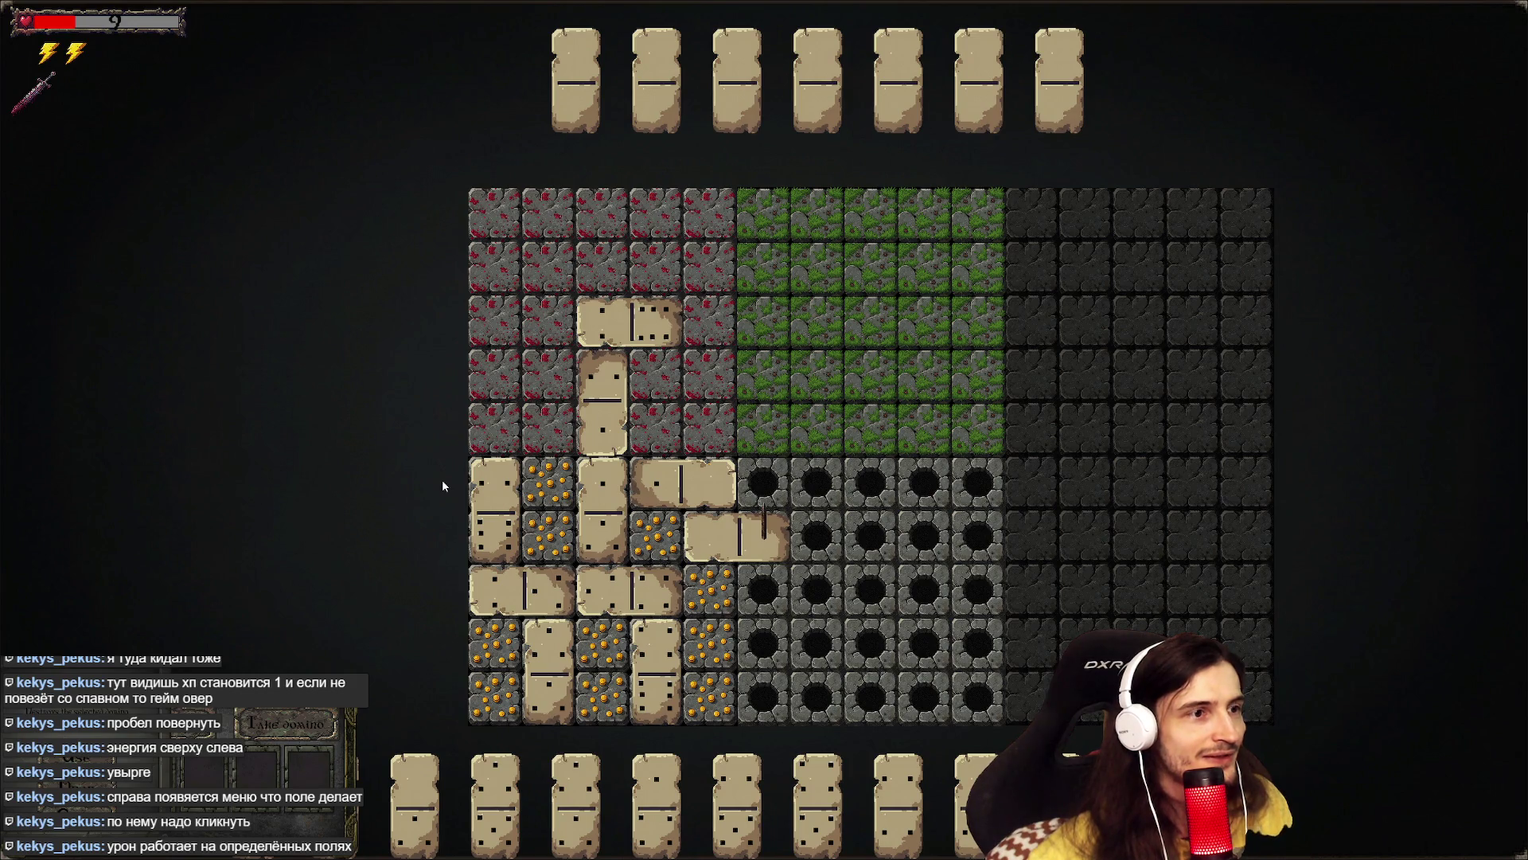
left_click(728, 788)
key("space")
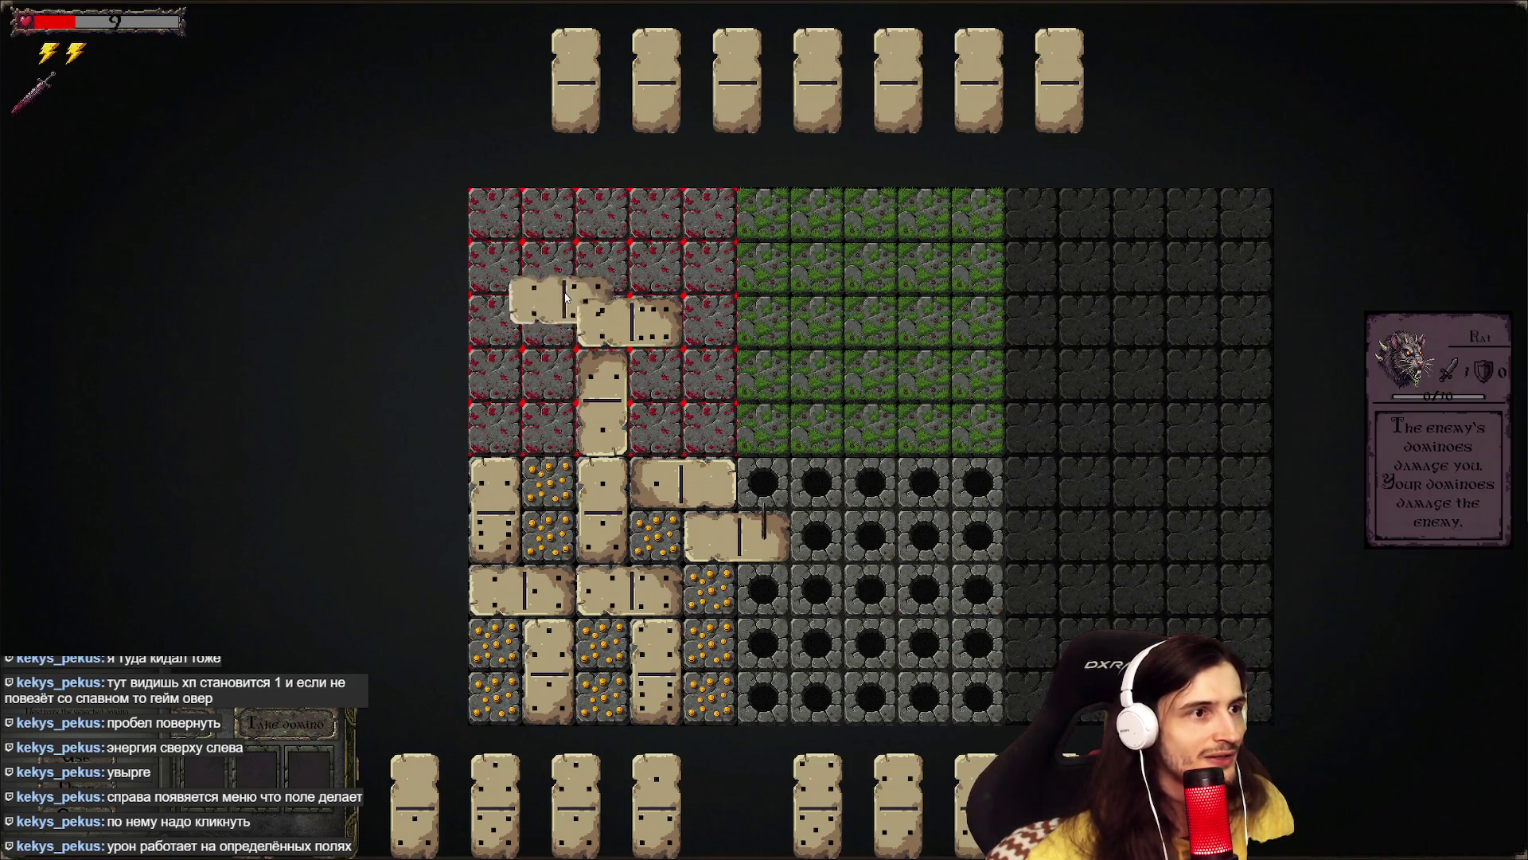
left_click(575, 279)
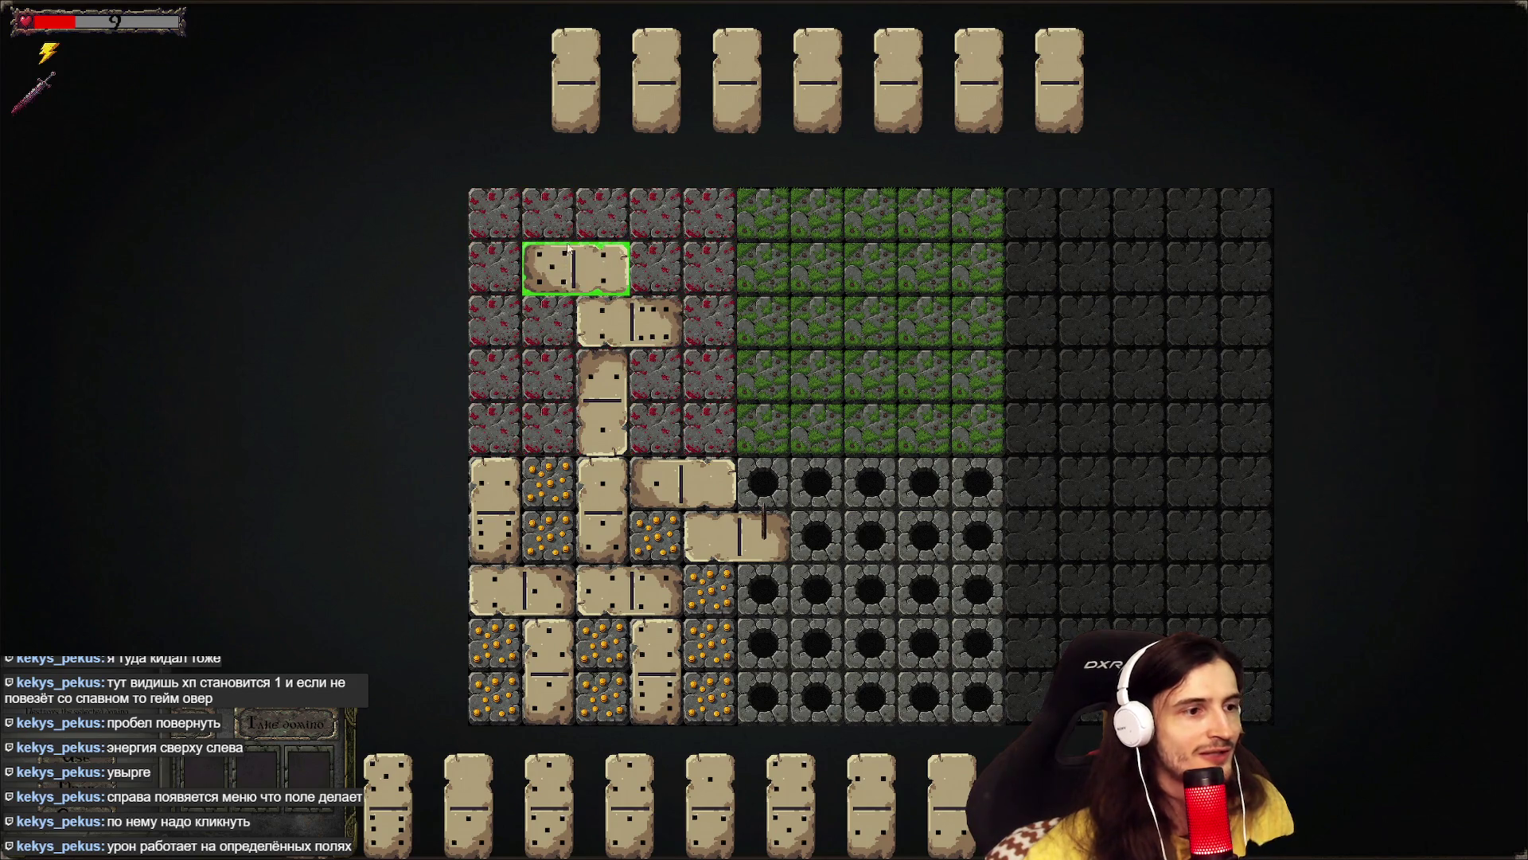
mouse_move(575, 241)
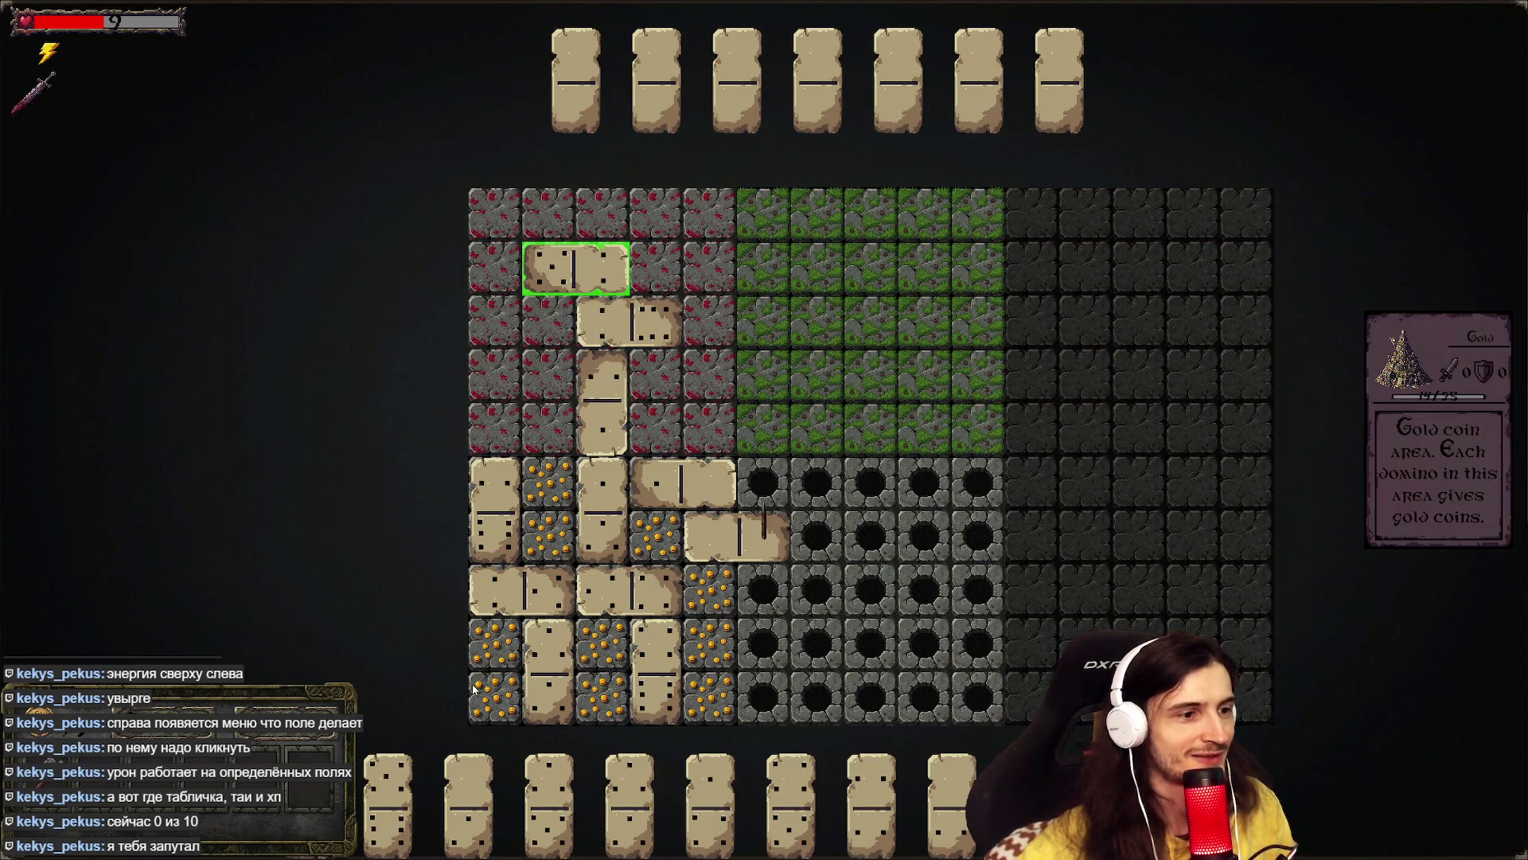
left_click_drag(390, 788, 527, 229)
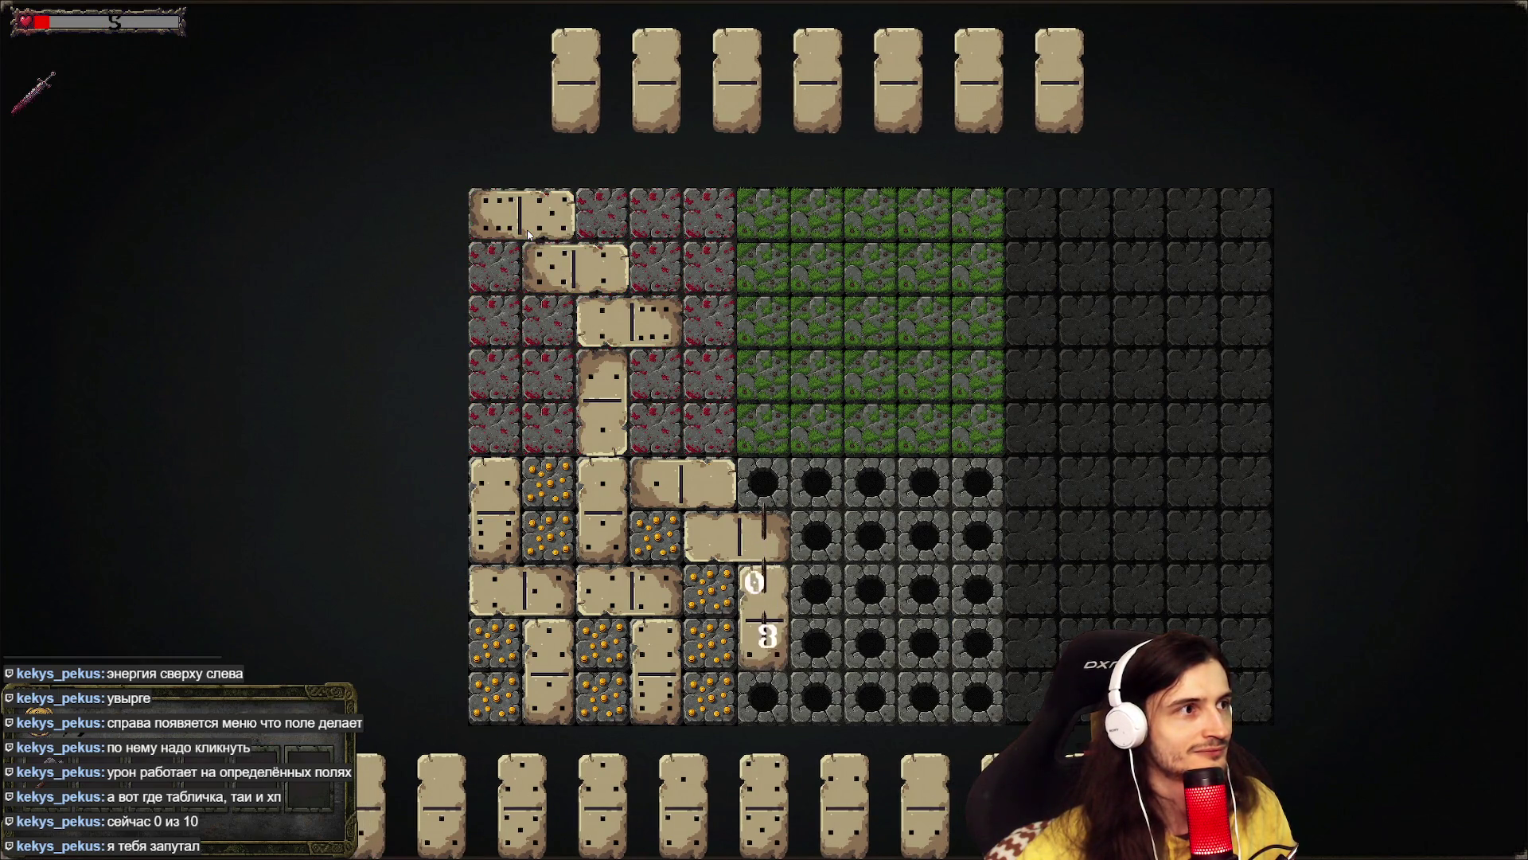
- Chain dominoes into the trap zone, starting with the 0-3 domino upright beside it
left_click(951, 637)
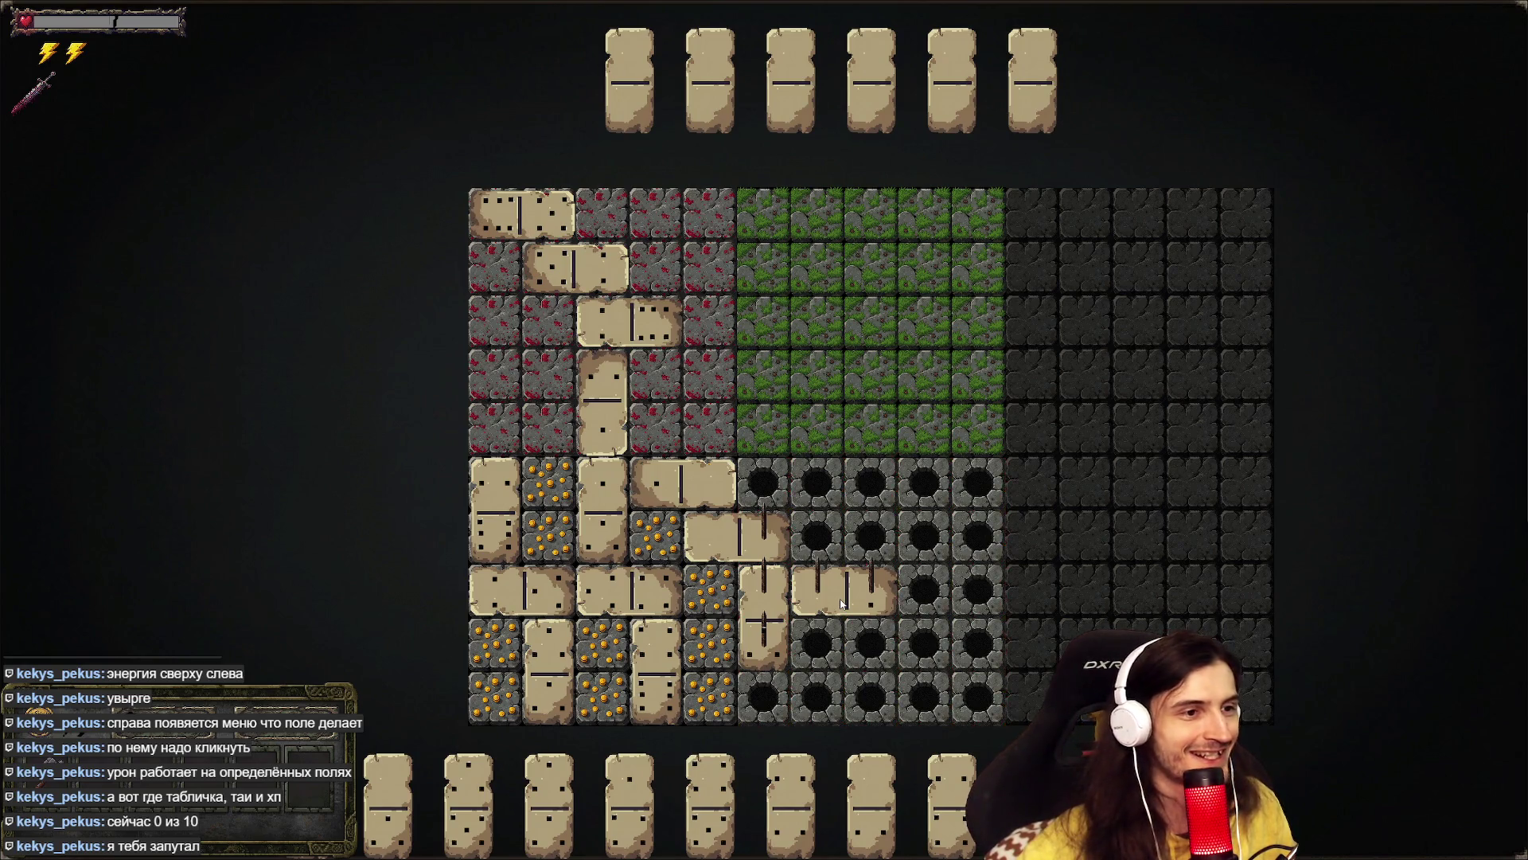
left_click(933, 554)
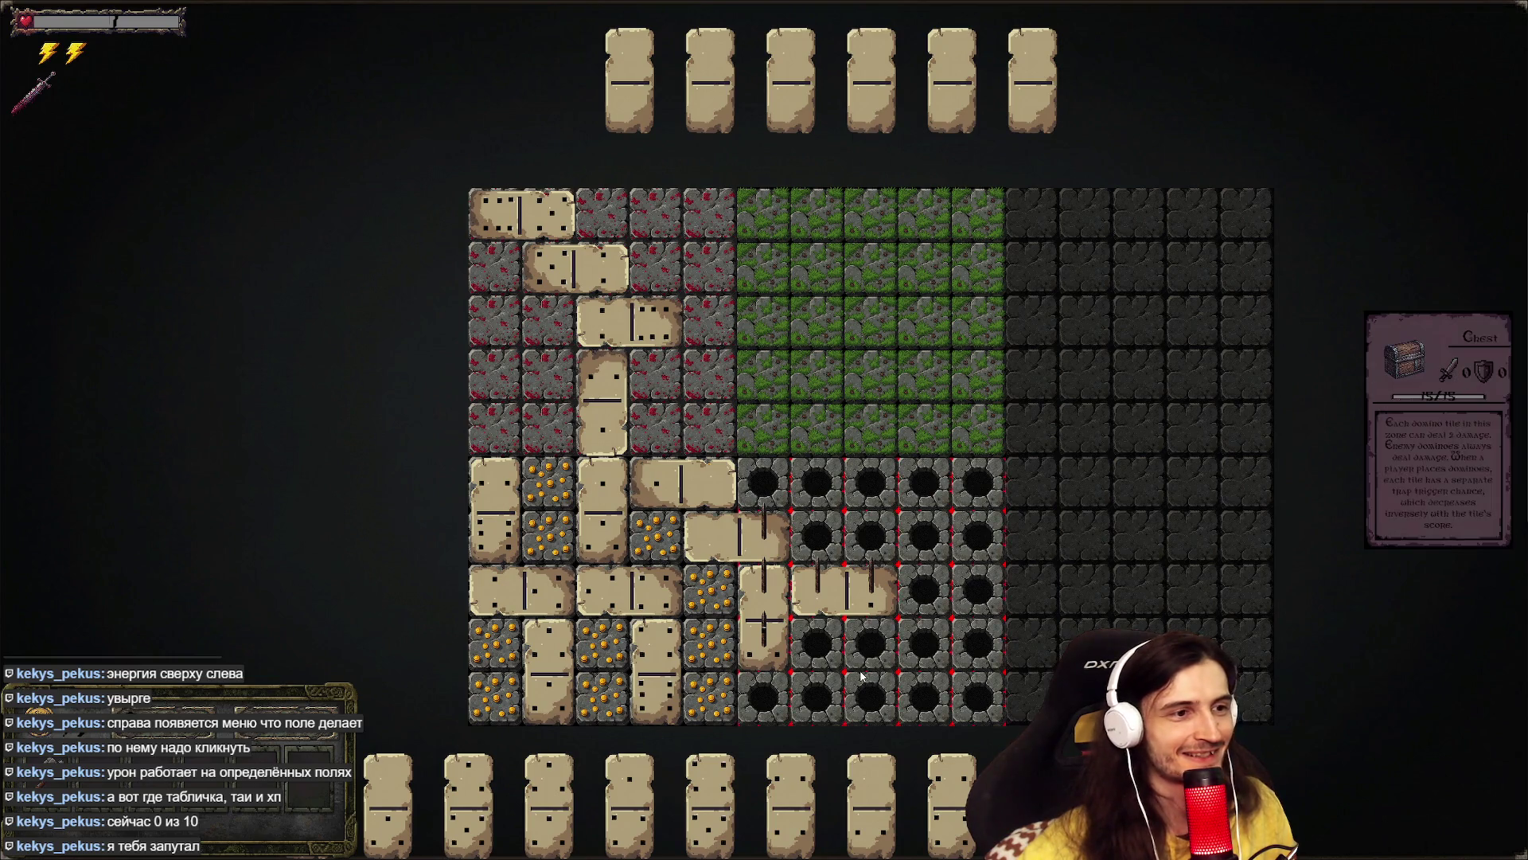
mouse_move(799, 512)
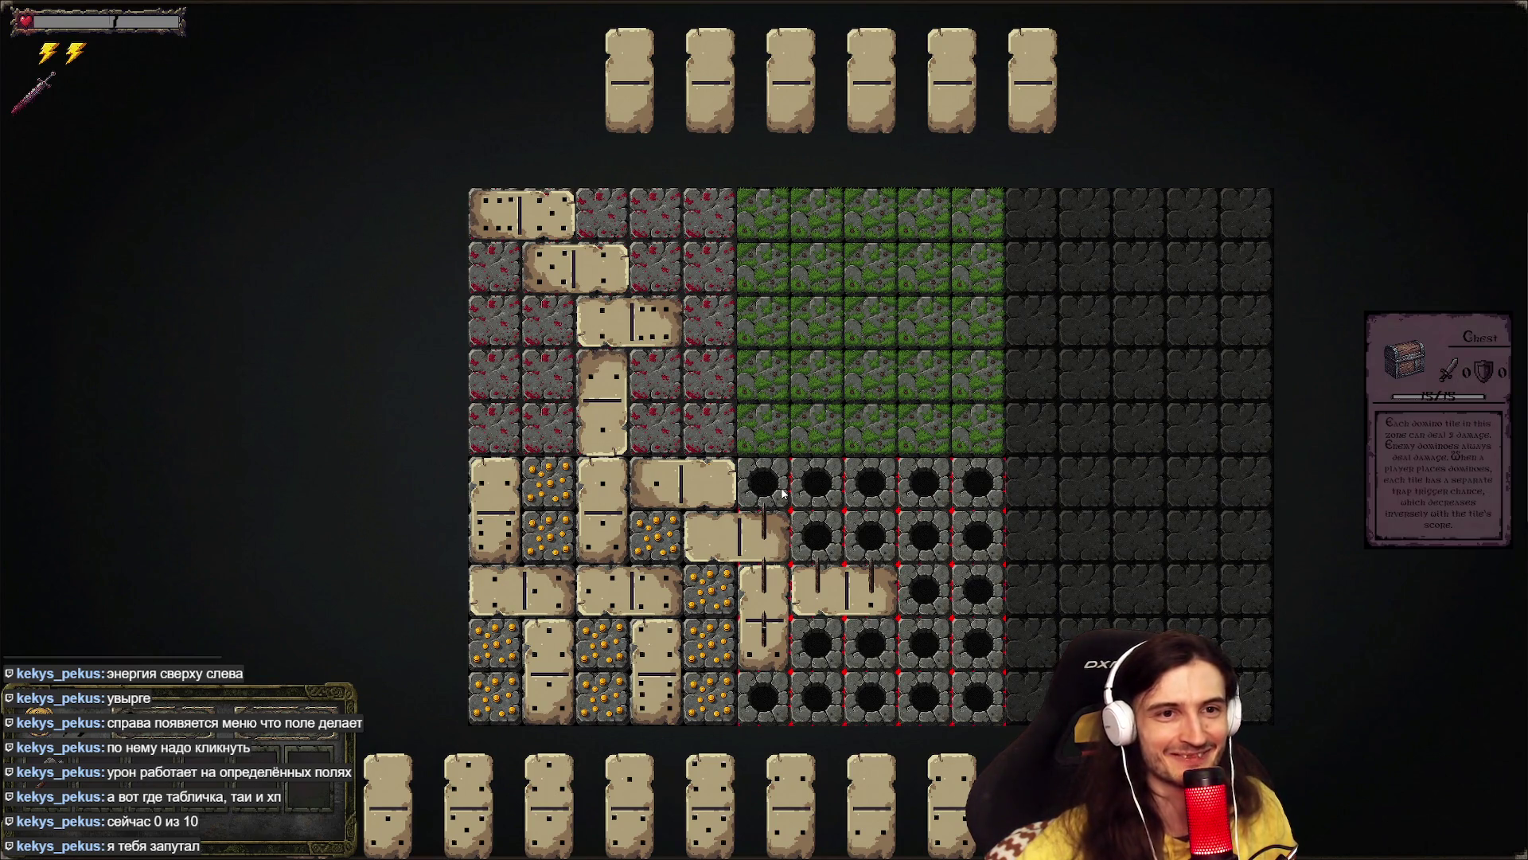
mouse_move(624, 698)
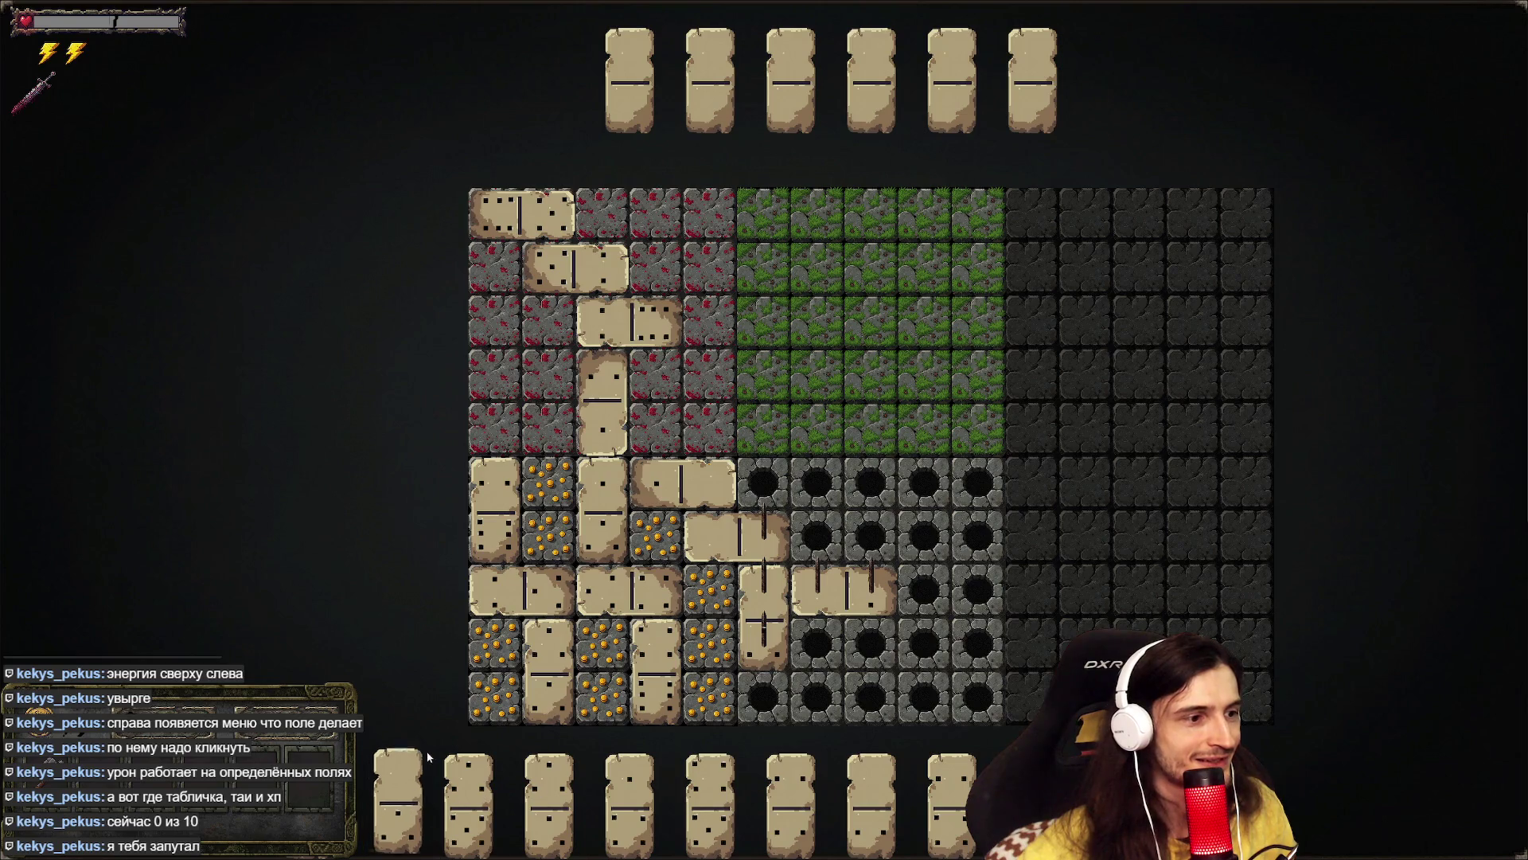
mouse_move(390, 796)
left_mouse_down()
mouse_move(808, 637)
mouse_move(858, 662)
left_mouse_up()
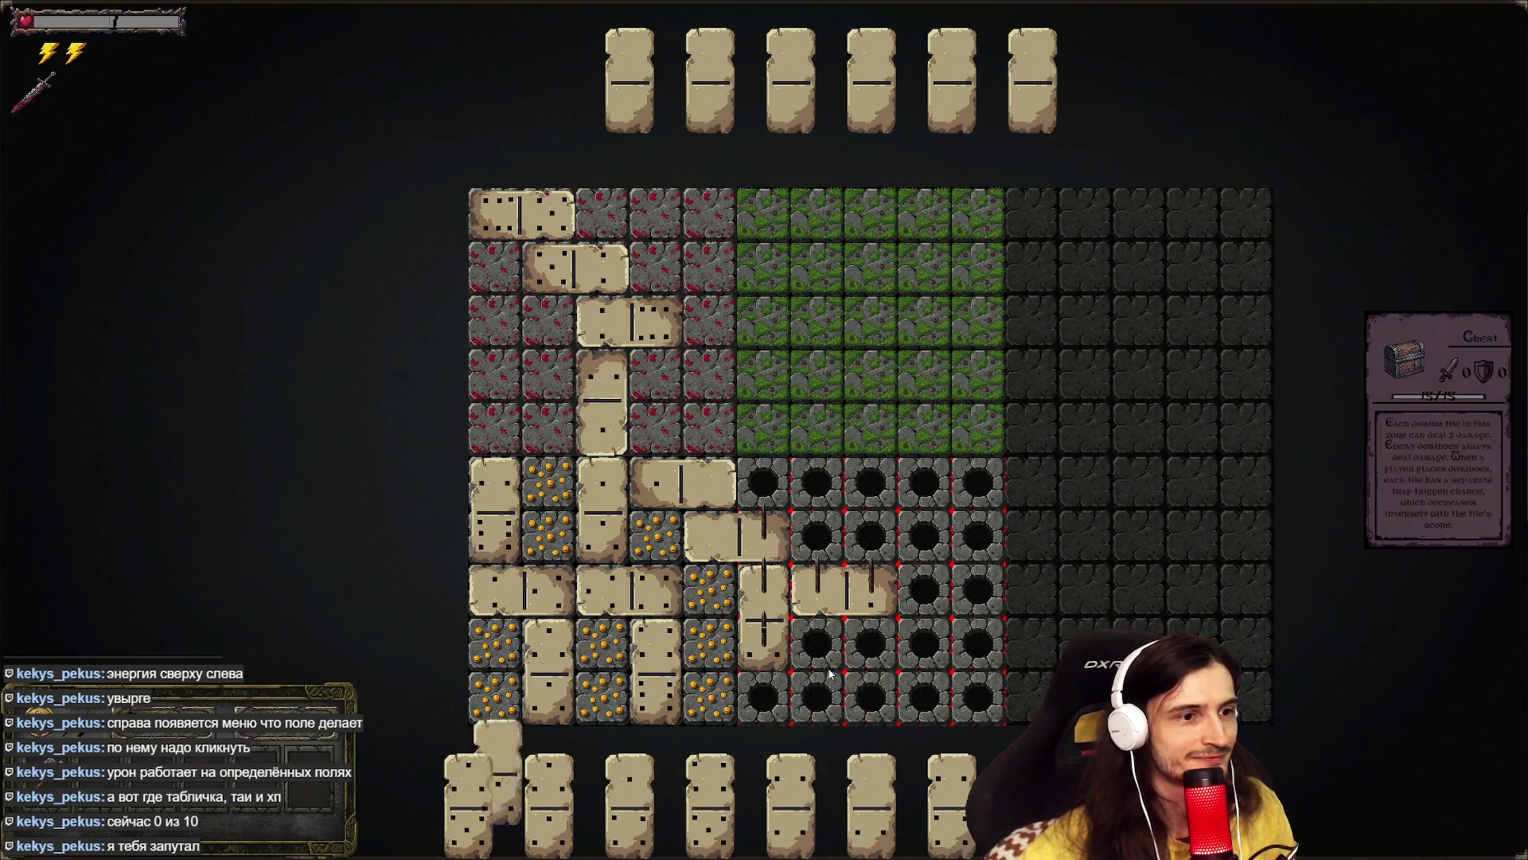
left_click_drag(388, 796, 820, 513)
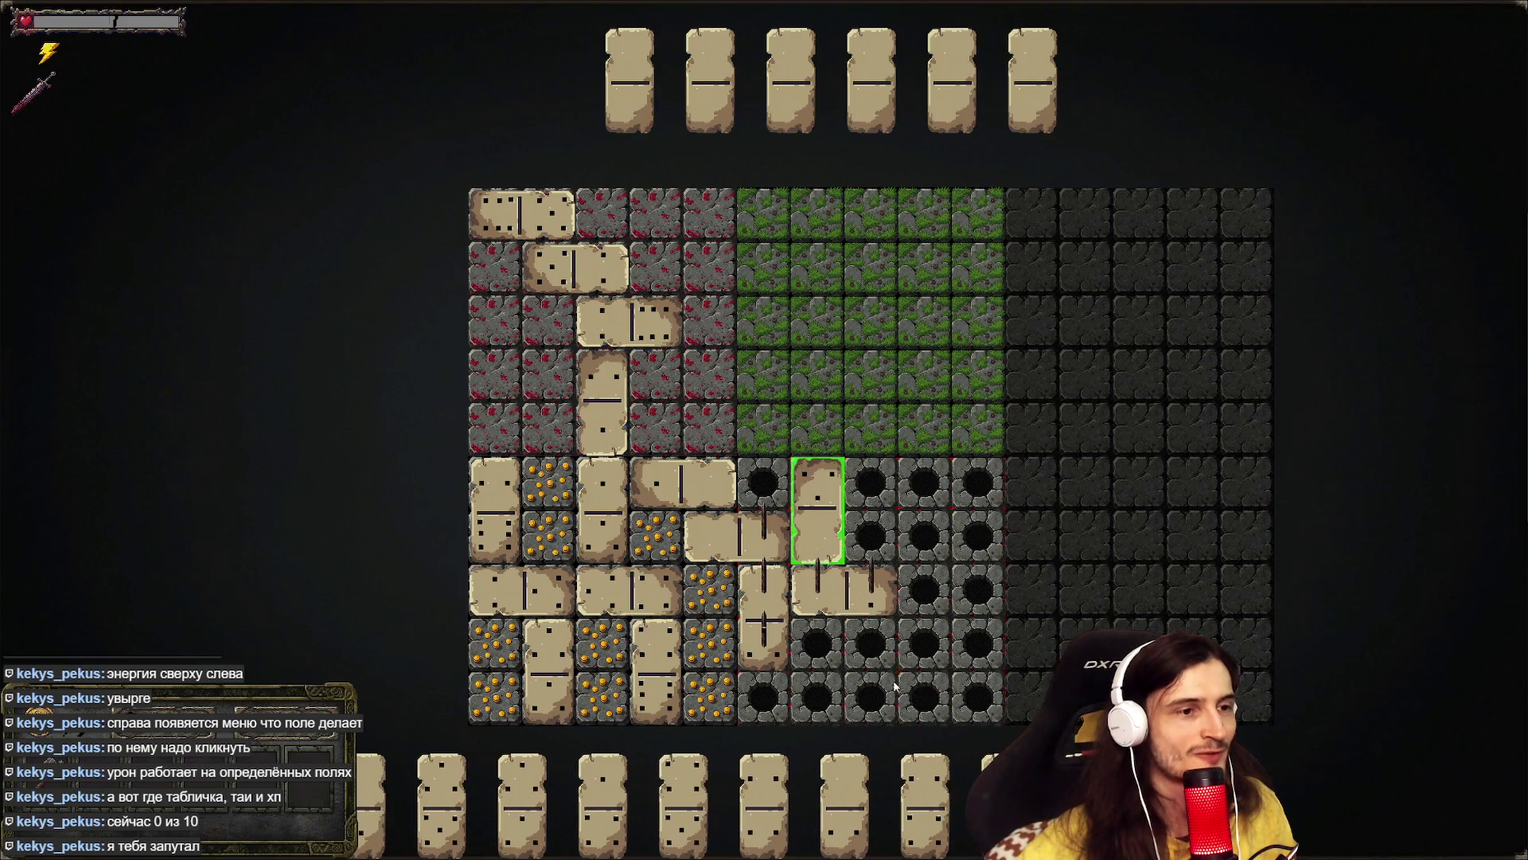
left_click_drag(441, 796, 884, 502)
mouse_move(736, 796)
left_mouse_down()
mouse_move(879, 513)
mouse_move(947, 546)
mouse_move(971, 532)
mouse_move(898, 645)
left_mouse_up()
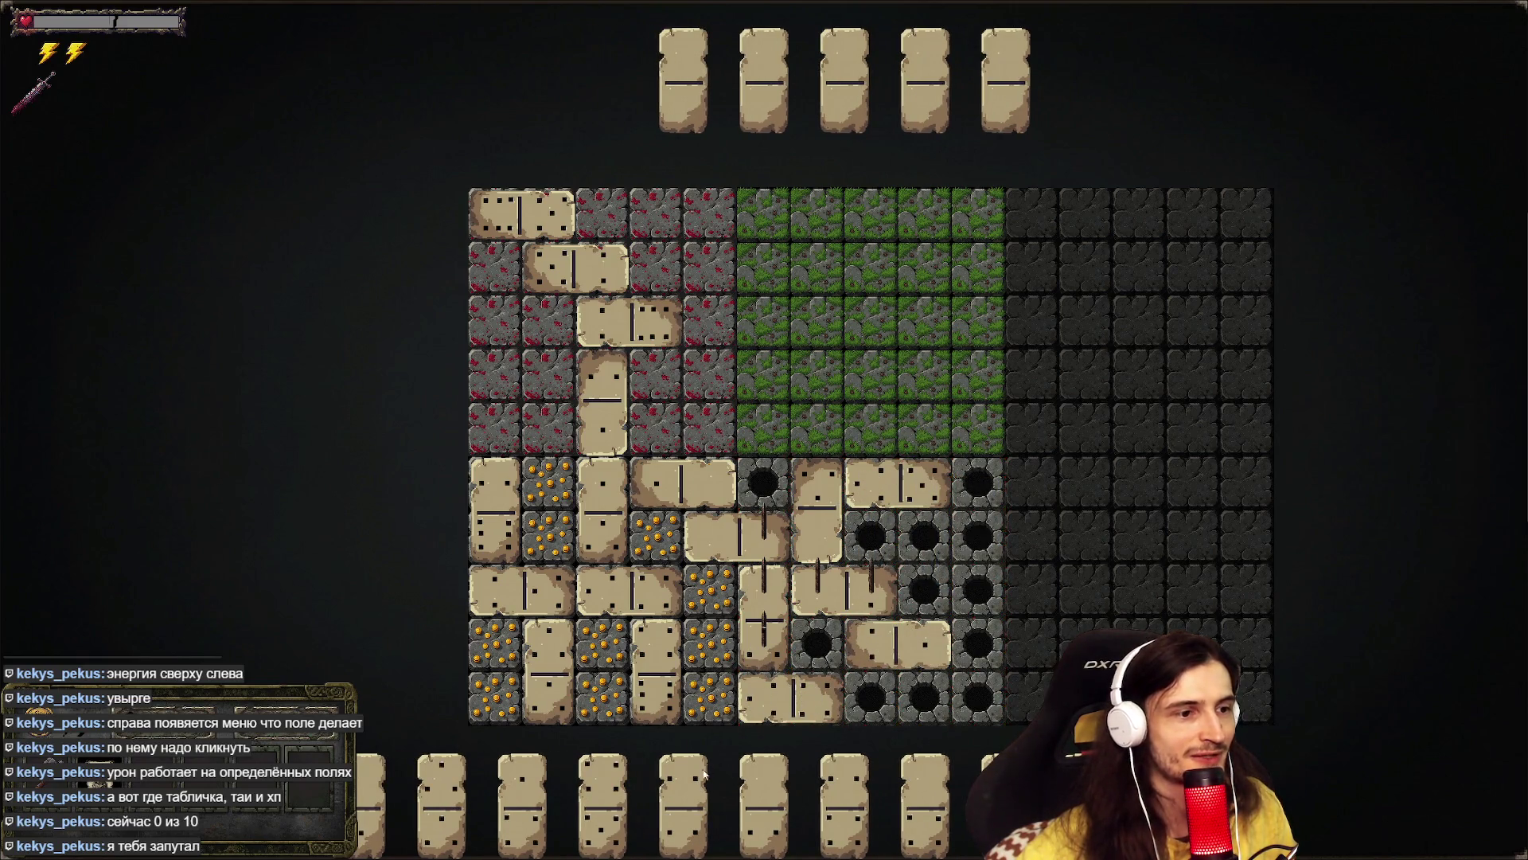
mouse_move(764, 792)
left_mouse_down()
mouse_move(826, 766)
mouse_move(741, 517)
mouse_move(691, 442)
mouse_move(709, 402)
left_mouse_up()
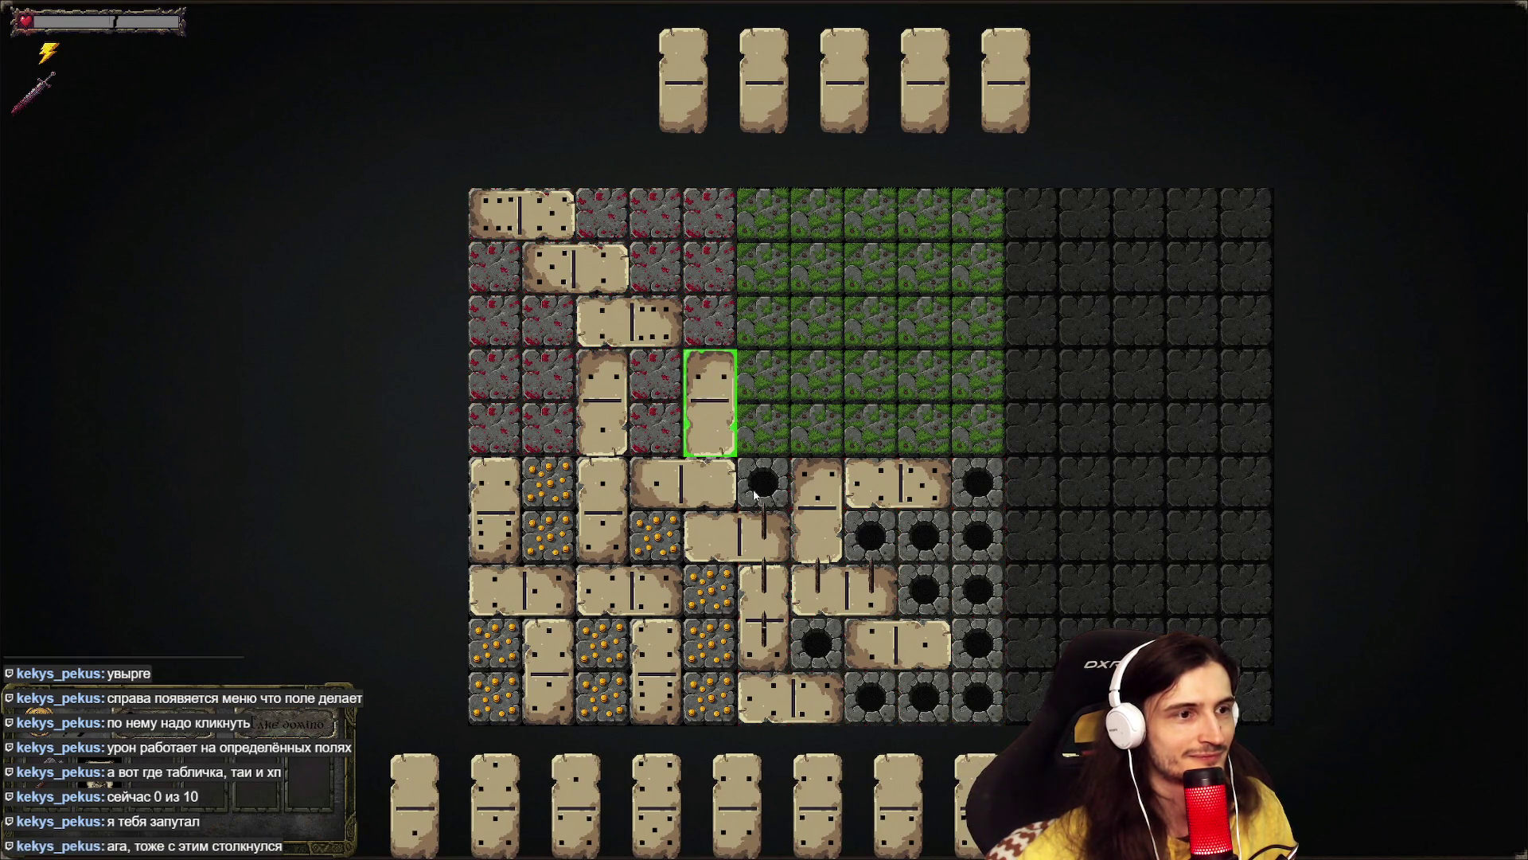
- Stand three dominoes upright in the green grass zone, the last in the bonfire area
mouse_move(914, 562)
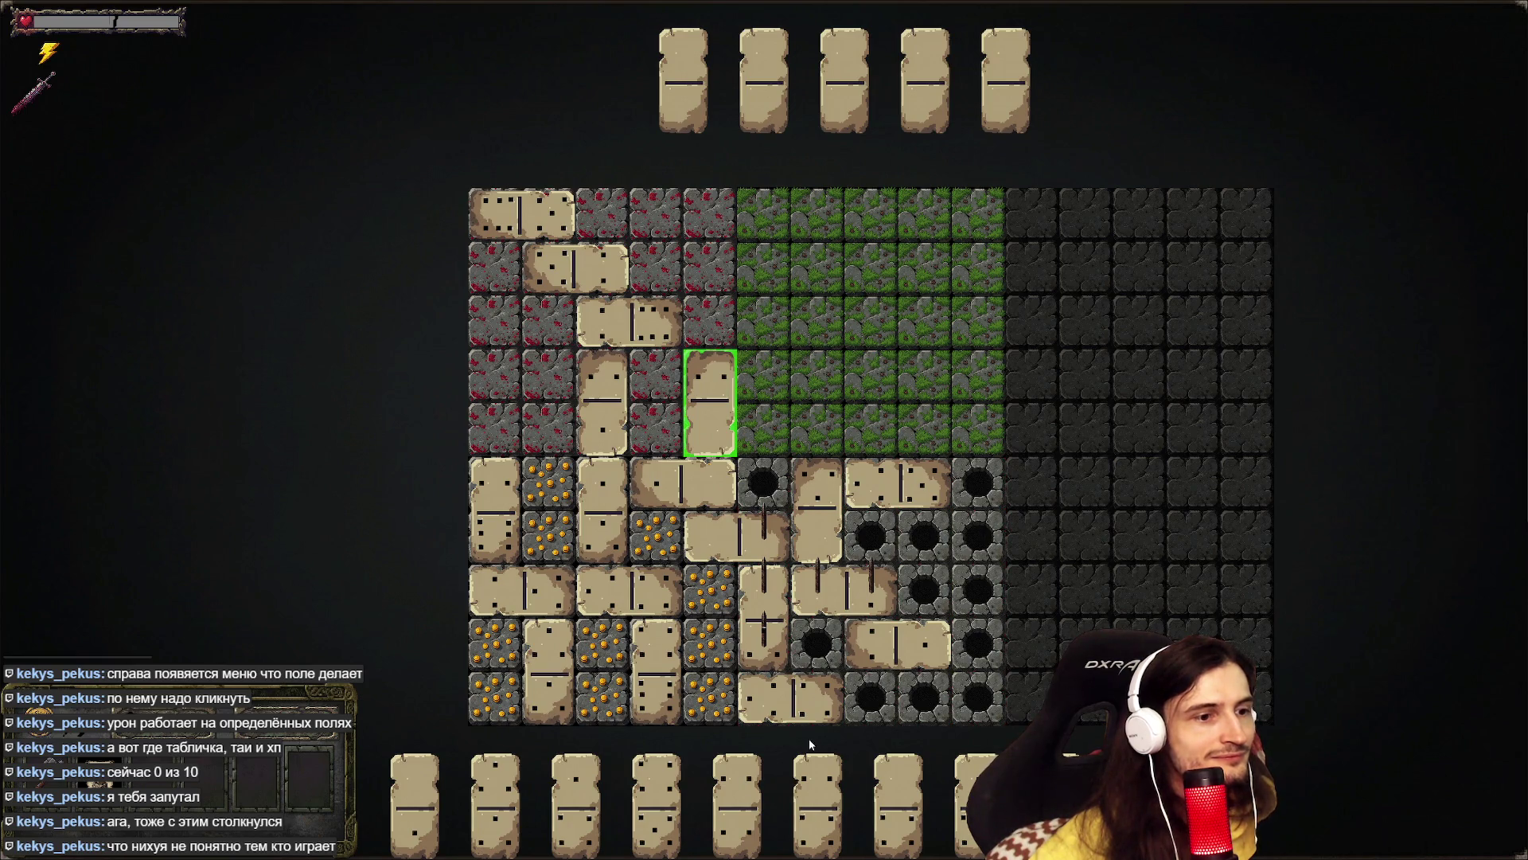
mouse_move(692, 302)
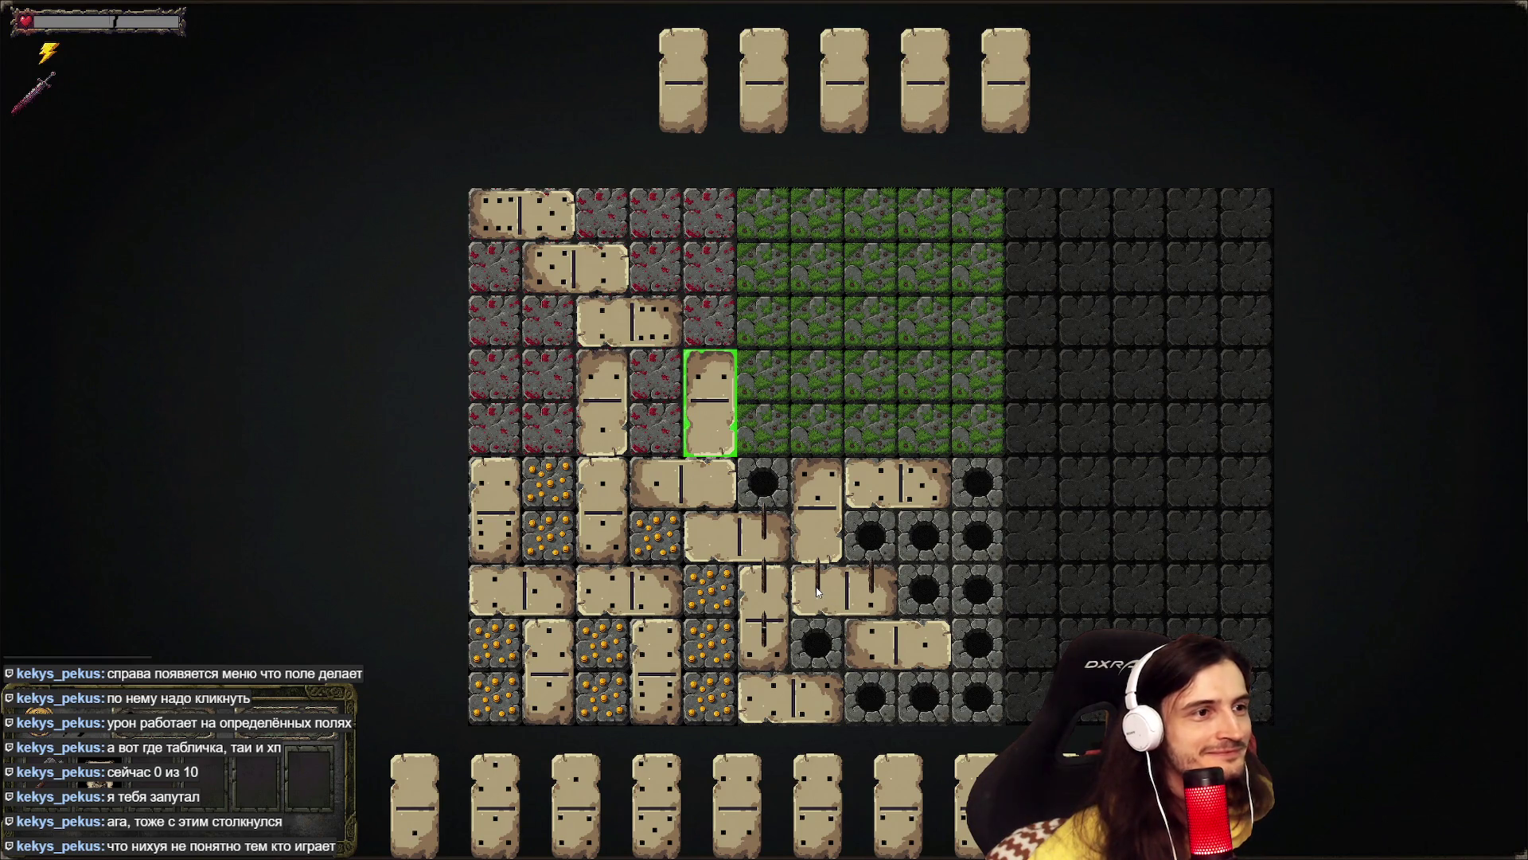
left_click(977, 800)
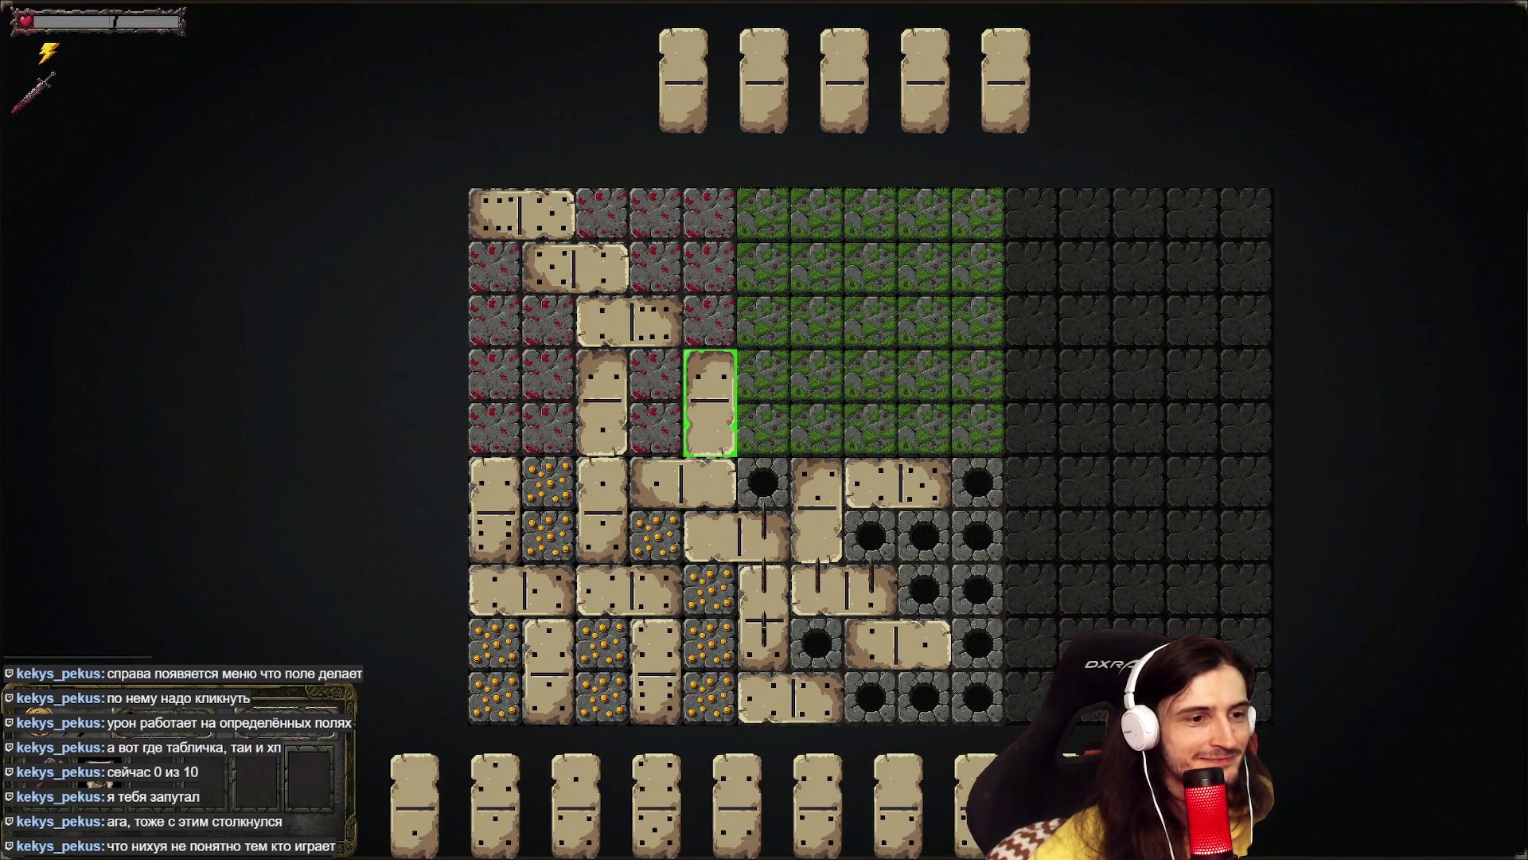
left_click(939, 428)
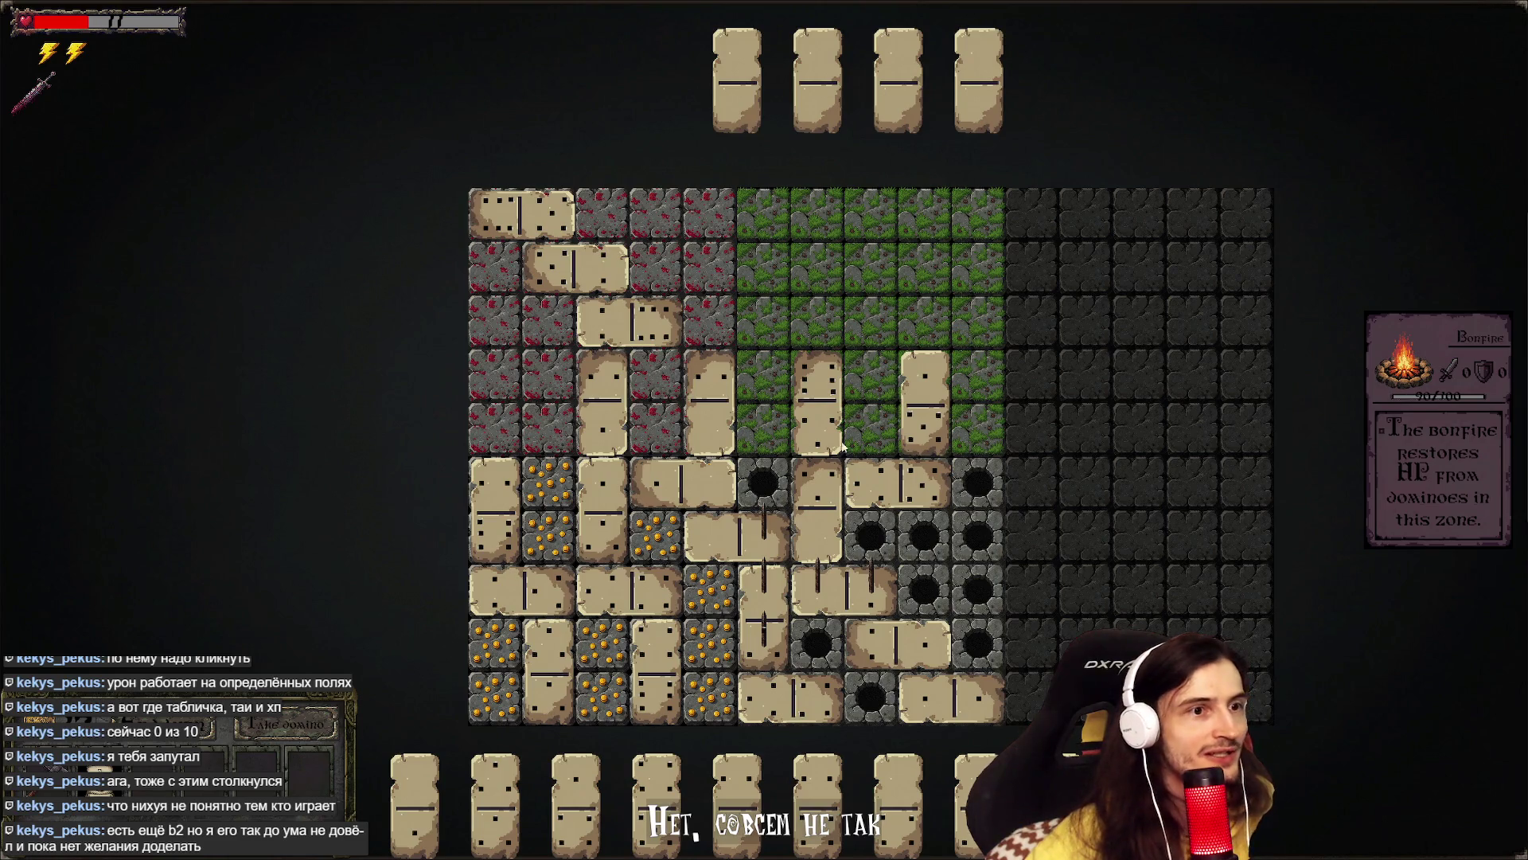
mouse_move(575, 804)
left_mouse_down()
mouse_move(892, 446)
mouse_move(922, 313)
mouse_move(900, 313)
left_mouse_up()
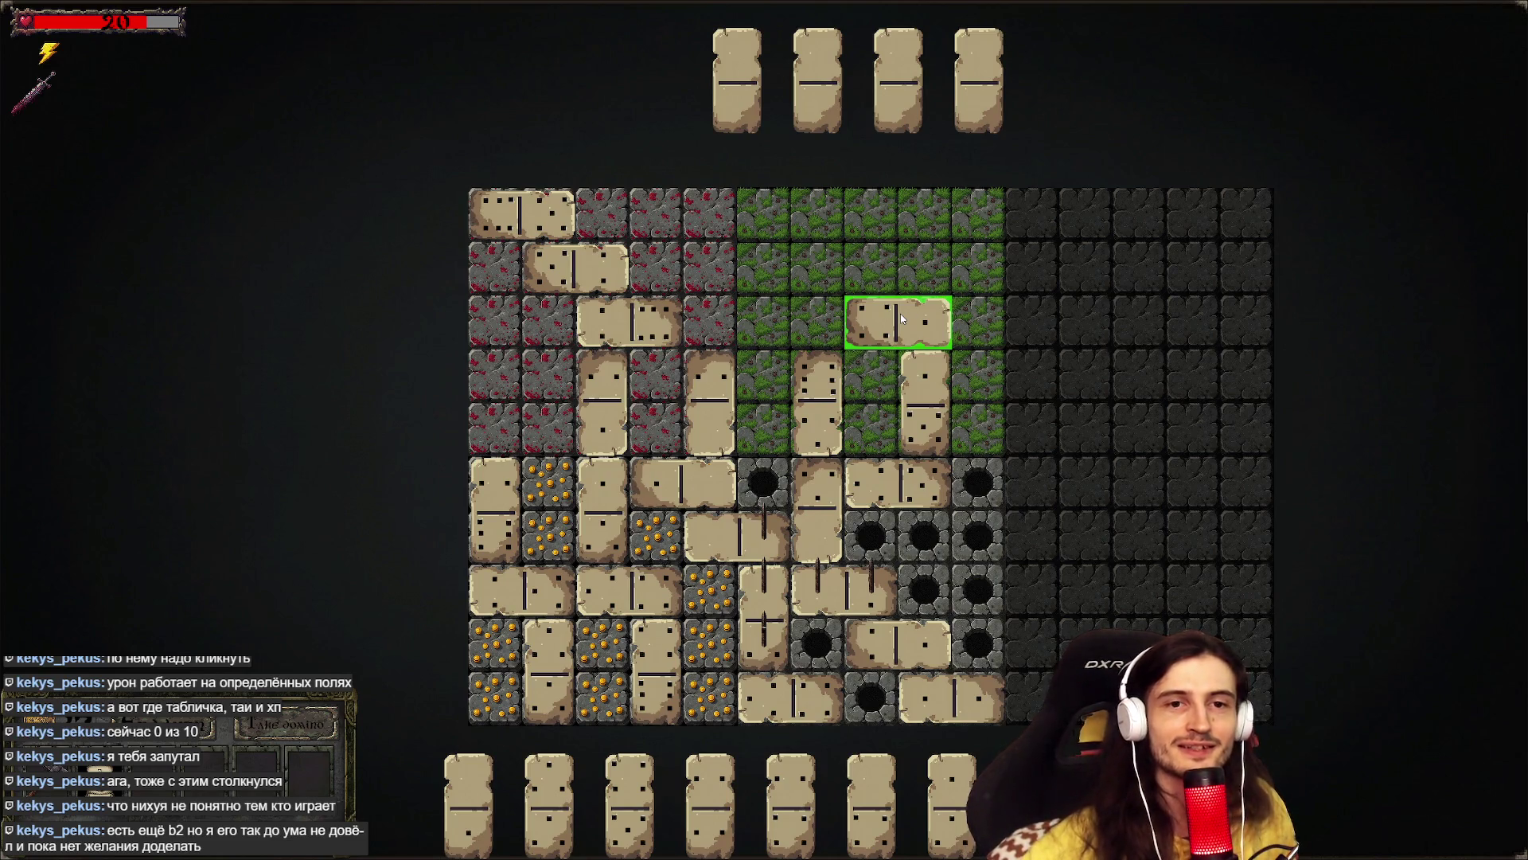
mouse_move(857, 412)
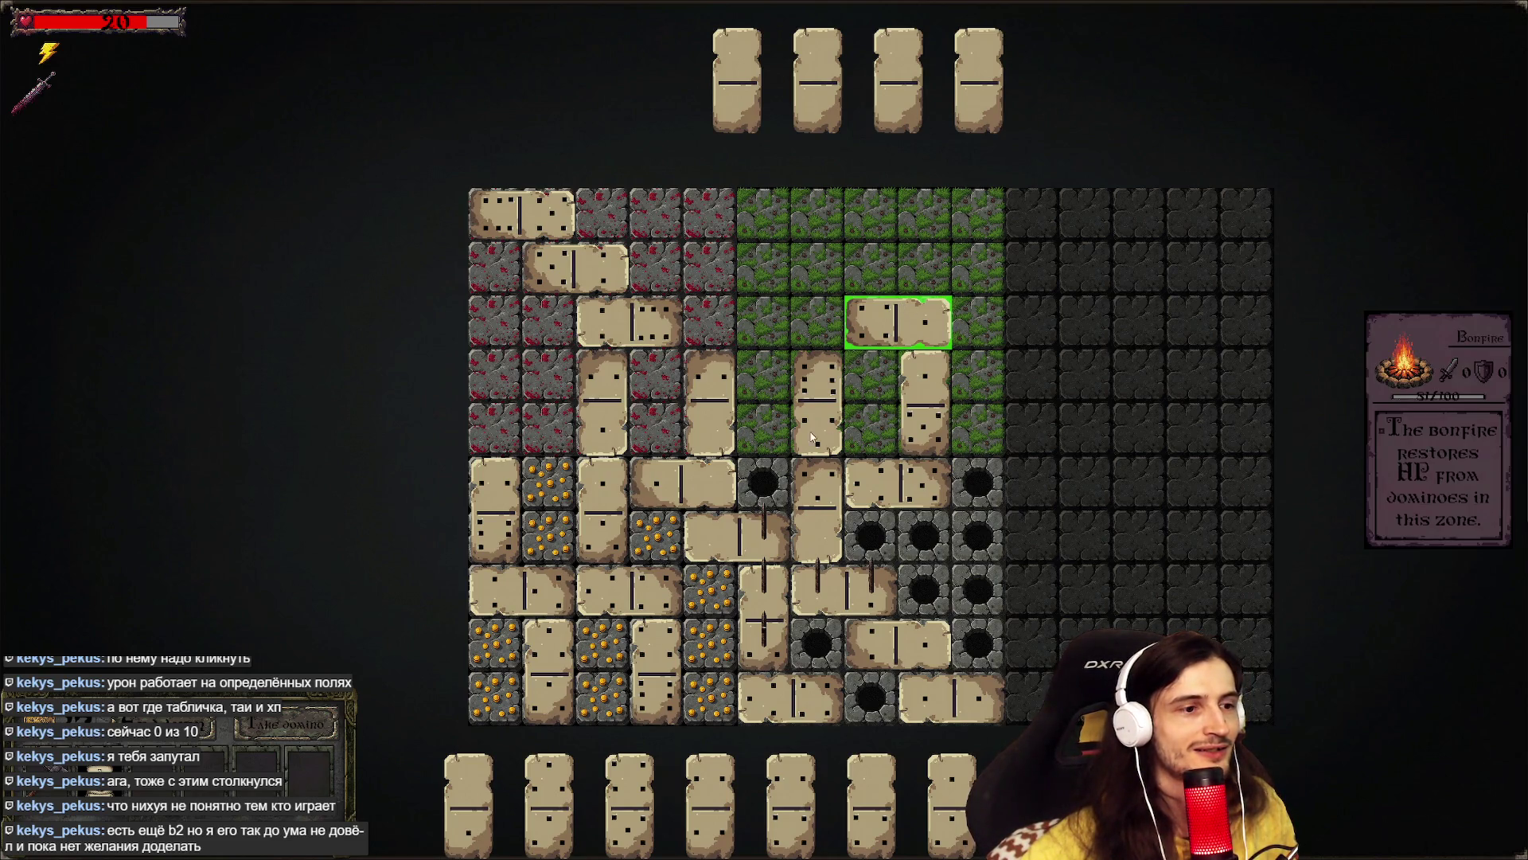
mouse_move(633, 800)
left_mouse_down()
mouse_move(884, 358)
mouse_move(906, 297)
mouse_move(884, 245)
left_mouse_up()
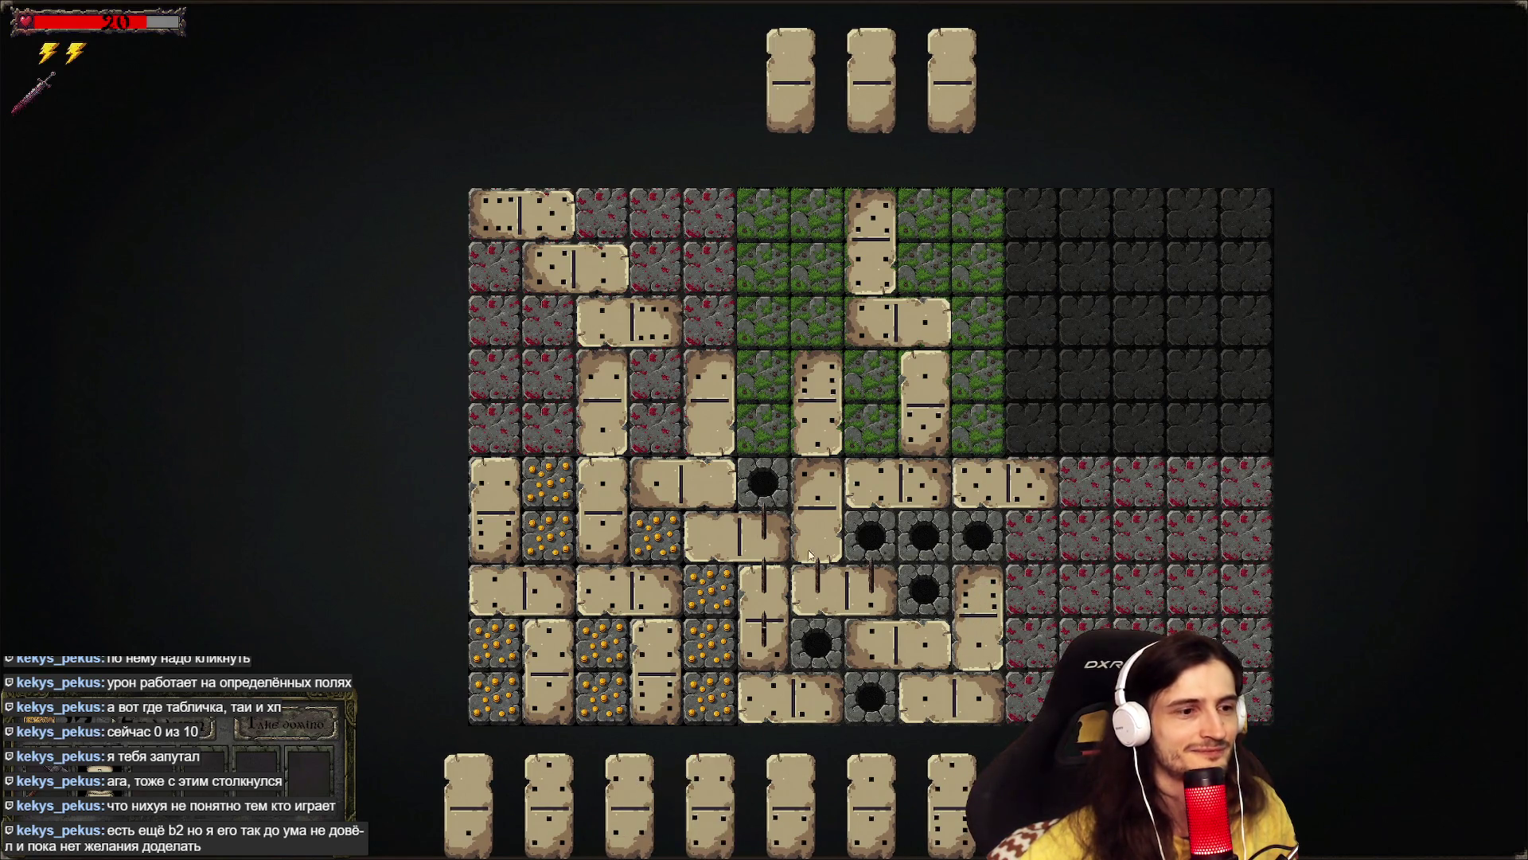
- Set two dominoes beside the exit, pass through the shop, and reach the next board
mouse_move(872, 800)
left_mouse_down()
mouse_move(987, 320)
mouse_move(1035, 321)
left_mouse_up()
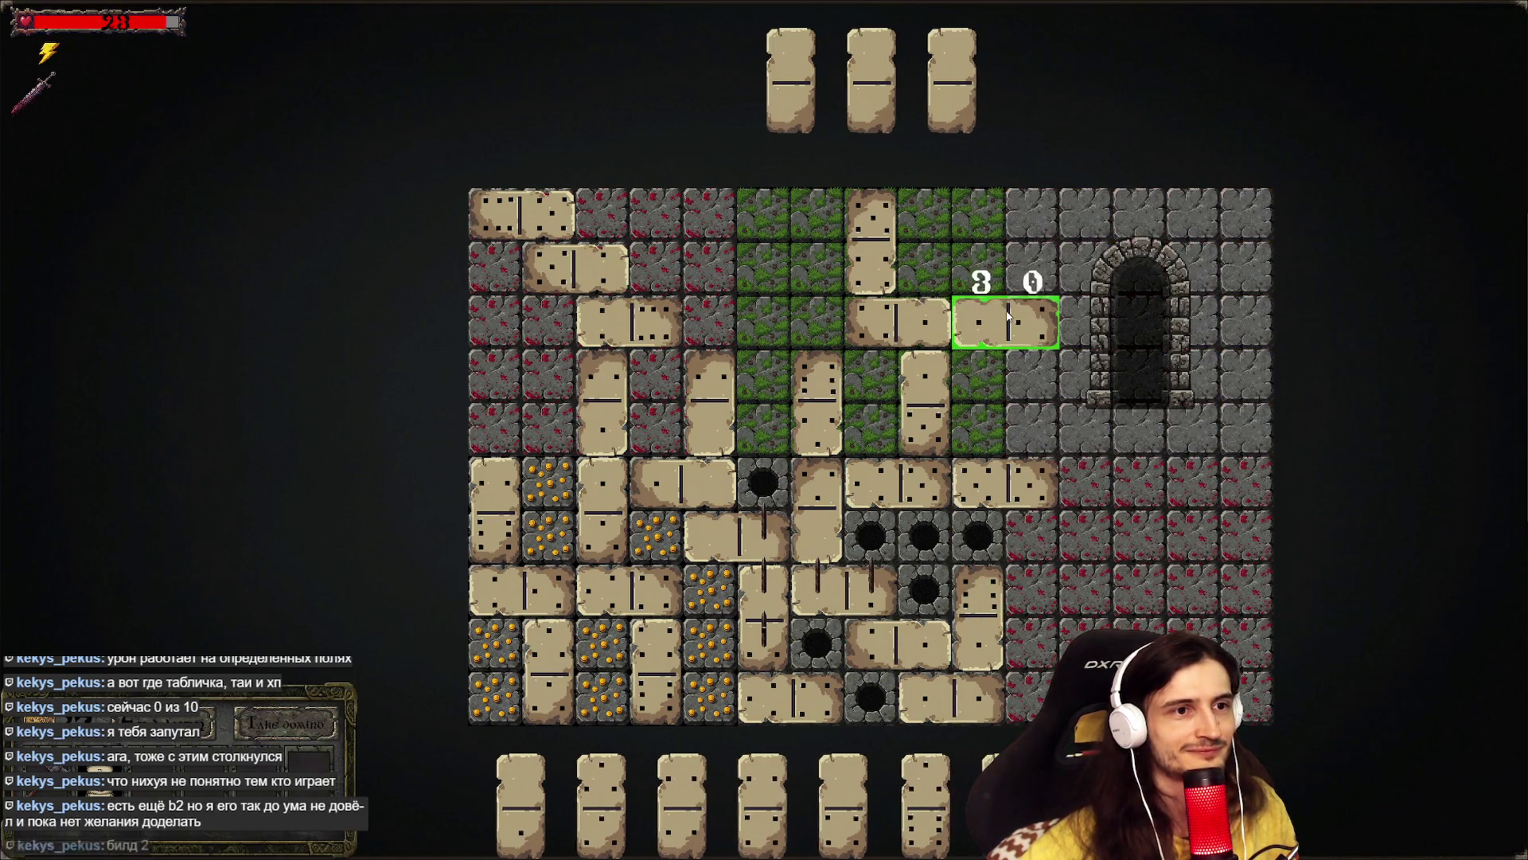
mouse_move(1079, 327)
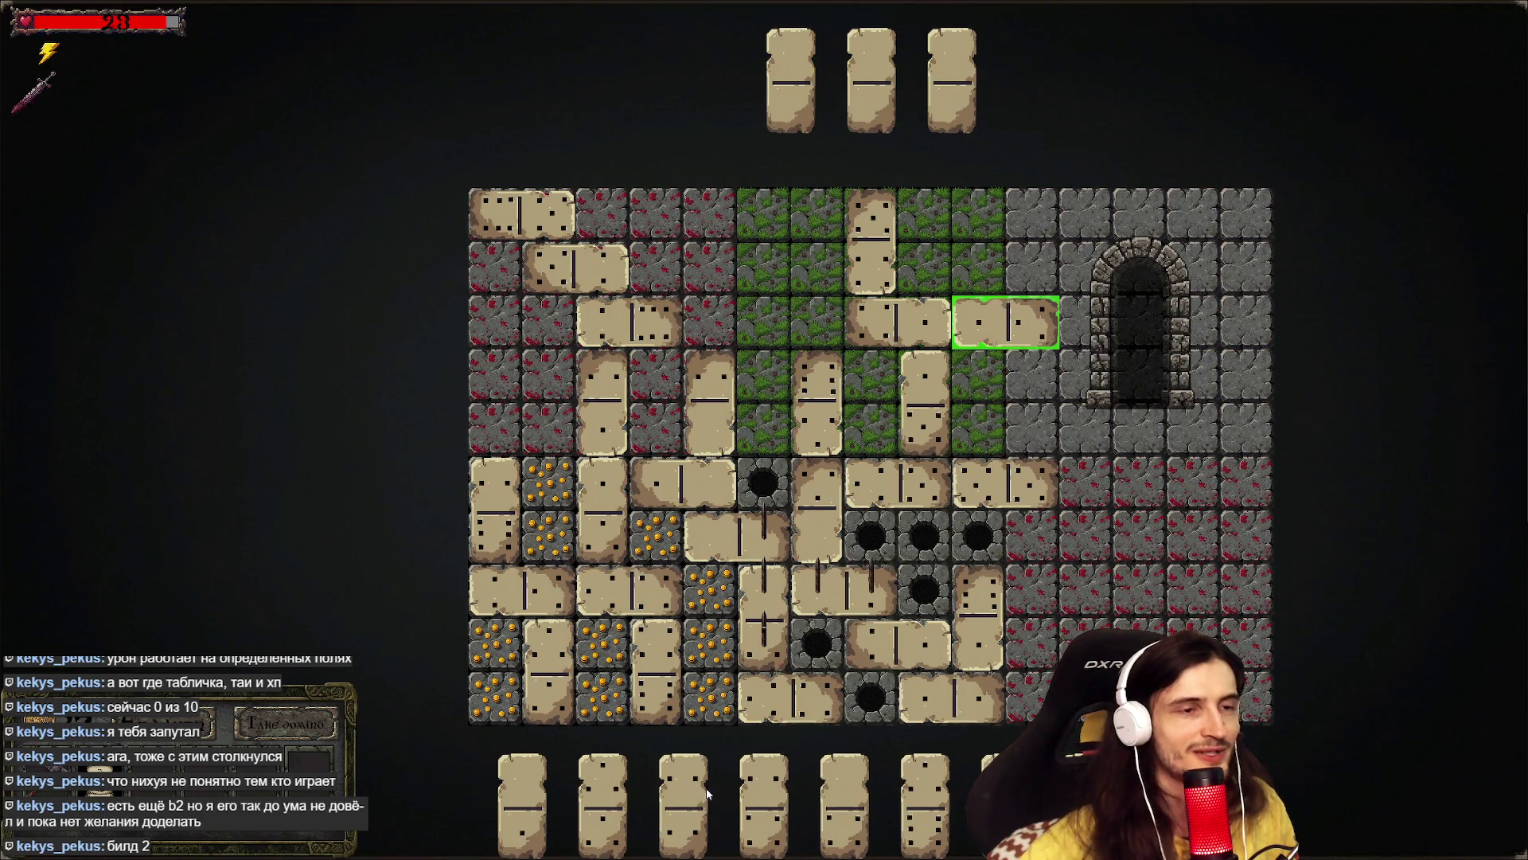
mouse_move(637, 782)
left_mouse_down()
mouse_move(1030, 329)
mouse_move(1111, 320)
left_mouse_up()
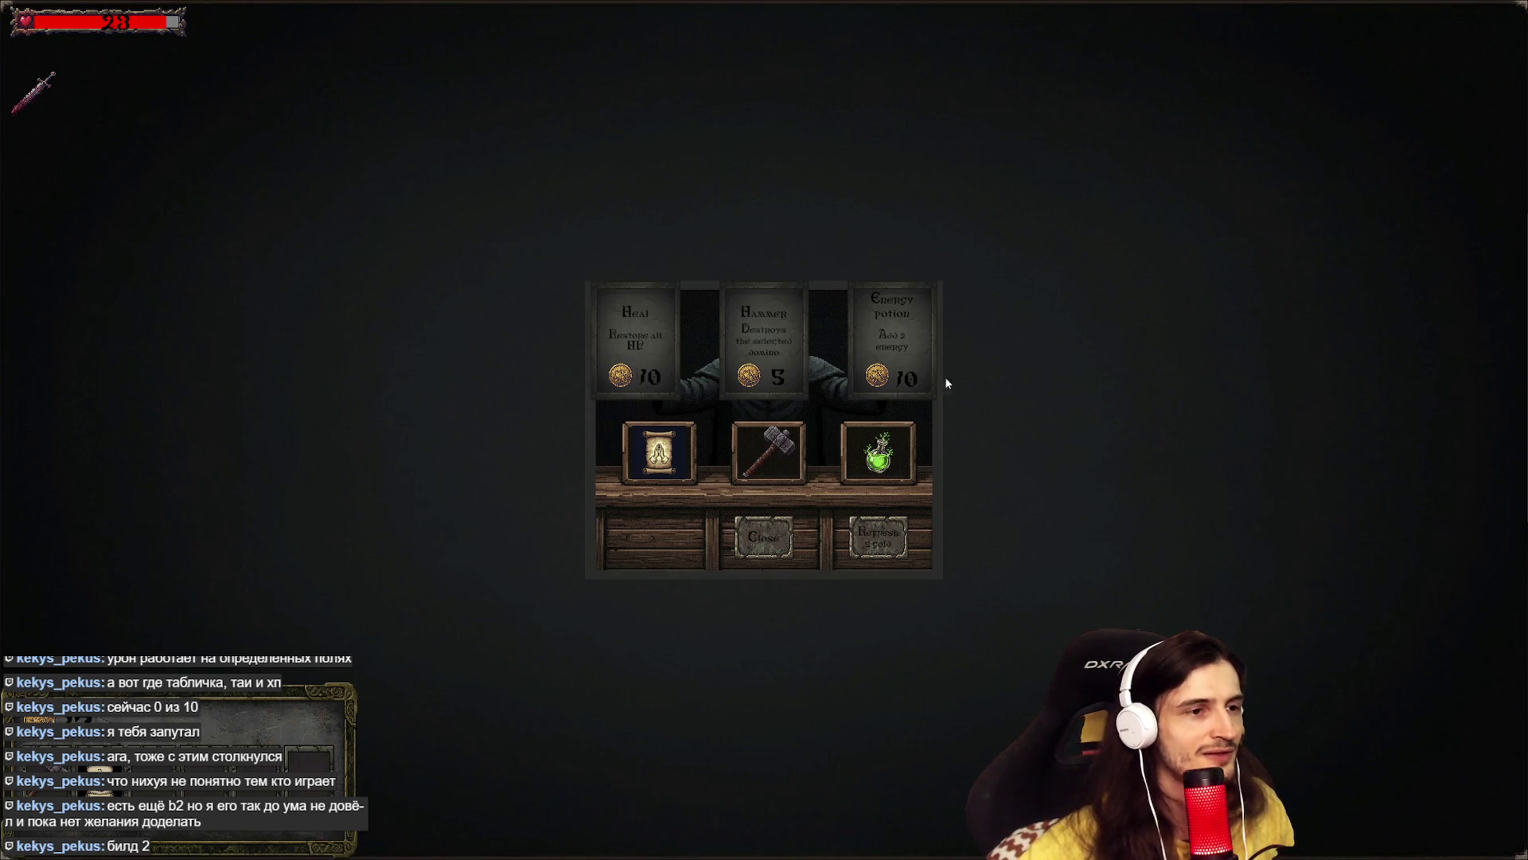
key("Escape")
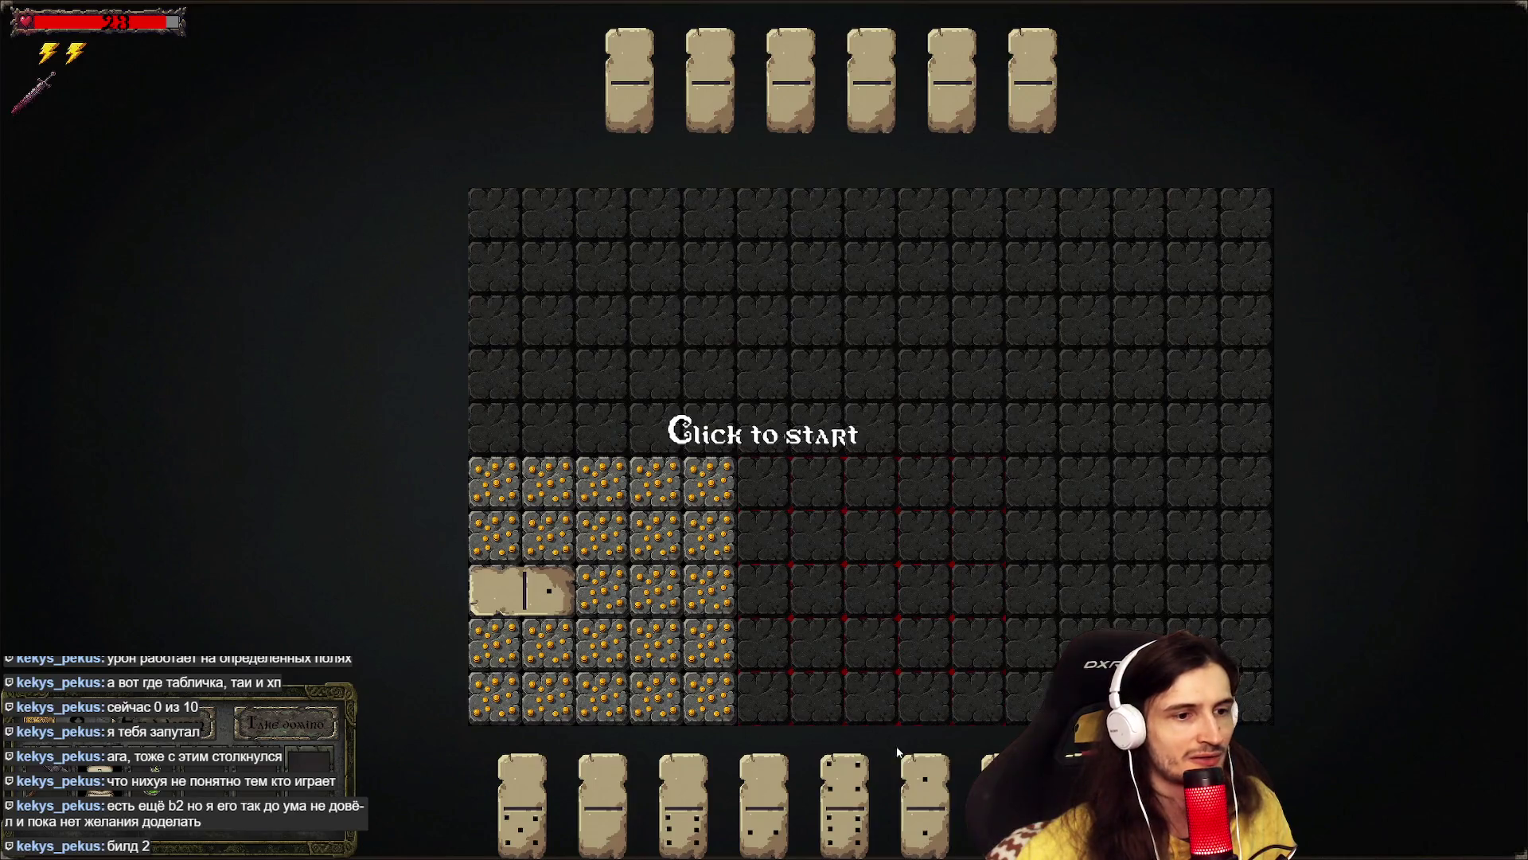
- Start the level and lay two dominoes on the gold coin cells, one on the bottom row
left_click_drag(912, 786, 620, 589)
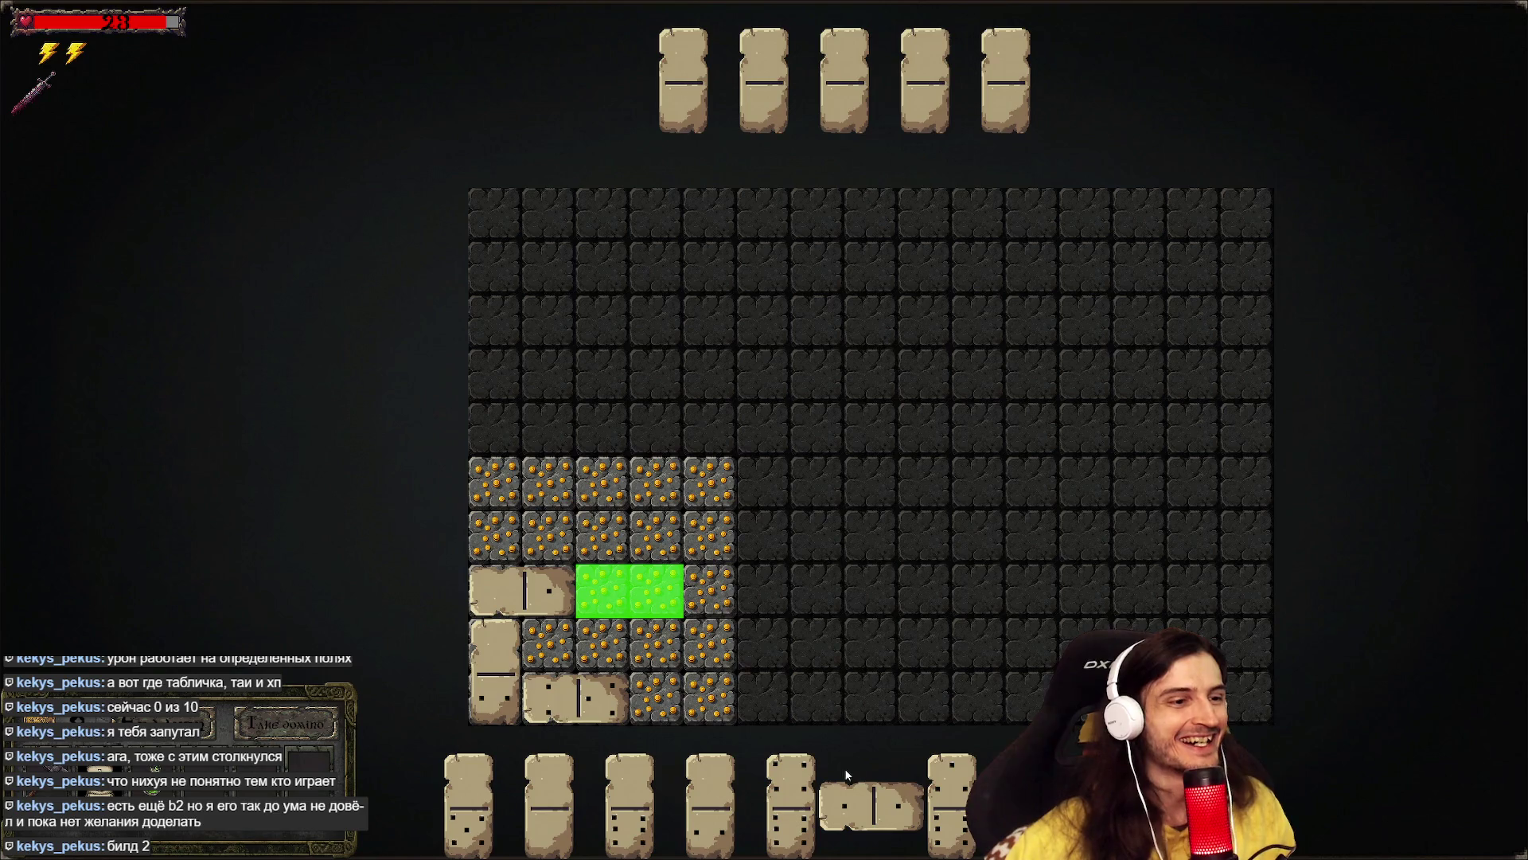
mouse_move(671, 618)
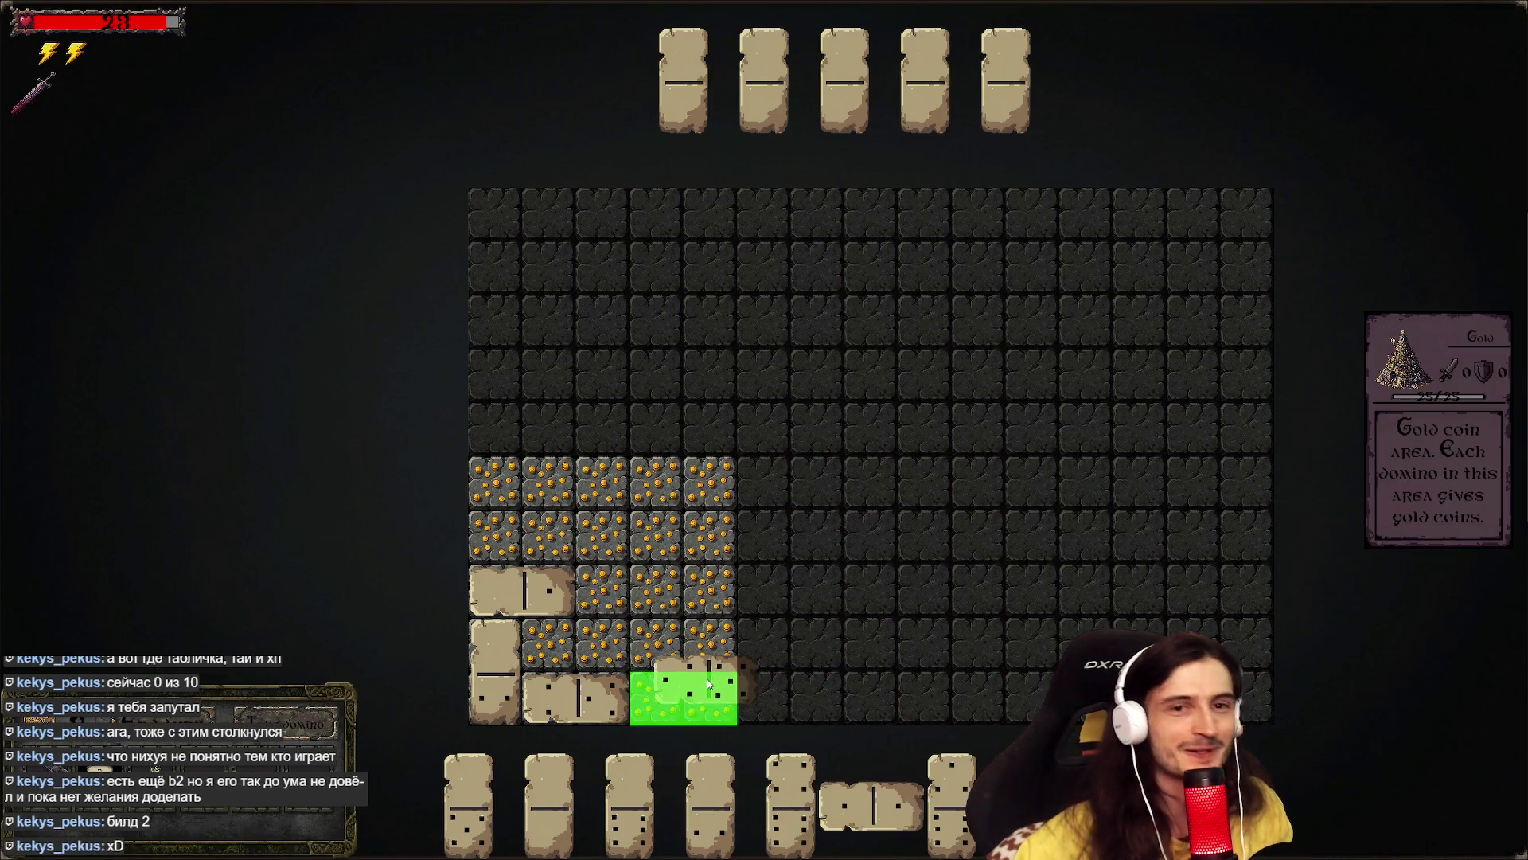
left_click(708, 685)
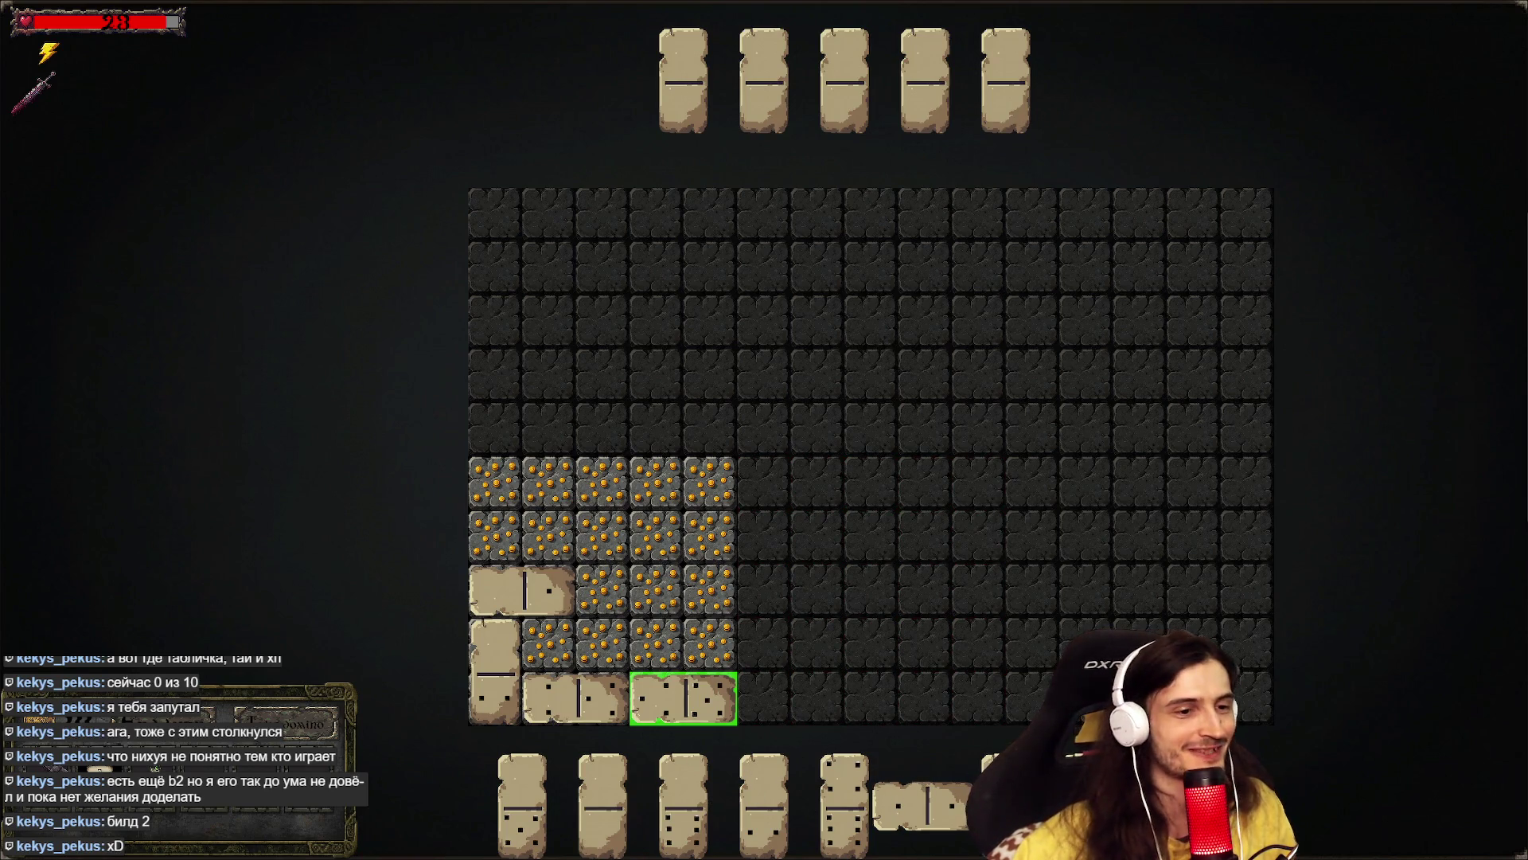
mouse_move(924, 804)
left_mouse_down()
mouse_move(717, 613)
mouse_move(655, 615)
left_mouse_up()
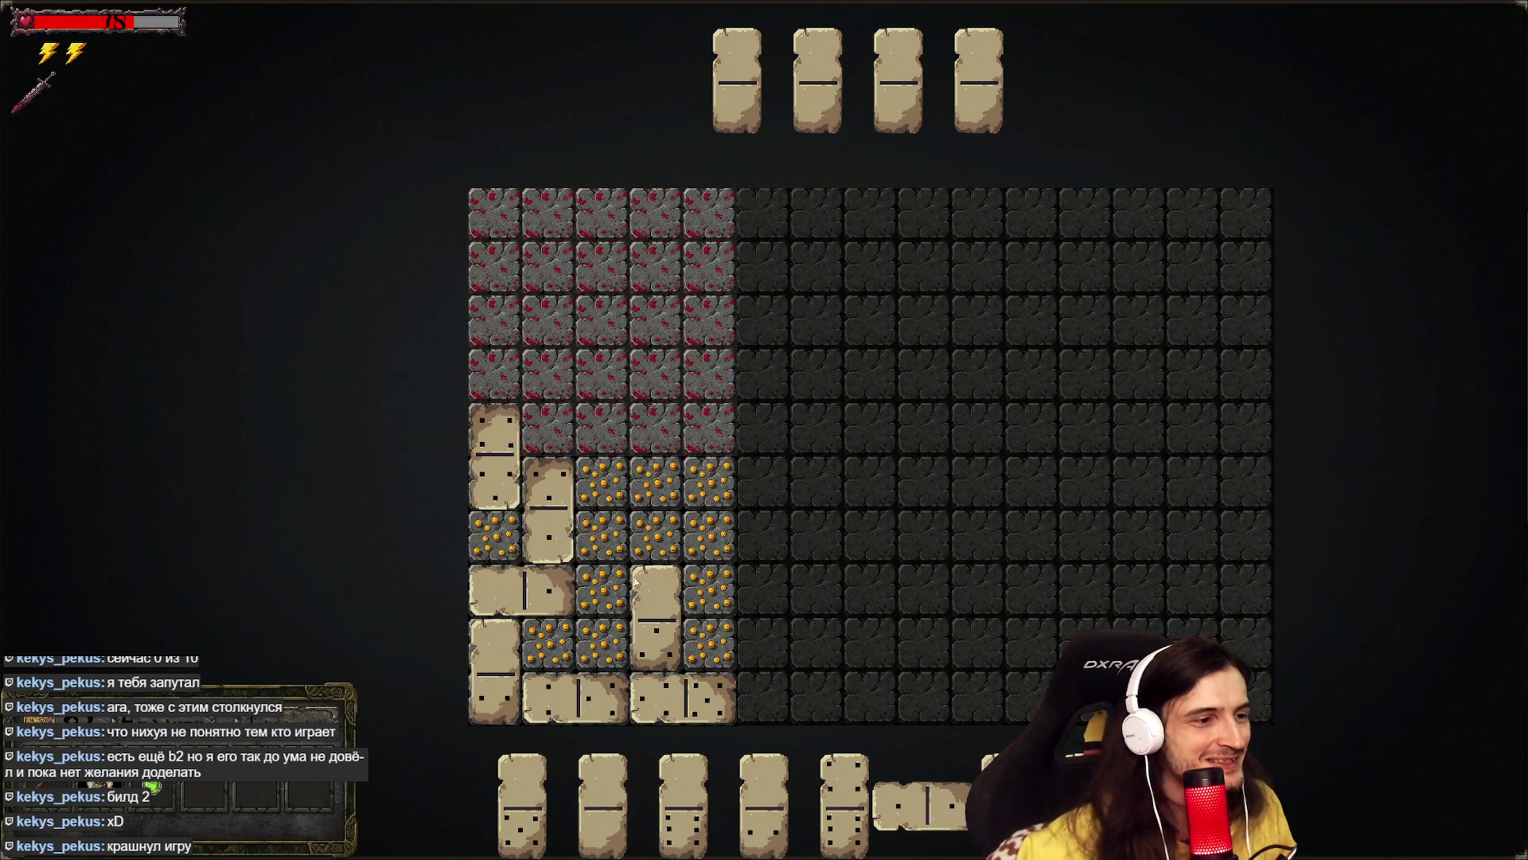
mouse_move(596, 402)
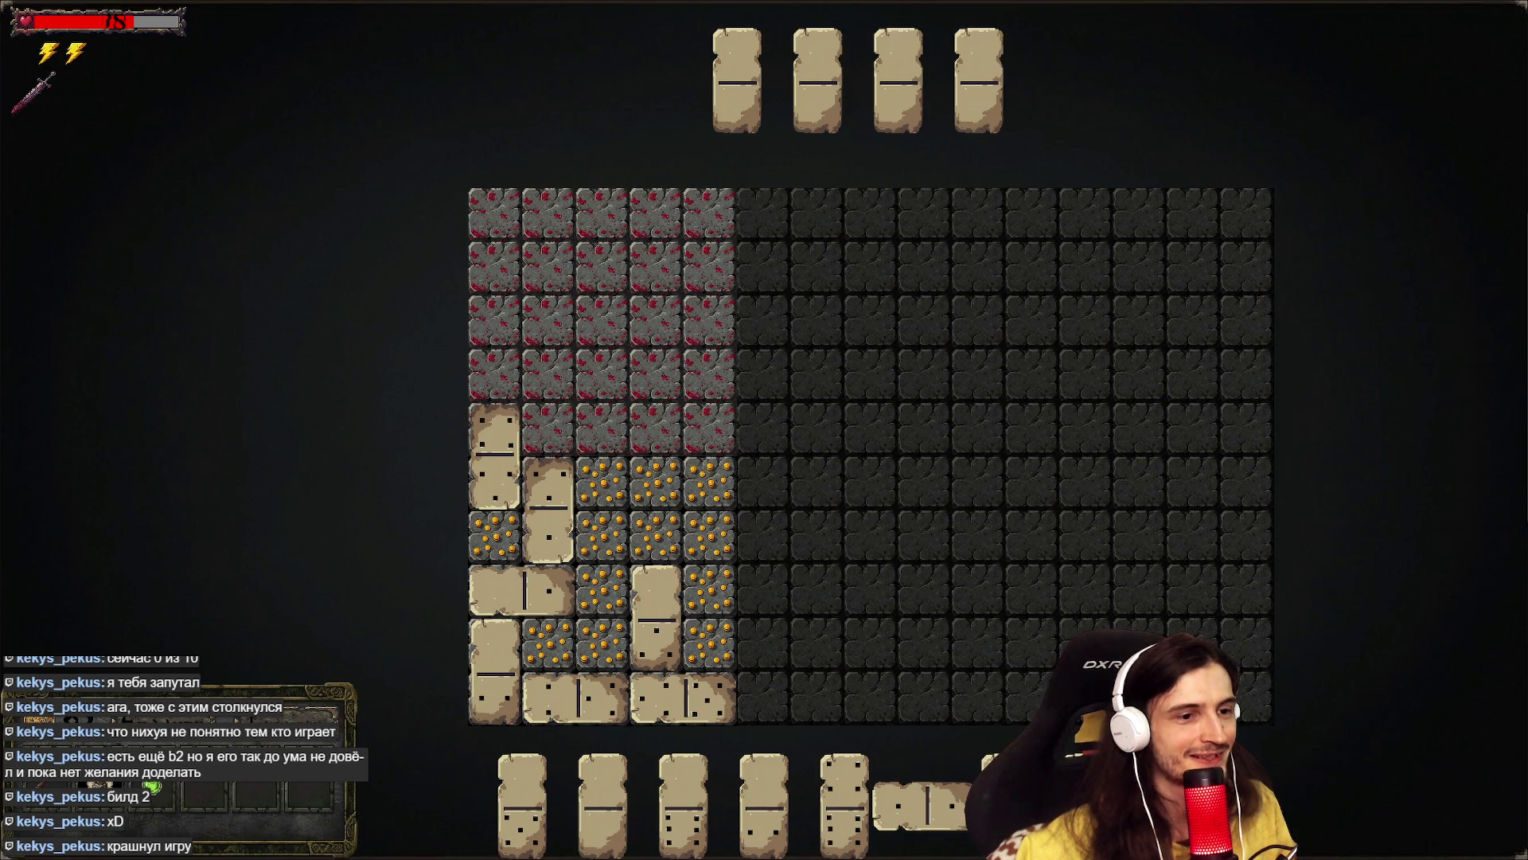
mouse_move(1084, 850)
left_mouse_down()
mouse_move(799, 571)
mouse_move(736, 601)
mouse_move(614, 541)
mouse_move(891, 688)
mouse_move(677, 565)
mouse_move(581, 610)
mouse_move(508, 555)
mouse_move(509, 365)
mouse_move(549, 374)
mouse_move(537, 389)
left_mouse_up()
right_click(649, 563)
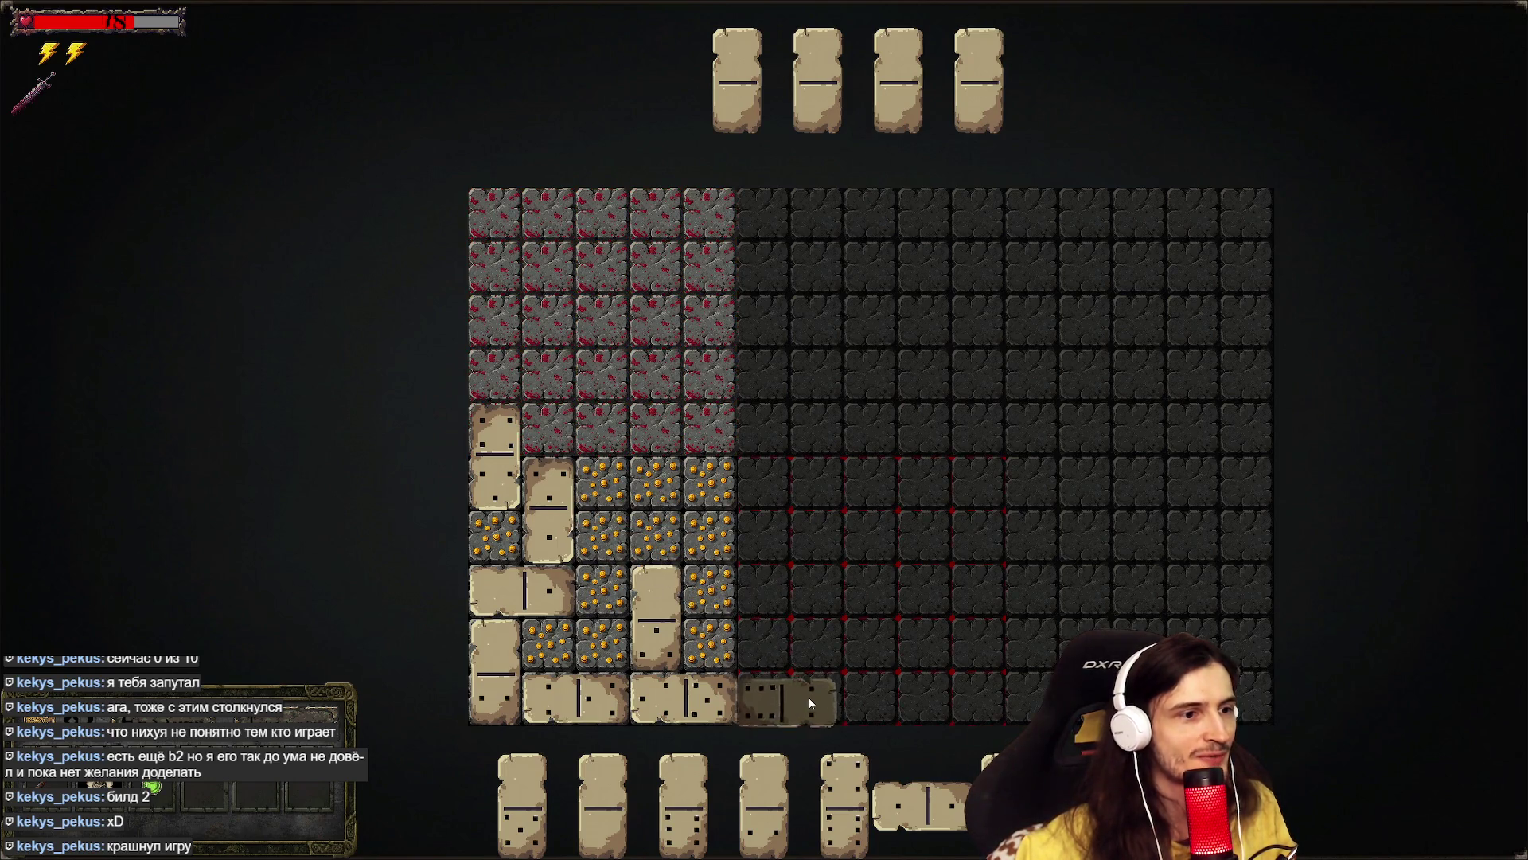
mouse_move(834, 673)
left_mouse_down()
mouse_move(780, 651)
mouse_move(712, 545)
left_mouse_up()
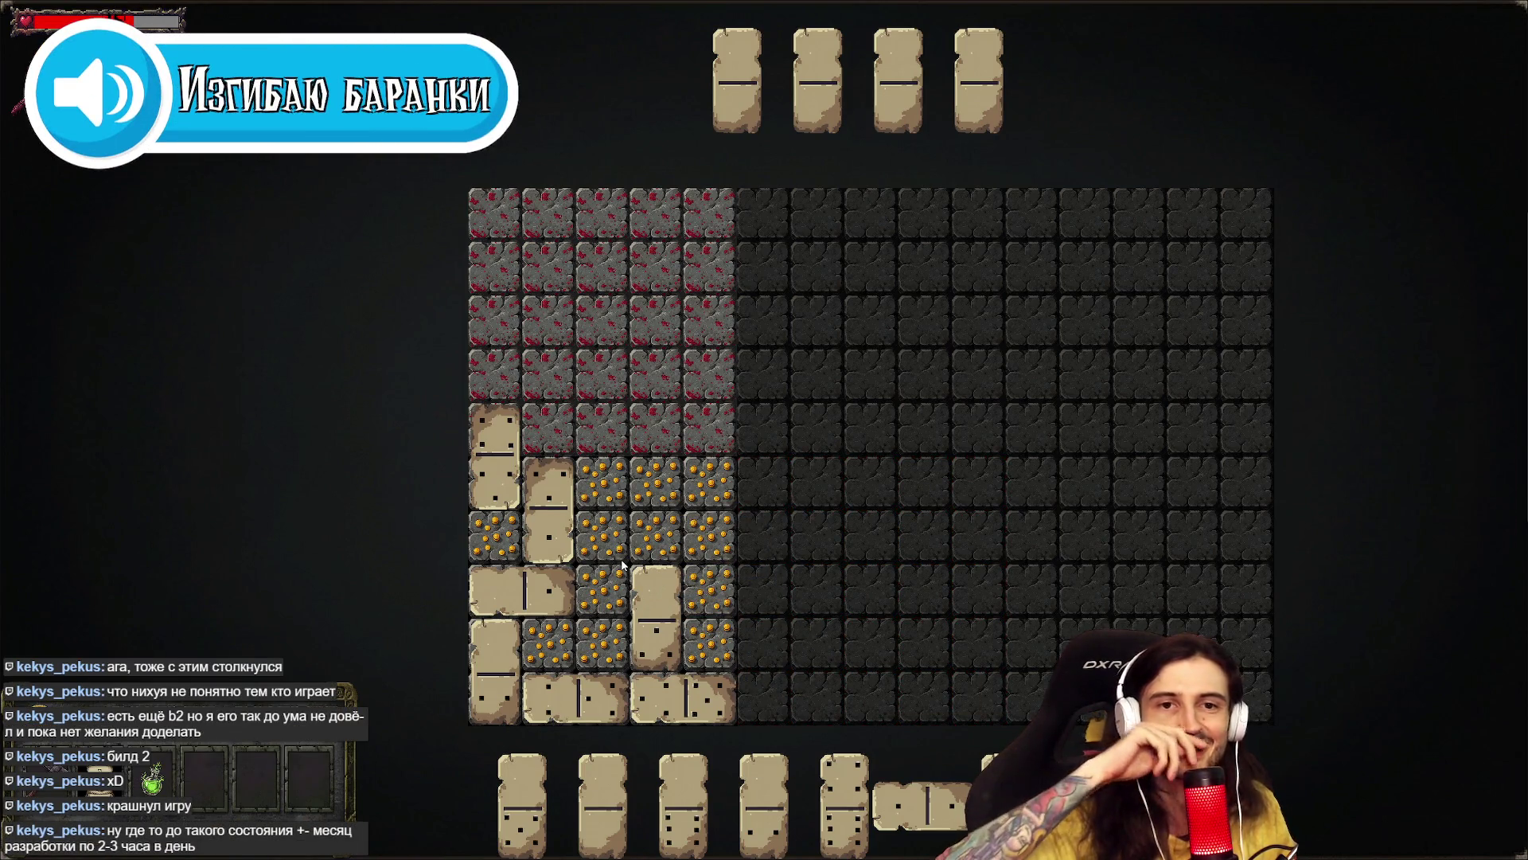
mouse_move(693, 461)
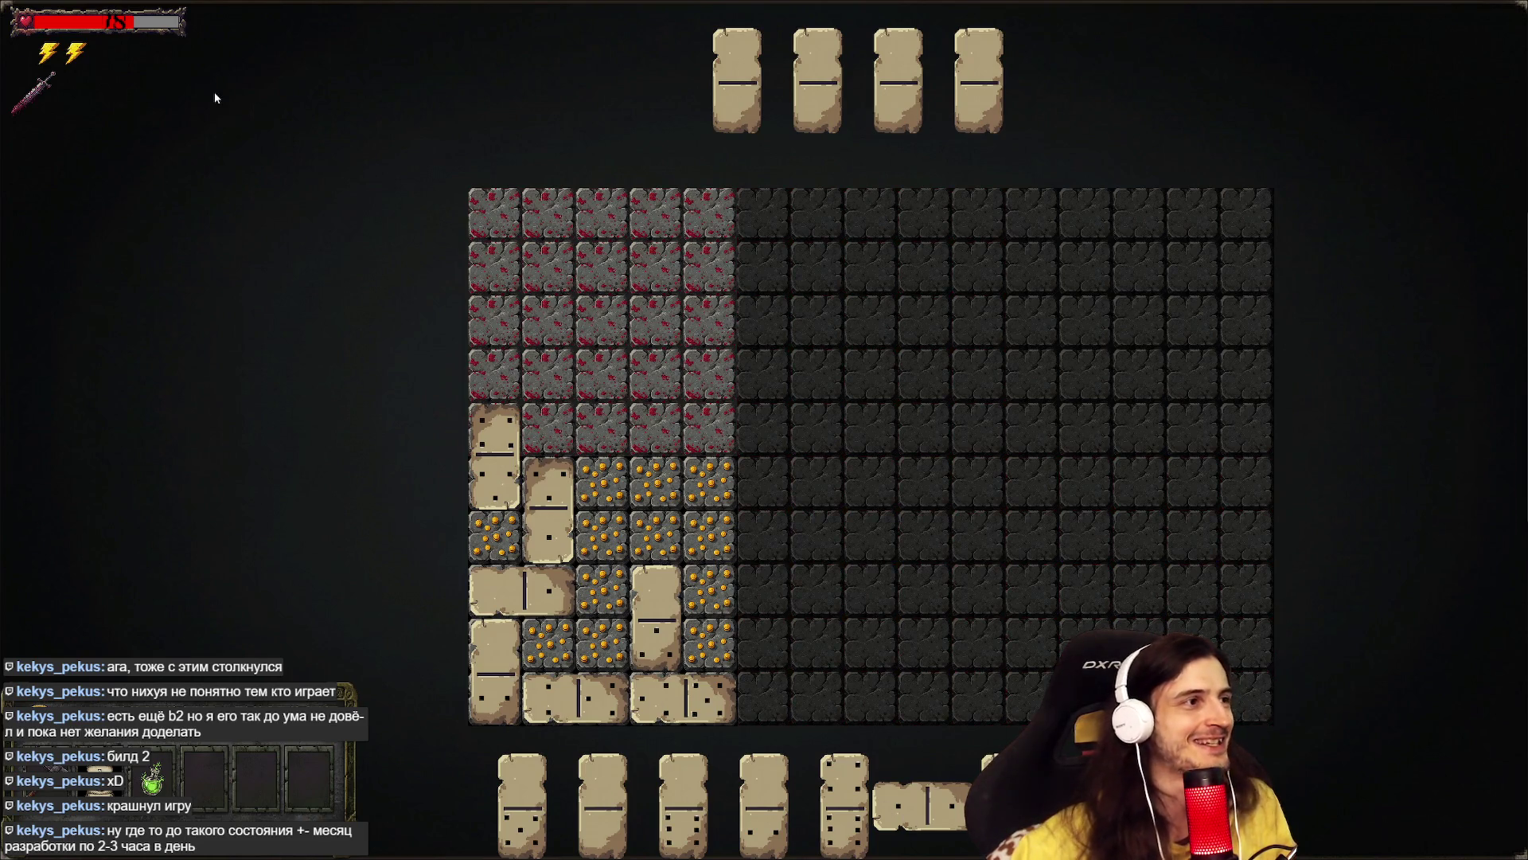
key("Escape")
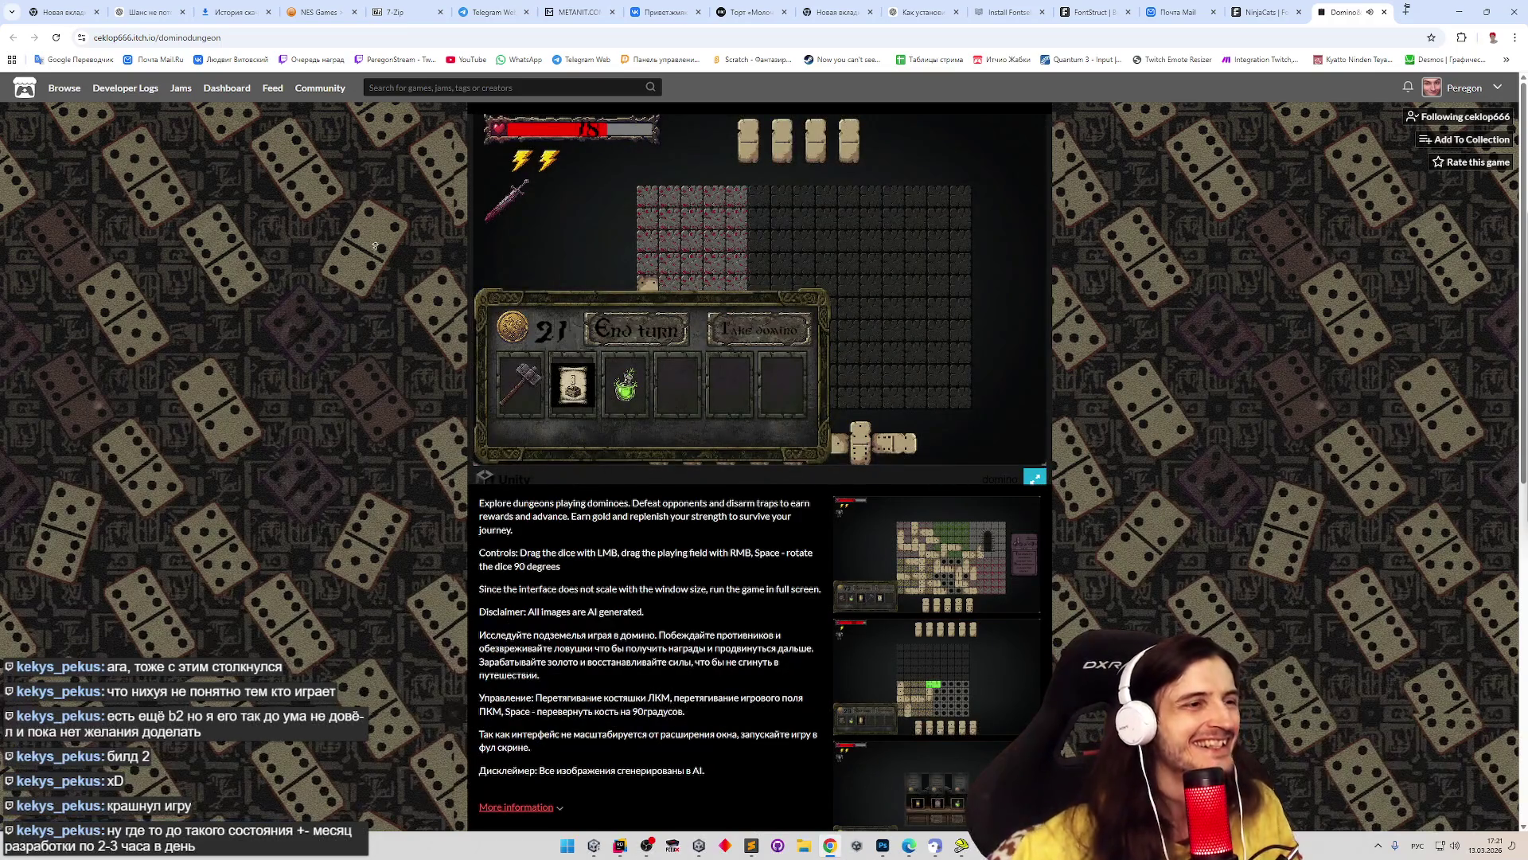
- Switch the game between fullscreen and windowed view three times
scroll(450, 359, "down", 5)
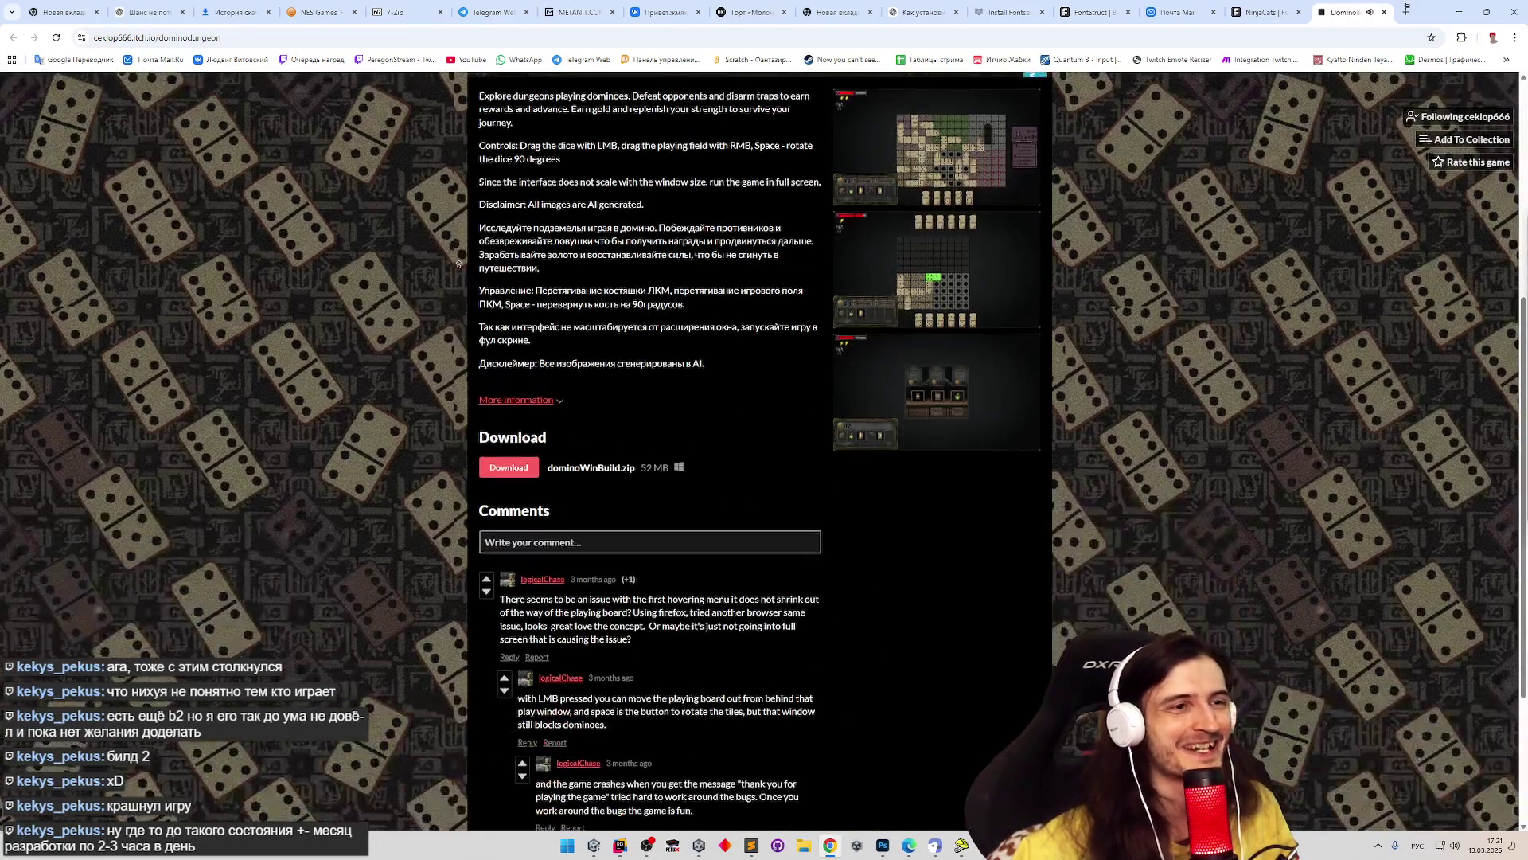
scroll(478, 374, "up", 5)
scroll(489, 388, "down", 1)
scroll(489, 389, "down", 2)
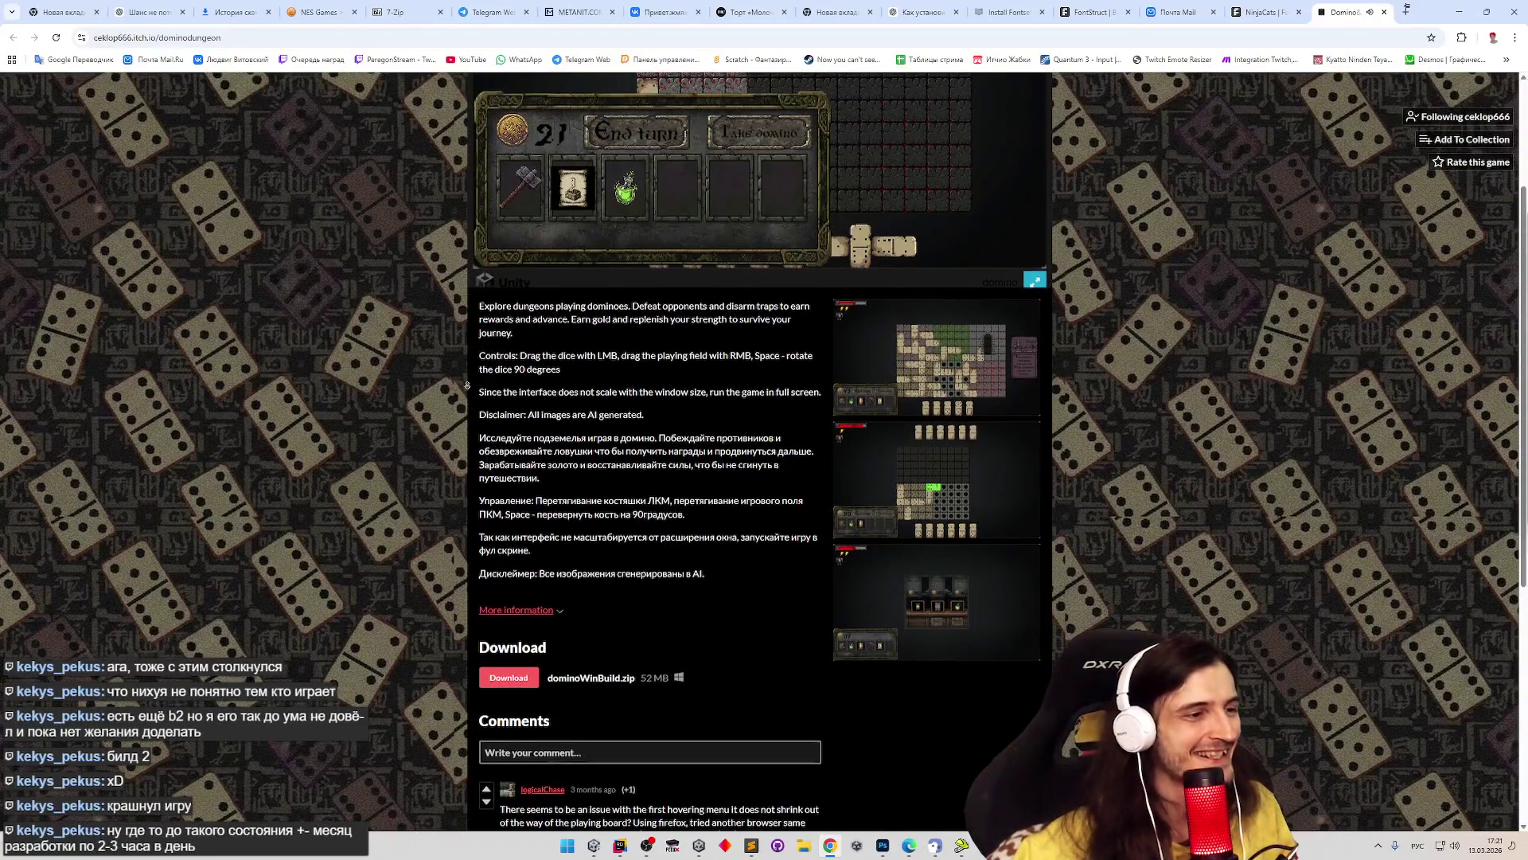
scroll(449, 438, "down", 2)
scroll(446, 452, "up", 5)
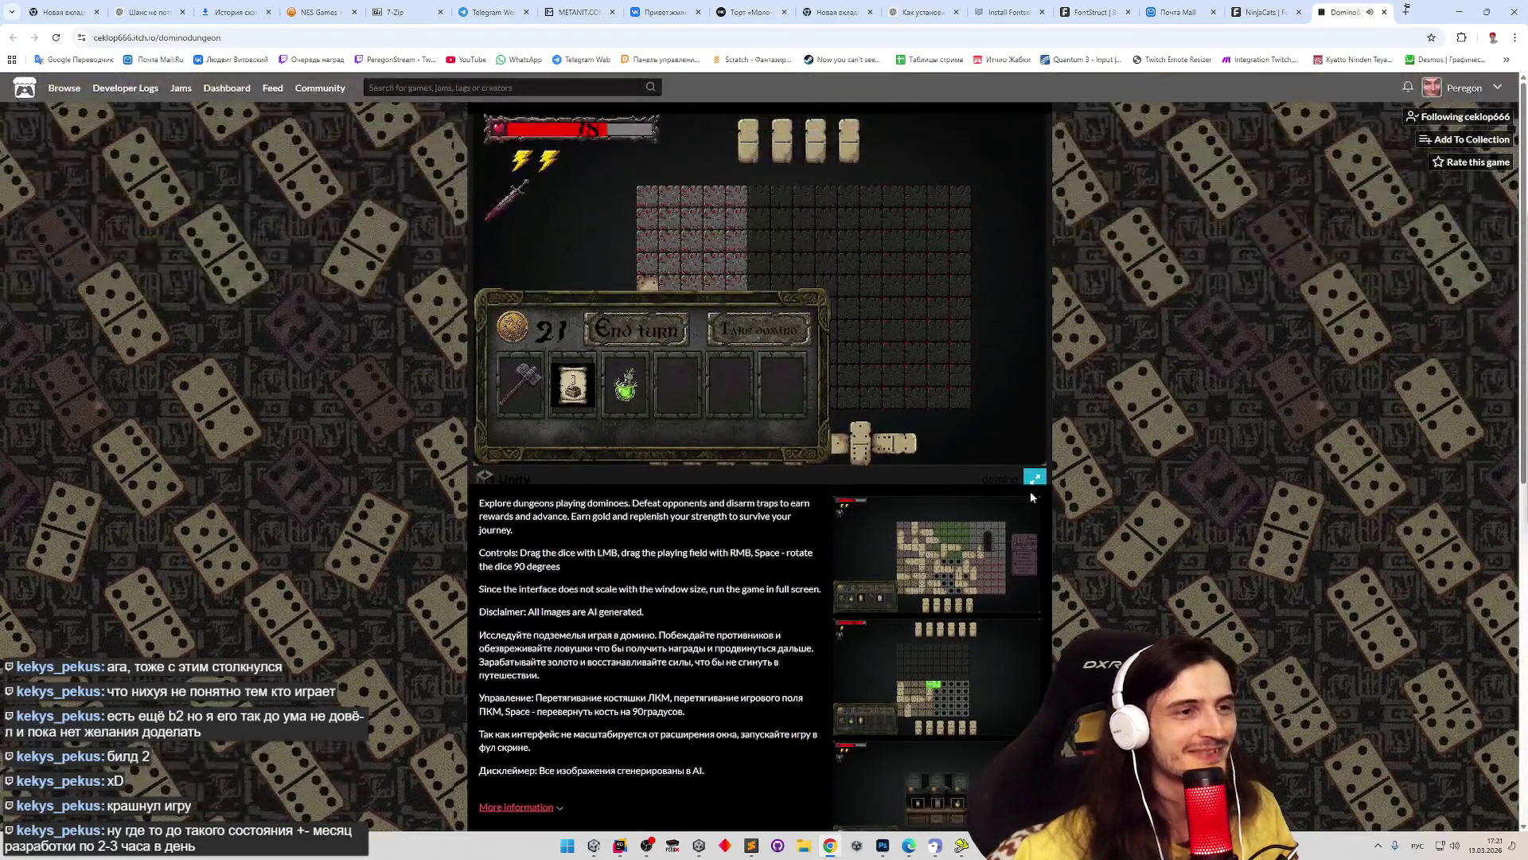
left_click(1036, 477)
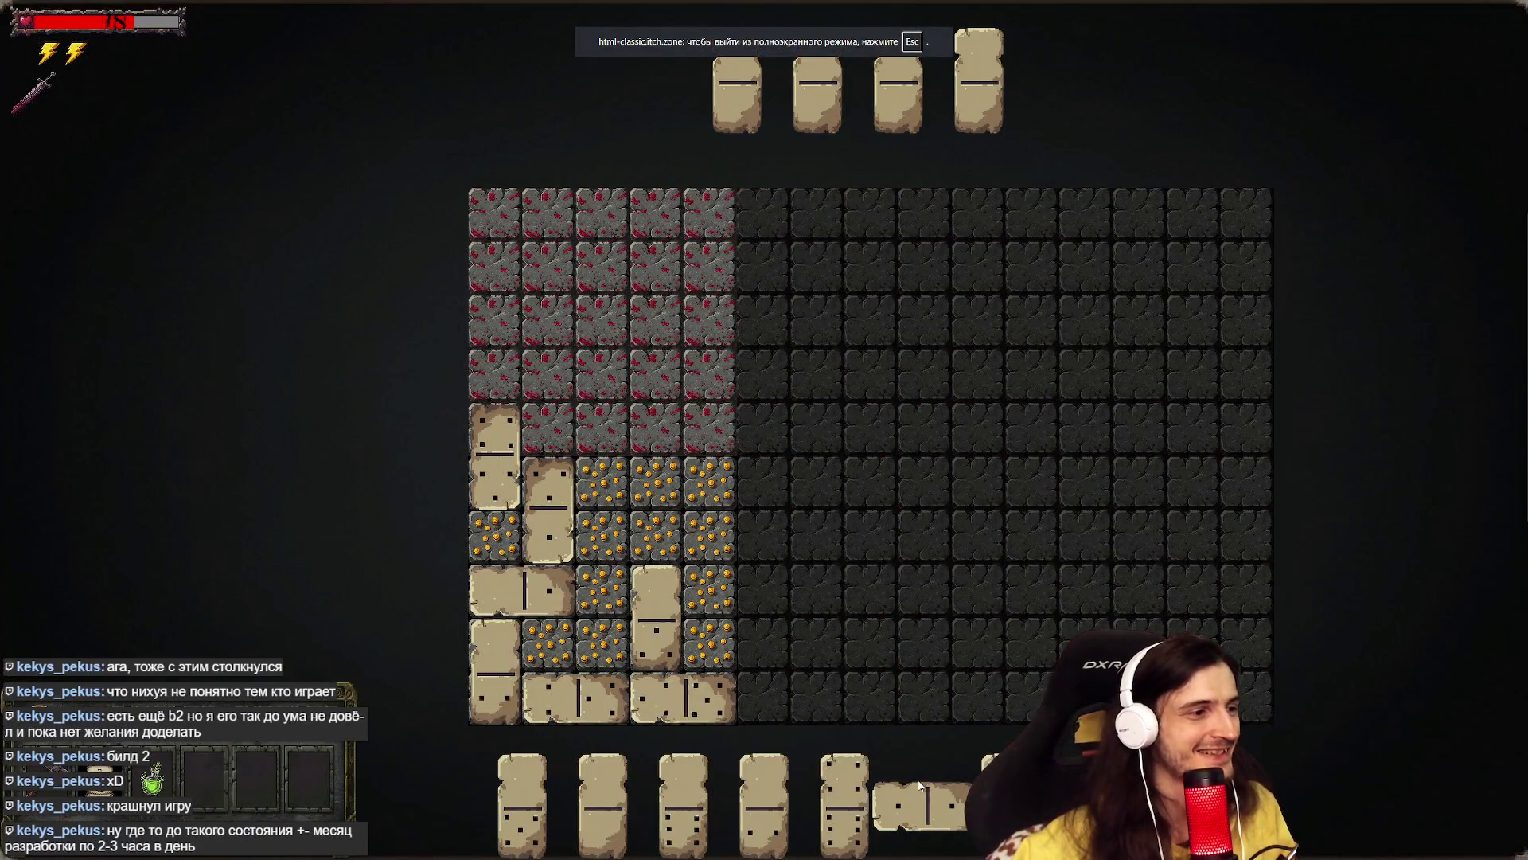
key("Escape")
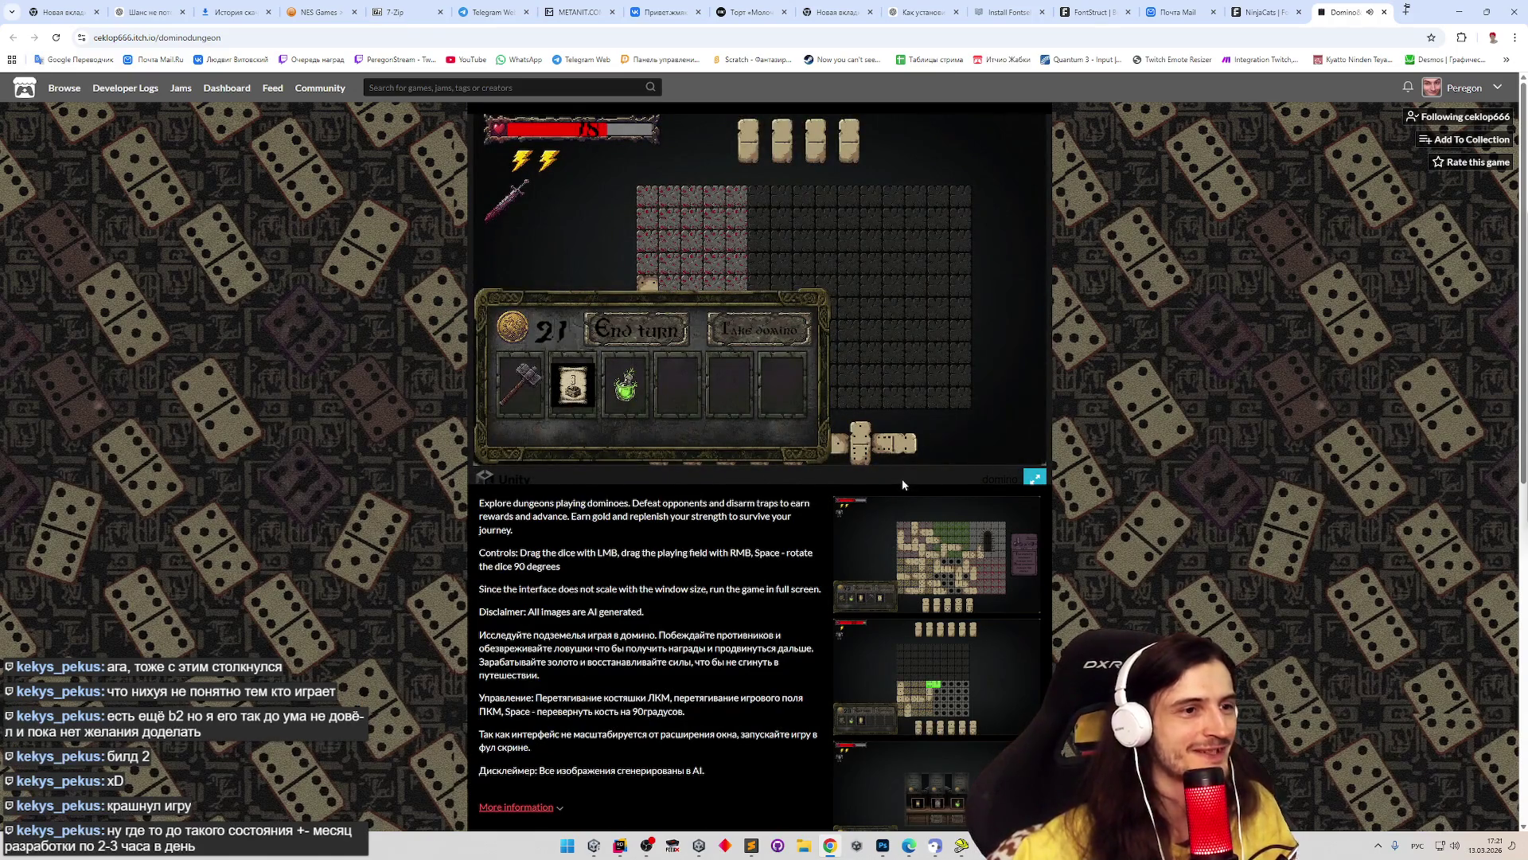
left_click(1029, 477)
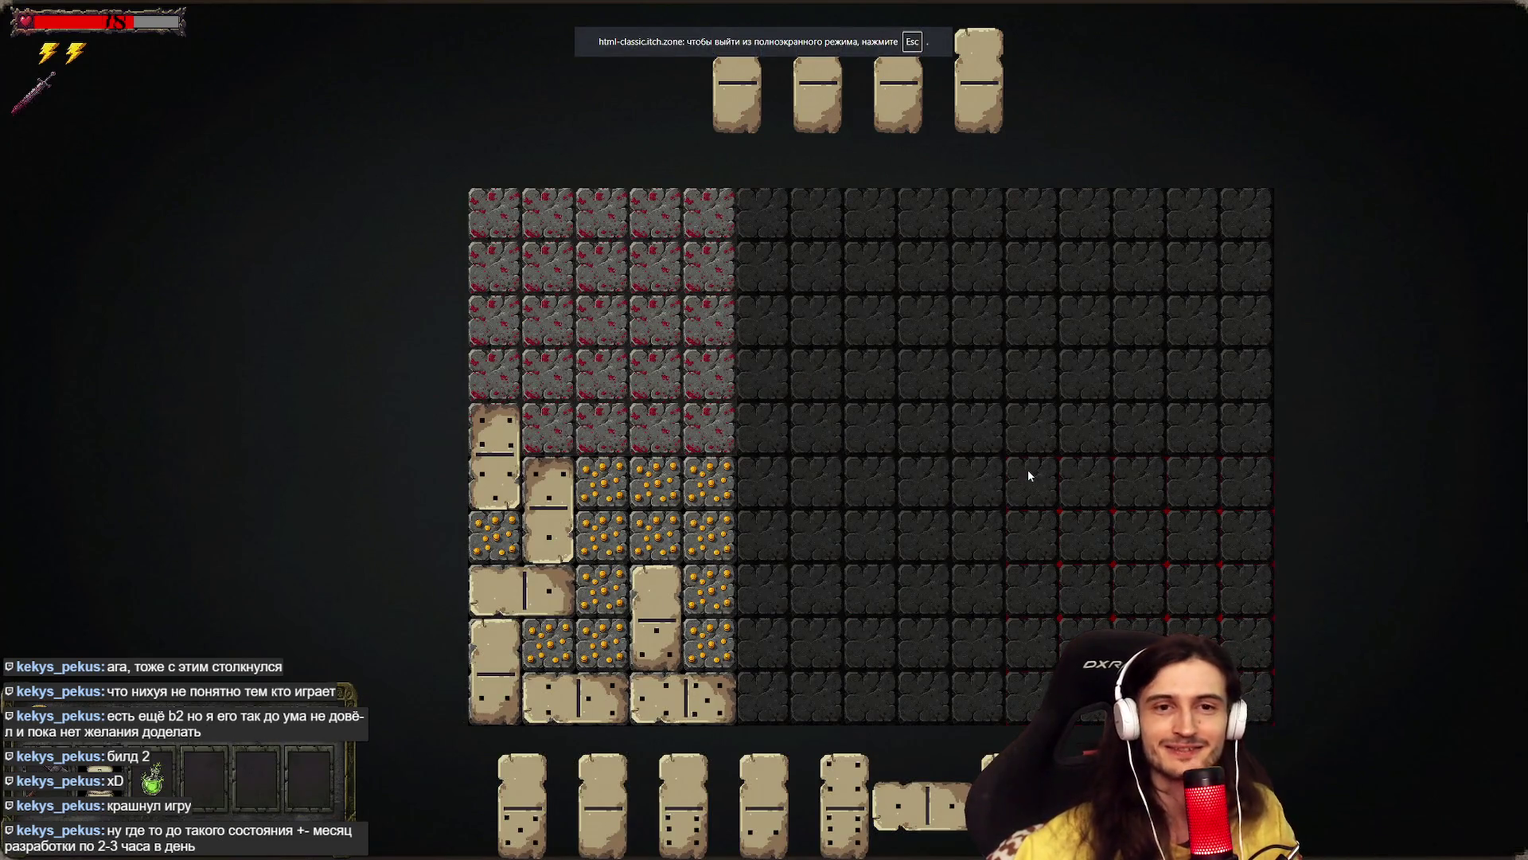
key("Escape")
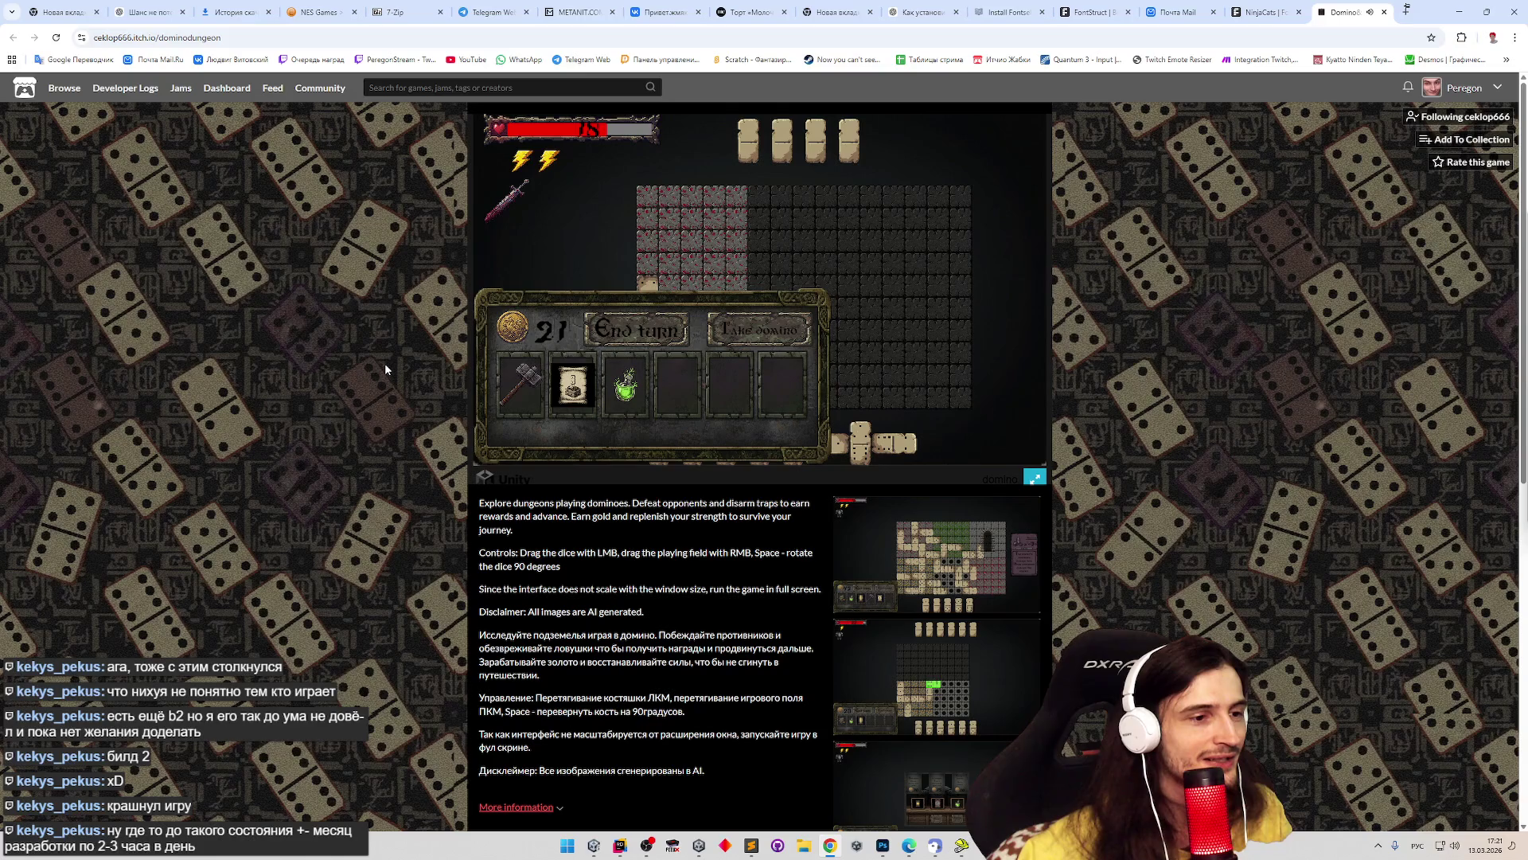
left_click(1035, 477)
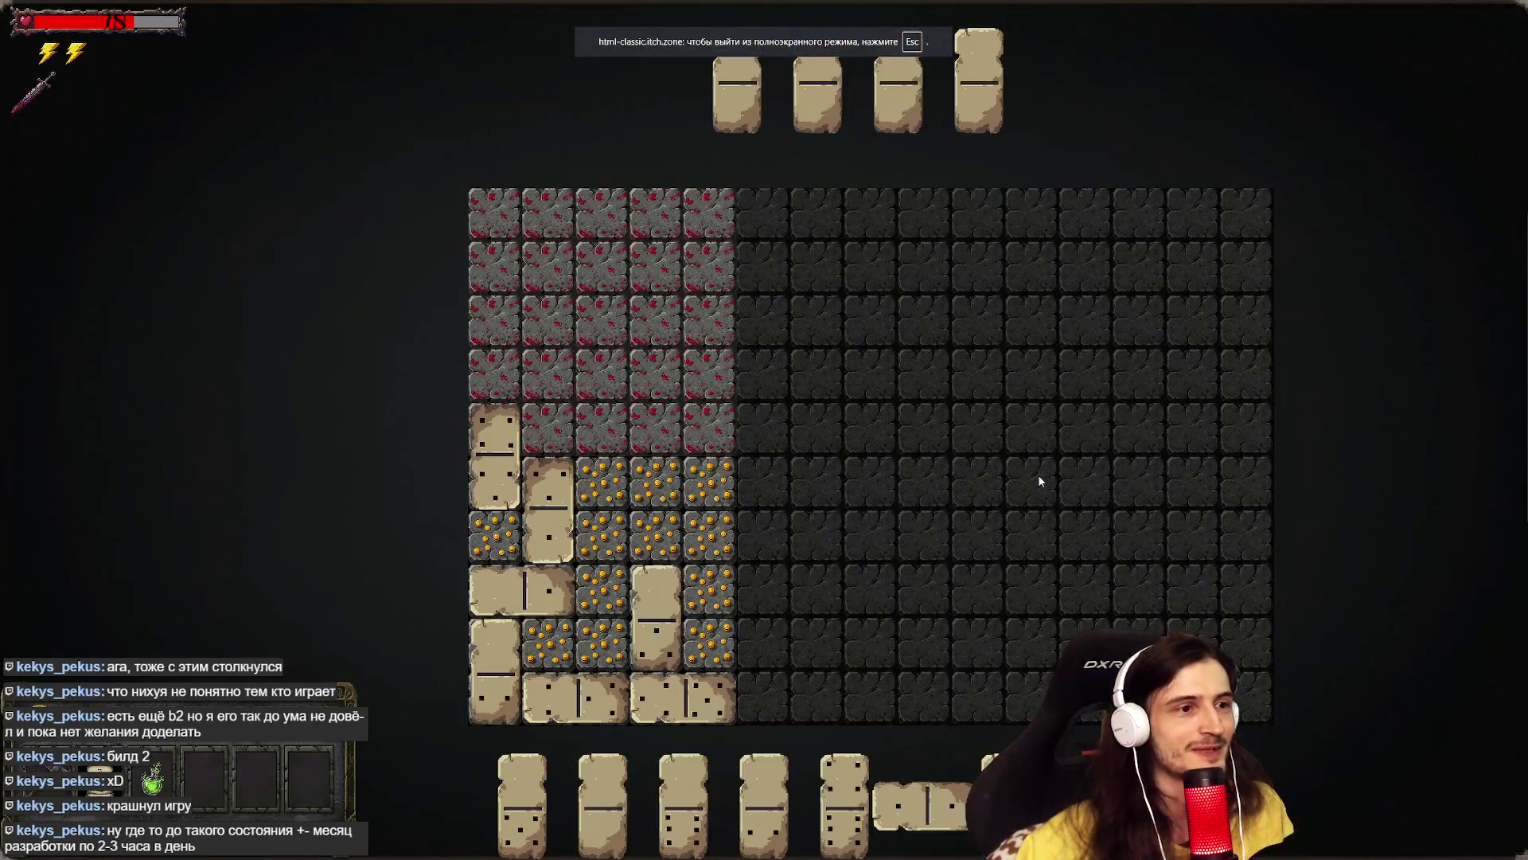
key("Escape")
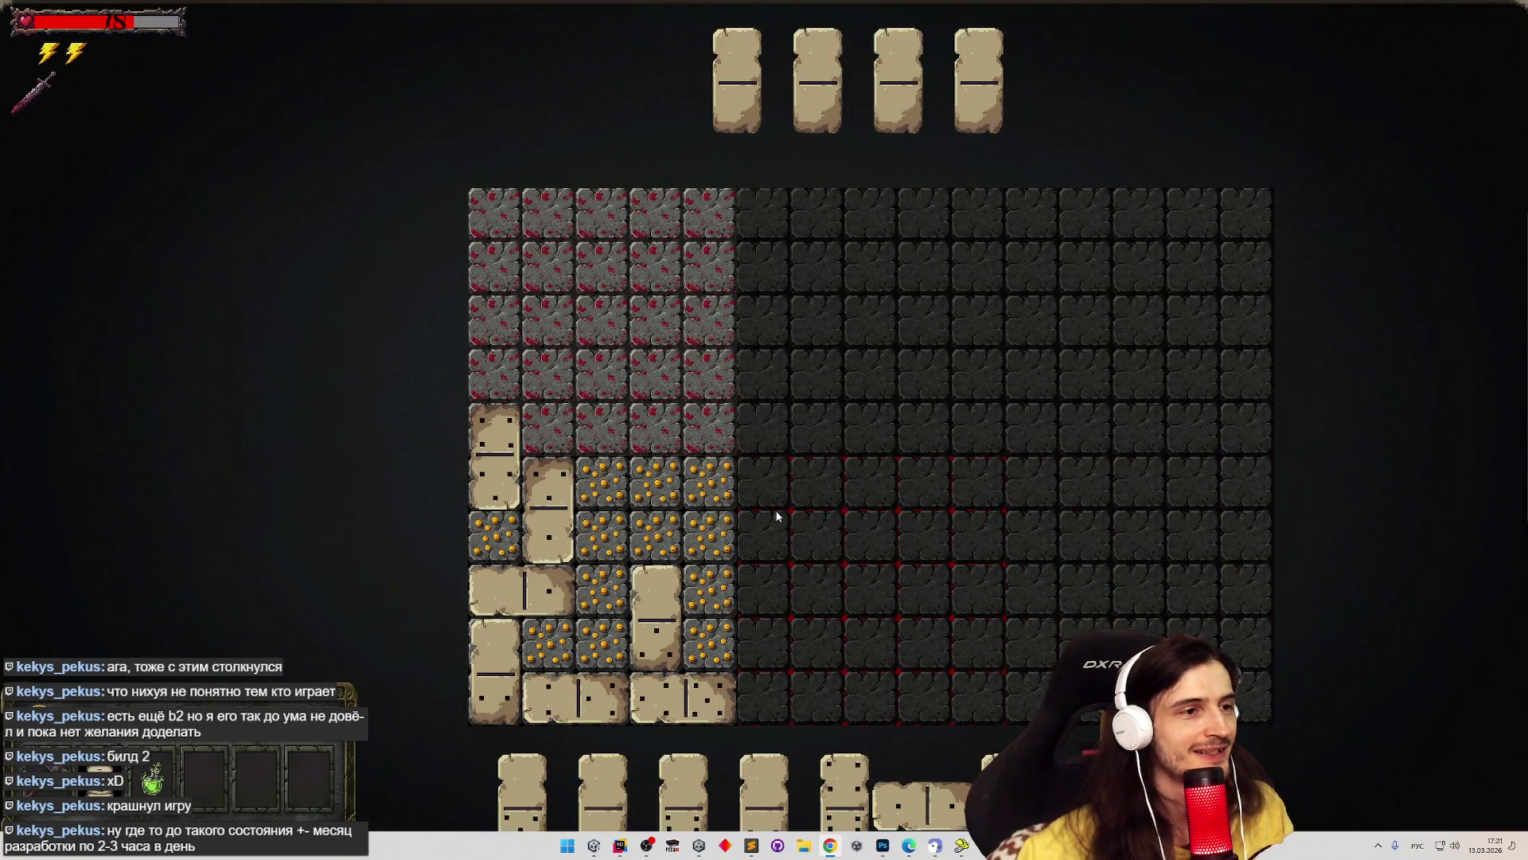
- Toggle fullscreen once more, then close the Domino Dungeon tab and minimize Chrome
scroll(717, 589, "down", 1)
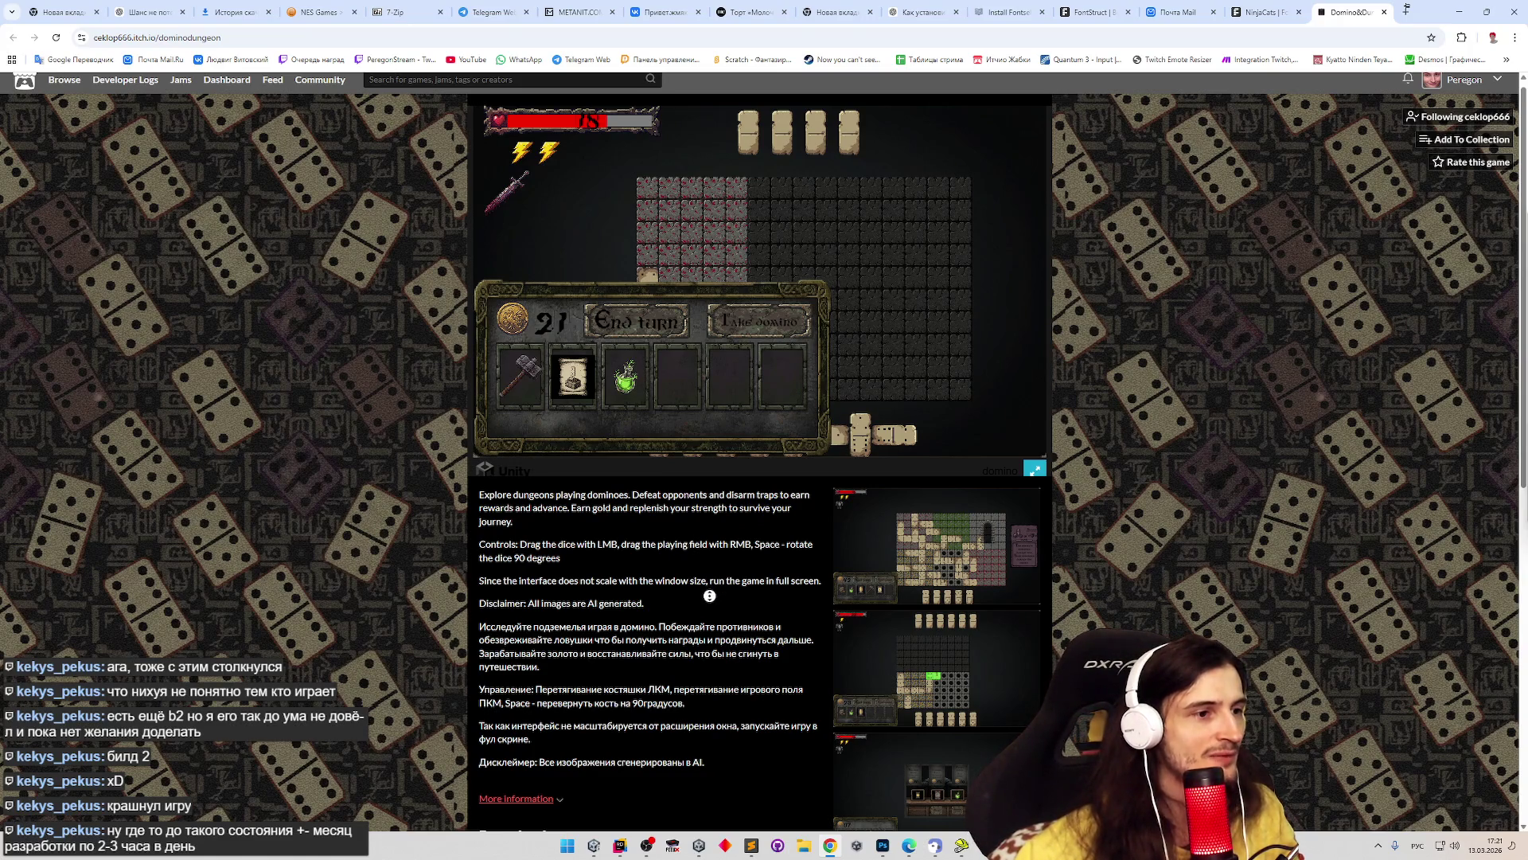
scroll(710, 605, "down", 1)
scroll(709, 605, "down", 2)
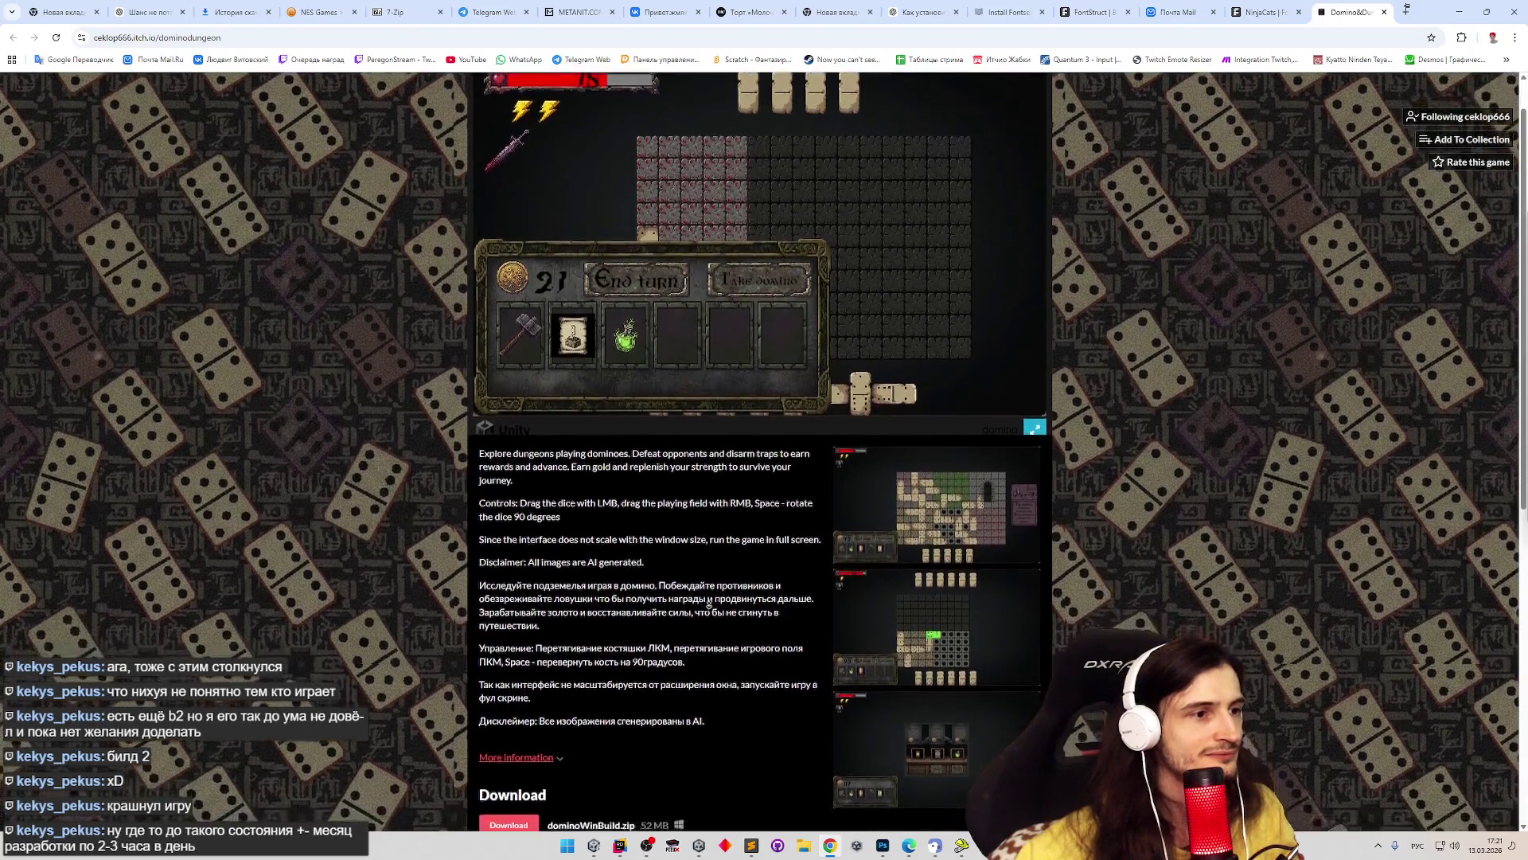
scroll(709, 605, "down", 1)
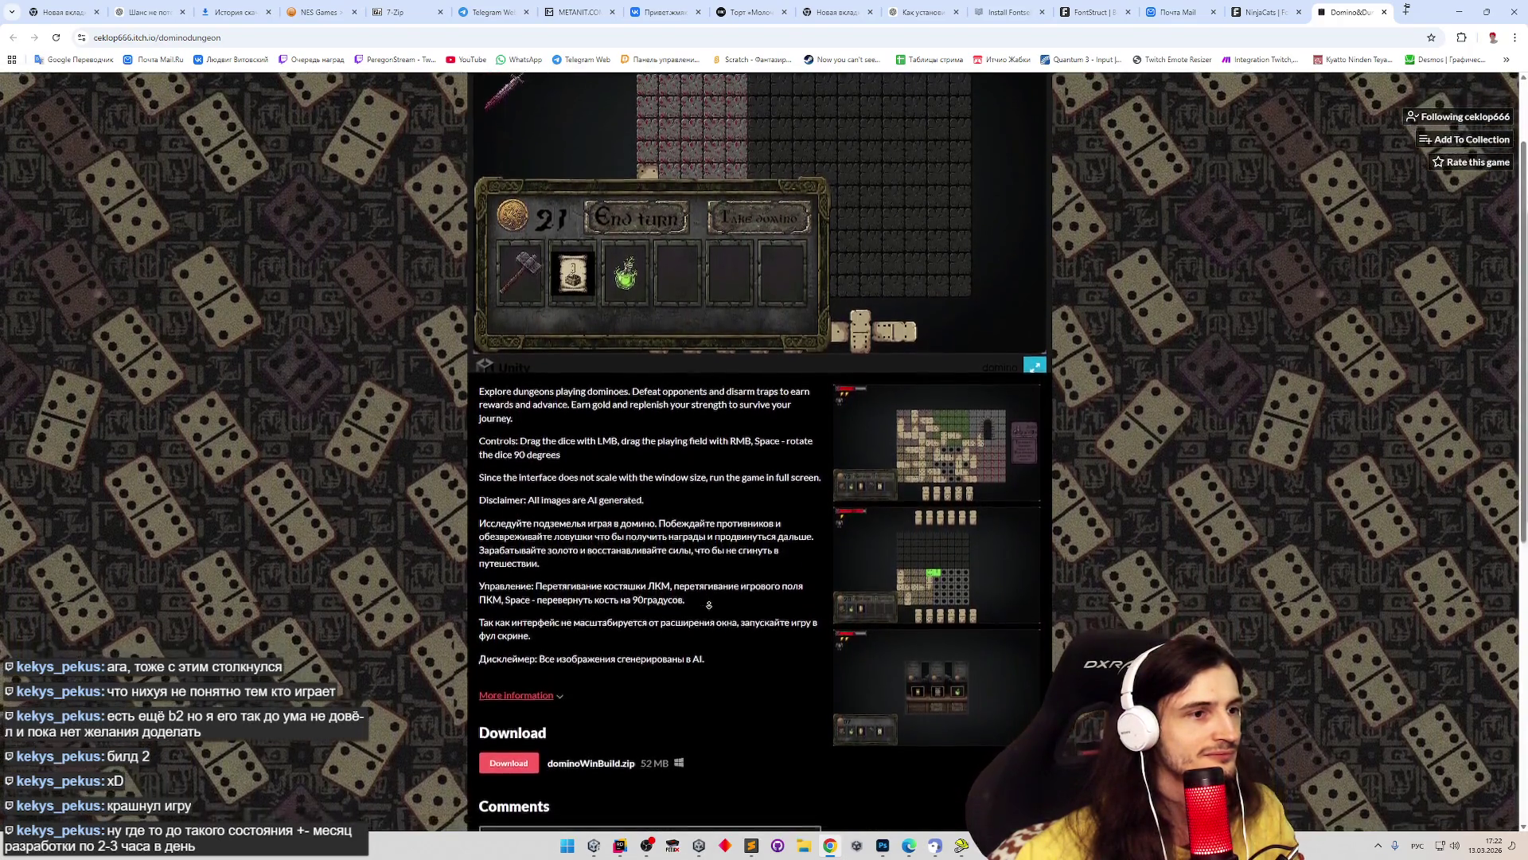
scroll(721, 561, "up", 2)
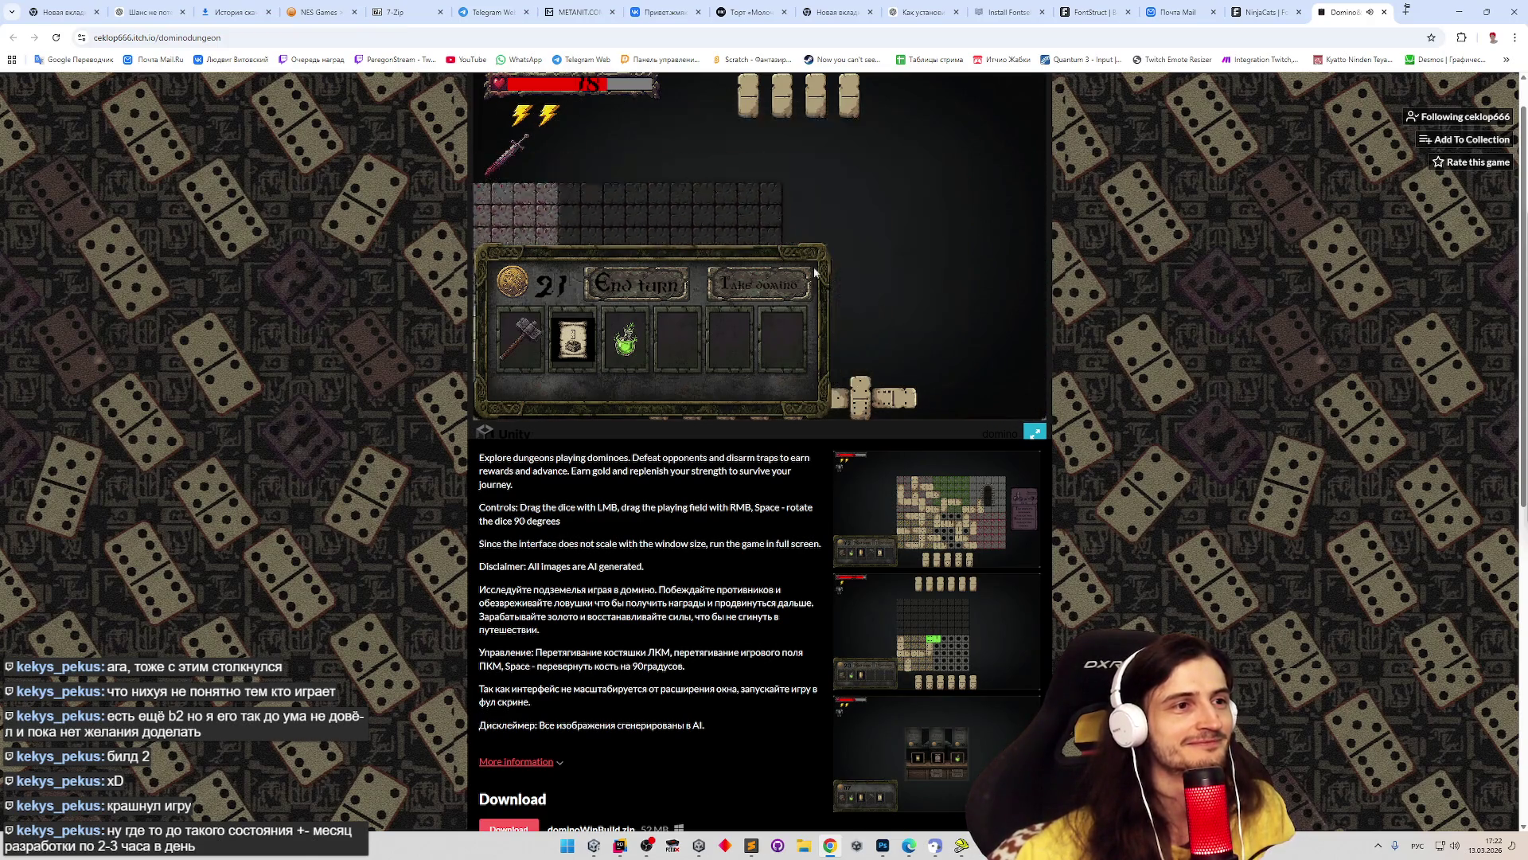
left_click(1034, 431)
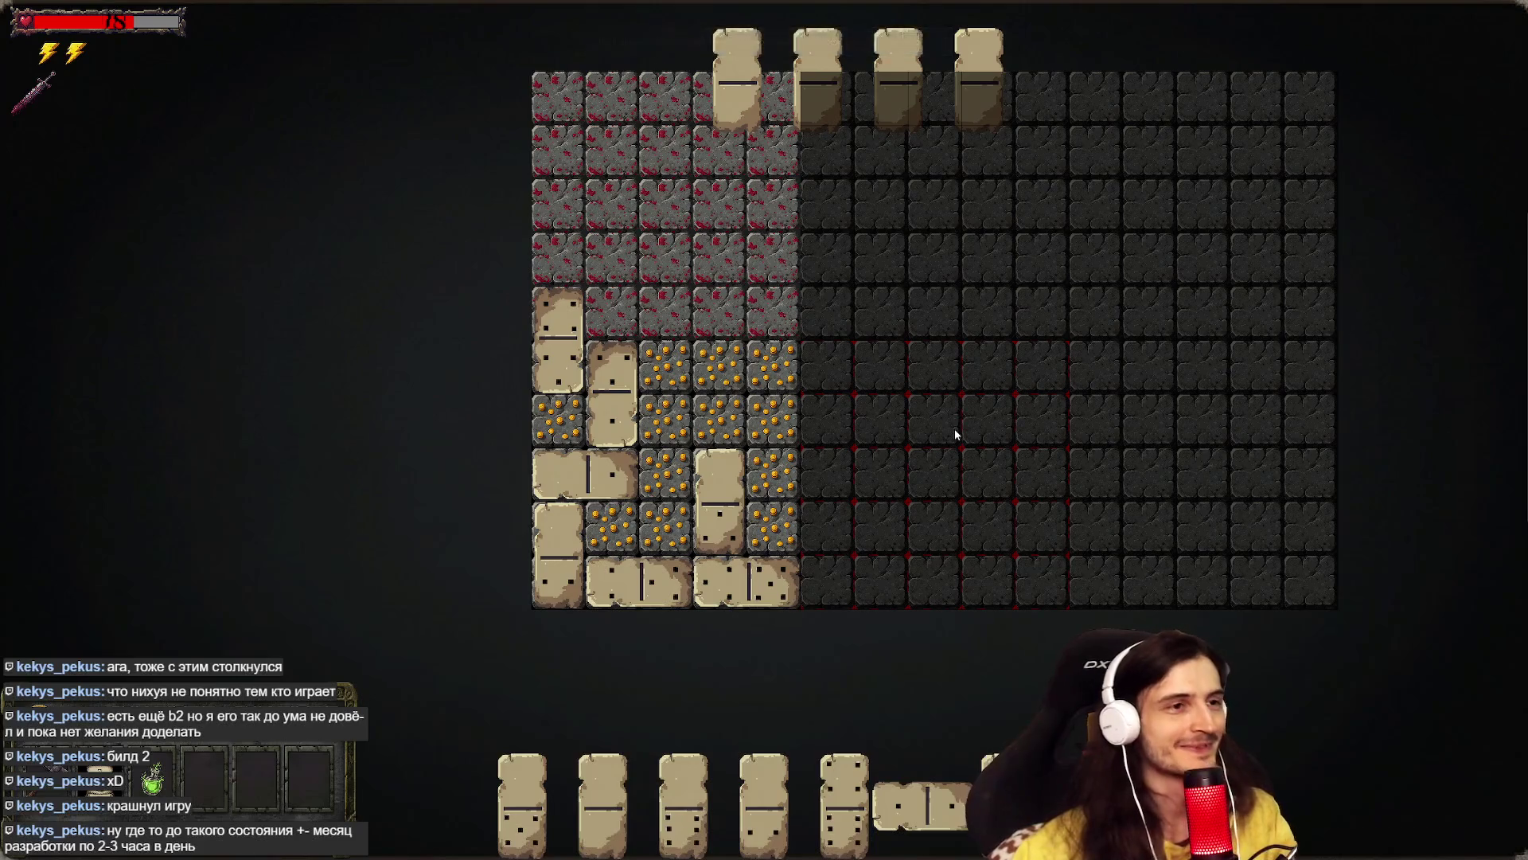
key("Escape")
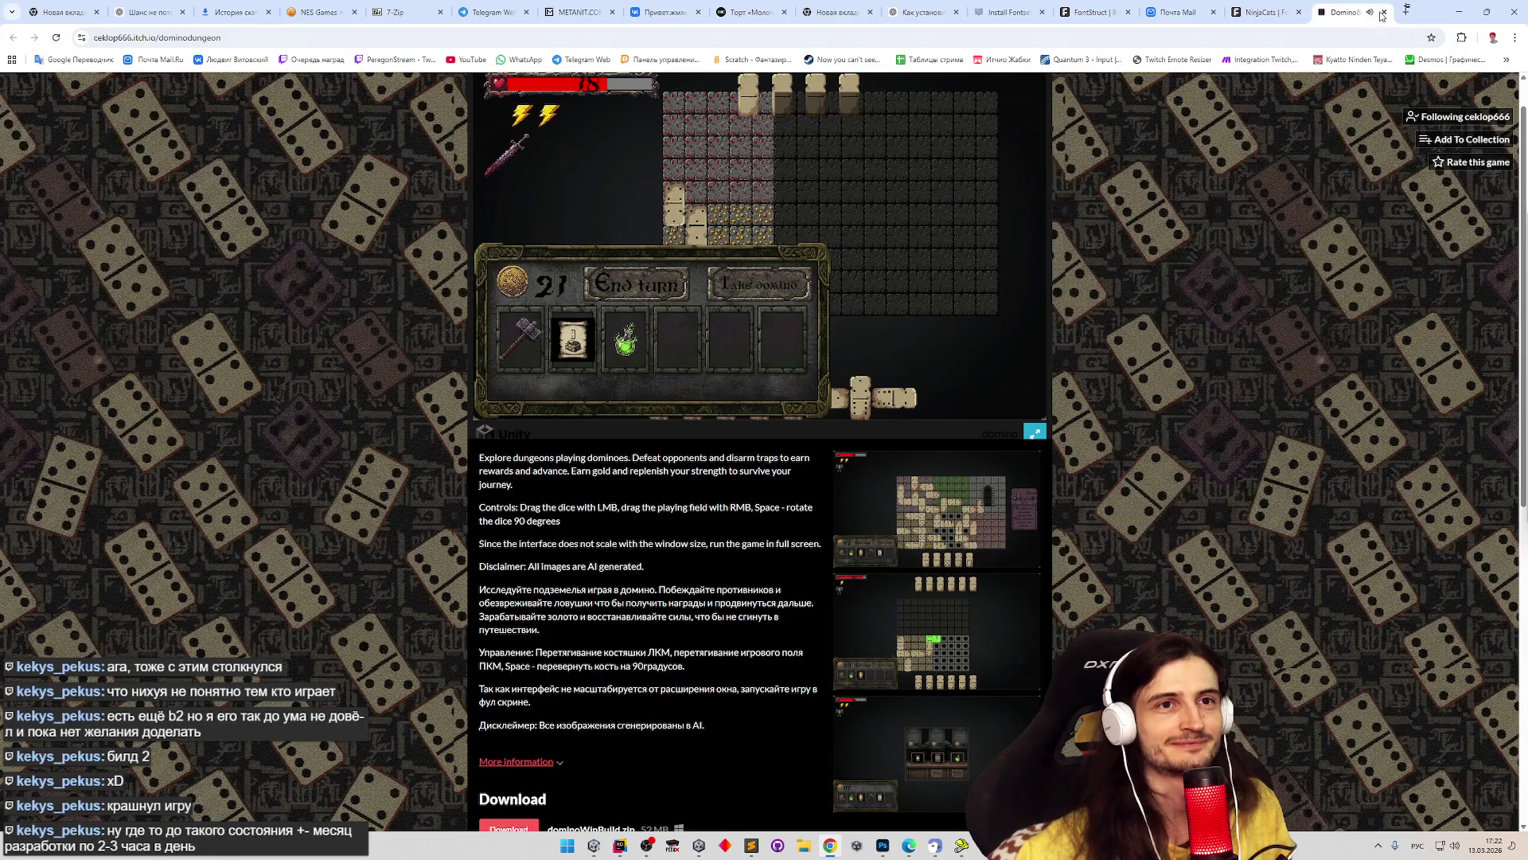
left_click(1385, 11)
left_click(1455, 19)
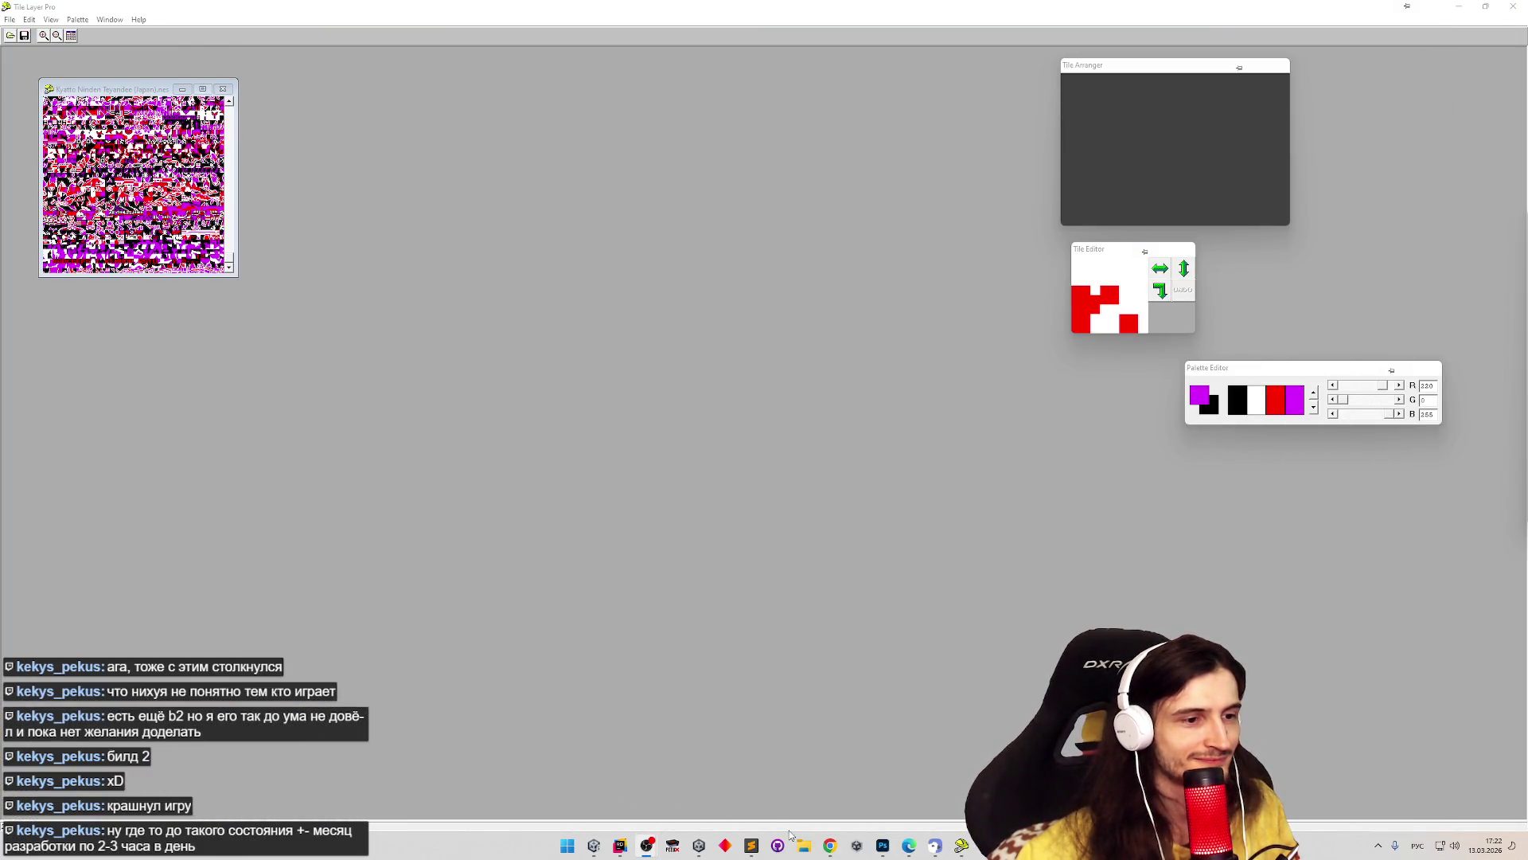
- Restore the Photoshop alphabet reference, move it lower, and switch back to FontStruct in Chrome
left_click(879, 846)
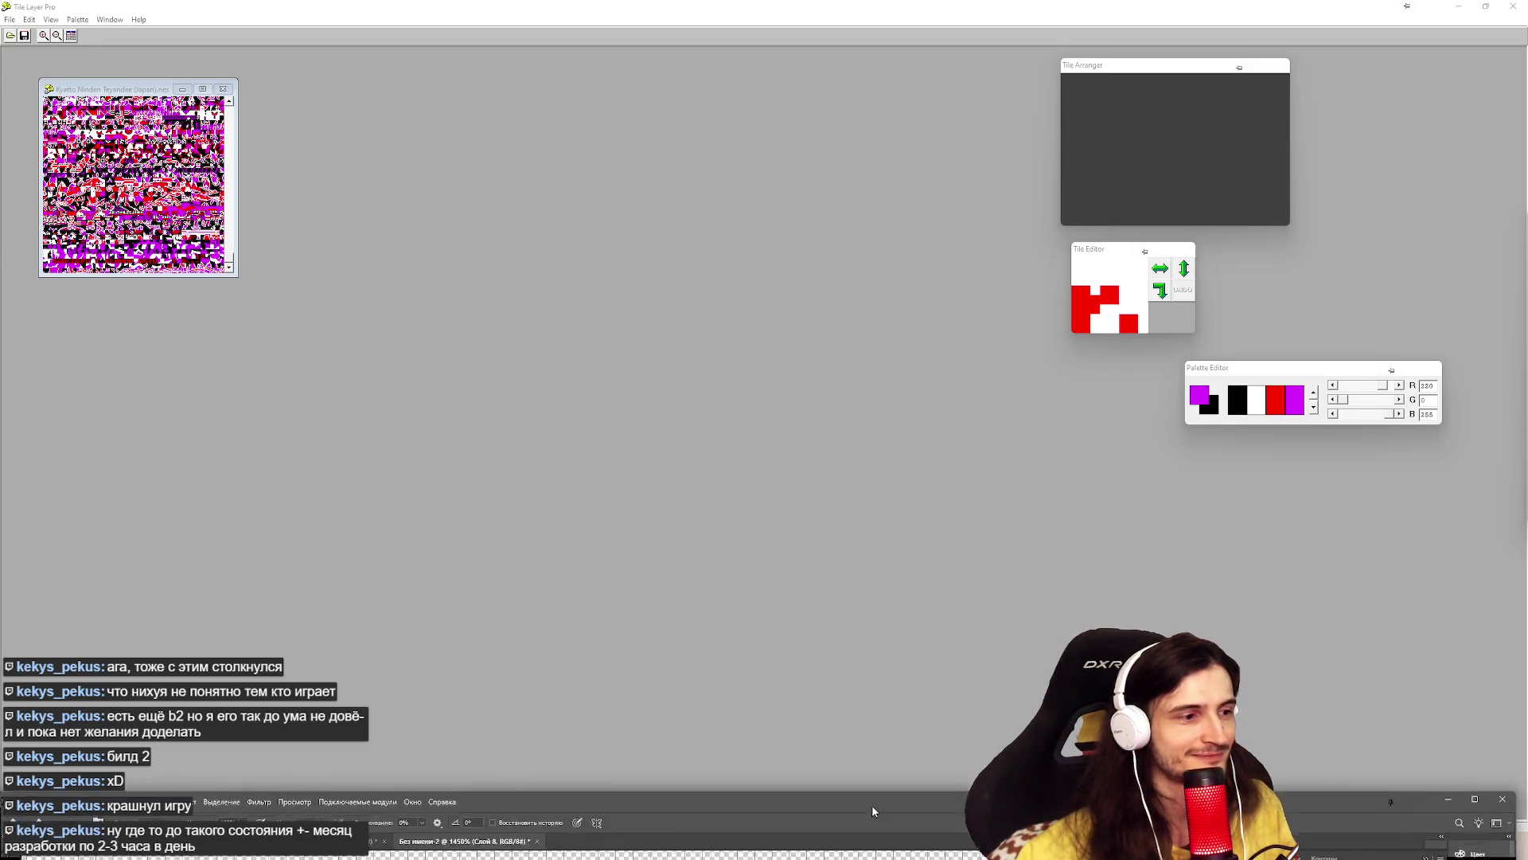
left_click_drag(908, 502, 889, 634)
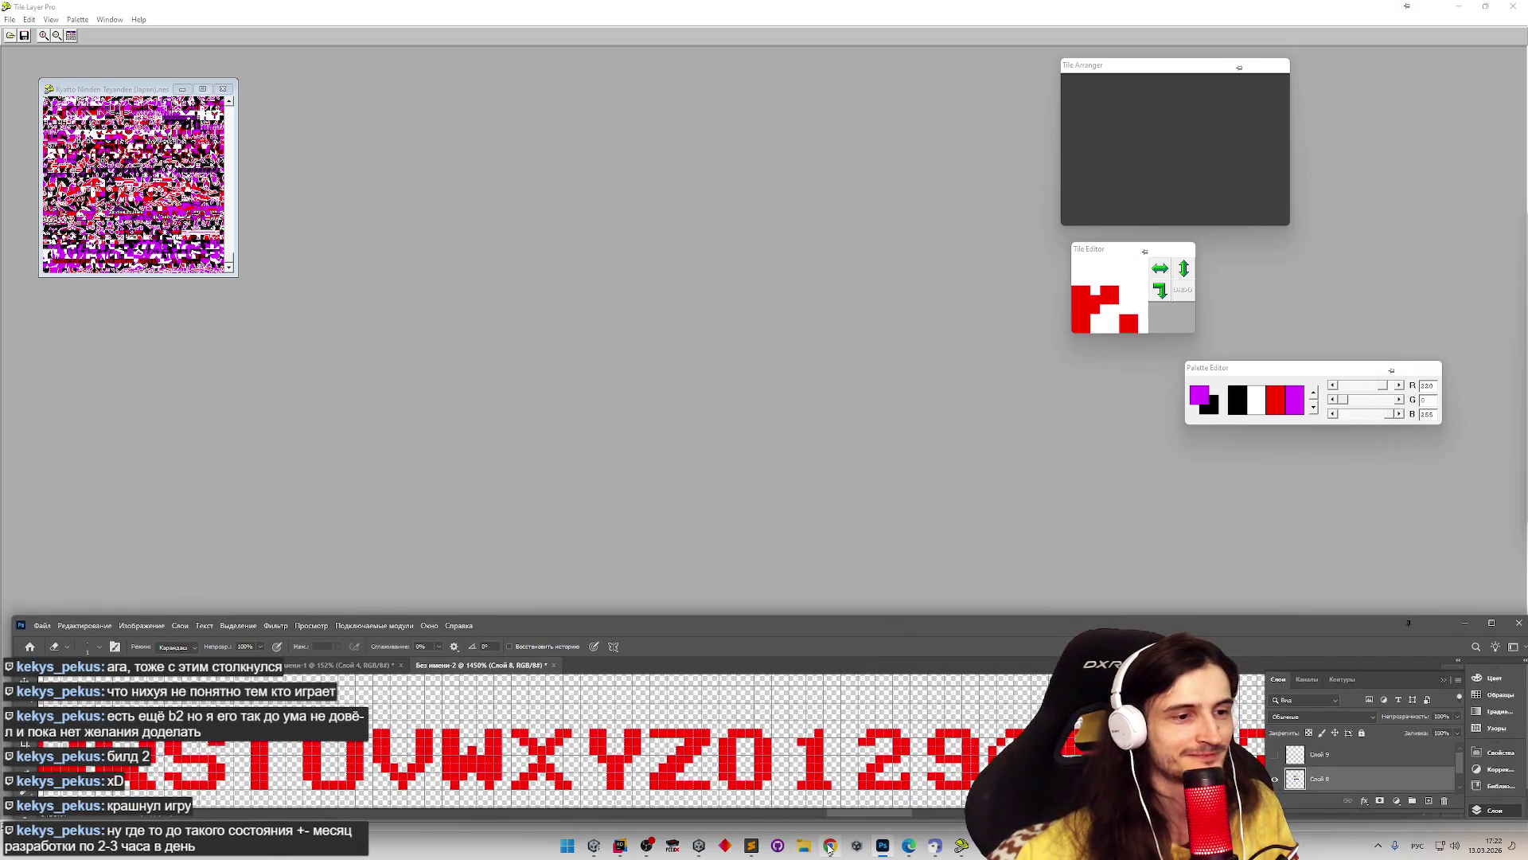
left_click(829, 846)
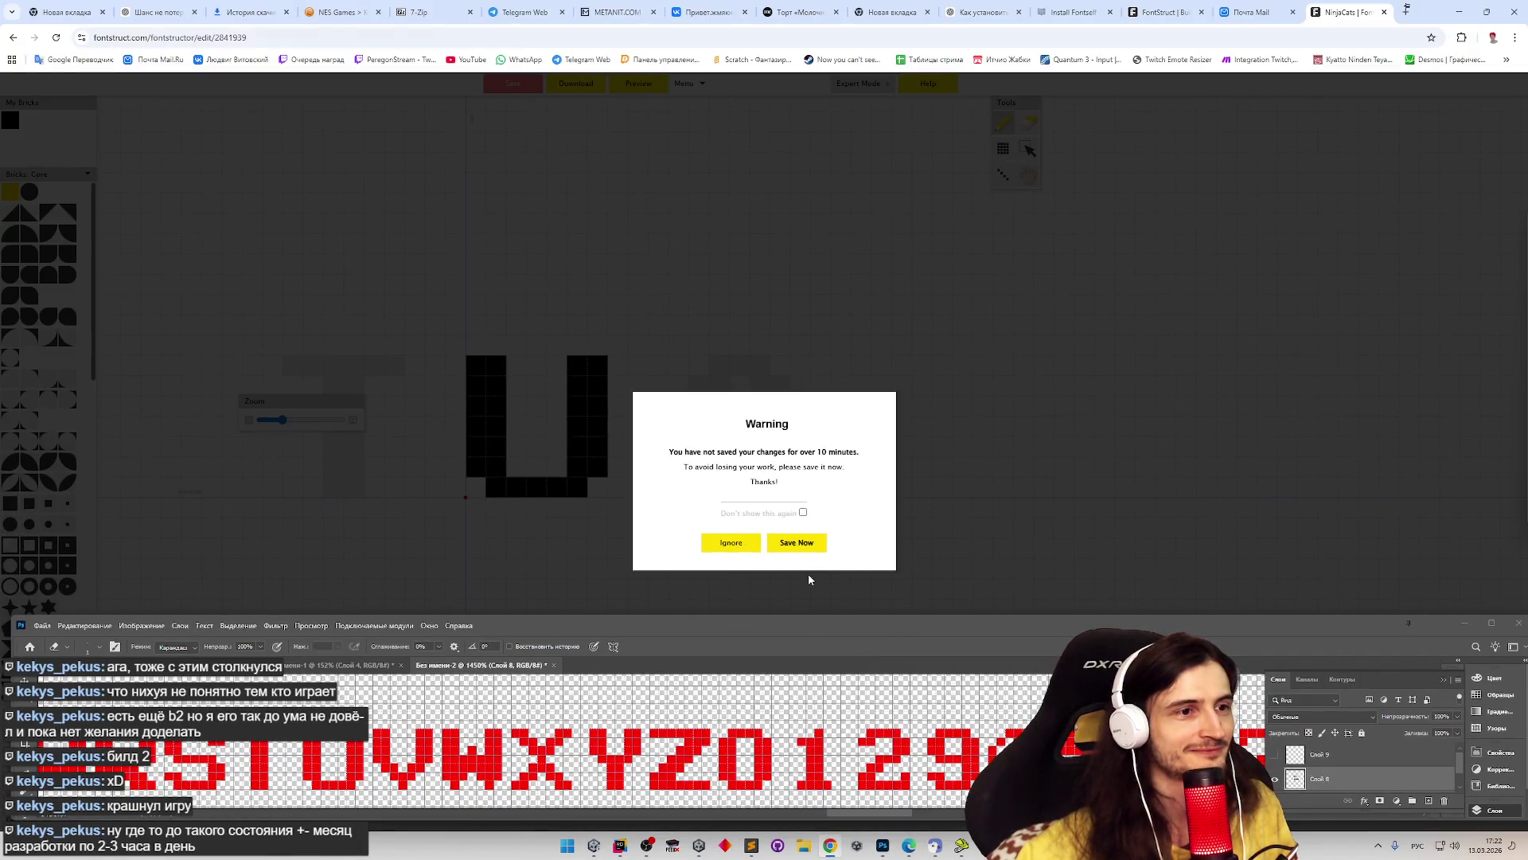
- Save the font, advance to the empty V glyph, nudge the reference up, and undo a test brick
left_click(801, 541)
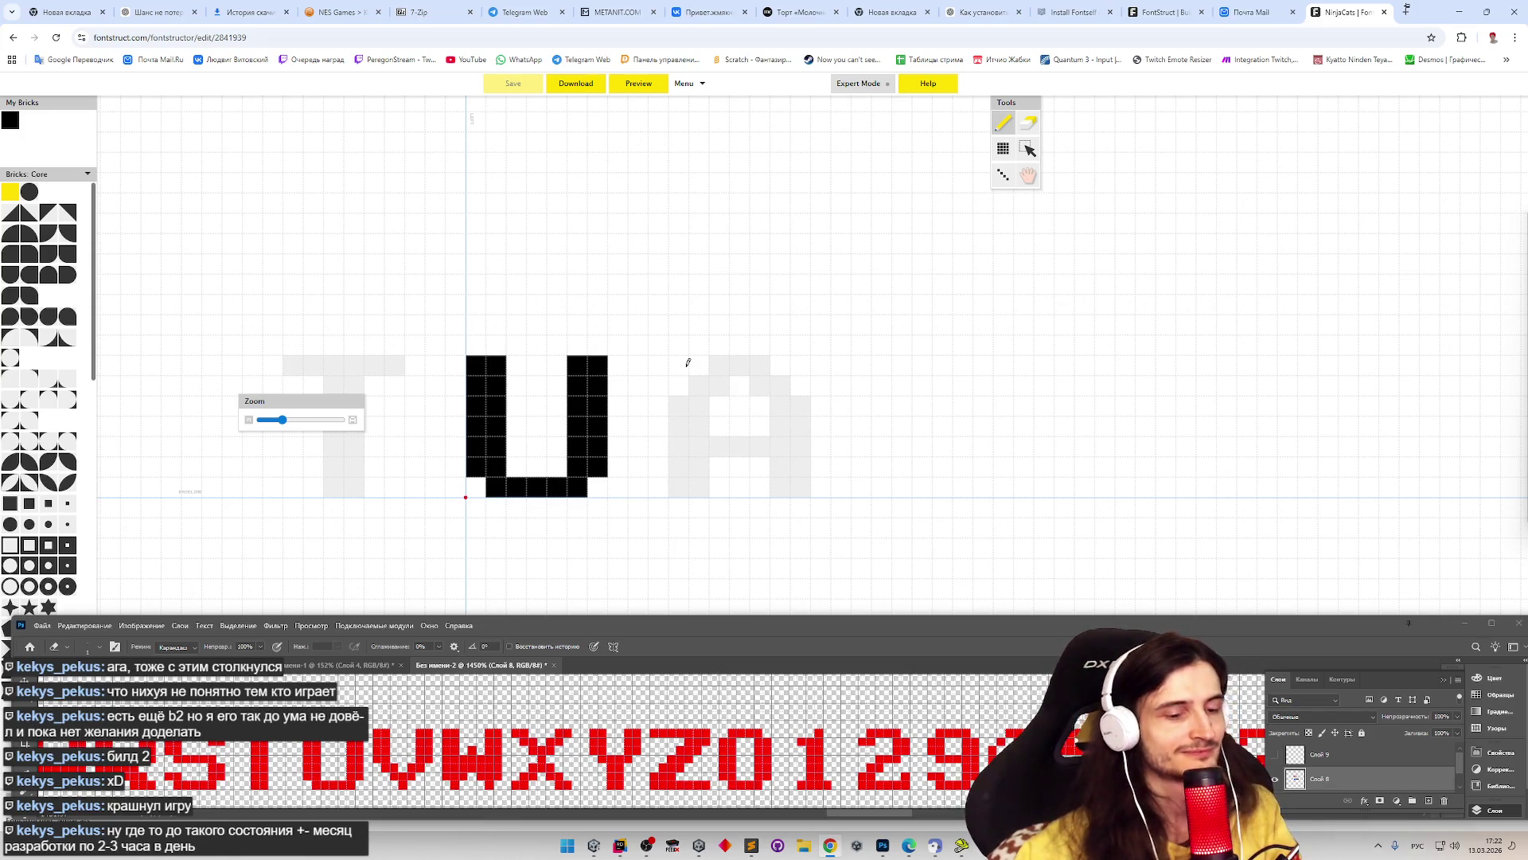
key("v")
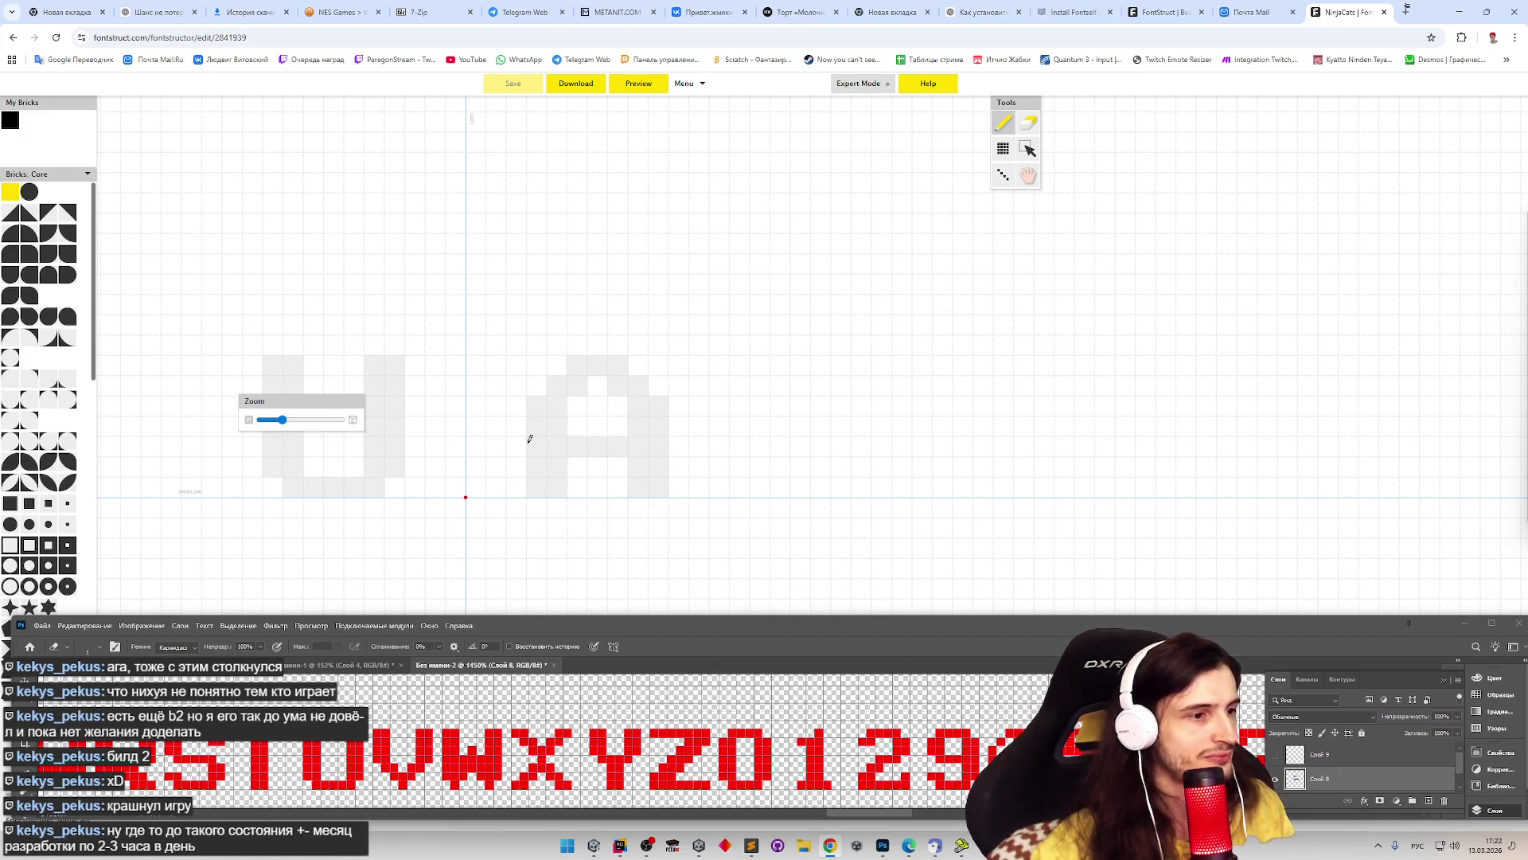
mouse_move(631, 629)
left_mouse_down()
mouse_move(629, 580)
mouse_move(629, 606)
left_mouse_up()
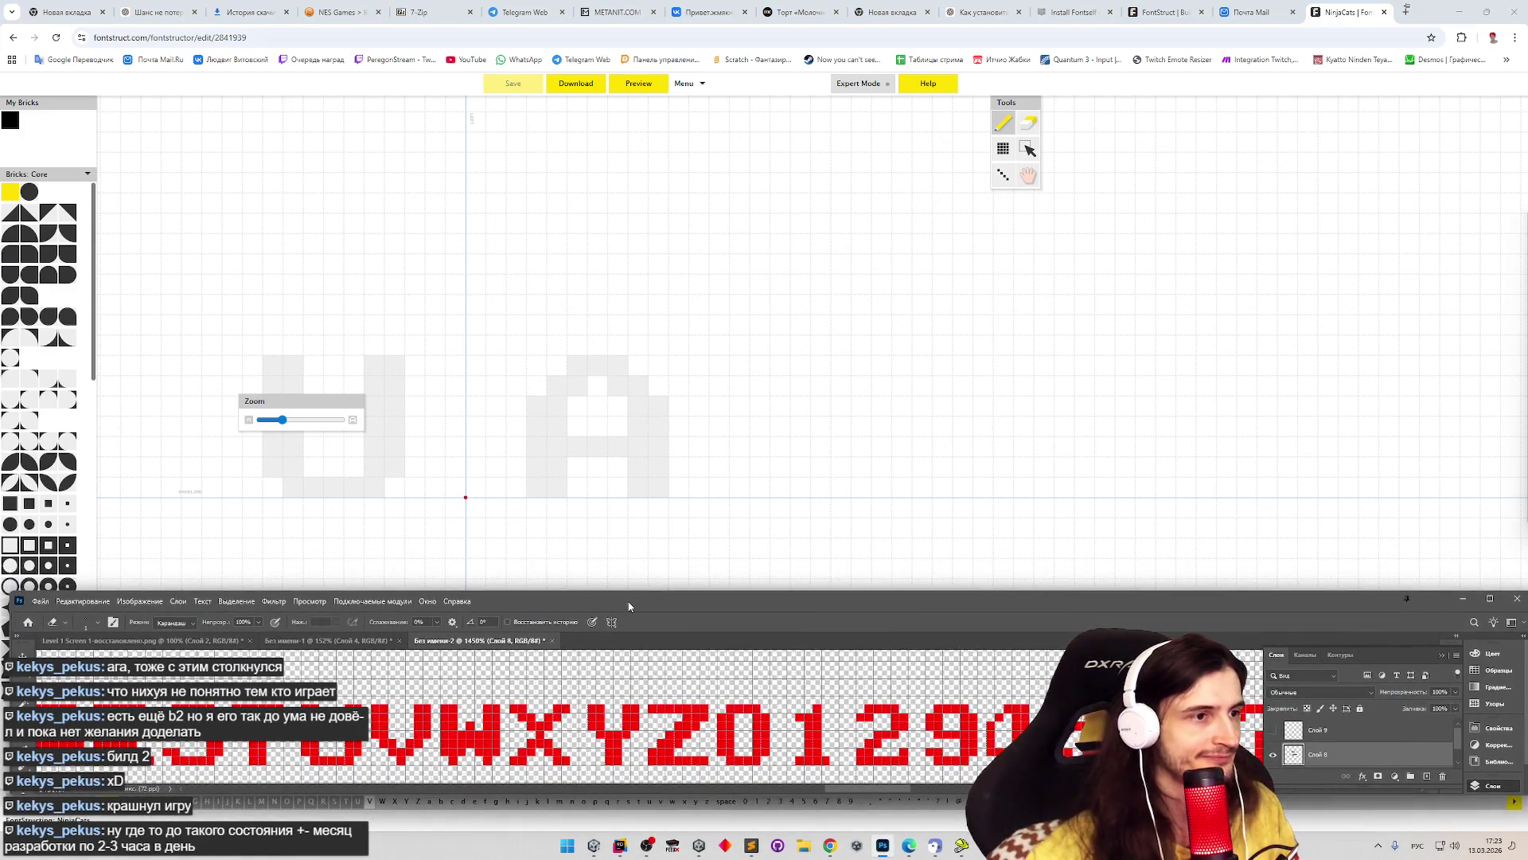
left_click(517, 464)
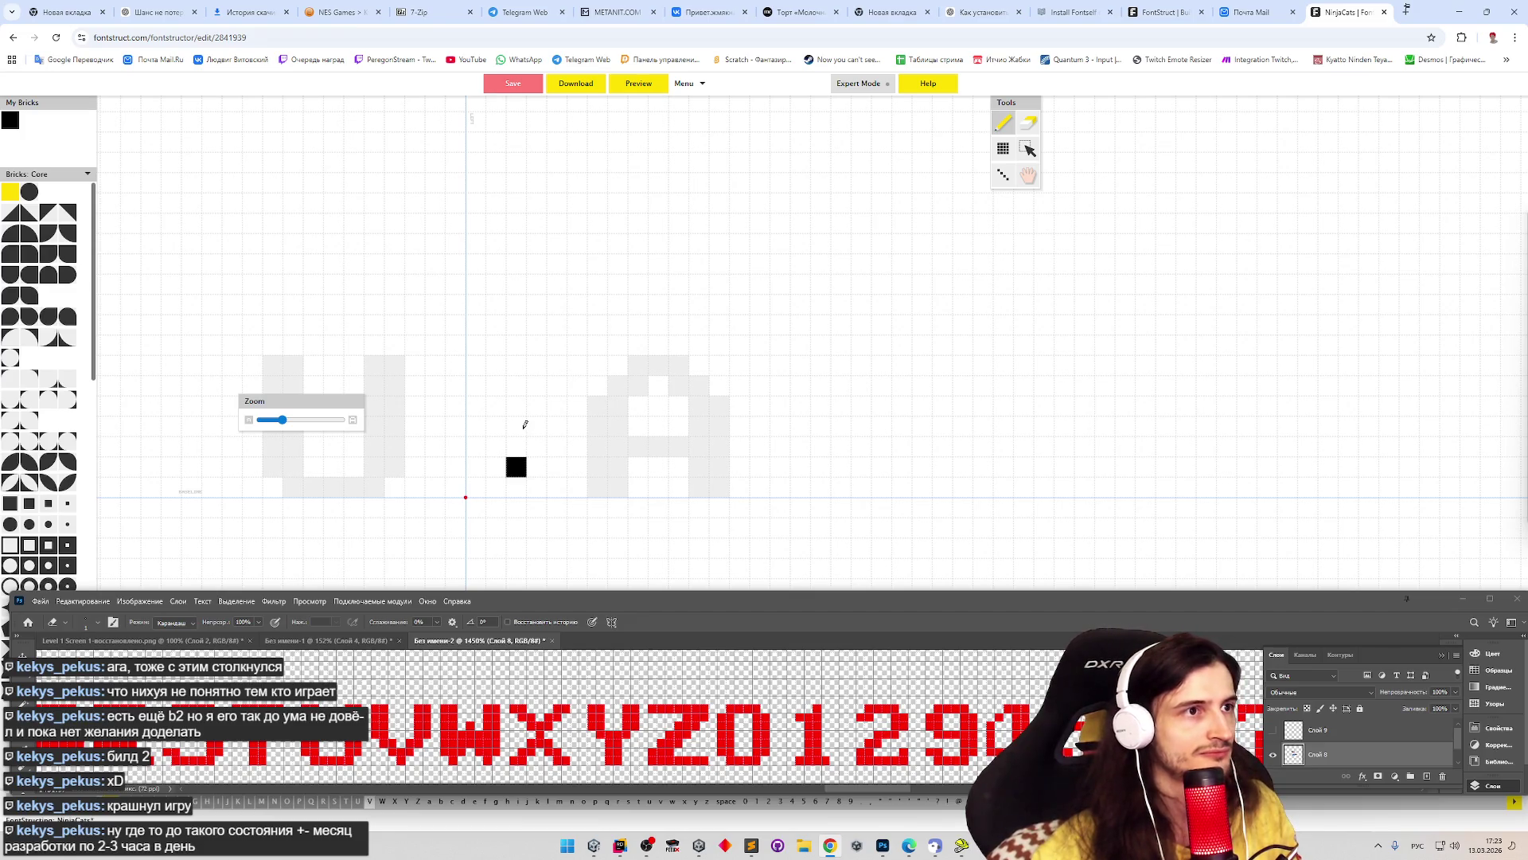
key("ctrl+z")
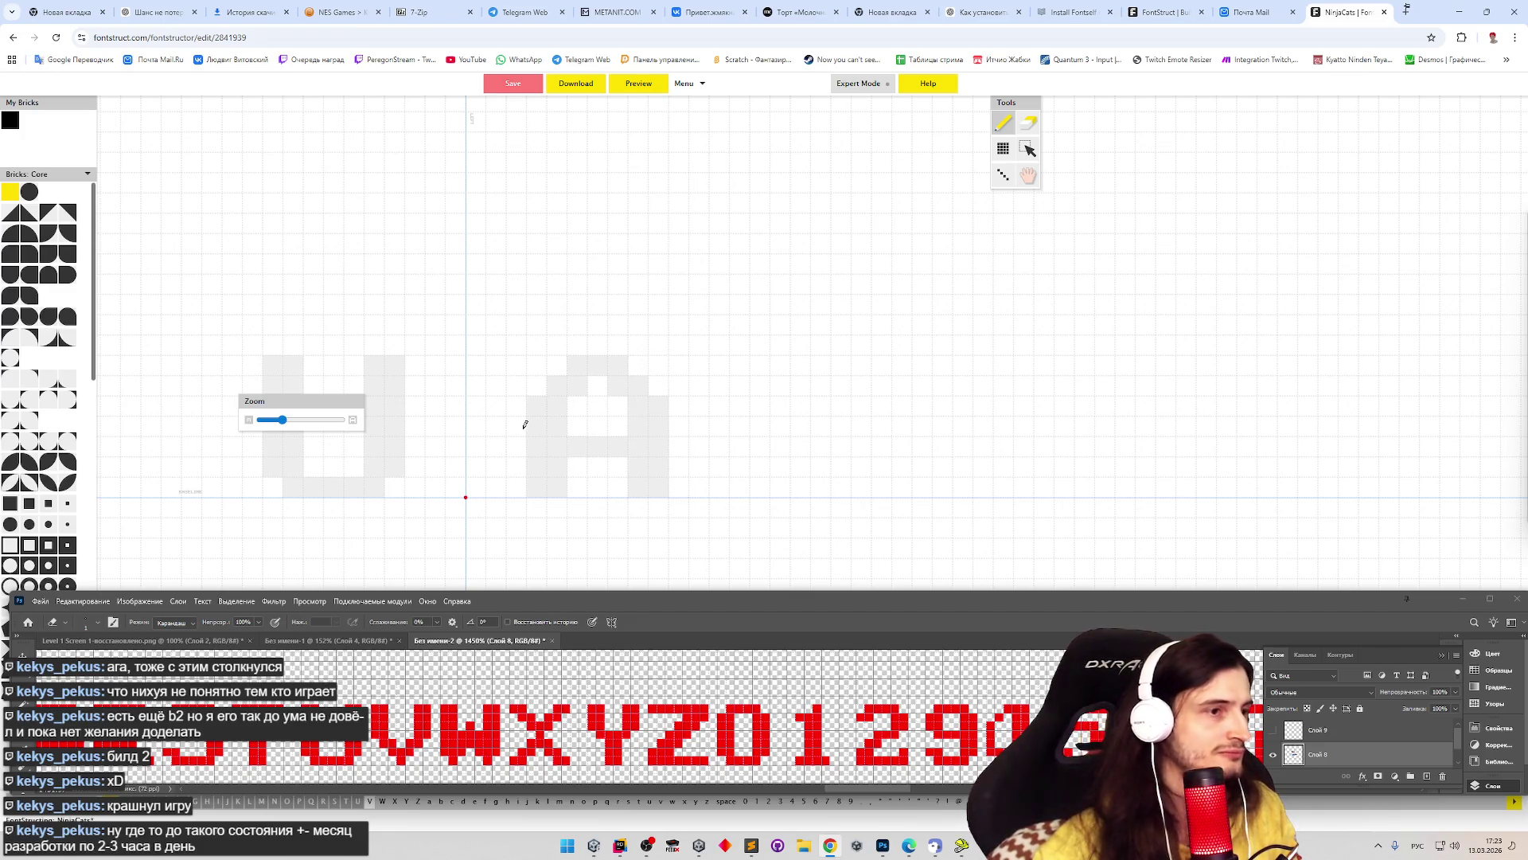
- Undo an accidental paste of P glyphs and cycle through the Line, Pencil and Hand tools
key("ctrl+v")
key("ctrl+v")
key("ctrl+v")
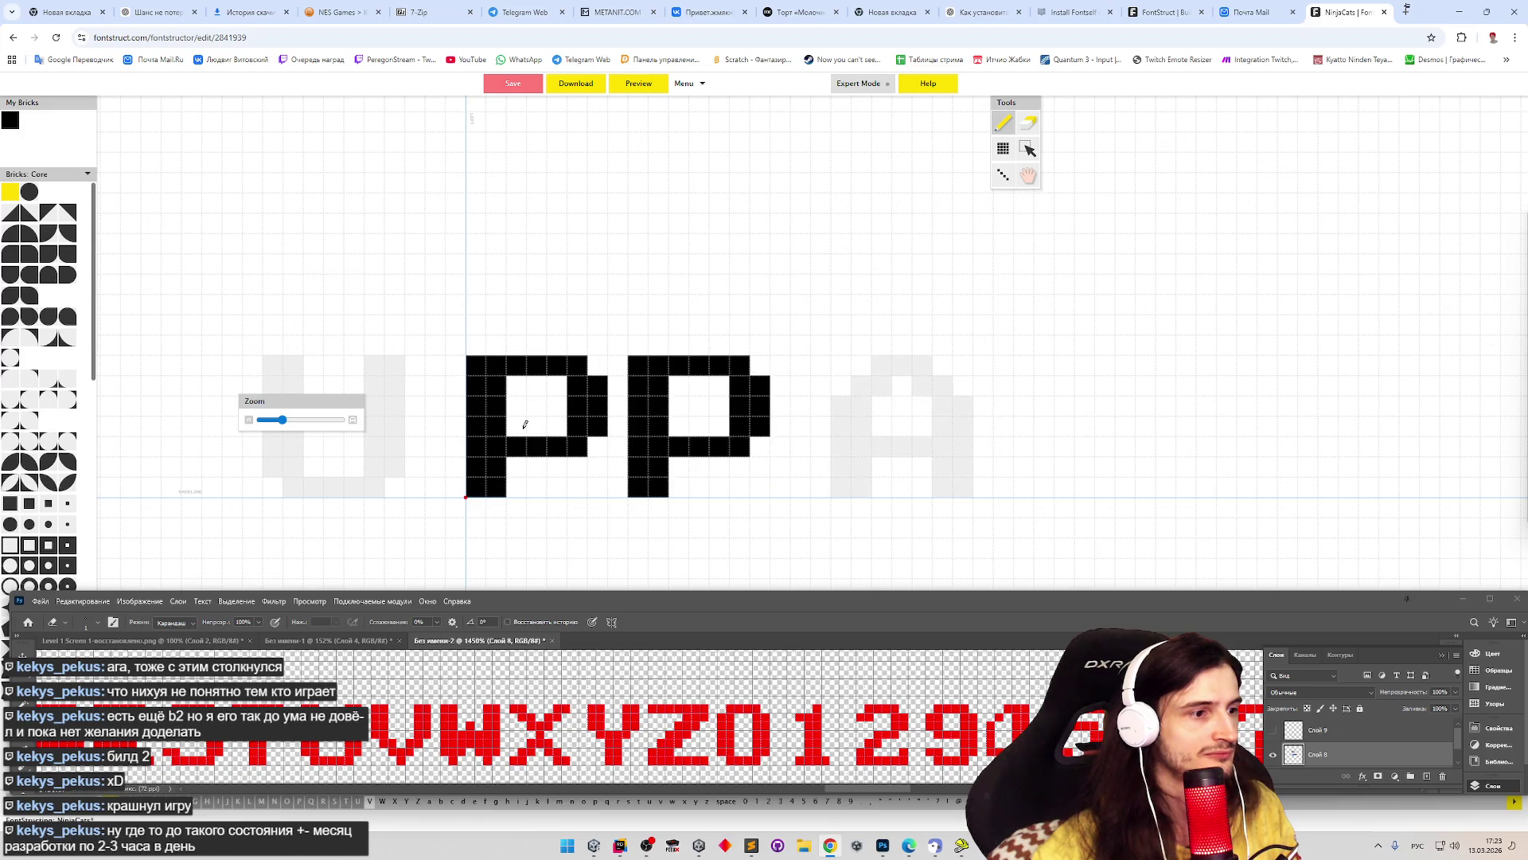
key("ctrl+z")
key("ctrl+z")
key("ctrl+z")
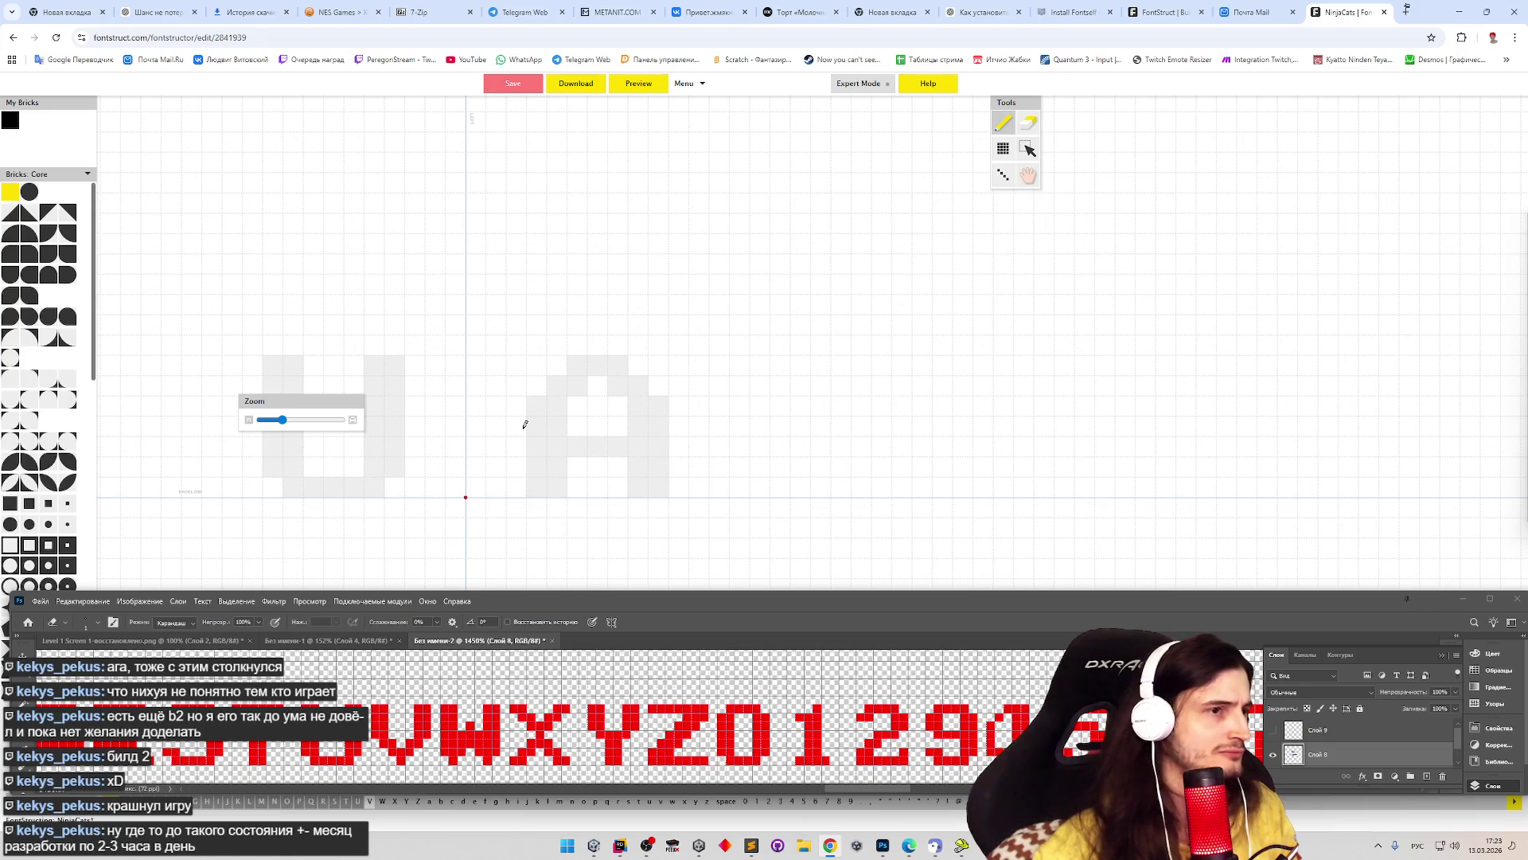
key("l")
key("p")
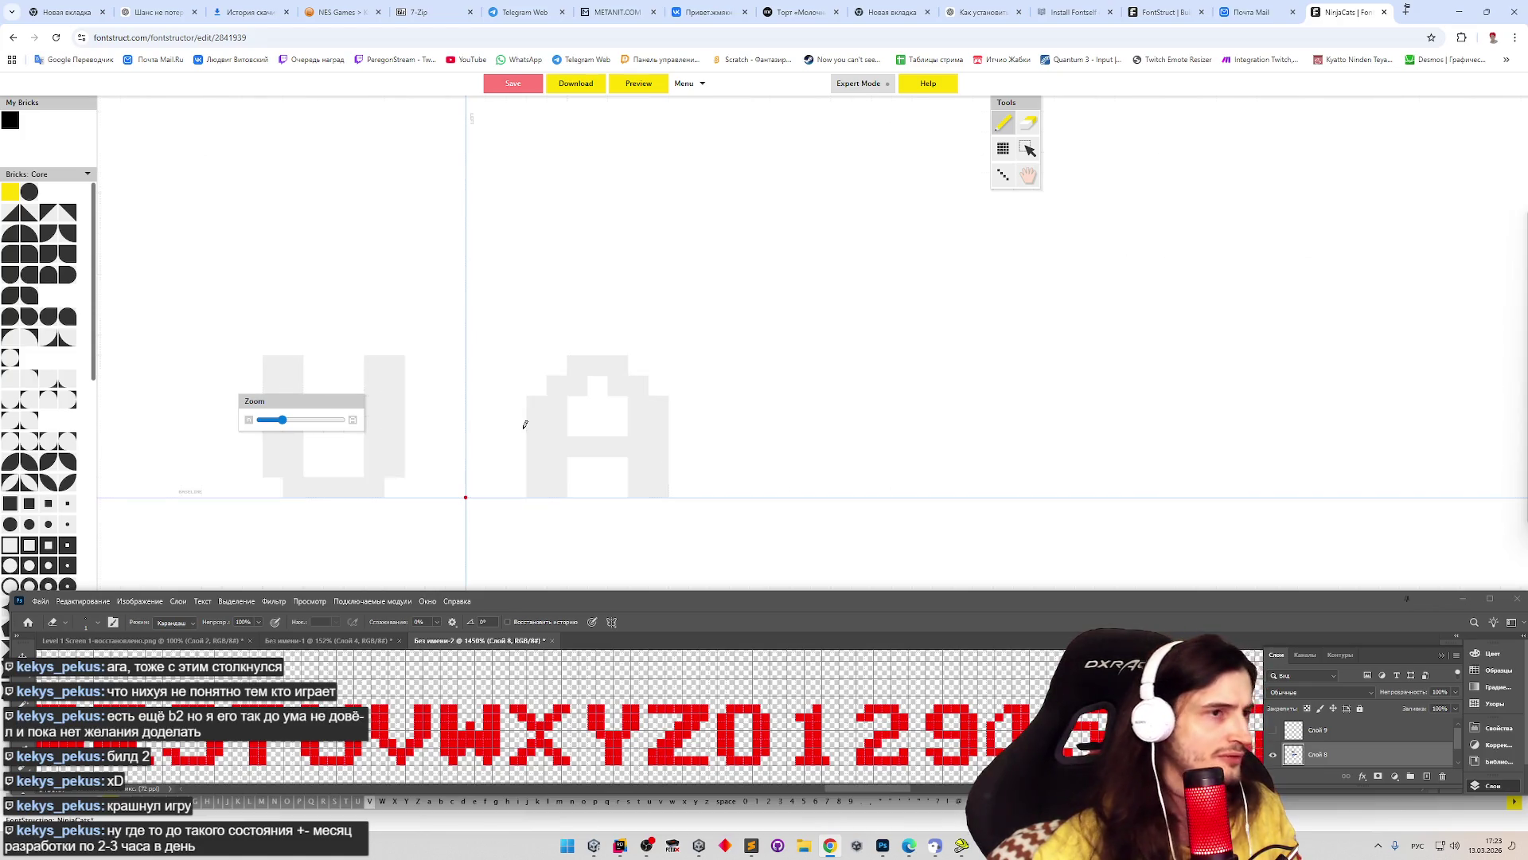
key("h")
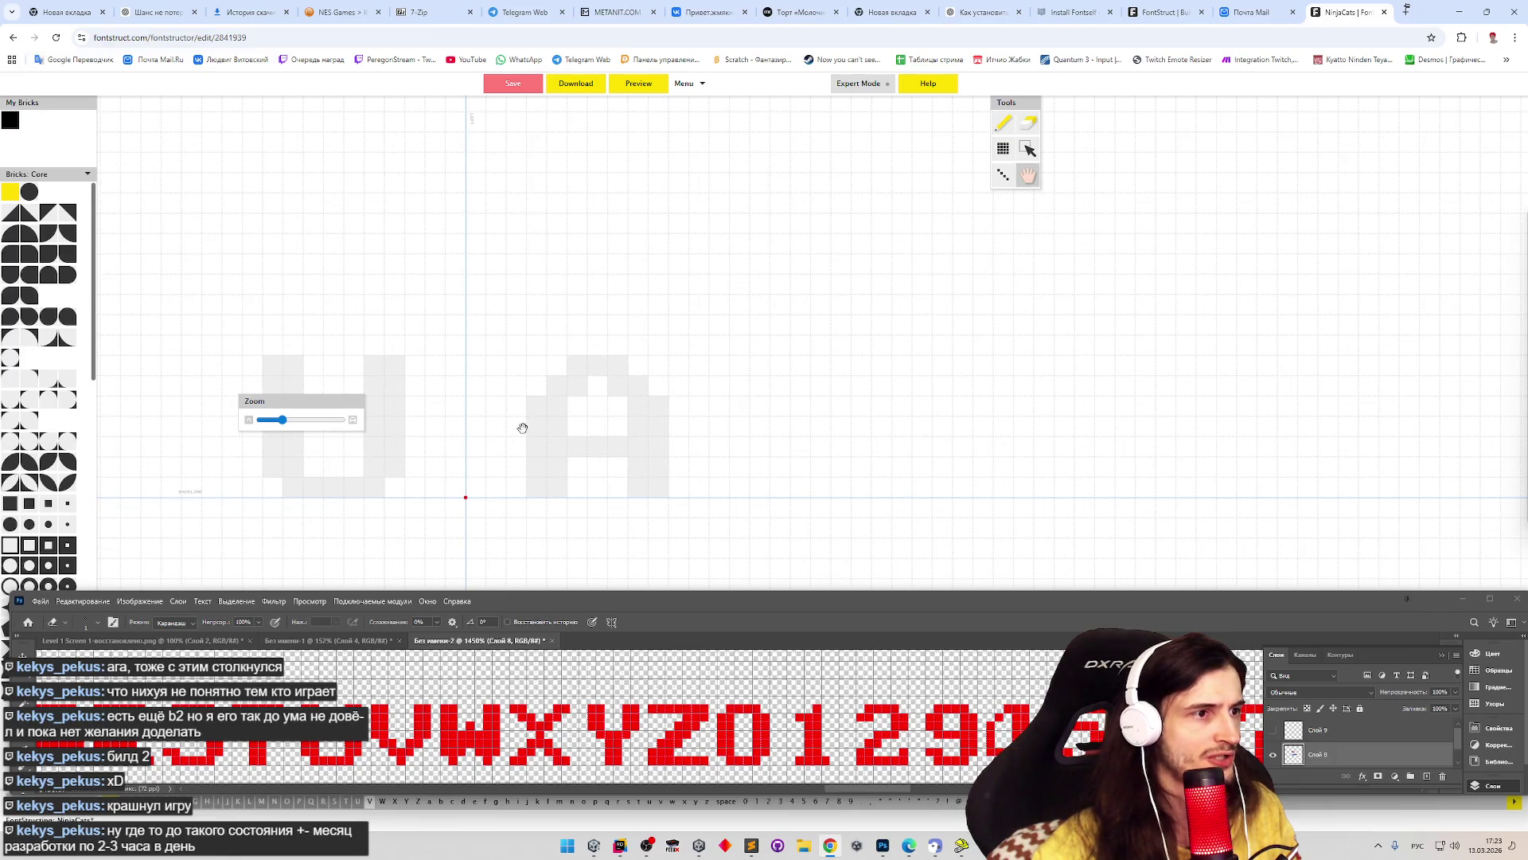
- Move the current-letter panel below the canvas and step through letters back to Capital V
key("p")
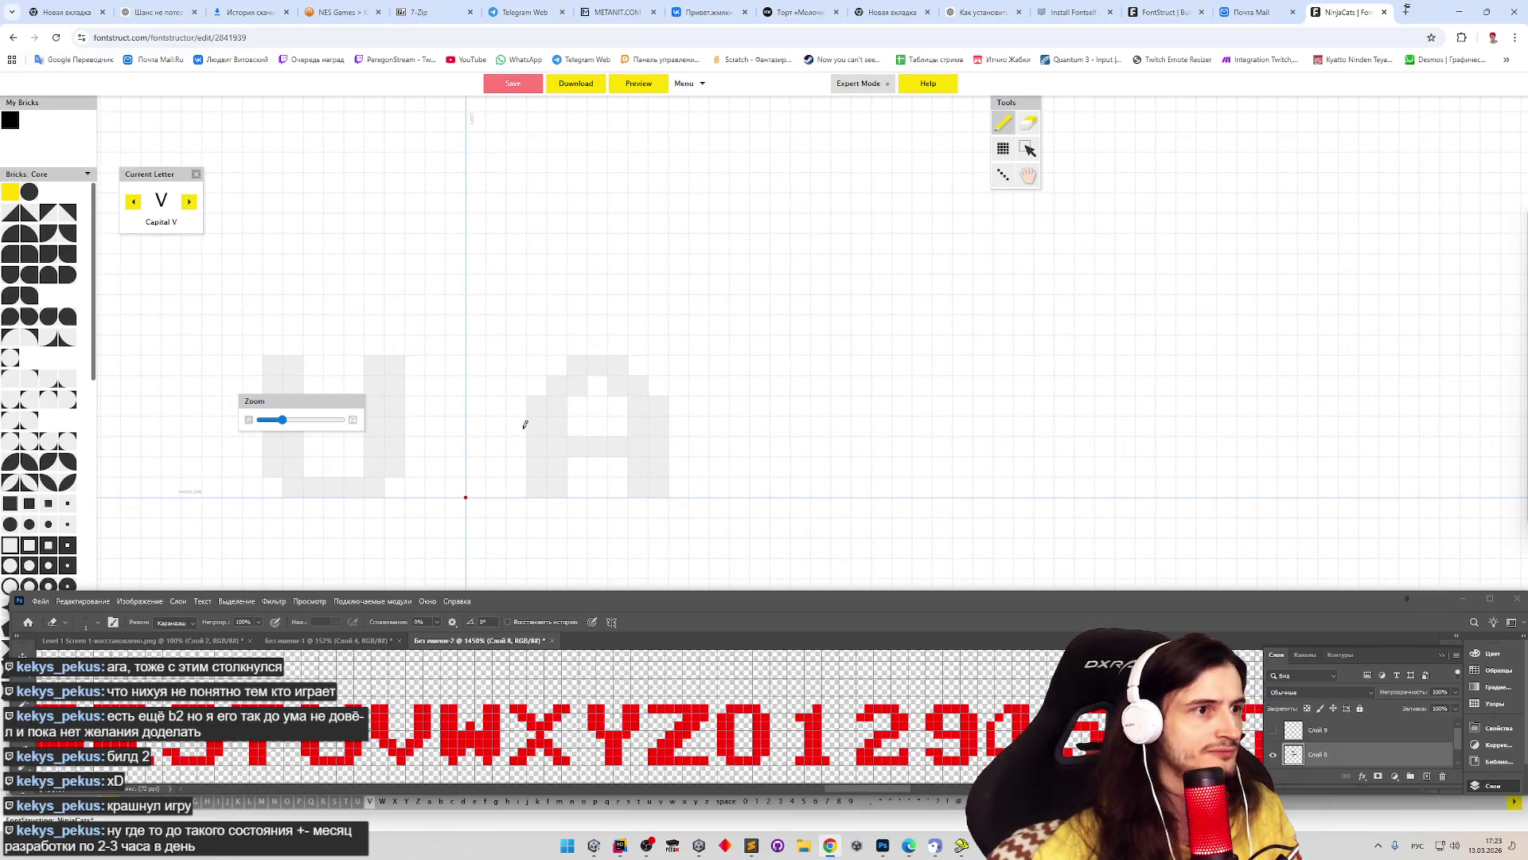
key("b")
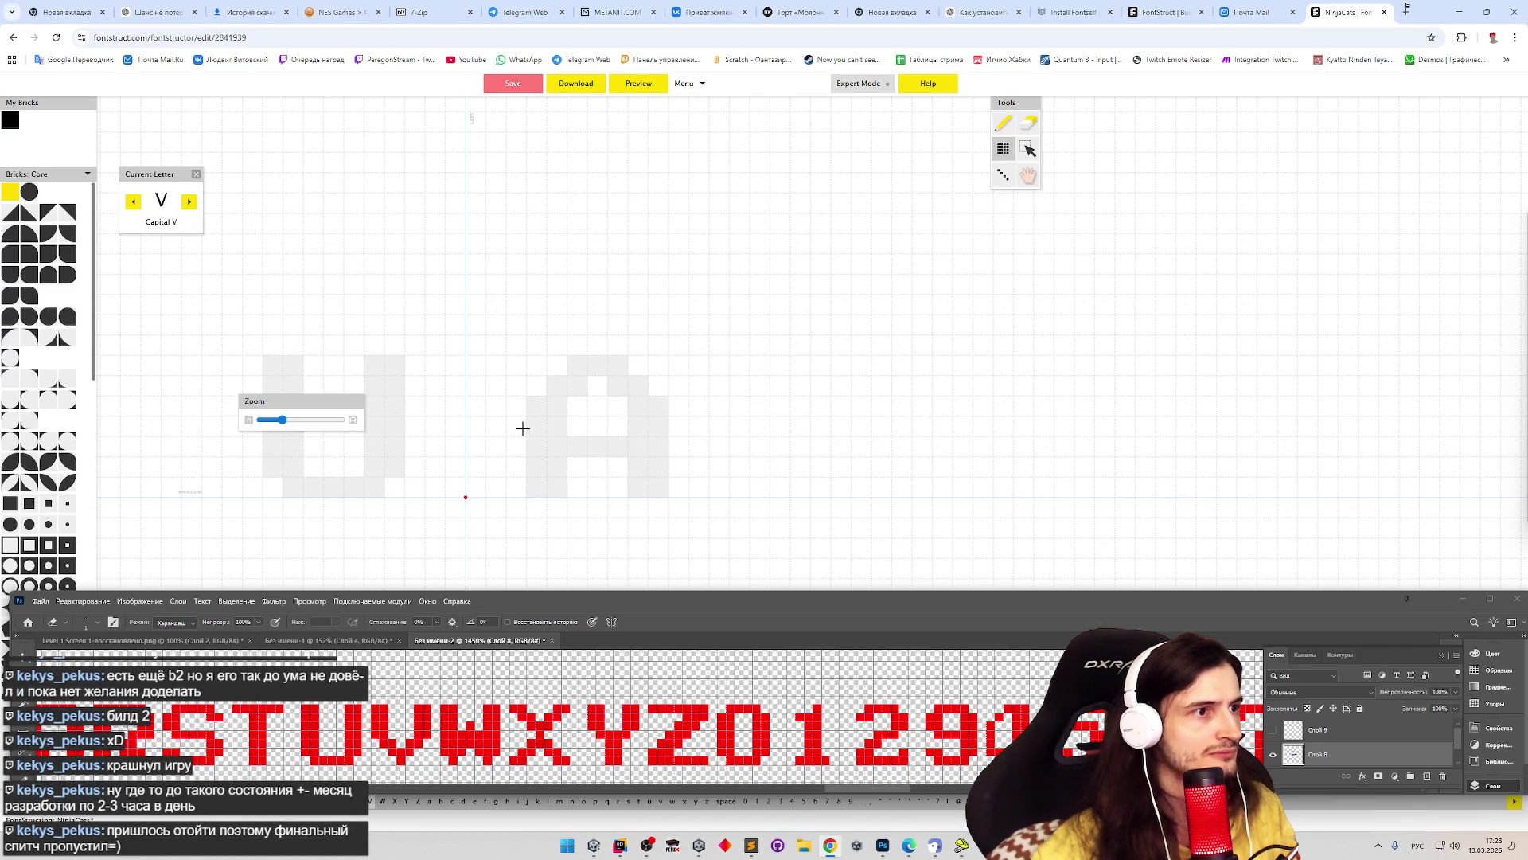
left_click_drag(153, 173, 542, 514)
left_click(578, 542)
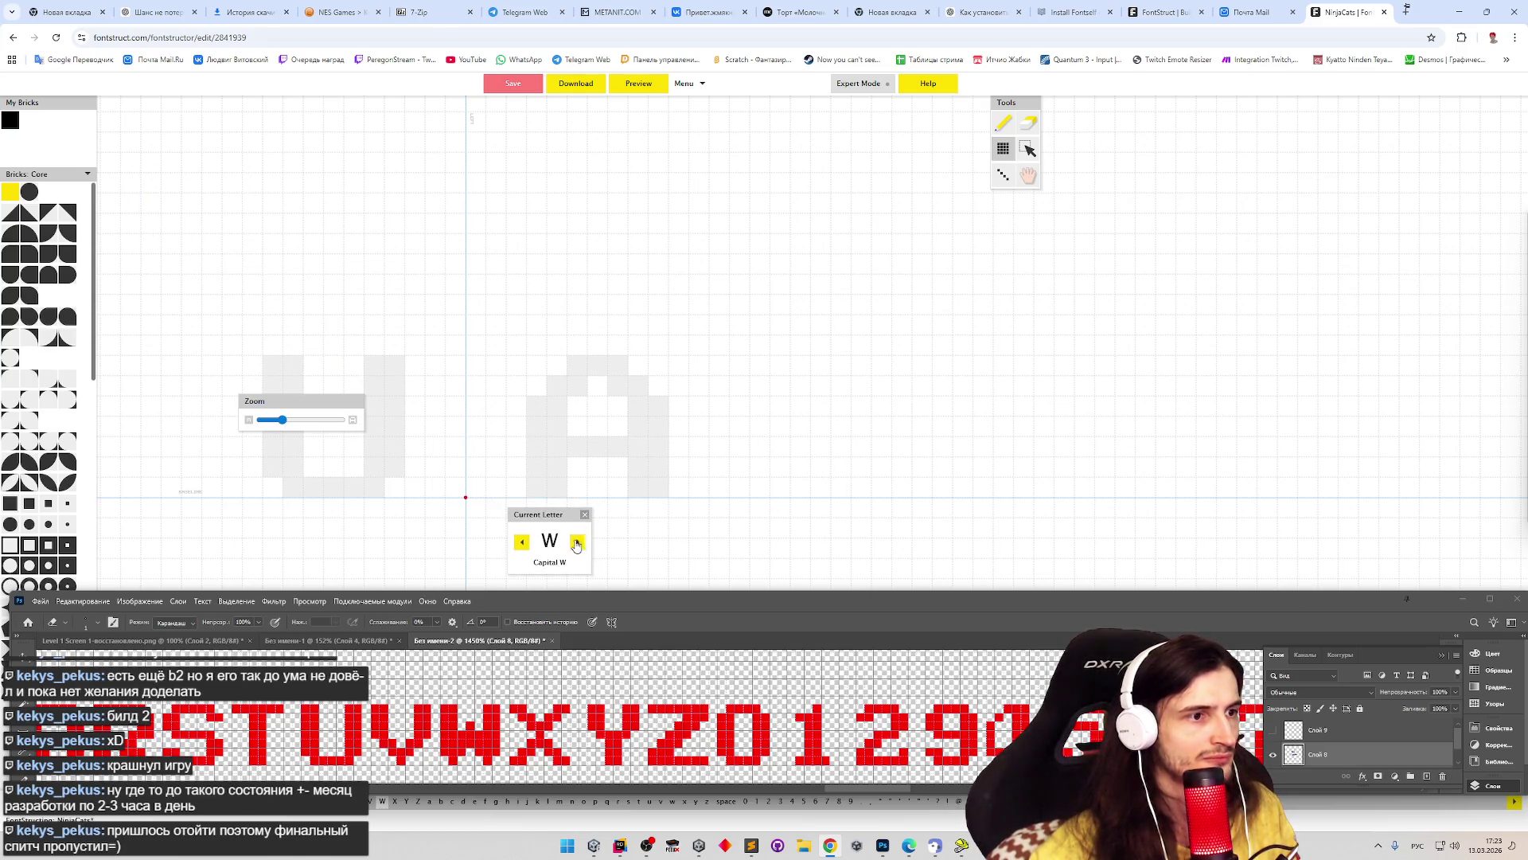
left_click(527, 543)
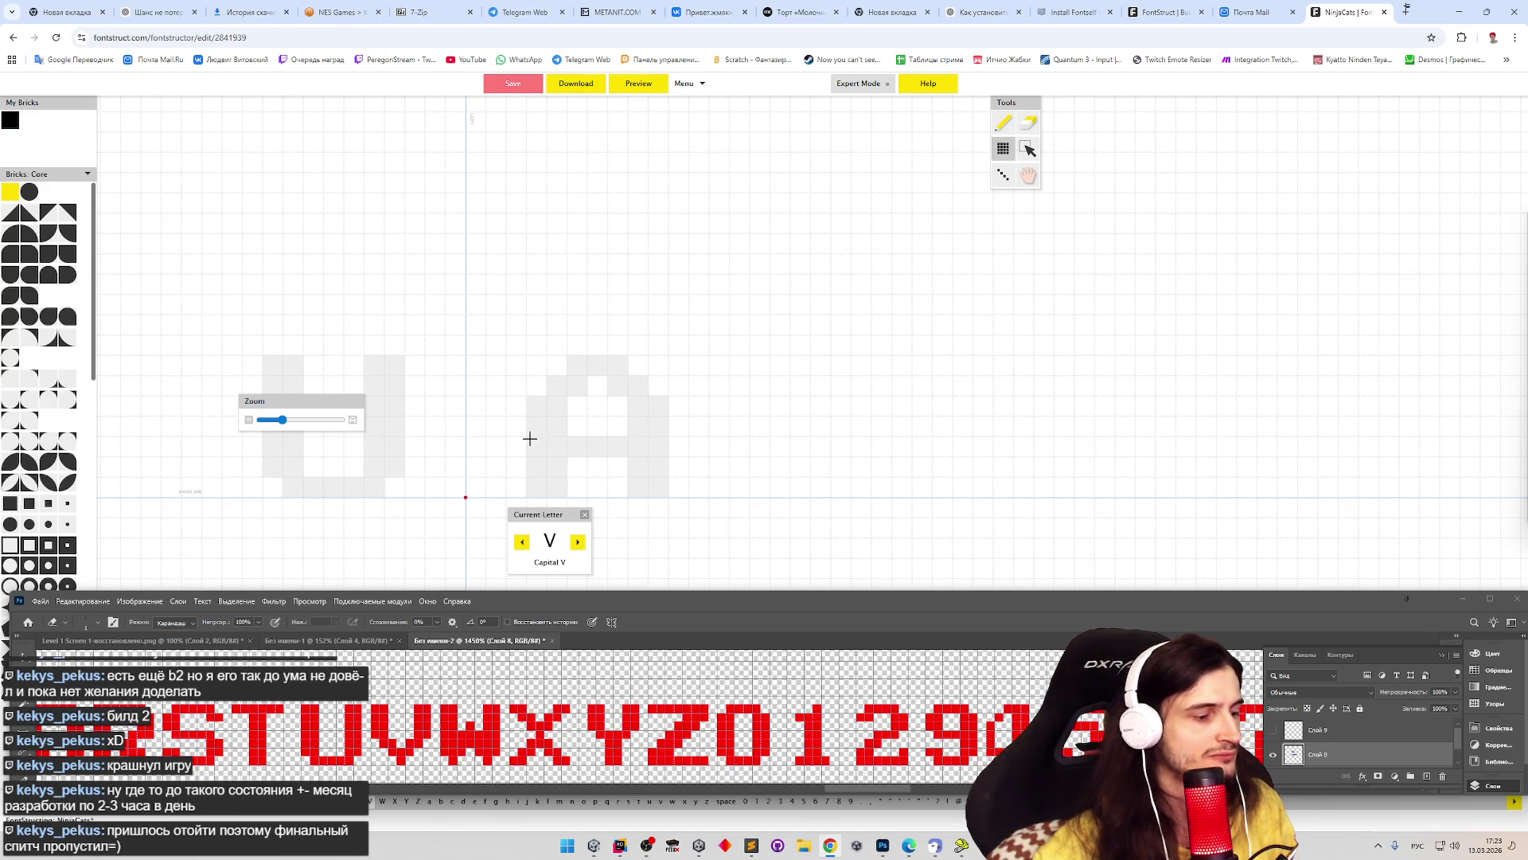
key("Right")
key("Right")
key("Right")
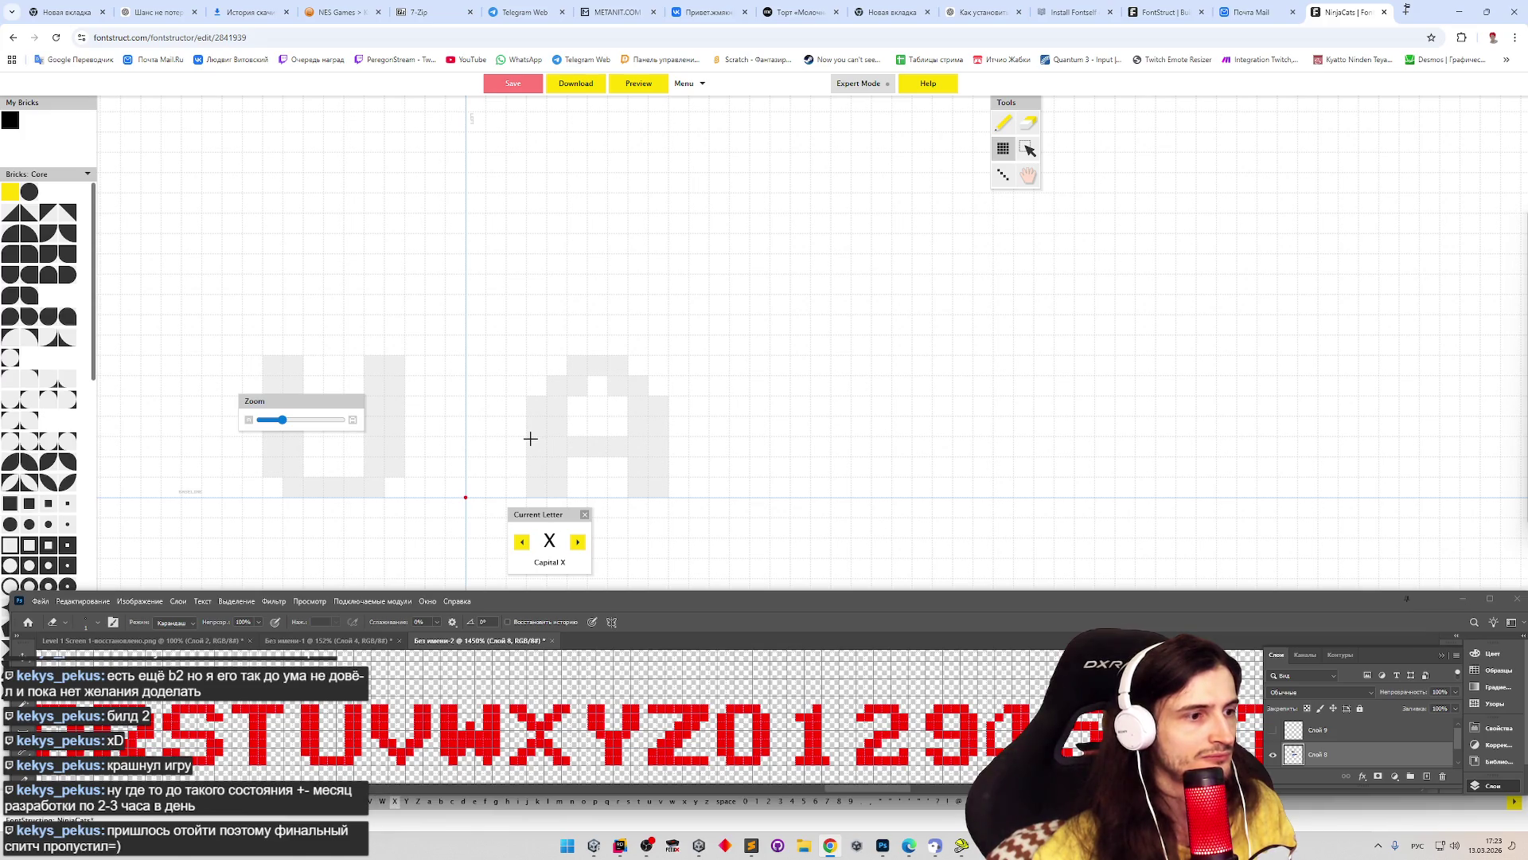
key("e")
key("Left")
key("Left")
key("Left")
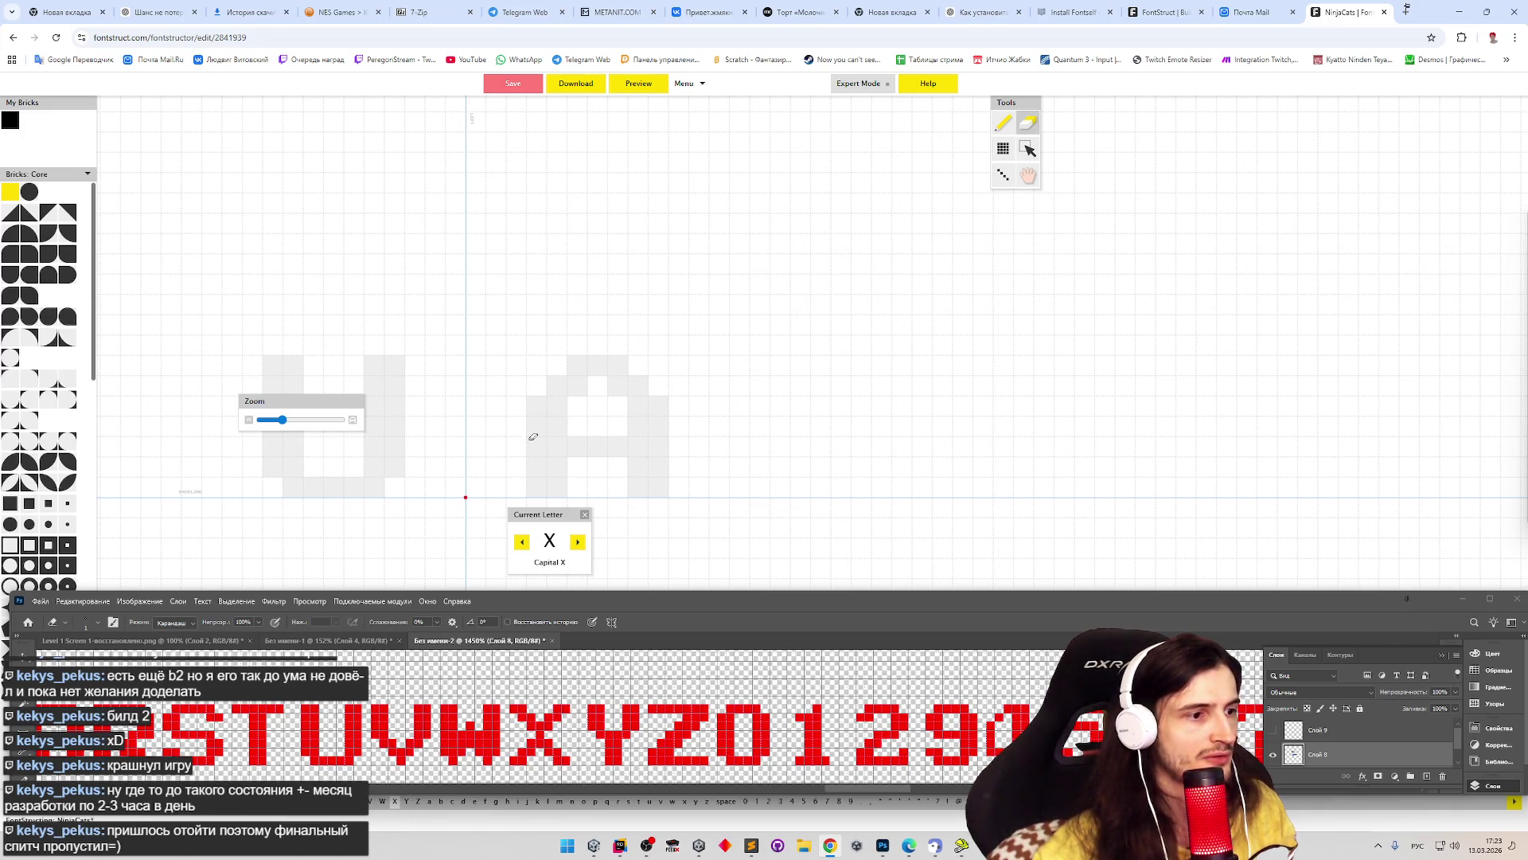
key("Right")
key("Right")
key("p")
key("Left")
key("Left")
key("Left")
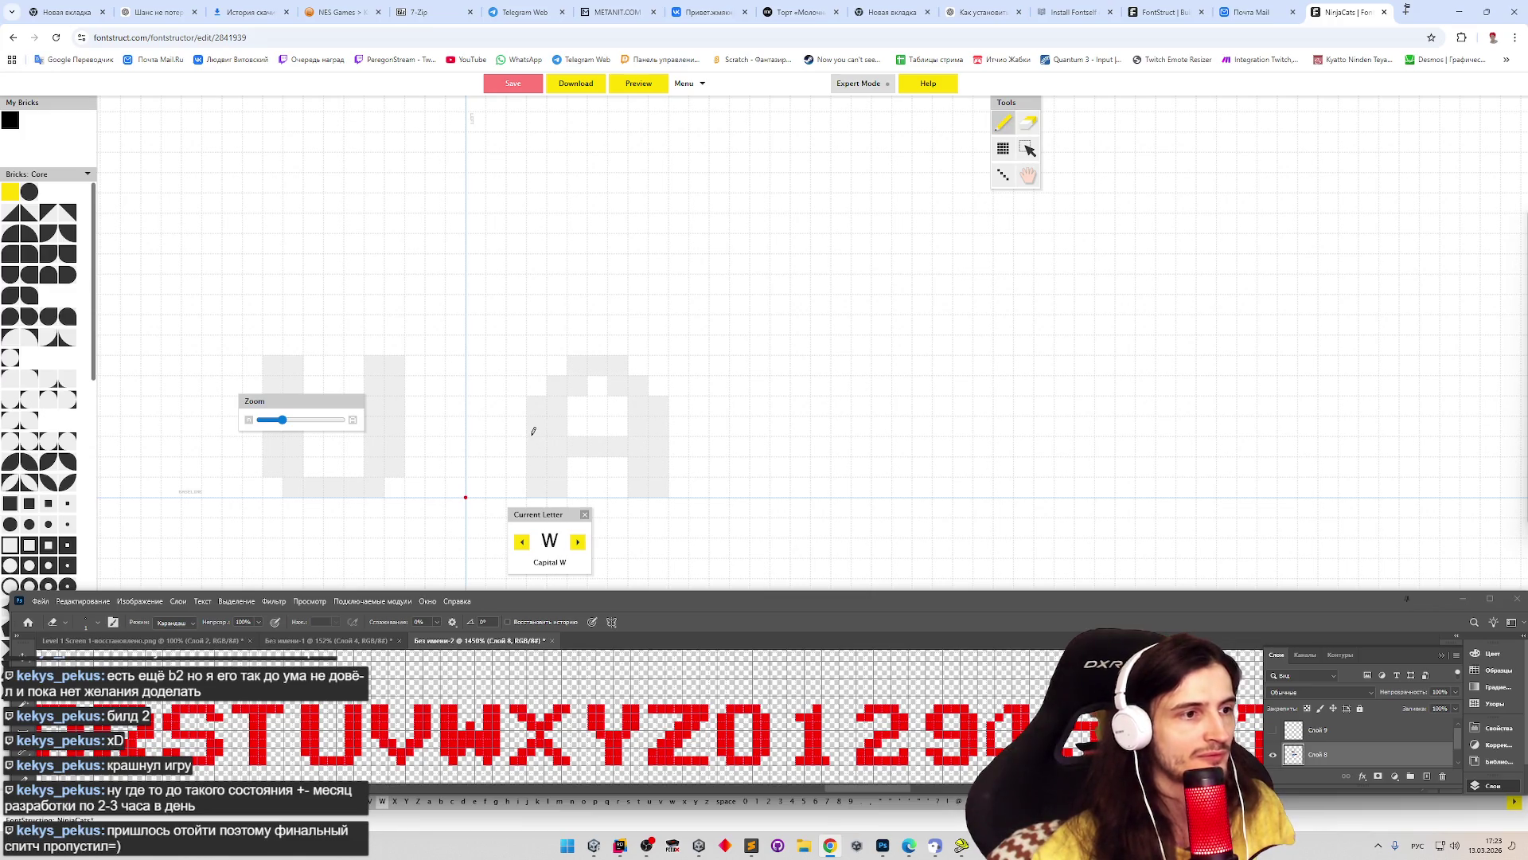
key("Right")
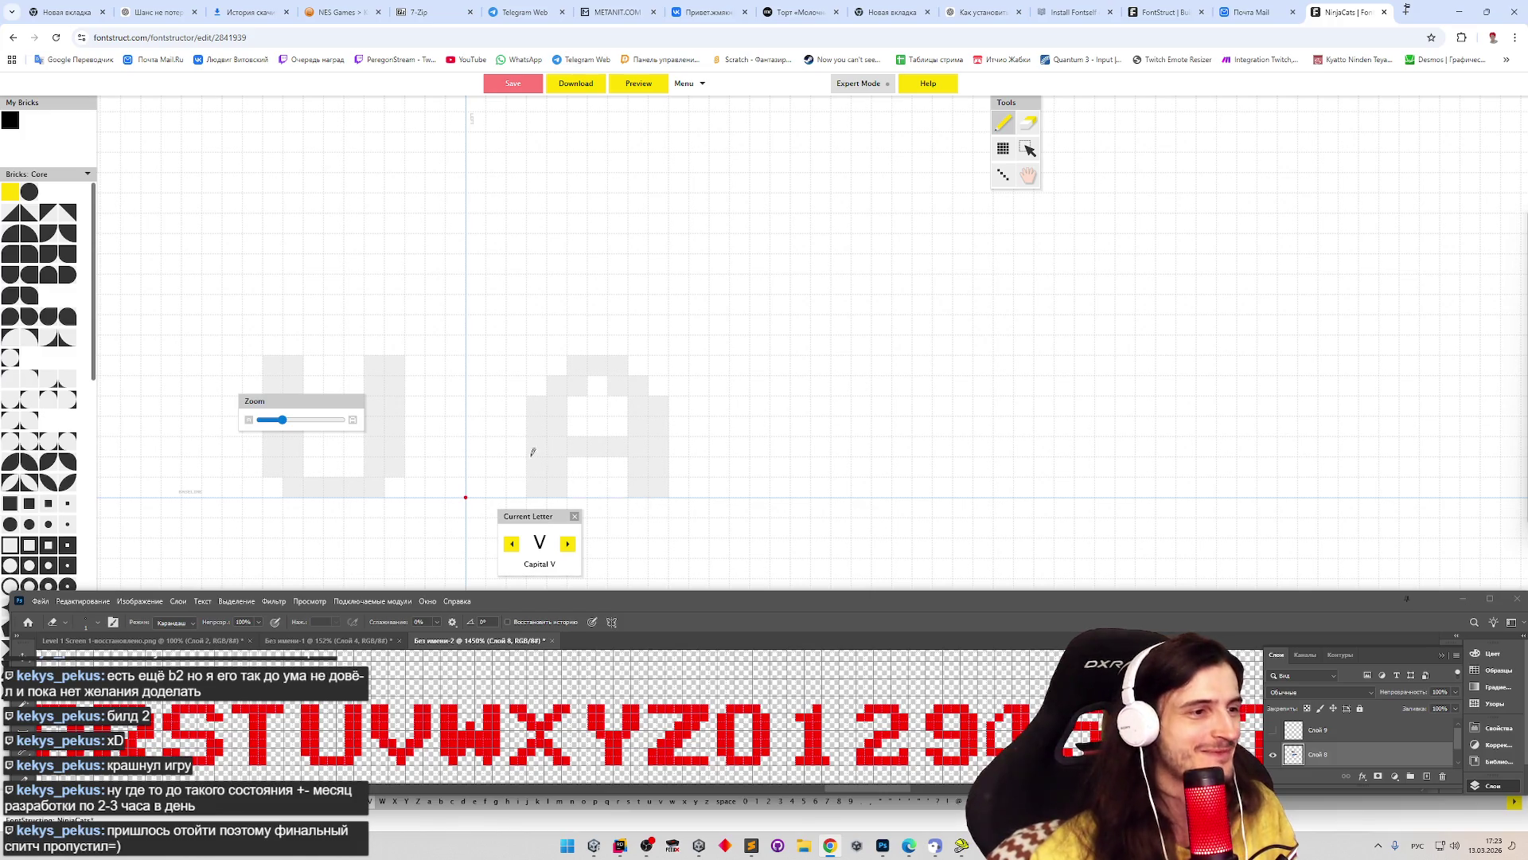
- Paint the V's left stem and both arms in bricks, then advance to Capital W
mouse_move(471, 385)
left_mouse_down()
mouse_move(471, 370)
mouse_move(474, 429)
mouse_move(486, 412)
mouse_move(504, 446)
mouse_move(558, 467)
mouse_move(542, 477)
mouse_move(575, 442)
left_mouse_up()
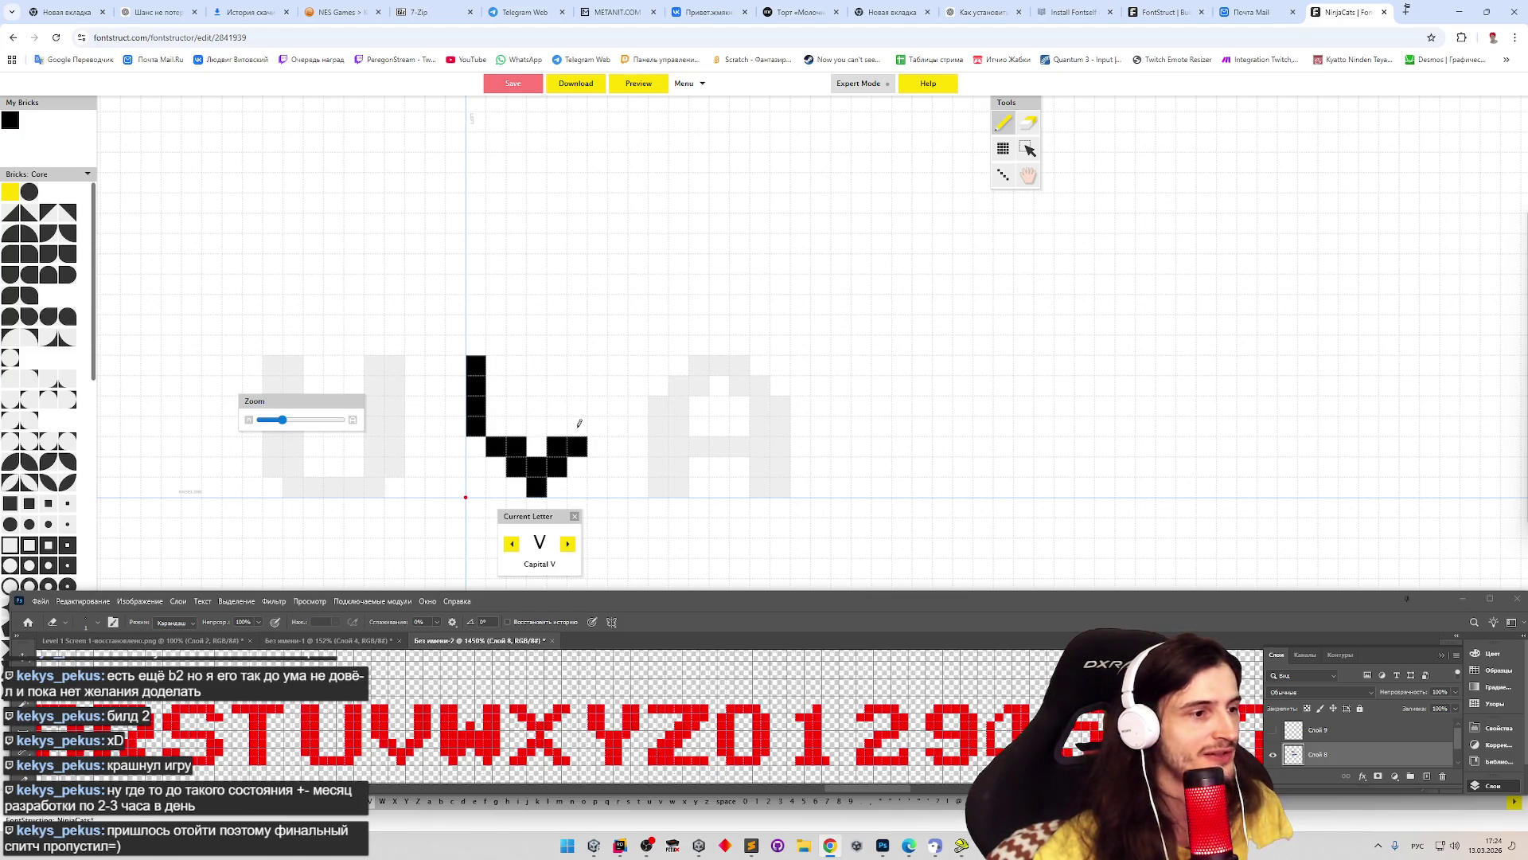
mouse_move(580, 421)
left_mouse_down()
mouse_move(578, 374)
mouse_move(595, 382)
mouse_move(597, 426)
left_mouse_up()
left_click_drag(495, 362, 498, 427)
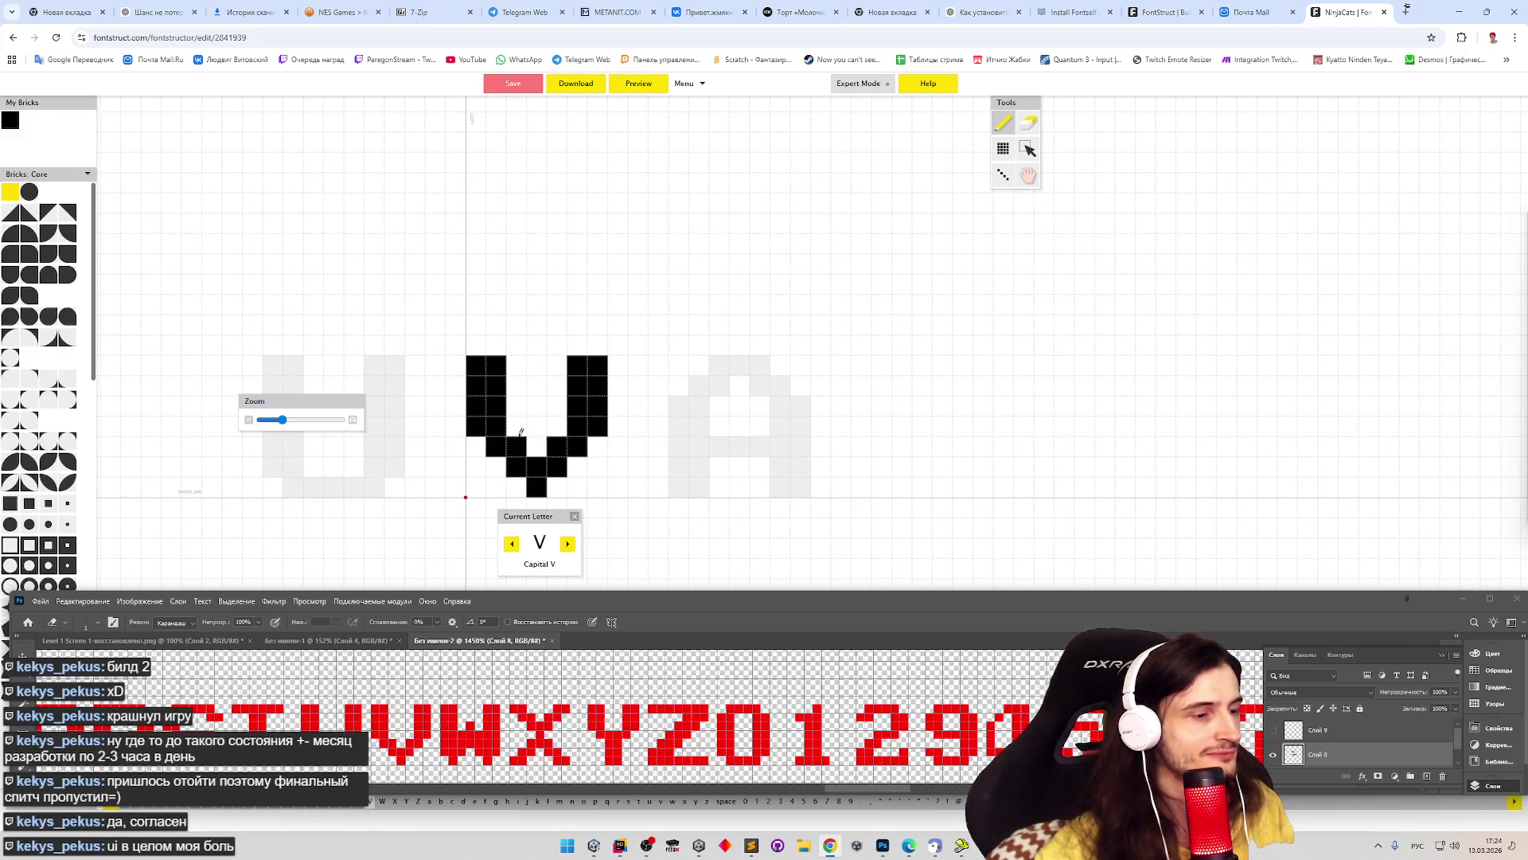
key("Right")
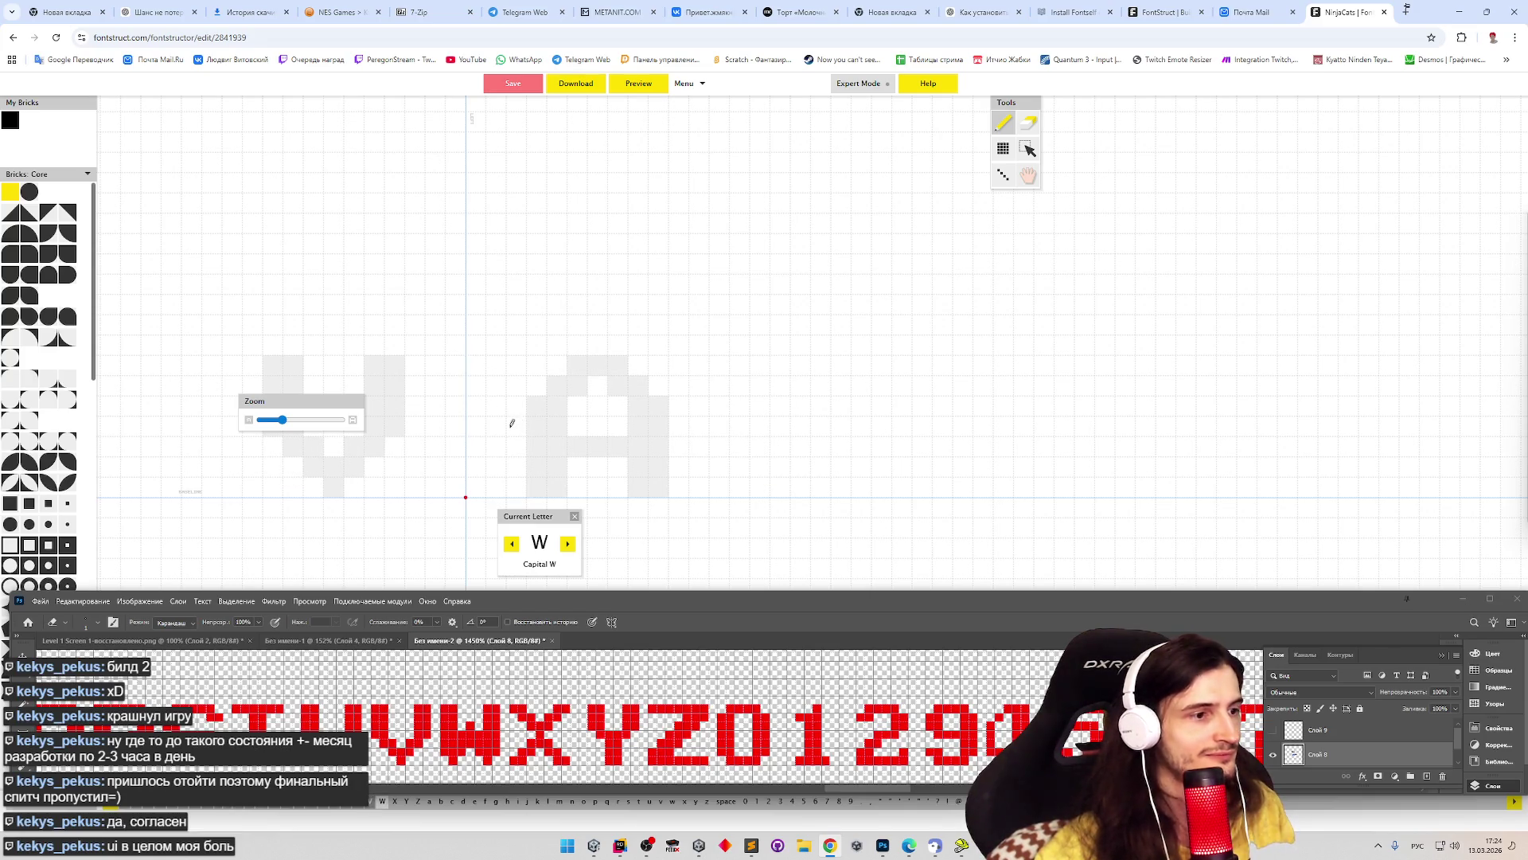
- Paint the blocky W's stems and inner strokes, then lay the X's bottom bricks on the baseline
mouse_move(479, 361)
left_mouse_down()
mouse_move(487, 468)
mouse_move(499, 380)
left_mouse_up()
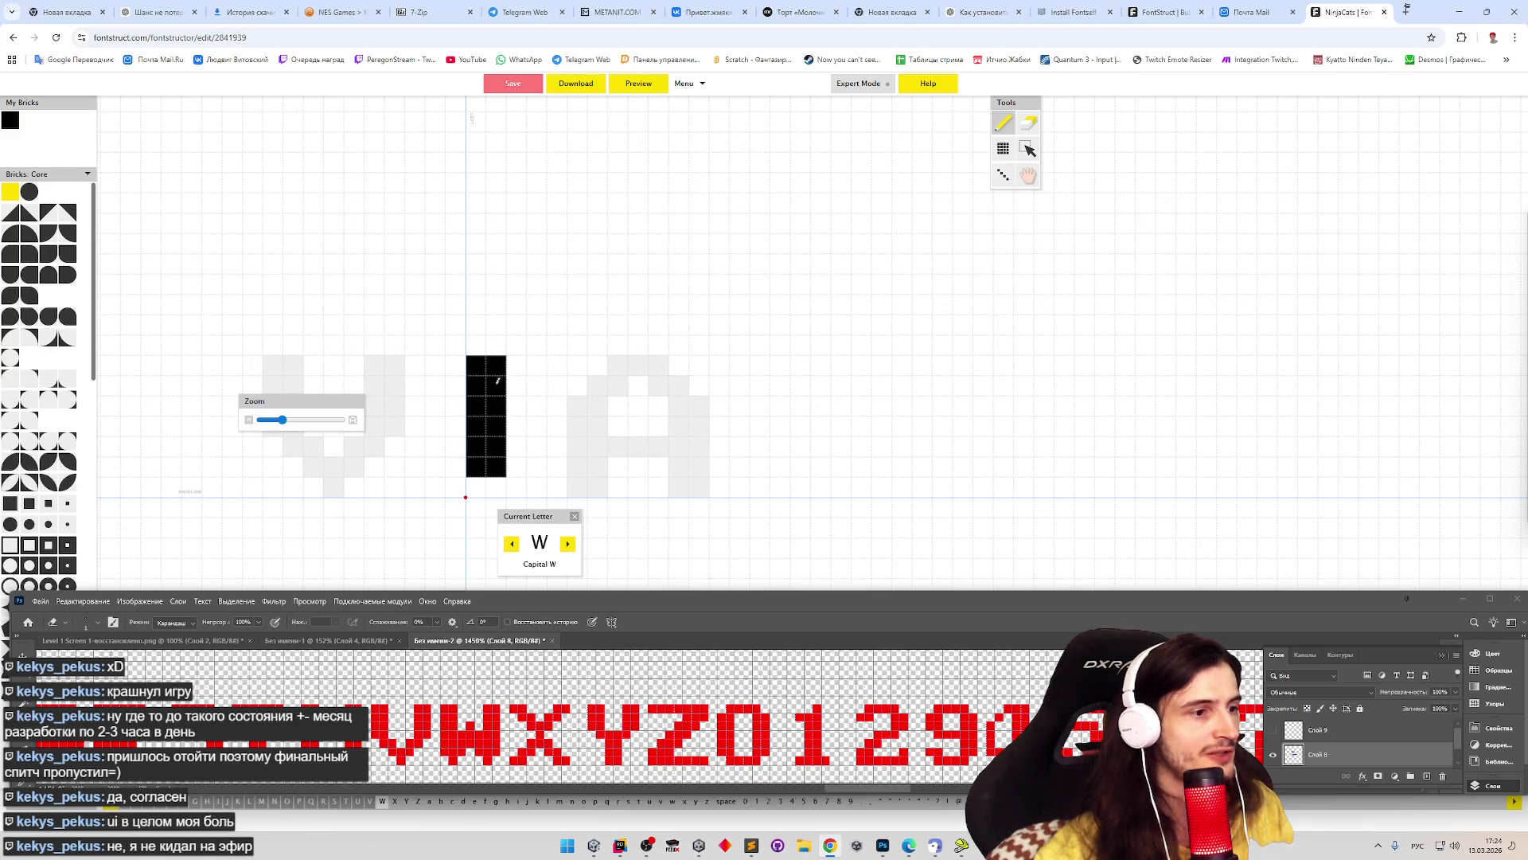
left_click(500, 483)
mouse_move(518, 462)
left_mouse_down()
mouse_move(515, 425)
mouse_move(535, 404)
mouse_move(536, 448)
left_mouse_up()
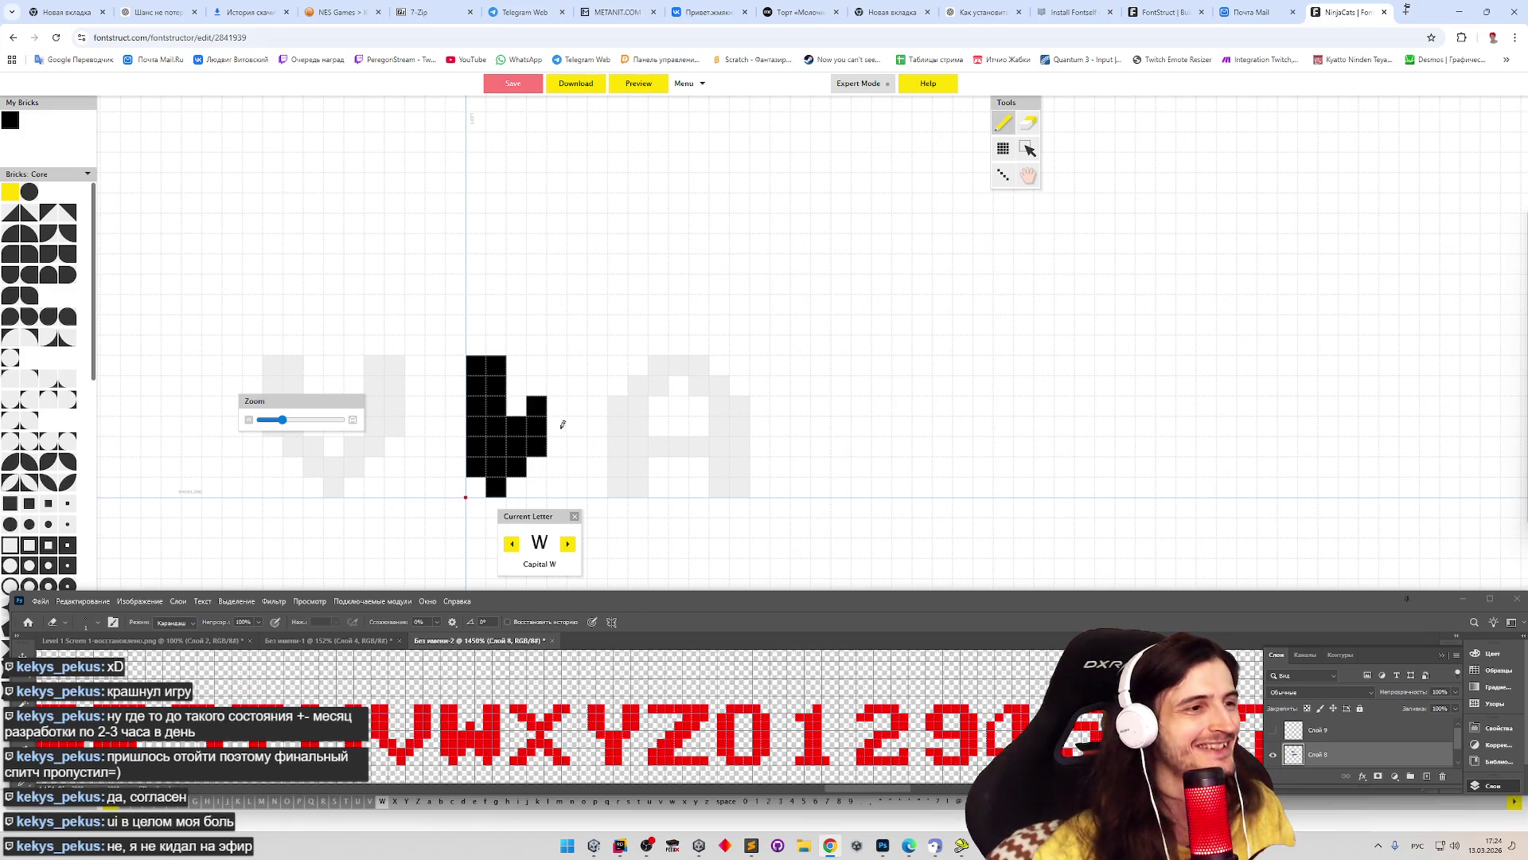
left_click_drag(558, 425, 559, 468)
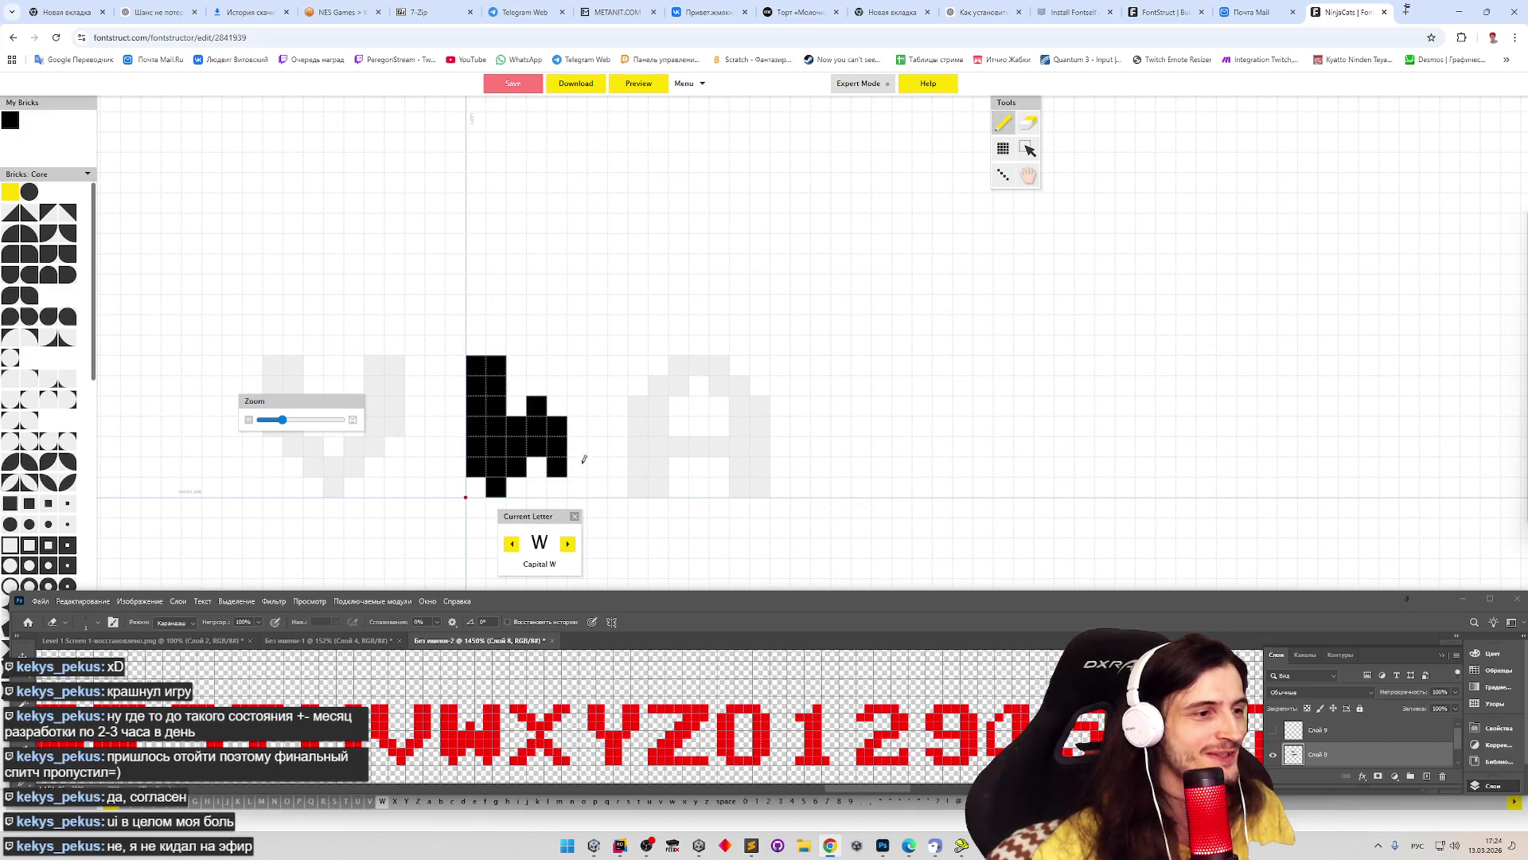
left_click_drag(580, 481, 578, 365)
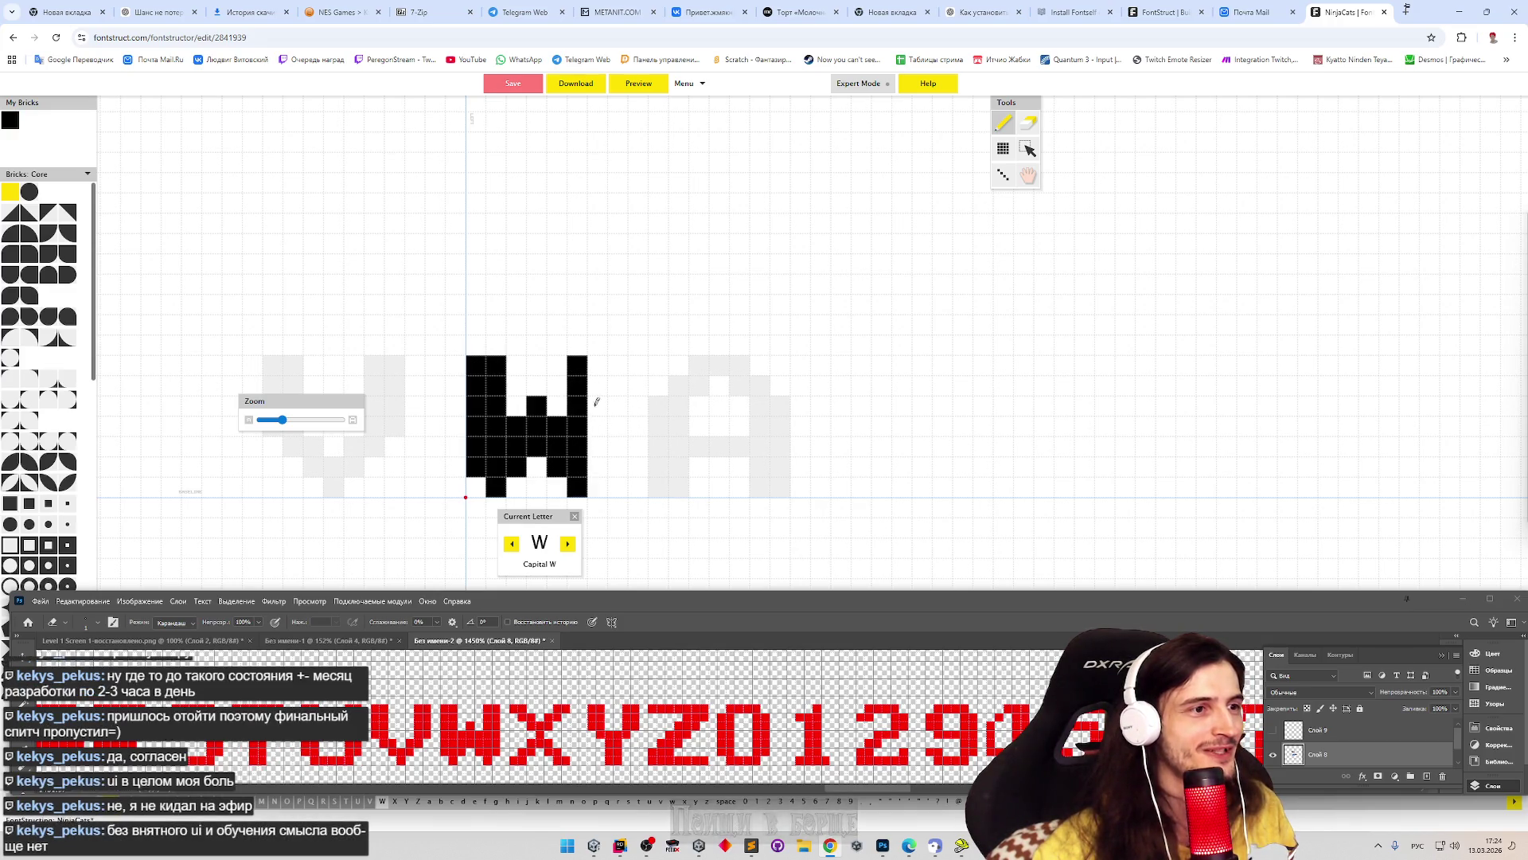
left_click_drag(596, 470, 597, 367)
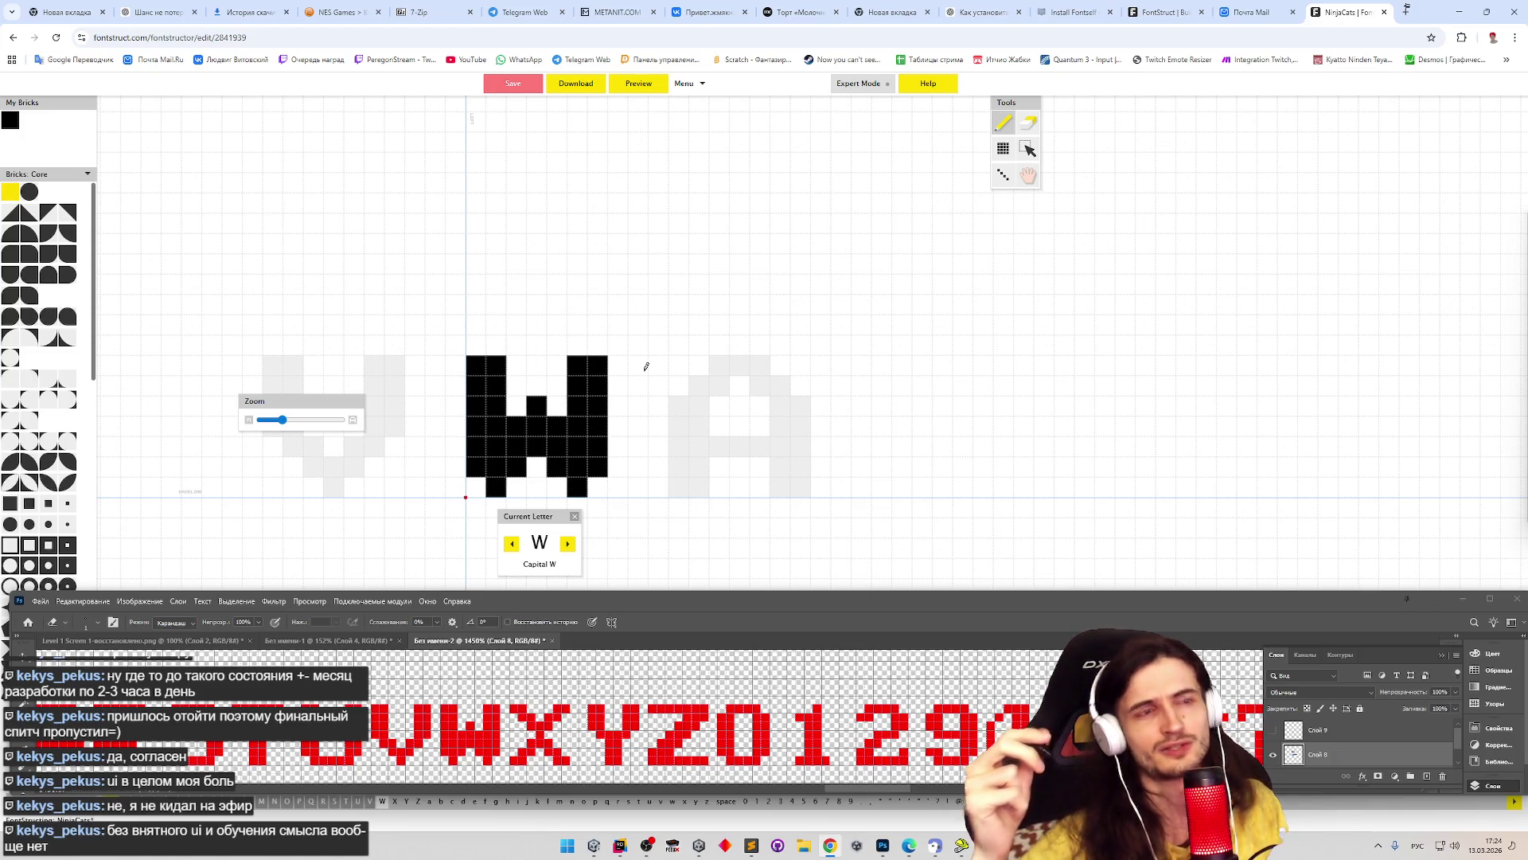
key("x")
mouse_move(493, 482)
left_mouse_down()
mouse_move(476, 485)
mouse_move(536, 427)
mouse_move(597, 487)
left_mouse_up()
- Finish the X's upper diagonal strokes and the bricks above its peak
left_click(539, 405)
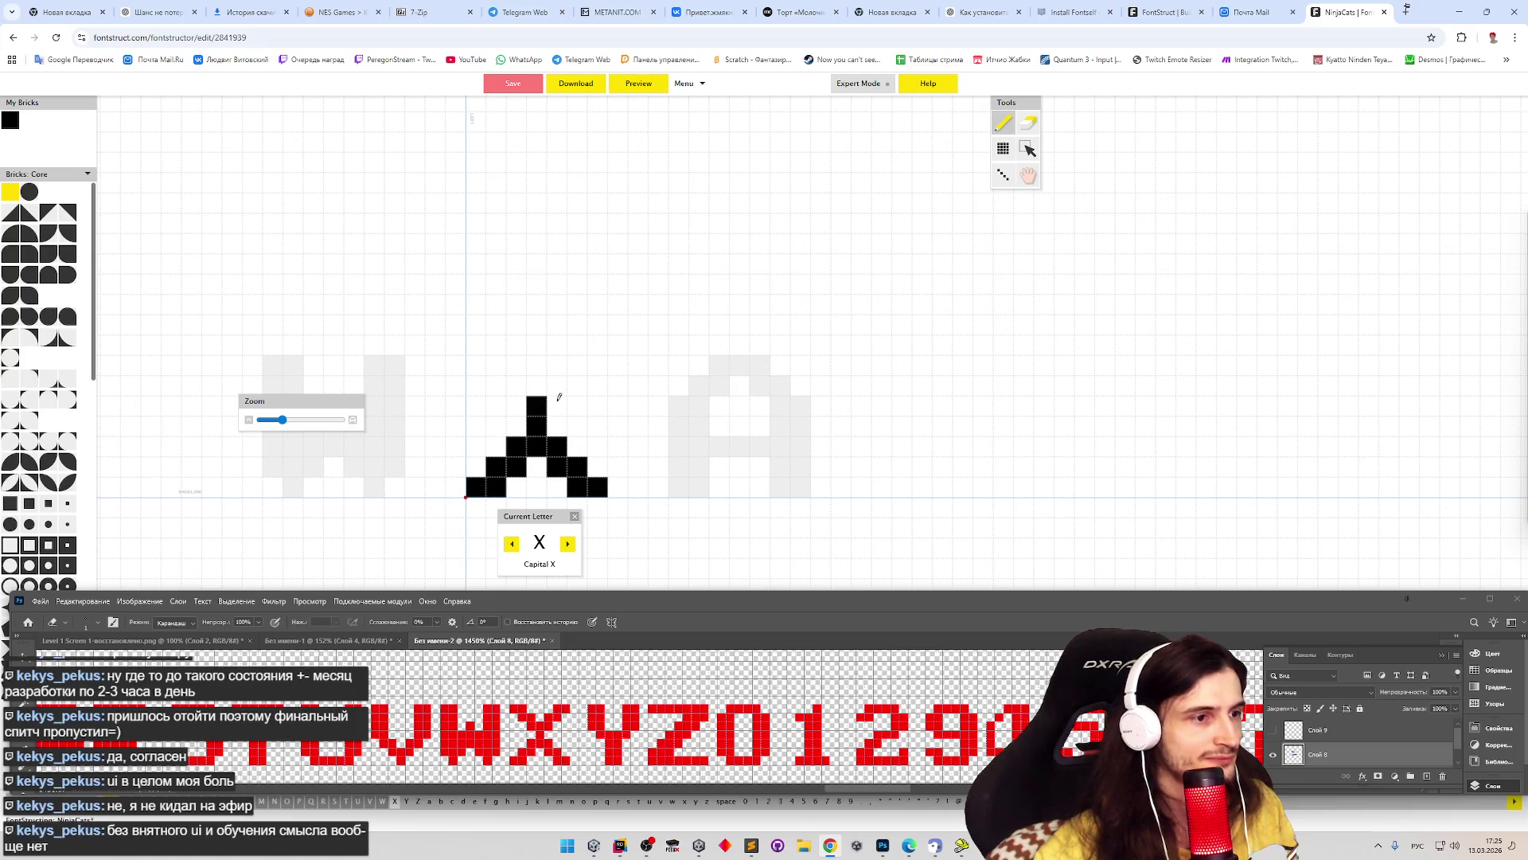
mouse_move(559, 402)
left_mouse_down()
mouse_move(592, 360)
mouse_move(495, 383)
mouse_move(503, 362)
left_mouse_up()
left_click(522, 396)
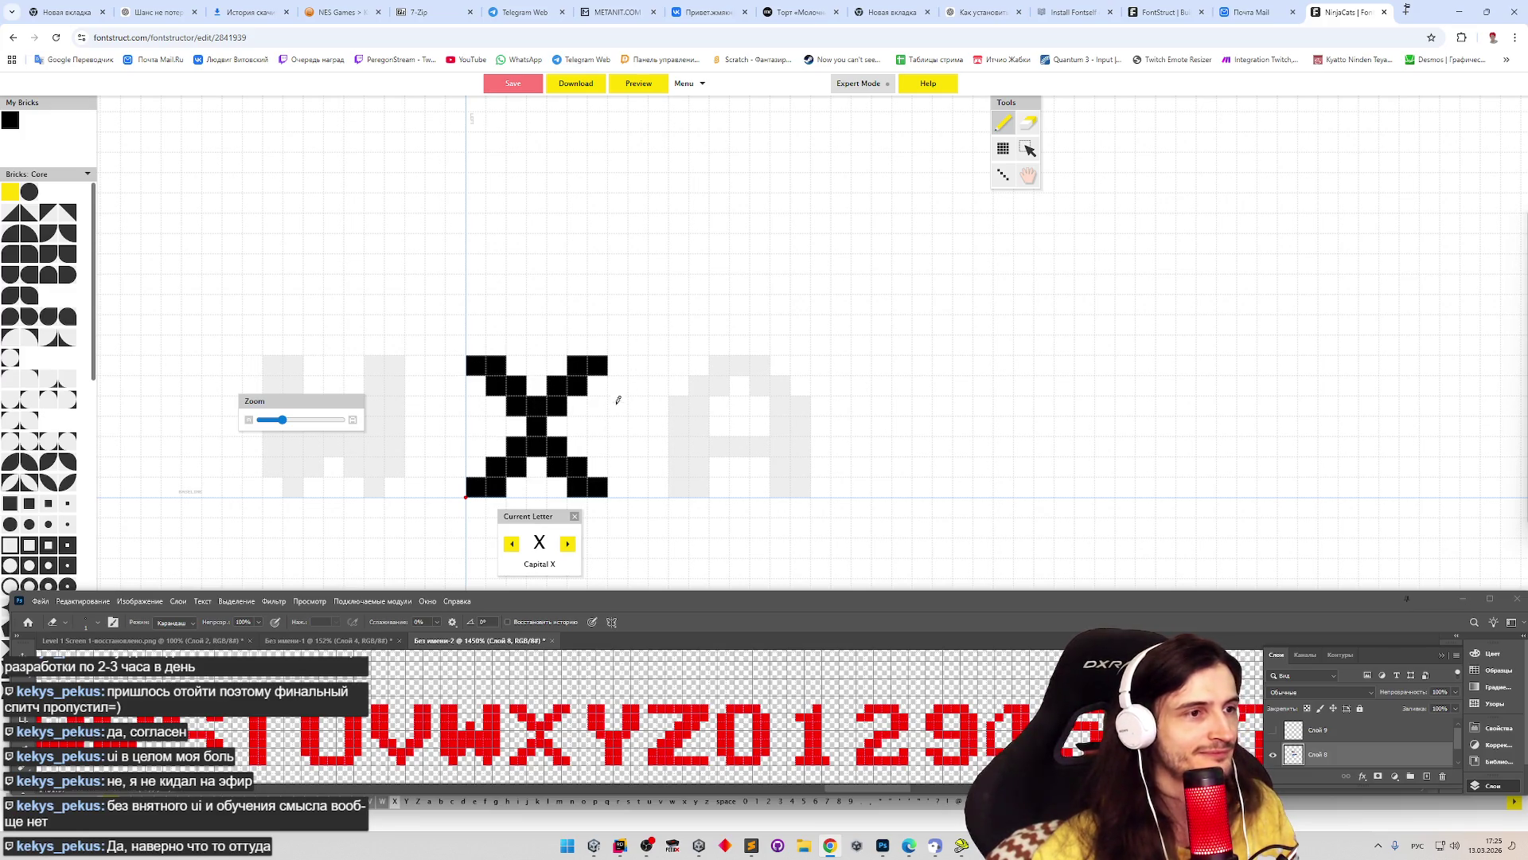
- Draw the capital Y's upper arms and the bar joining them
key("Right")
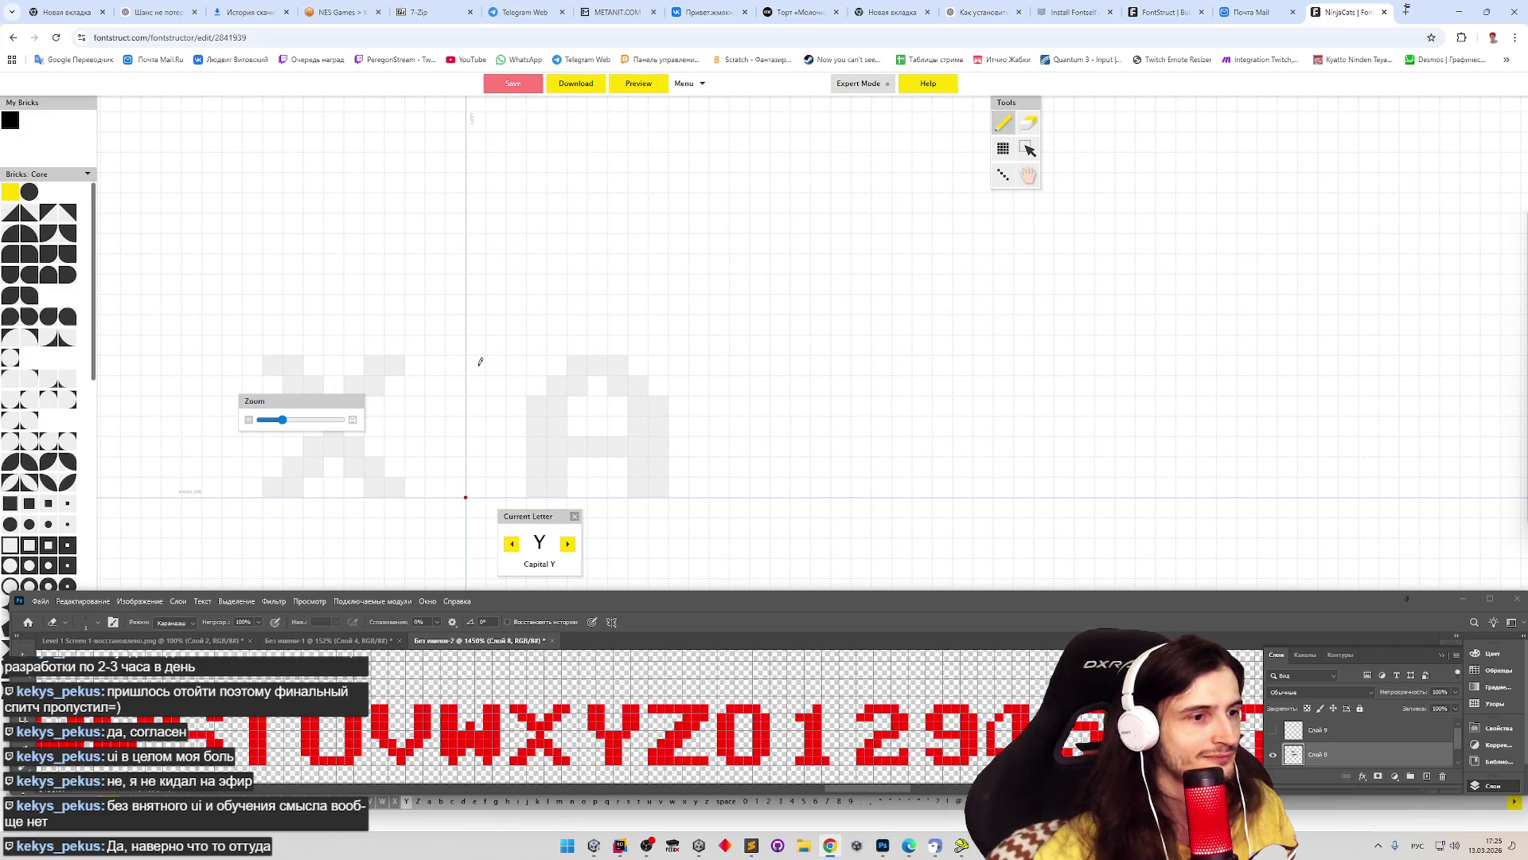
mouse_move(482, 362)
left_mouse_down()
mouse_move(476, 407)
mouse_move(497, 362)
mouse_move(557, 394)
mouse_move(577, 367)
left_mouse_up()
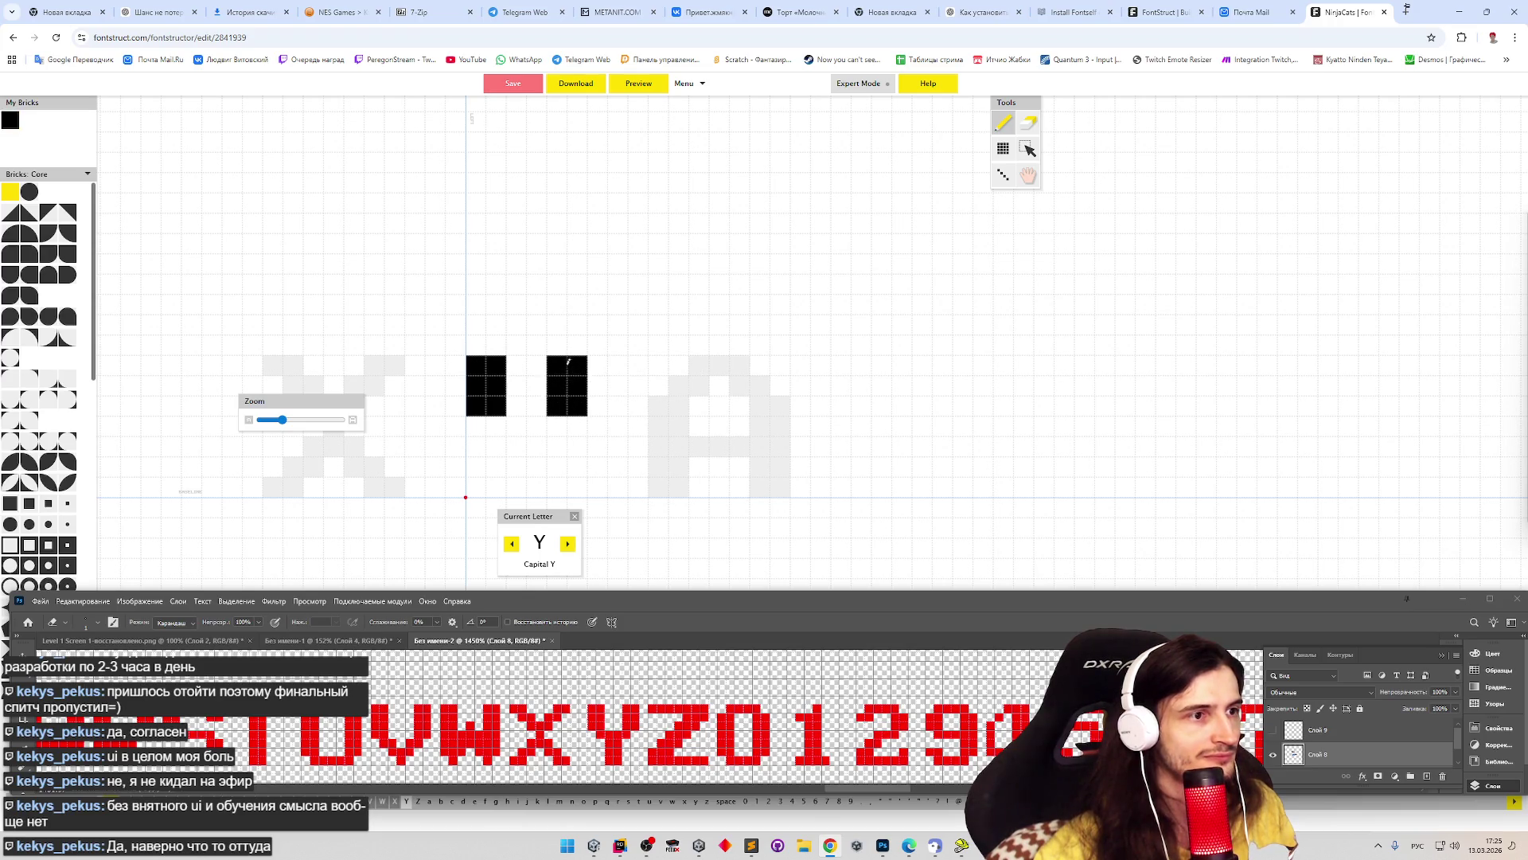
mouse_move(494, 426)
left_mouse_down()
mouse_move(556, 421)
mouse_move(535, 486)
left_mouse_up()
key("Right")
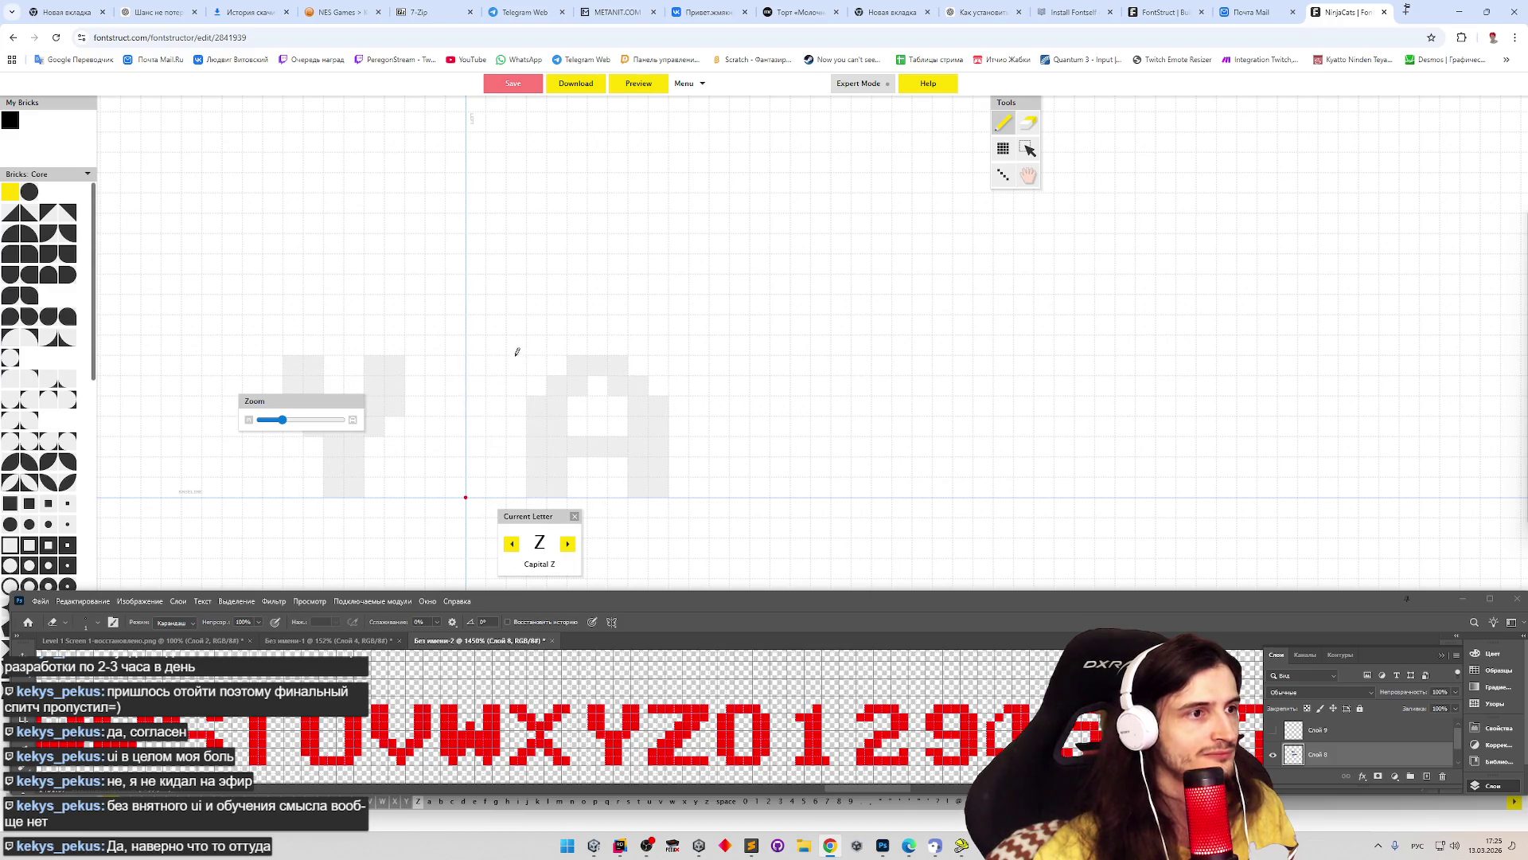
- Draw the Z from top bar to base, fix its lower bricks, then move past space to digit 0
mouse_move(487, 358)
left_mouse_down()
mouse_move(592, 372)
mouse_move(545, 397)
mouse_move(585, 406)
mouse_move(513, 426)
mouse_move(561, 430)
mouse_move(505, 465)
mouse_move(599, 486)
left_mouse_up()
left_click(577, 466)
left_click(557, 467)
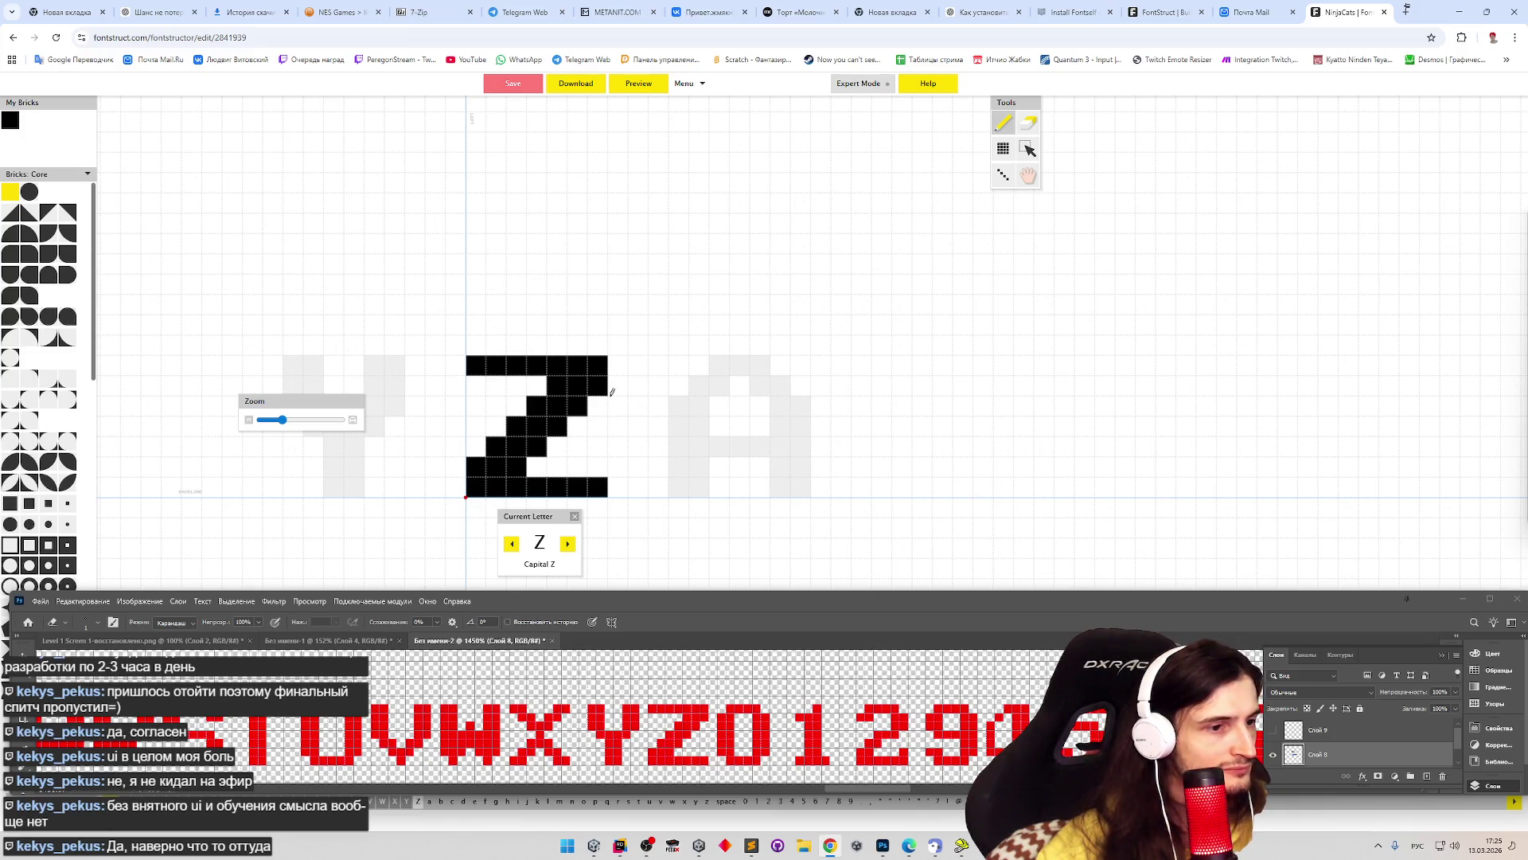
key("Right")
key("Right")
key("Right")
key("Right")
key("Right")
key("Right")
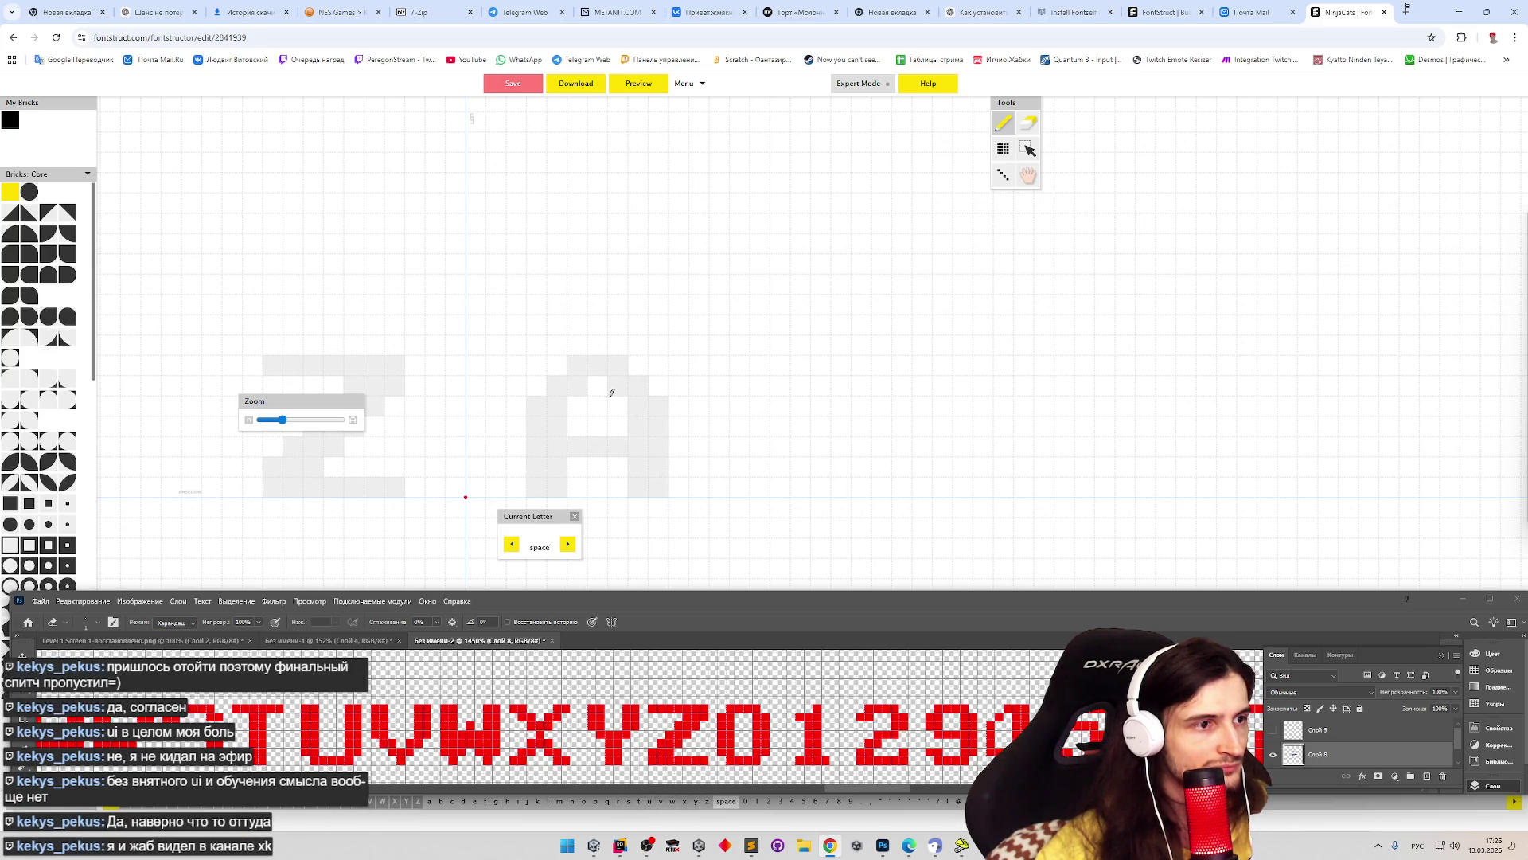
key("0")
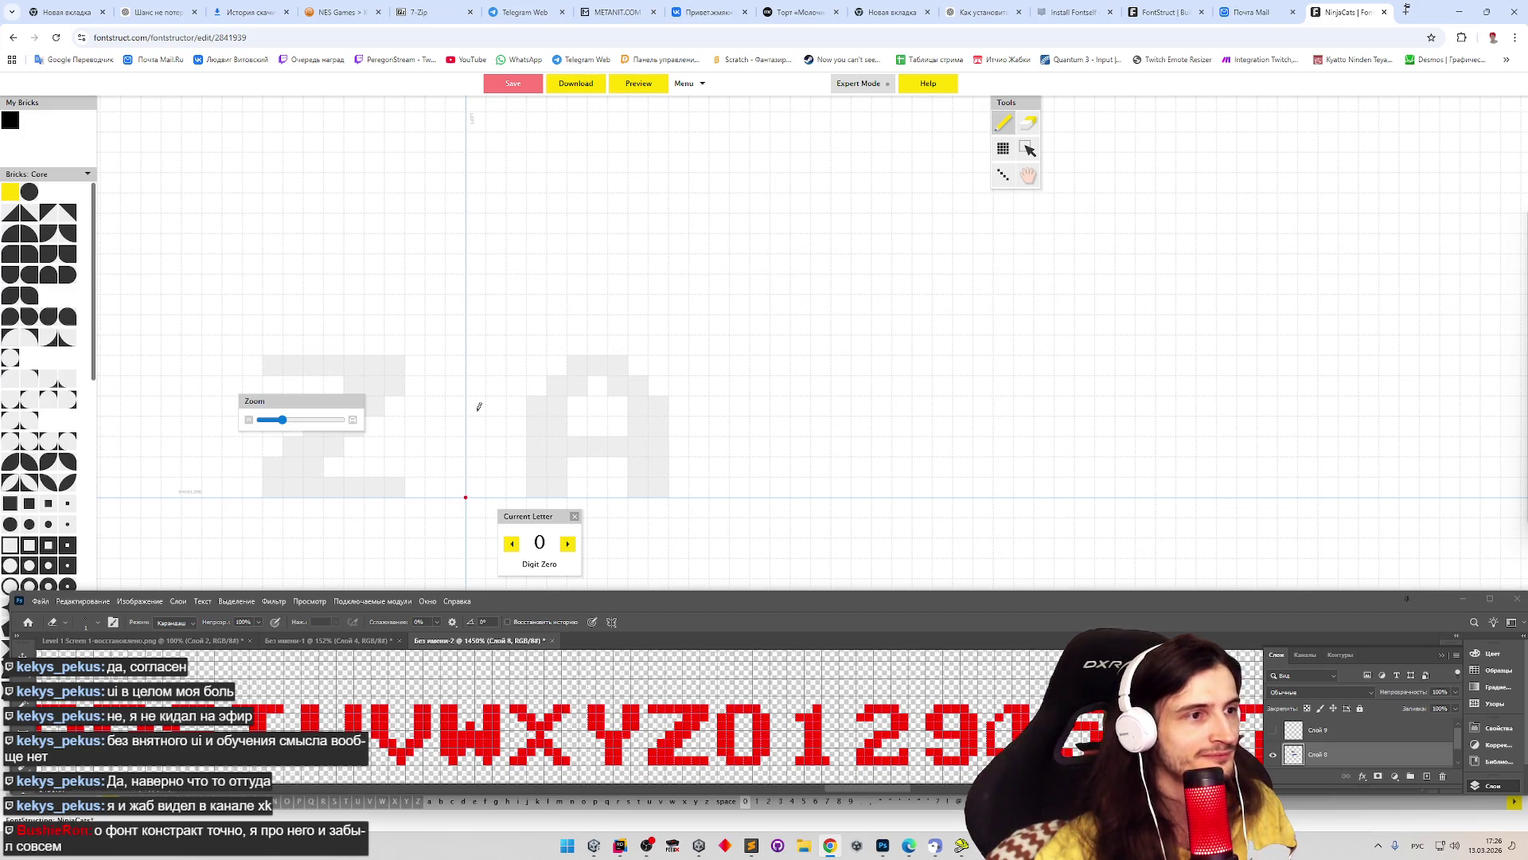
- Draw the 0's sides, bottom and top with a fixed top-right corner, then start the 1's stem and flag
mouse_move(480, 406)
left_mouse_down()
mouse_move(476, 467)
mouse_move(496, 467)
mouse_move(496, 407)
mouse_move(495, 386)
mouse_move(476, 386)
mouse_move(557, 390)
mouse_move(557, 450)
mouse_move(572, 456)
mouse_move(576, 389)
left_mouse_up()
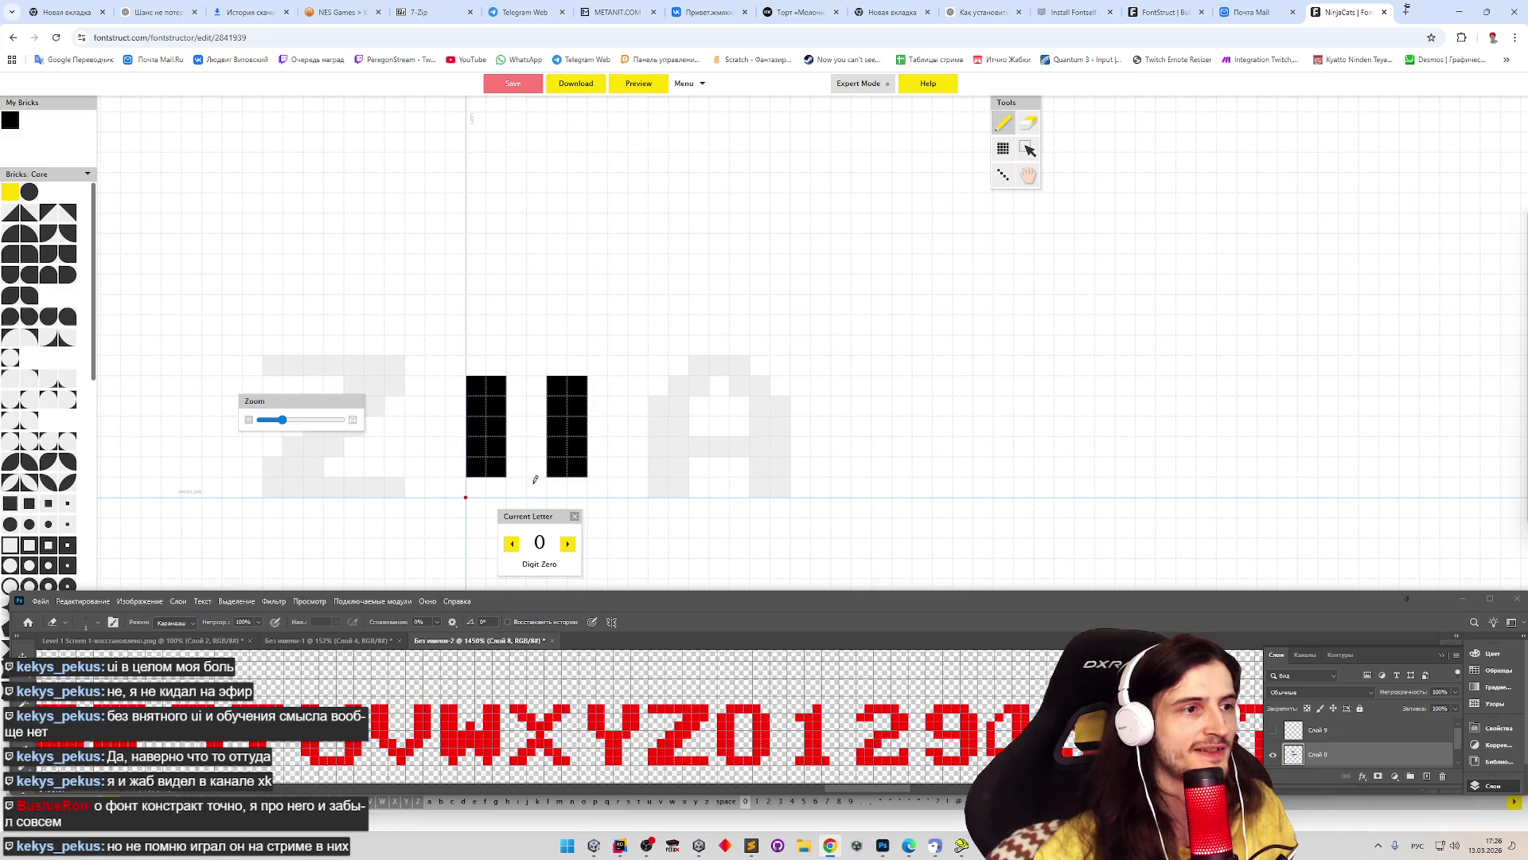
left_click_drag(493, 488, 561, 487)
left_click_drag(501, 364, 537, 366)
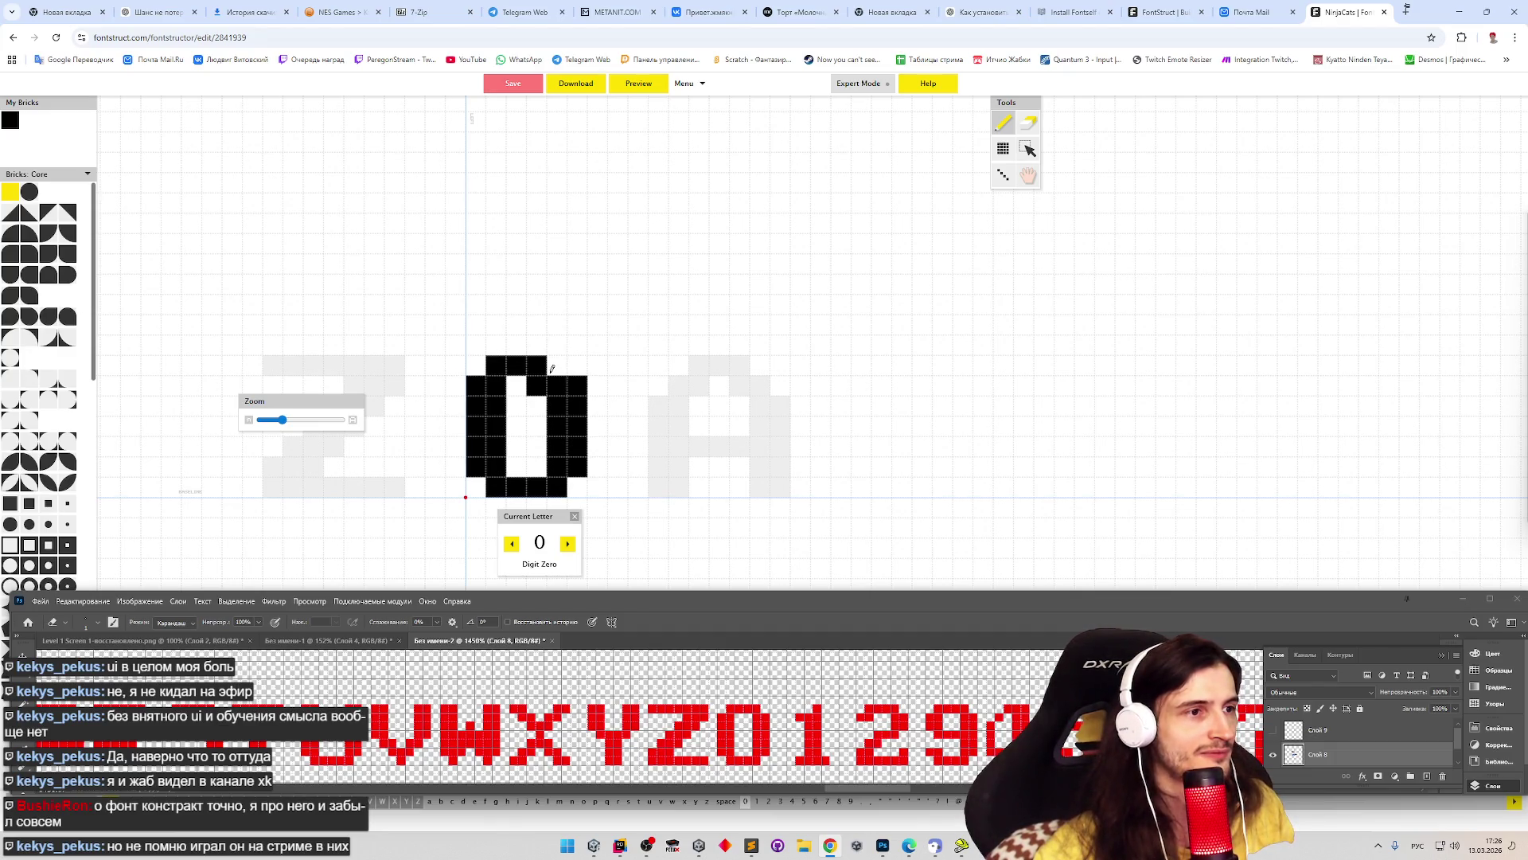
left_click(536, 386)
left_click(556, 366)
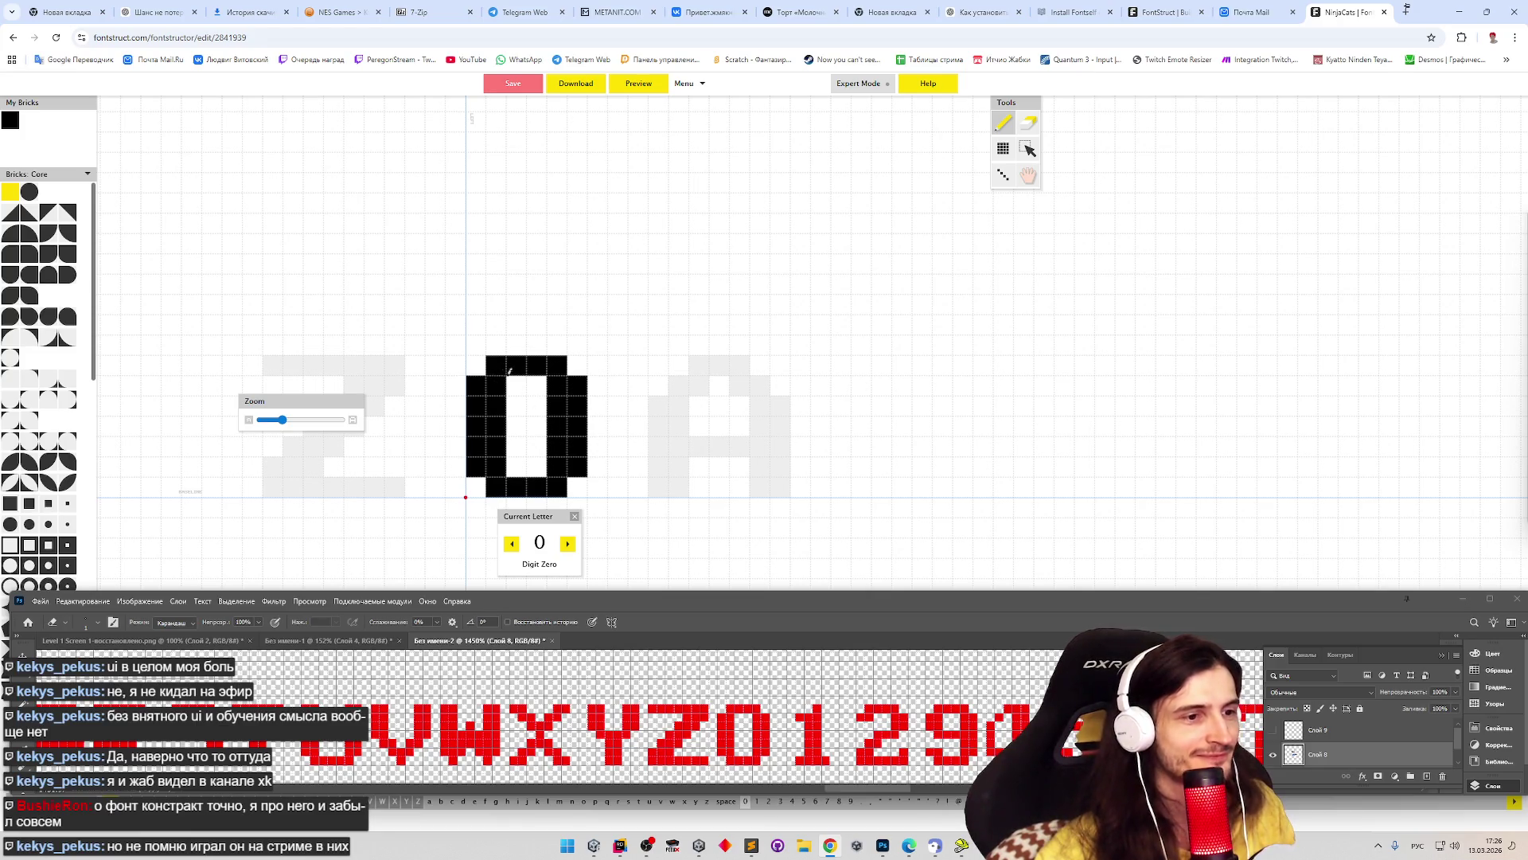
key("Right")
mouse_move(483, 378)
left_mouse_down()
mouse_move(516, 387)
mouse_move(516, 476)
mouse_move(495, 487)
mouse_move(504, 400)
left_mouse_up()
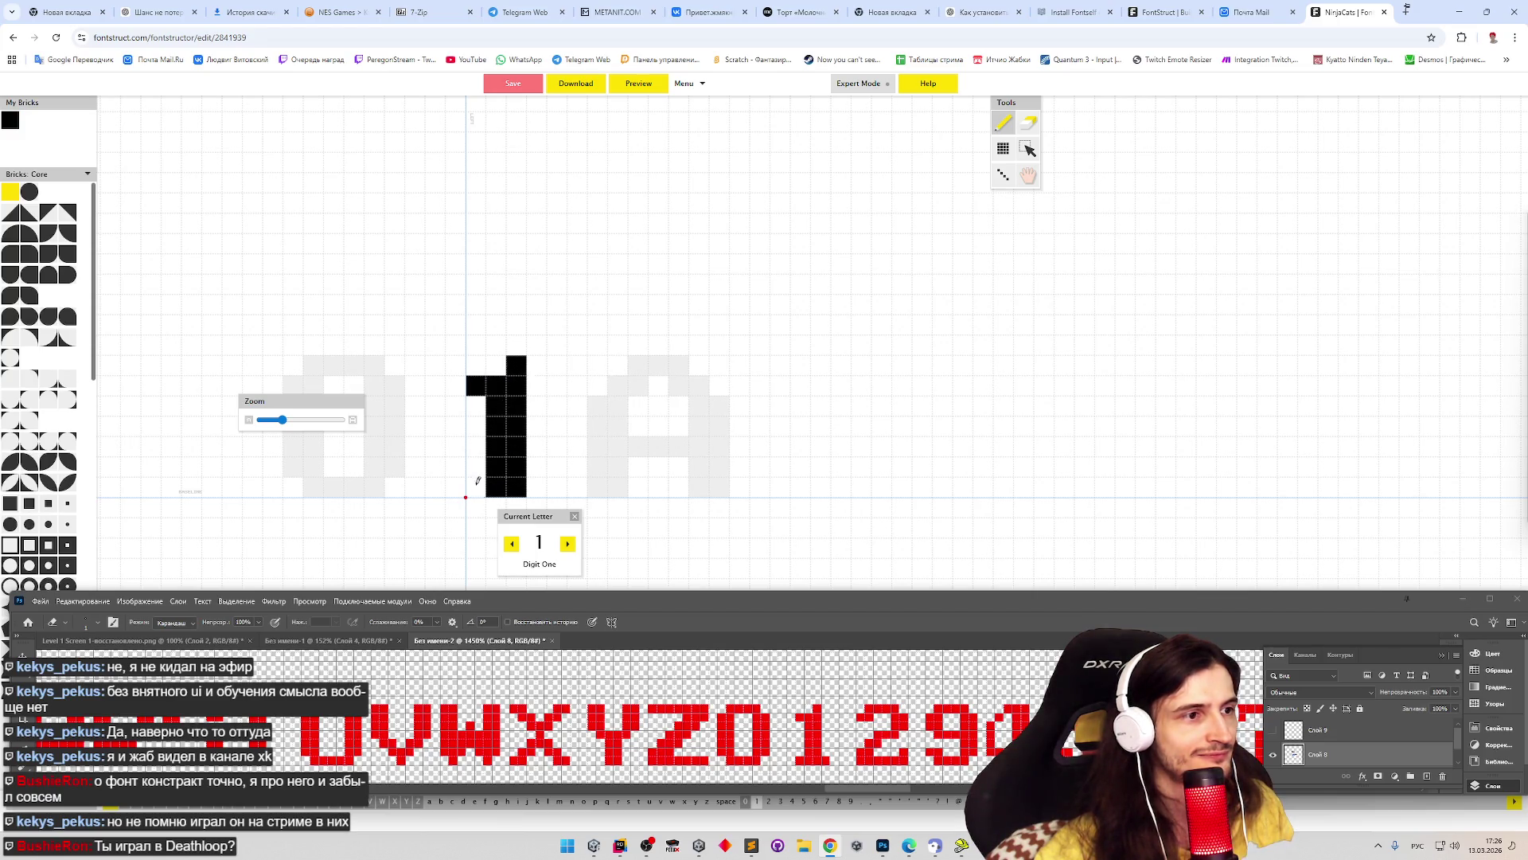
- Add the 1's base and draw the 2's top curve and right side
left_click_drag(476, 485, 537, 487)
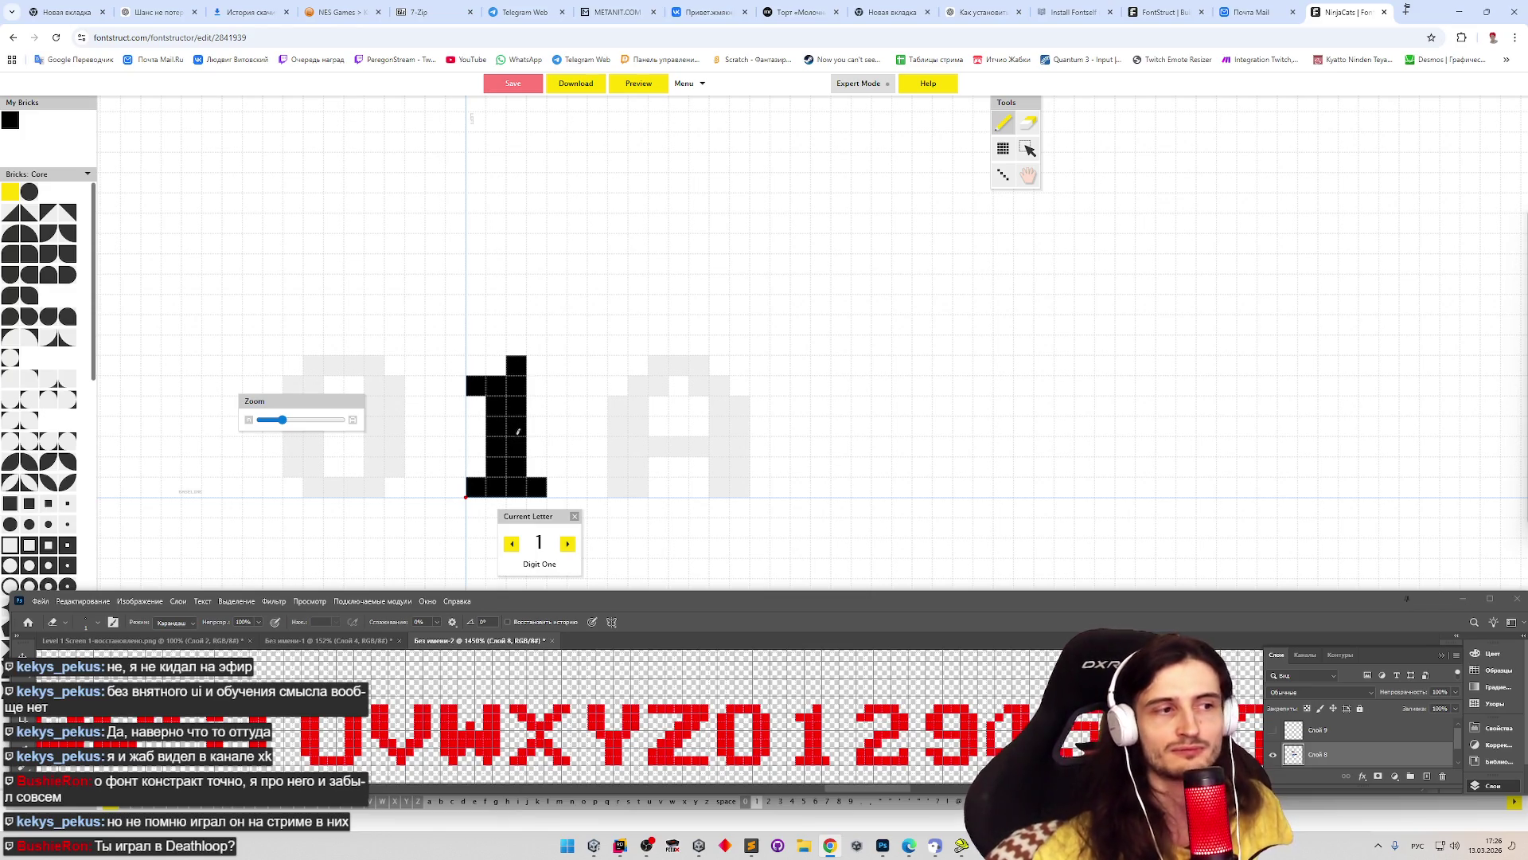
key("Right")
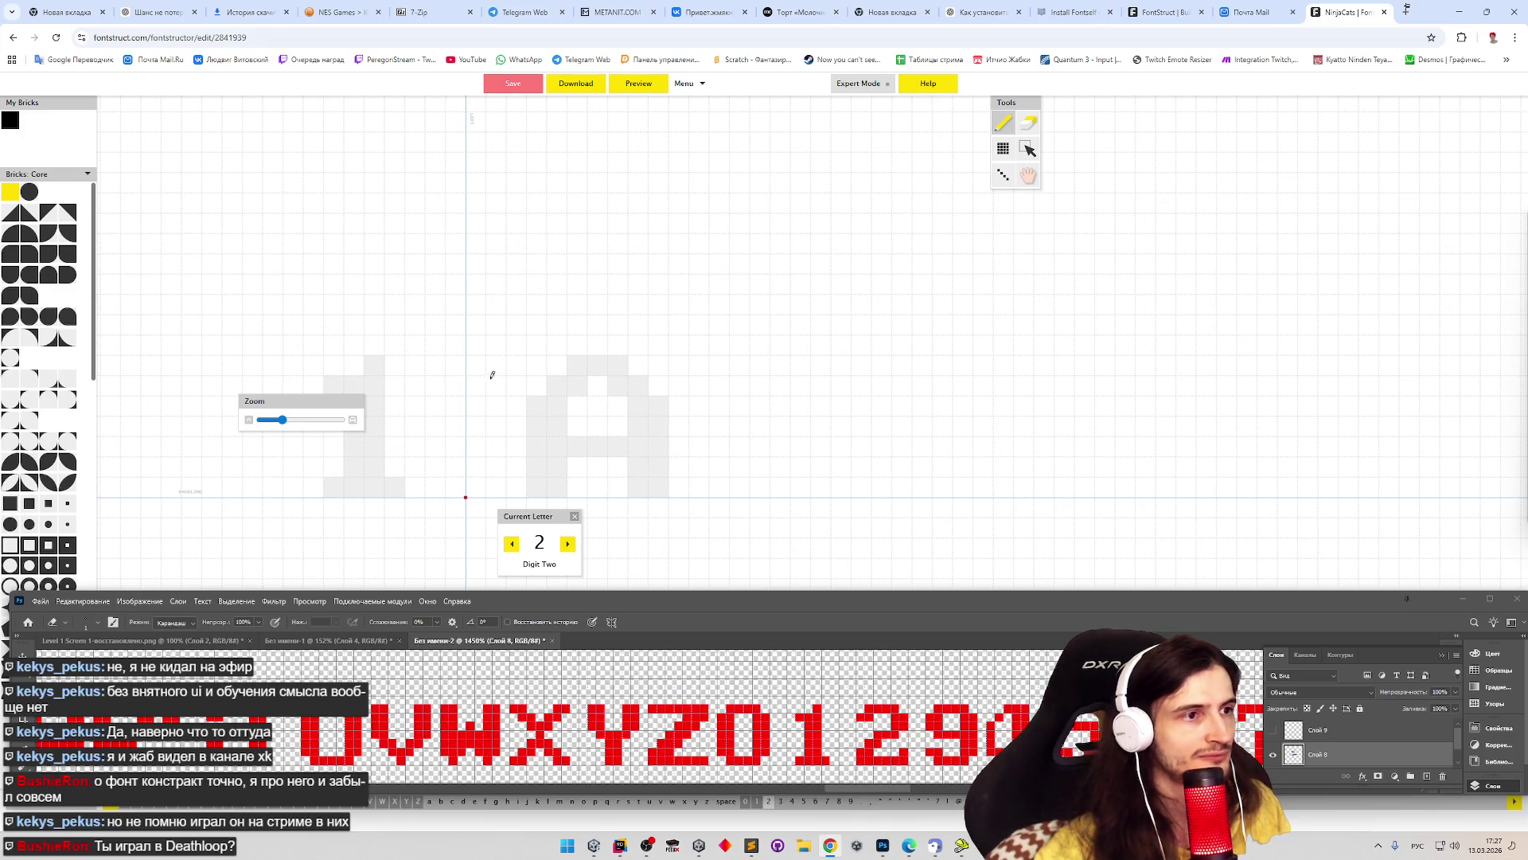
left_click_drag(475, 384, 542, 358)
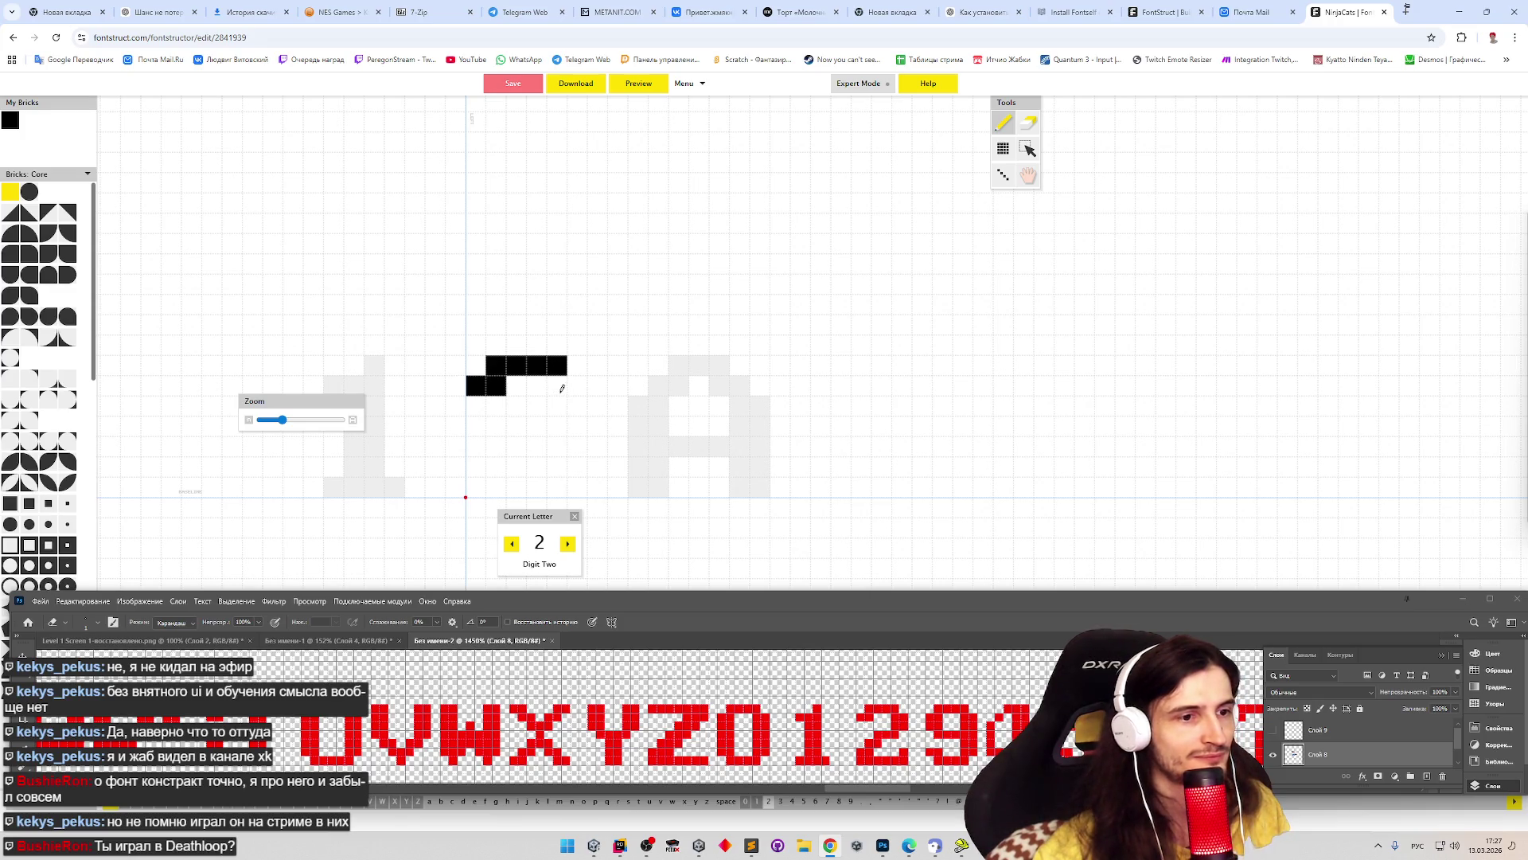
mouse_move(562, 389)
left_mouse_down()
mouse_move(563, 413)
mouse_move(514, 426)
mouse_move(476, 486)
mouse_move(574, 485)
mouse_move(571, 463)
left_mouse_up()
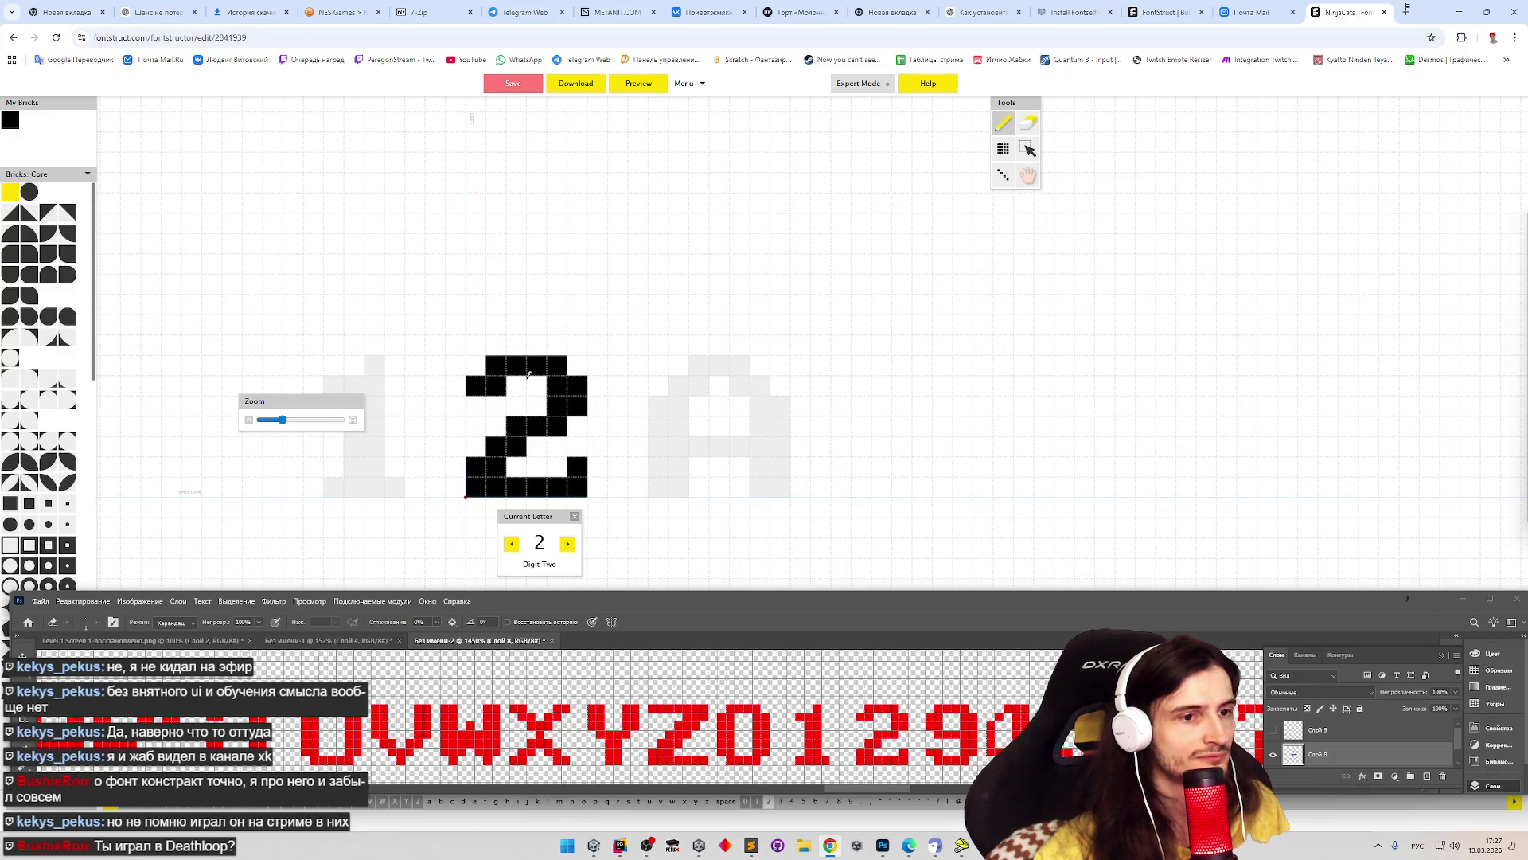
- Toggle between Eraser and Pencil, adding and then undoing a brick above the 1
key("3")
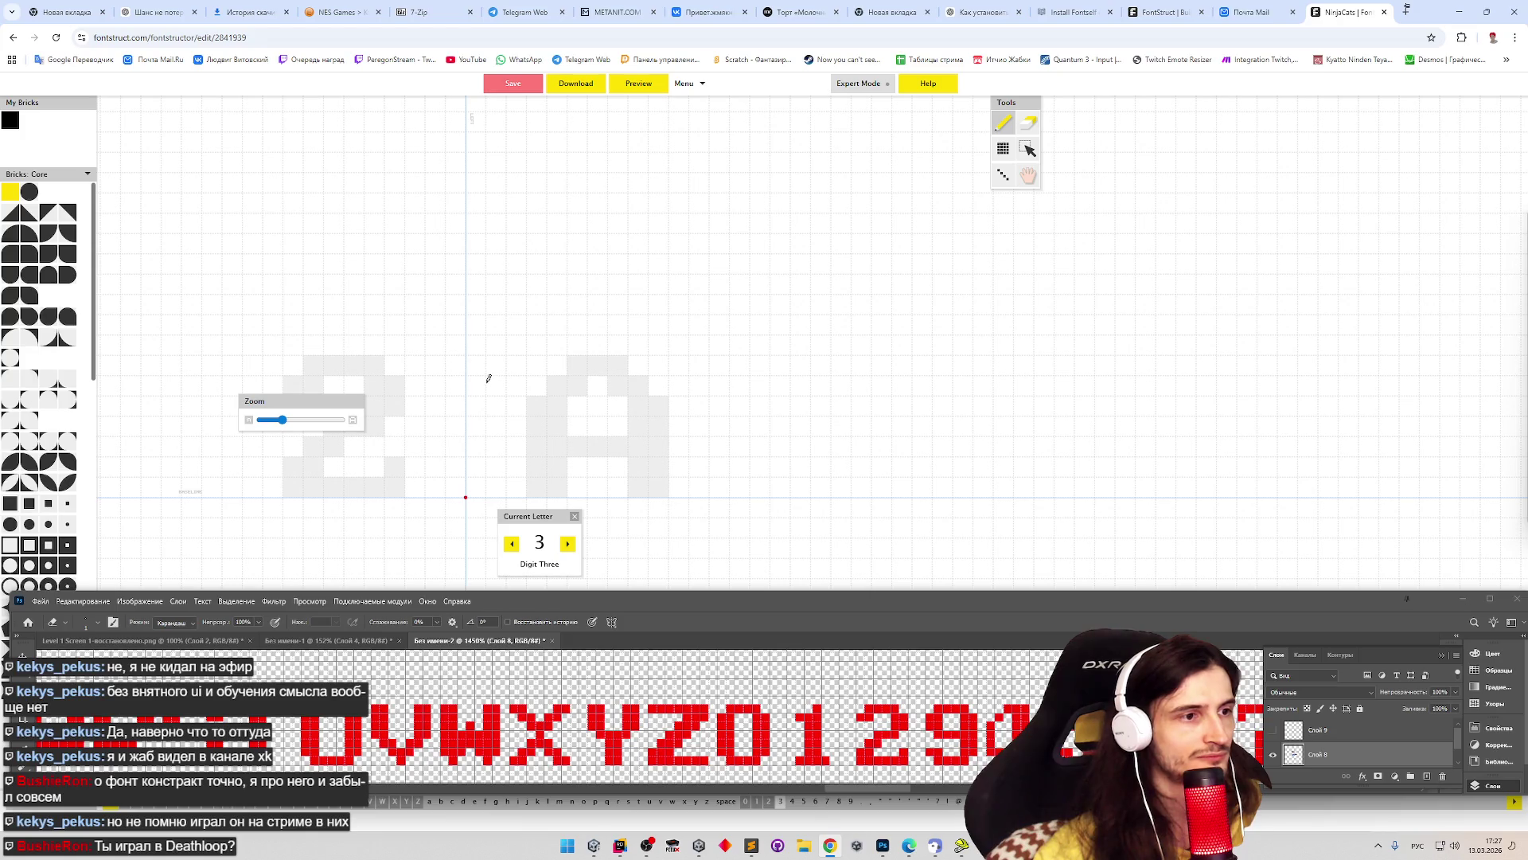
key("e")
key("2")
key("ctrl+l")
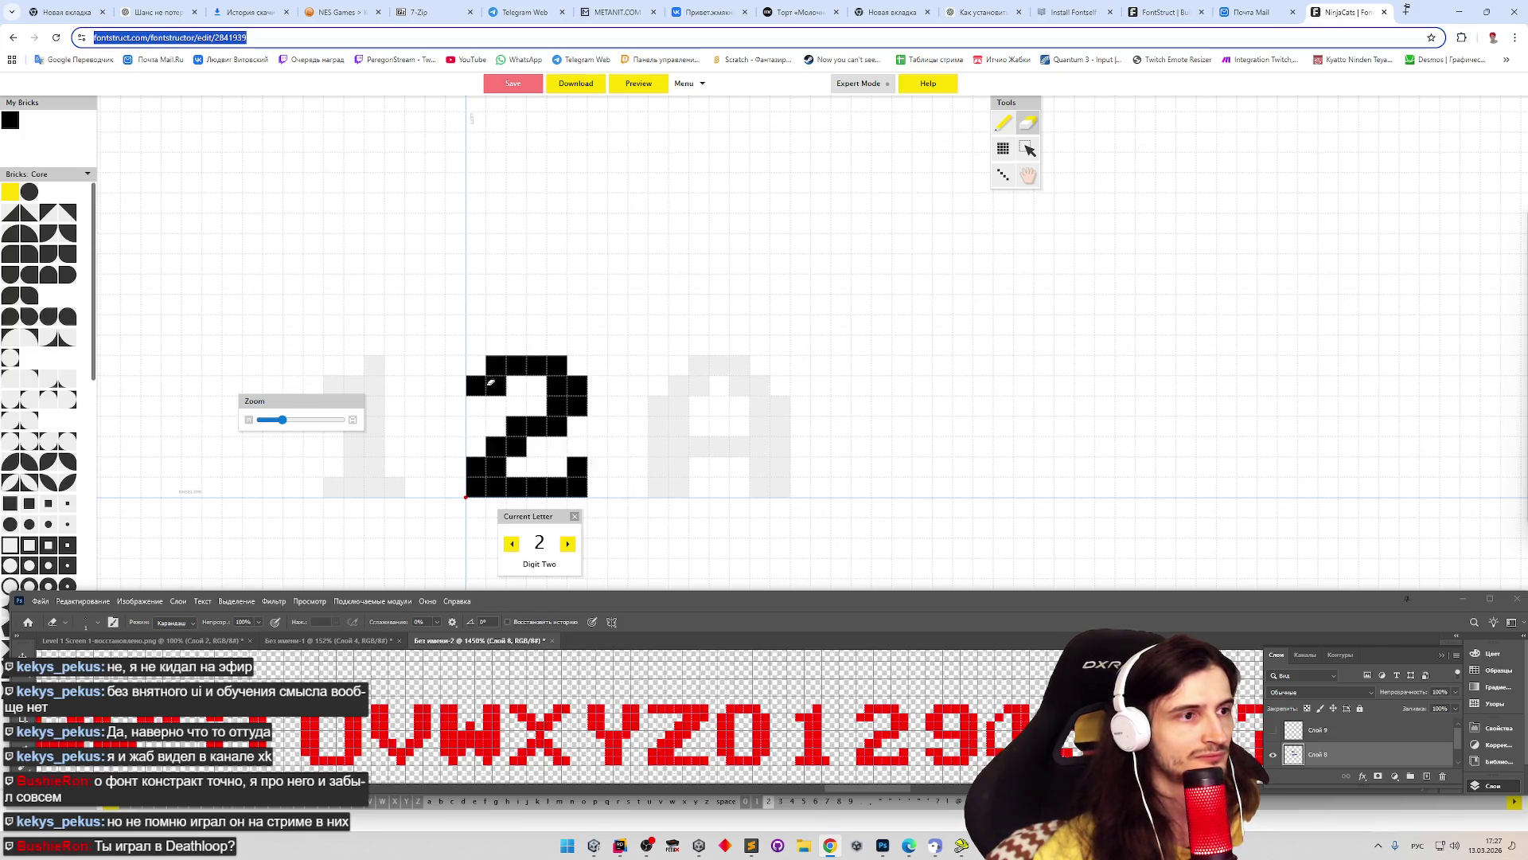
key("p")
key("1")
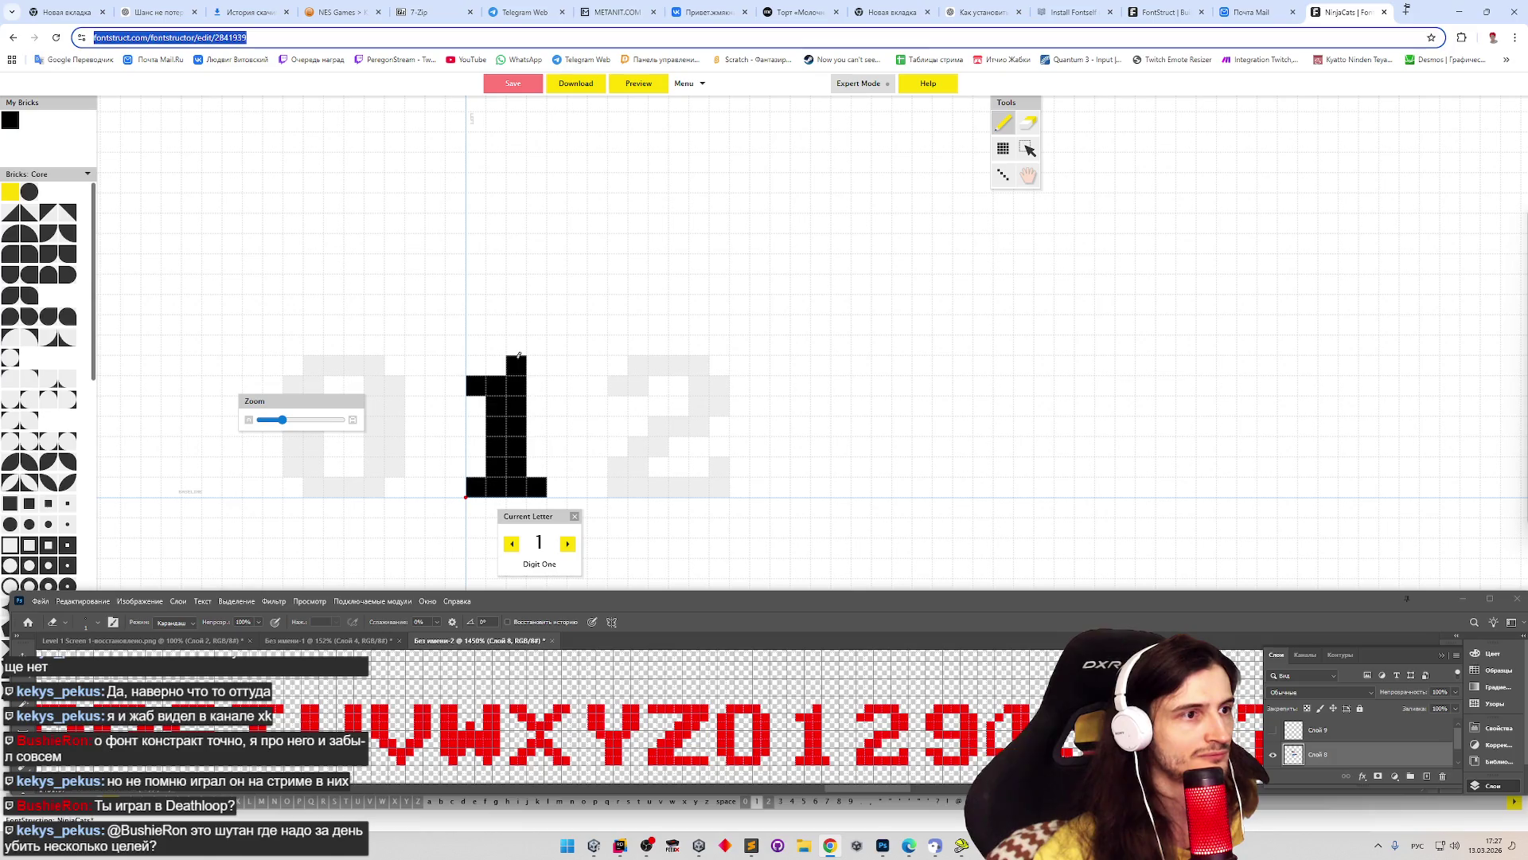
left_click(525, 347)
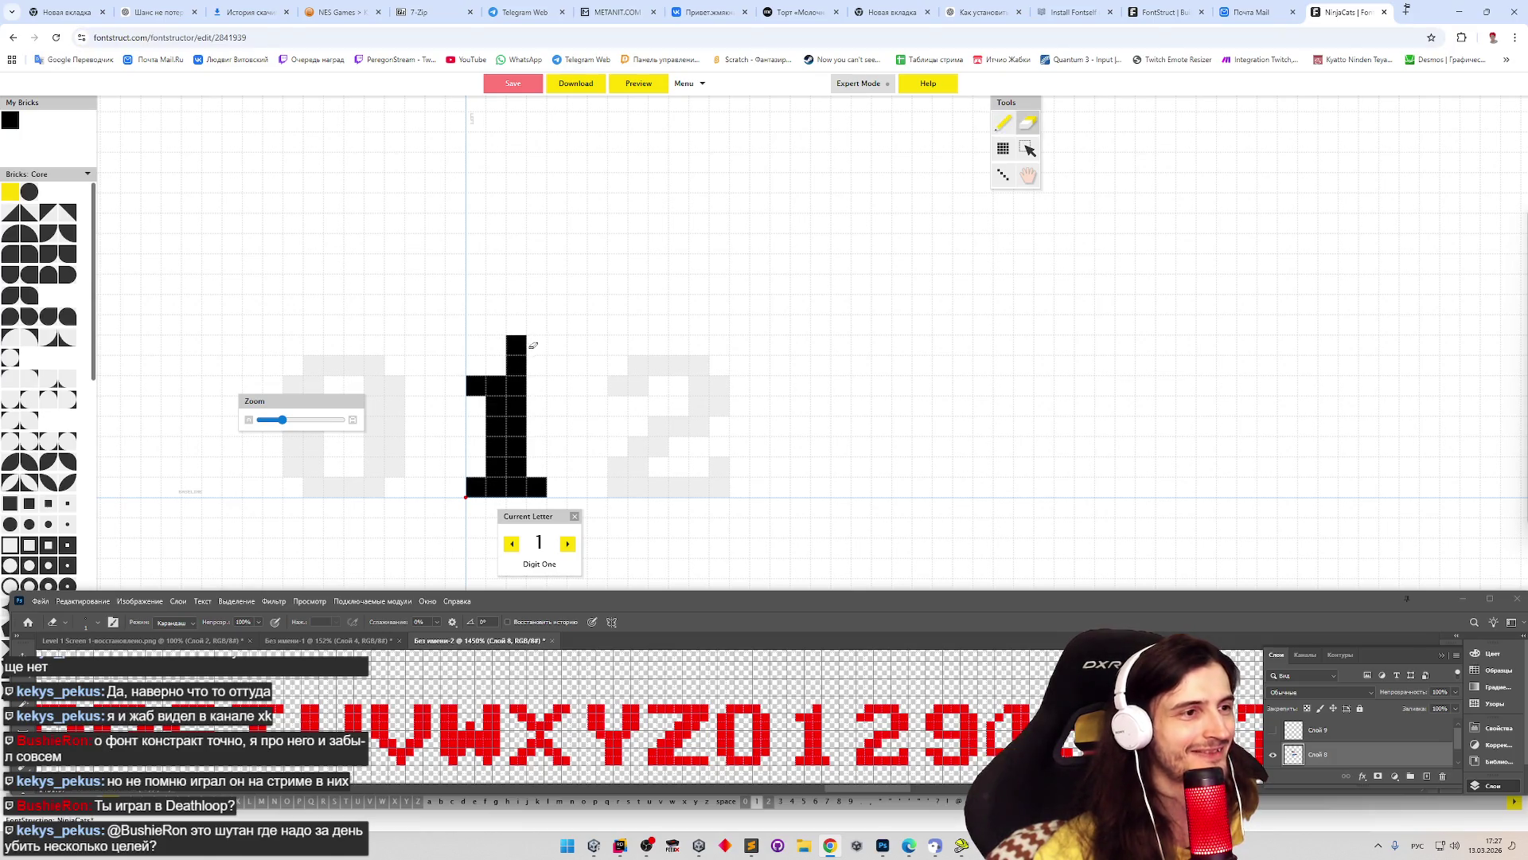
key("ctrl+z")
- Switch tools again and step through digits 0 to 3, settling on the 3
key("2")
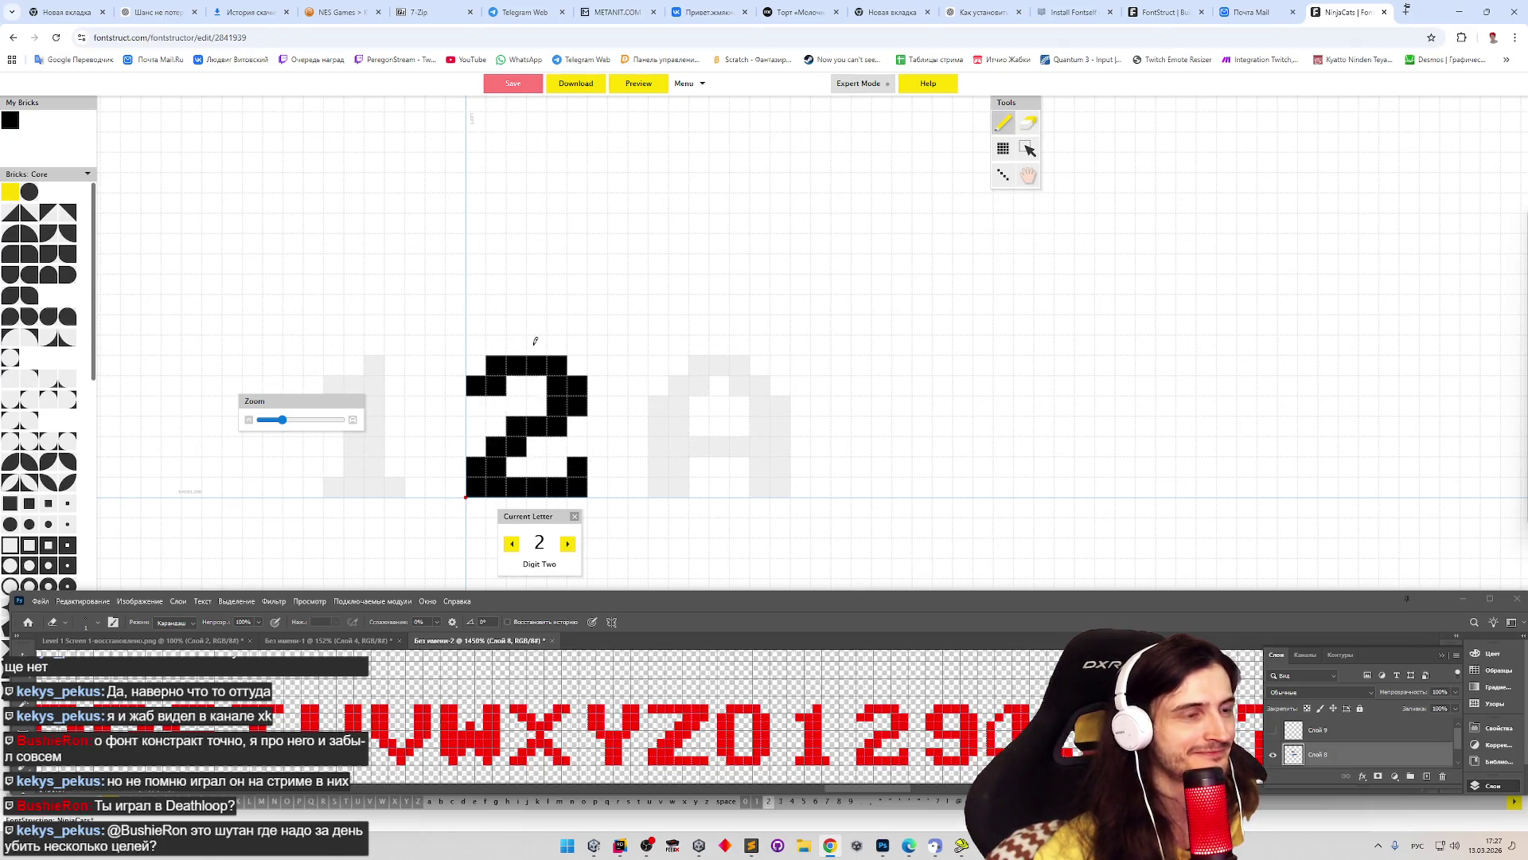
key("e")
key("1")
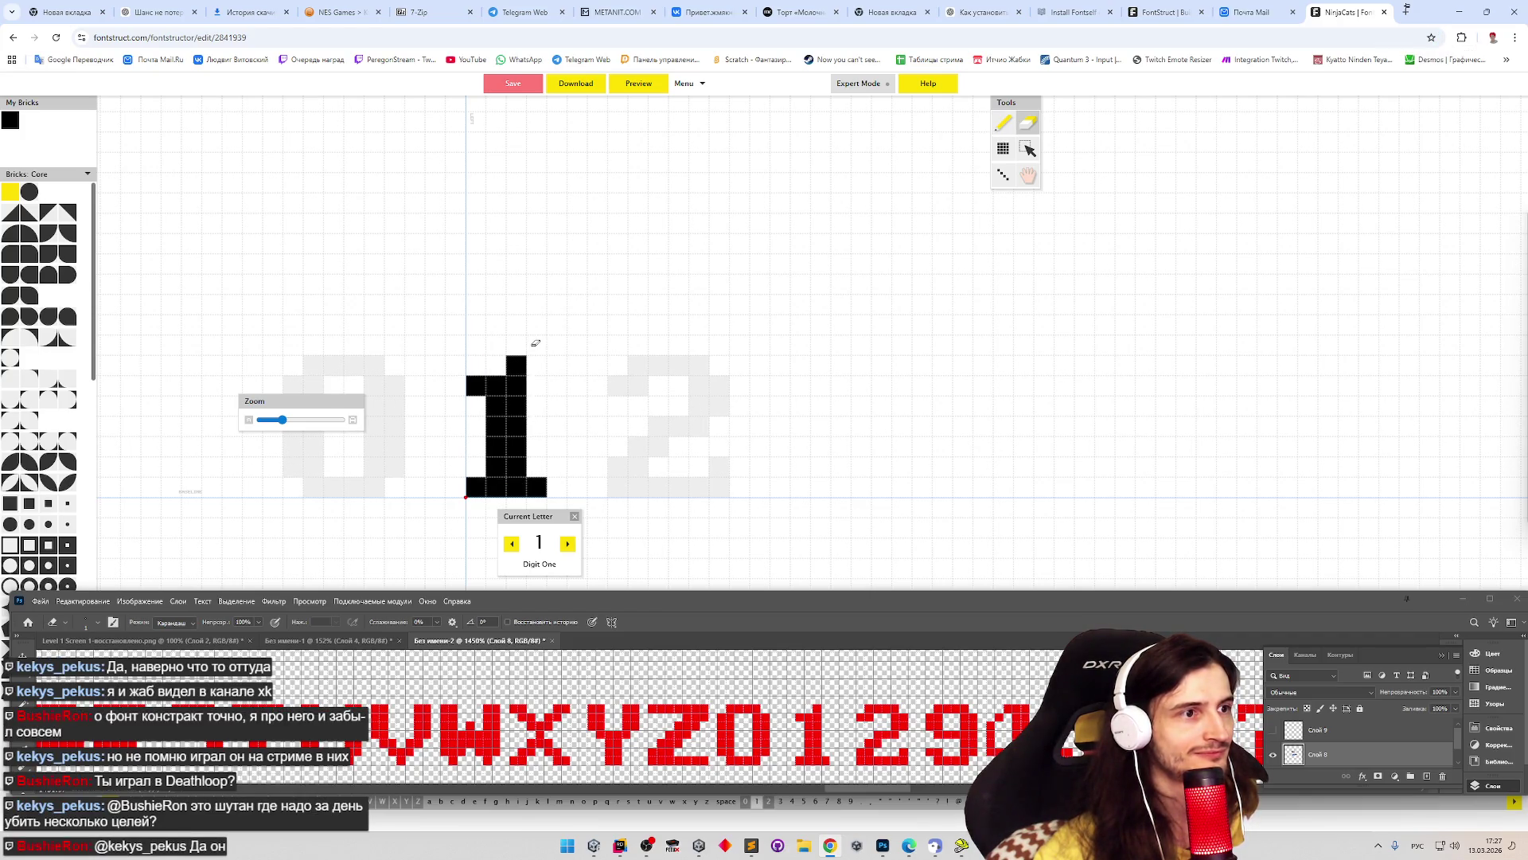
key("p")
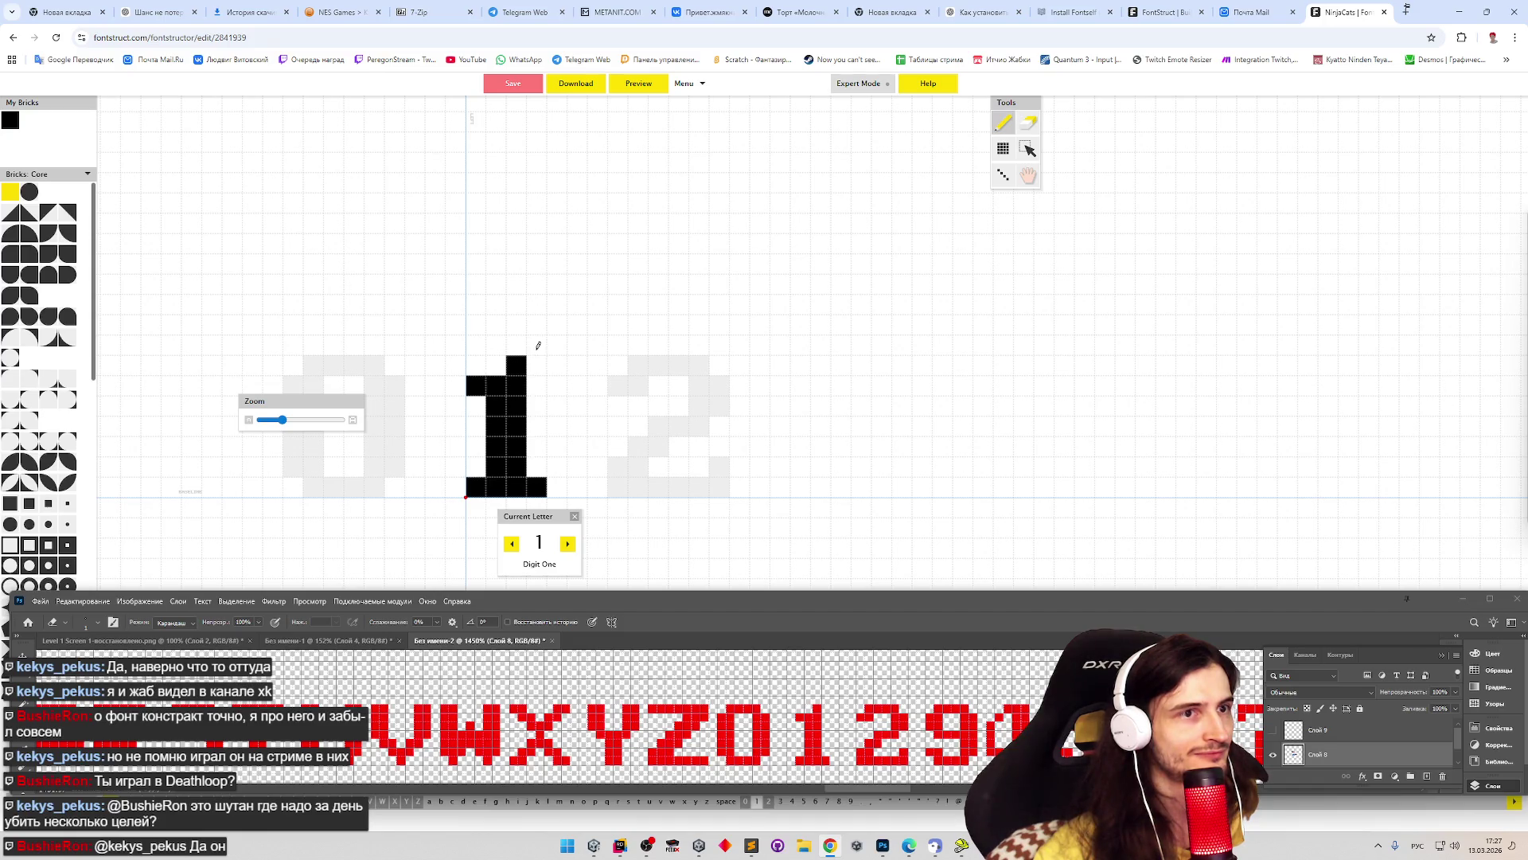
key("0")
key("ctrl+l")
left_click(538, 344)
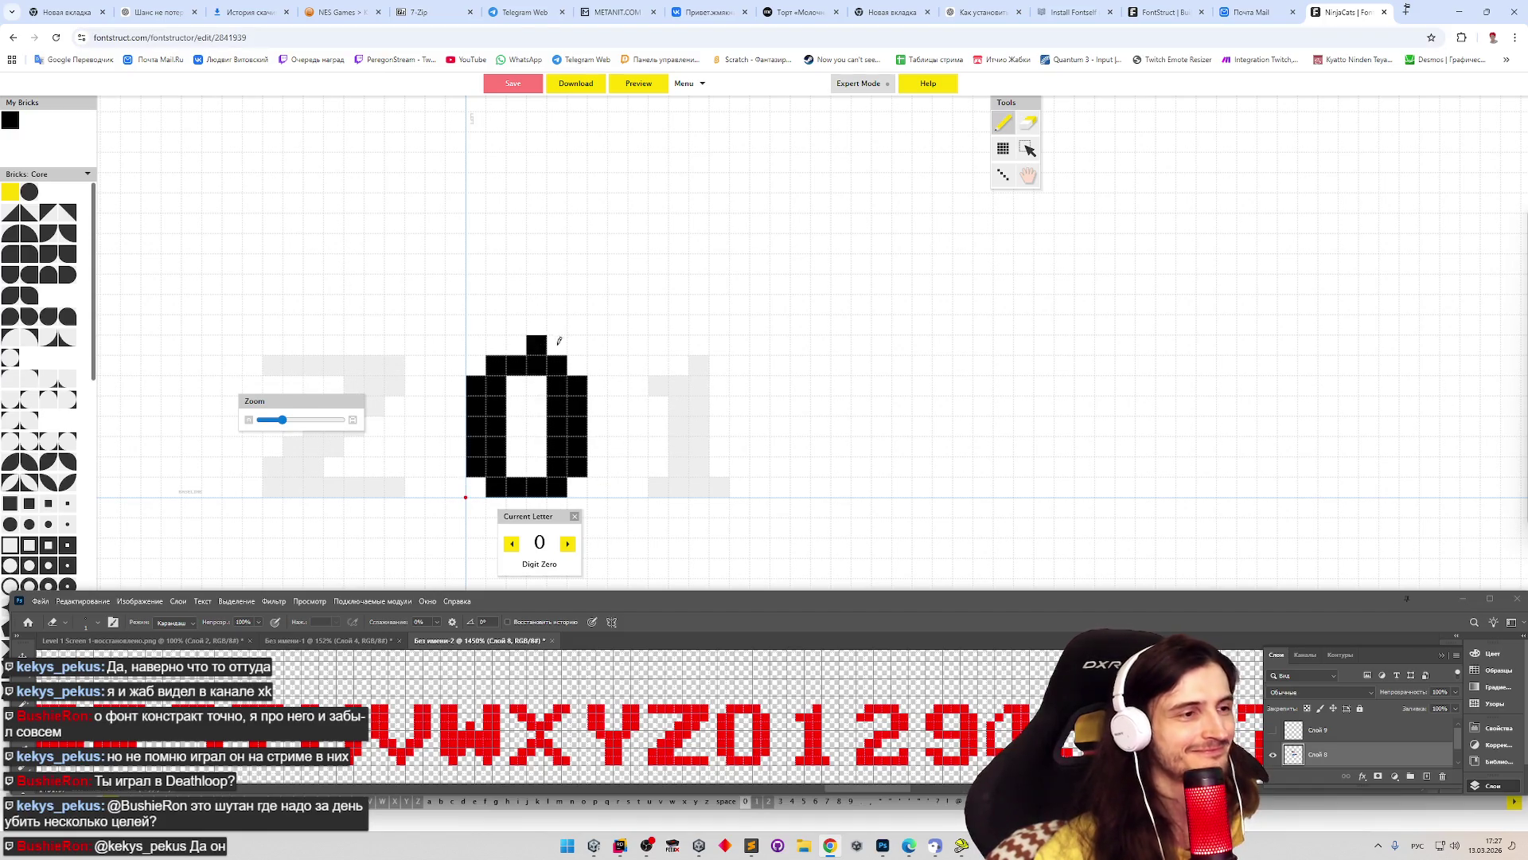
key("1")
key("2")
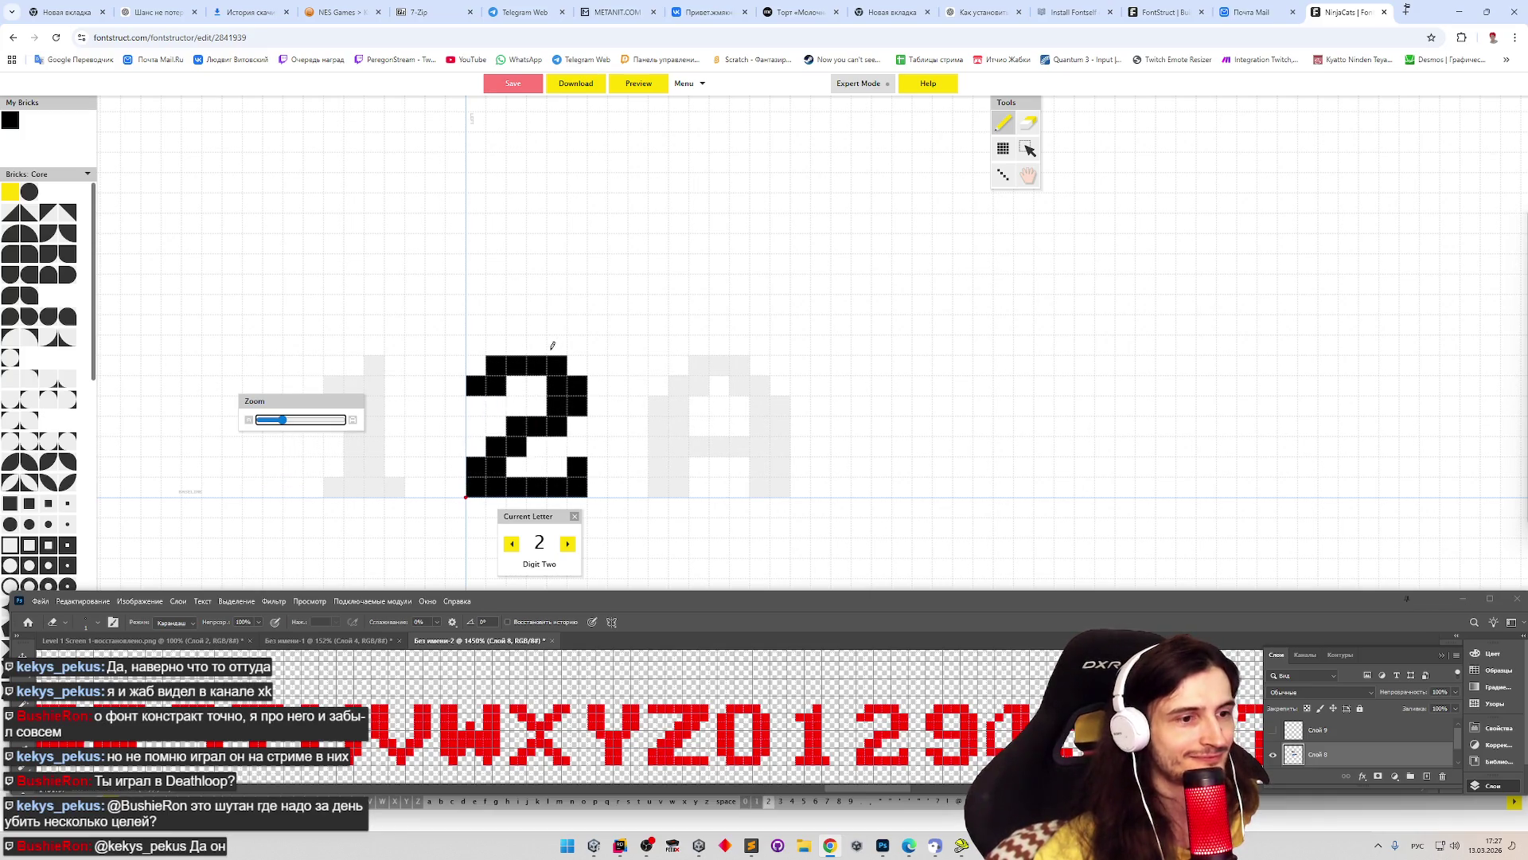
key("3")
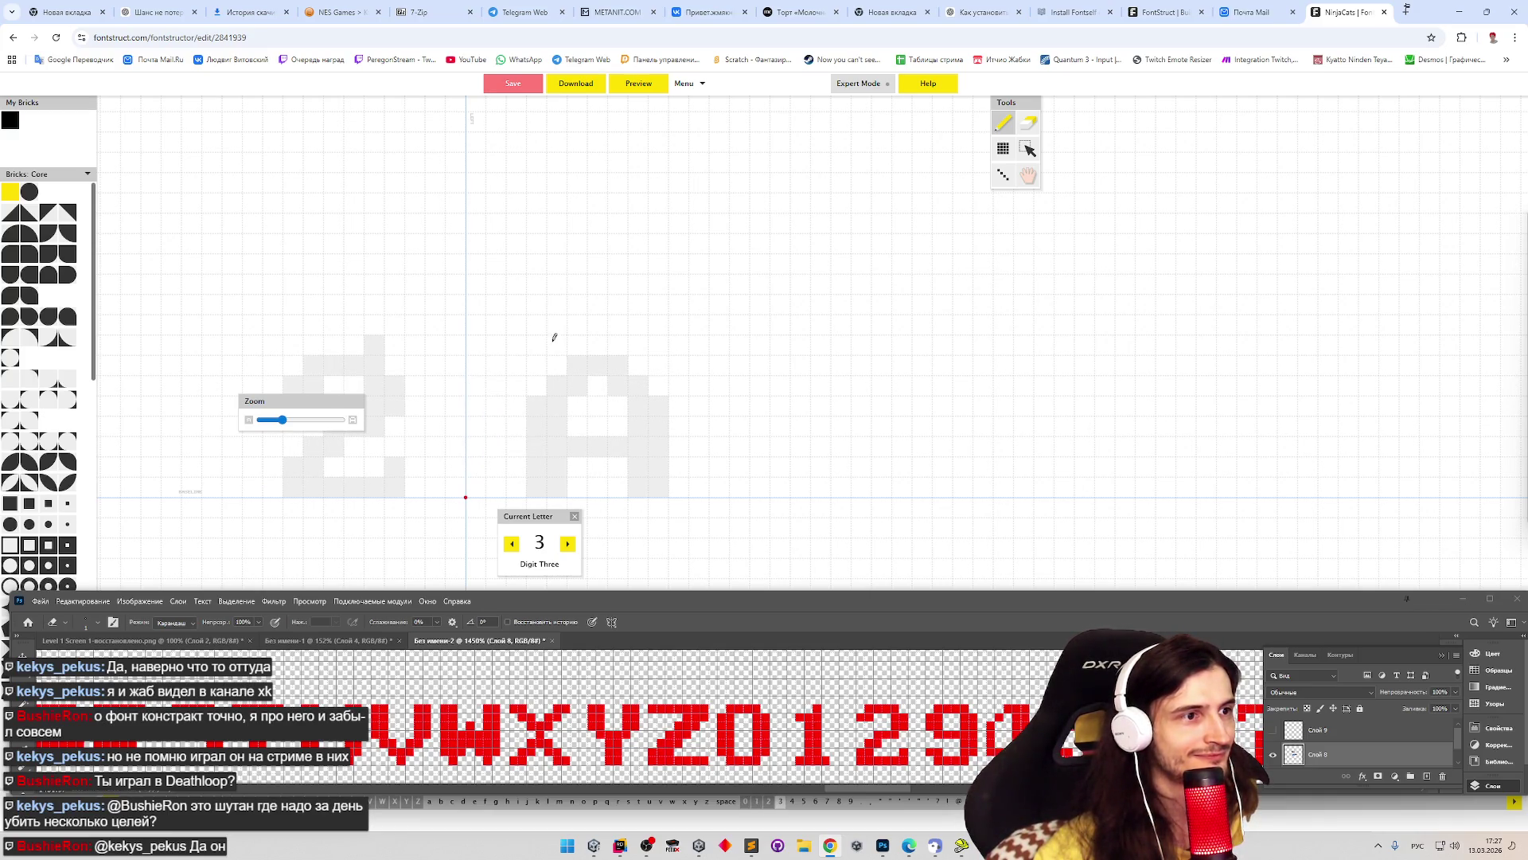
key("2")
key("3")
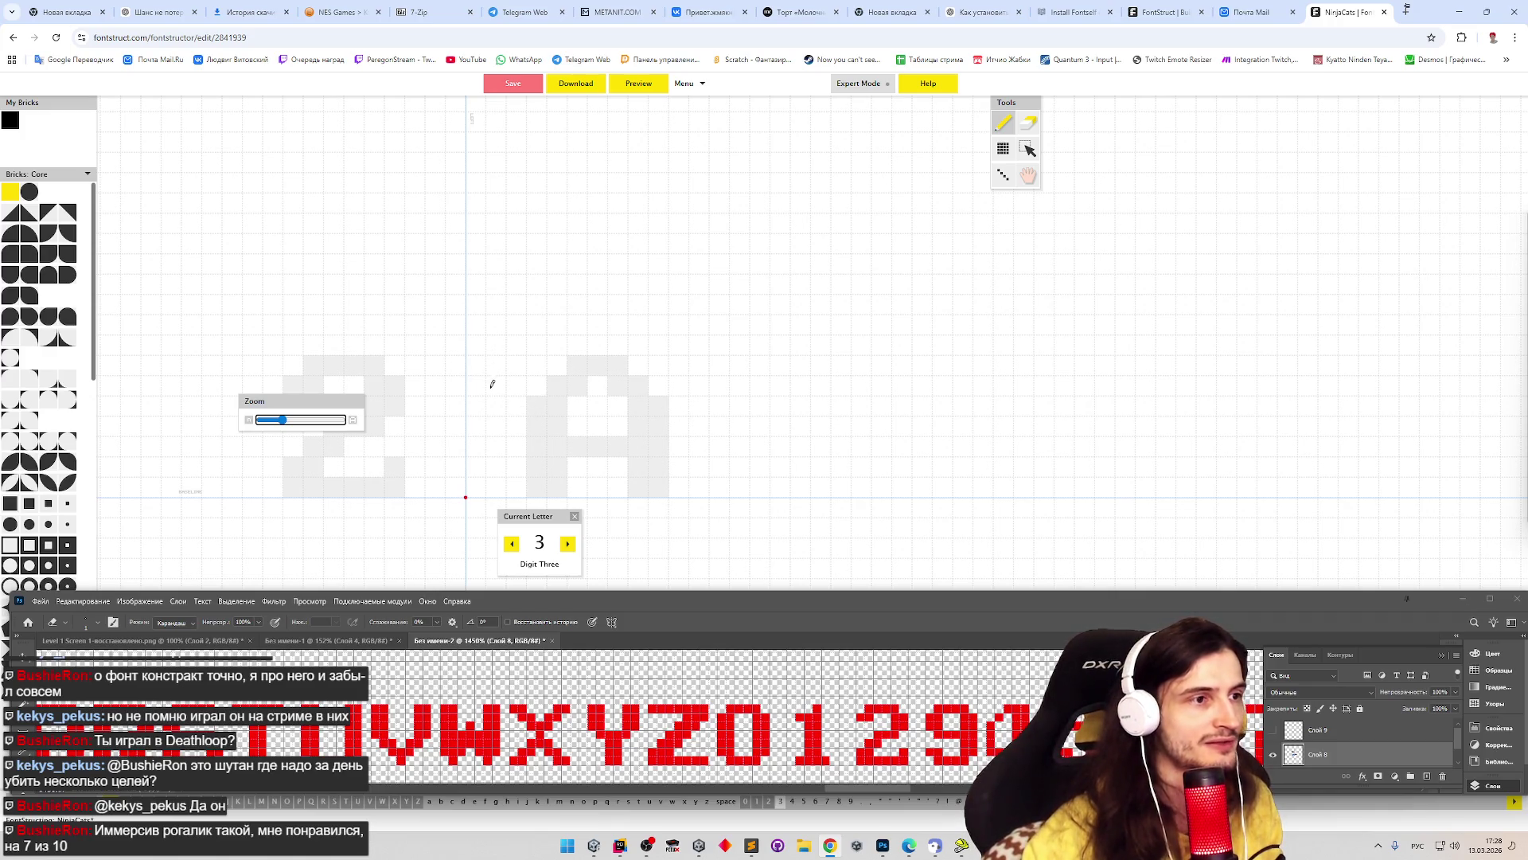
- Draw the 3's strokes and fill the gap in its bottom row
mouse_move(486, 382)
left_mouse_down()
mouse_move(578, 351)
mouse_move(568, 398)
mouse_move(513, 426)
mouse_move(551, 474)
mouse_move(513, 485)
mouse_move(503, 467)
left_mouse_up()
left_click(496, 483)
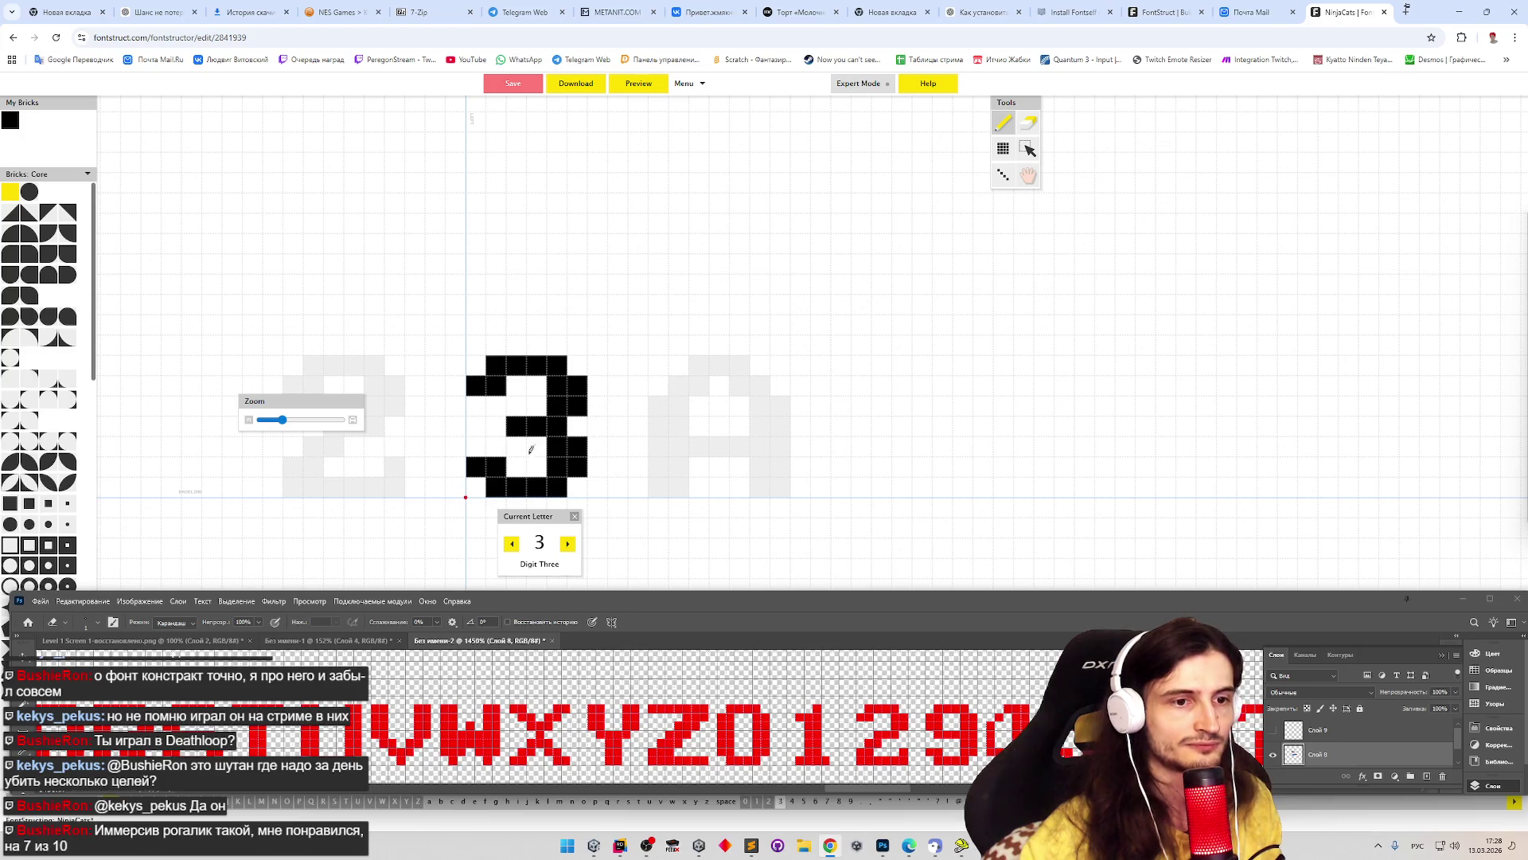
key("Right")
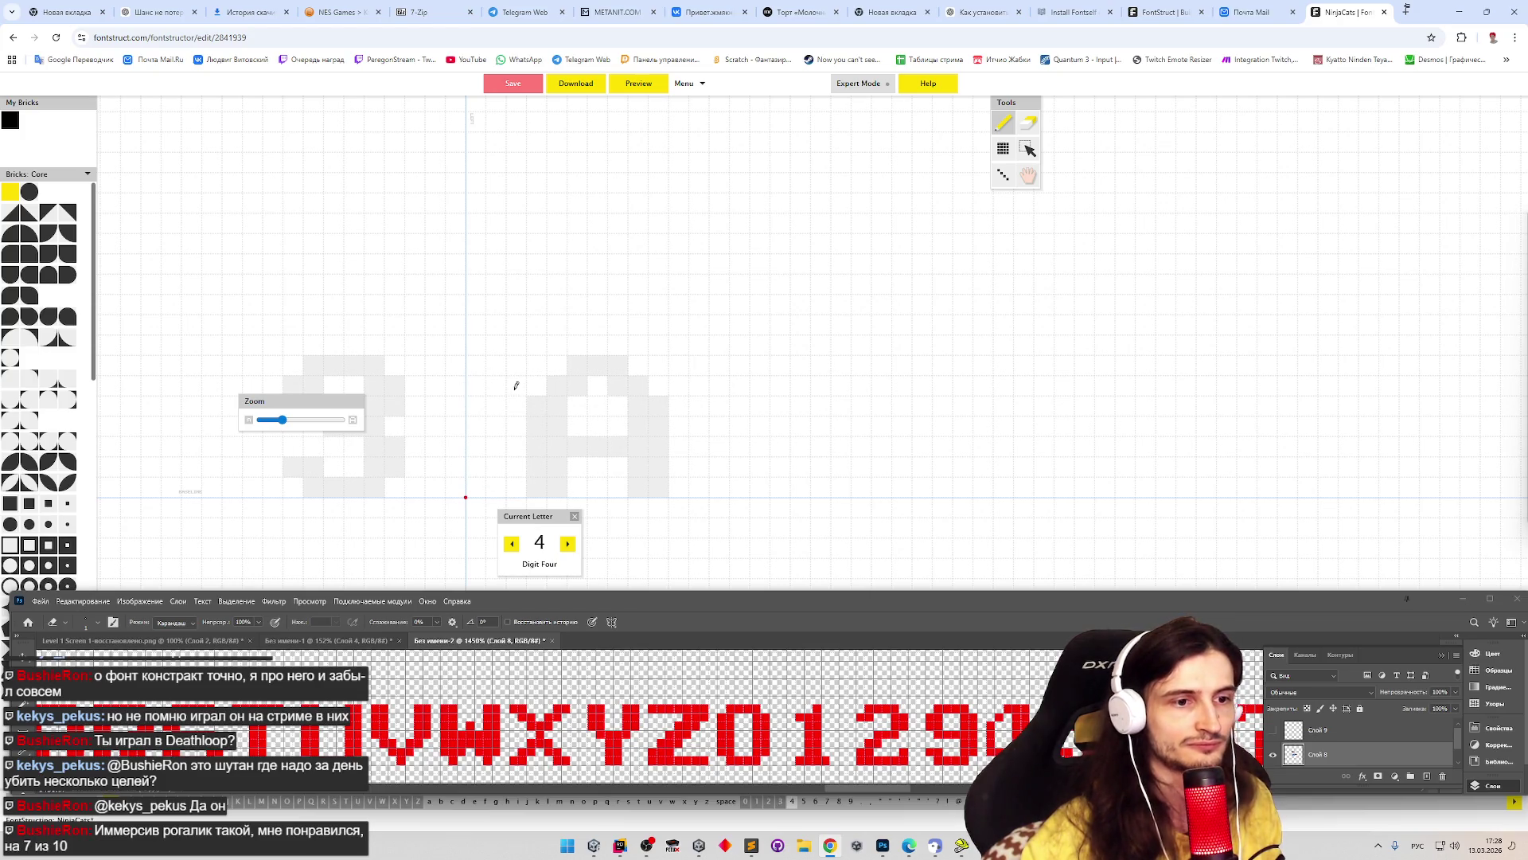
- Draw the 4's left stroke, crossbar, stem and diagonal, removing a stray brick underneath
mouse_move(482, 403)
left_mouse_down()
mouse_move(477, 468)
mouse_move(556, 459)
mouse_move(526, 478)
left_mouse_up()
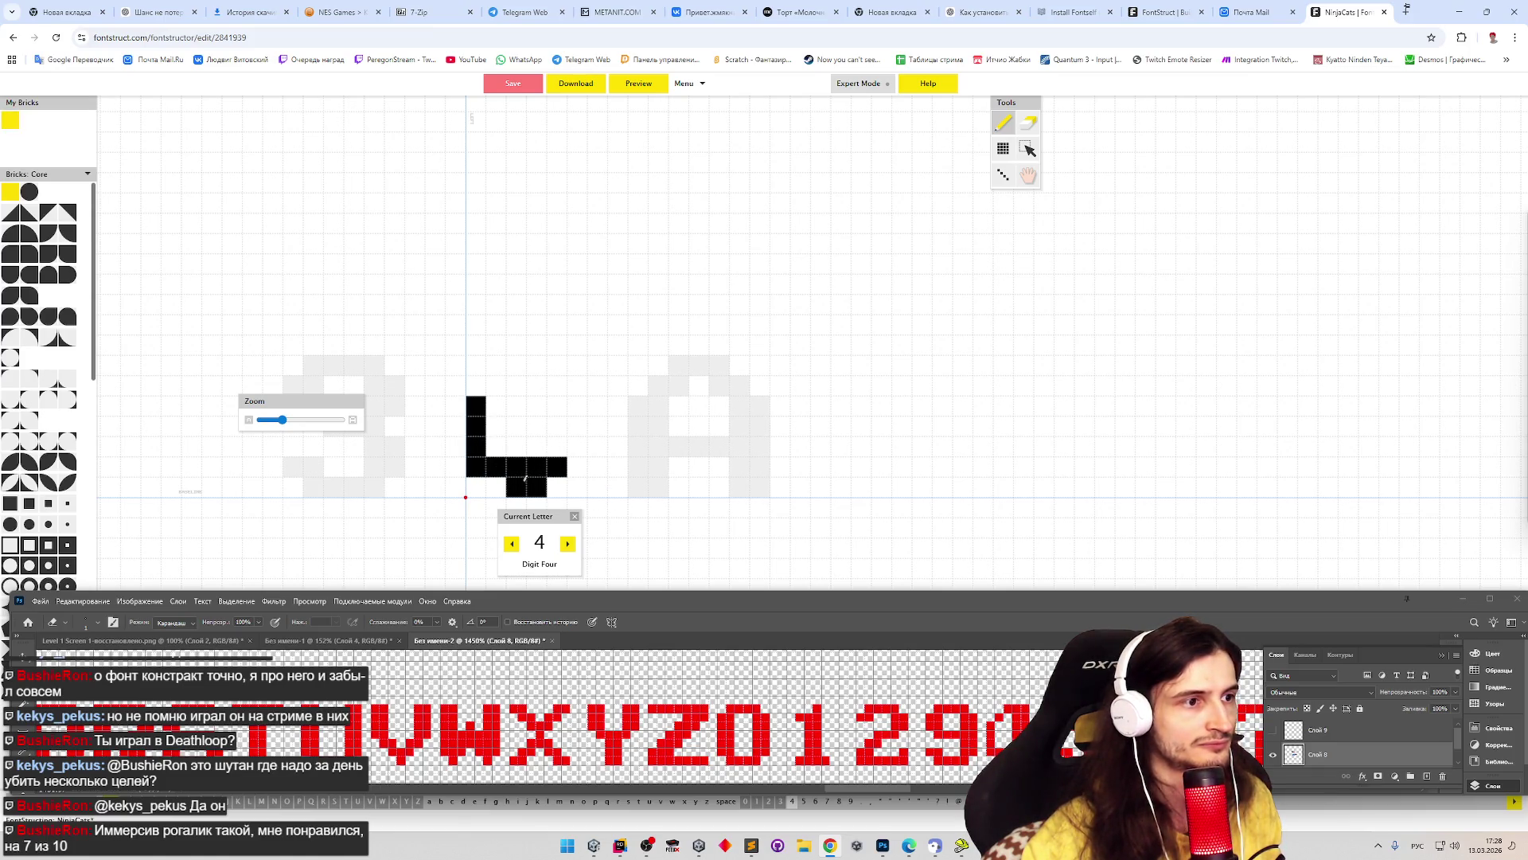
left_click(519, 484)
mouse_move(557, 482)
left_mouse_down()
mouse_move(577, 467)
mouse_move(536, 421)
mouse_move(550, 362)
mouse_move(559, 436)
left_mouse_up()
mouse_move(516, 367)
left_mouse_down()
mouse_move(516, 386)
mouse_move(516, 366)
left_mouse_up()
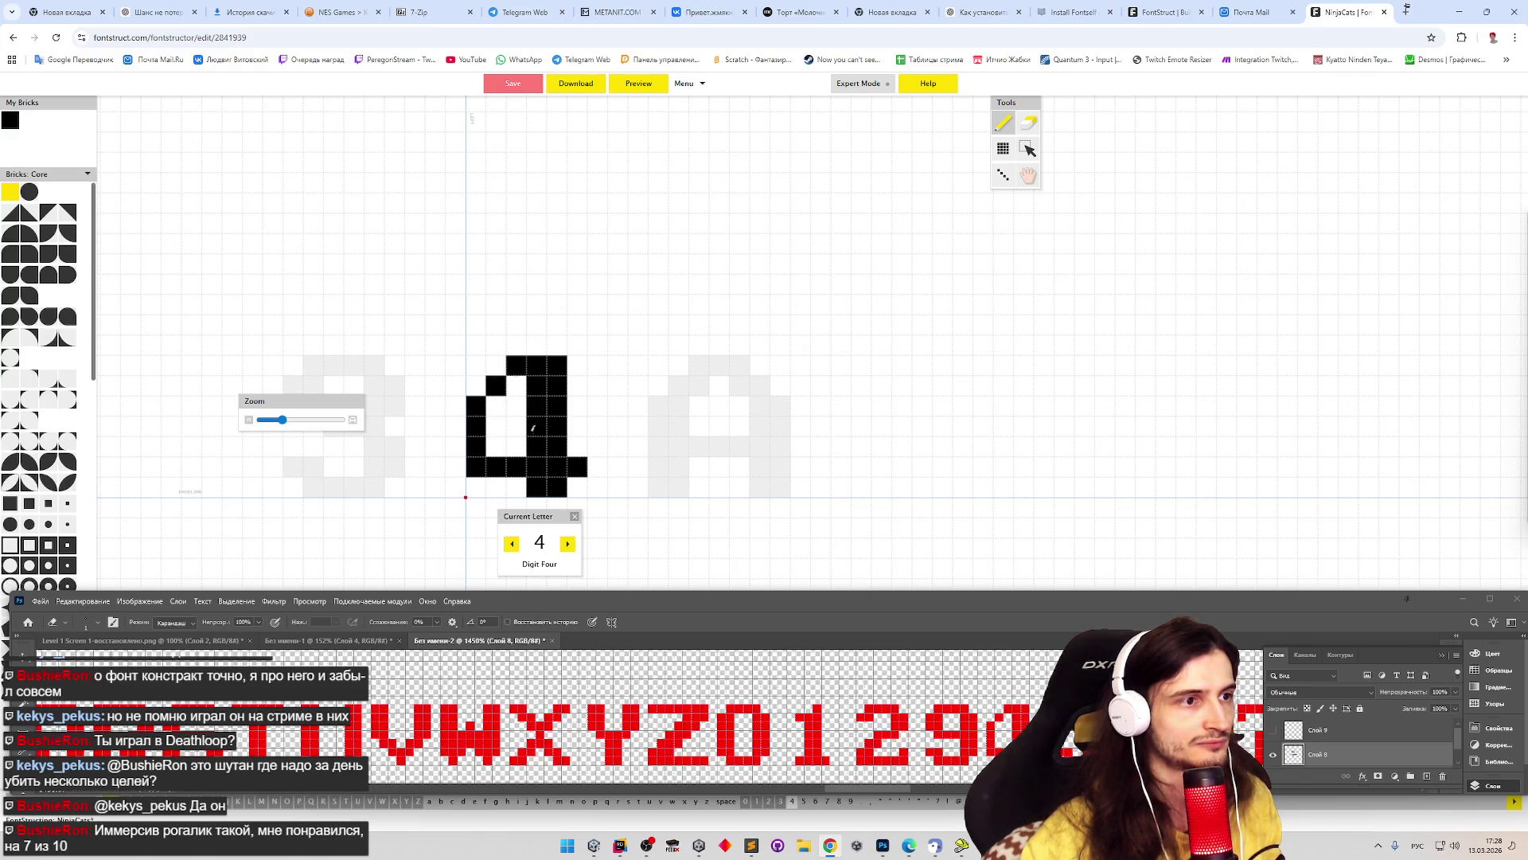
- Draw the 5's hooked bottom row, flat top bar and left side
key("5")
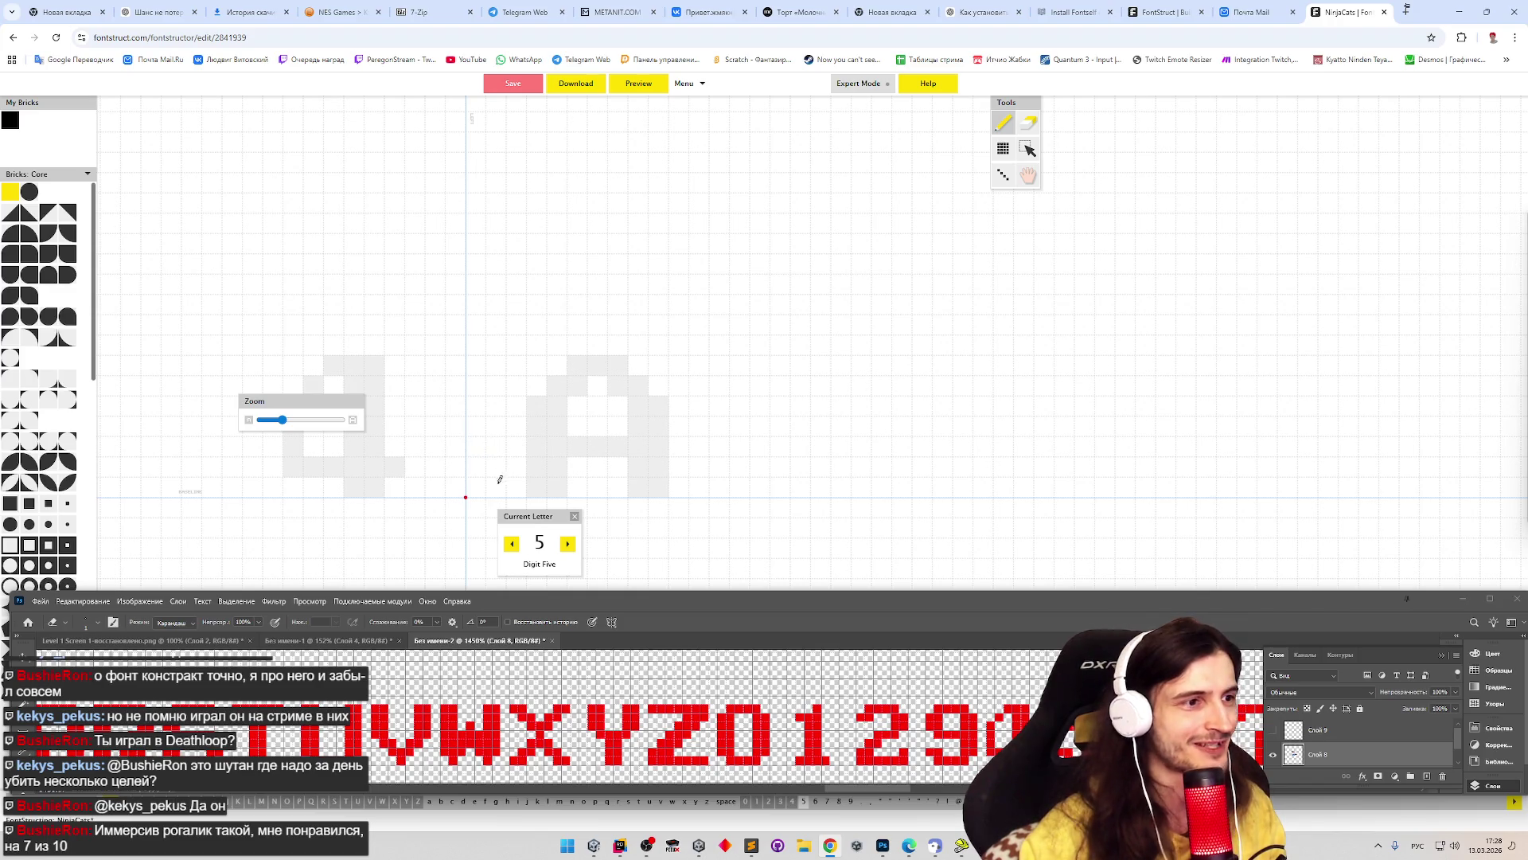
left_click_drag(480, 467, 497, 468)
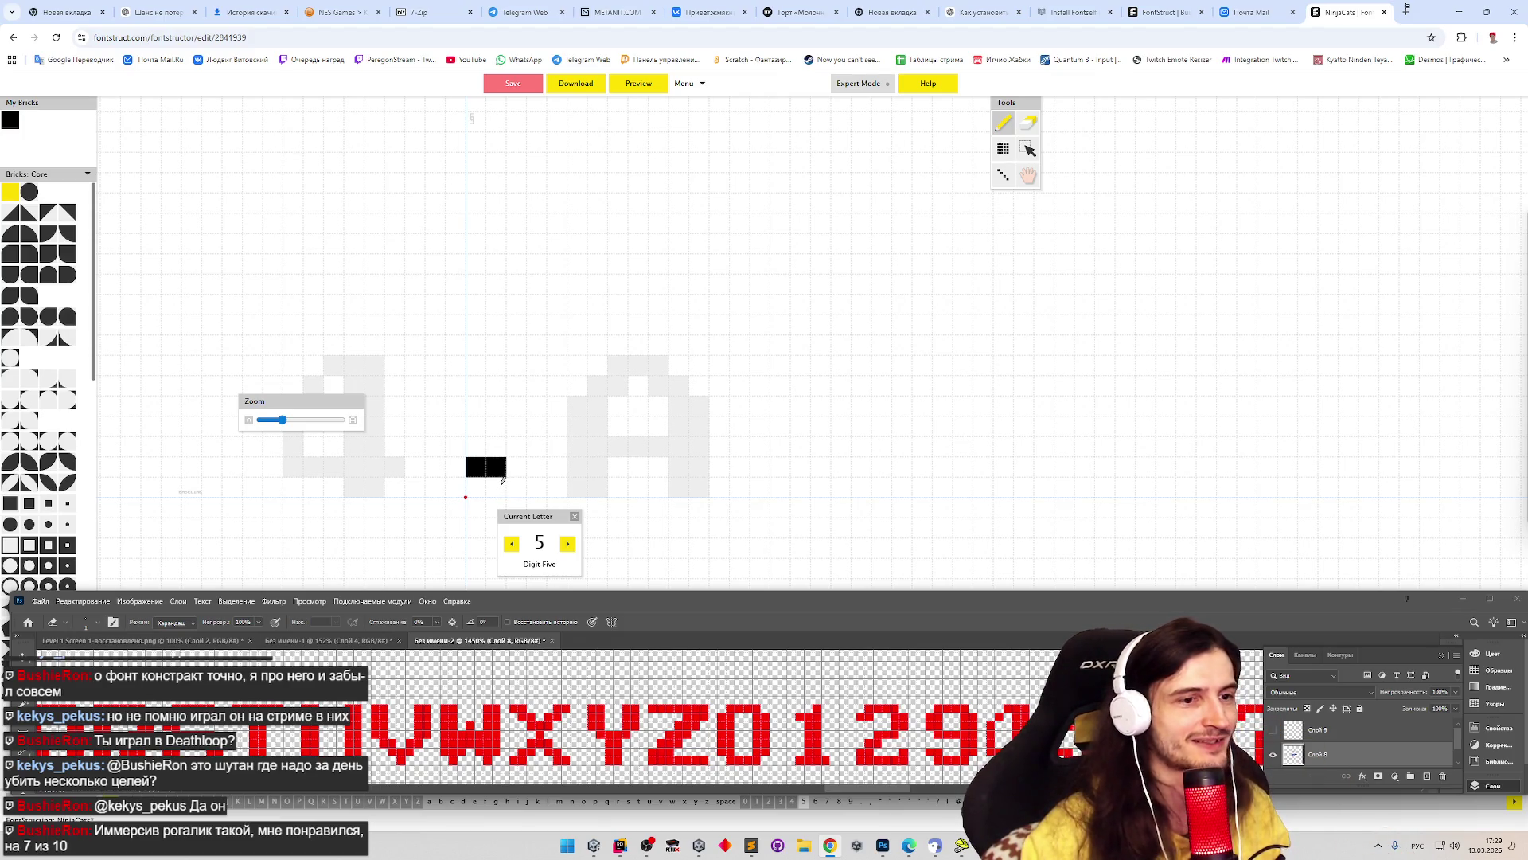
mouse_move(501, 482)
left_mouse_down()
mouse_move(560, 485)
mouse_move(571, 424)
mouse_move(576, 446)
left_mouse_up()
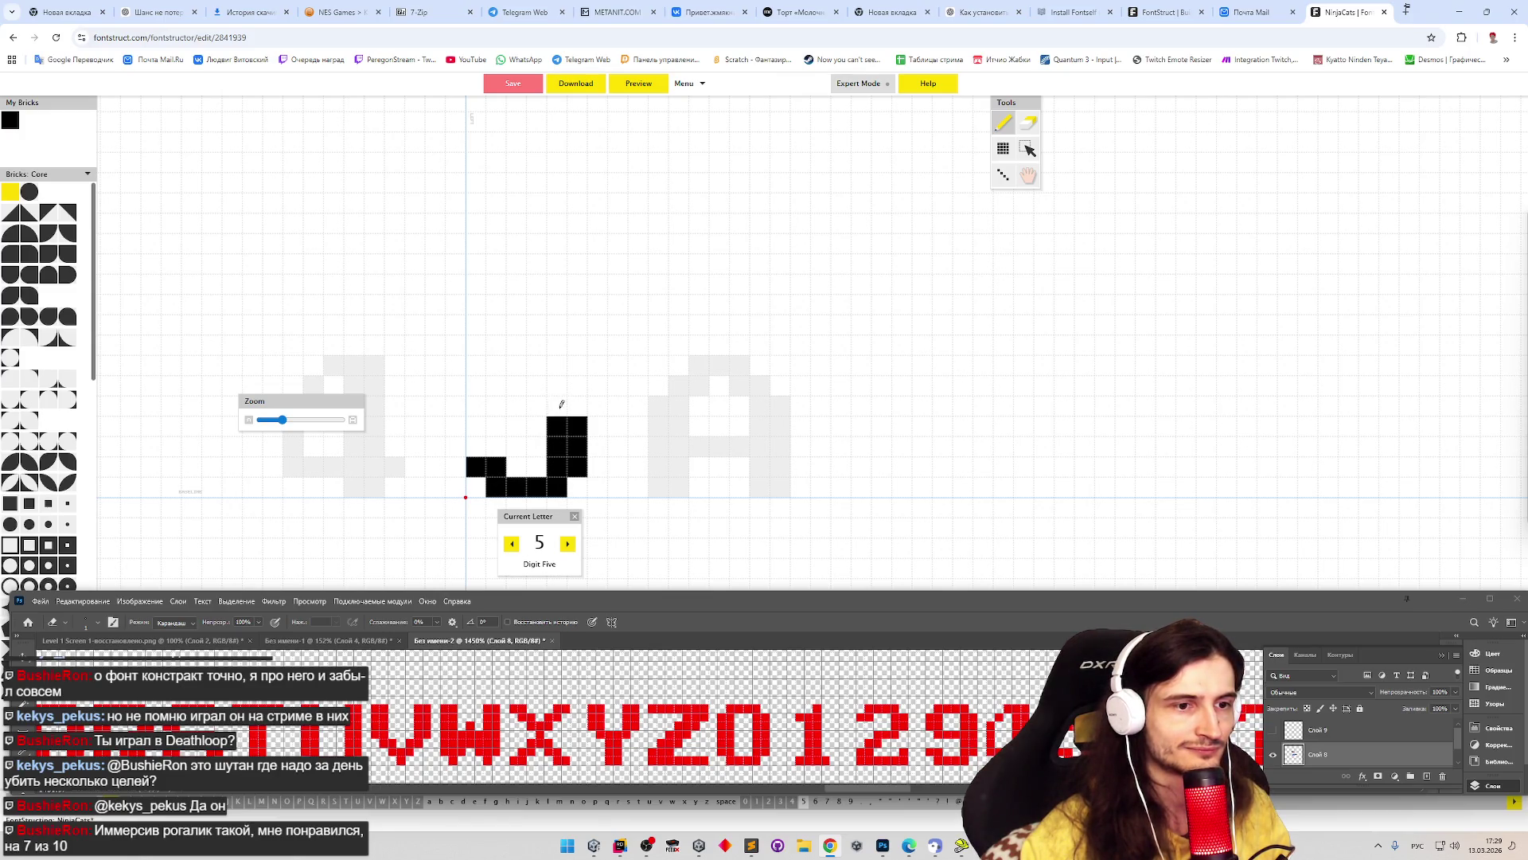
mouse_move(561, 405)
left_mouse_down()
mouse_move(475, 387)
mouse_move(487, 363)
mouse_move(498, 382)
mouse_move(576, 360)
left_mouse_up()
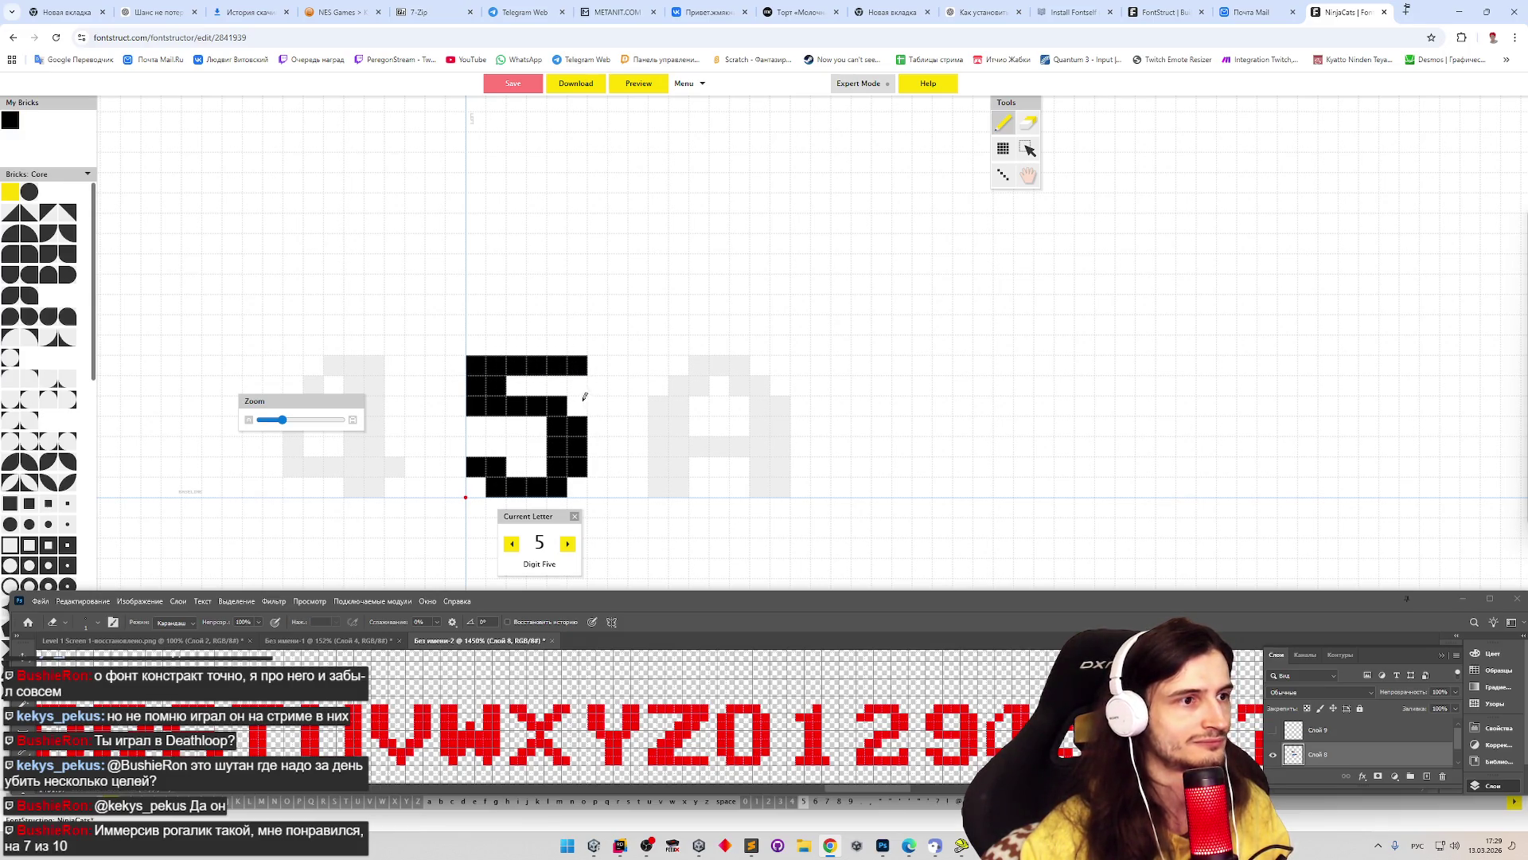
- Draw the 6's thick left column and bottom row
key("Right")
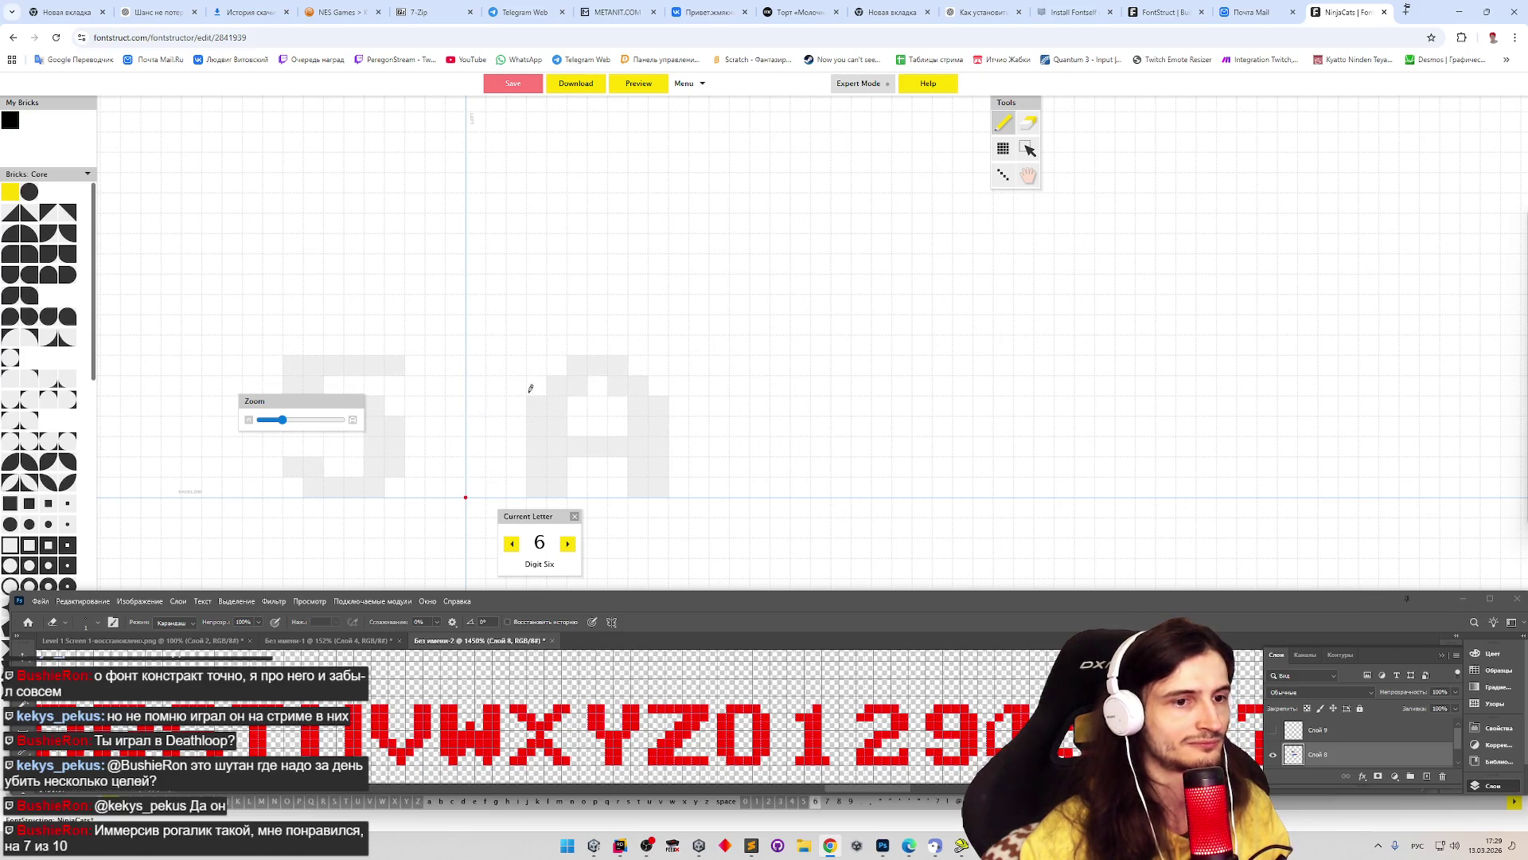
mouse_move(480, 452)
left_mouse_down()
mouse_move(496, 382)
mouse_move(559, 358)
mouse_move(555, 385)
left_mouse_up()
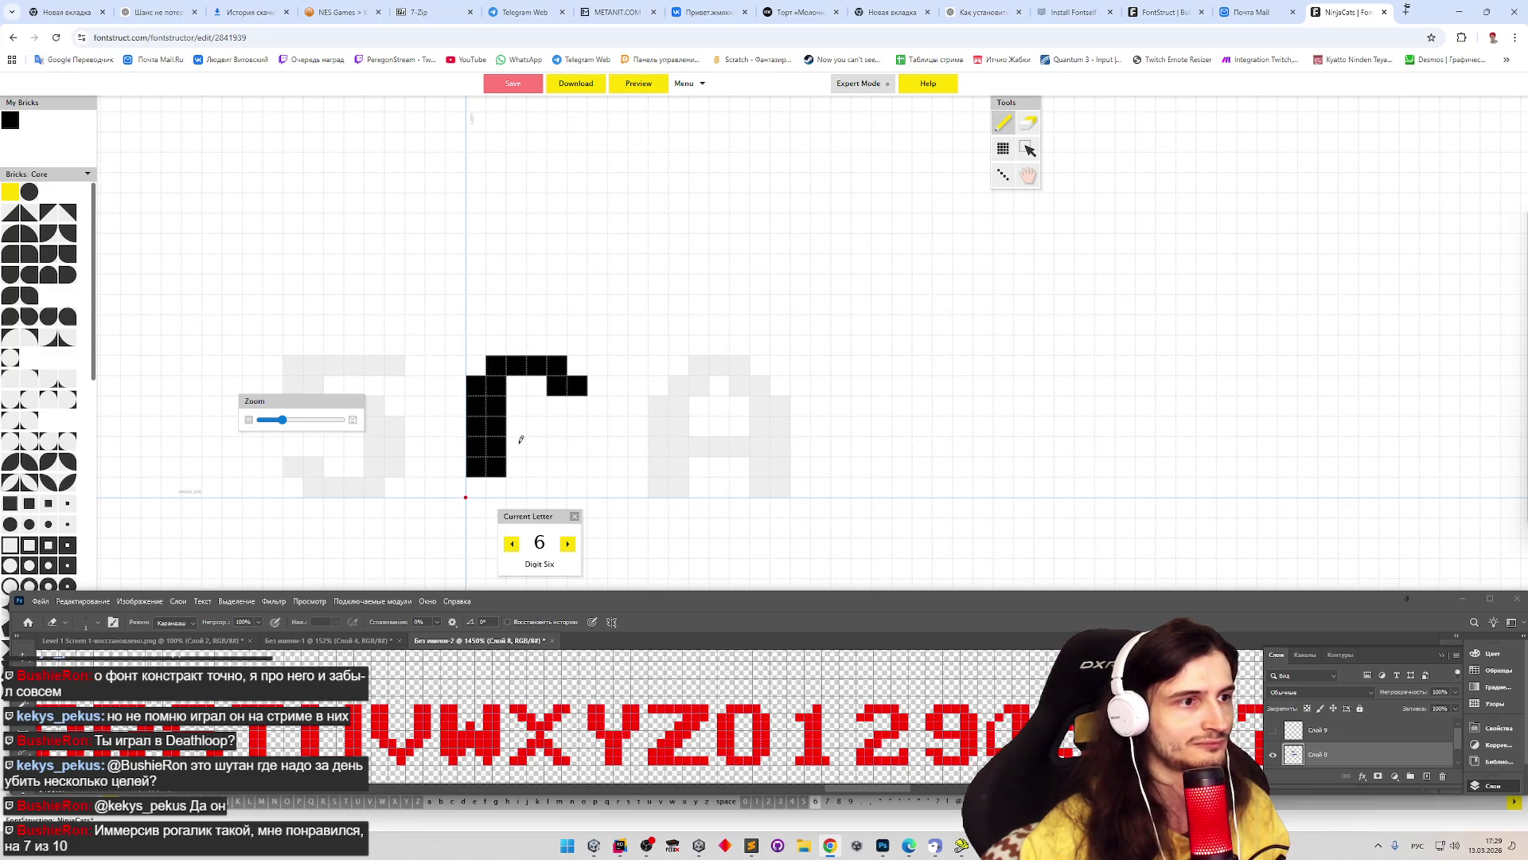
mouse_move(499, 487)
left_mouse_down()
mouse_move(558, 476)
mouse_move(559, 426)
left_mouse_up()
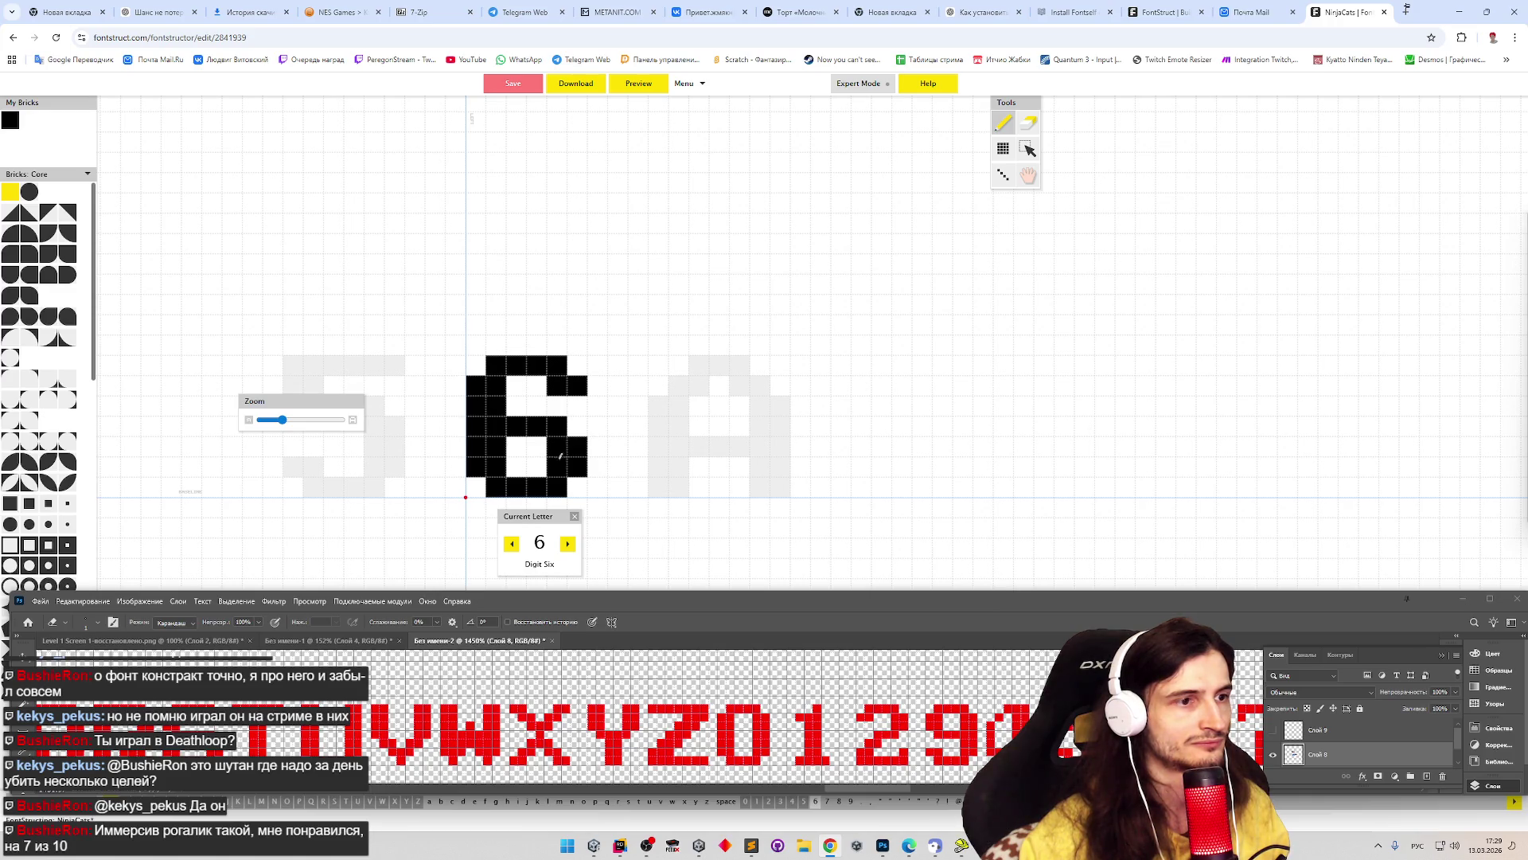
- Check the Photoshop reference and draw the 7's top bar and stepped stem
key("7")
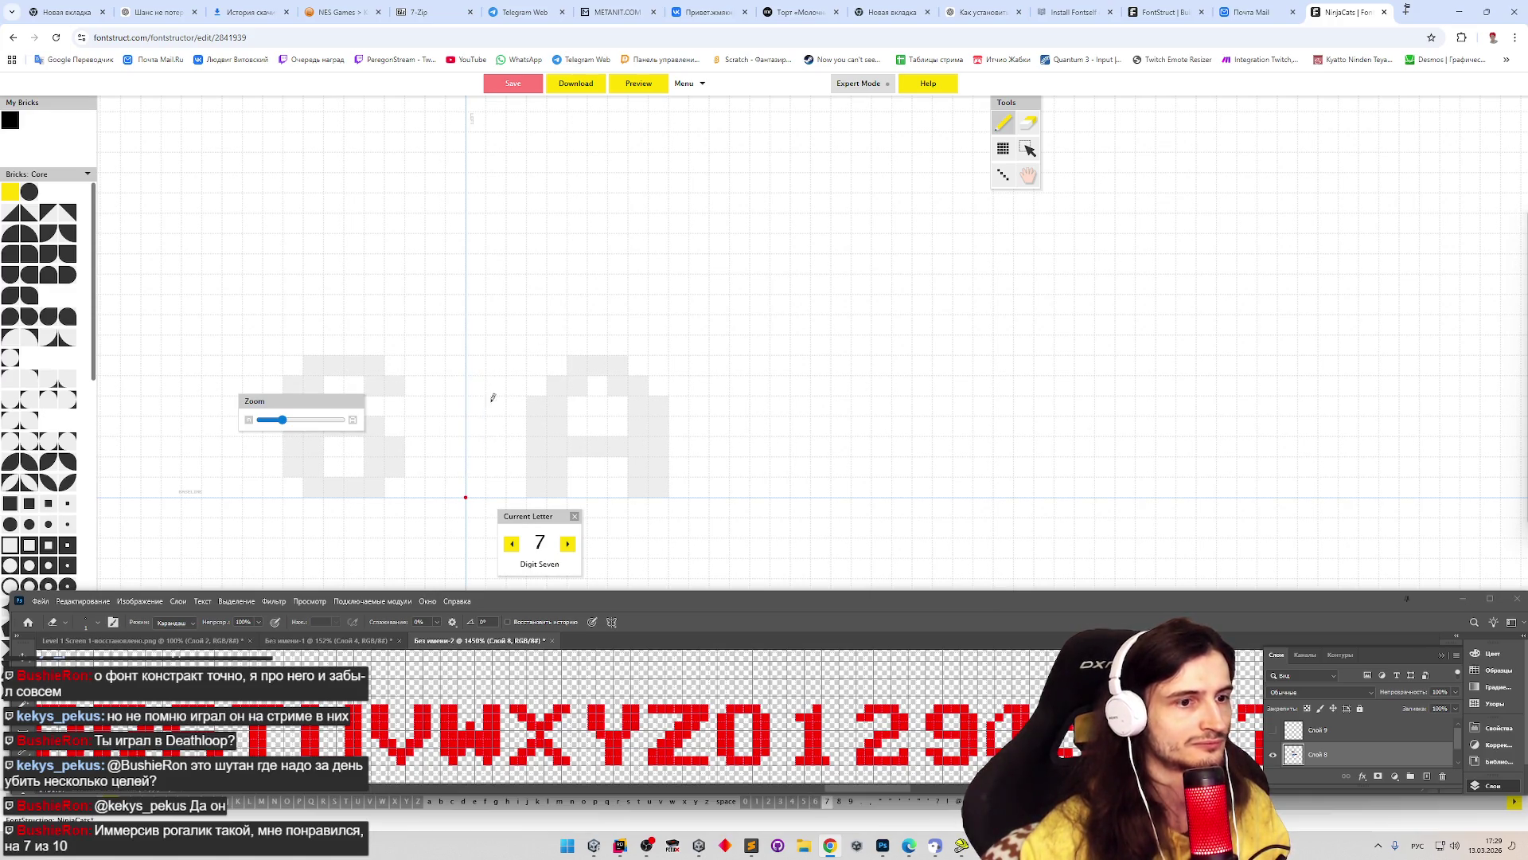
left_click(898, 792)
left_click_drag(902, 792, 918, 793)
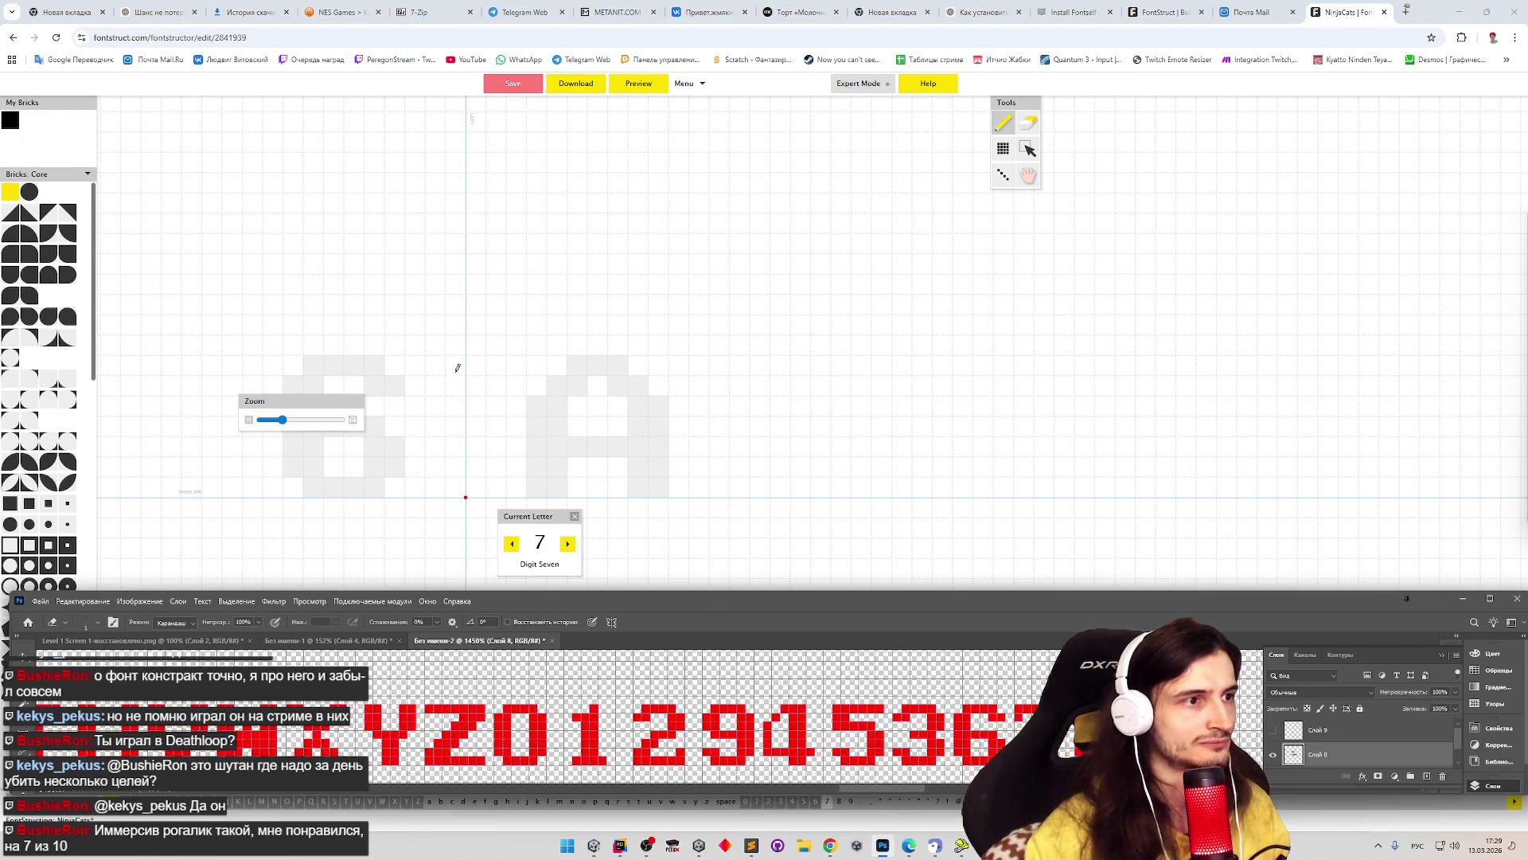
mouse_move(485, 372)
left_mouse_down()
mouse_move(476, 388)
mouse_move(516, 365)
mouse_move(577, 365)
mouse_move(580, 386)
mouse_move(516, 426)
mouse_move(515, 487)
mouse_move(536, 438)
left_mouse_up()
left_click(516, 438)
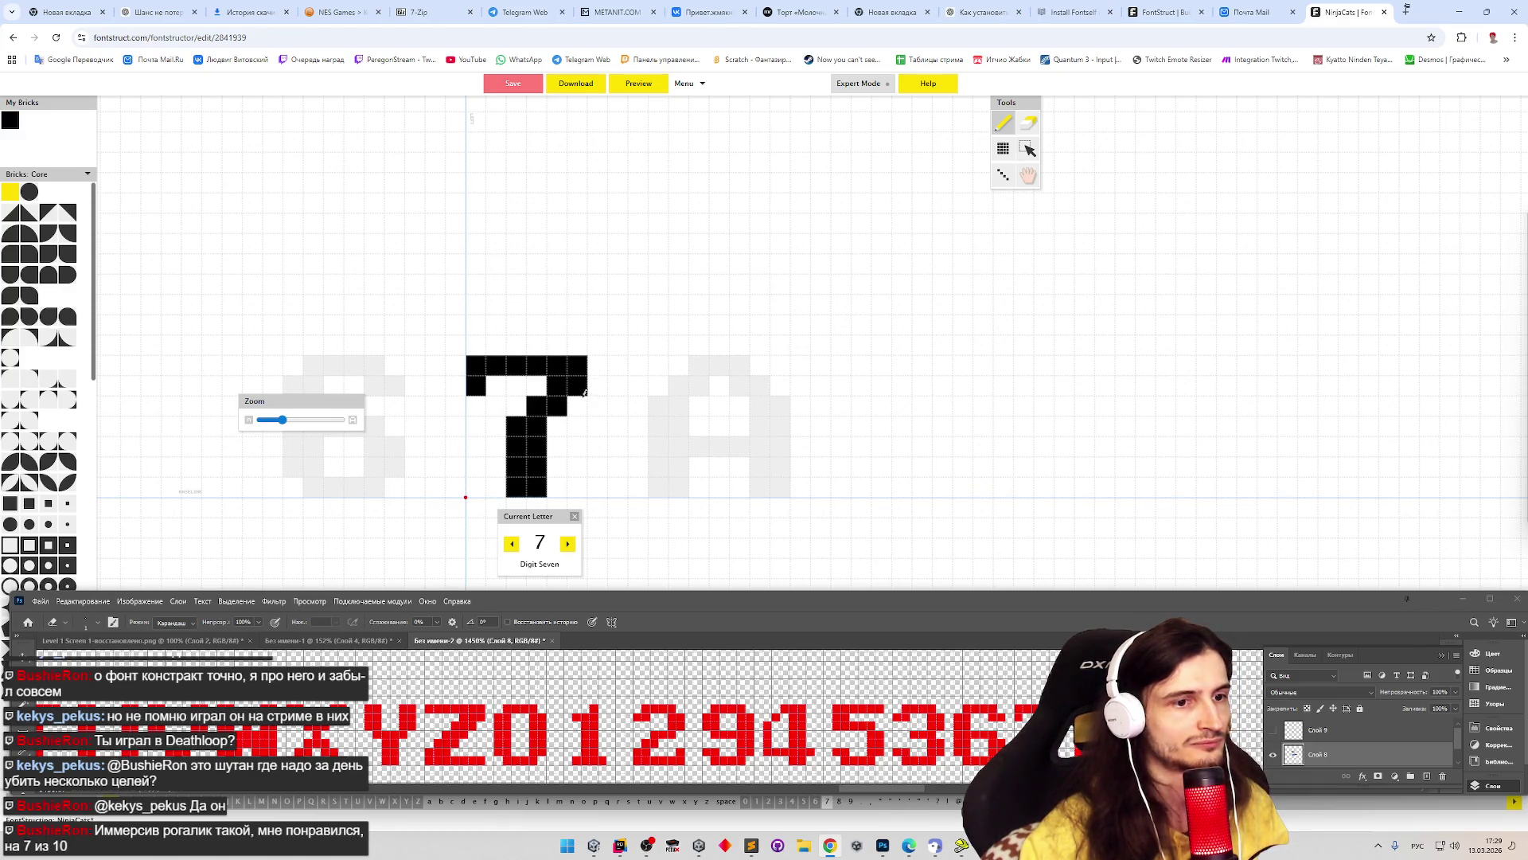
key("Right")
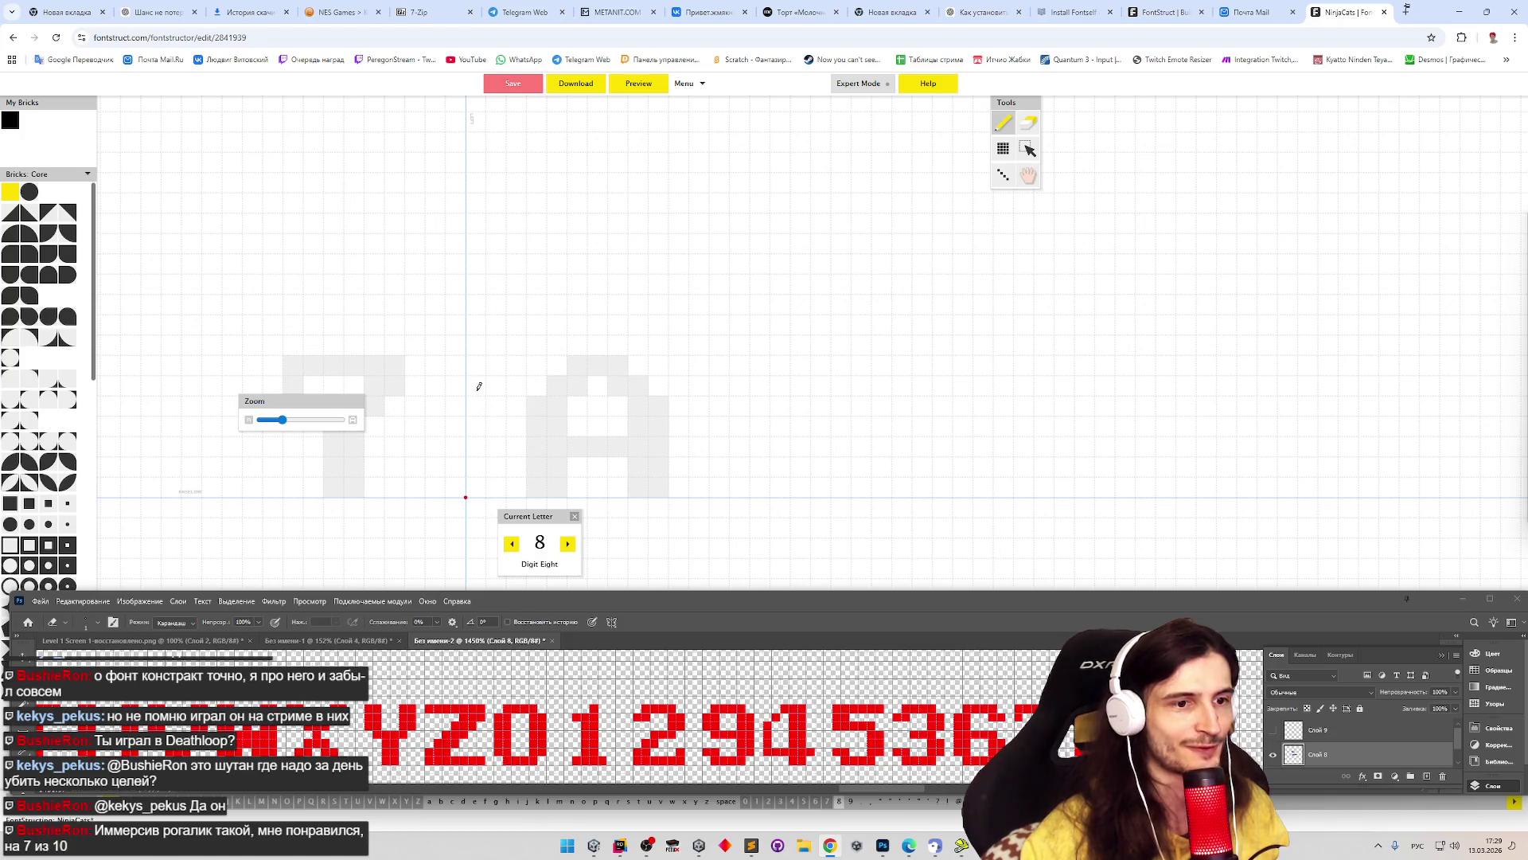
- Draw the 8's side blocks, top, centre and bottom bars, and fill its waist cells
mouse_move(477, 383)
left_mouse_down()
mouse_move(497, 406)
mouse_move(488, 470)
mouse_move(557, 446)
mouse_move(567, 470)
left_mouse_up()
mouse_move(556, 390)
left_mouse_down()
mouse_move(577, 406)
mouse_move(538, 423)
left_mouse_up()
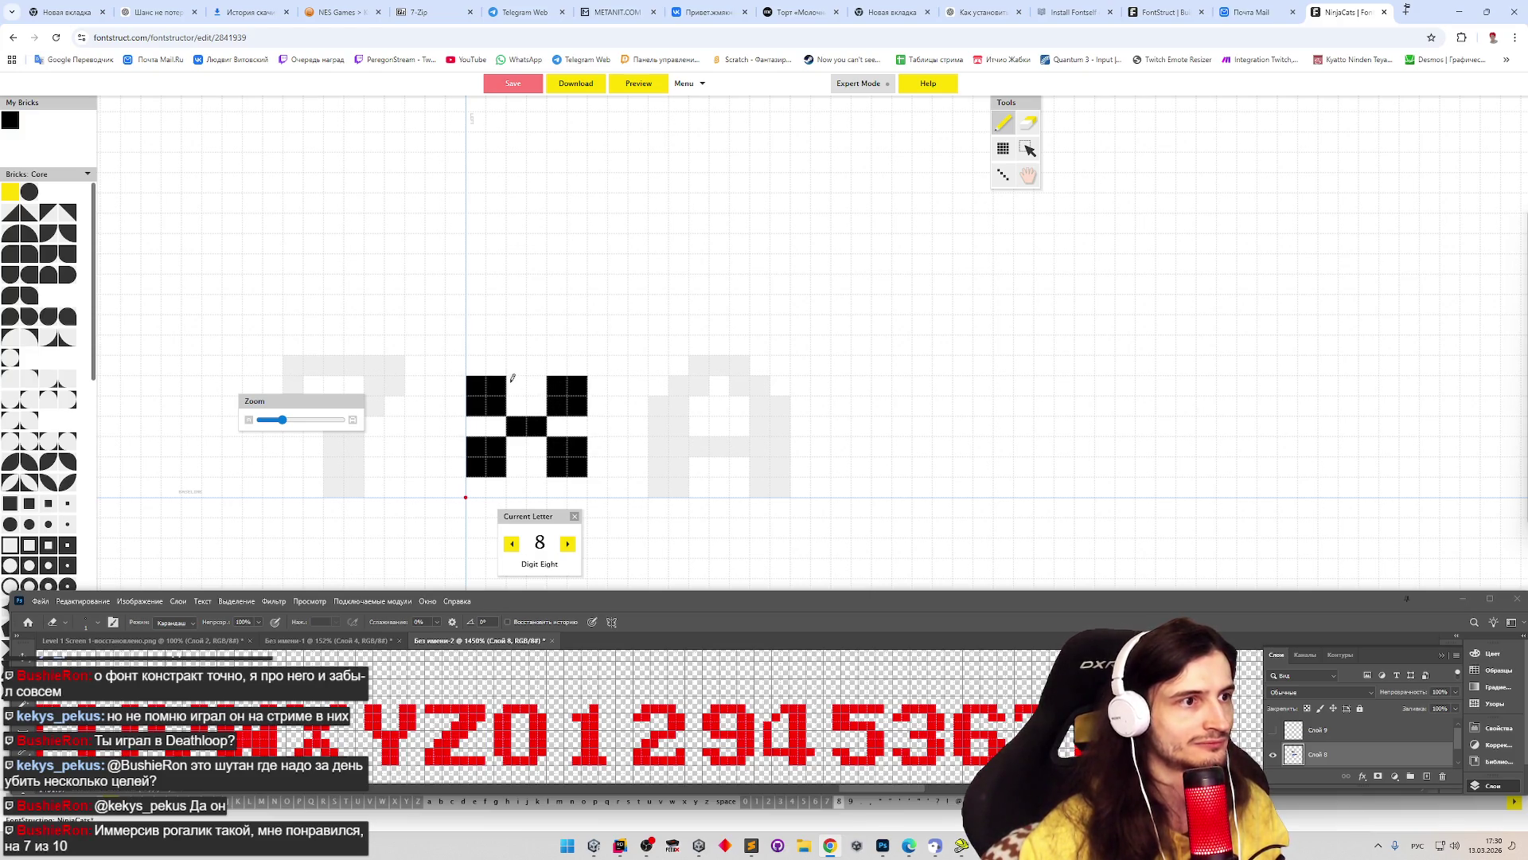
left_click_drag(493, 364, 555, 382)
left_click_drag(495, 487, 557, 486)
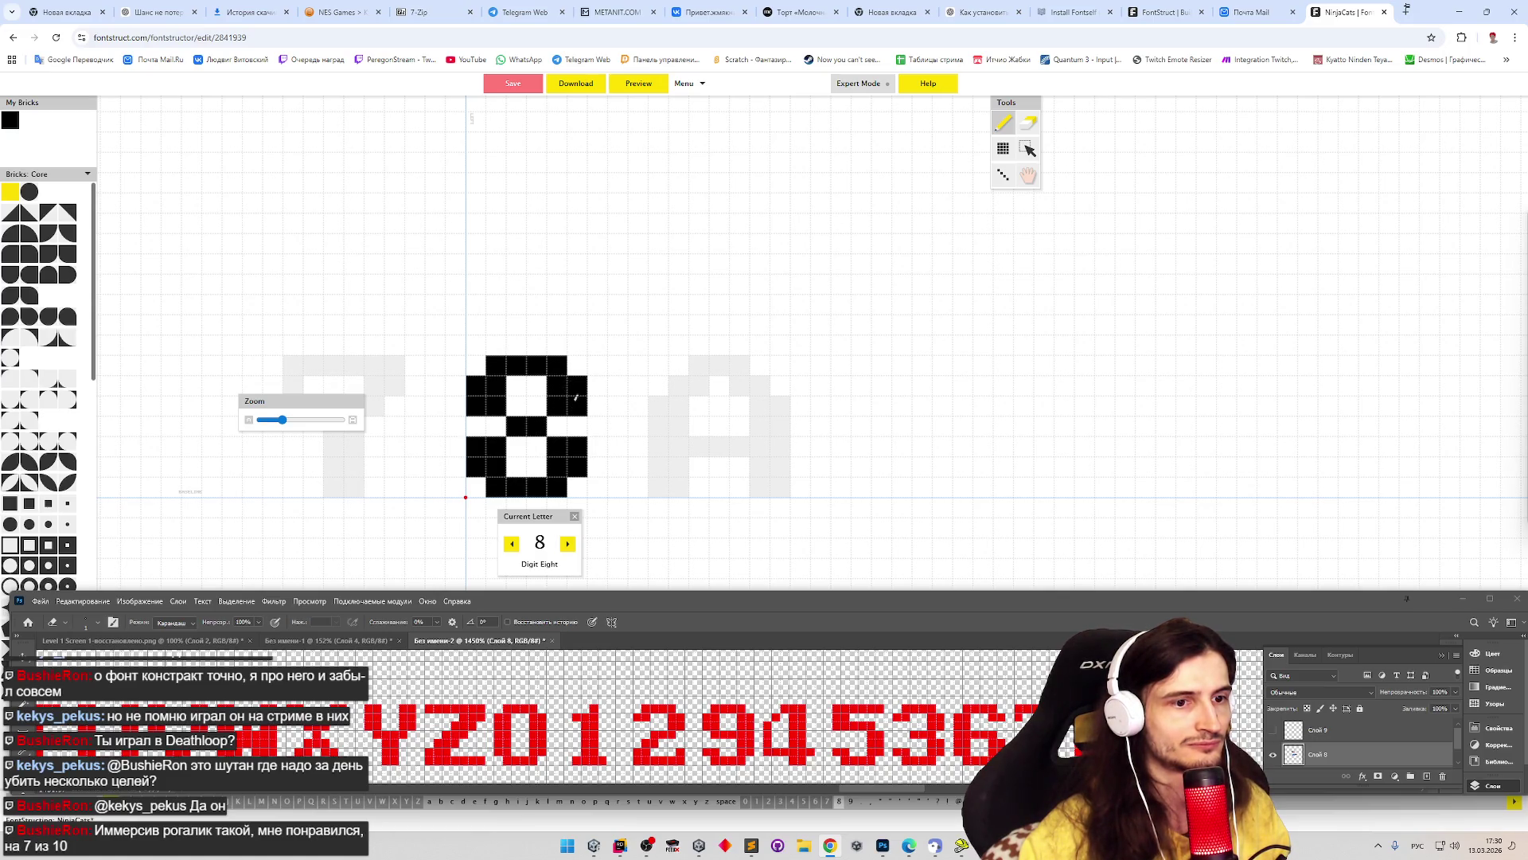
left_click(496, 426)
left_click(557, 427)
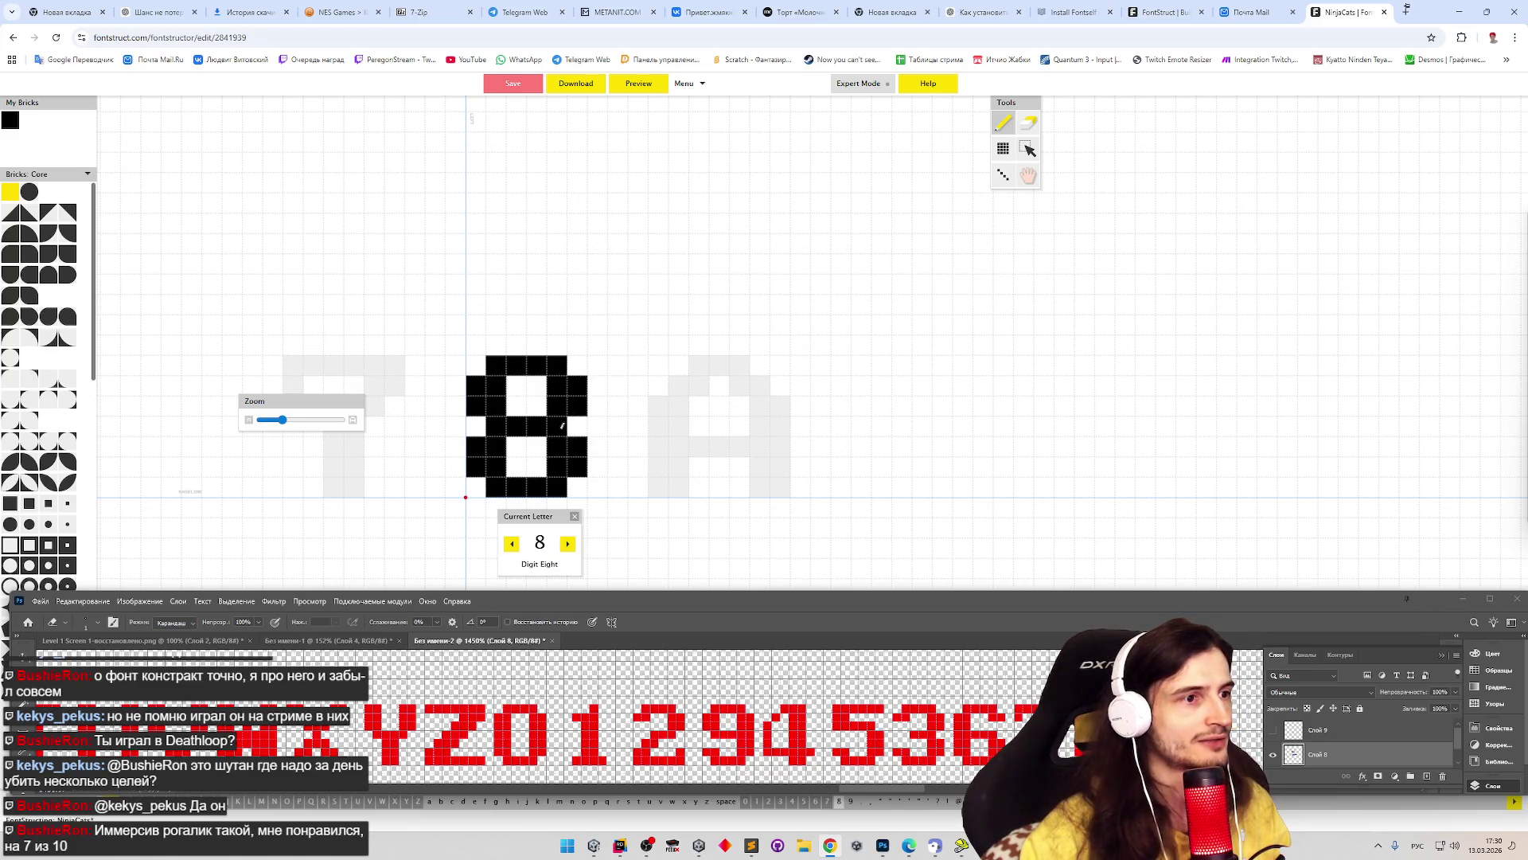
- Draw the 9 with its upper-left block, top bar, lower stroke and flat base
key("9")
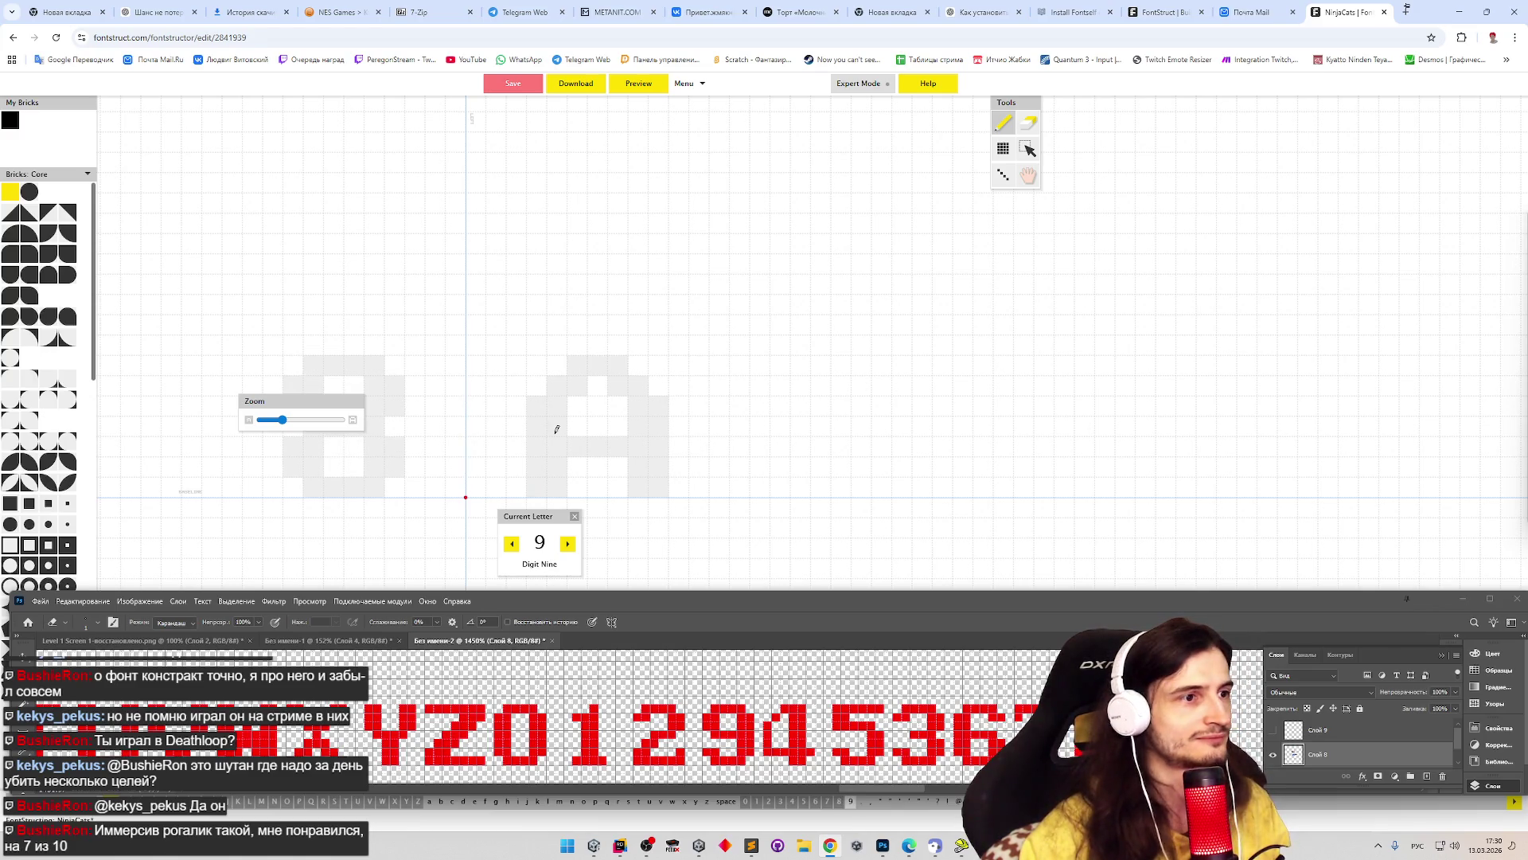
left_click(489, 393)
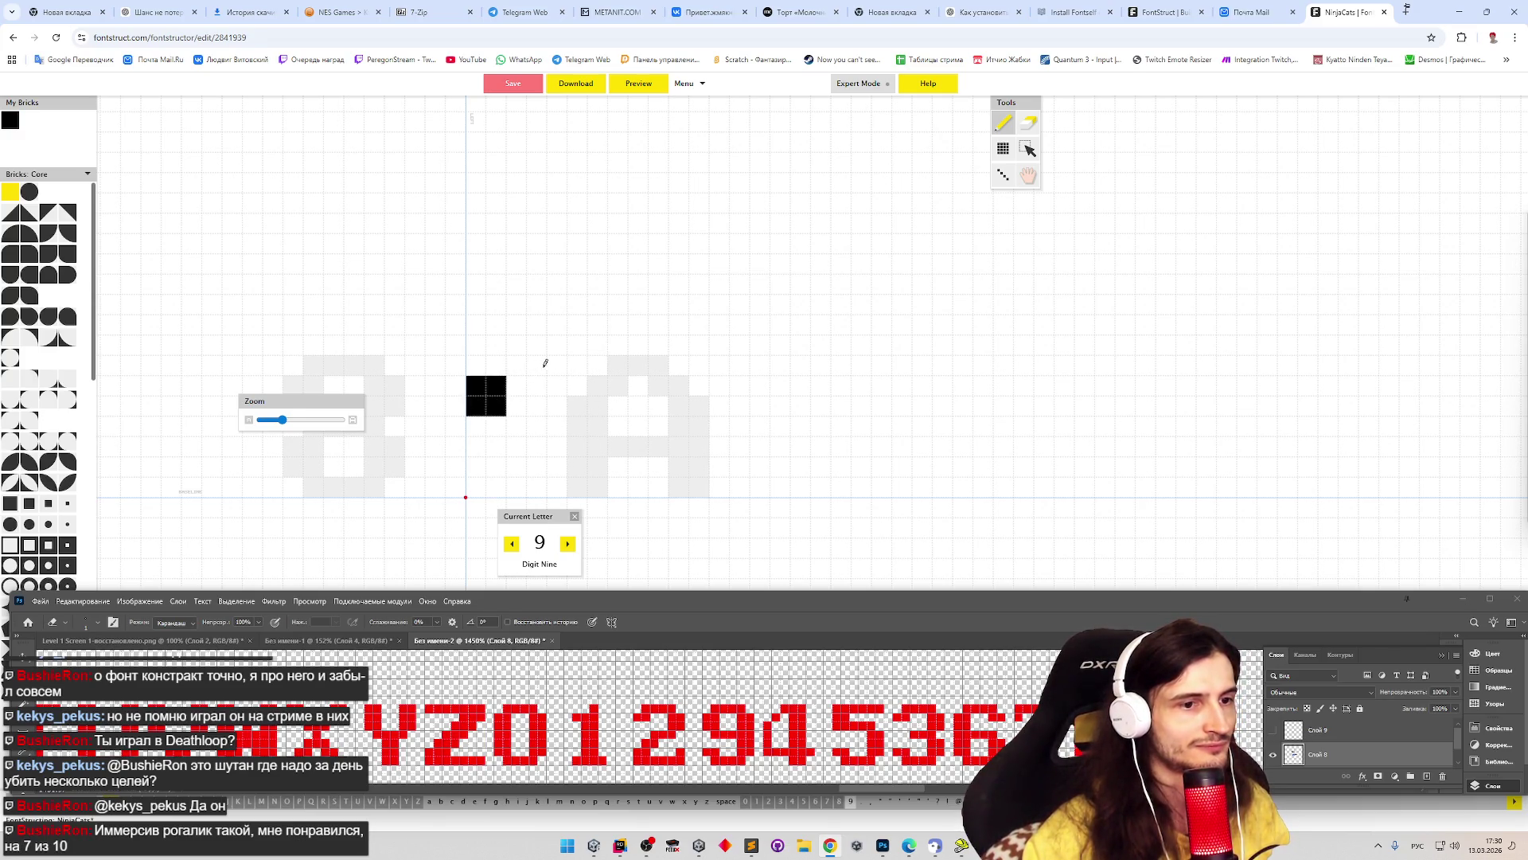
mouse_move(497, 365)
left_mouse_down()
mouse_move(562, 365)
mouse_move(575, 465)
mouse_move(575, 411)
left_mouse_up()
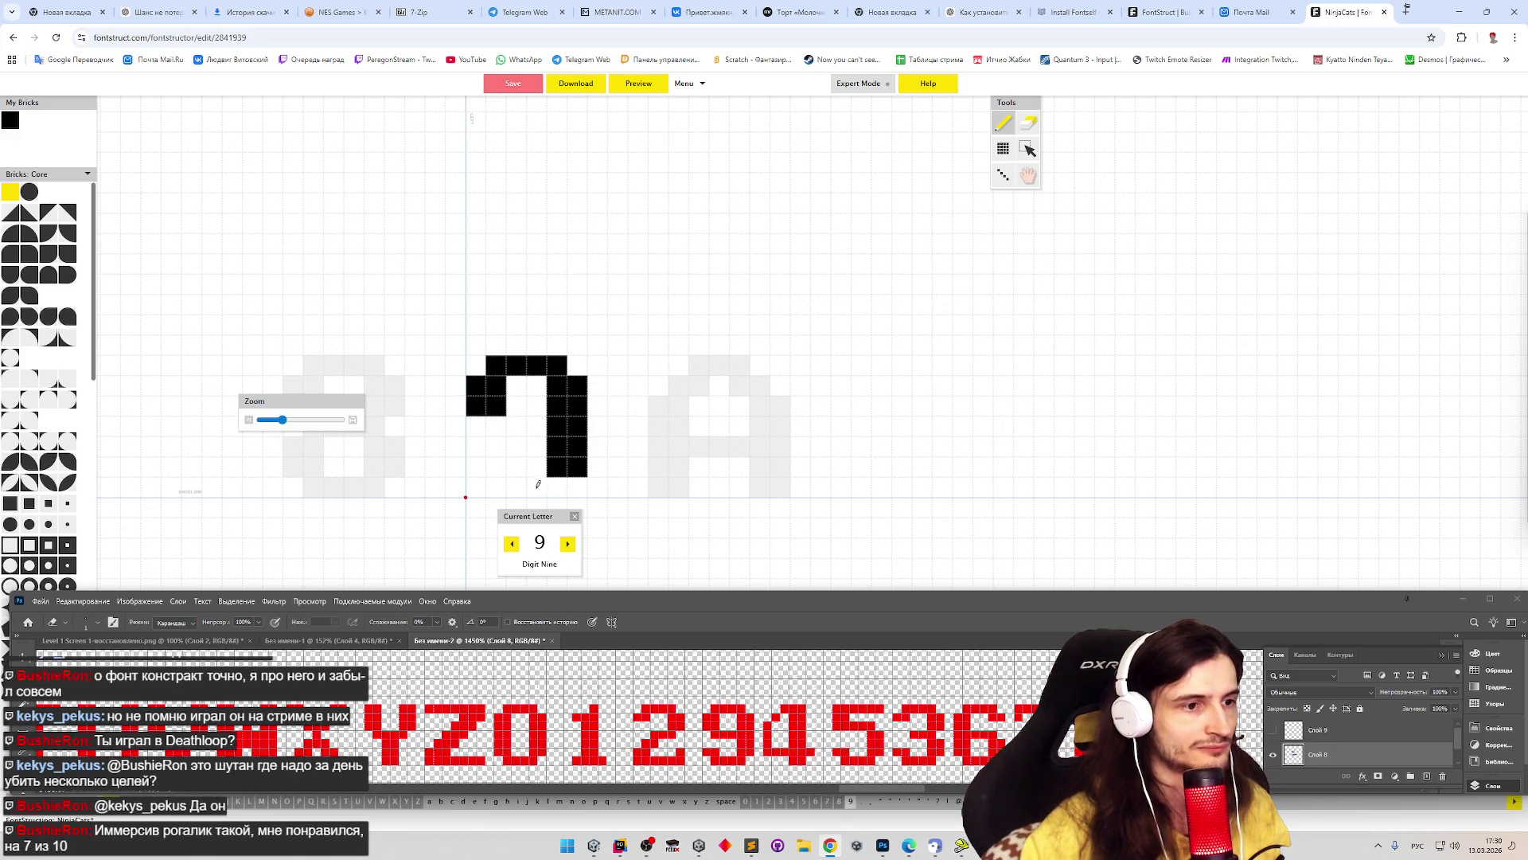
mouse_move(520, 487)
left_mouse_down()
mouse_move(485, 461)
mouse_move(551, 456)
left_mouse_up()
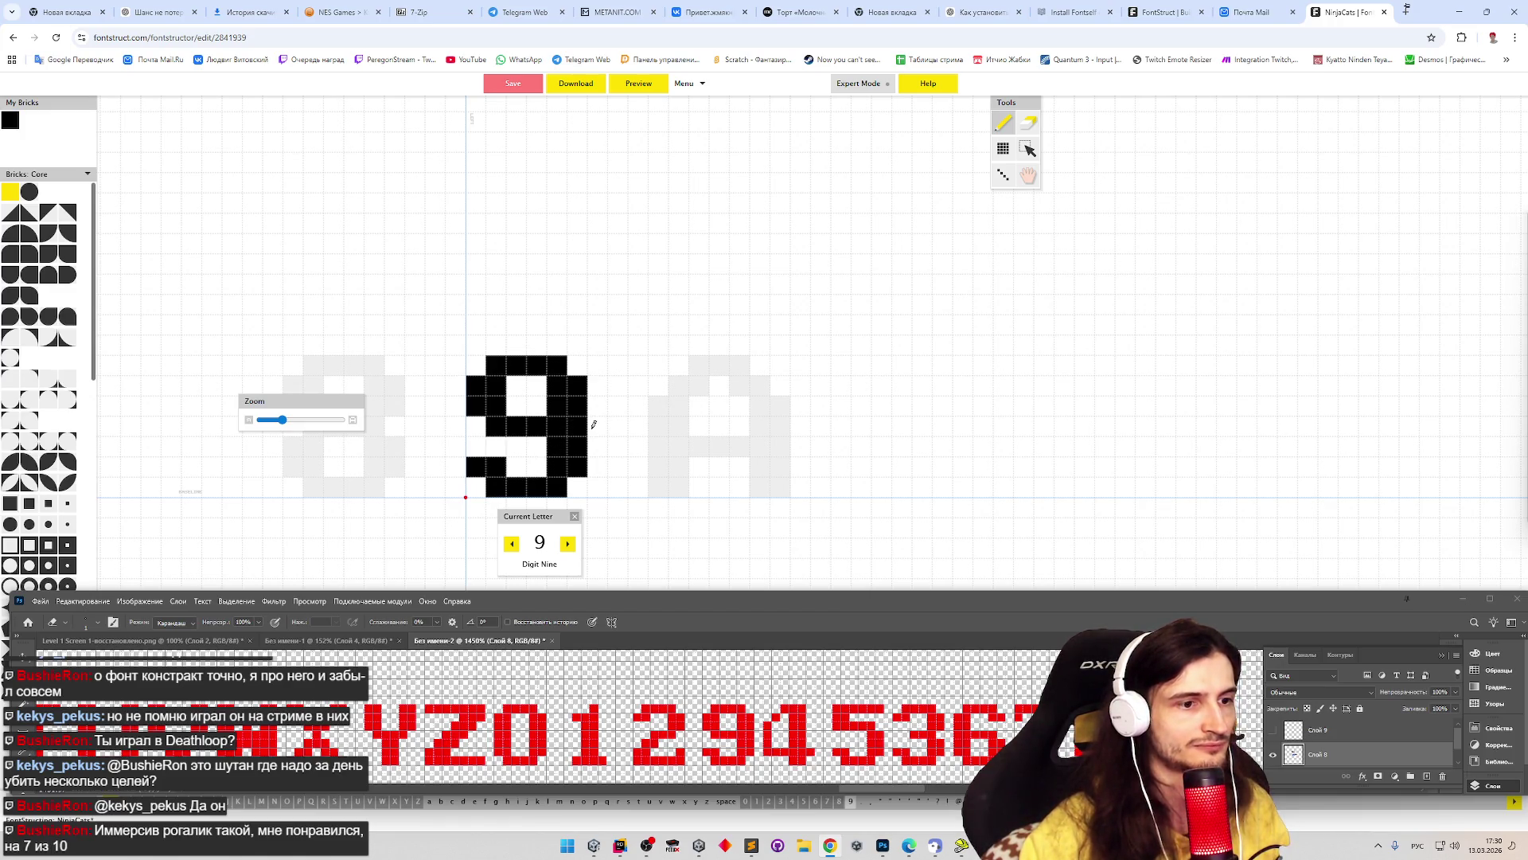
left_click(429, 805)
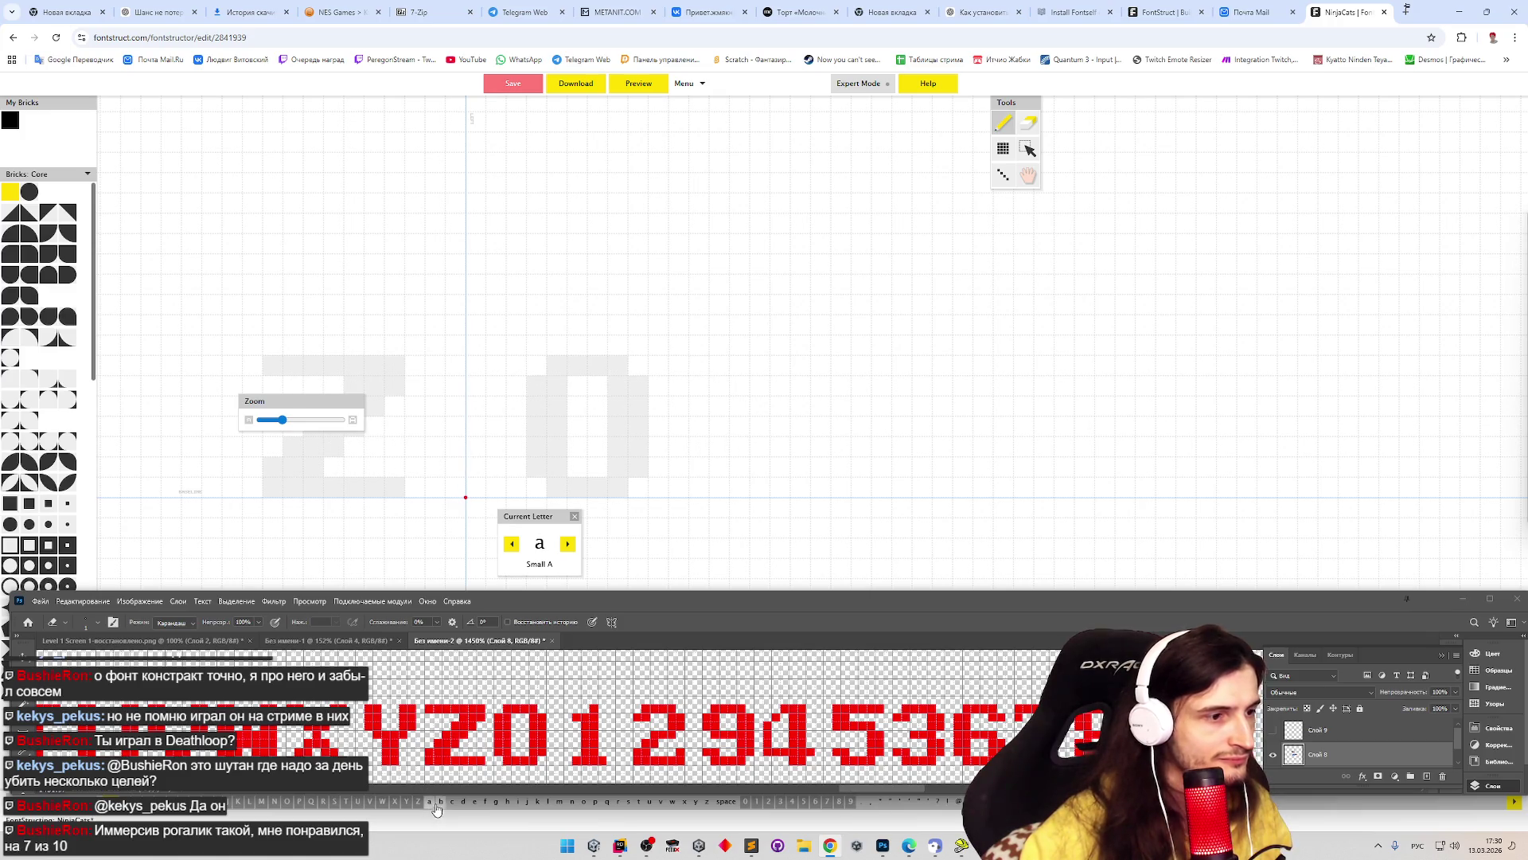
- In Photoshop, zoom and pan the reference to bring the red lowercase pixel letters into view
left_click(839, 788)
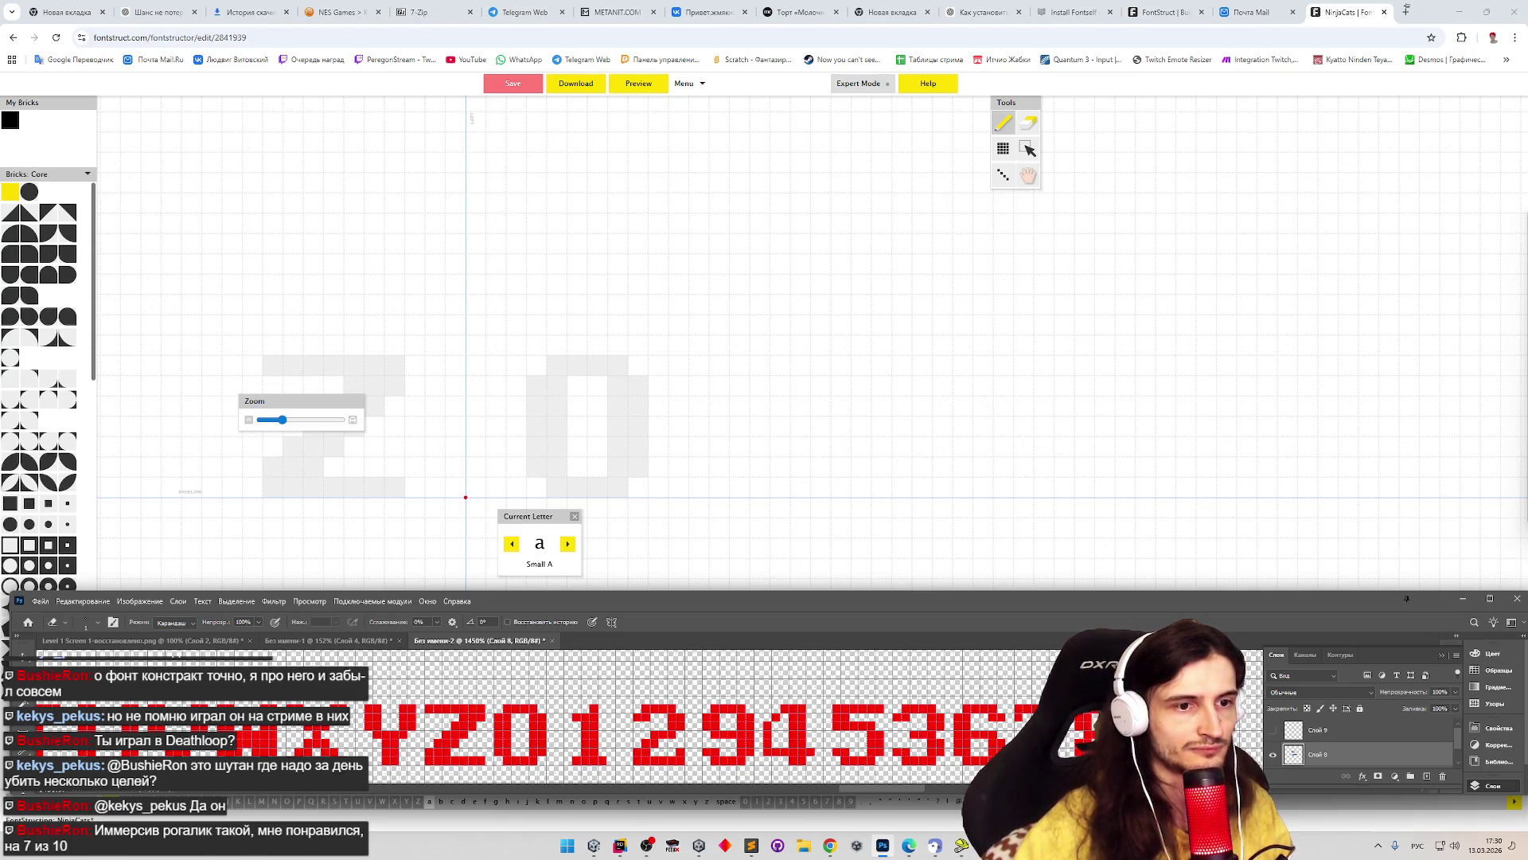
key("h")
scroll(716, 716, "down", 5)
key("e")
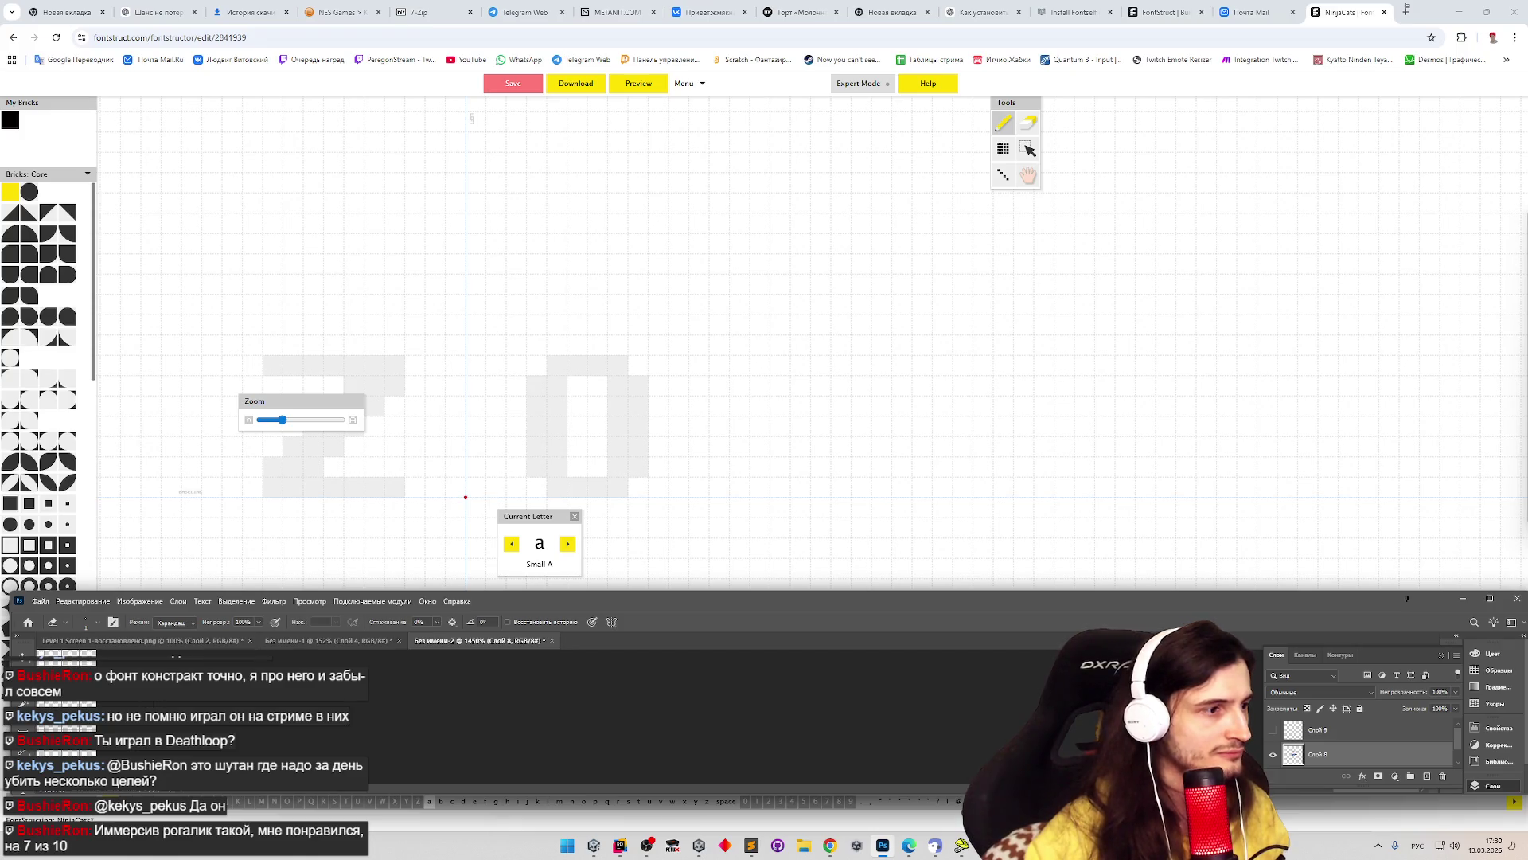
key("z")
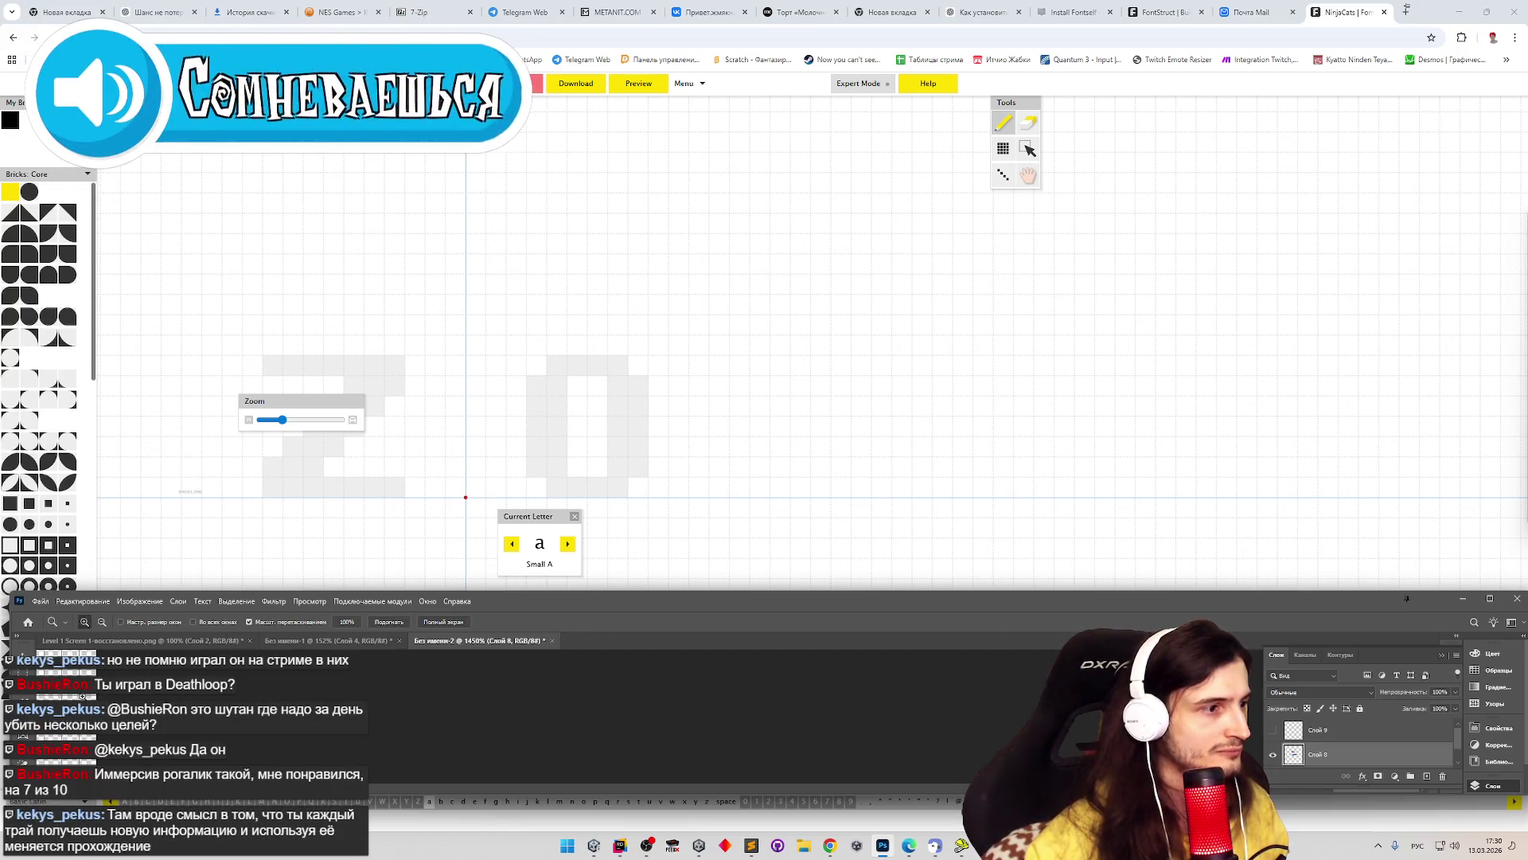
key("ctrl+0")
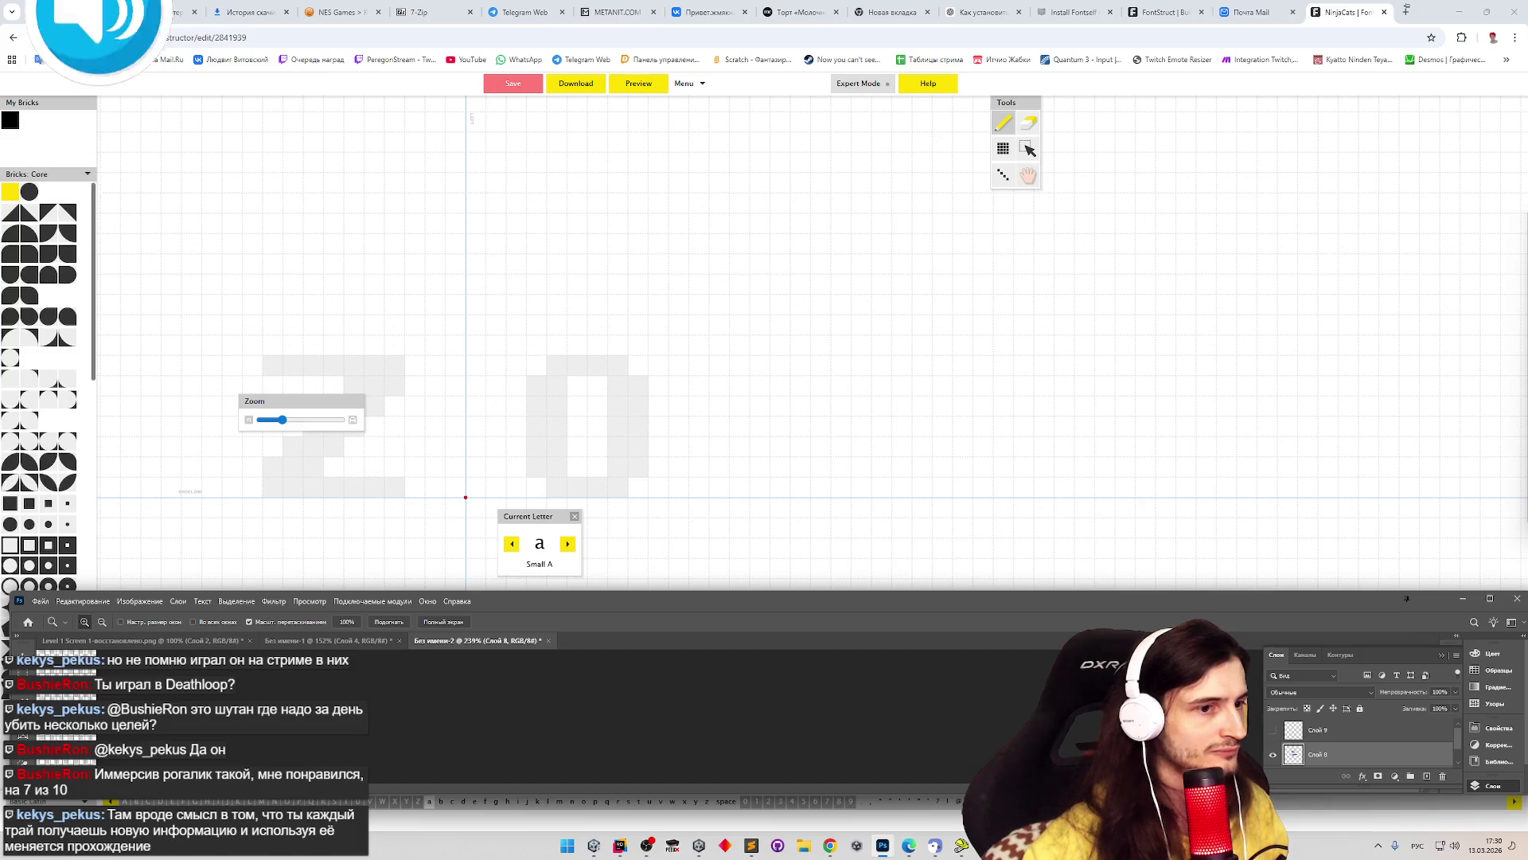
key("ctrl+minus")
key("e")
left_click_drag(894, 792, 756, 792)
key("z")
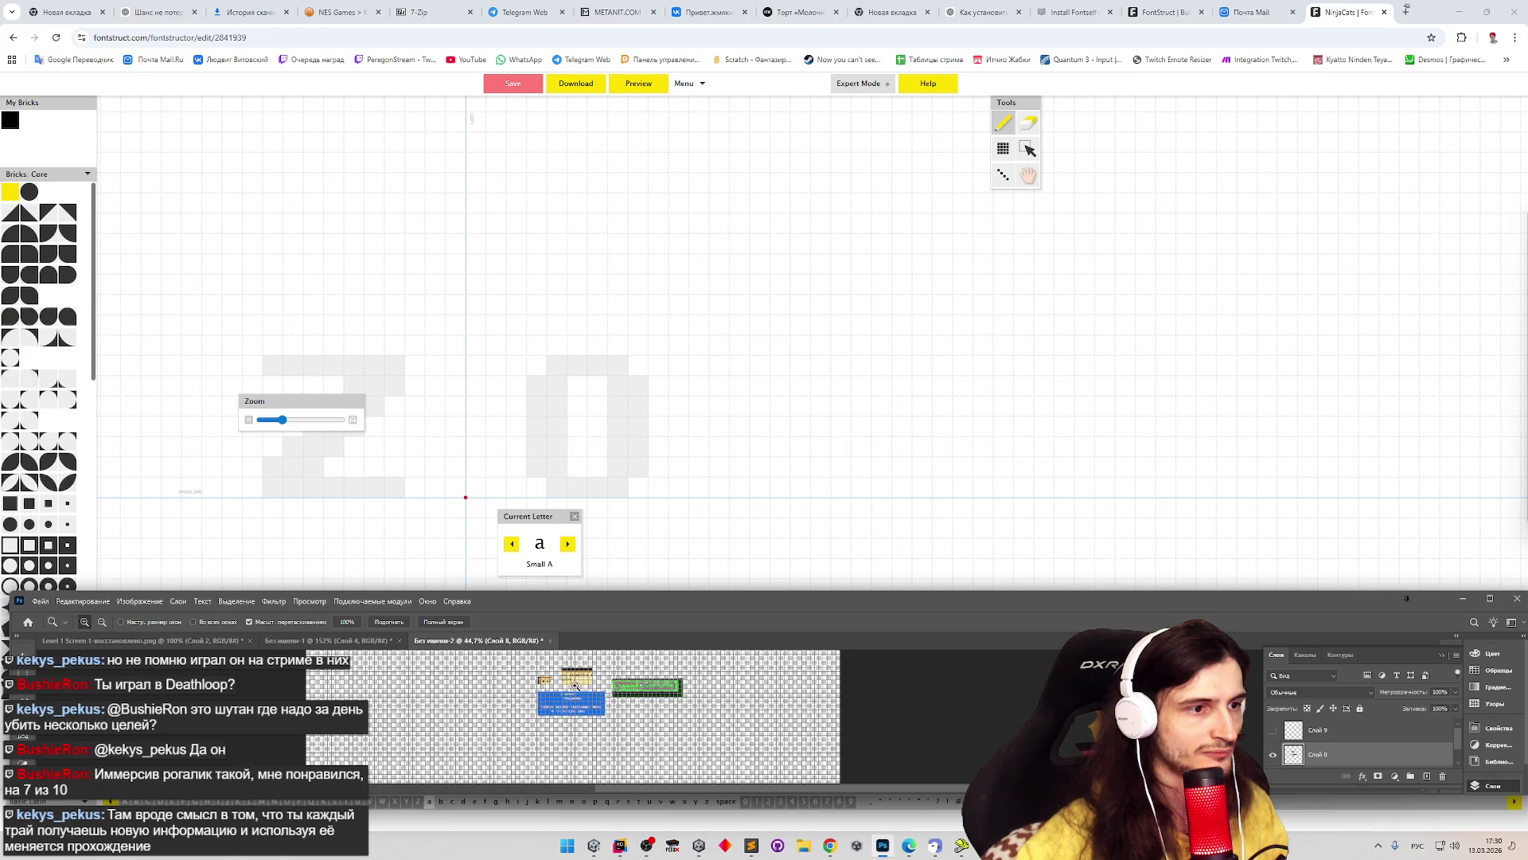
scroll(575, 685, "up", 4)
scroll(626, 671, "down", 6)
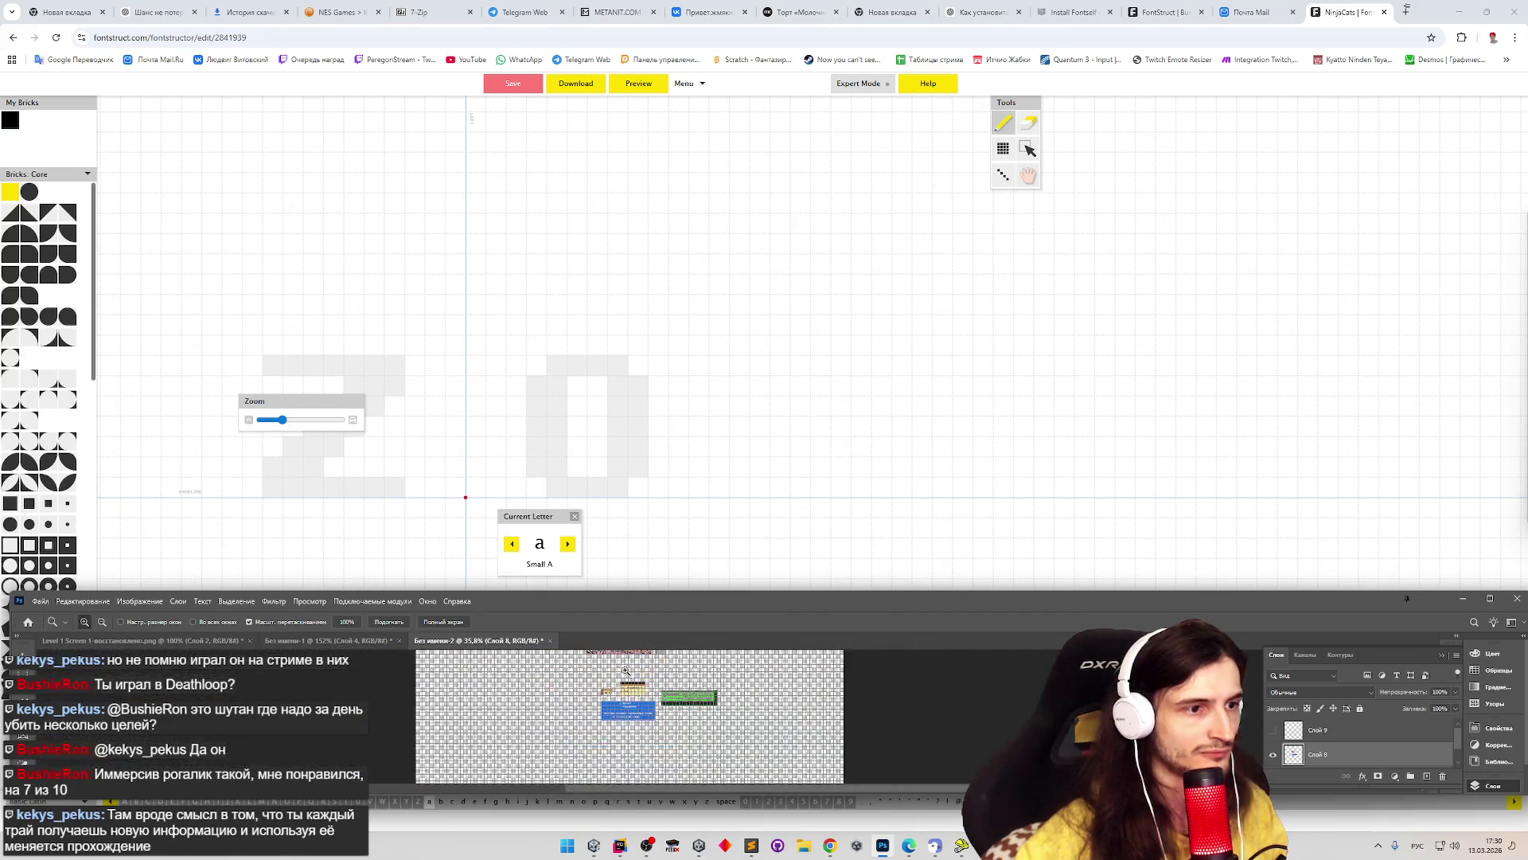
scroll(626, 671, "down", 8)
scroll(671, 666, "up", 15)
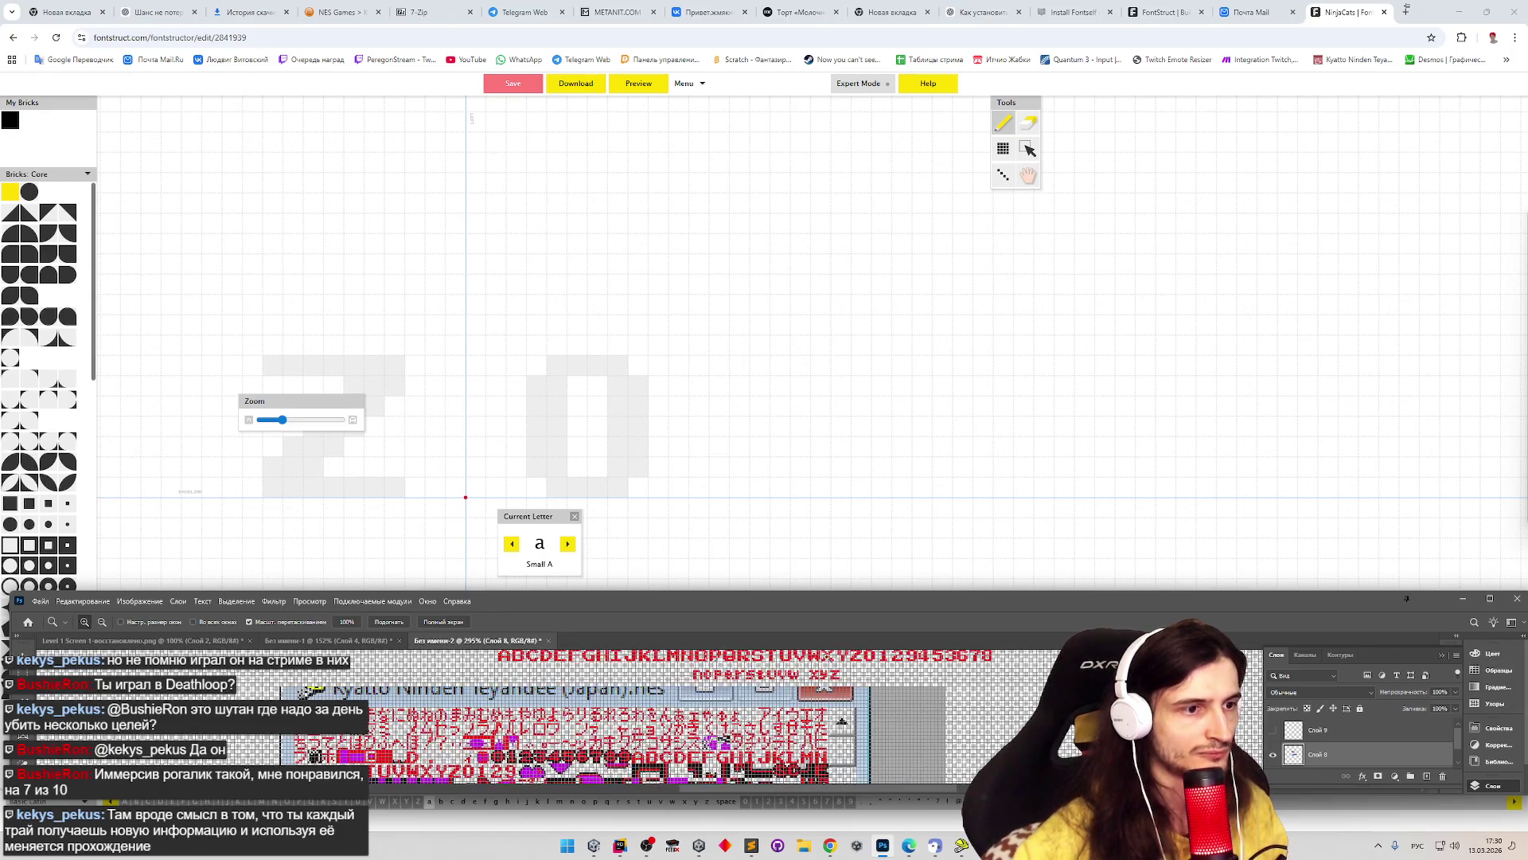
scroll(711, 656, "up", 3)
scroll(650, 694, "up", 3)
scroll(649, 694, "up", 2)
scroll(660, 696, "up", 1)
key("e")
left_click_drag(836, 789, 830, 794)
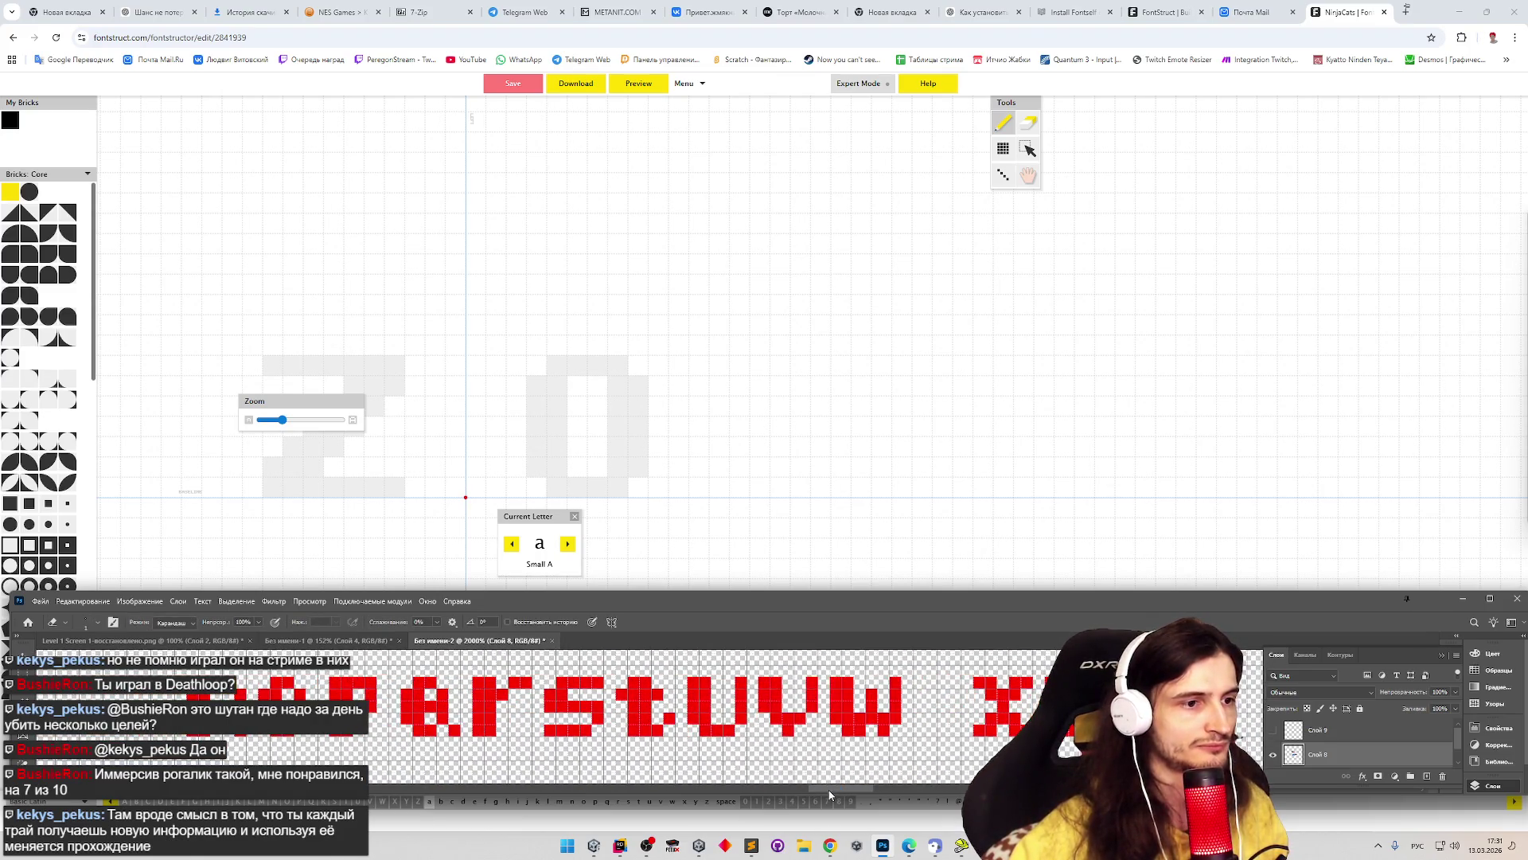
- Step the Current Letter forward through the lowercase letters to the empty Small N
left_click(568, 544)
left_click(568, 544)
left_click(568, 544)
left_click(568, 545)
left_click(569, 544)
left_click(569, 545)
left_click(568, 545)
left_click(568, 544)
left_click(568, 545)
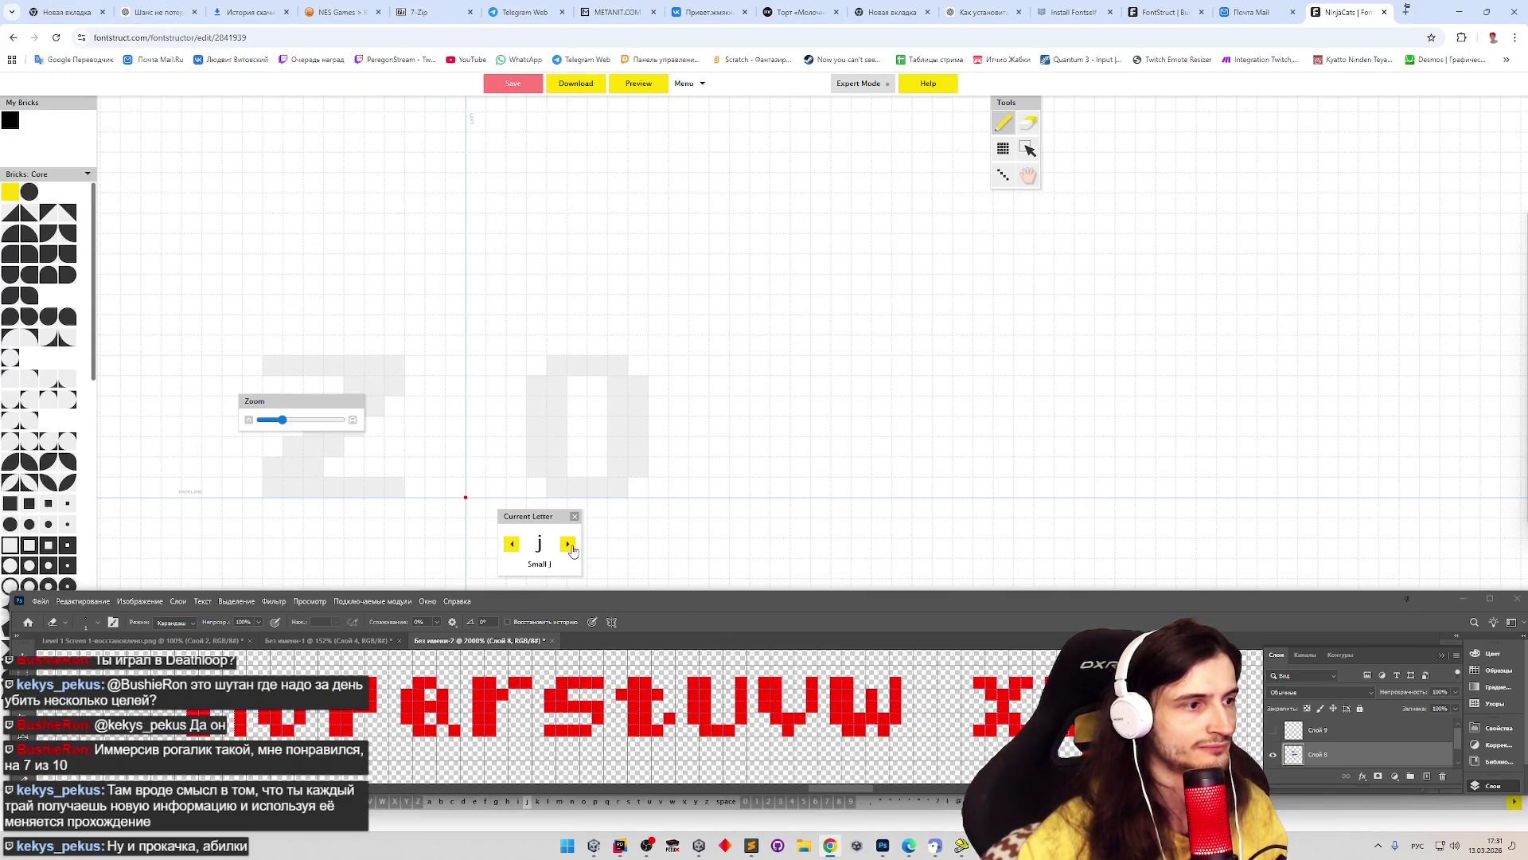
left_click(569, 544)
left_click(569, 545)
left_click(568, 544)
left_click(569, 544)
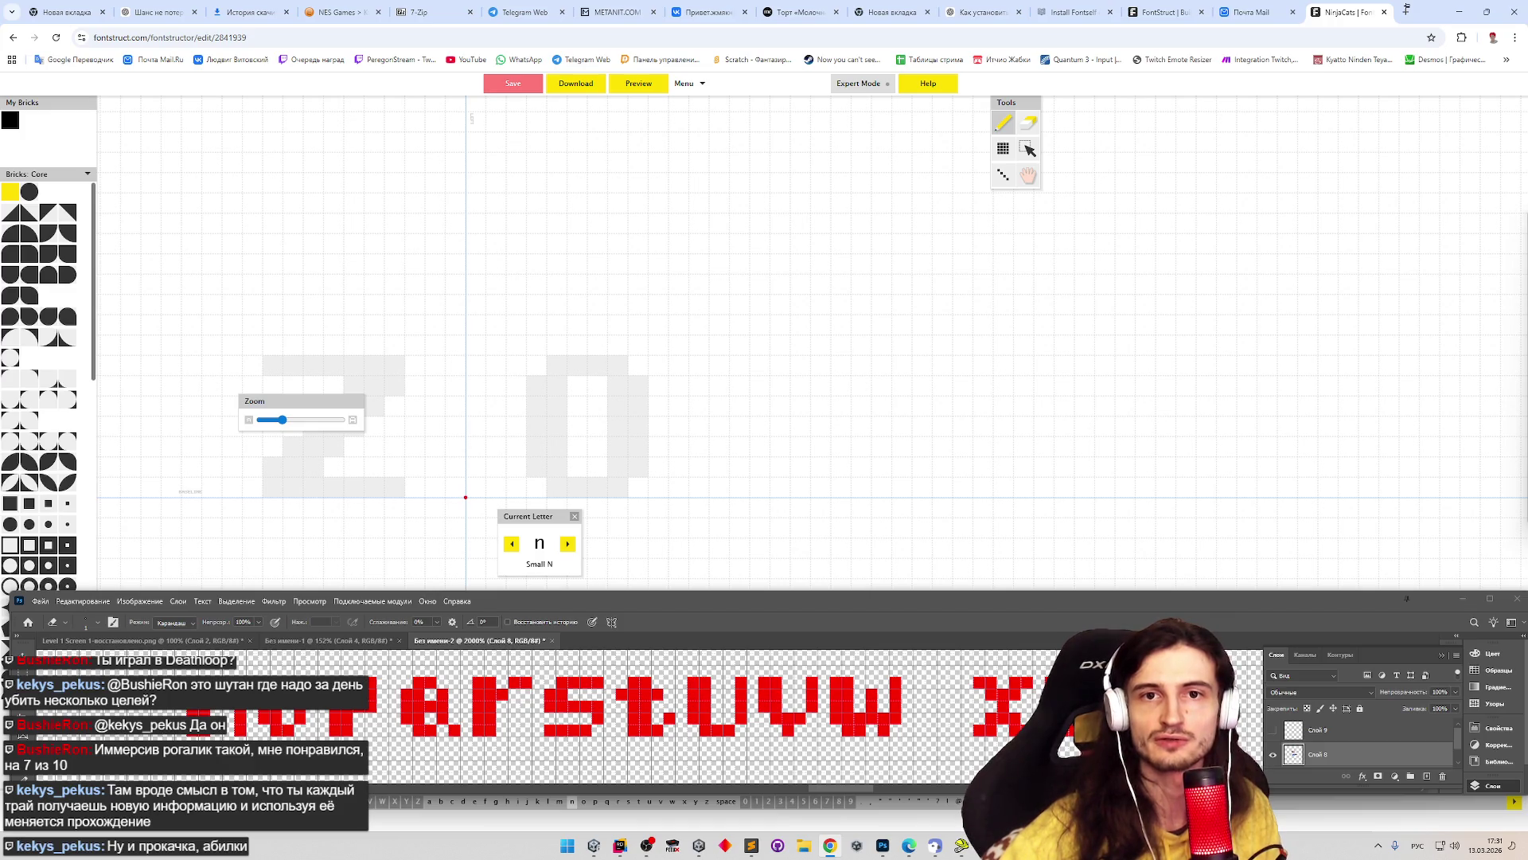
key("alt+Tab")
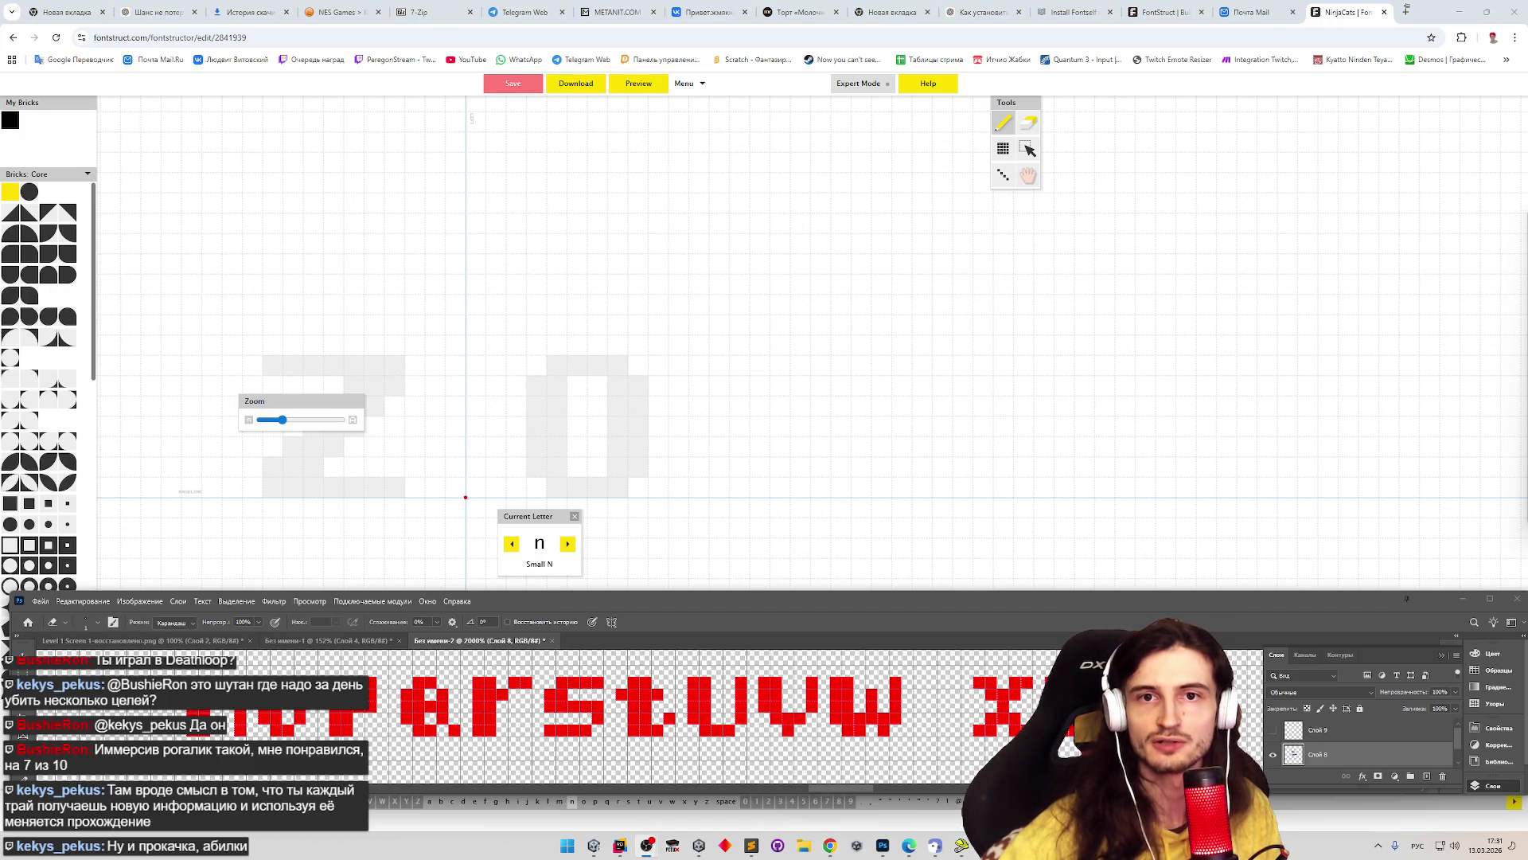
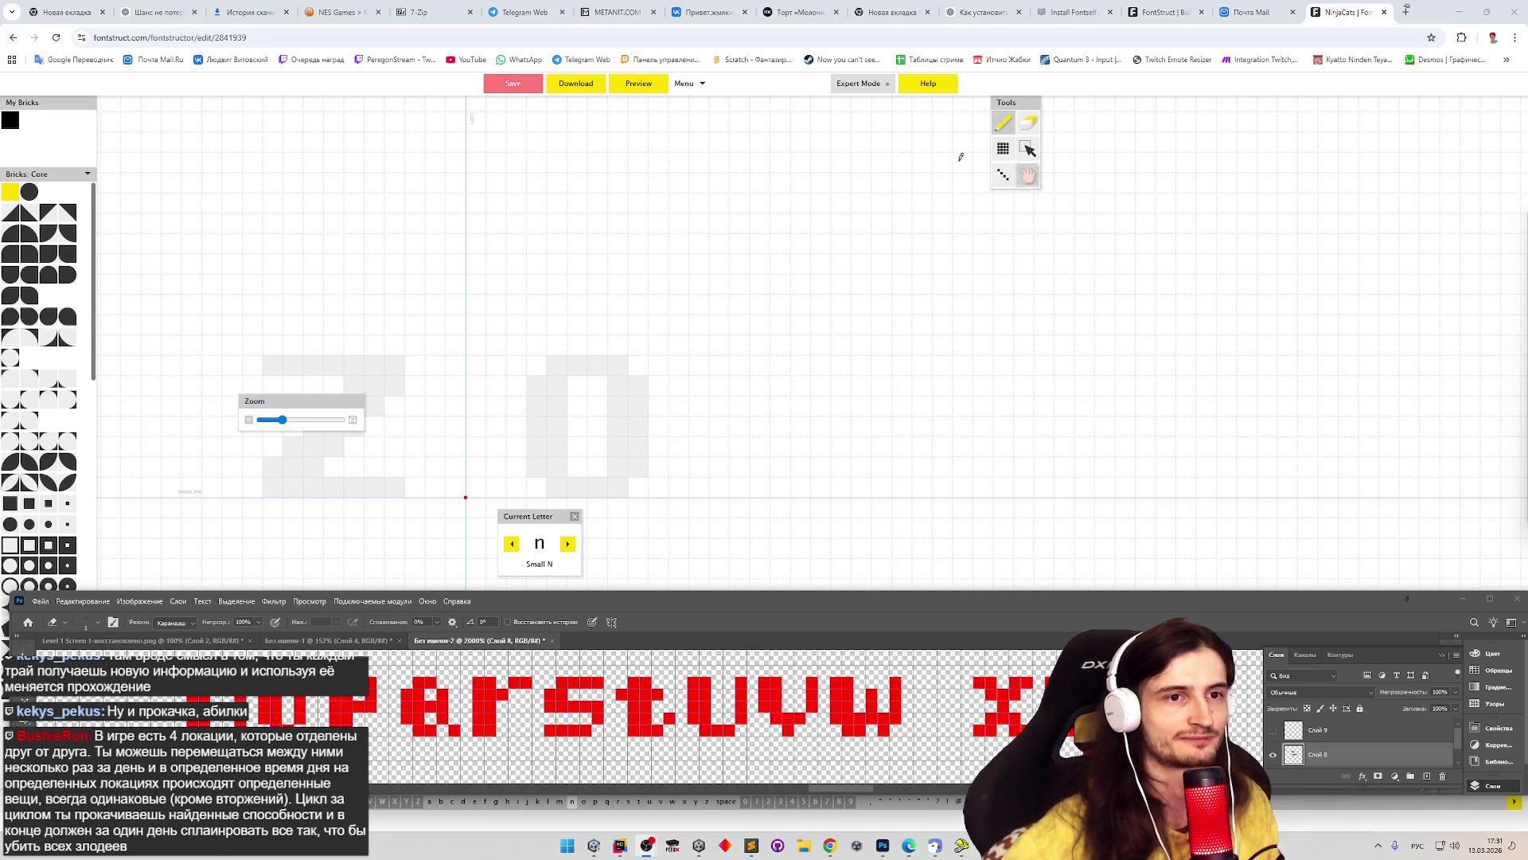
- Draw the lowercase n with a left stem and top row, undoing a stray brick
left_click(801, 276)
key("ctrl+z")
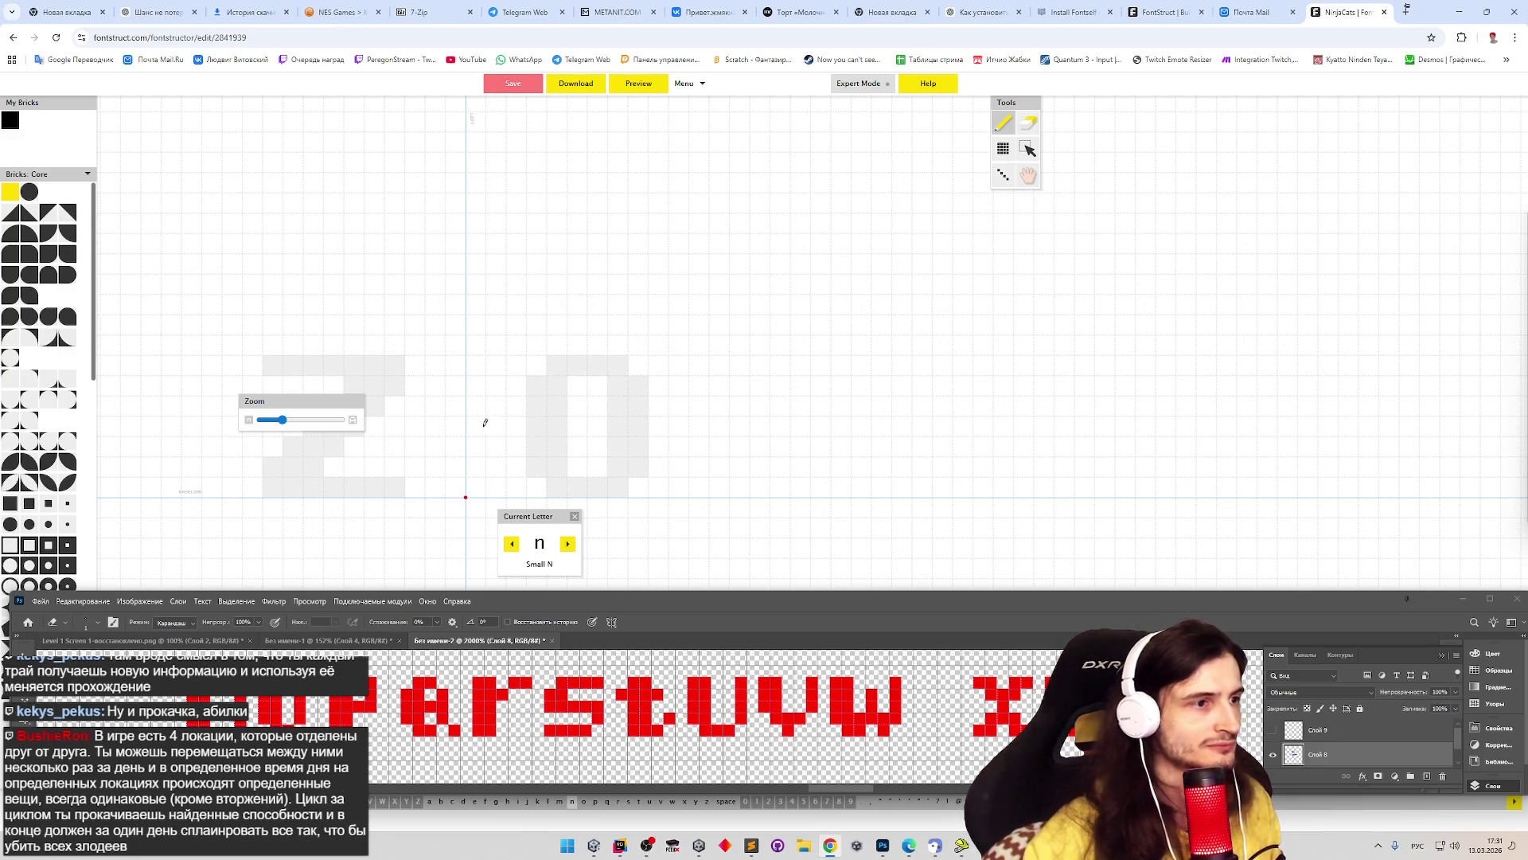
mouse_move(484, 477)
left_mouse_down()
mouse_move(478, 382)
mouse_move(501, 478)
left_mouse_up()
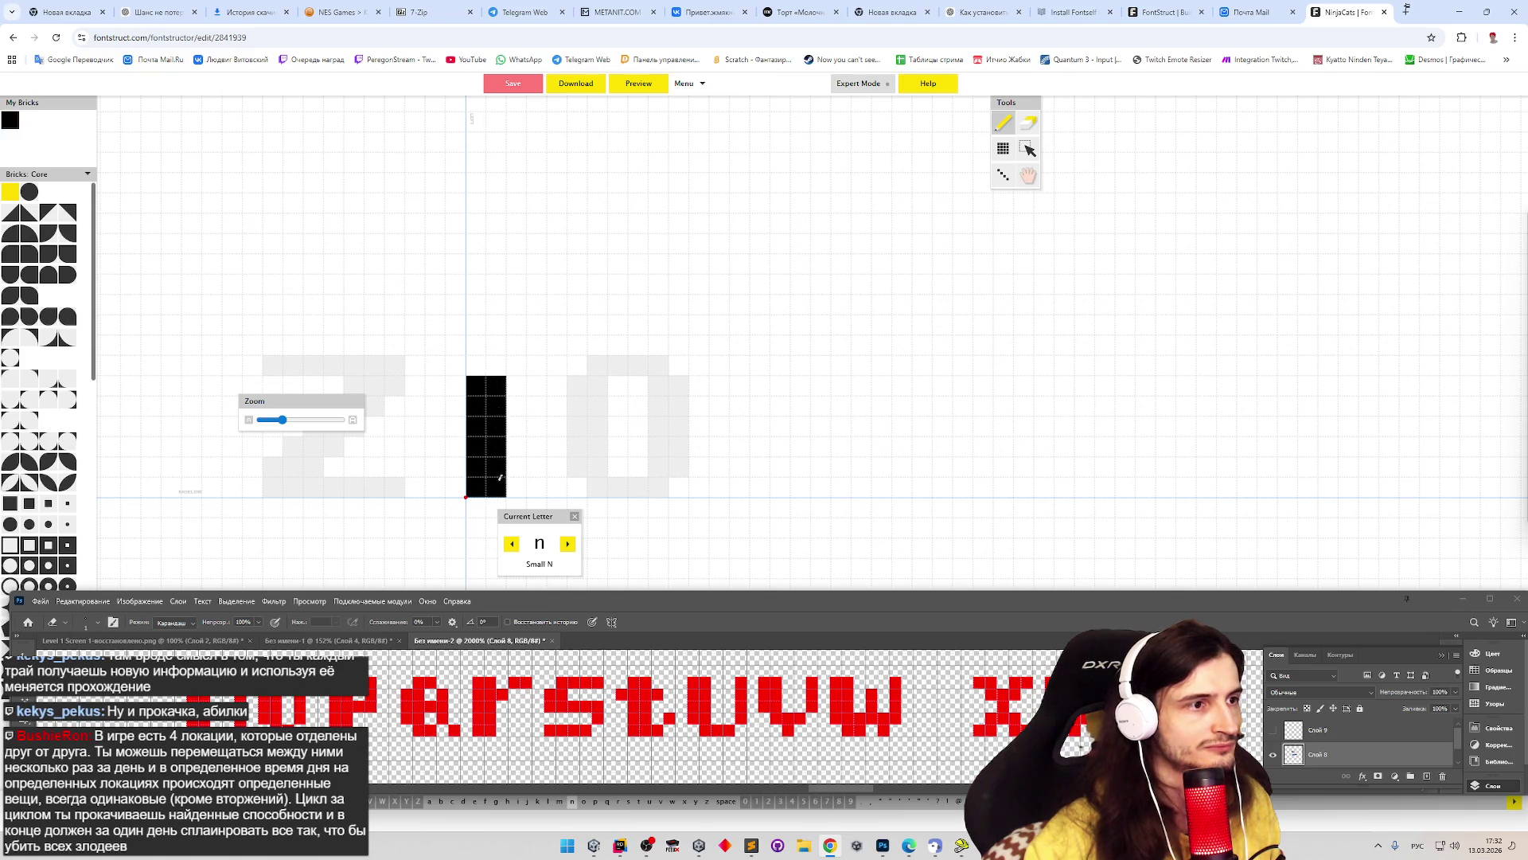
mouse_move(513, 385)
left_mouse_down()
mouse_move(557, 381)
mouse_move(564, 456)
left_mouse_up()
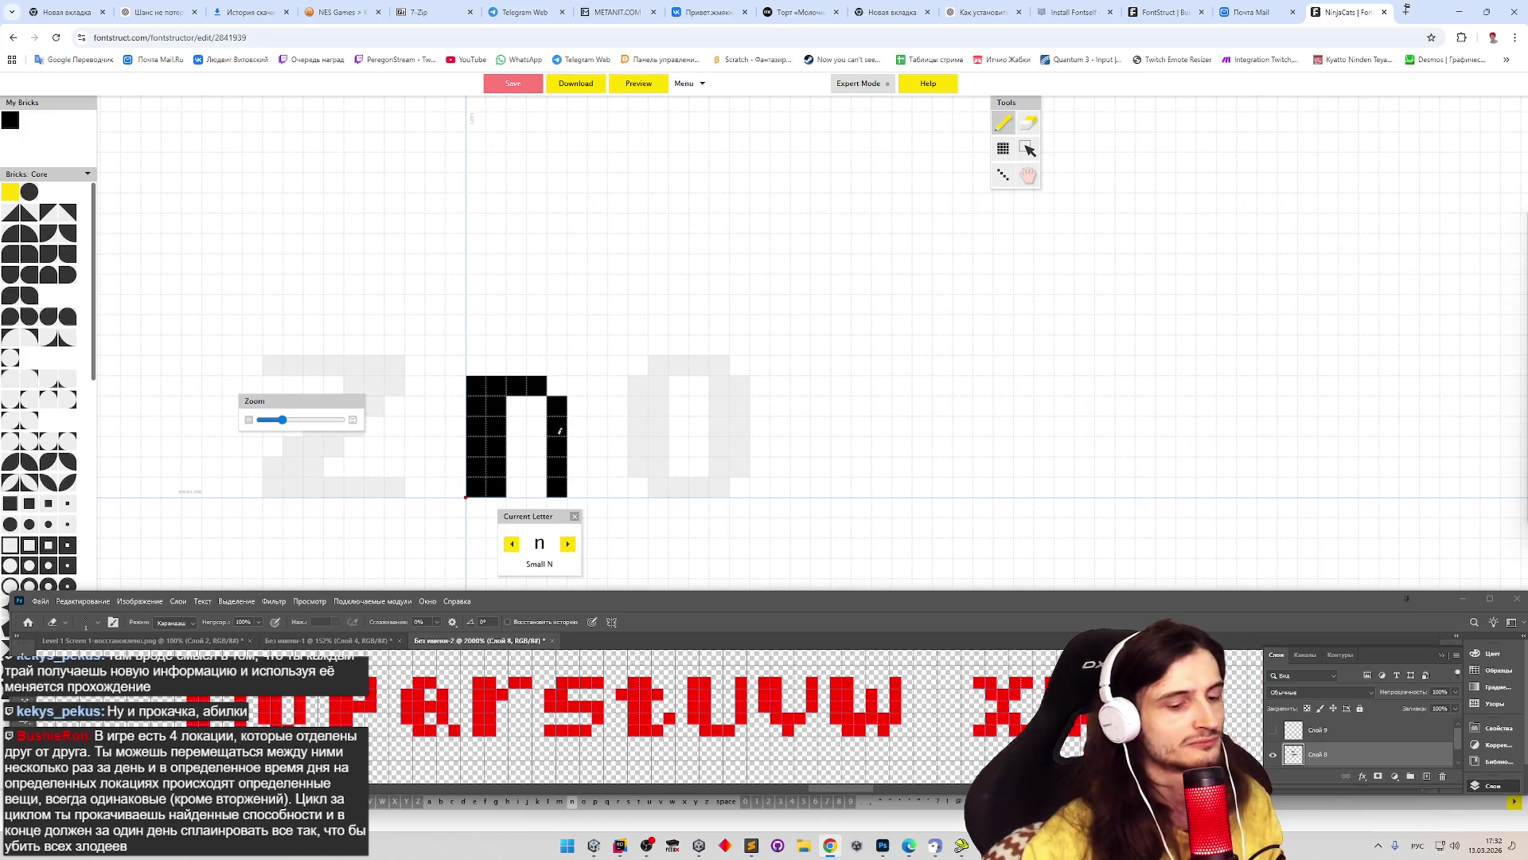
- Draw the o and the full-height-stem p, then start q with a three-brick column
key("Right")
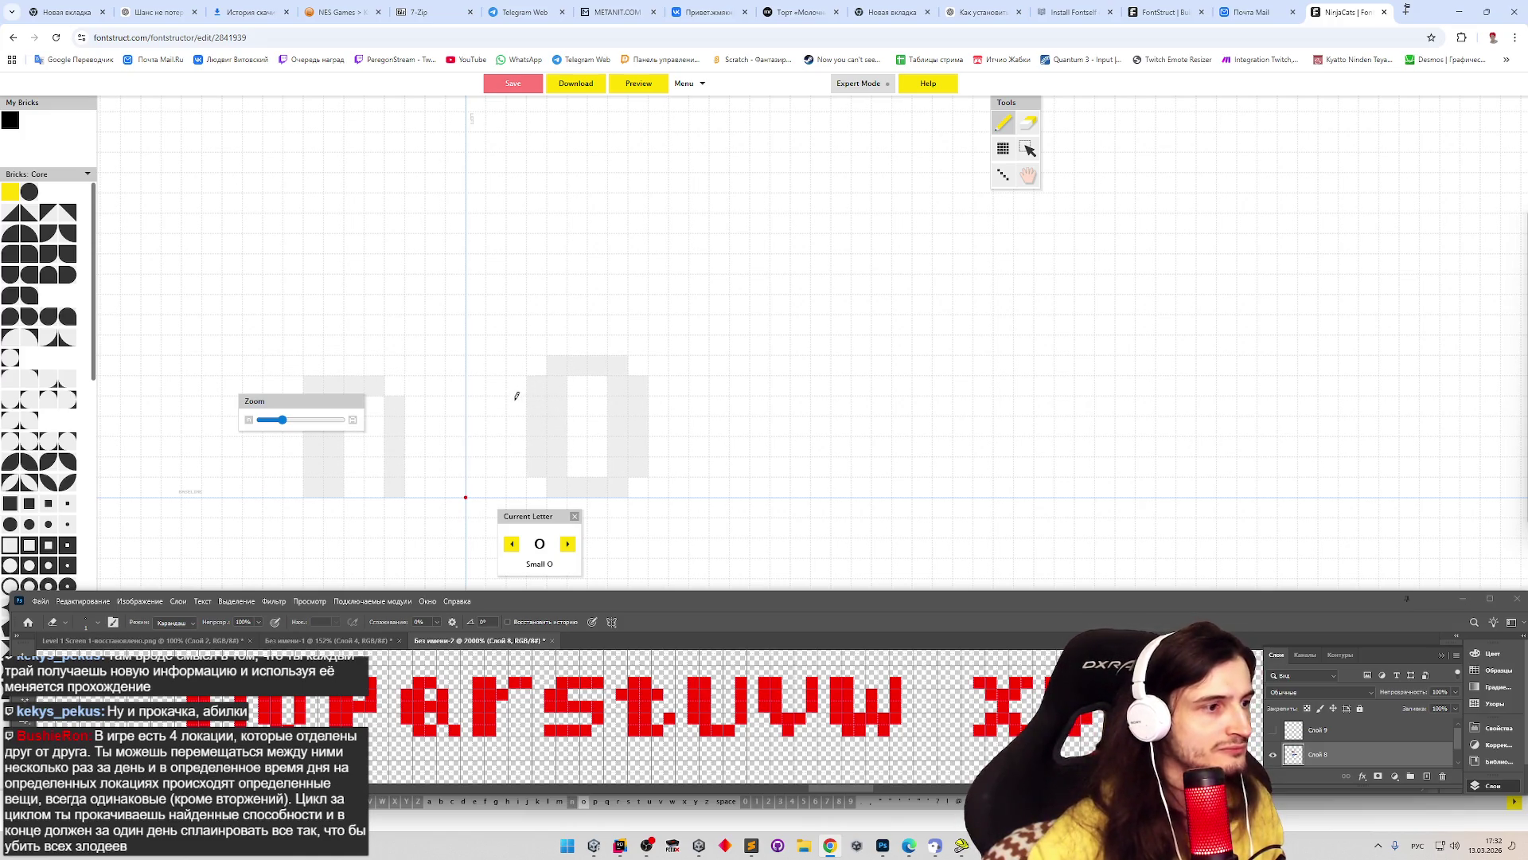
mouse_move(476, 404)
left_mouse_down()
mouse_move(476, 466)
mouse_move(500, 449)
mouse_move(497, 402)
mouse_move(533, 482)
mouse_move(493, 485)
mouse_move(518, 387)
left_mouse_up()
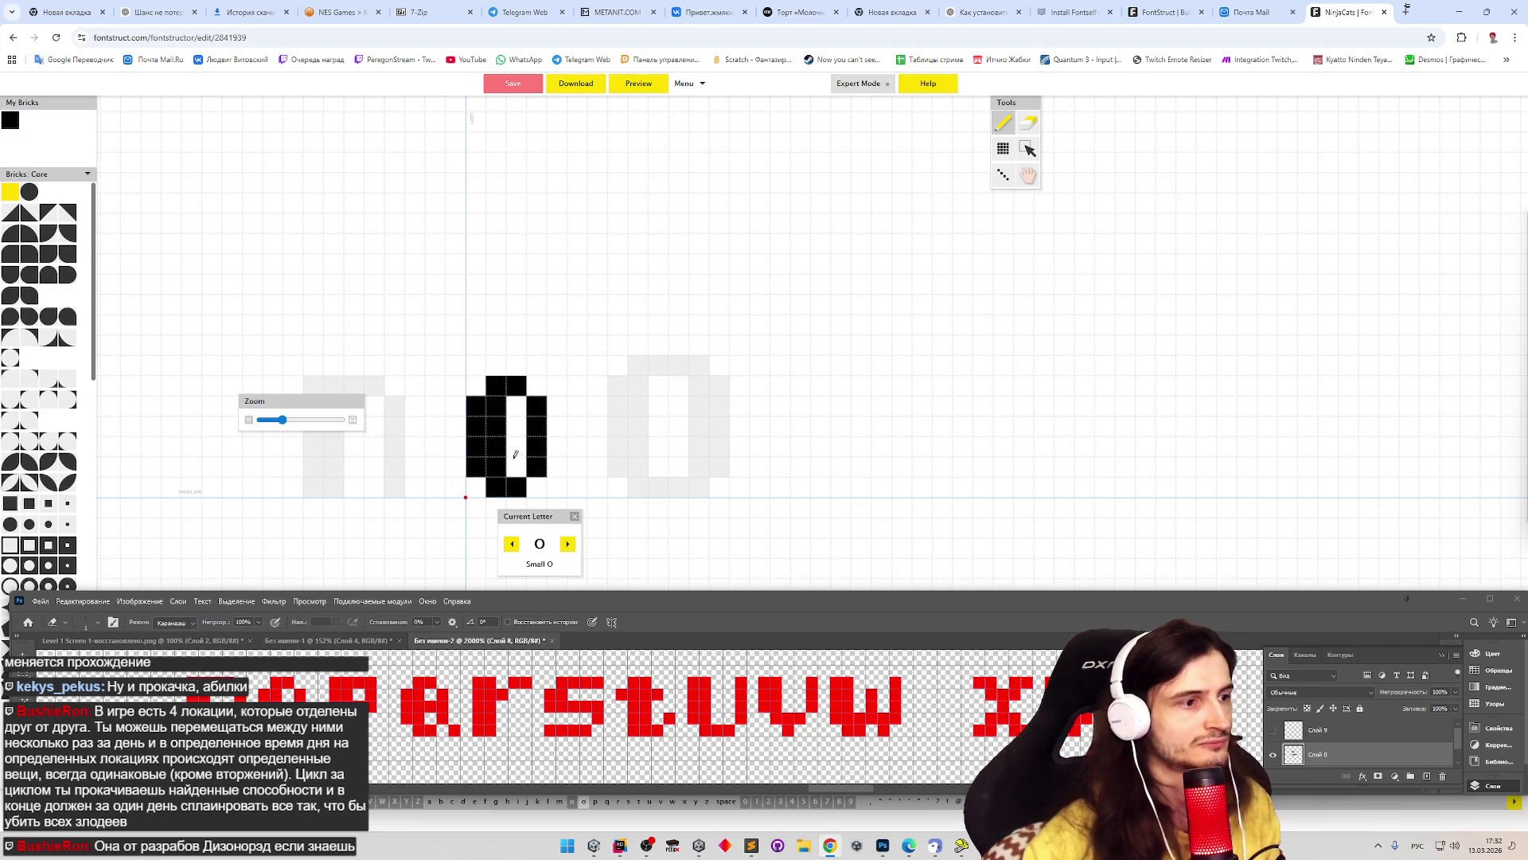
key("Right")
mouse_move(476, 384)
left_mouse_down()
mouse_move(487, 479)
mouse_move(496, 412)
mouse_move(538, 383)
mouse_move(540, 422)
mouse_move(513, 426)
left_mouse_up()
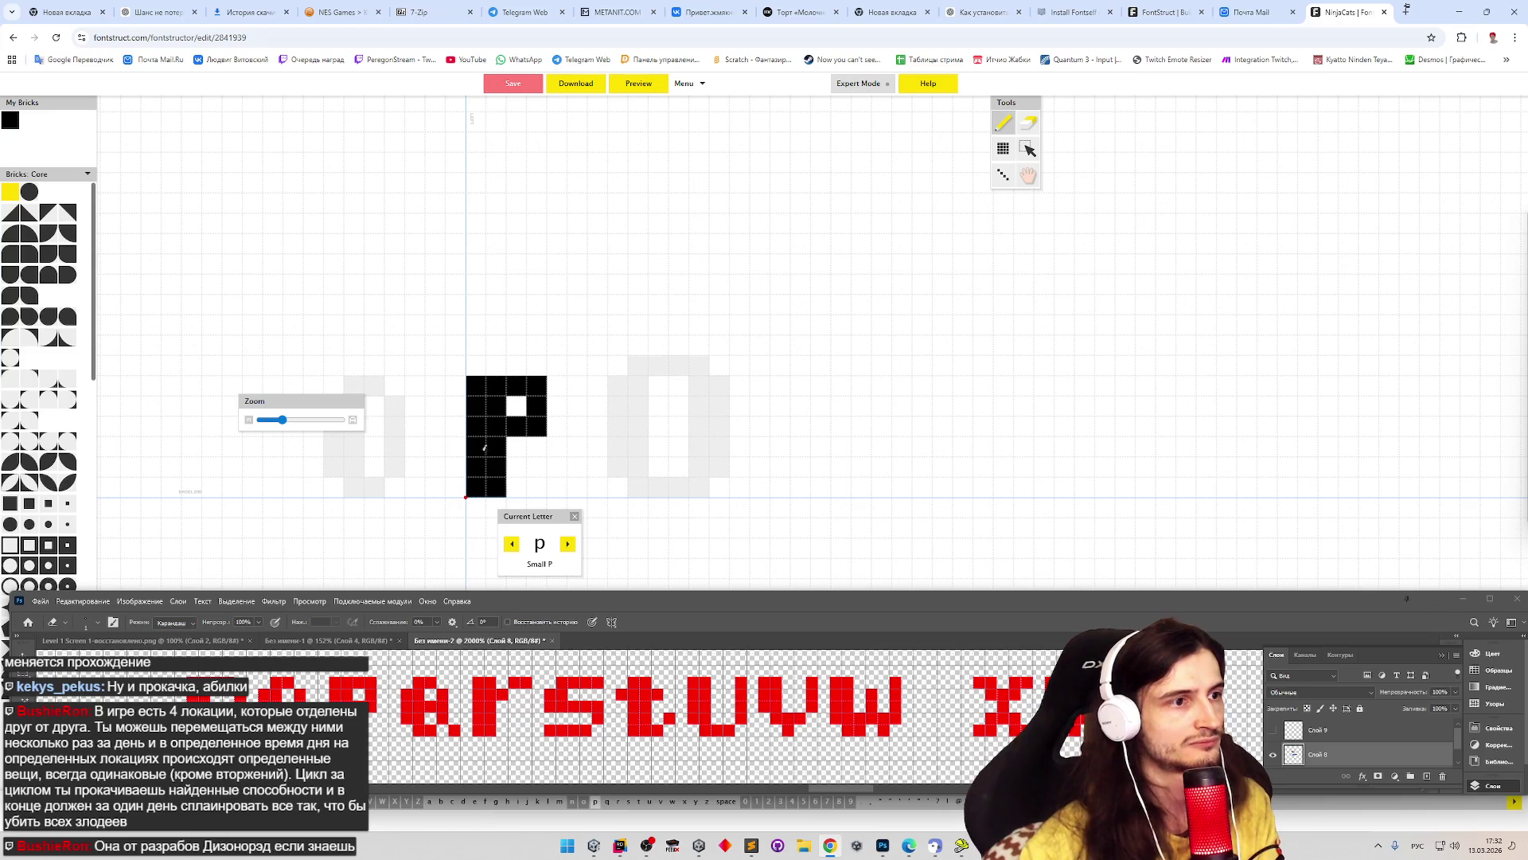
key("Right")
mouse_move(484, 400)
left_mouse_down()
mouse_move(476, 469)
mouse_move(495, 402)
mouse_move(490, 440)
left_mouse_up()
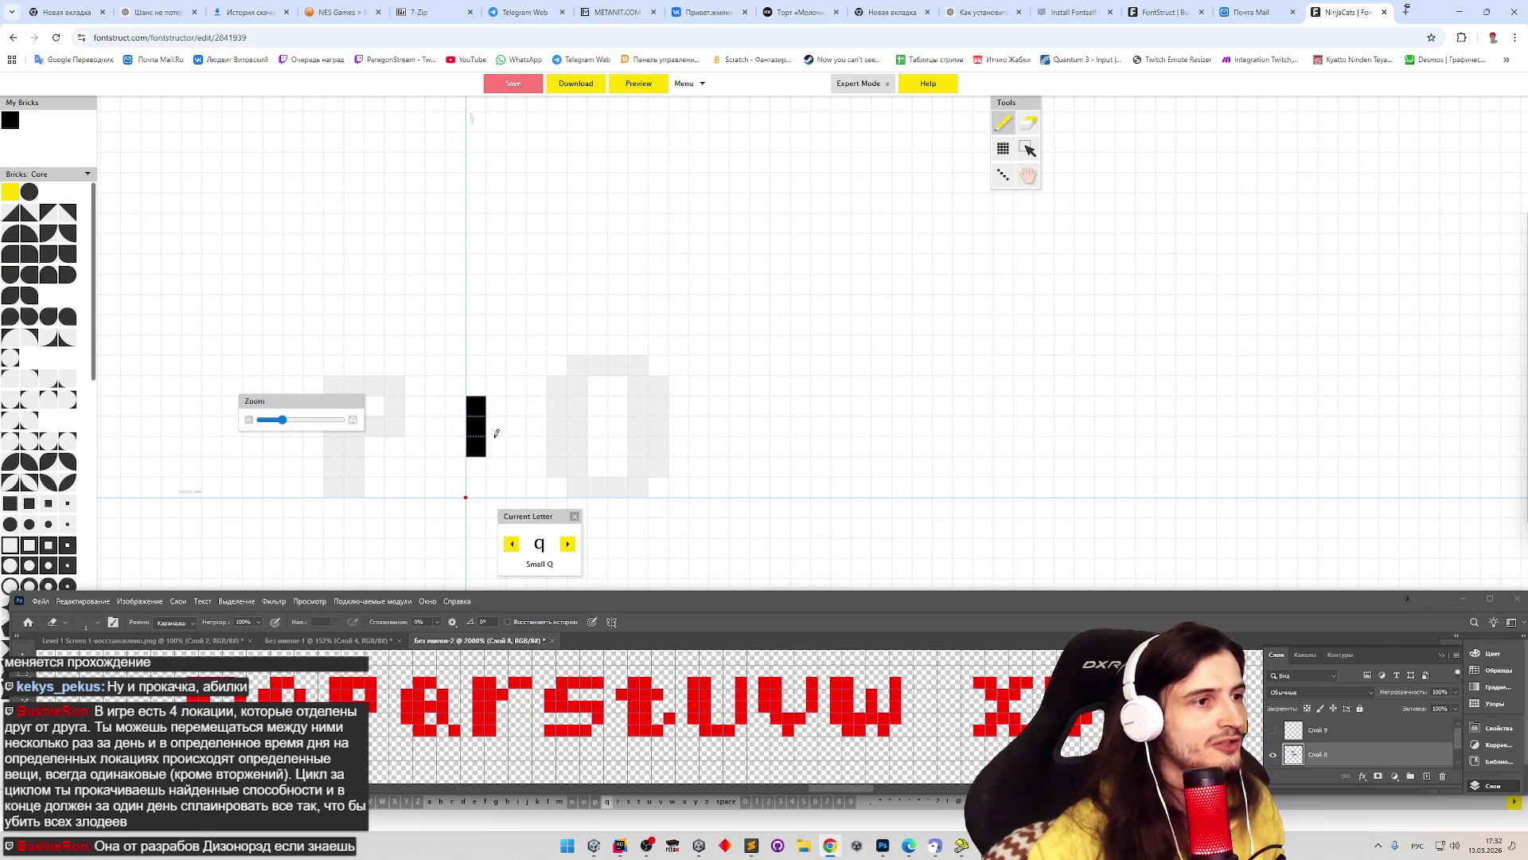
- Compare the n and o glyphs, then erase the top brick row of the n
key("Right")
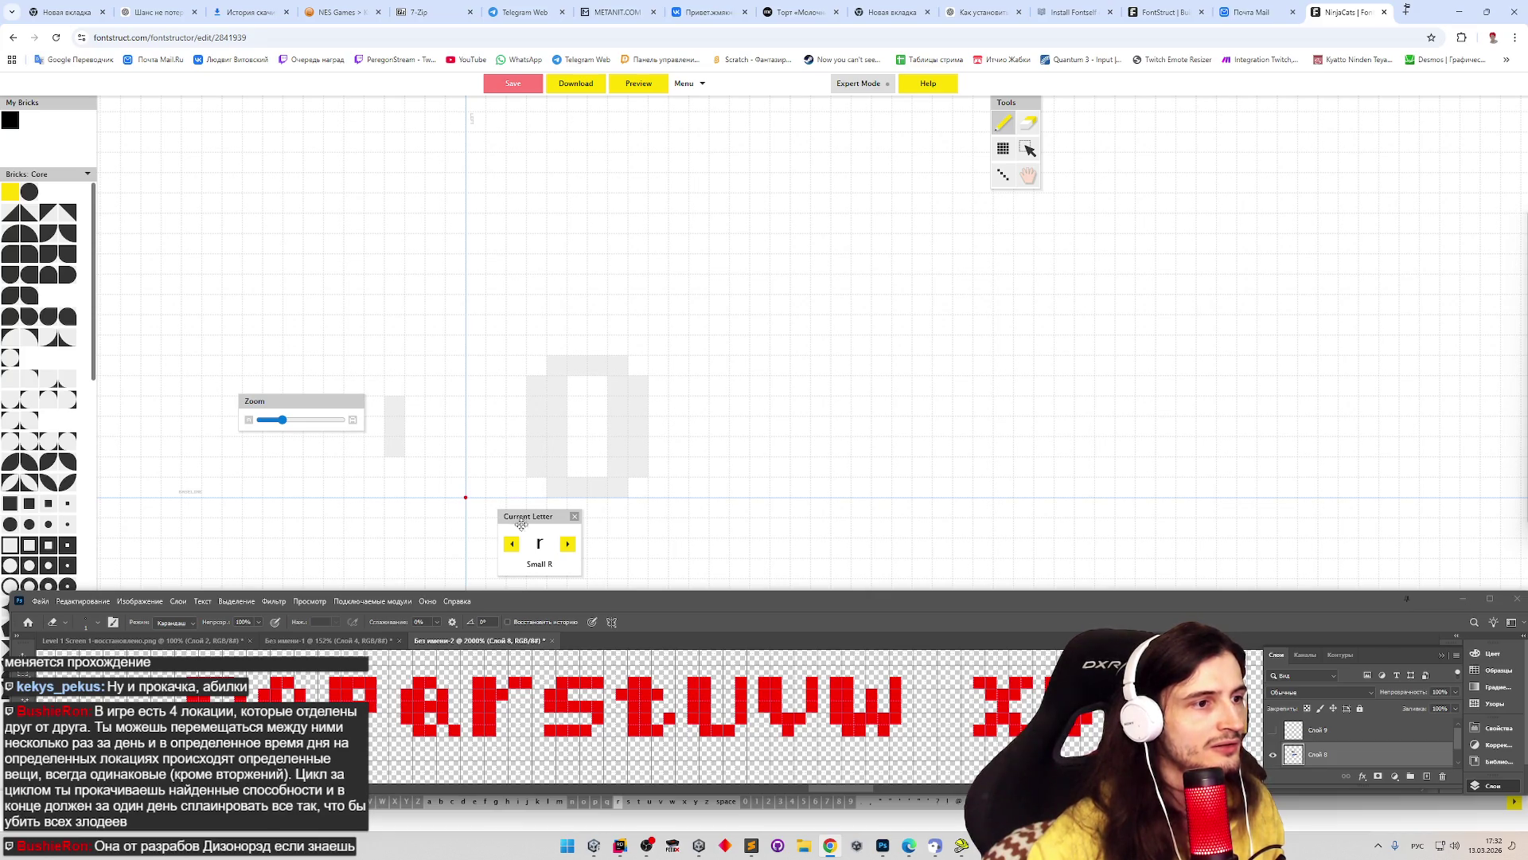
left_click(511, 543)
left_click(511, 543)
left_click(511, 543)
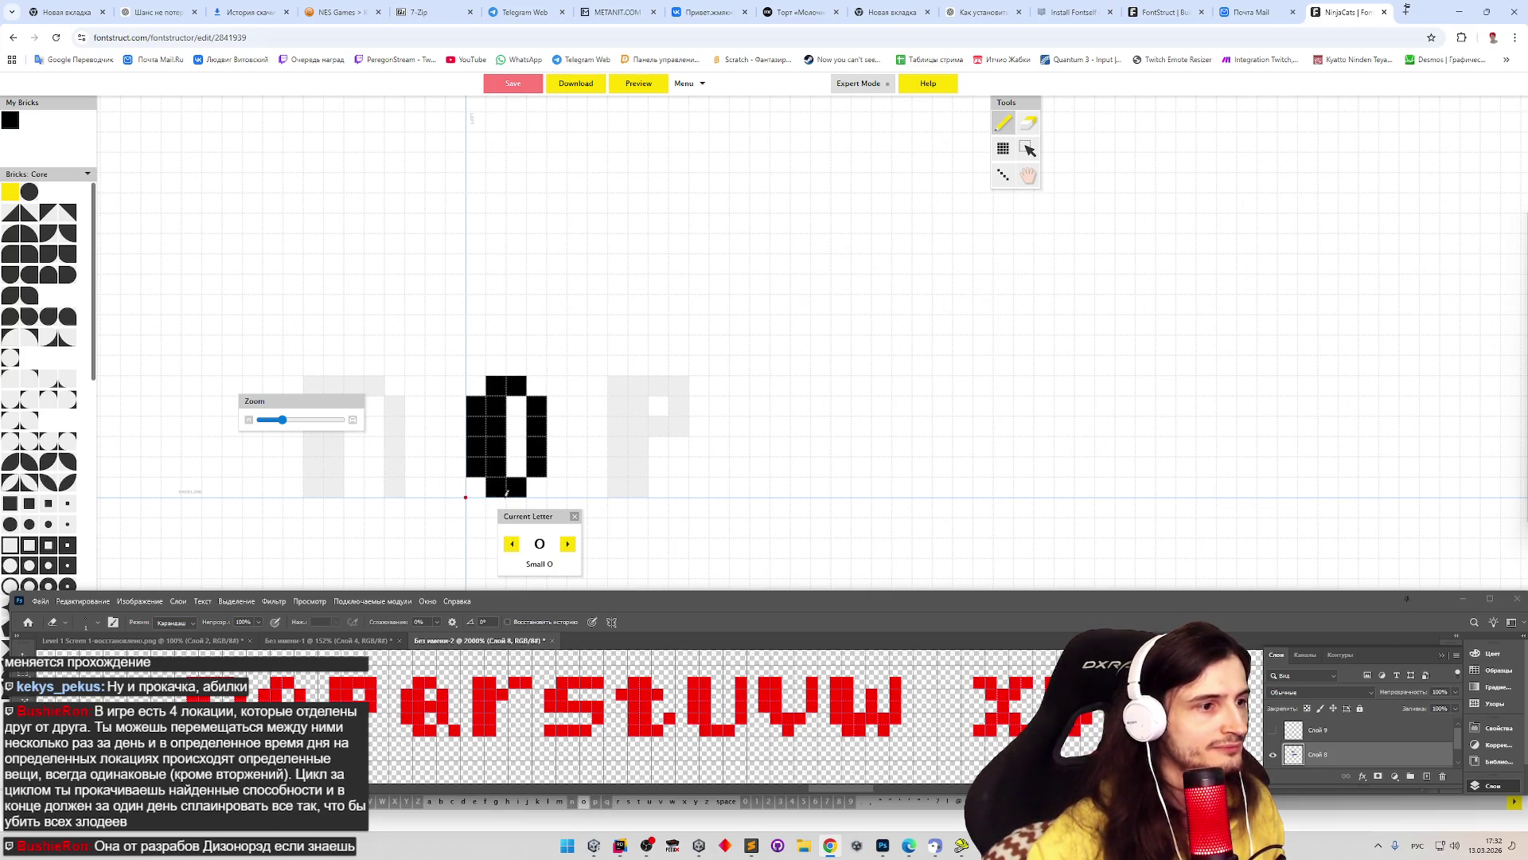
left_click(511, 543)
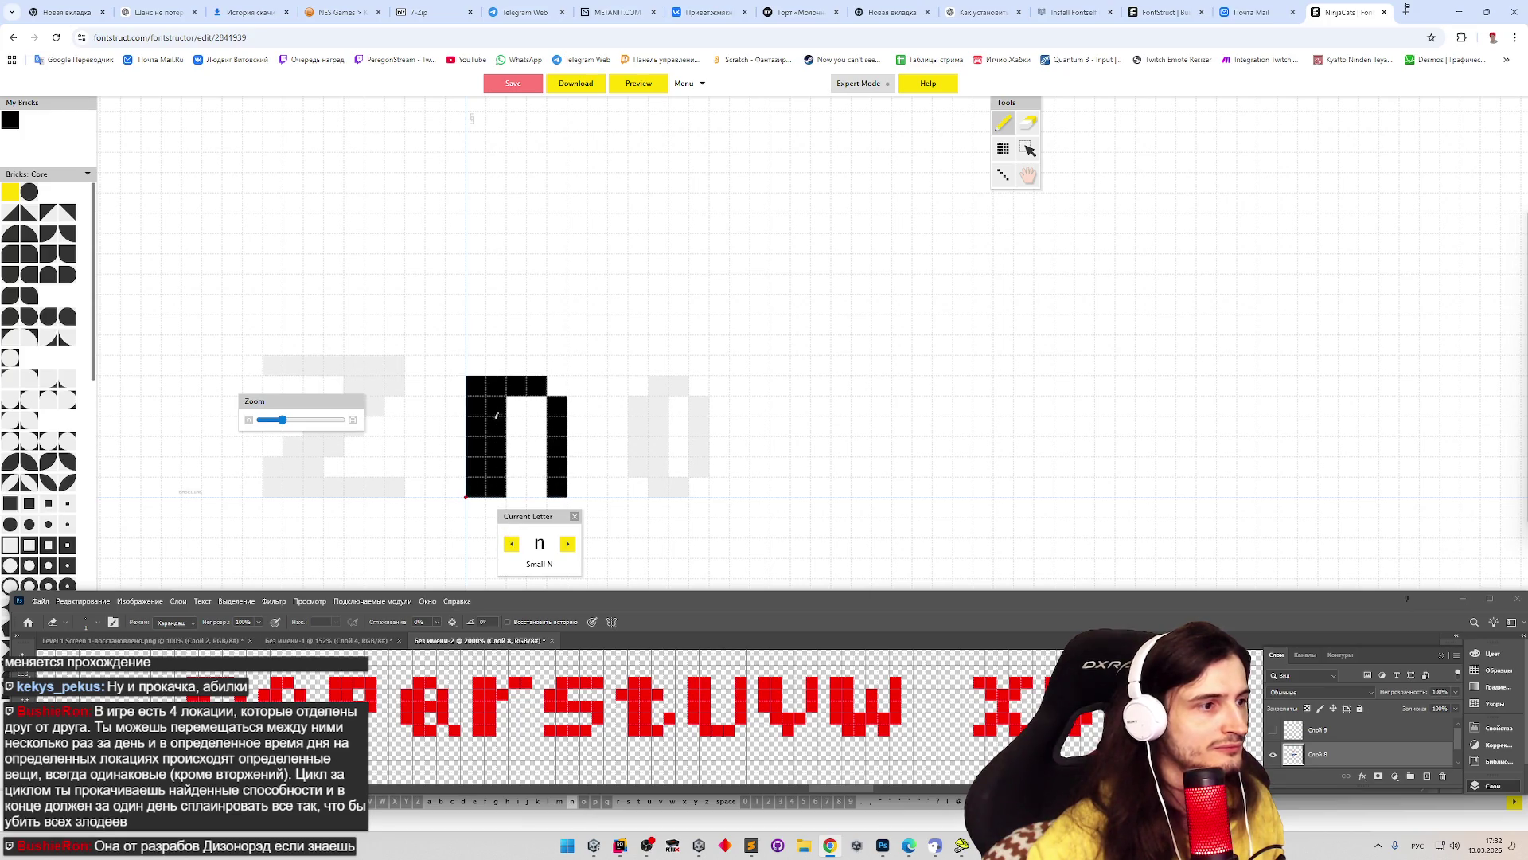
key("Right")
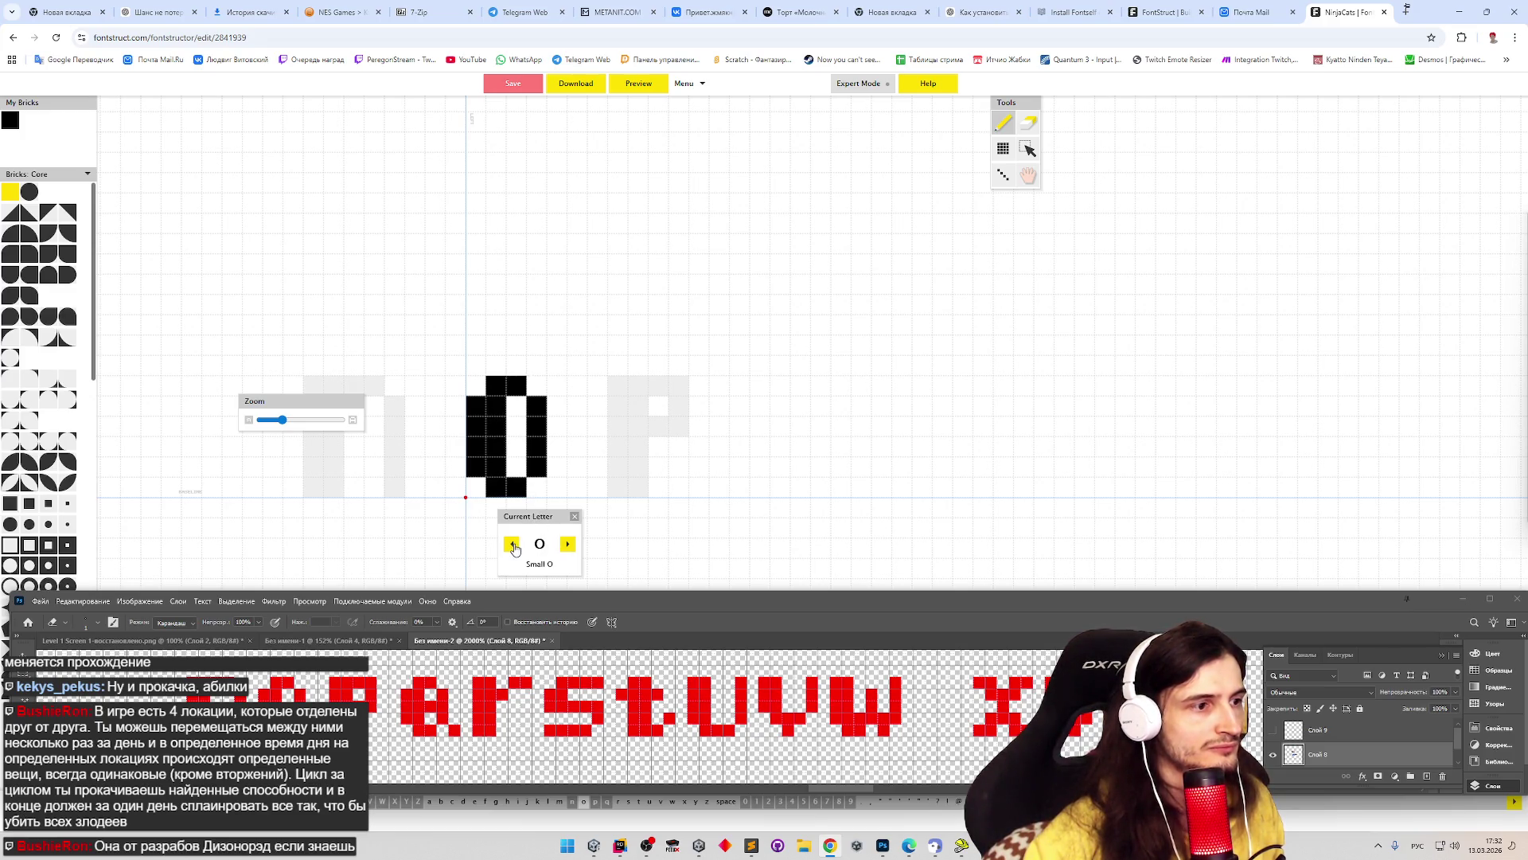
left_click(513, 544)
key("e")
mouse_move(476, 379)
left_mouse_down()
mouse_move(556, 386)
mouse_move(563, 402)
mouse_move(501, 405)
mouse_move(539, 405)
left_mouse_up()
key("p")
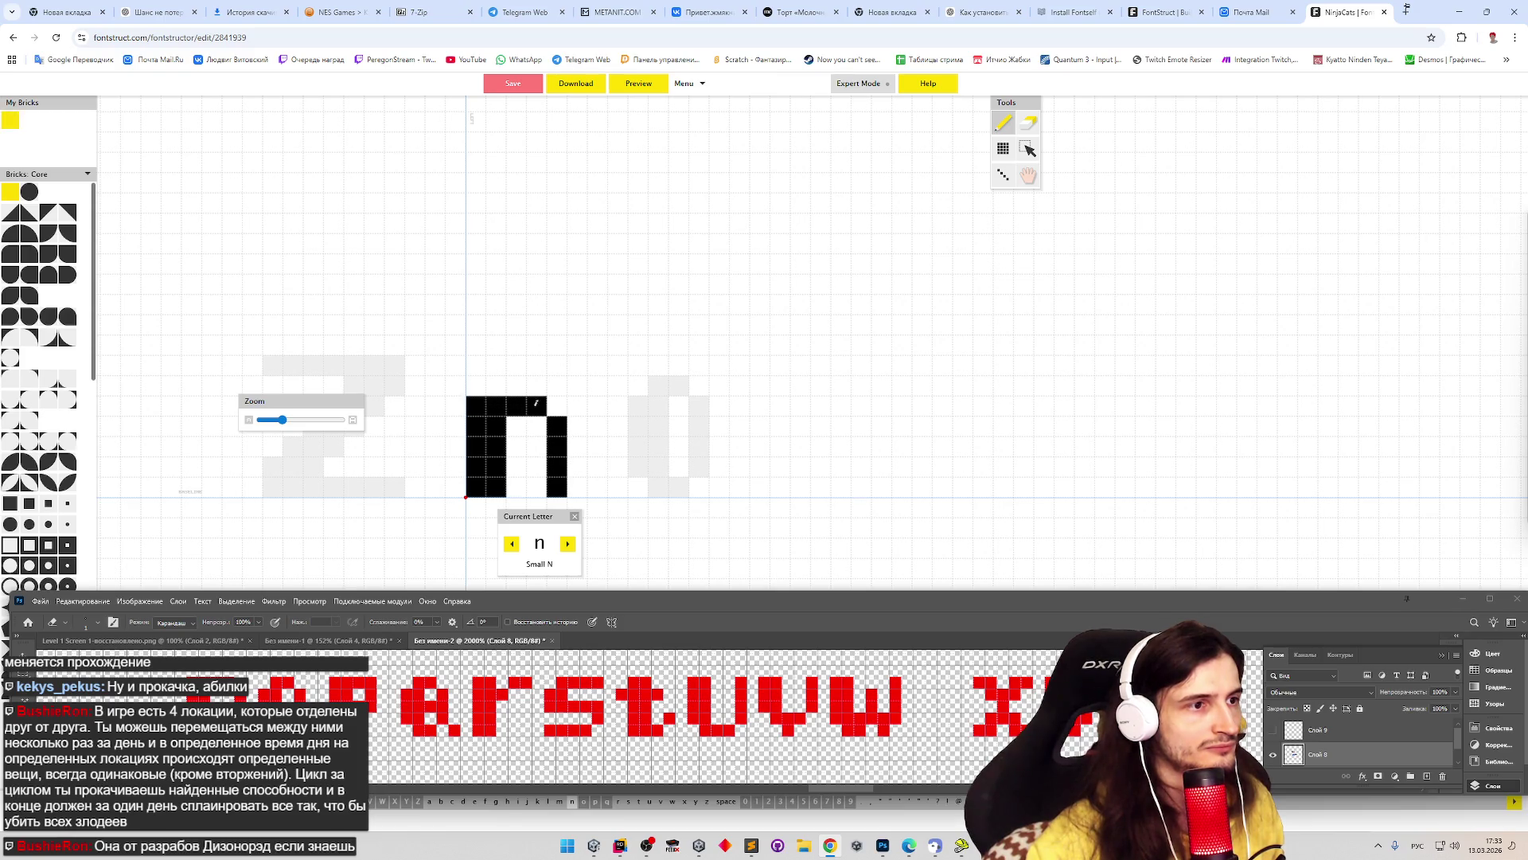
- Erase the top brick rows of the o and p glyphs
left_click(568, 544)
key("e")
mouse_move(503, 388)
left_mouse_down()
mouse_move(497, 406)
mouse_move(526, 387)
mouse_move(476, 405)
mouse_move(516, 405)
left_mouse_up()
key("p")
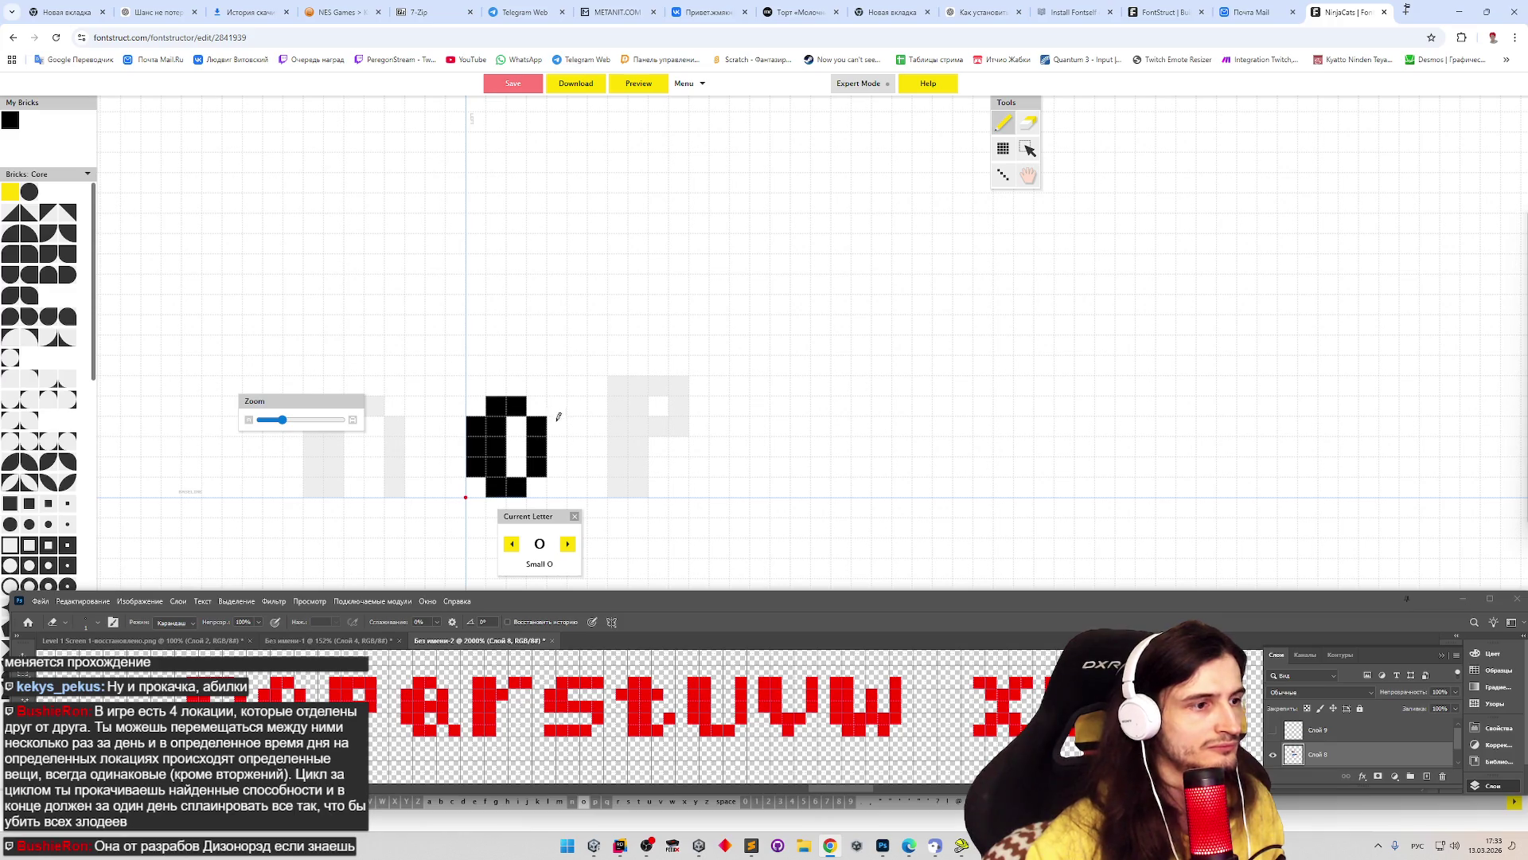
key("Right")
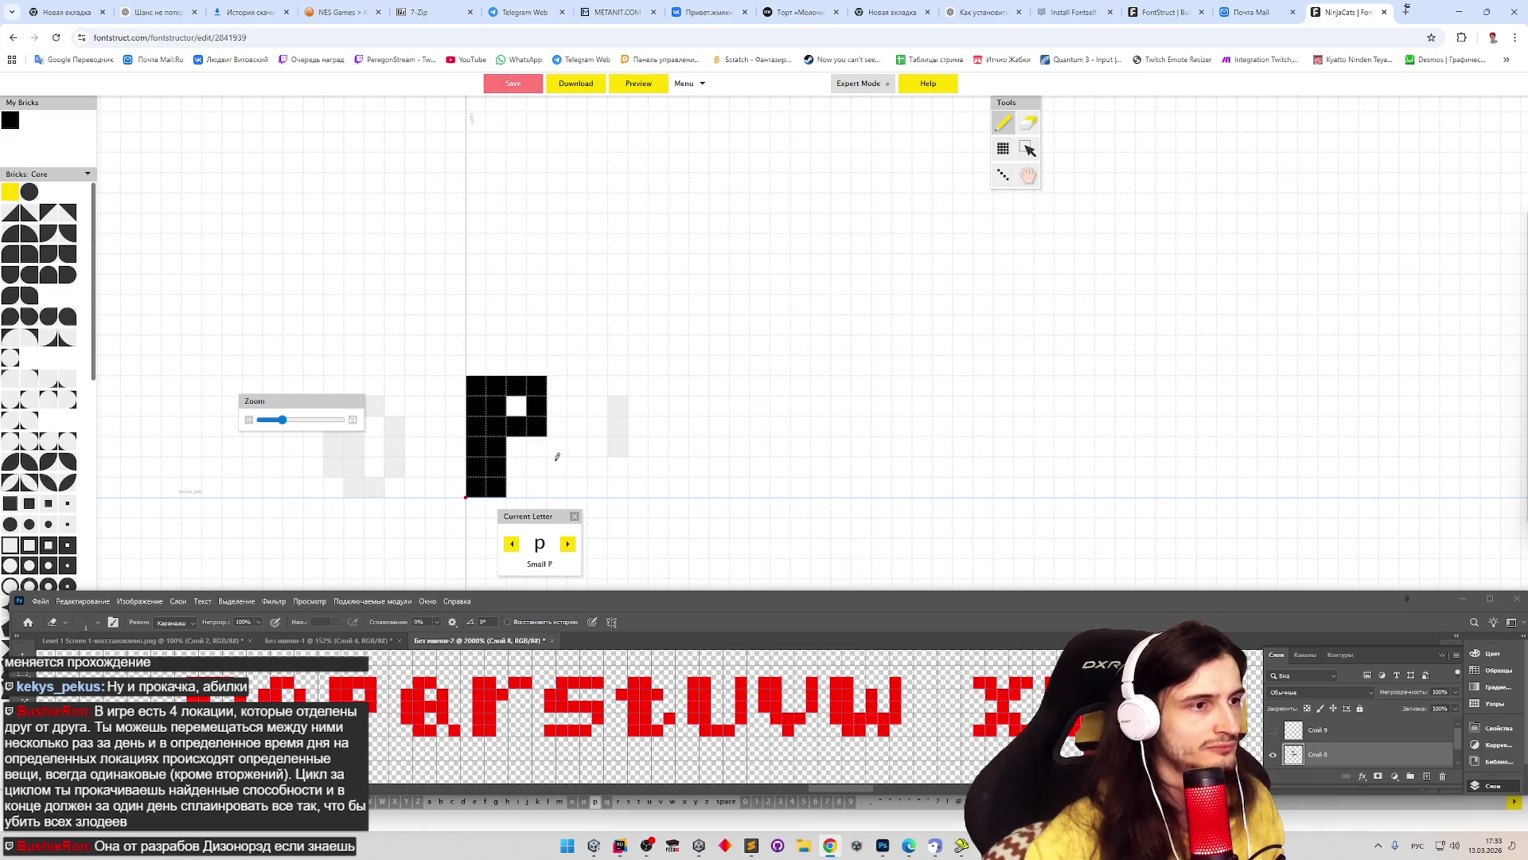
key("e")
mouse_move(484, 384)
left_mouse_down()
mouse_move(537, 398)
mouse_move(494, 426)
mouse_move(537, 446)
mouse_move(476, 406)
mouse_move(536, 430)
mouse_move(510, 406)
left_mouse_up()
key("p")
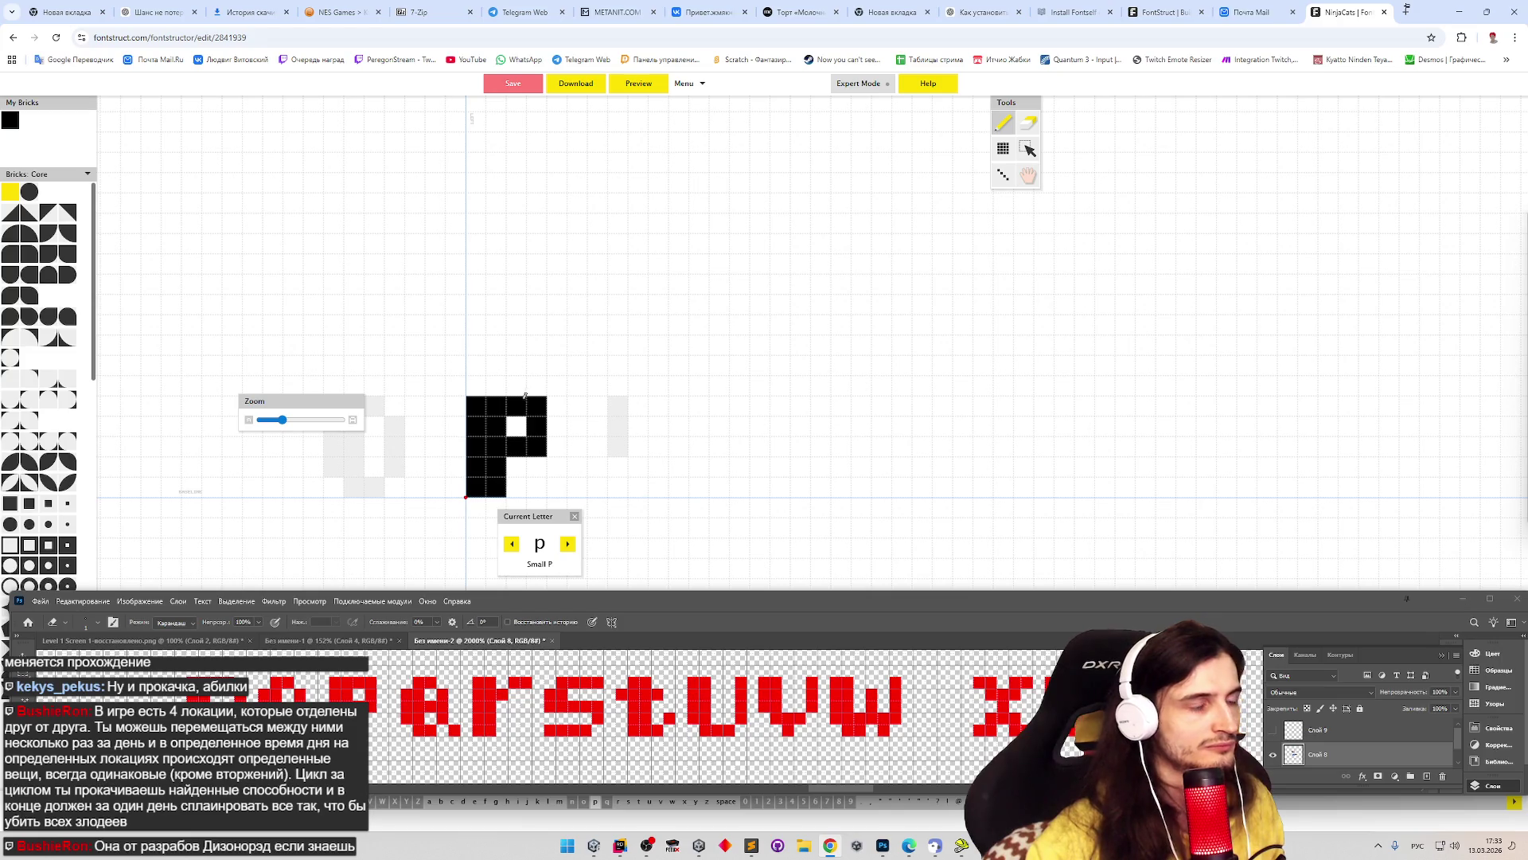
- Trim the q's top brick and build its solid body with a diagonal tail
key("Right")
key("e")
left_click(476, 406)
key("p")
mouse_move(480, 461)
left_mouse_down()
mouse_move(495, 422)
mouse_move(536, 470)
left_mouse_up()
left_click(516, 446)
left_click(557, 487)
left_click(516, 486)
left_click(516, 406)
left_click(496, 406)
left_click(496, 486)
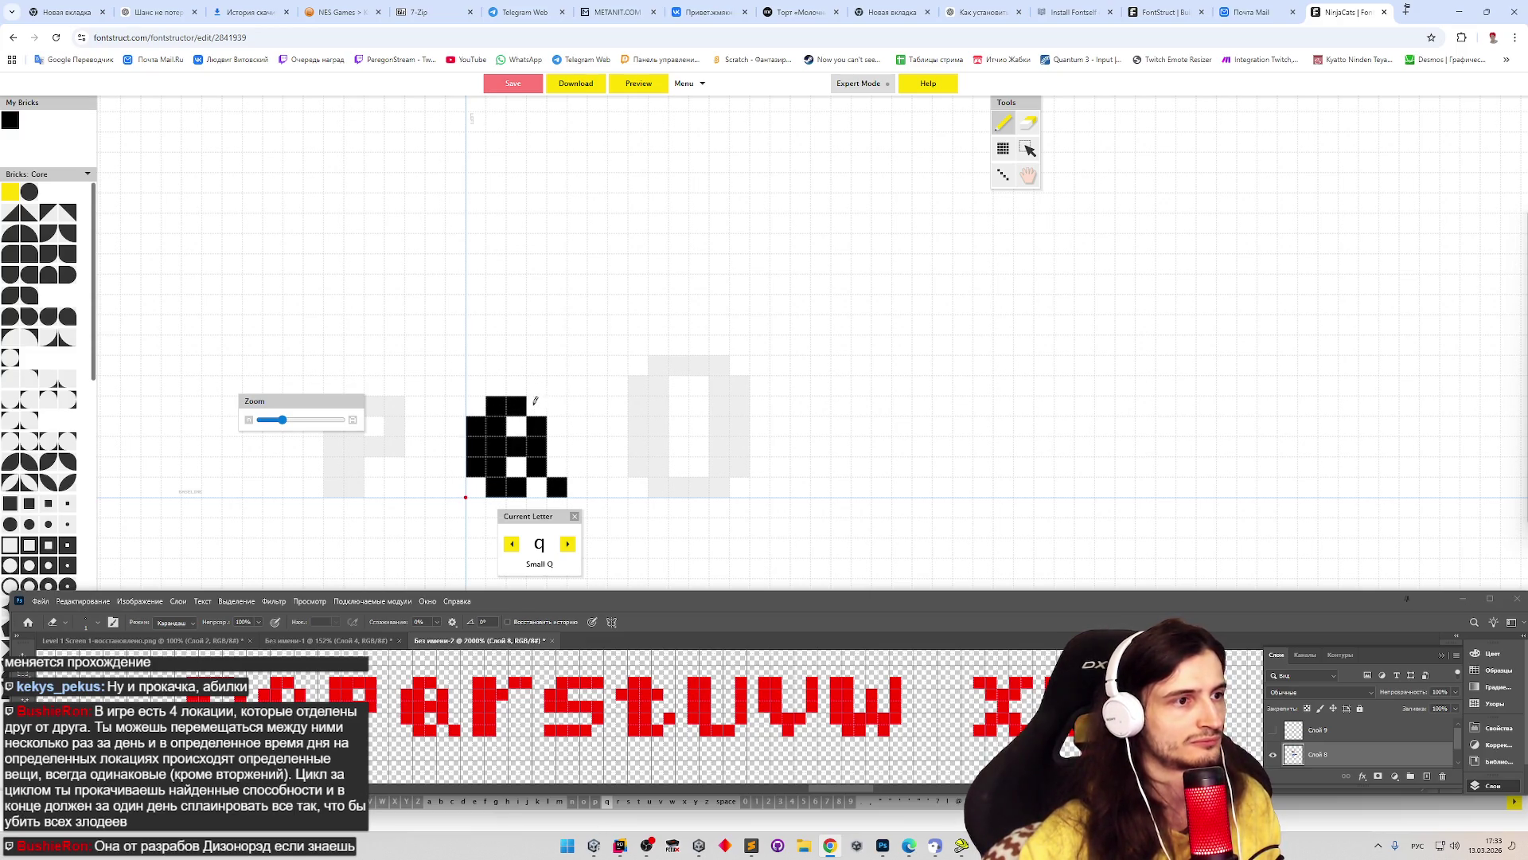
- Draw the r with stem and top-right arm, and the s in bricks
key("Right")
mouse_move(476, 426)
left_mouse_down()
mouse_move(492, 480)
mouse_move(503, 419)
mouse_move(557, 426)
left_mouse_up()
left_click(516, 446)
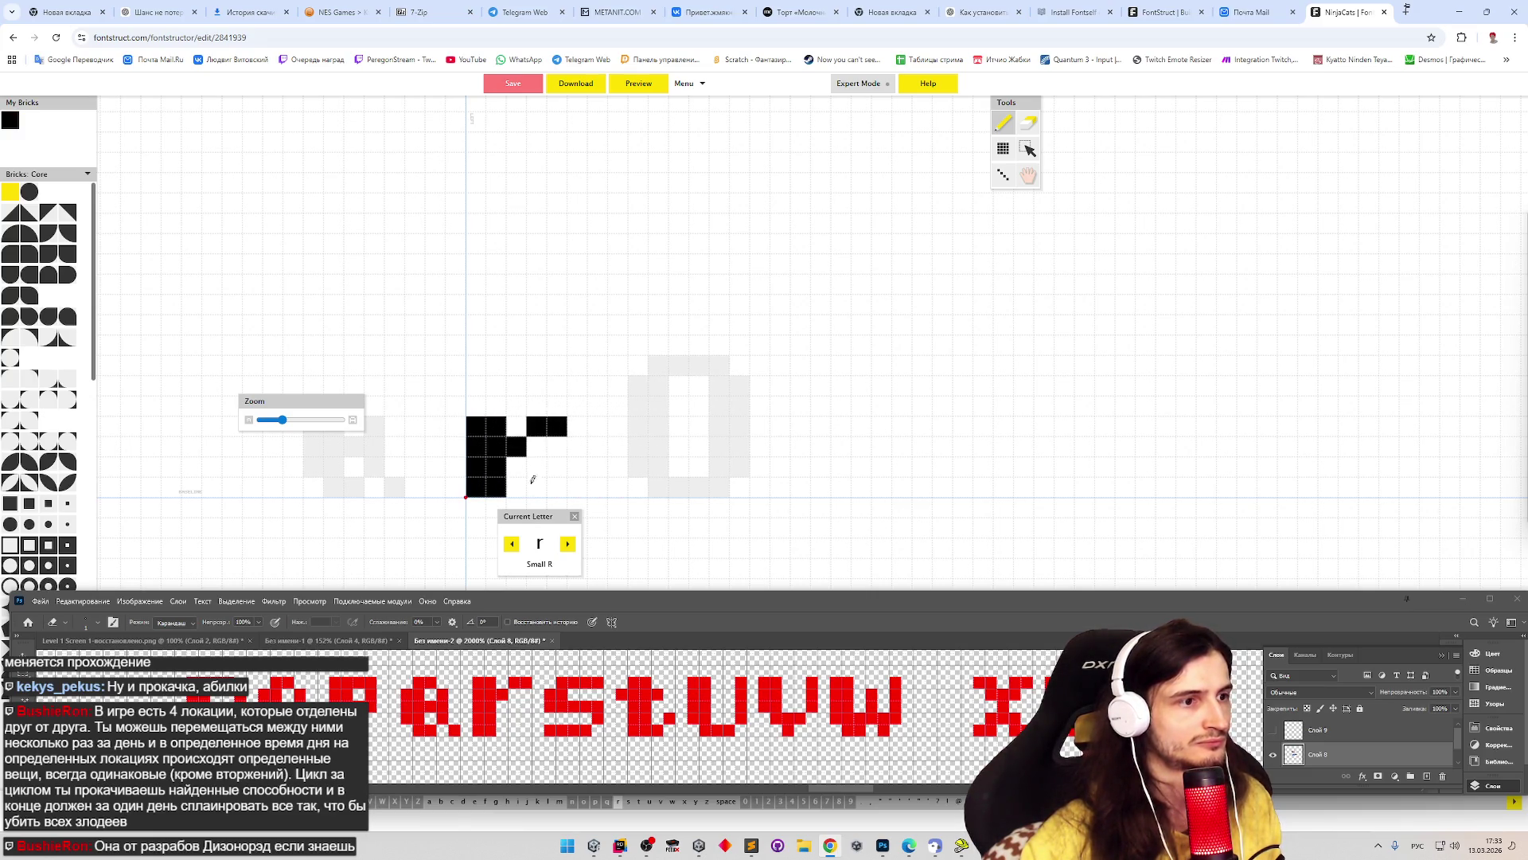
key("Right")
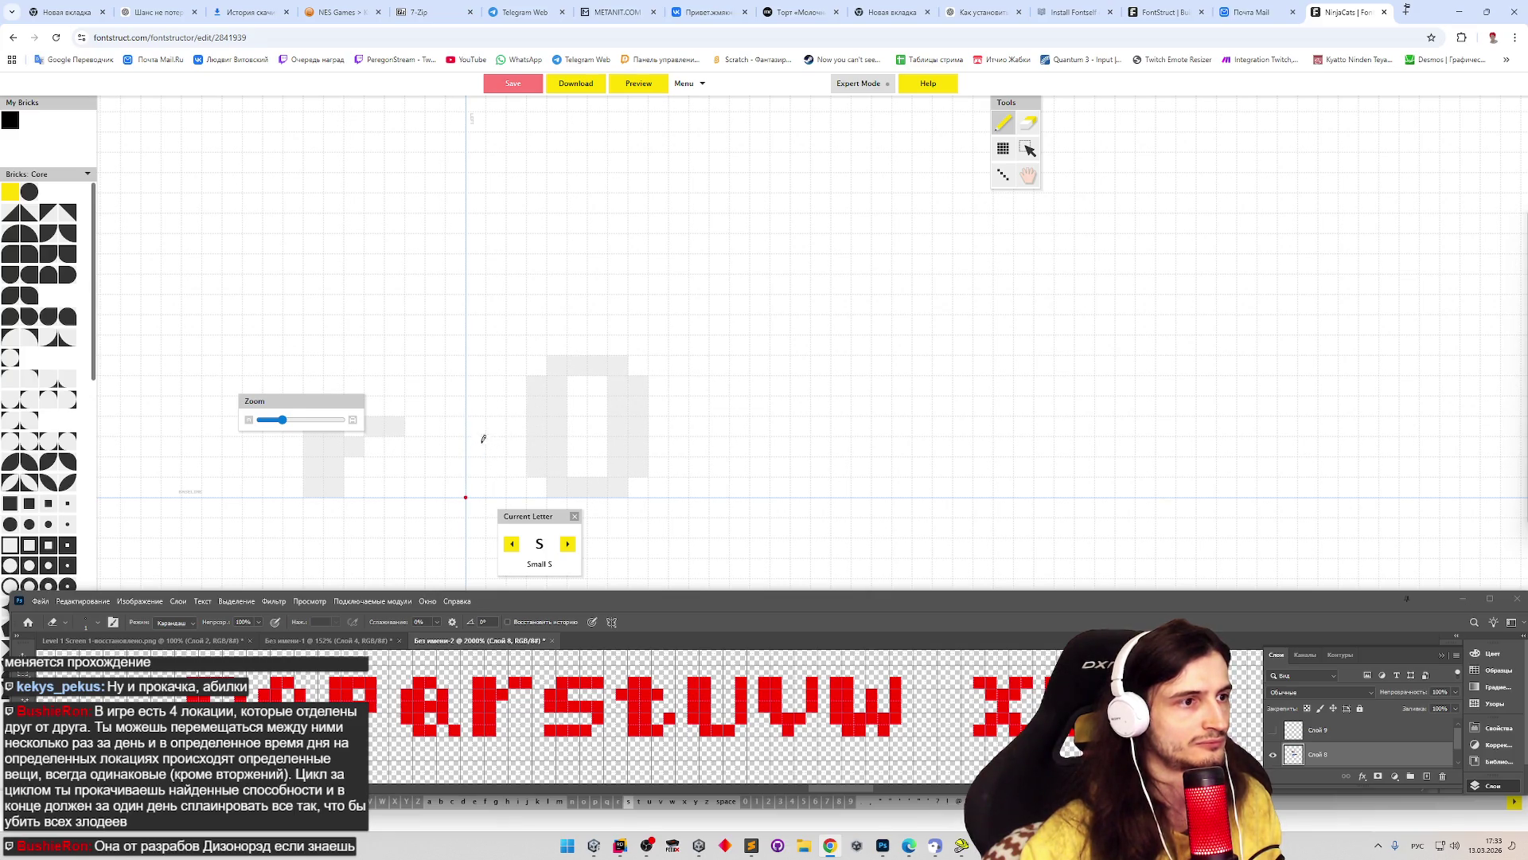
mouse_move(479, 428)
left_mouse_down()
mouse_move(478, 447)
mouse_move(500, 422)
mouse_move(560, 406)
left_mouse_up()
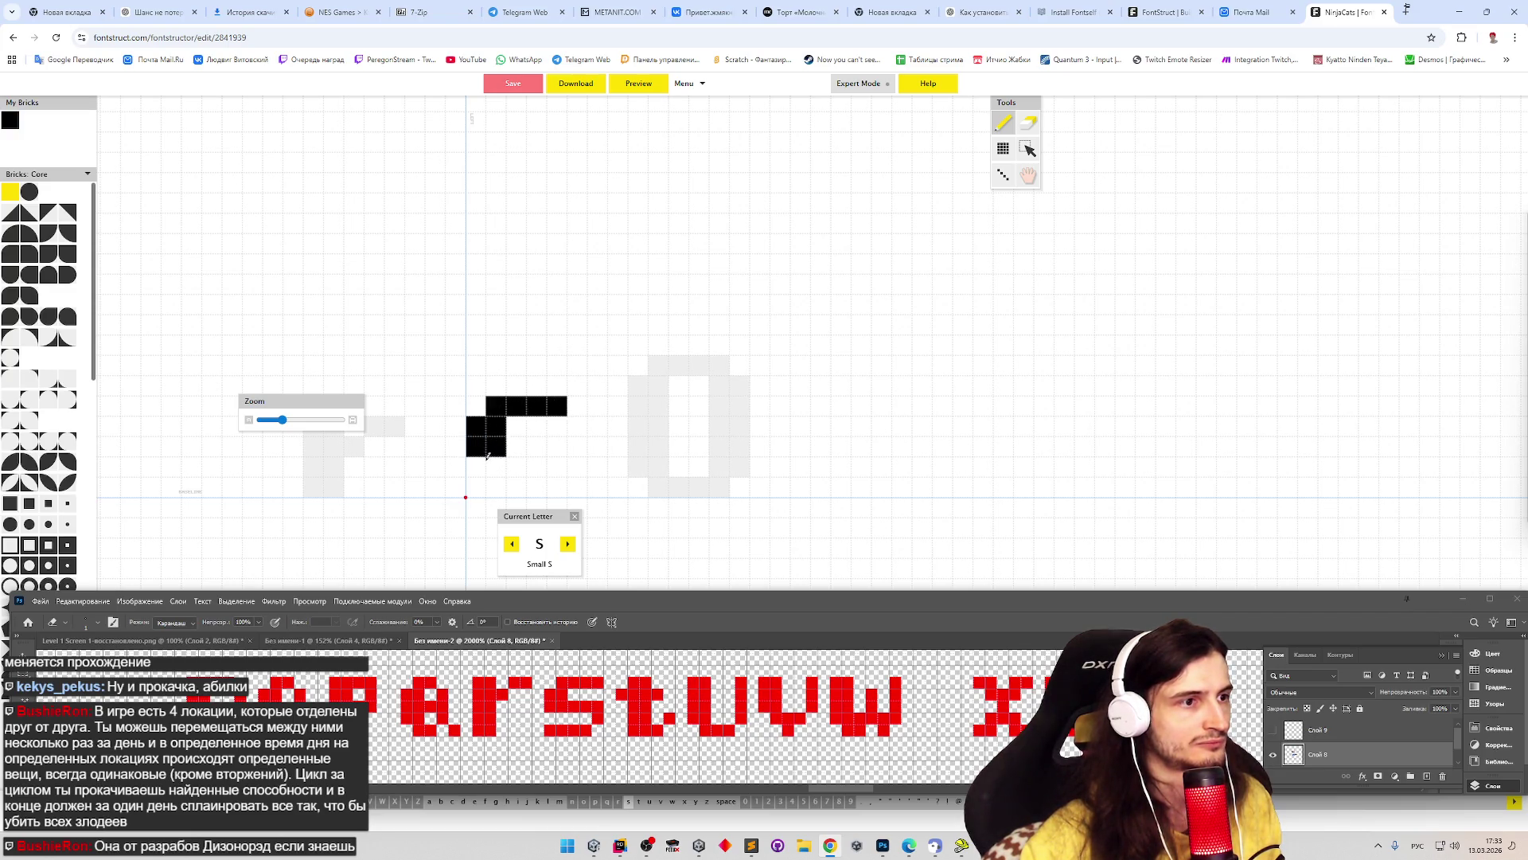
mouse_move(514, 446)
left_mouse_down()
mouse_move(557, 446)
mouse_move(534, 485)
left_mouse_up()
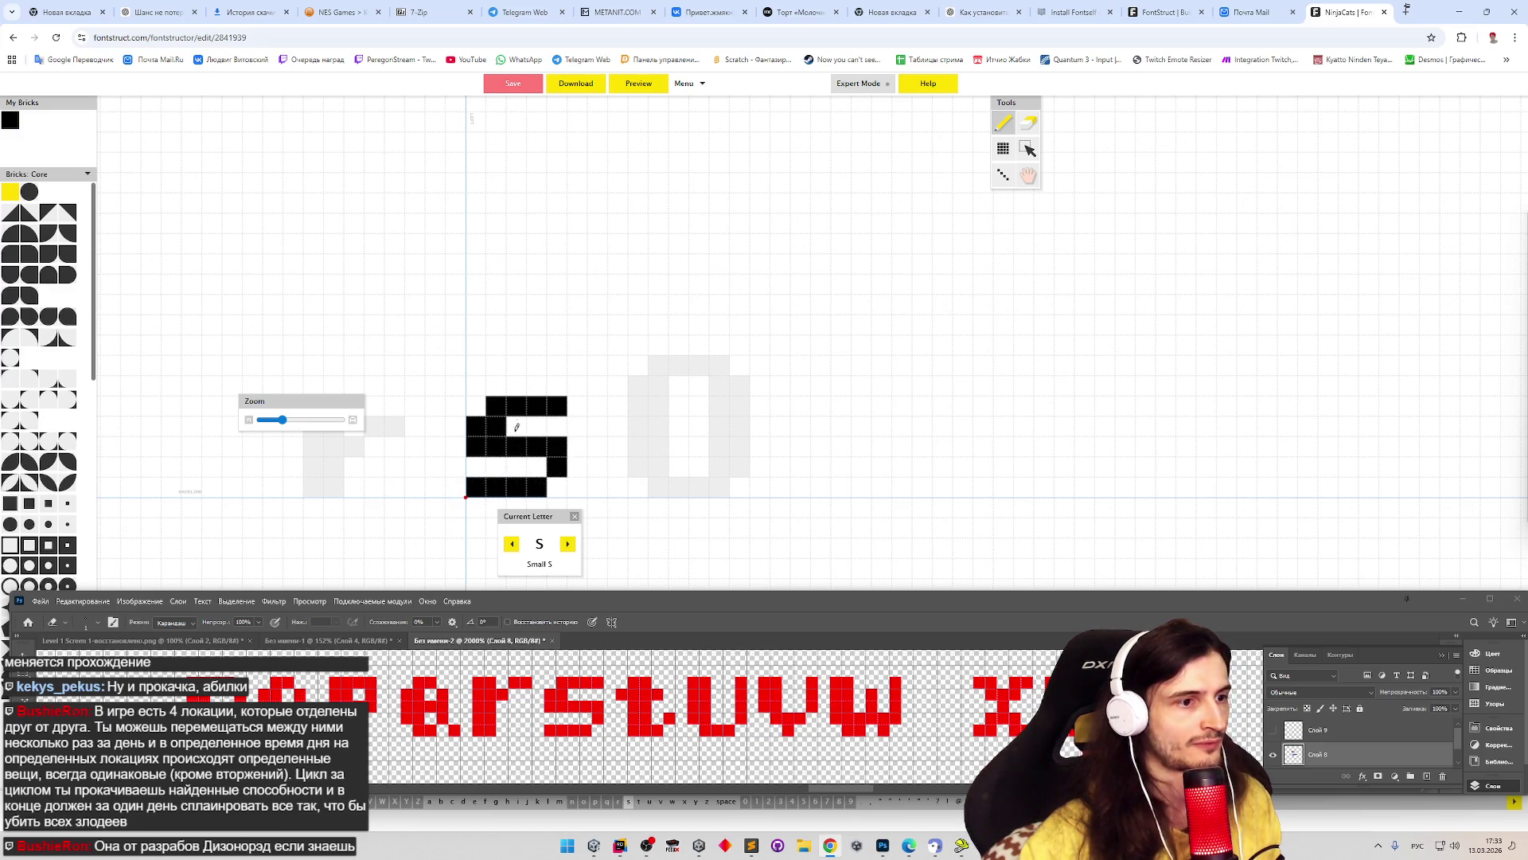
- Draw the t with crossbar and foot, and the u with stems and base
key("Right")
mouse_move(476, 406)
left_mouse_down()
mouse_move(538, 406)
mouse_move(518, 386)
mouse_move(497, 460)
mouse_move(518, 422)
left_mouse_up()
left_click(537, 482)
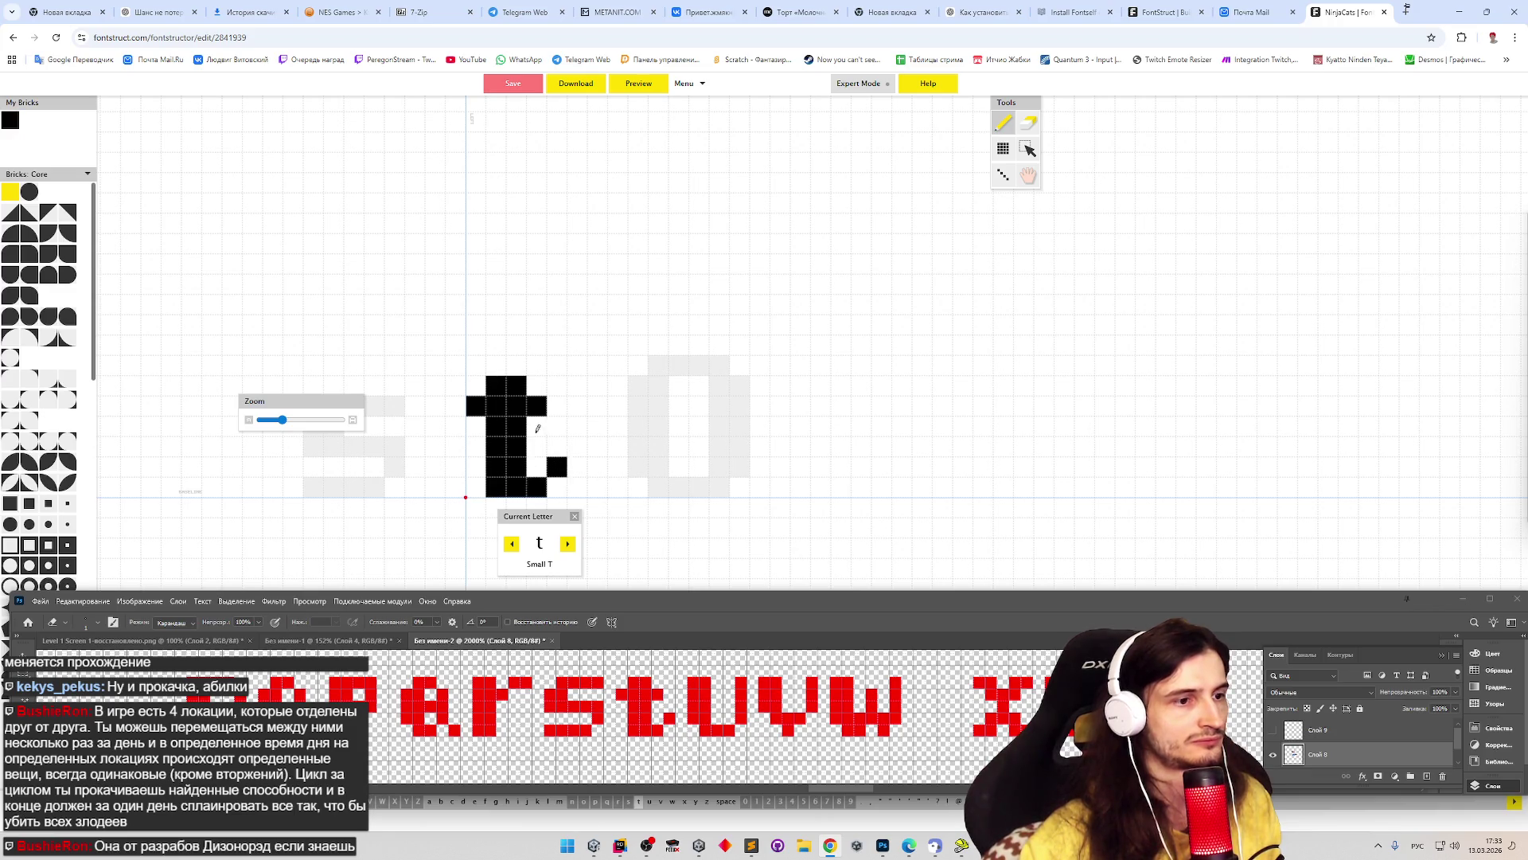
key("Right")
mouse_move(476, 394)
left_mouse_down()
mouse_move(476, 470)
mouse_move(496, 382)
left_mouse_up()
mouse_move(495, 486)
left_mouse_down()
mouse_move(538, 486)
mouse_move(557, 380)
left_mouse_up()
left_click(557, 462)
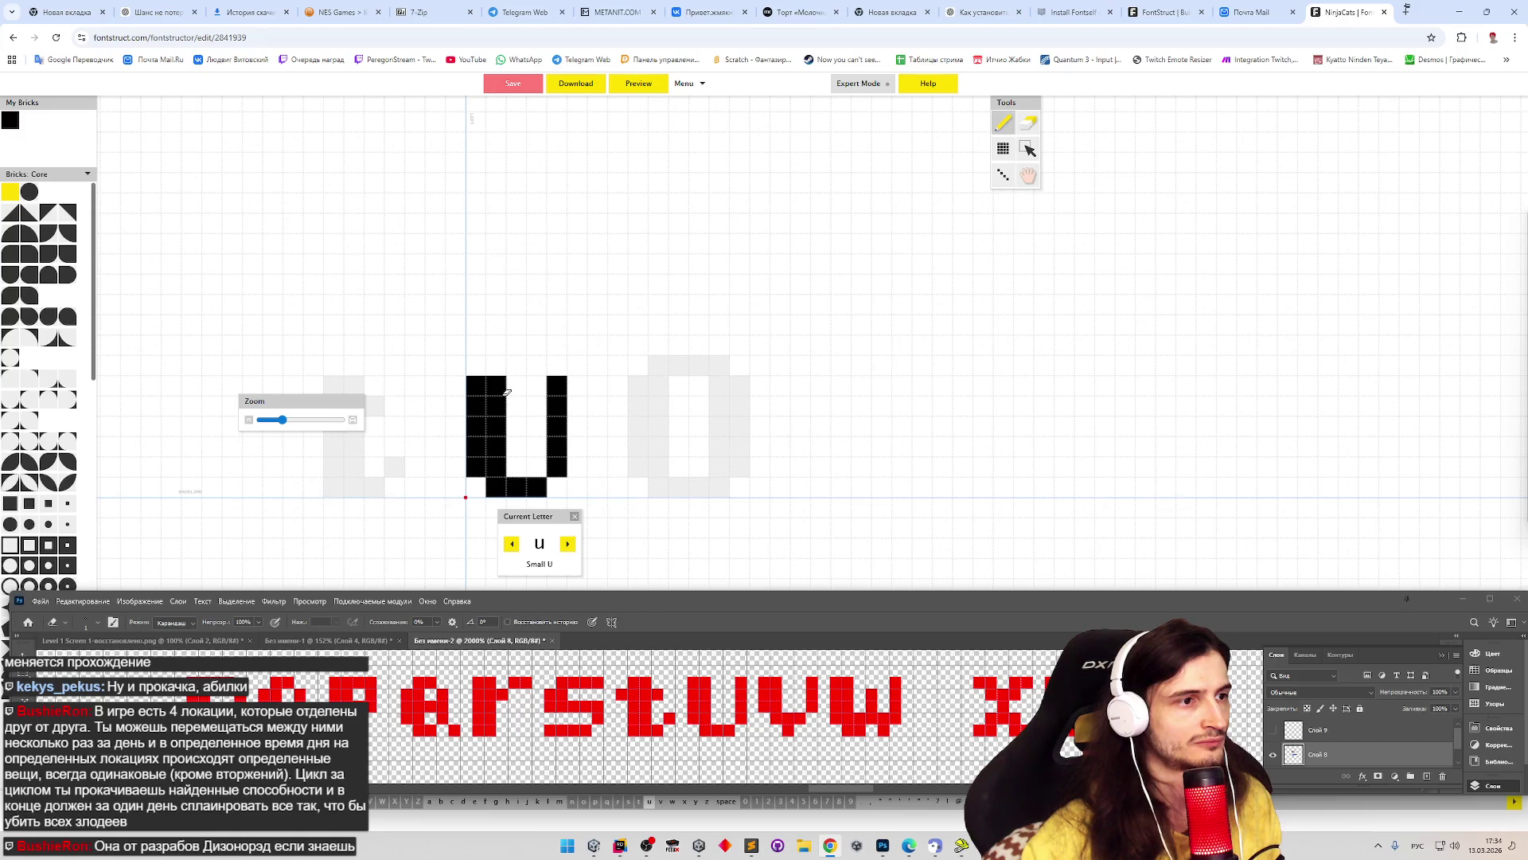
- Return to the t and erase its top row of bricks
left_click(512, 544)
left_click(512, 543)
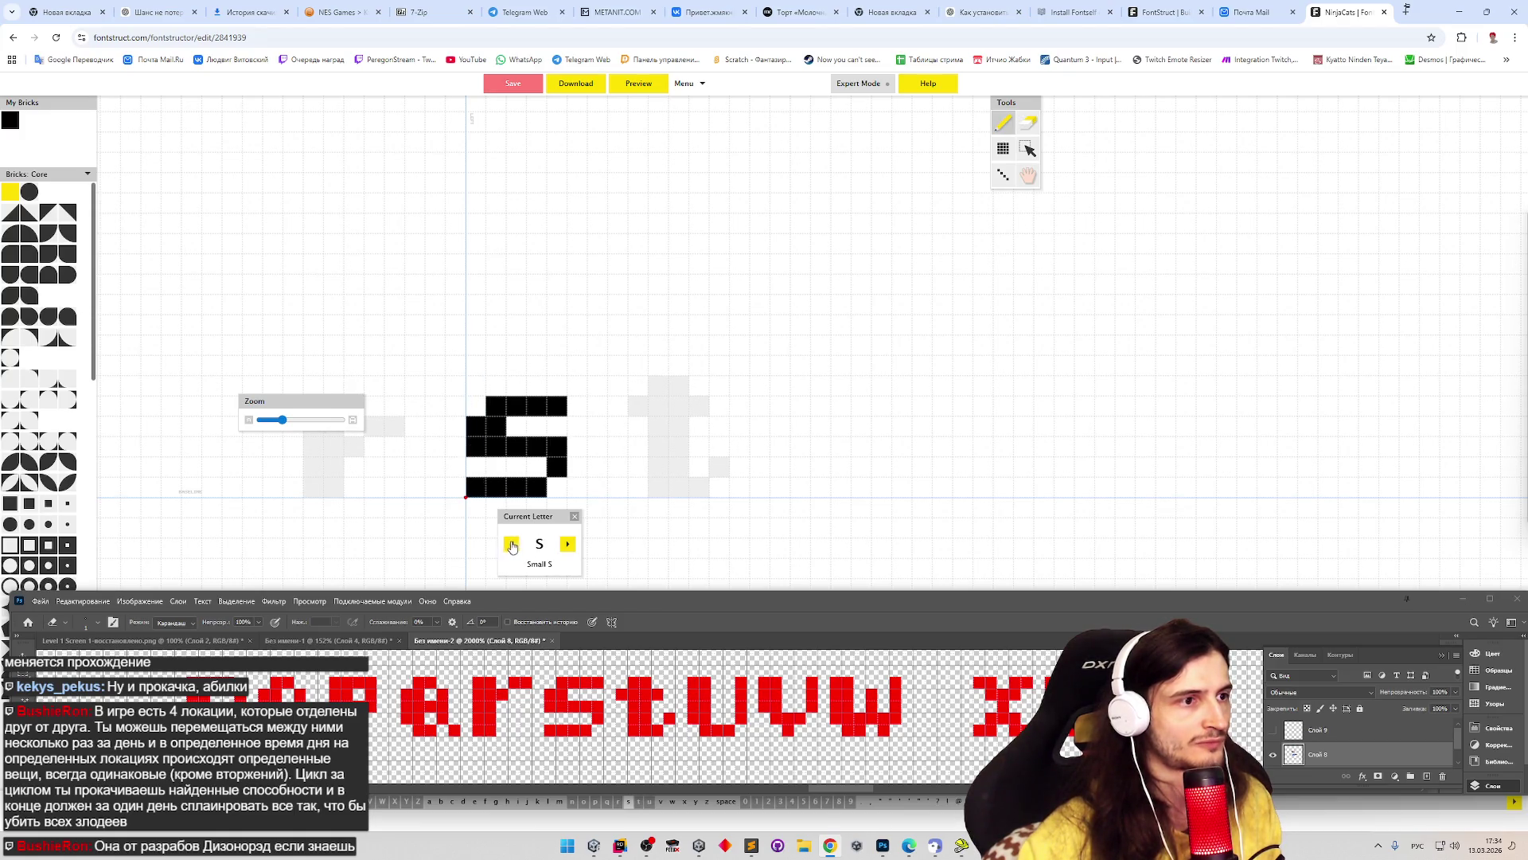
left_click(568, 545)
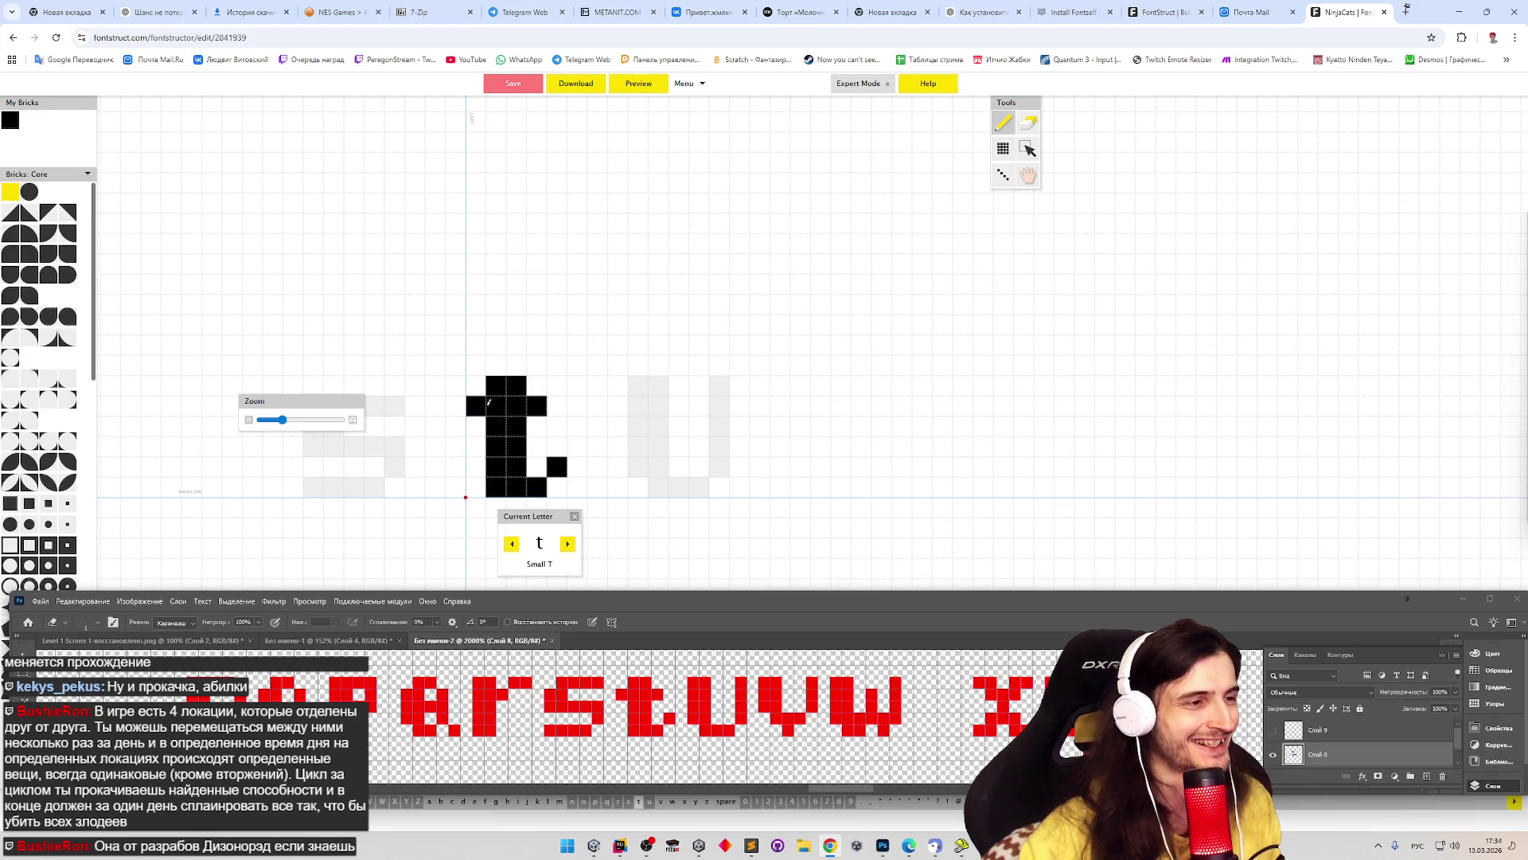
key("e")
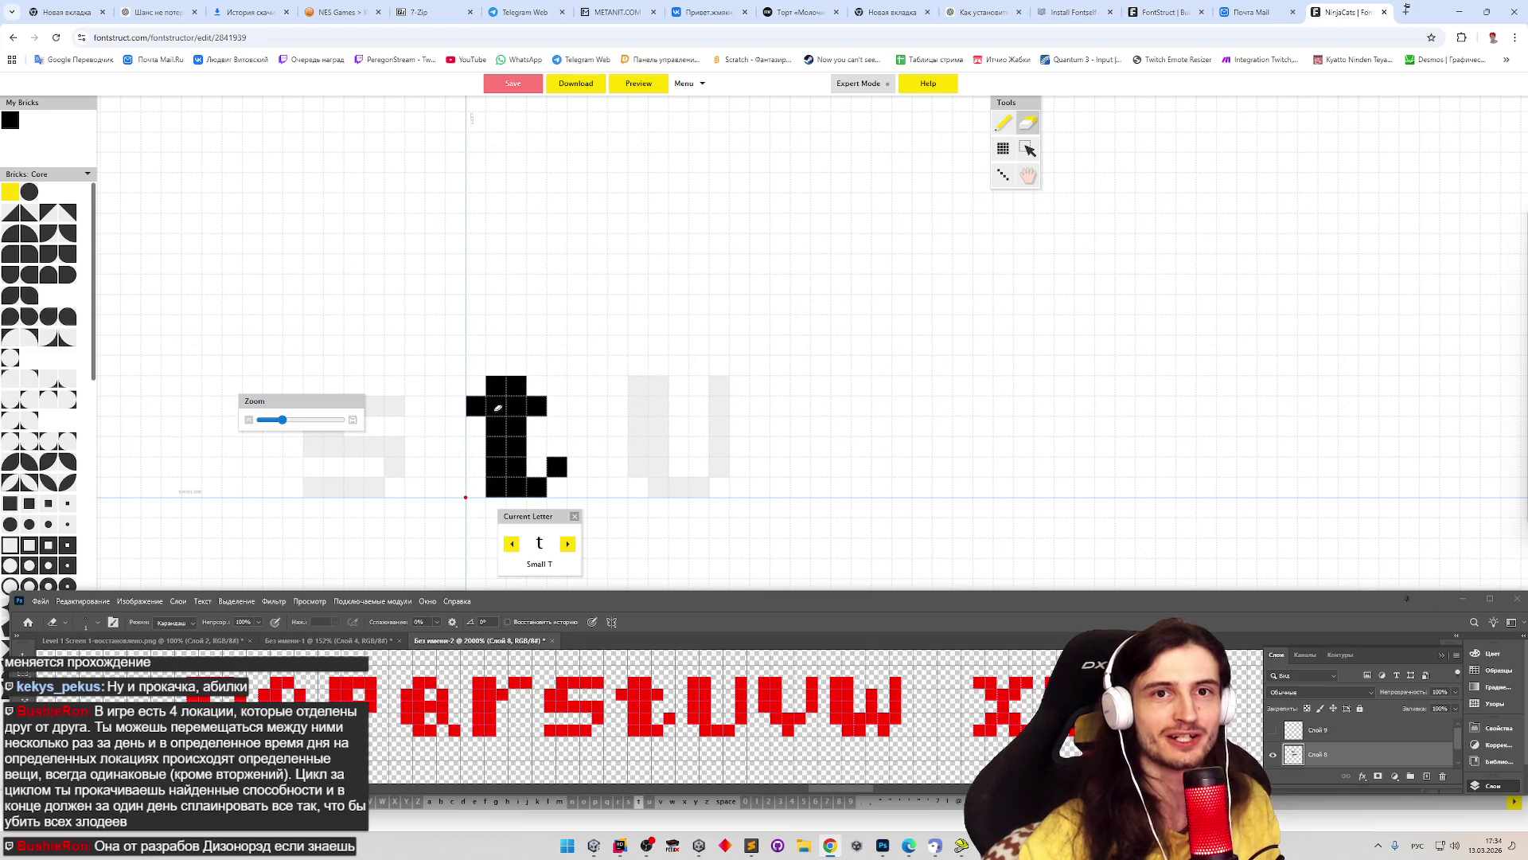
mouse_move(471, 379)
left_mouse_down()
mouse_move(542, 426)
mouse_move(524, 404)
left_mouse_up()
key("p")
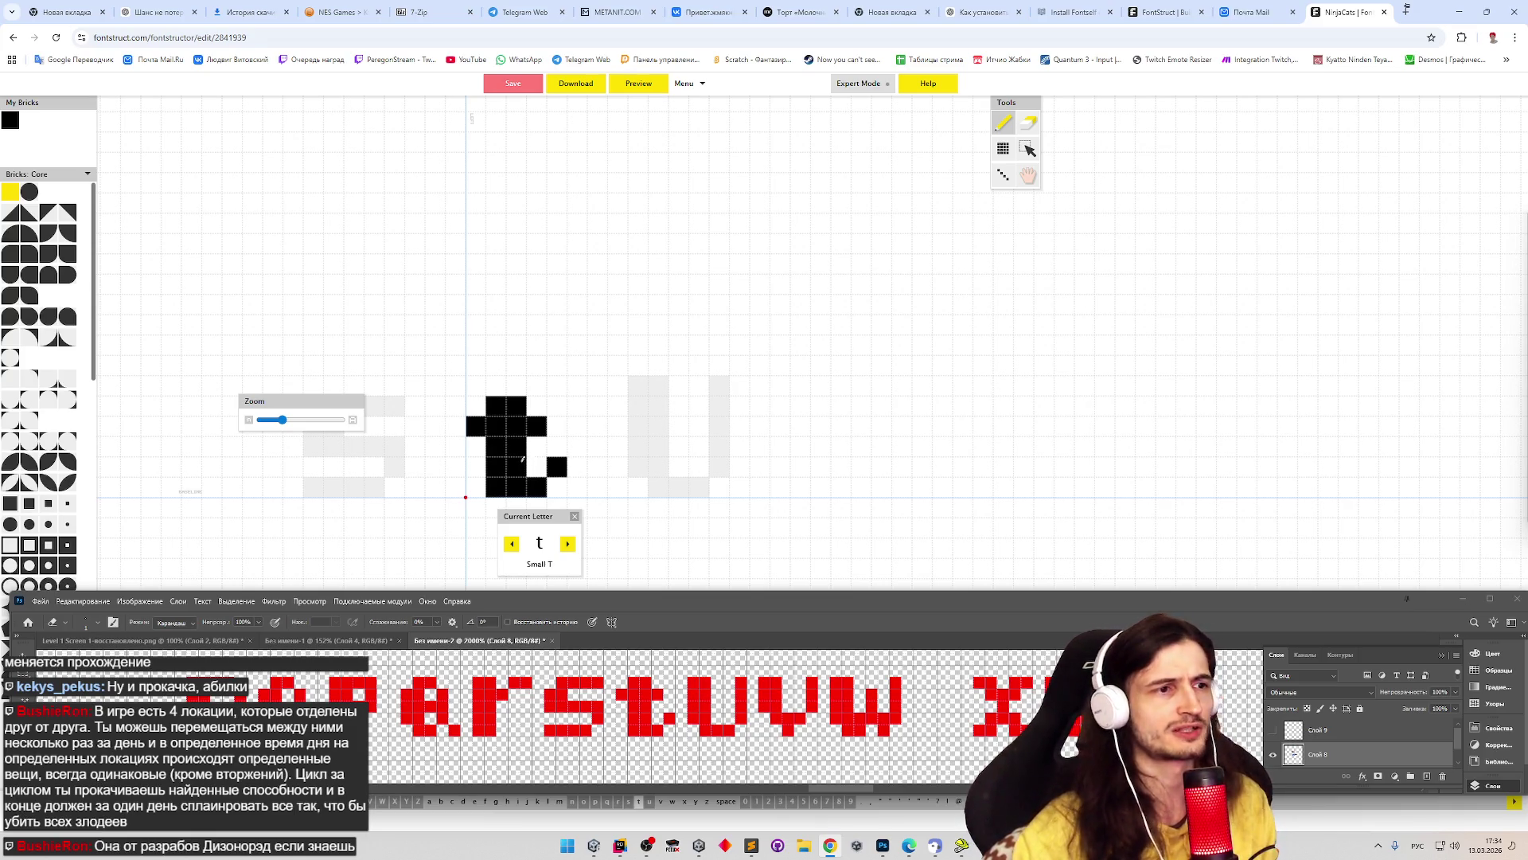
- Trim the u's top row, then draw the v with a left block, base and right column
key("u")
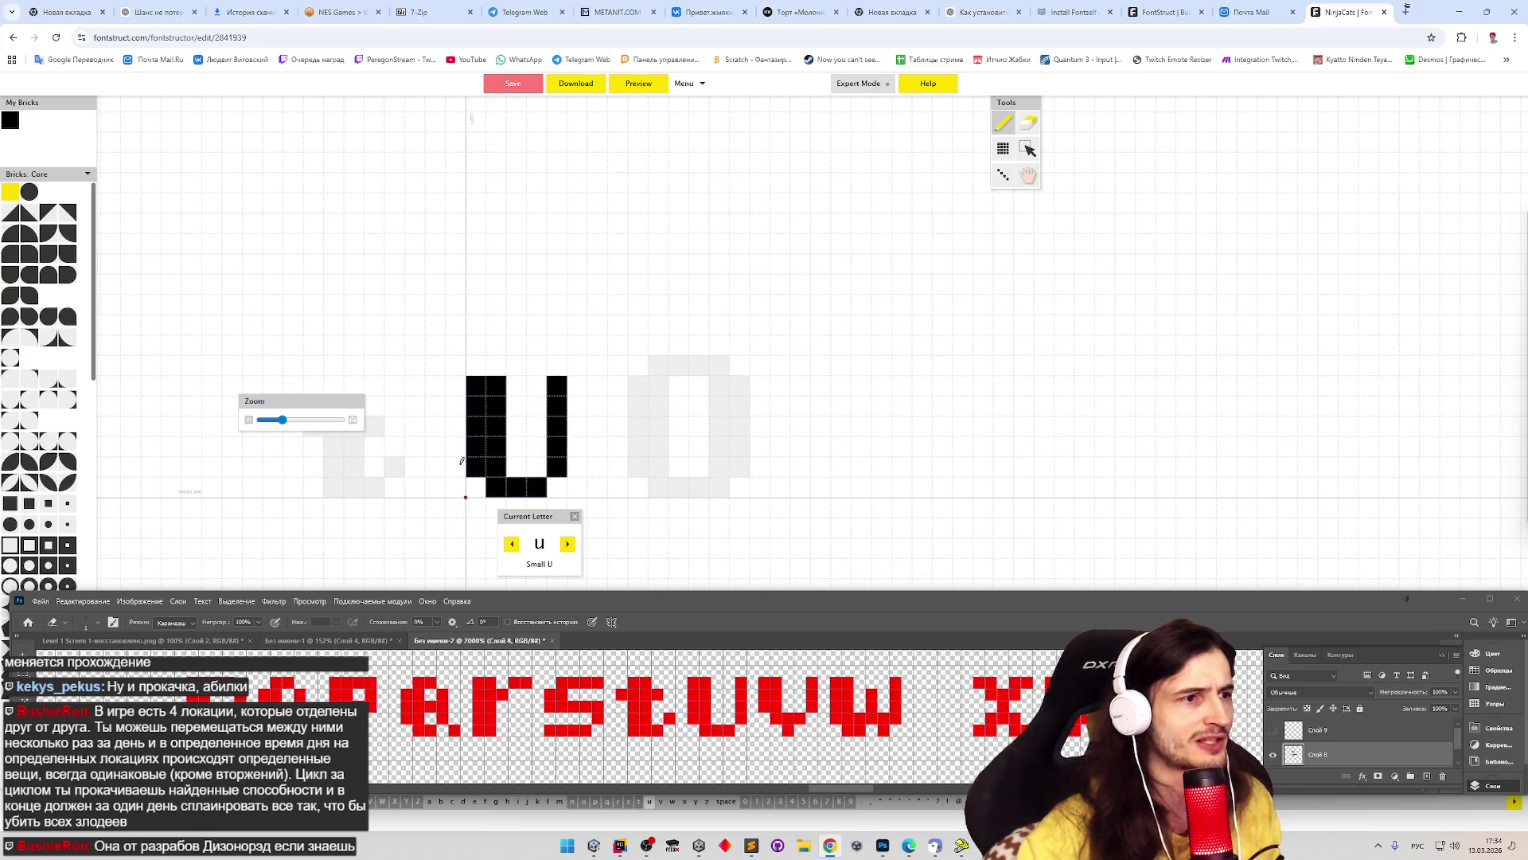
left_click_drag(478, 385, 562, 385)
key("v")
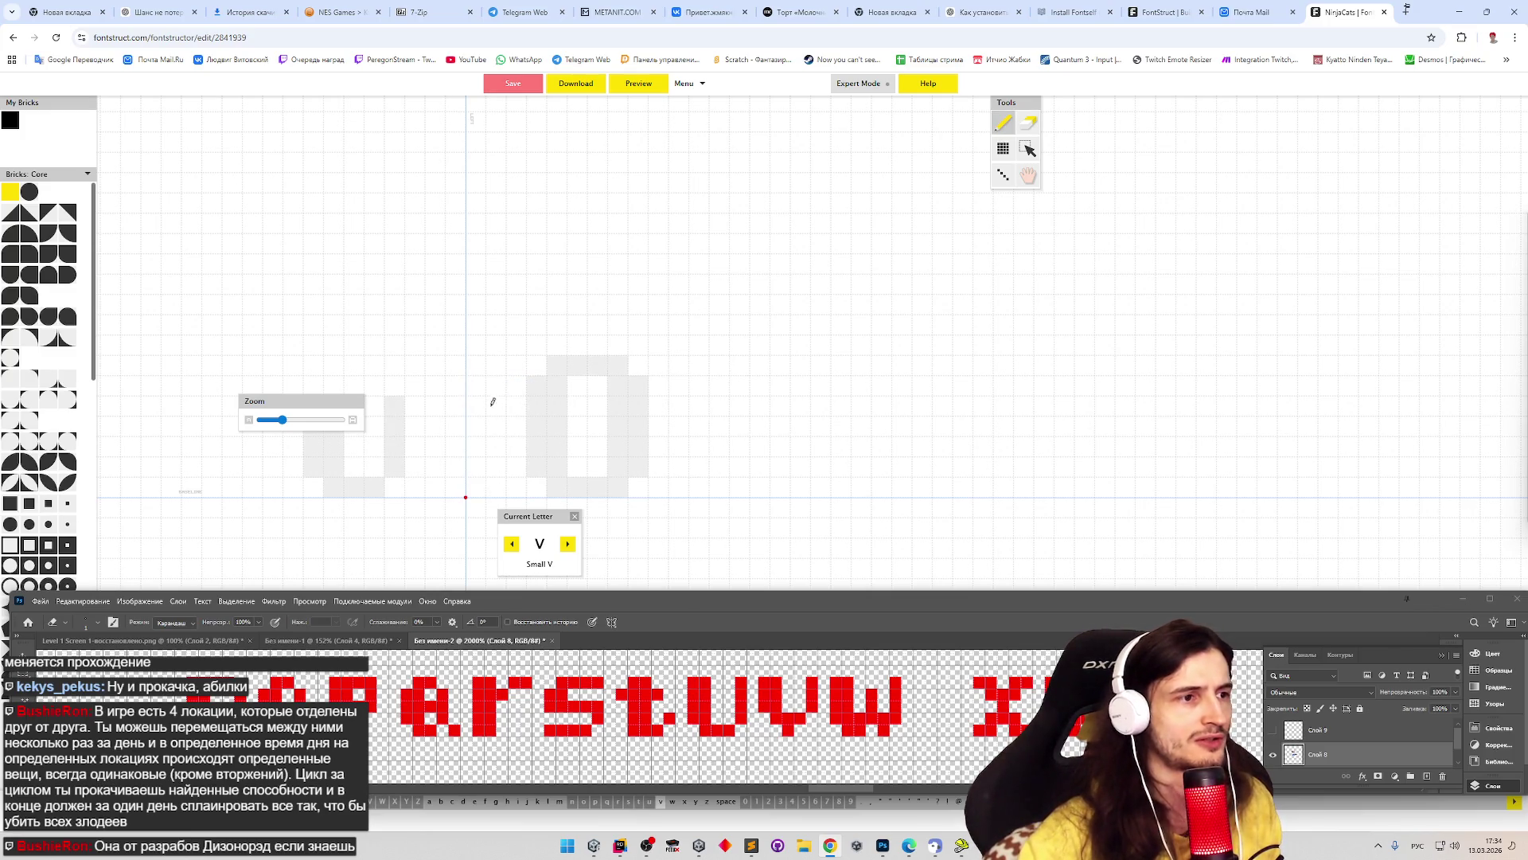
key("w")
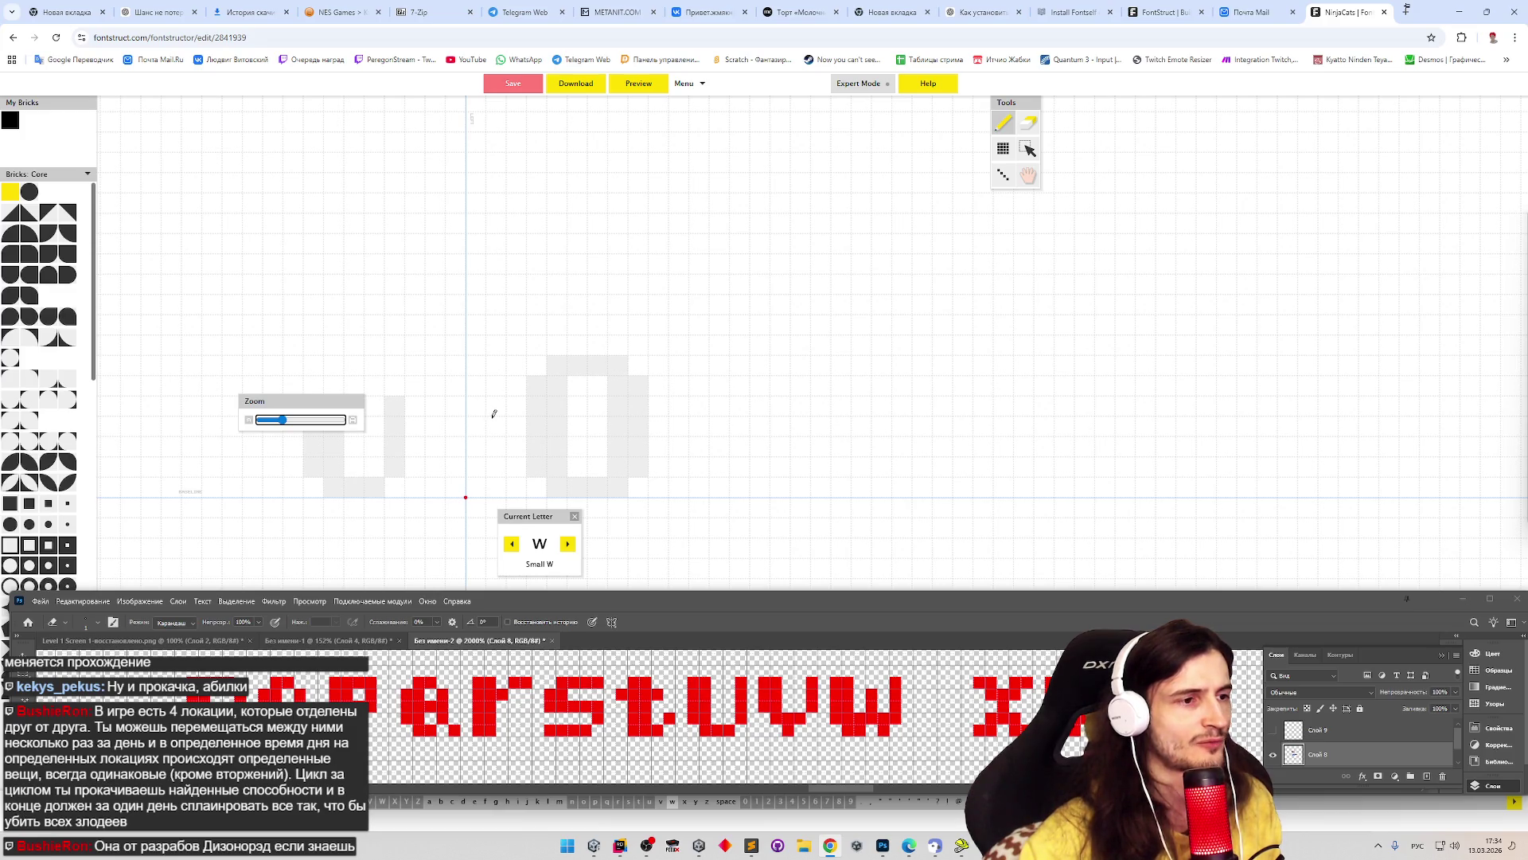
left_click(512, 544)
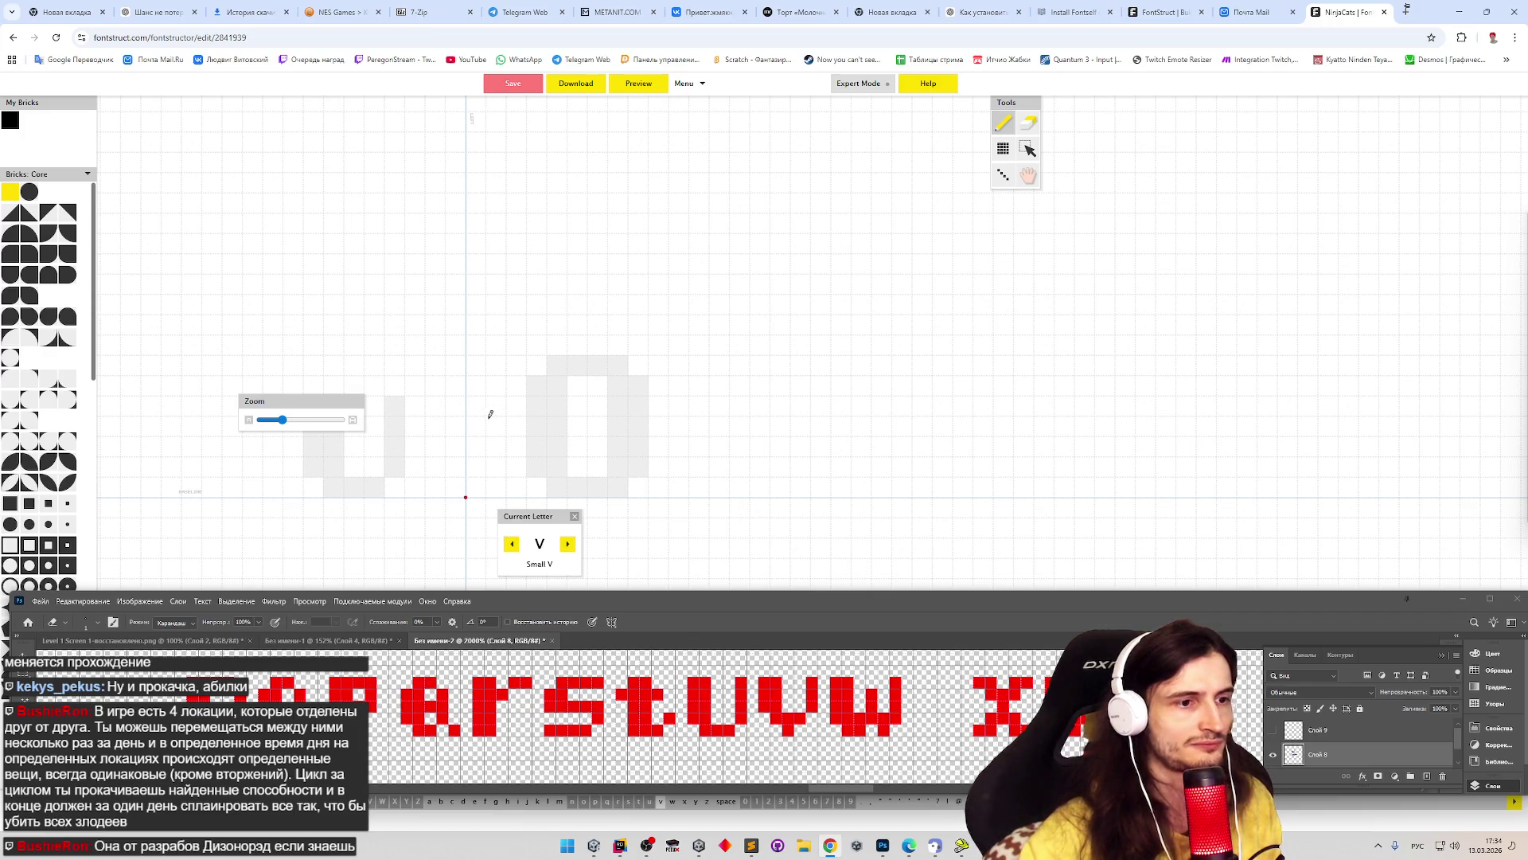
mouse_move(478, 407)
left_mouse_down()
mouse_move(496, 466)
mouse_move(561, 388)
left_mouse_up()
left_click(517, 487)
left_click(559, 393)
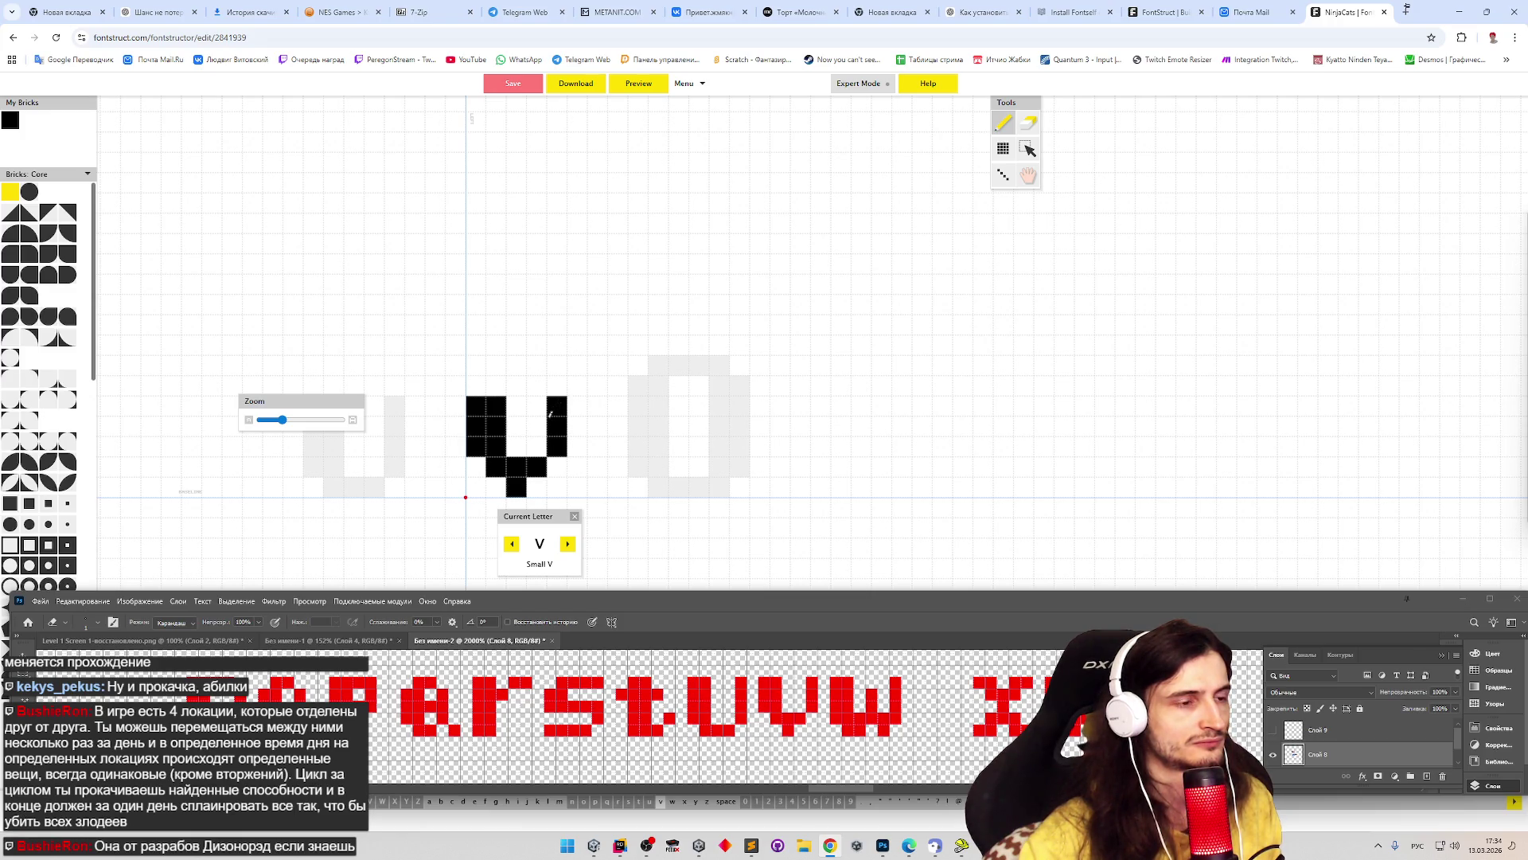
- Draw the w with left stem, lower-middle bricks and right stroke
left_click(568, 544)
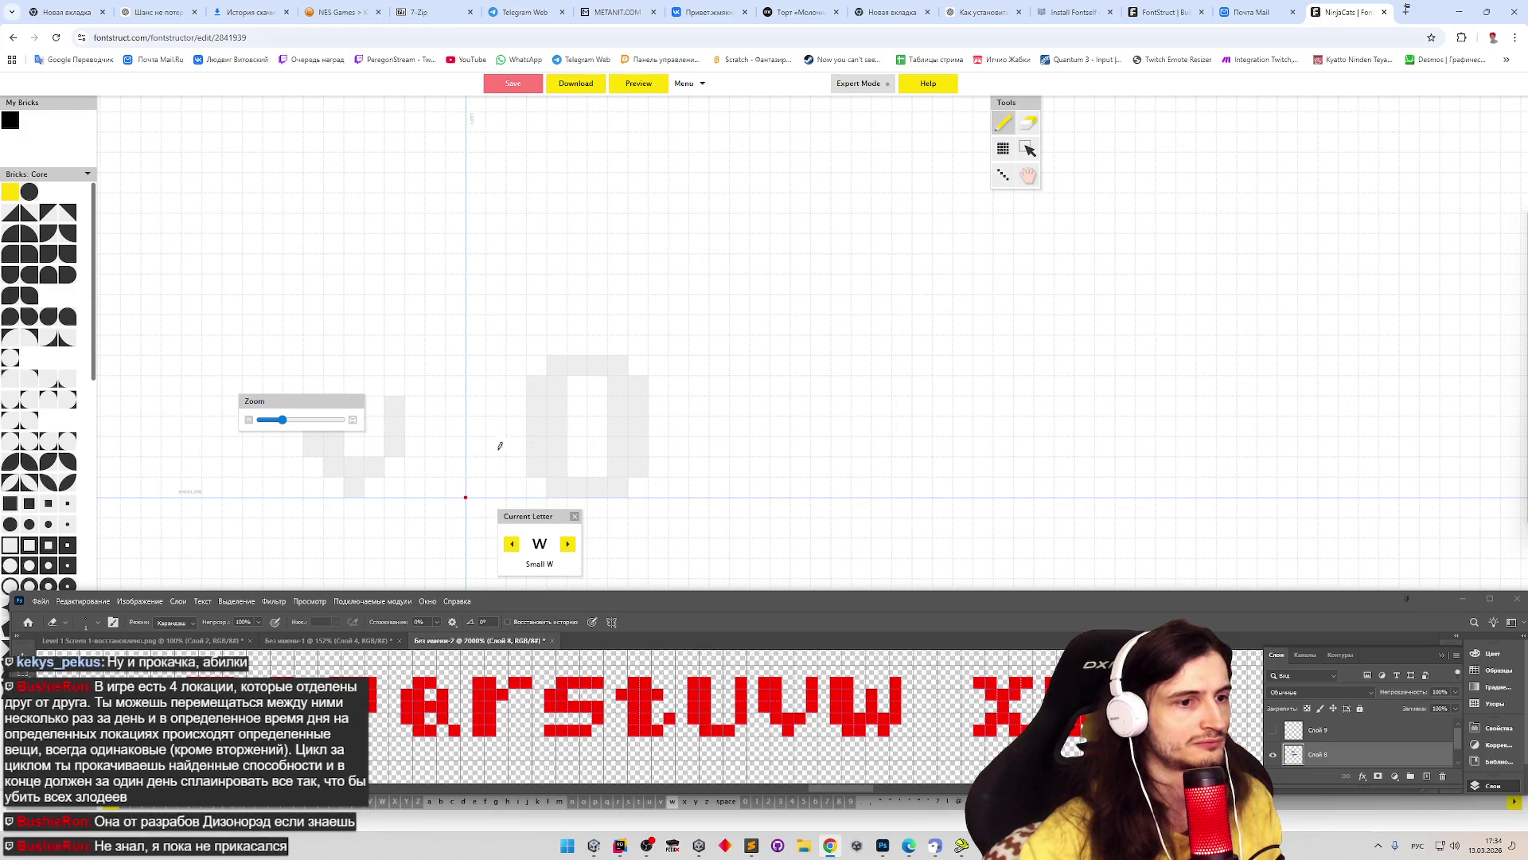
mouse_move(476, 406)
left_mouse_down()
mouse_move(495, 468)
mouse_move(494, 399)
left_mouse_up()
left_click_drag(496, 486, 538, 420)
mouse_move(558, 476)
left_mouse_down()
mouse_move(577, 465)
mouse_move(583, 419)
left_mouse_up()
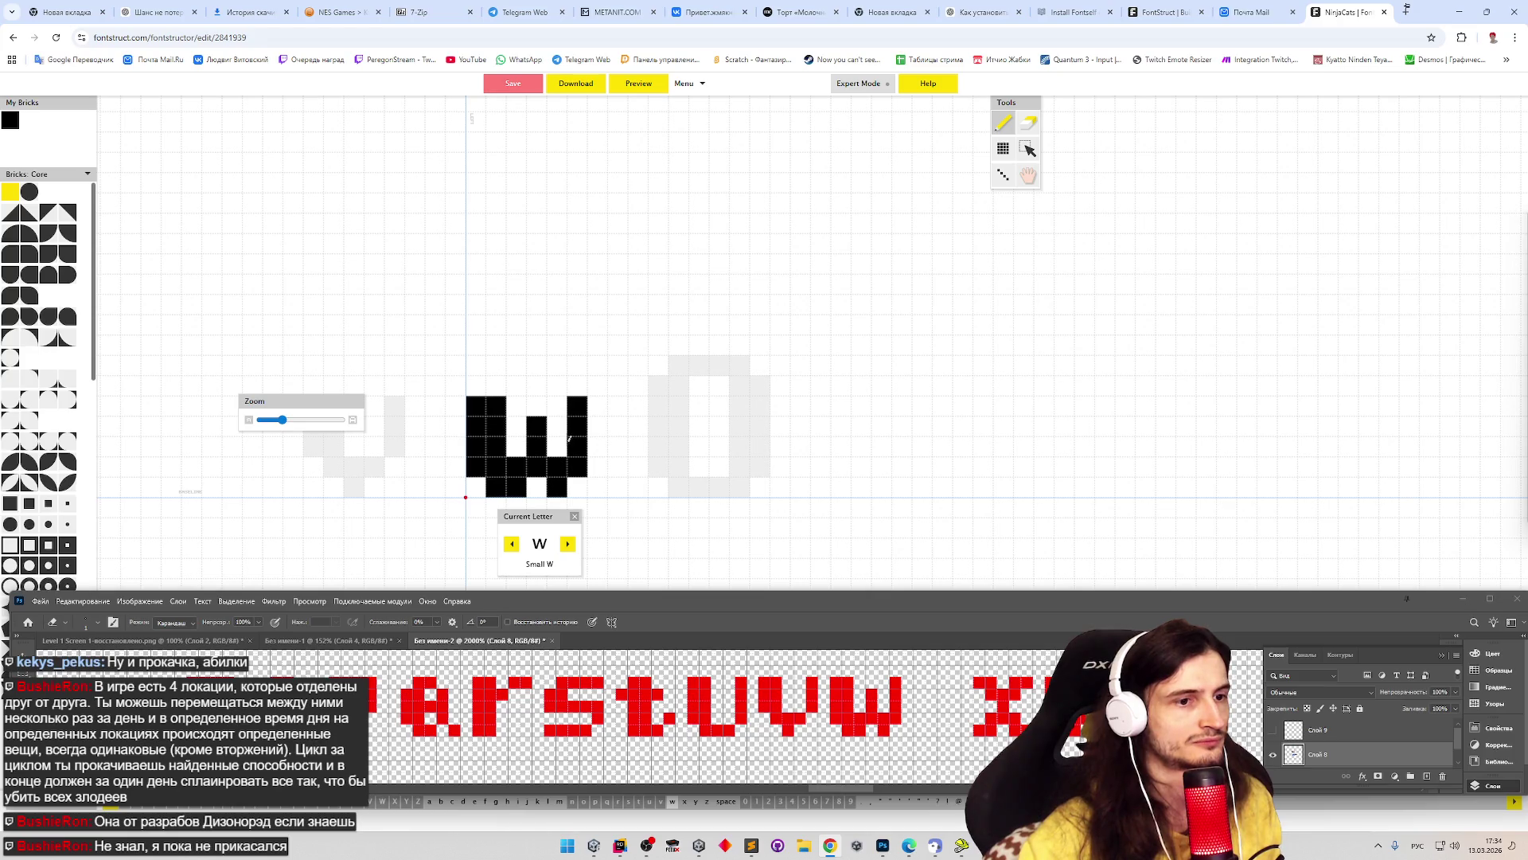
- Draw the x's diagonal strokes and erase stray bricks on its right side
key("Right")
left_click_drag(484, 480, 518, 466)
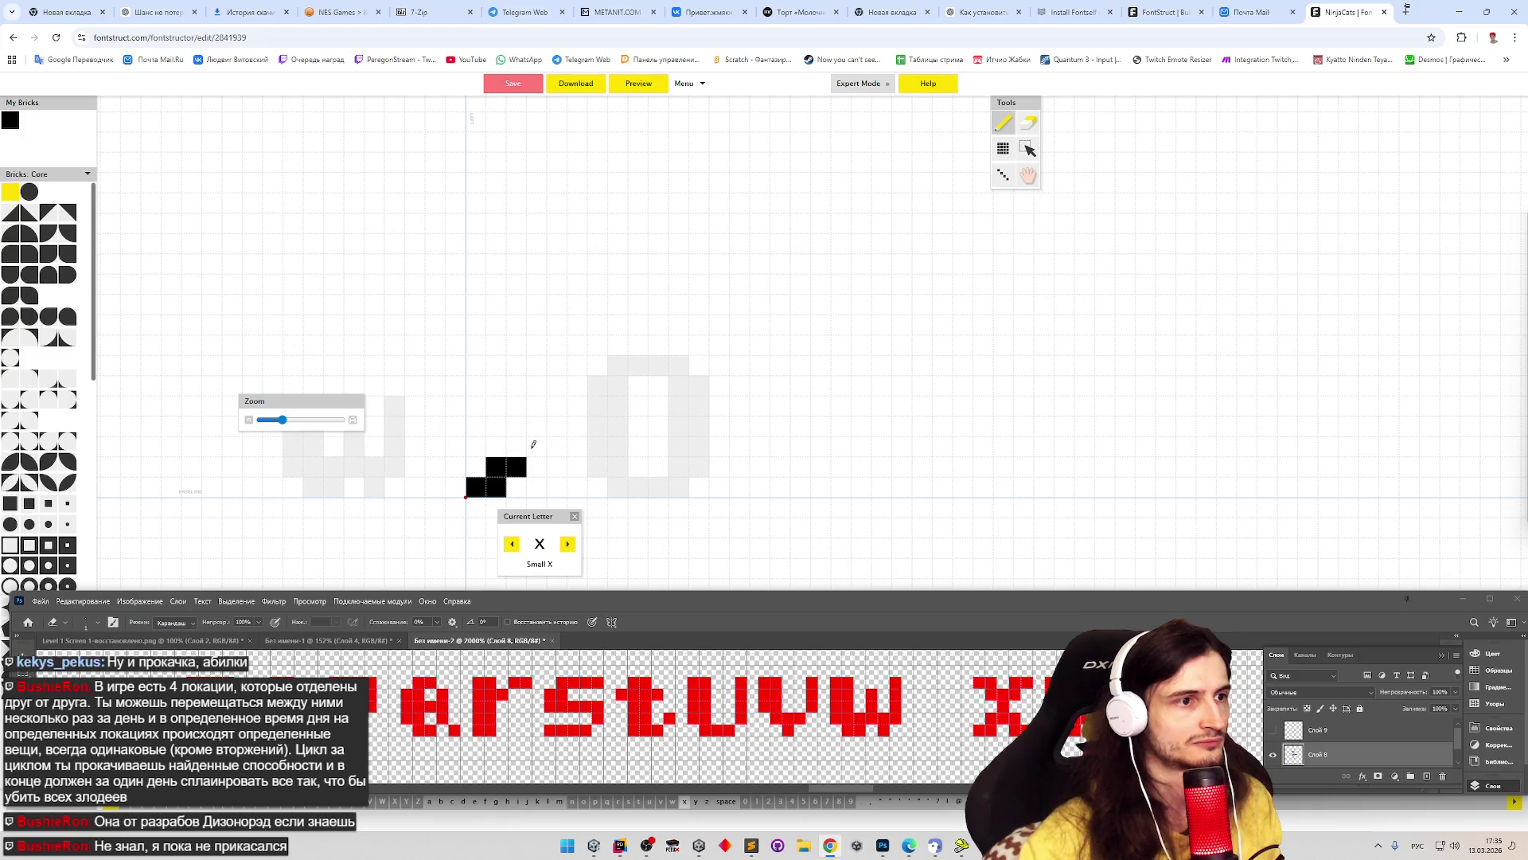
left_click_drag(541, 467, 578, 486)
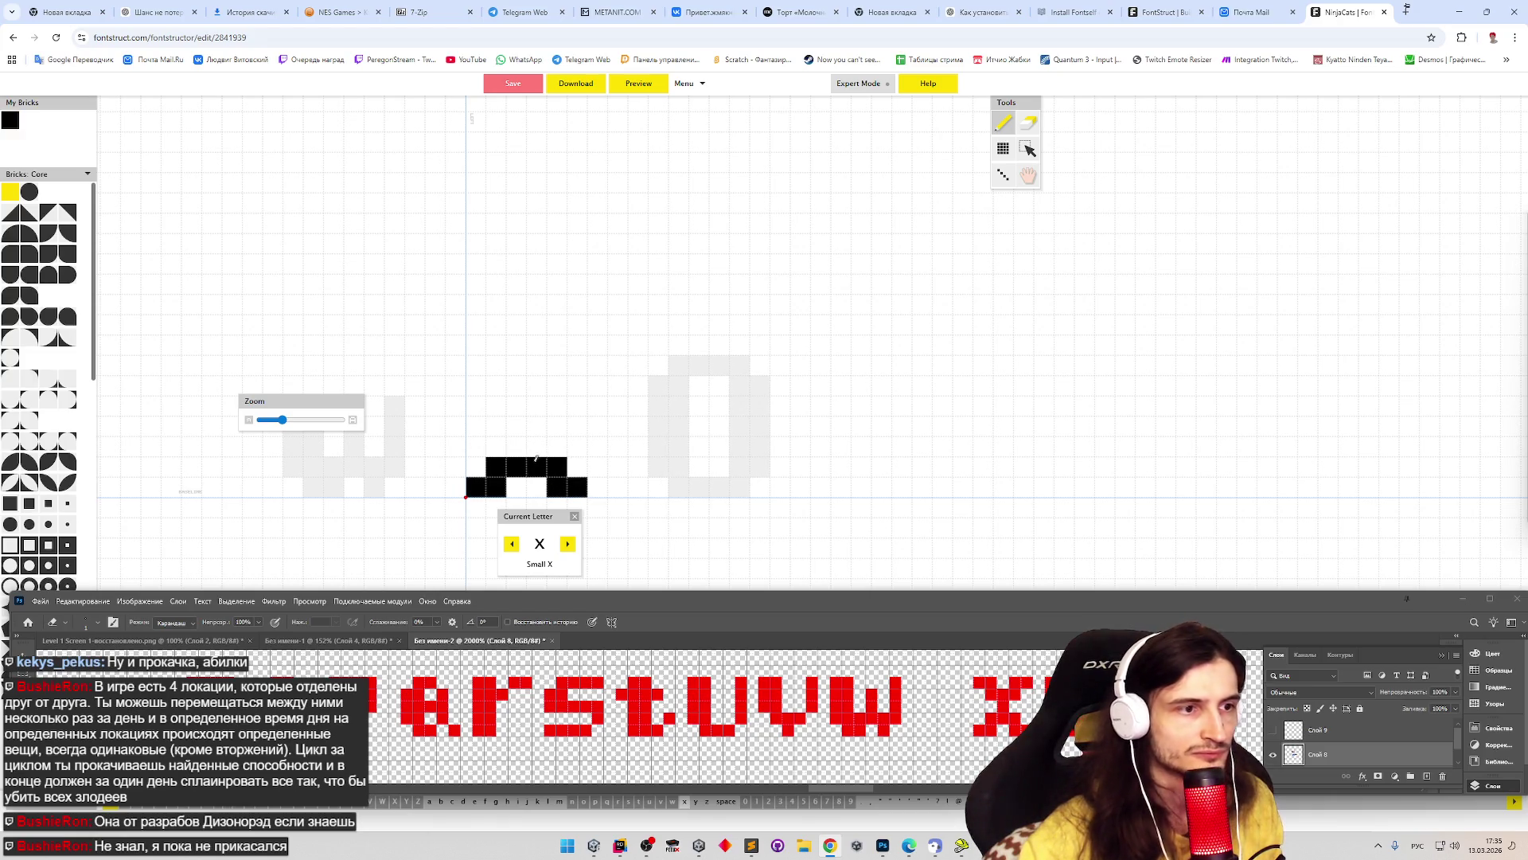
key("e")
mouse_move(555, 465)
left_mouse_down()
mouse_move(575, 485)
mouse_move(496, 427)
mouse_move(560, 406)
mouse_move(472, 406)
left_mouse_up()
key("p")
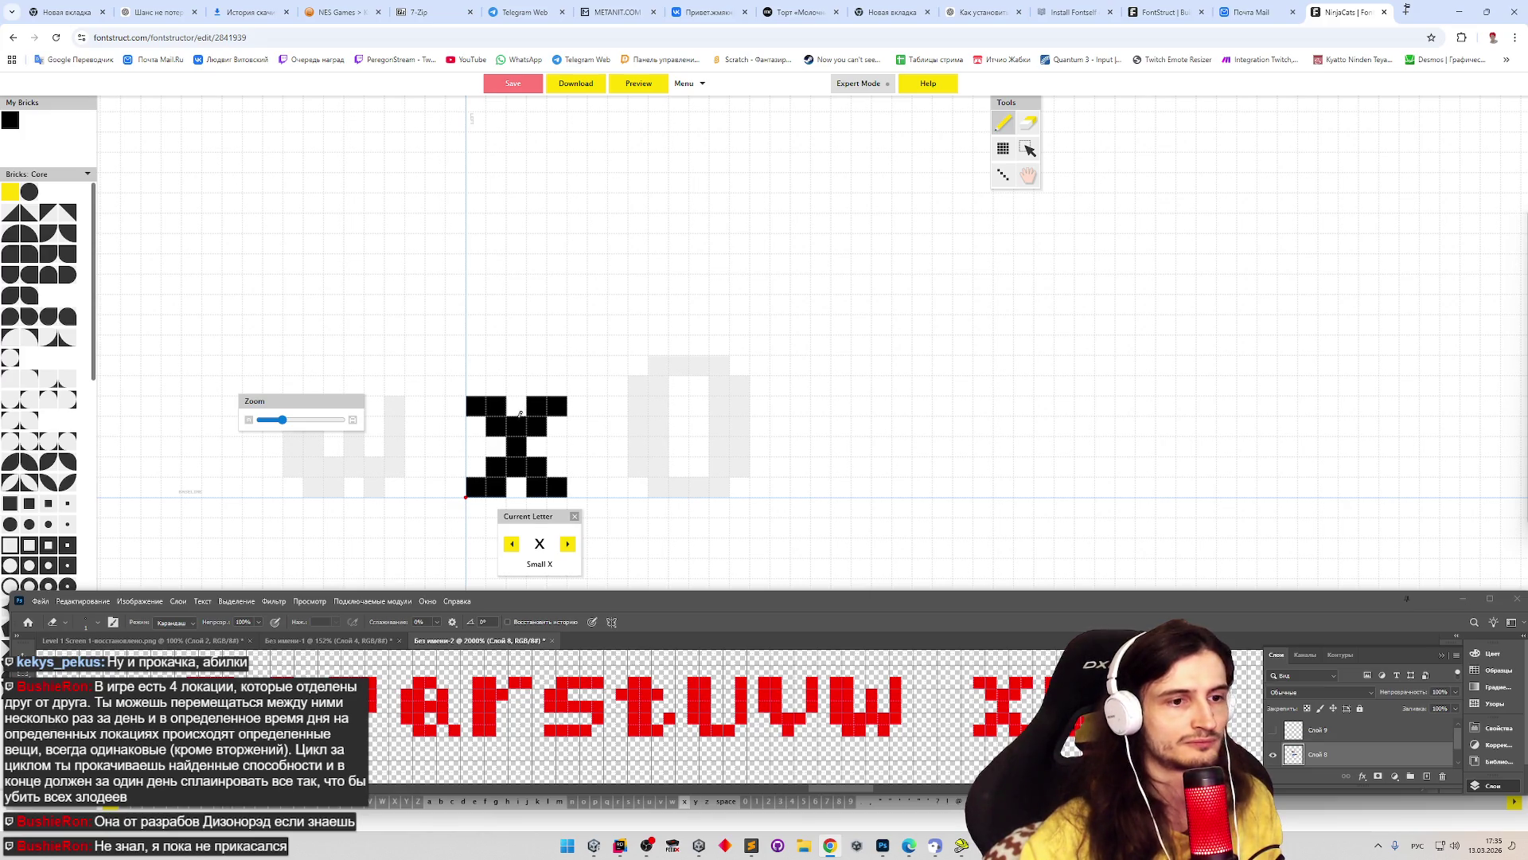
- Draw the y with a cup shape and a descender row
key("Right")
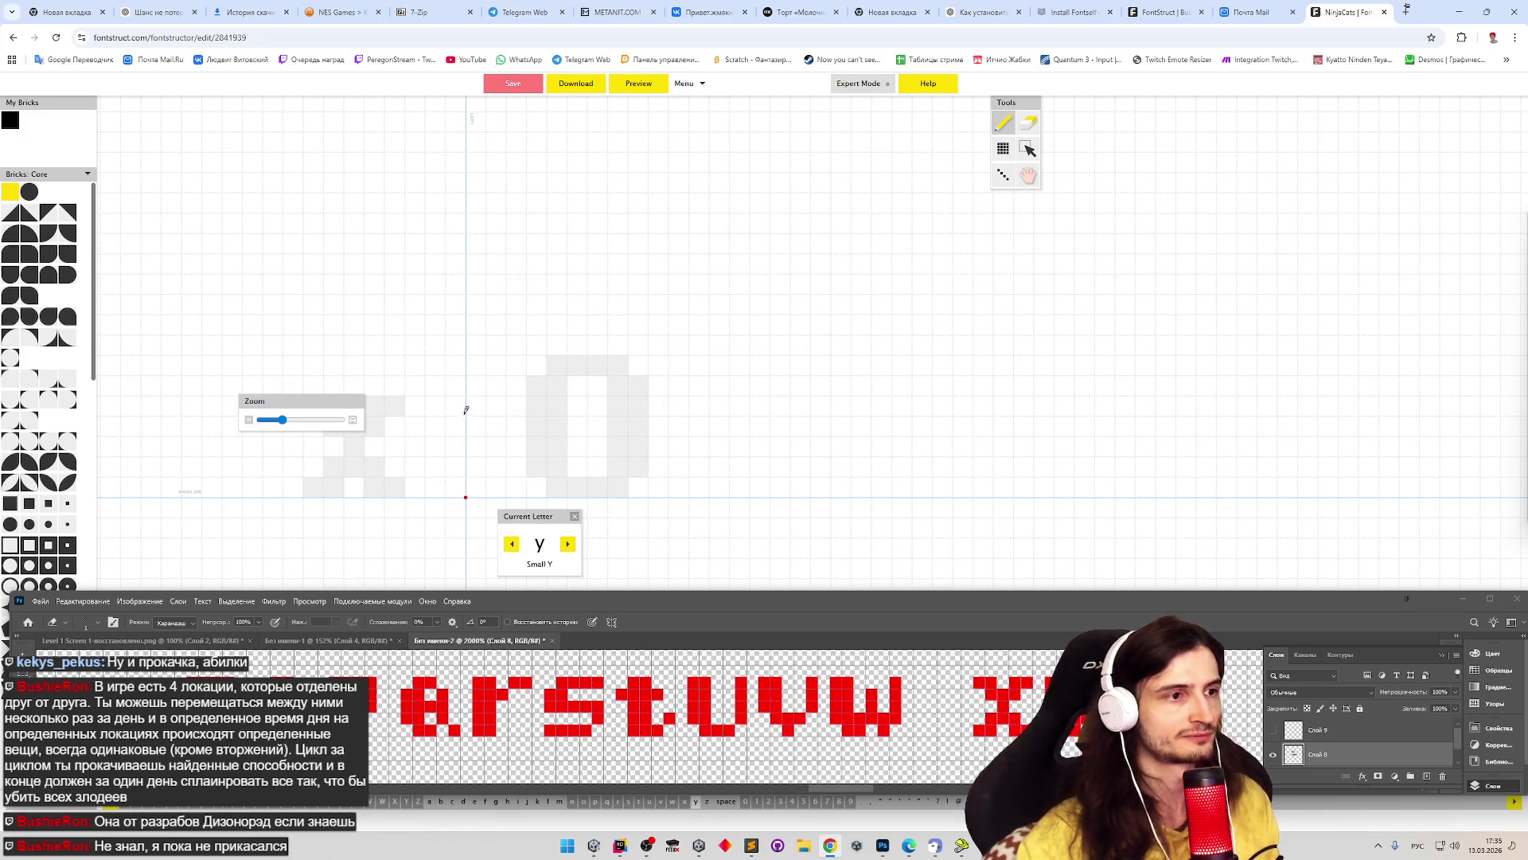
mouse_move(478, 401)
left_mouse_down()
mouse_move(475, 427)
mouse_move(496, 447)
mouse_move(496, 404)
mouse_move(537, 404)
left_mouse_up()
left_click(517, 446)
left_click(537, 468)
left_click_drag(517, 487, 476, 488)
- Draw the z and erase one stray brick from it
key("z")
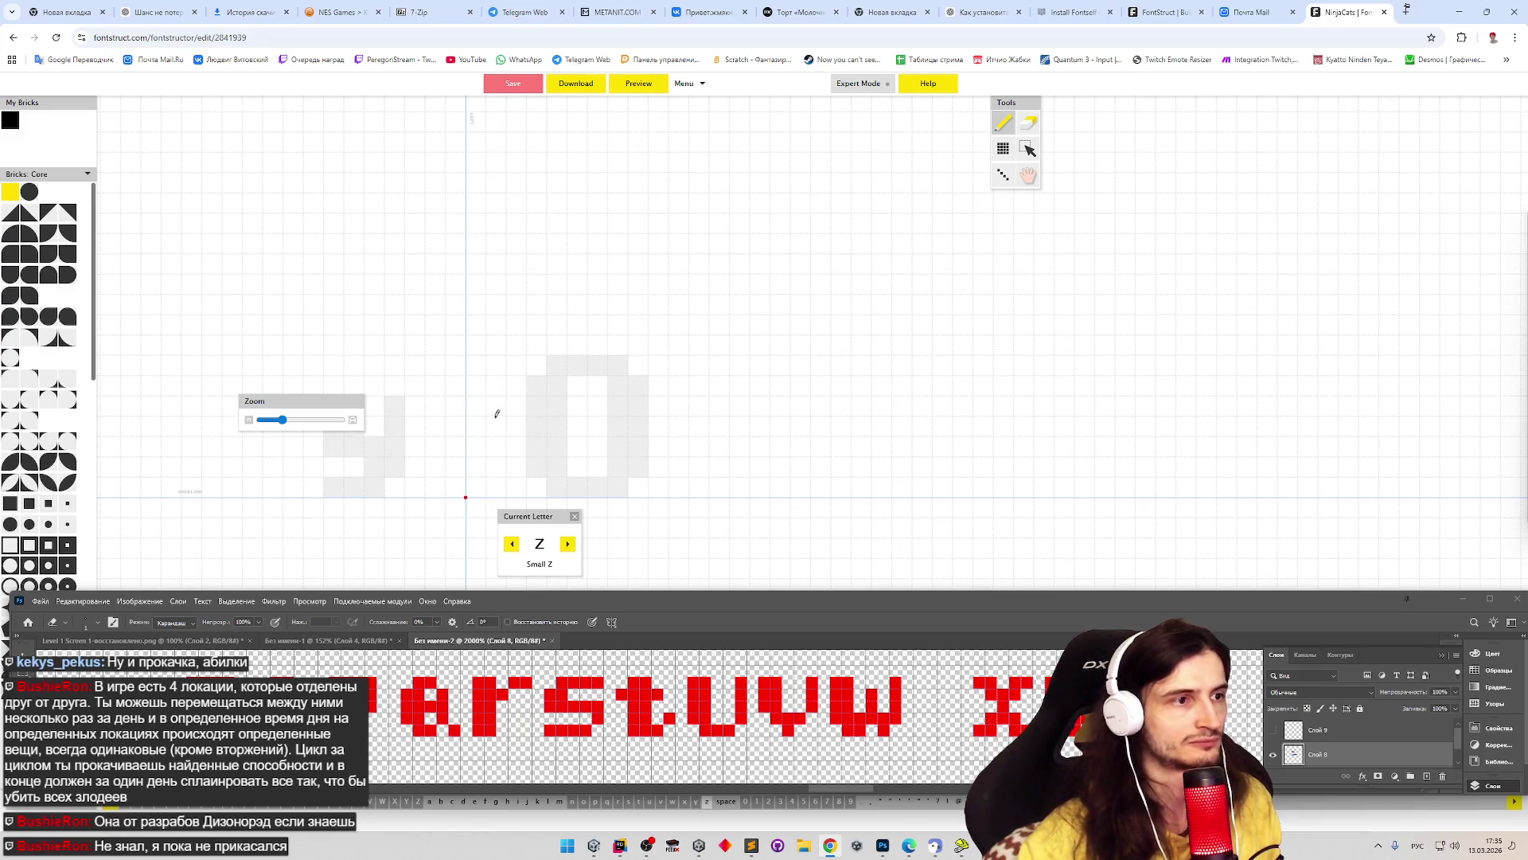
mouse_move(478, 405)
left_mouse_down()
mouse_move(555, 405)
mouse_move(494, 475)
mouse_move(545, 487)
mouse_move(557, 466)
left_mouse_up()
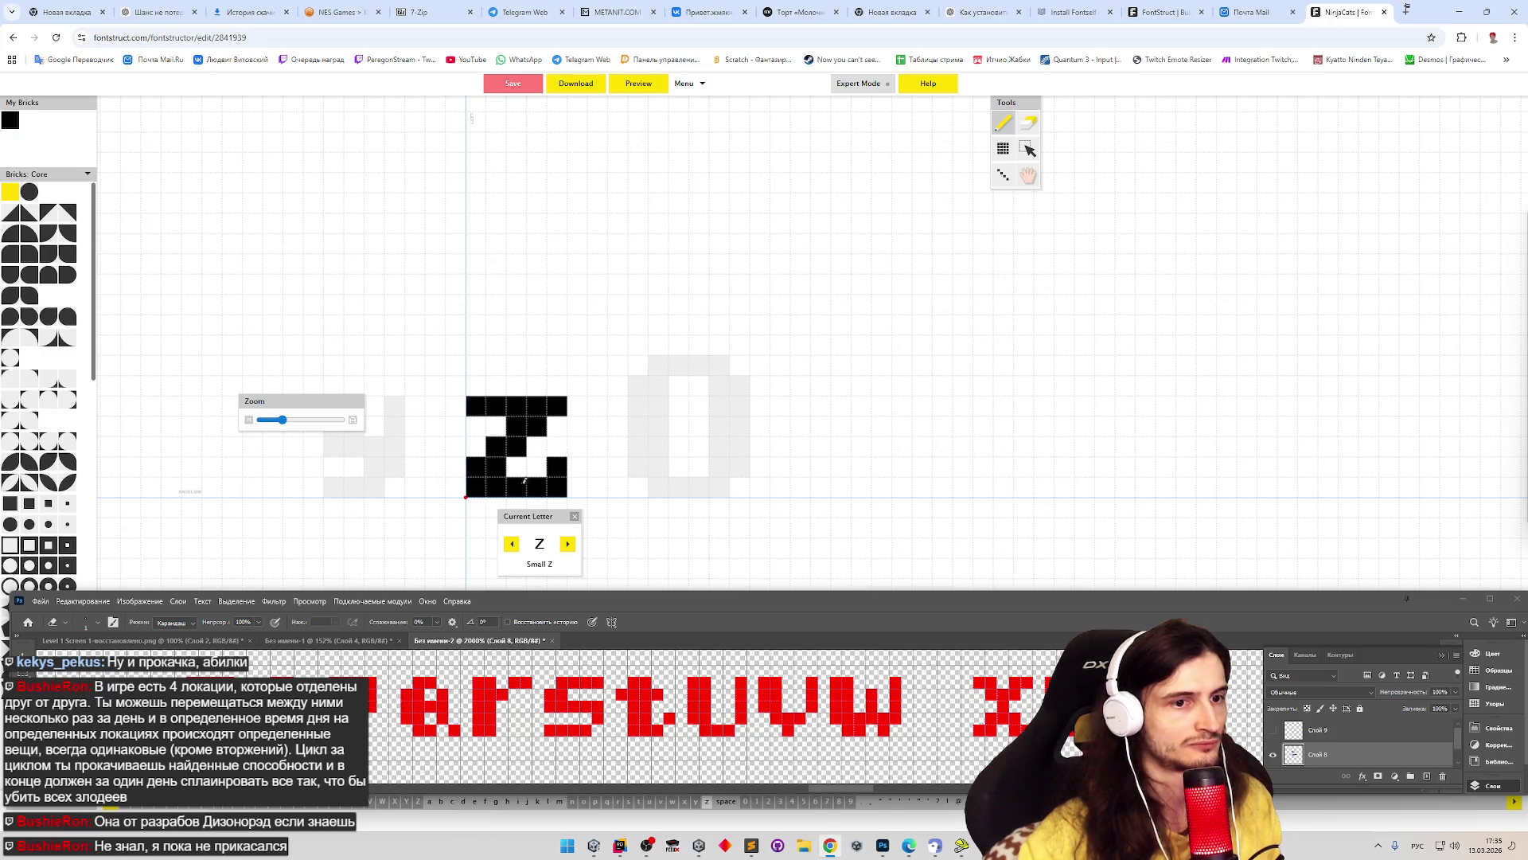
key("e")
left_click(562, 464)
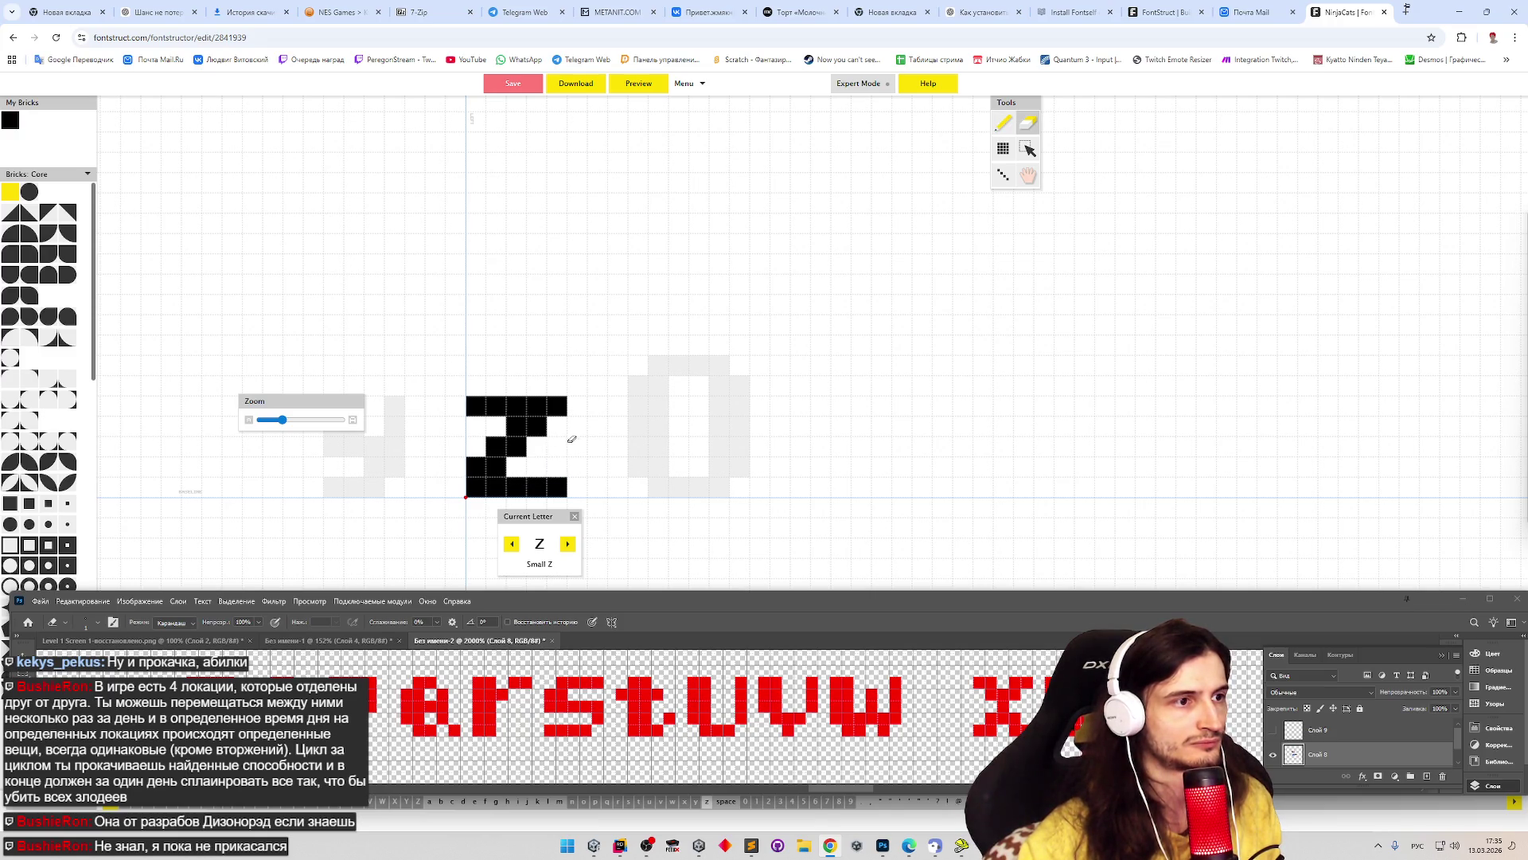
- Step back through the letters to the empty m and switch to the Pencil
left_click(511, 543)
left_click(511, 544)
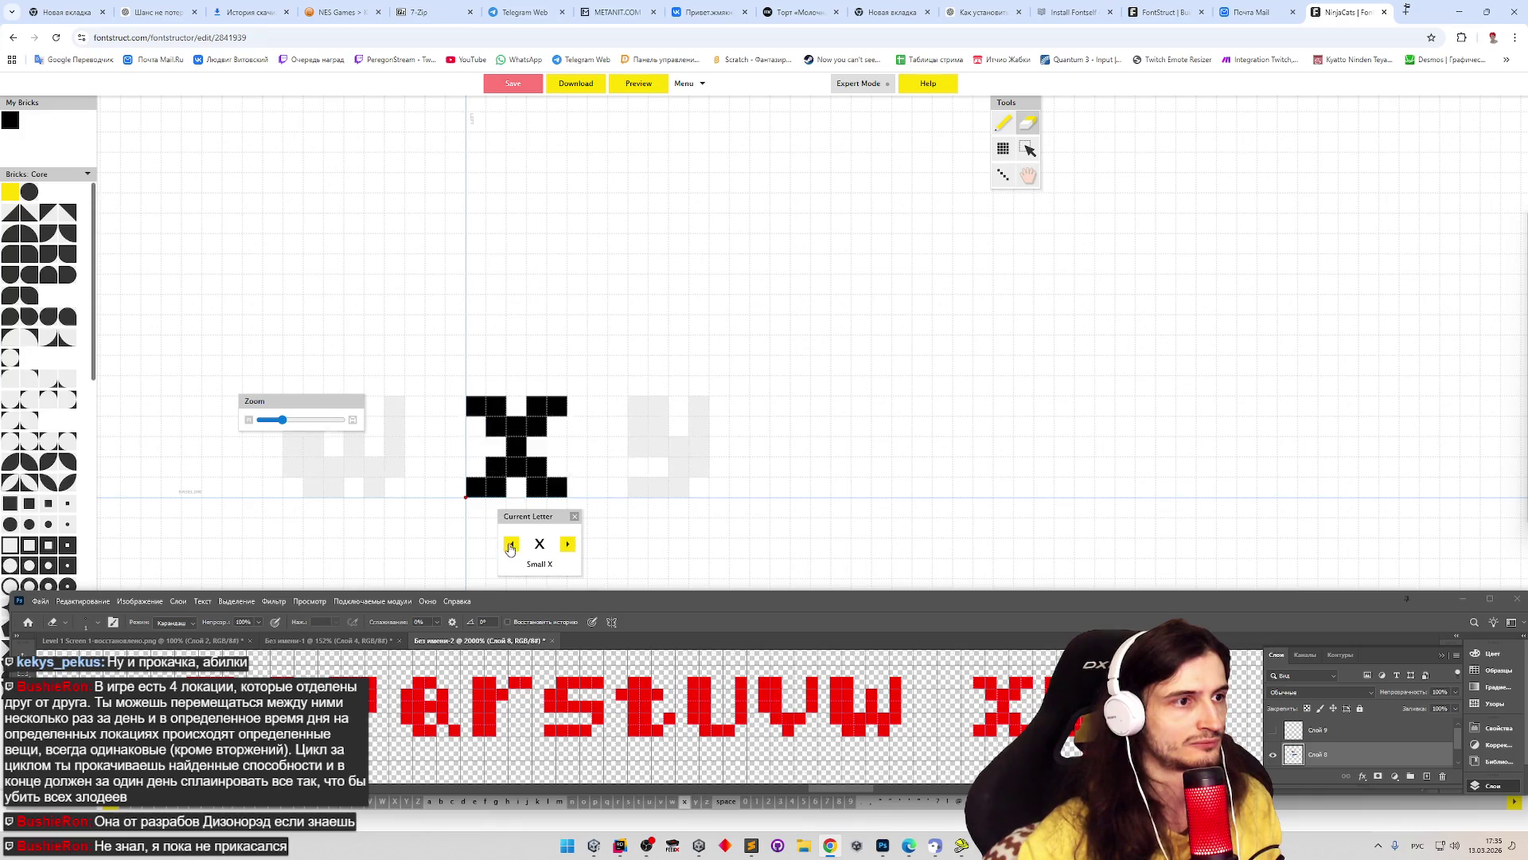
left_click(510, 544)
left_click(511, 545)
left_click(510, 544)
left_click(507, 545)
left_click(508, 545)
left_click(508, 545)
left_click(509, 546)
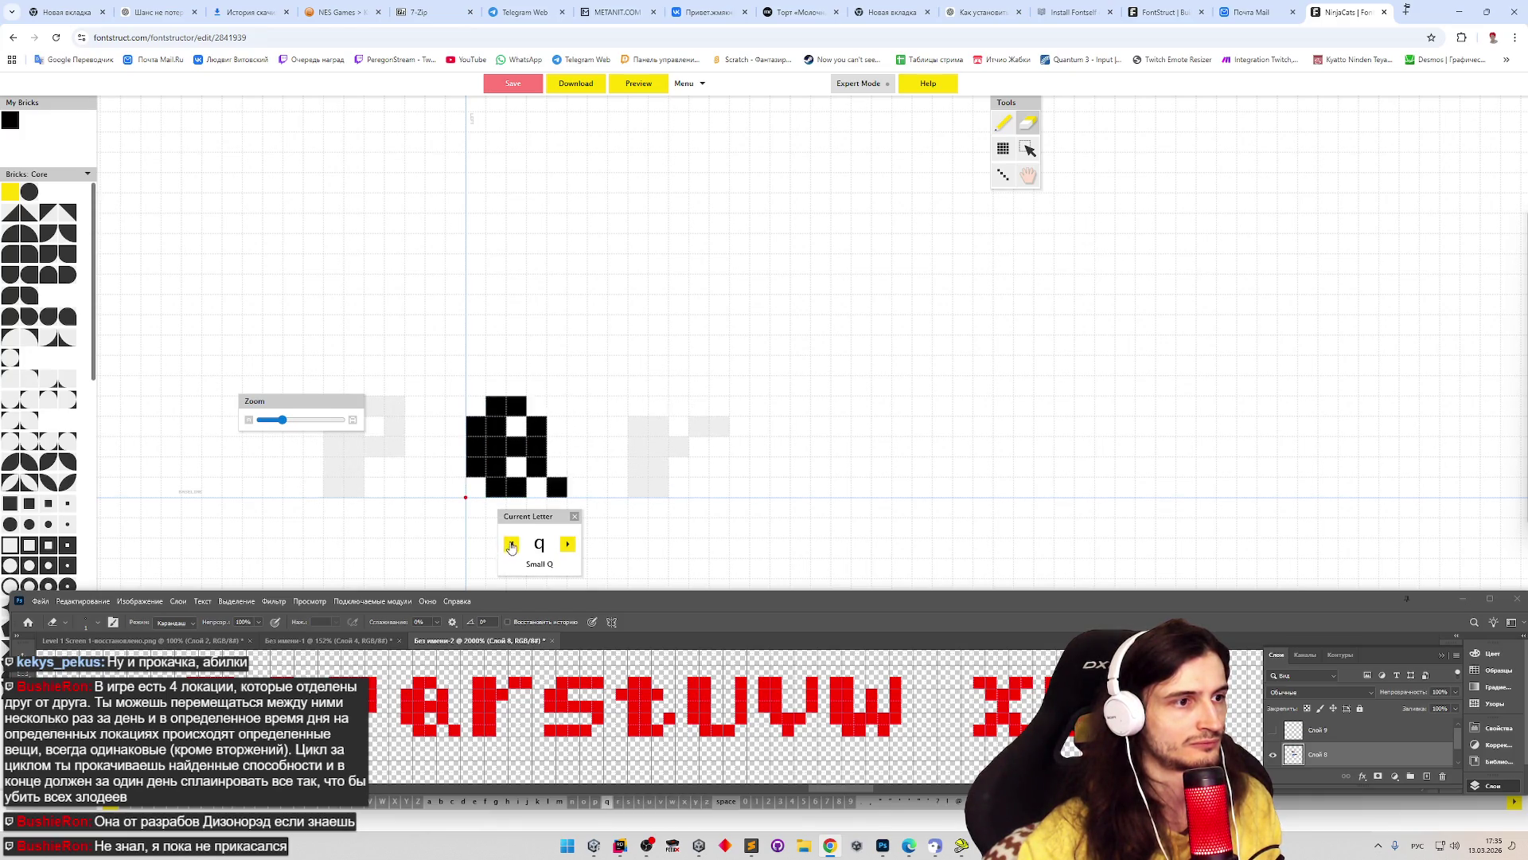
left_click(511, 547)
left_click(512, 548)
left_click(511, 548)
left_click(512, 549)
left_click(511, 548)
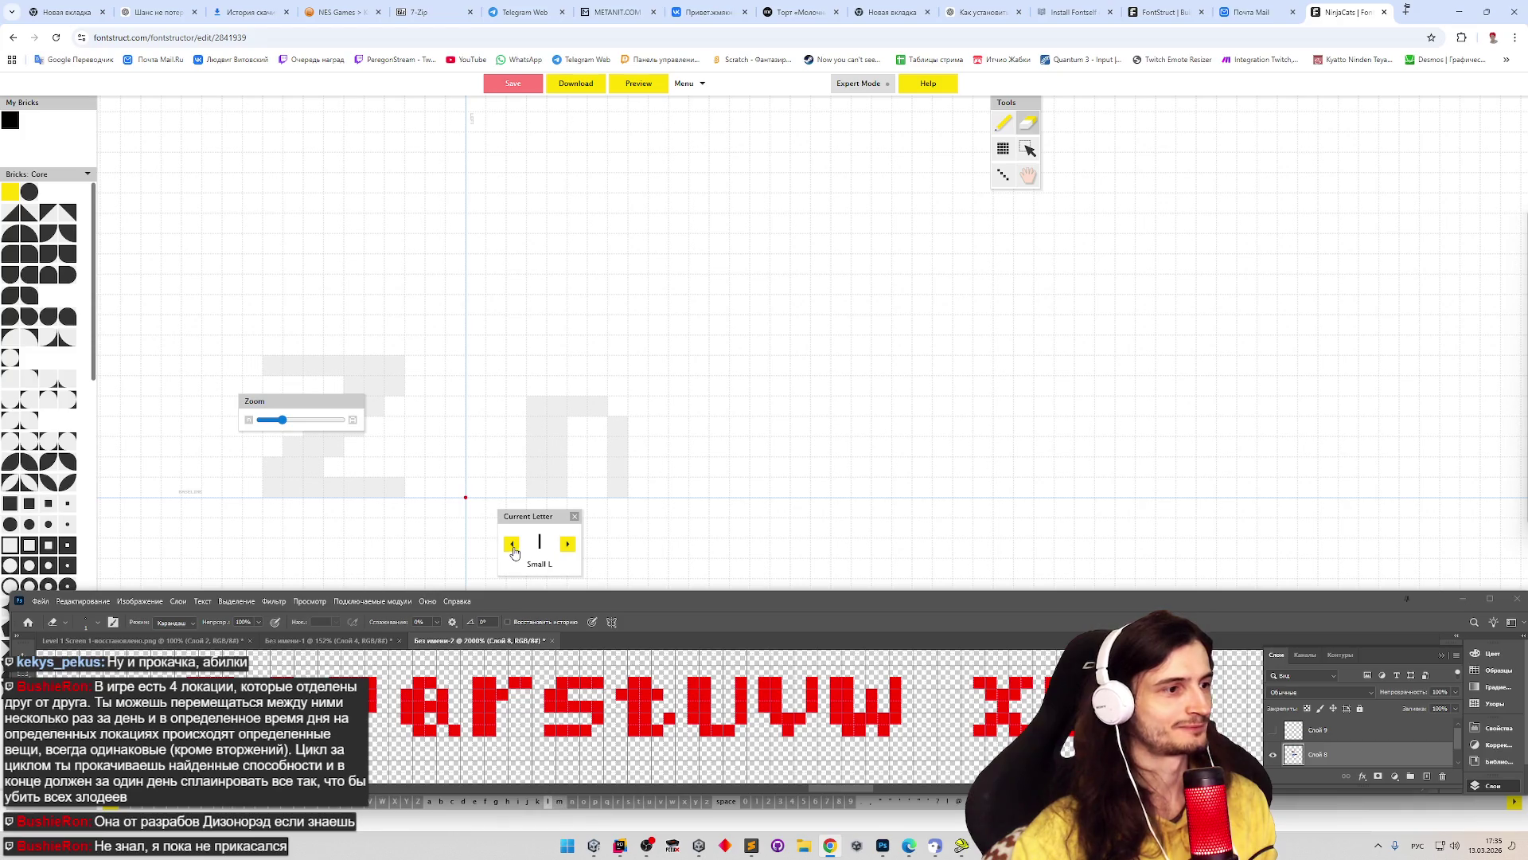
left_click(568, 545)
left_click(568, 546)
left_click(512, 544)
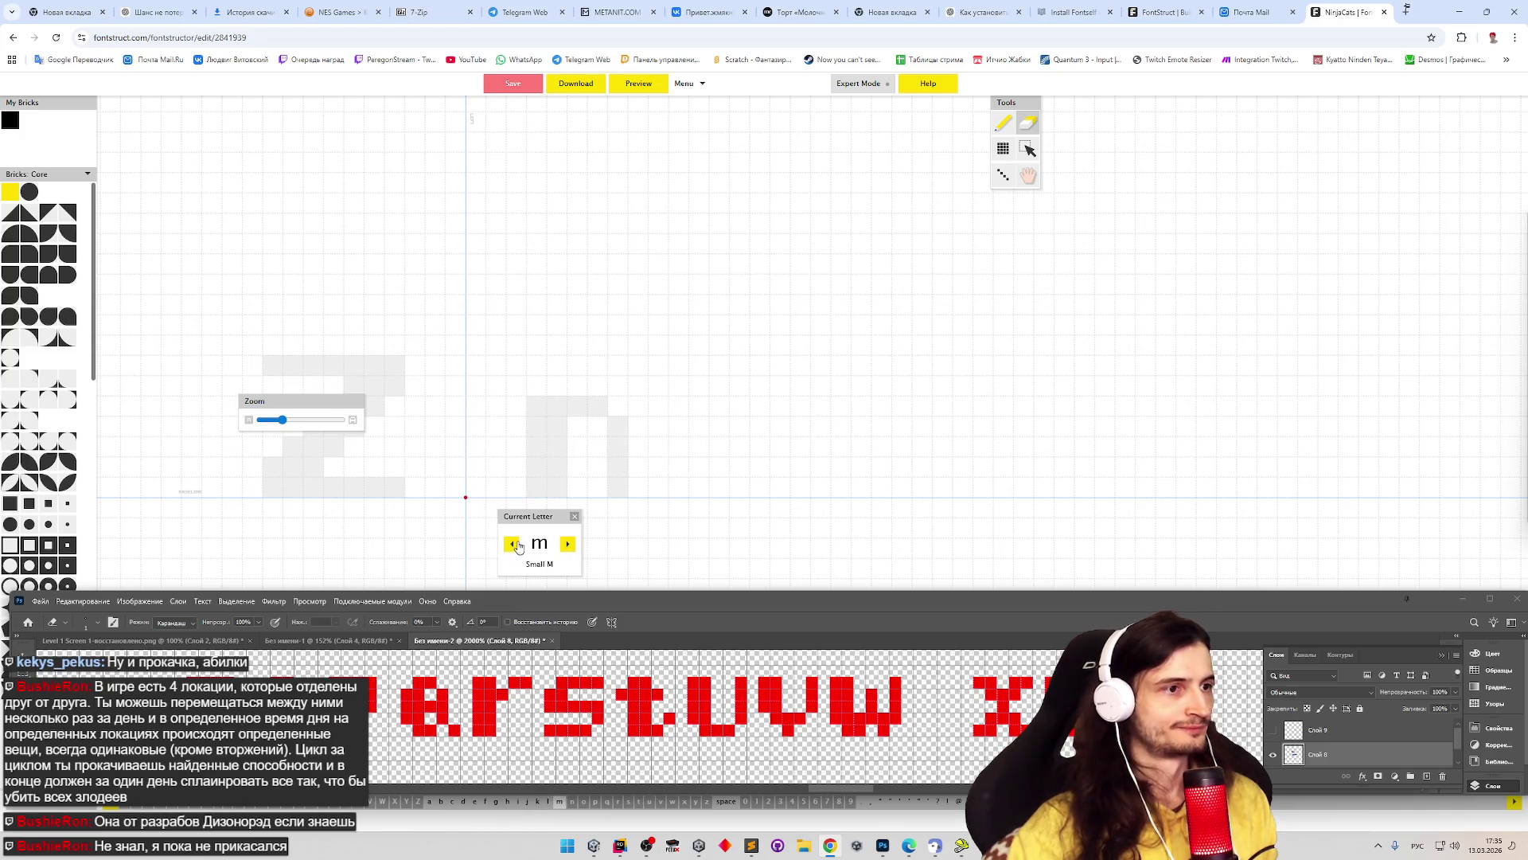
key("p")
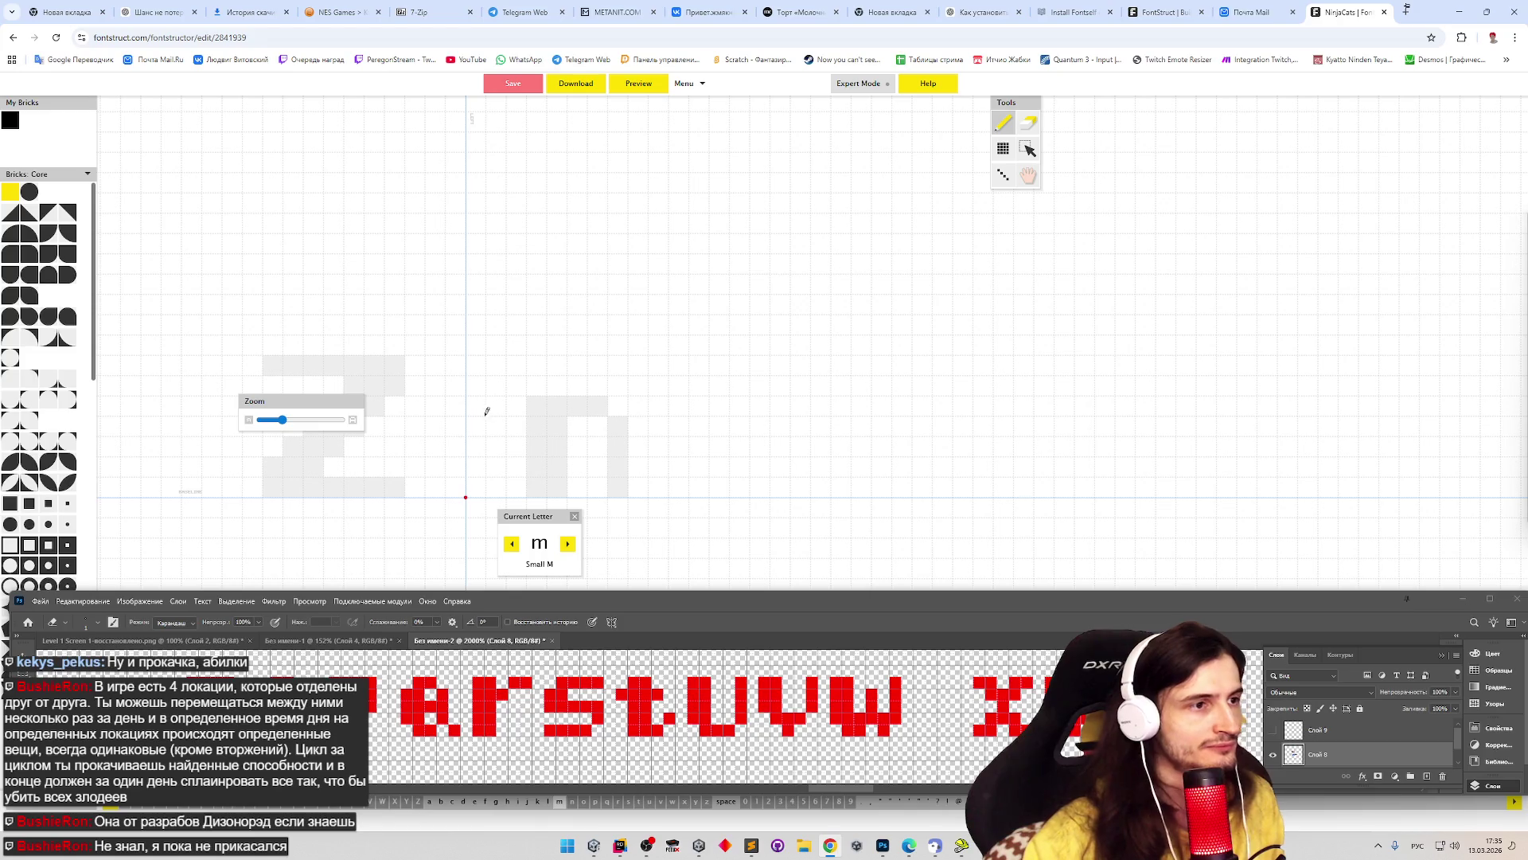
- Draw the m's left stem and top, undoing and erasing misplaced bricks
mouse_move(480, 406)
left_mouse_down()
mouse_move(476, 474)
mouse_move(495, 402)
left_mouse_up()
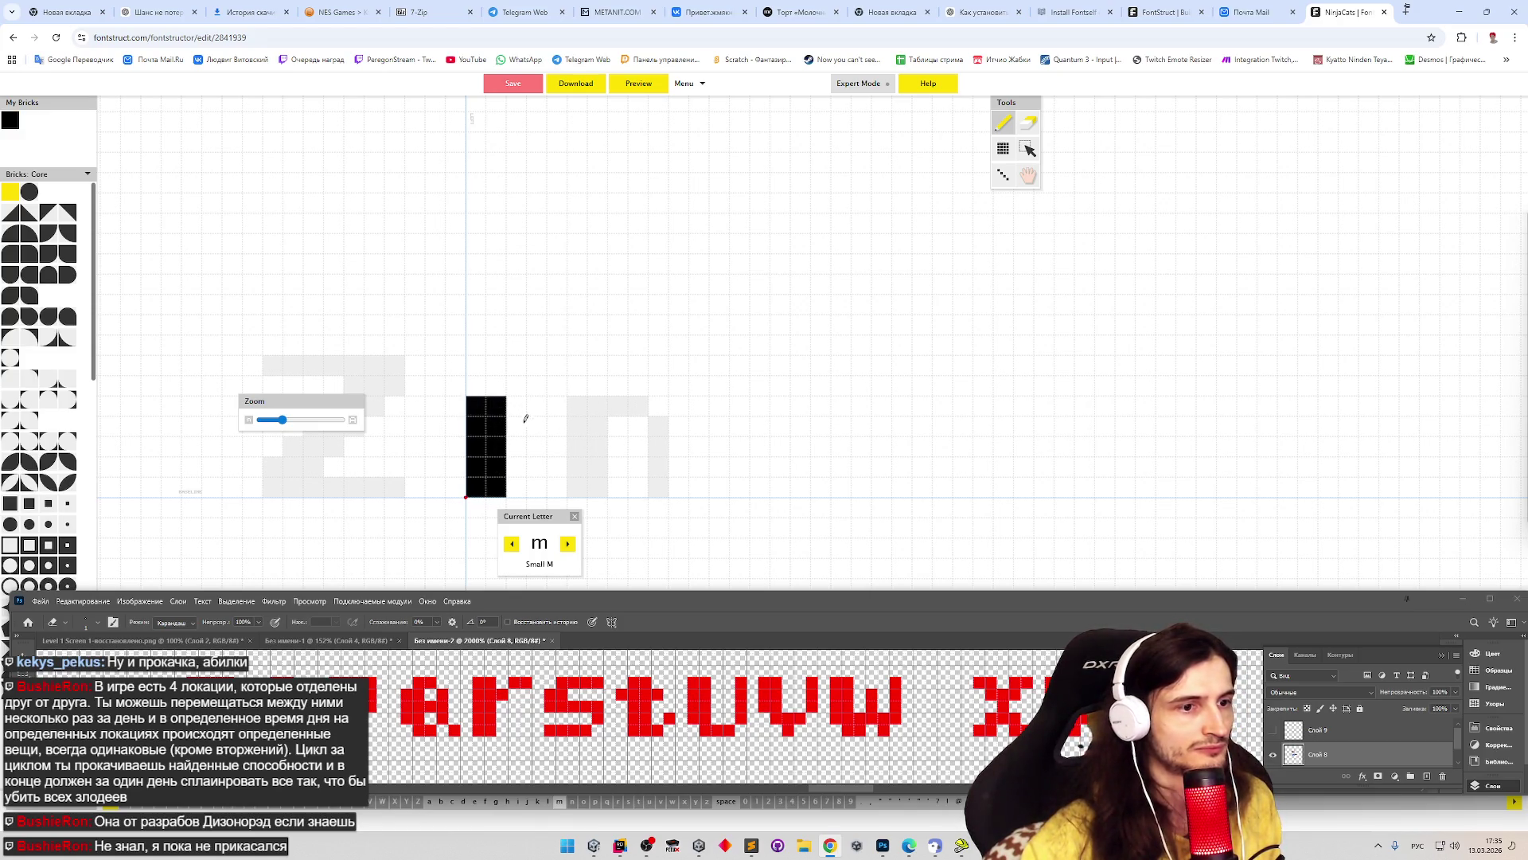
mouse_move(524, 418)
left_mouse_down()
mouse_move(549, 421)
mouse_move(557, 488)
left_mouse_up()
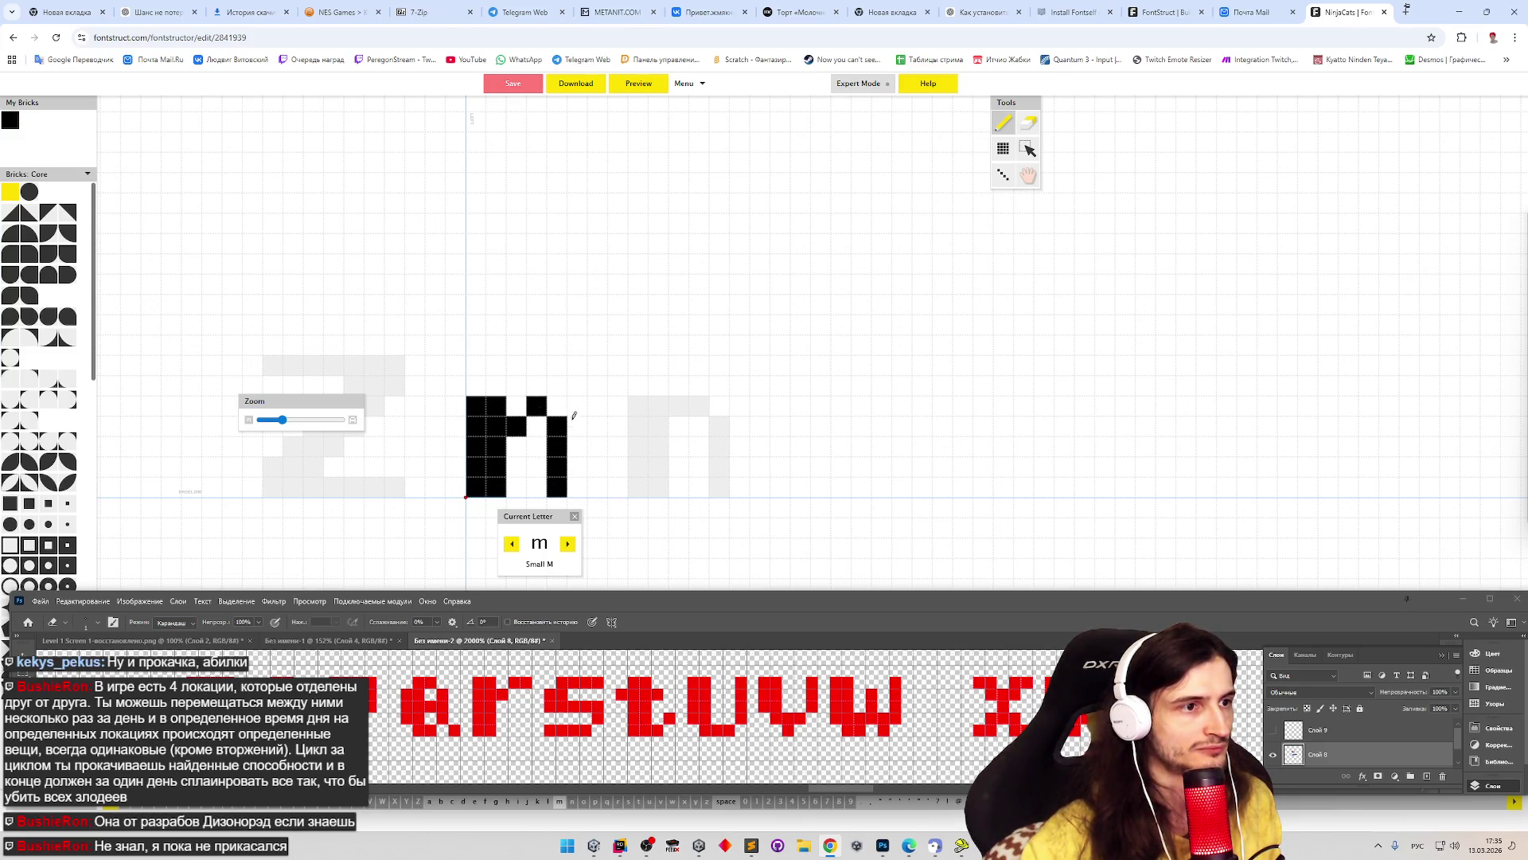
key("ctrl+z")
left_click(556, 426)
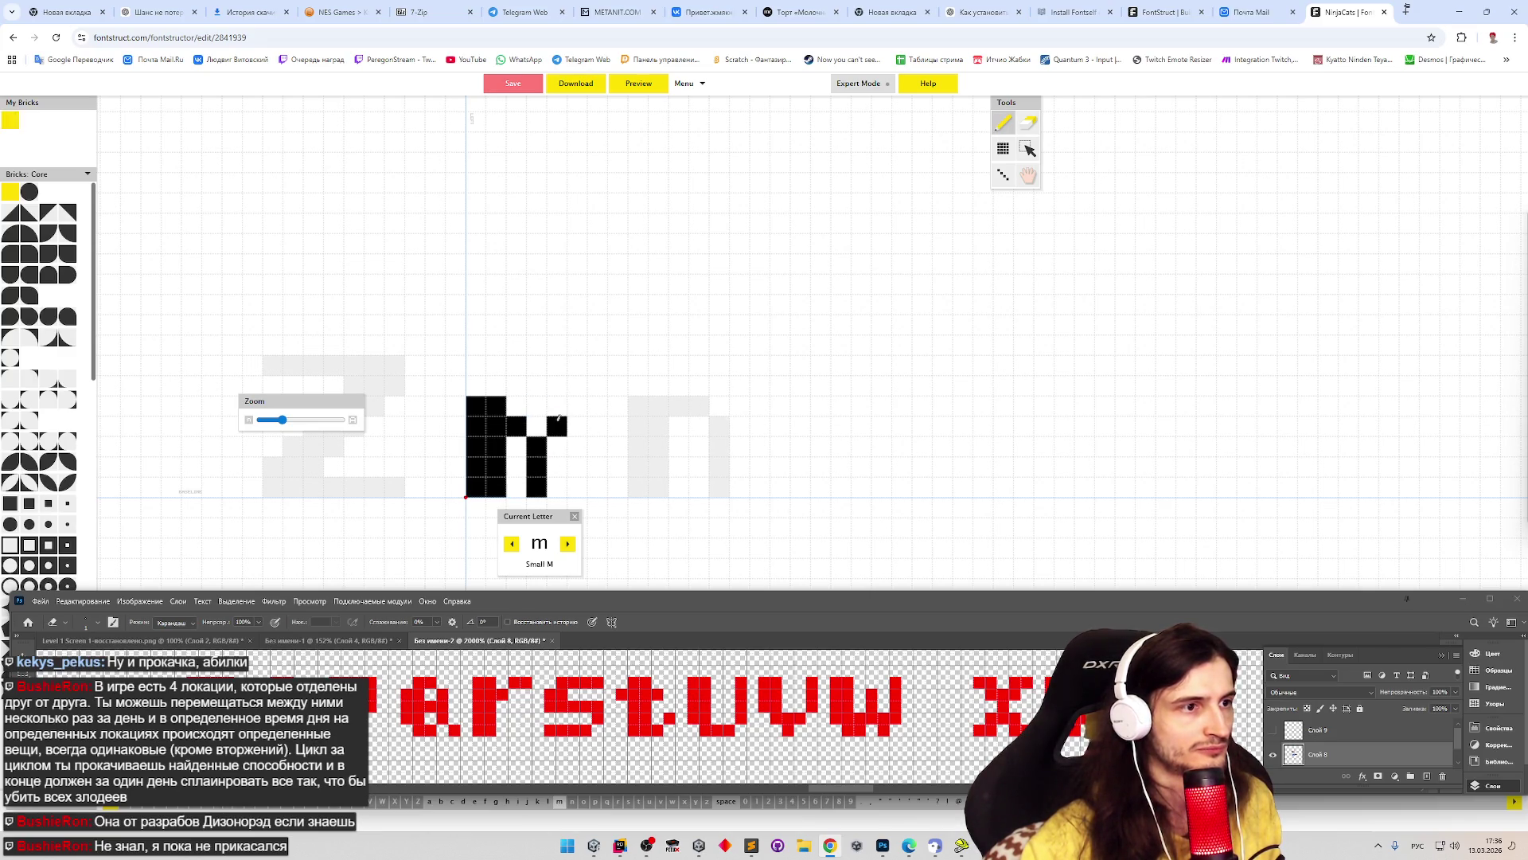
key("e")
left_click(518, 426)
key("ctrl+z")
key("p")
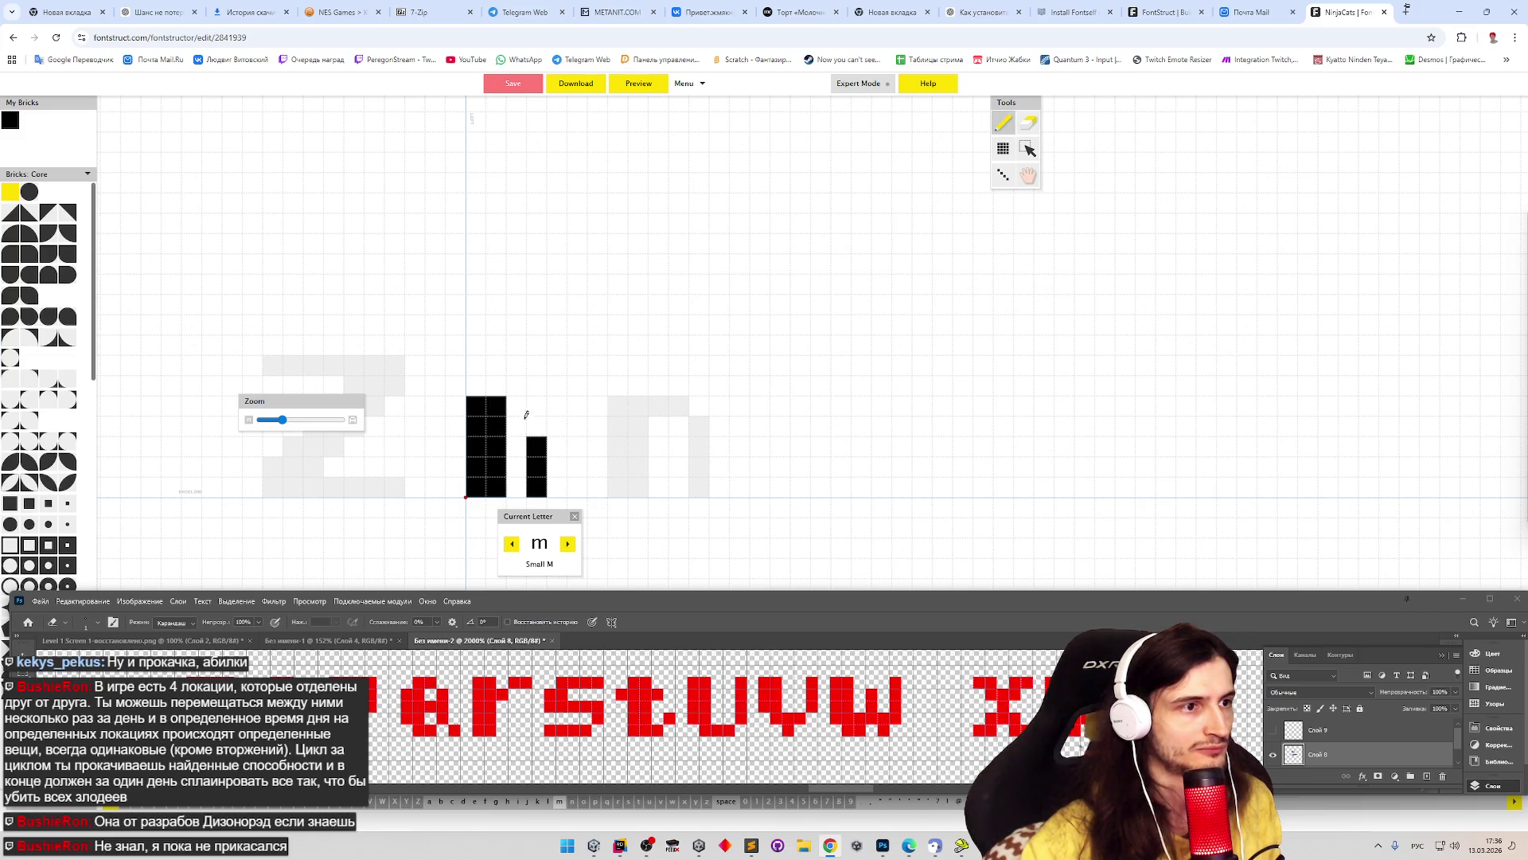
- Fill the m's arch tops and draw its right stem, then go back to l
left_click(522, 403)
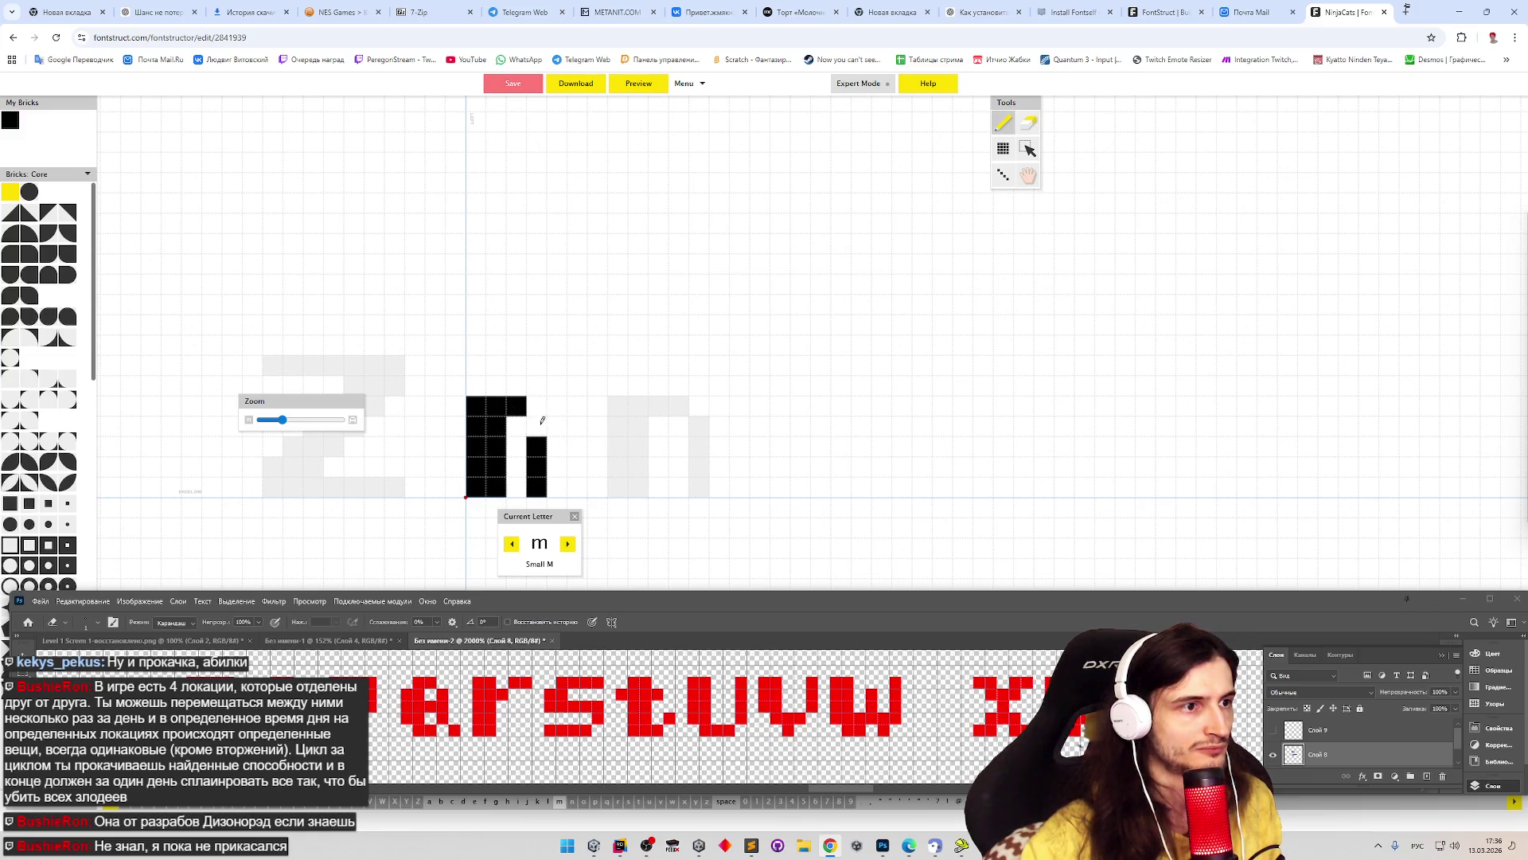
left_click(542, 422)
left_click(556, 406)
left_click_drag(578, 424, 574, 482)
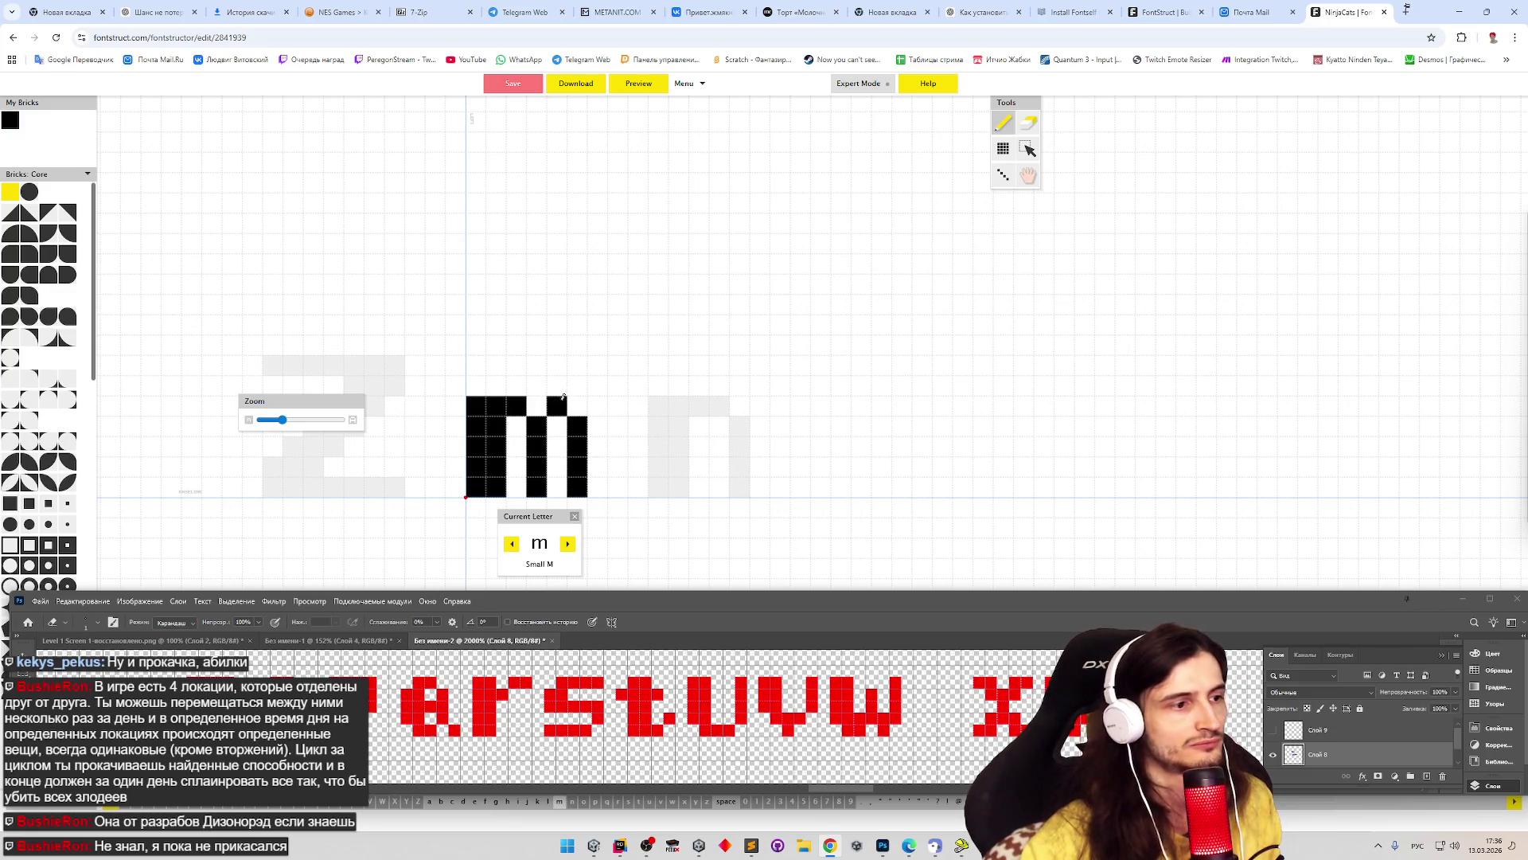
key("Left")
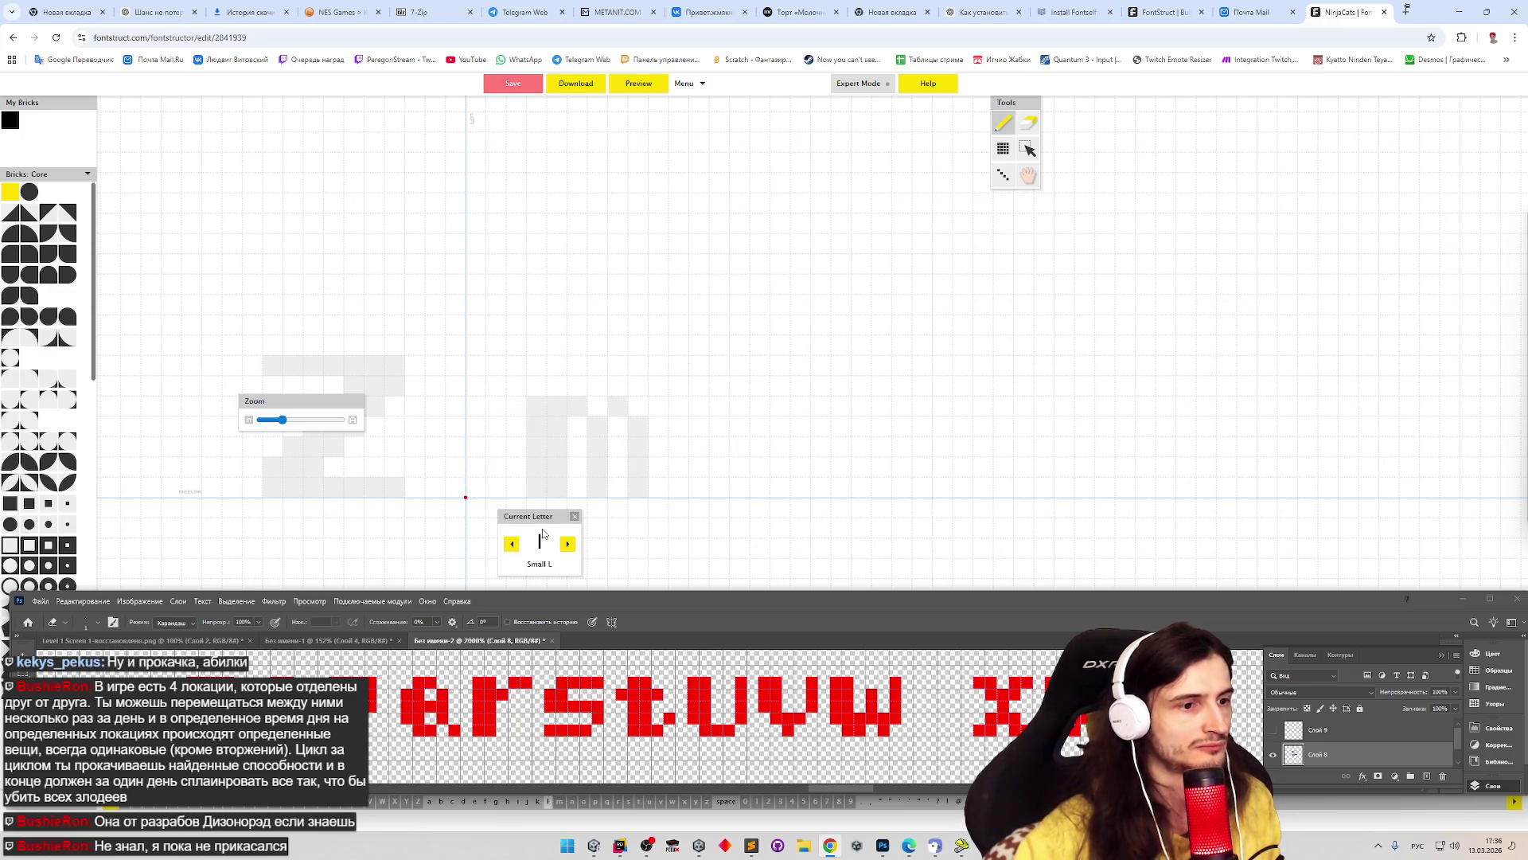
- Check the reference lettering and draw the l as a tall two-brick-wide column
left_click_drag(843, 787, 823, 789)
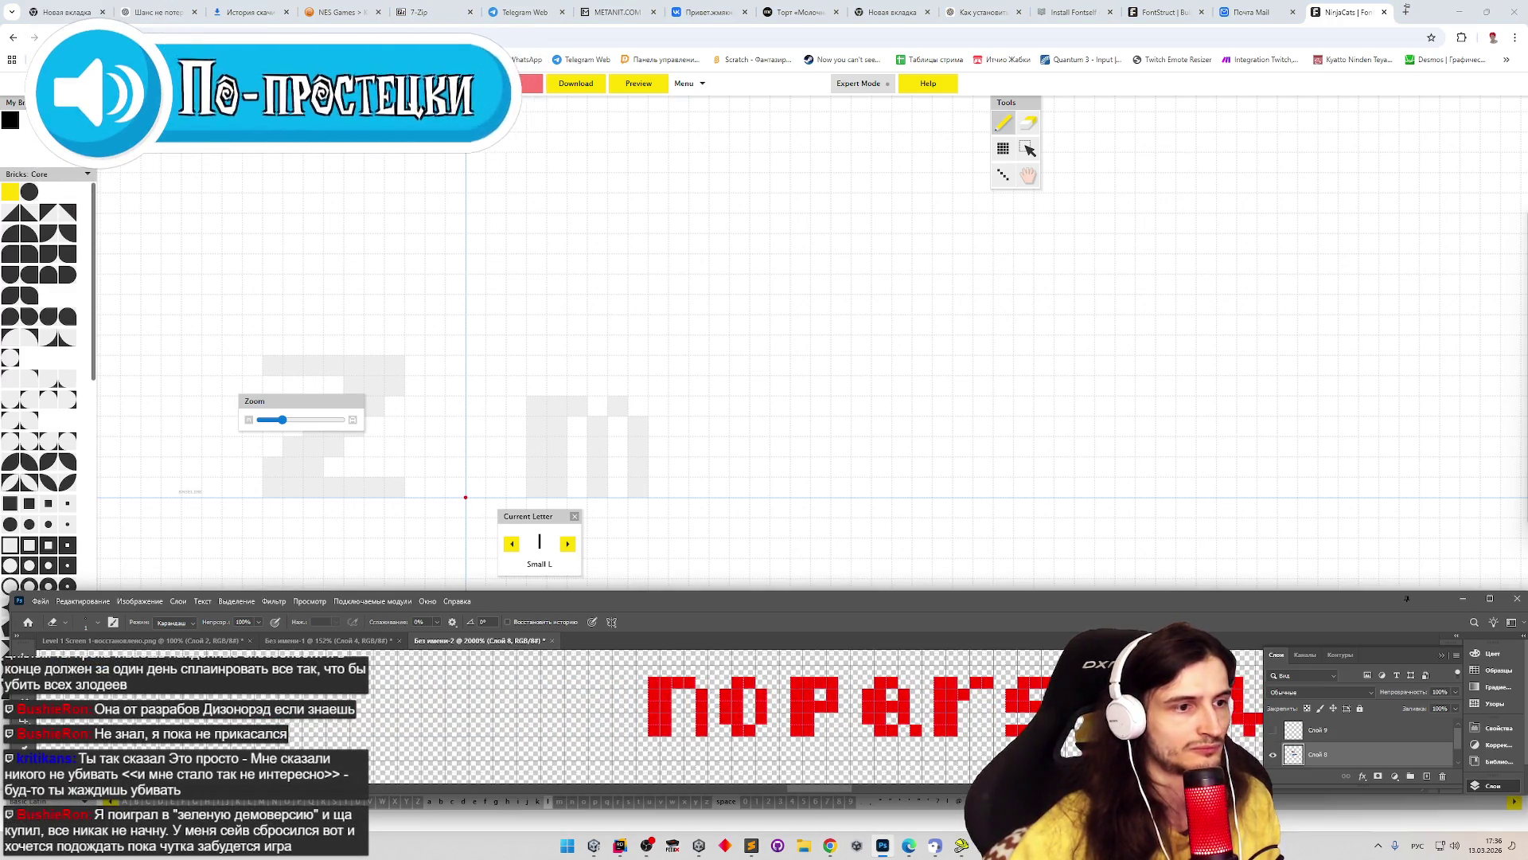
key("z")
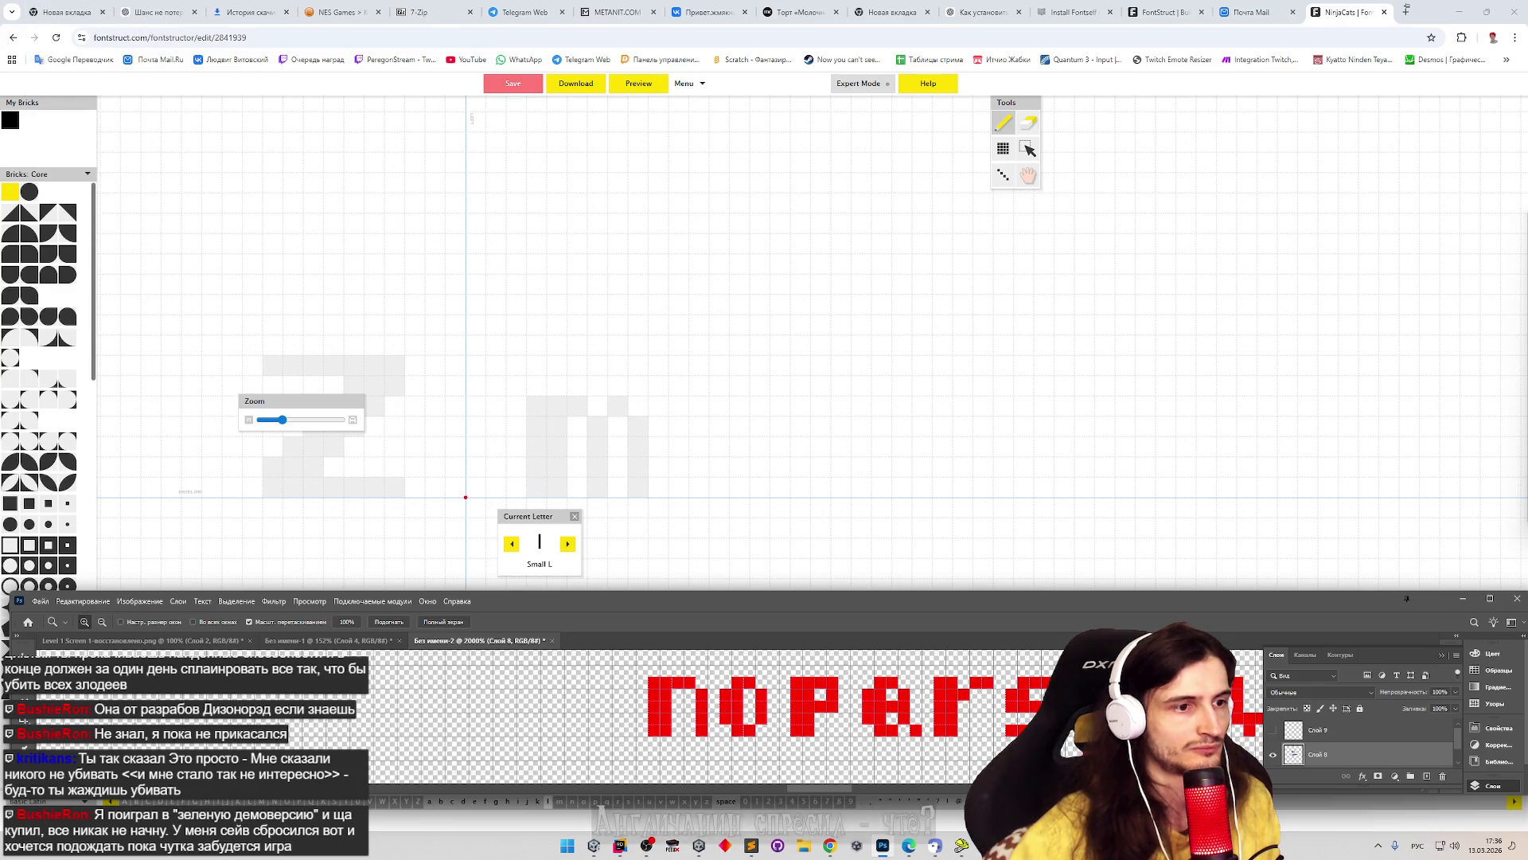
key("b")
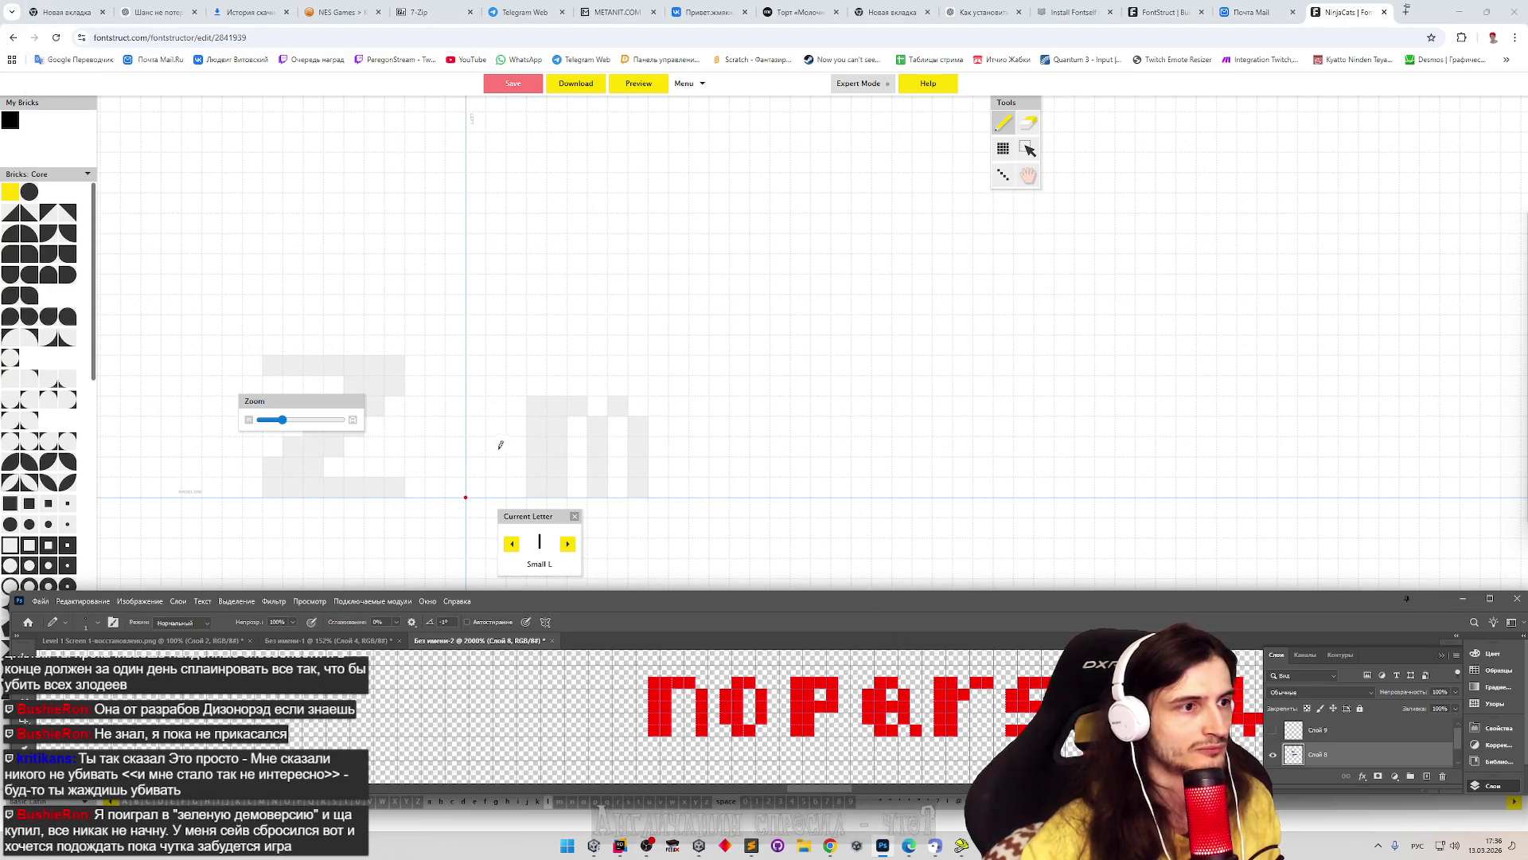
mouse_move(483, 475)
left_mouse_down()
mouse_move(479, 390)
mouse_move(496, 487)
left_mouse_up()
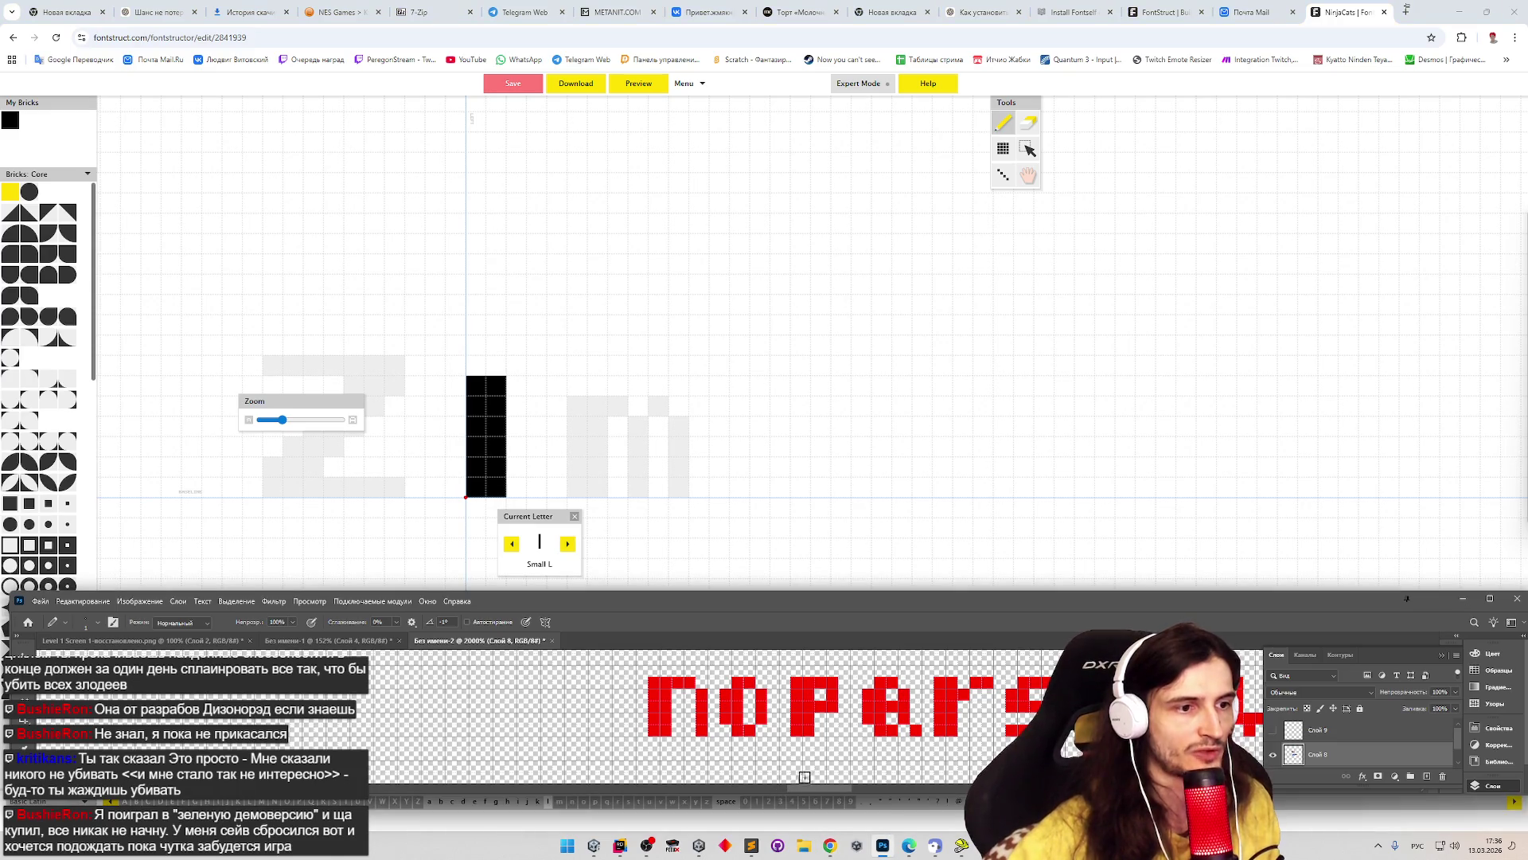
- Zoom the Photoshop reference in on the k, l, m lettering to compare
scroll(808, 790, "left", 3)
scroll(808, 790, "down", 5)
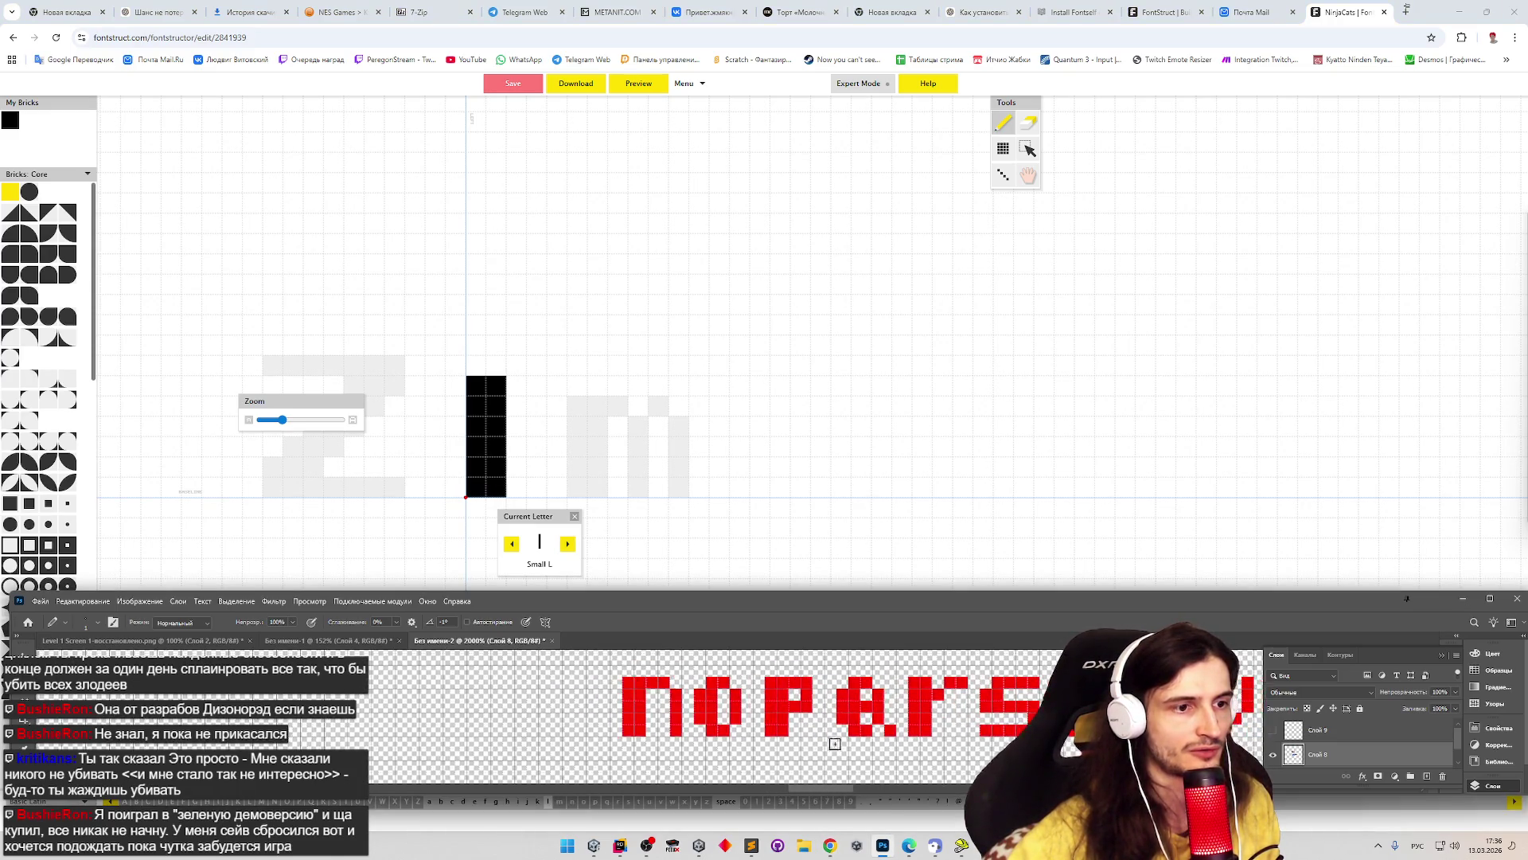
key("z")
scroll(727, 754, "up", 3)
key("b")
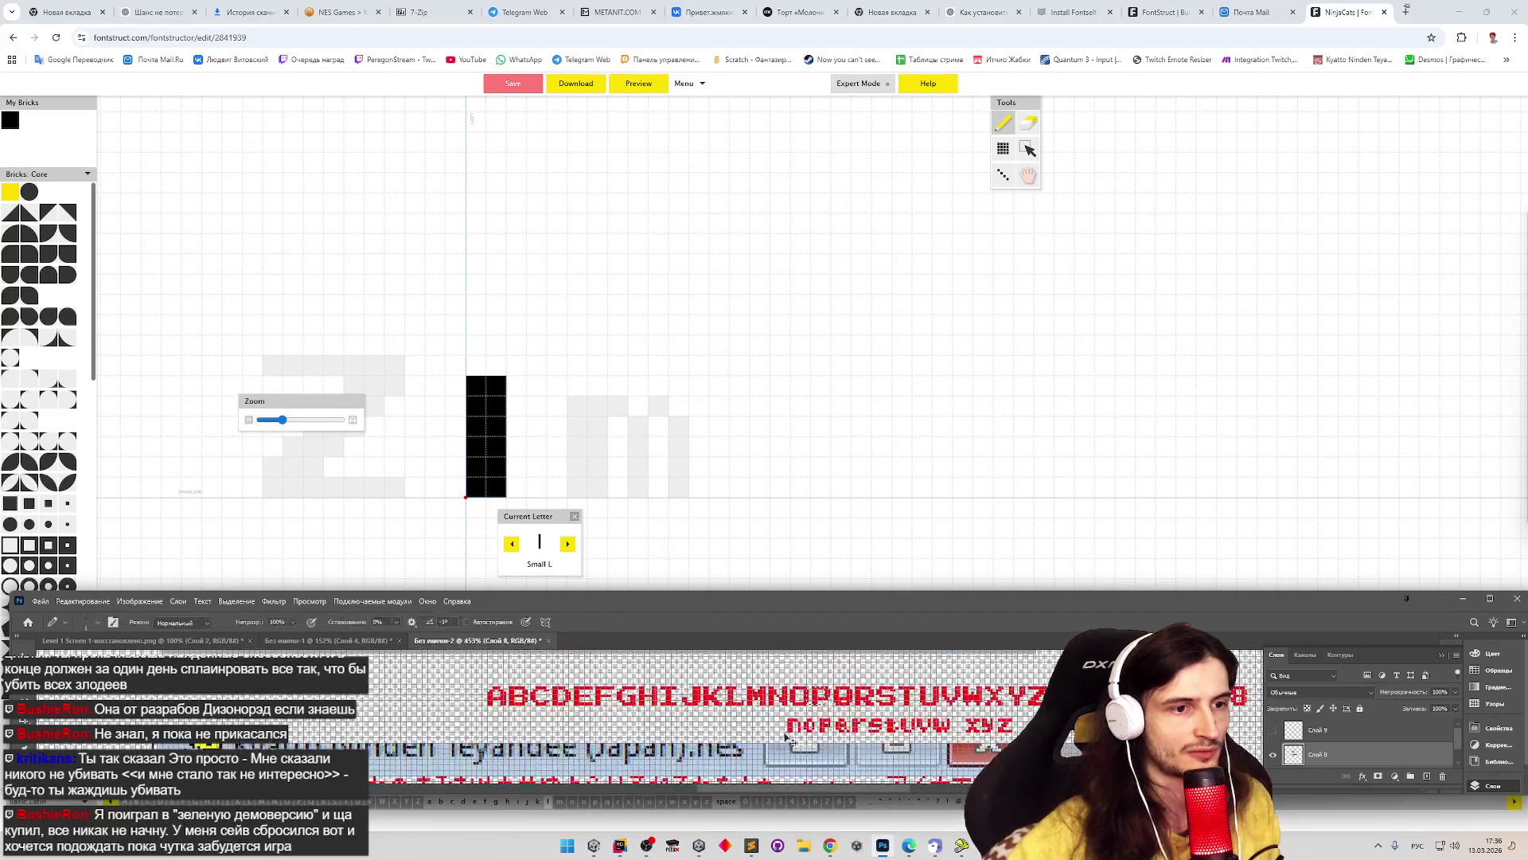
key("z")
scroll(703, 713, "up", 5)
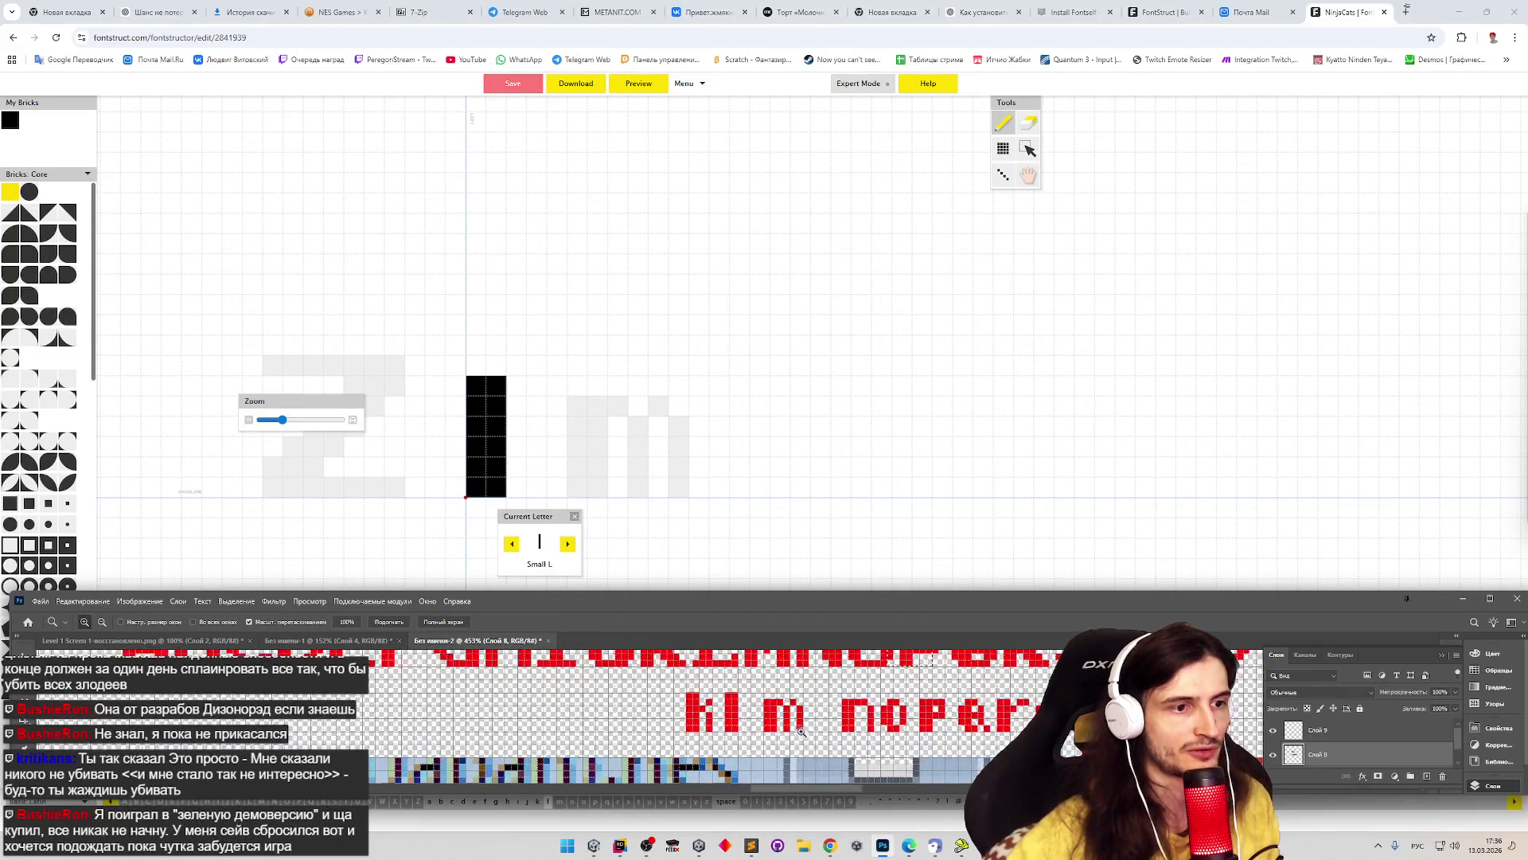
scroll(705, 711, "up", 3)
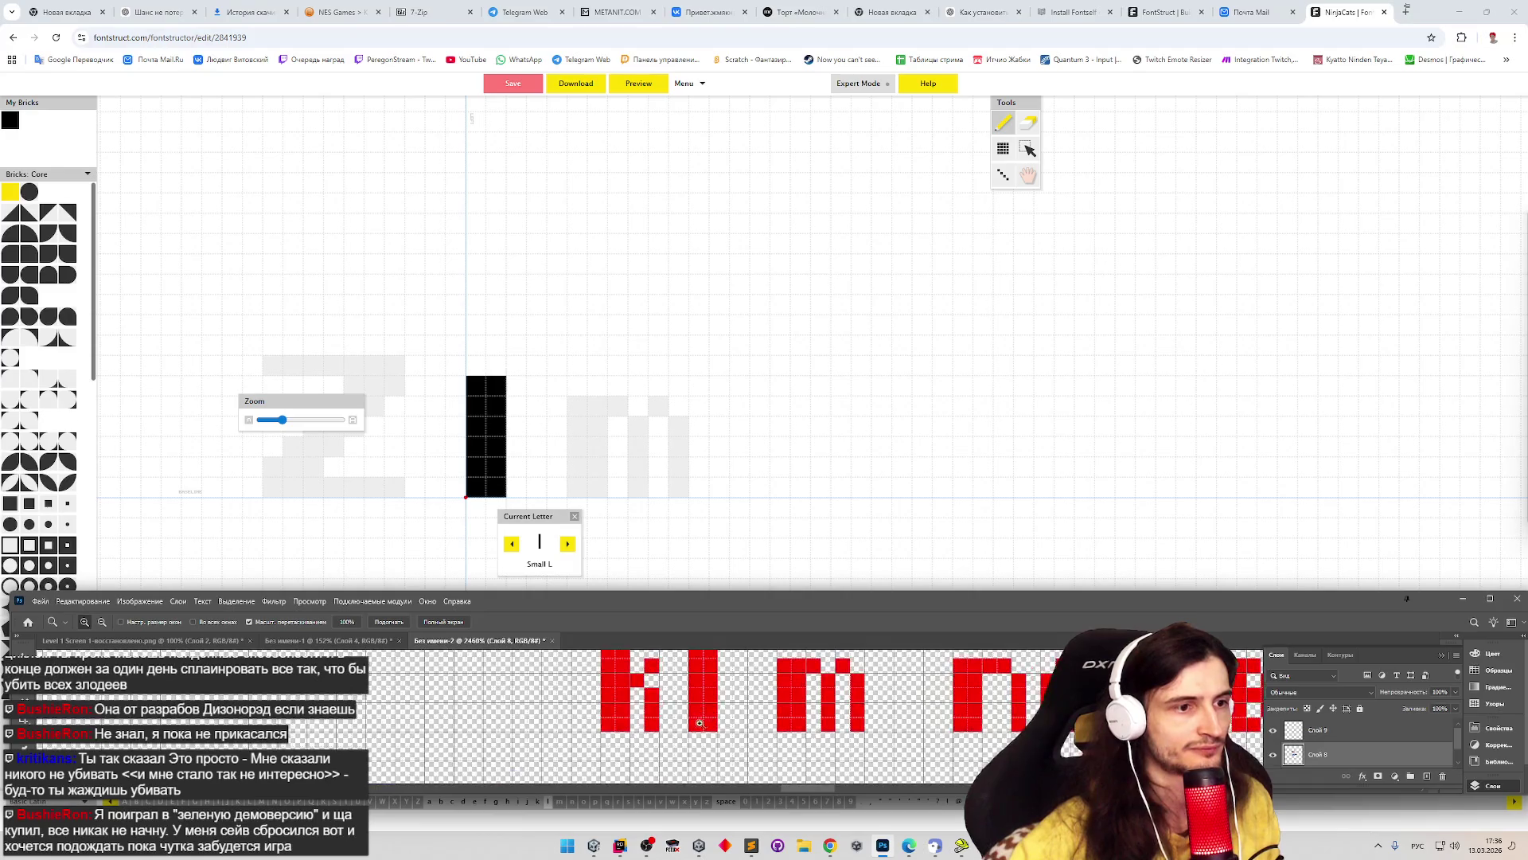
key("b")
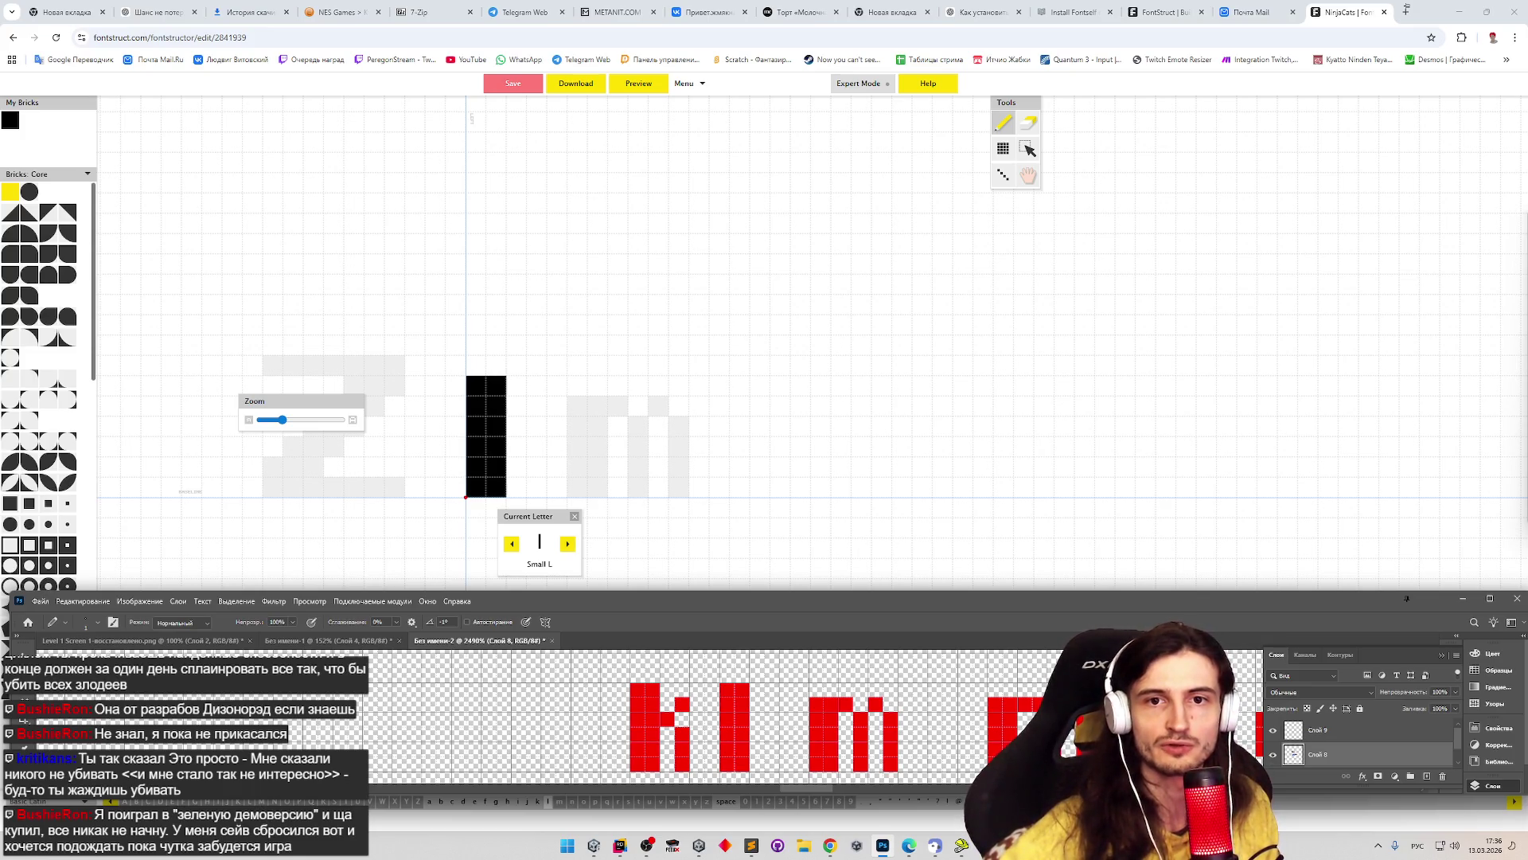
- Add one brick atop the l stem, then select the Eraser and move to k
key("alt+Tab")
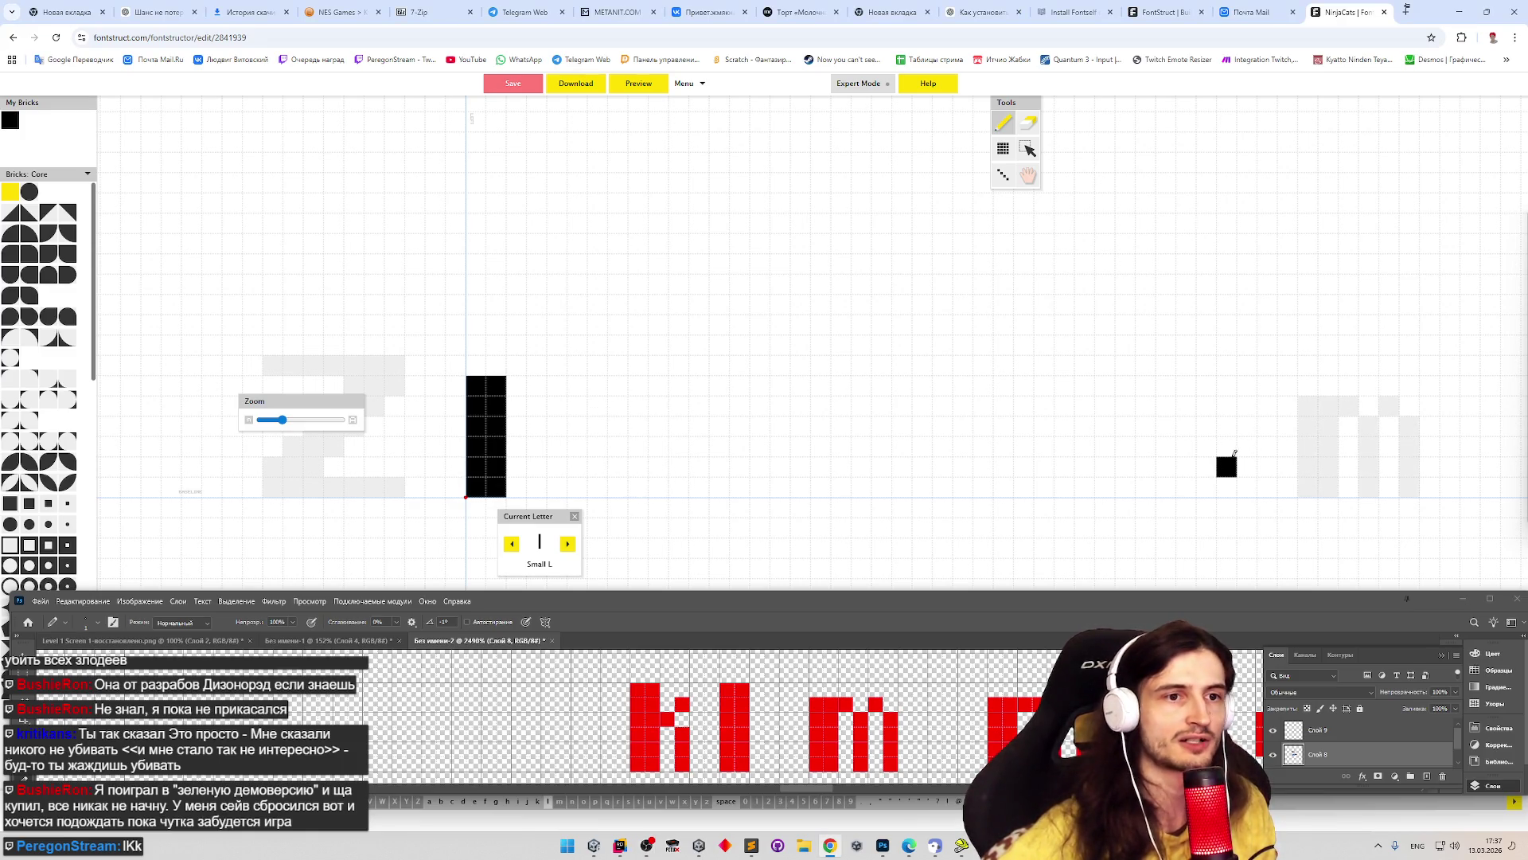
left_click(492, 366)
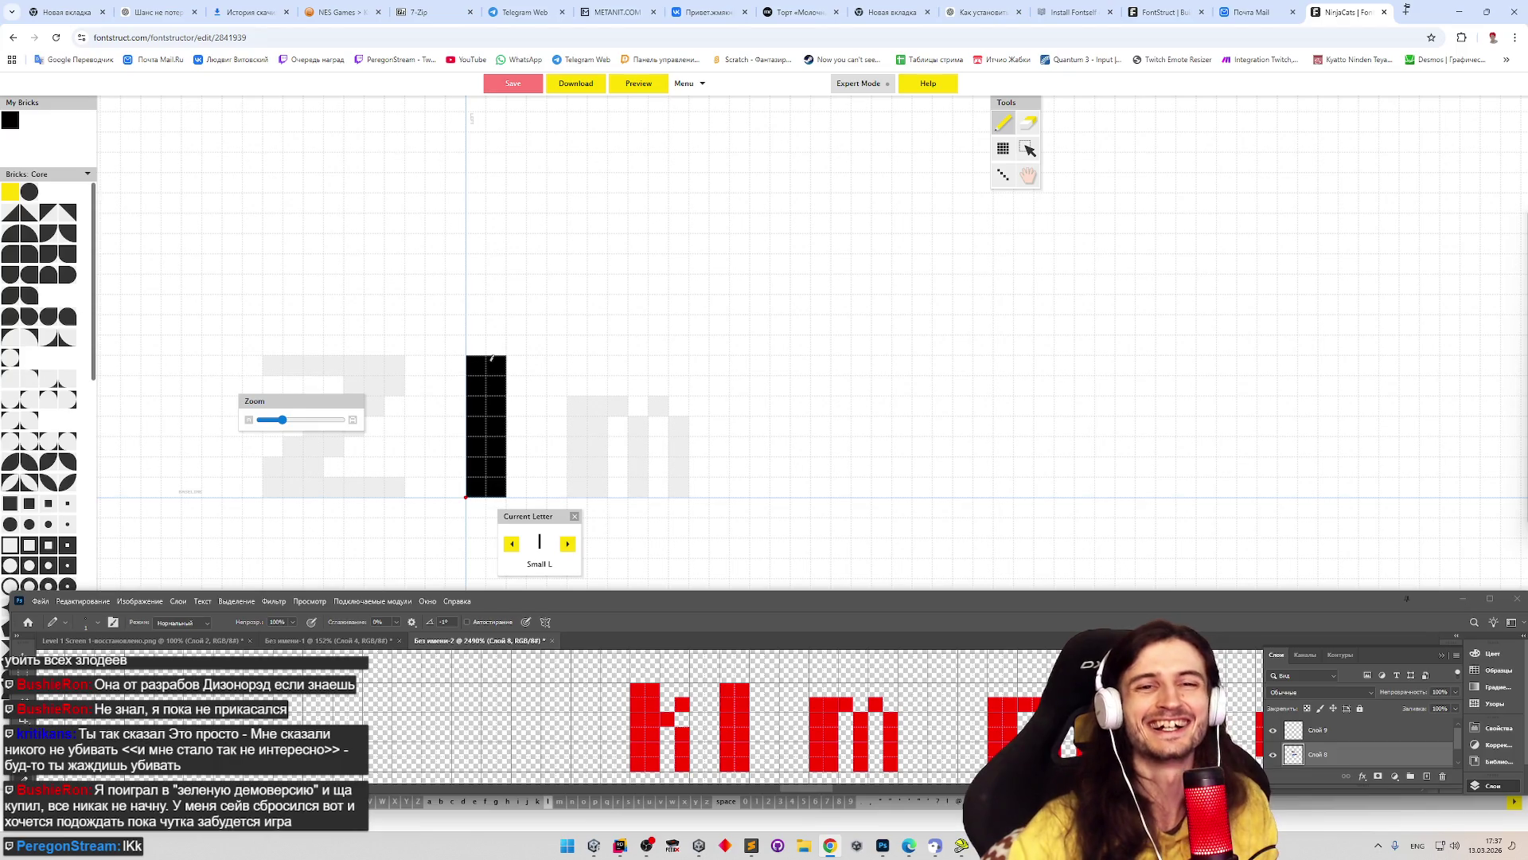
key("e")
key("Left")
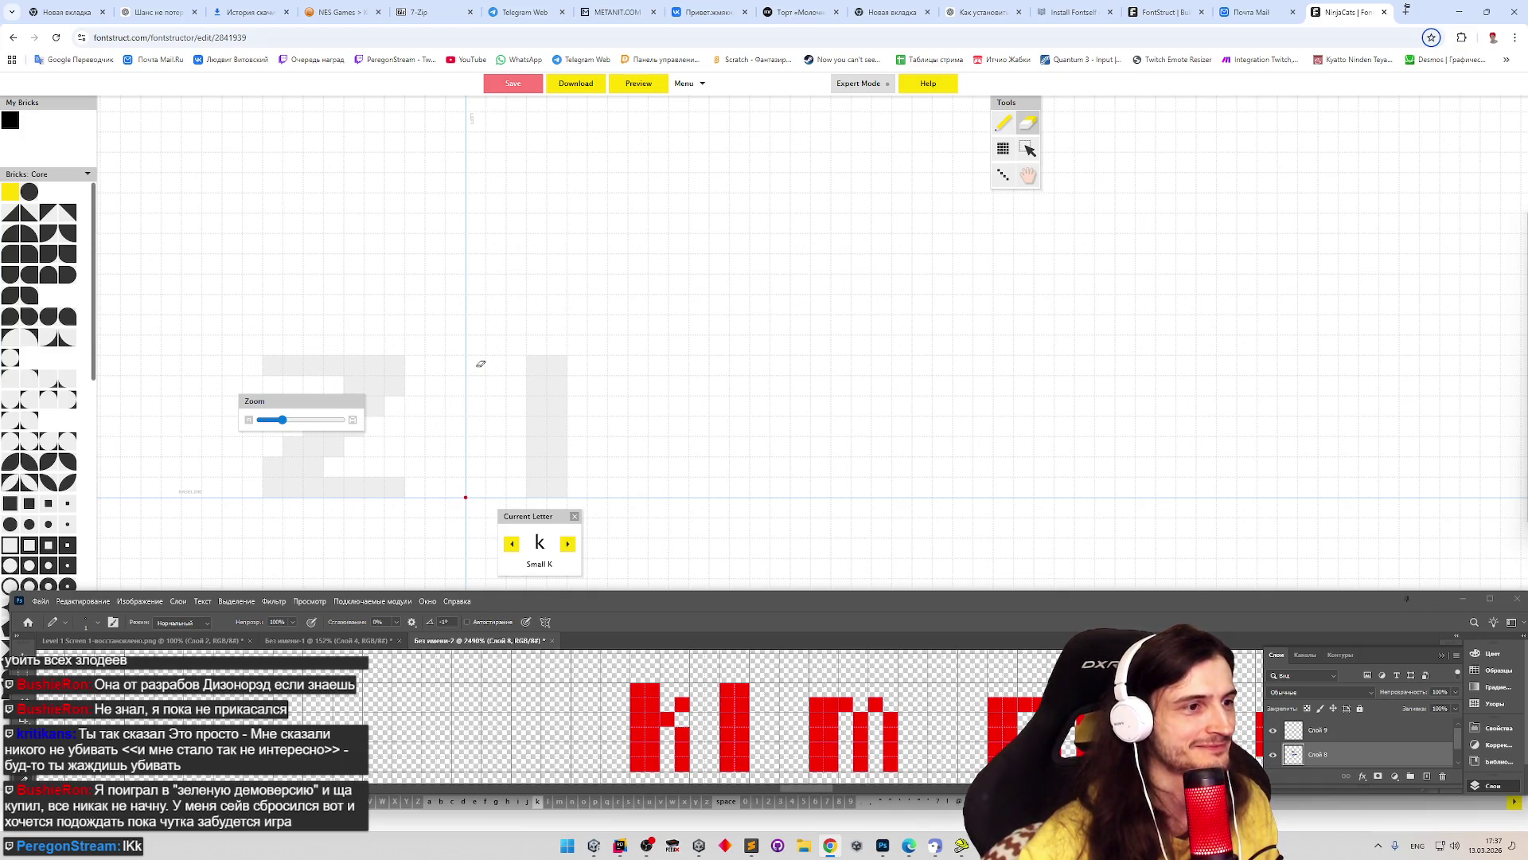
- Draw the k's thick brick stem, diagonal arm and diagonal leg
key("p")
mouse_move(475, 367)
left_mouse_down()
mouse_move(494, 481)
mouse_move(492, 367)
left_mouse_up()
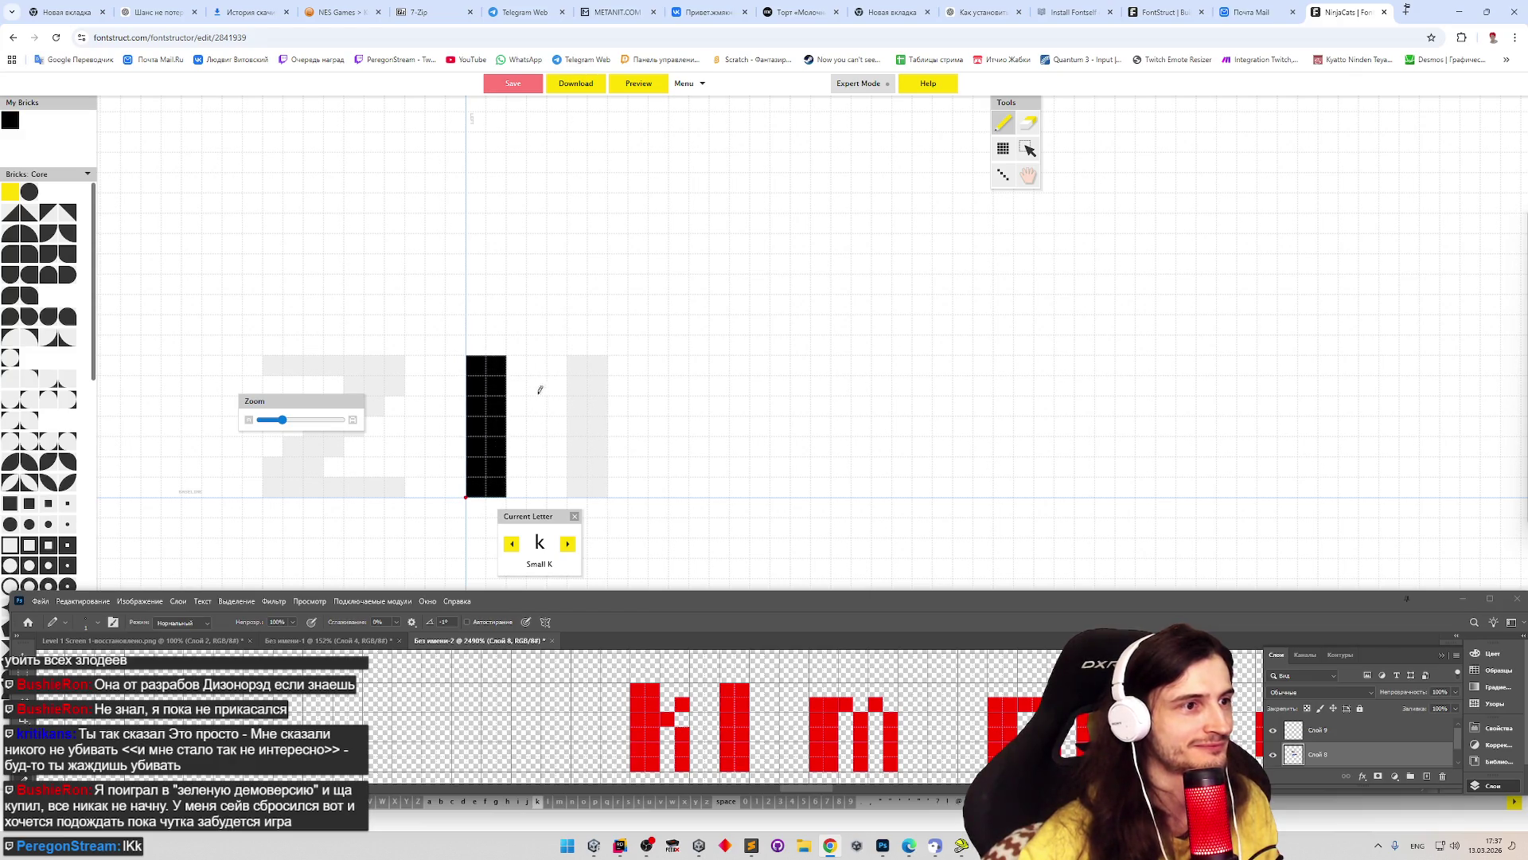
left_click(515, 446)
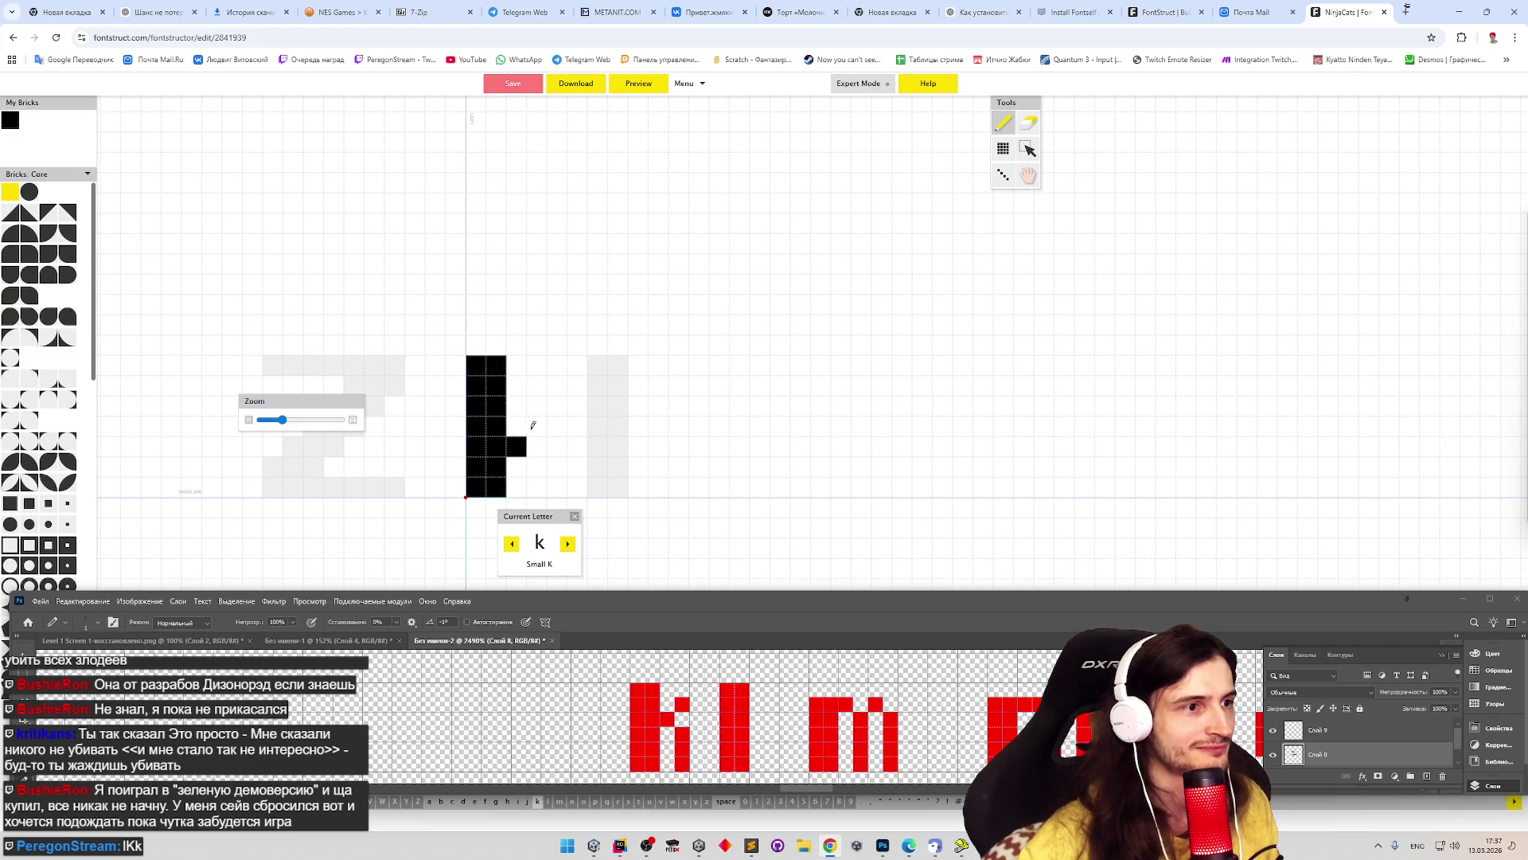
left_click(536, 426)
left_click(555, 406)
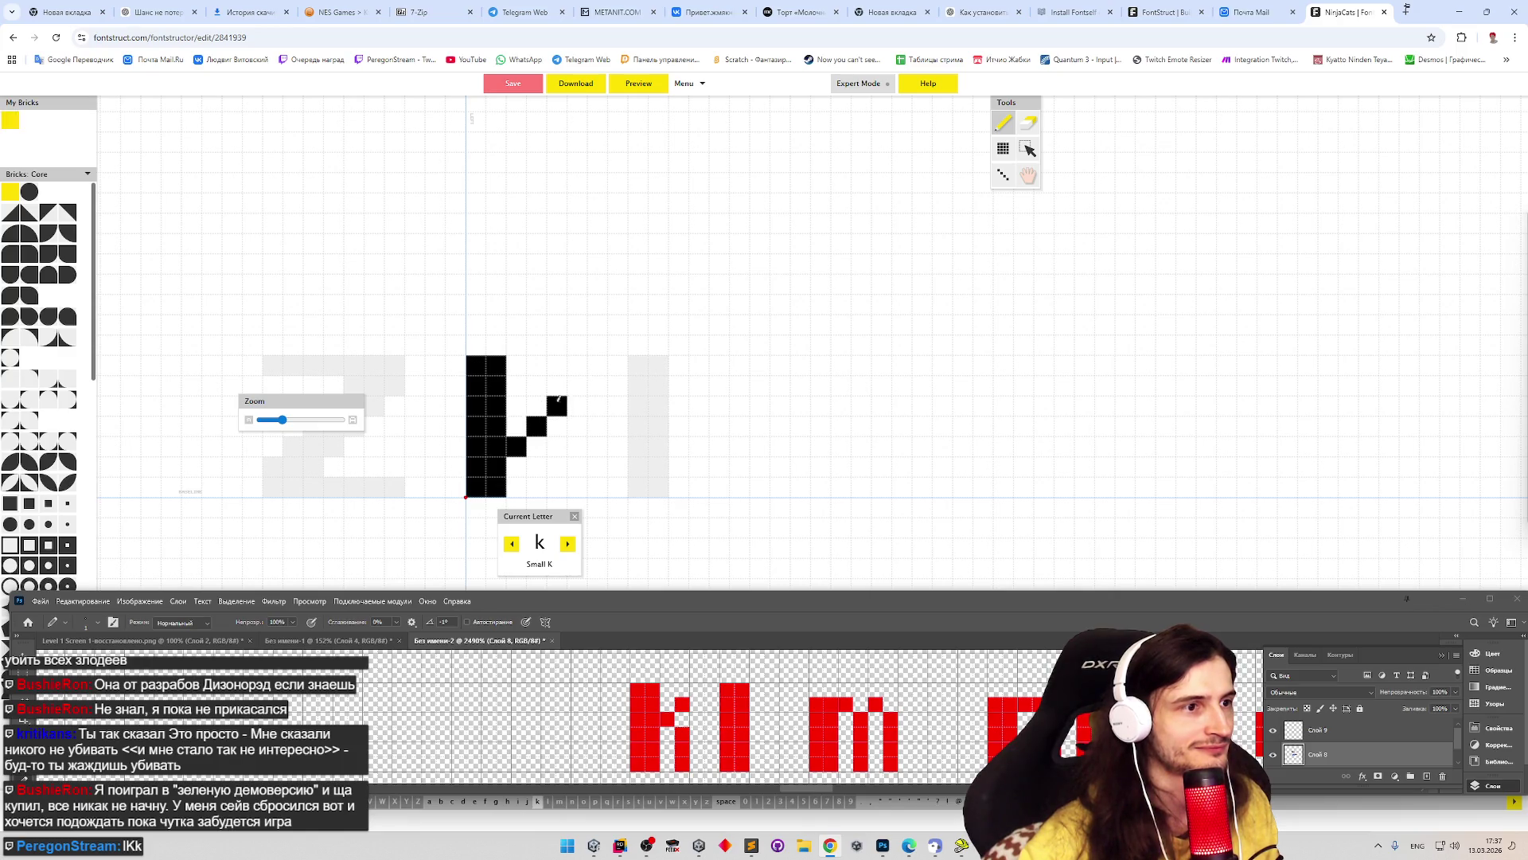
left_click(538, 463)
left_click(556, 486)
- Fill out the k's lower leg, remove stray bricks, and open the font preview
left_click(516, 466)
left_click(536, 486)
left_click(549, 423)
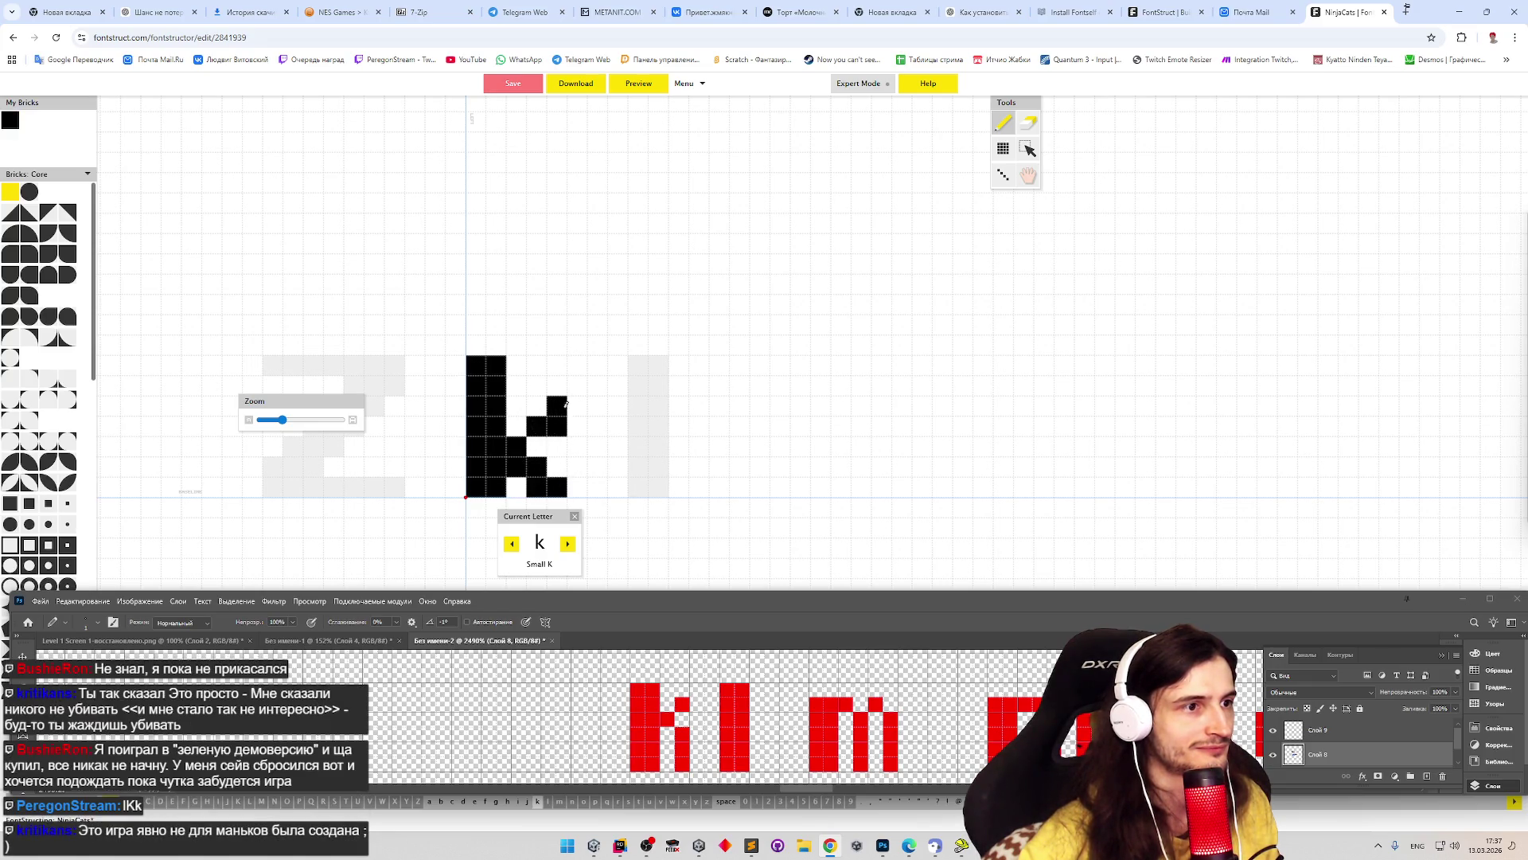
left_click(516, 426)
key("ctrl+z")
left_click(536, 447)
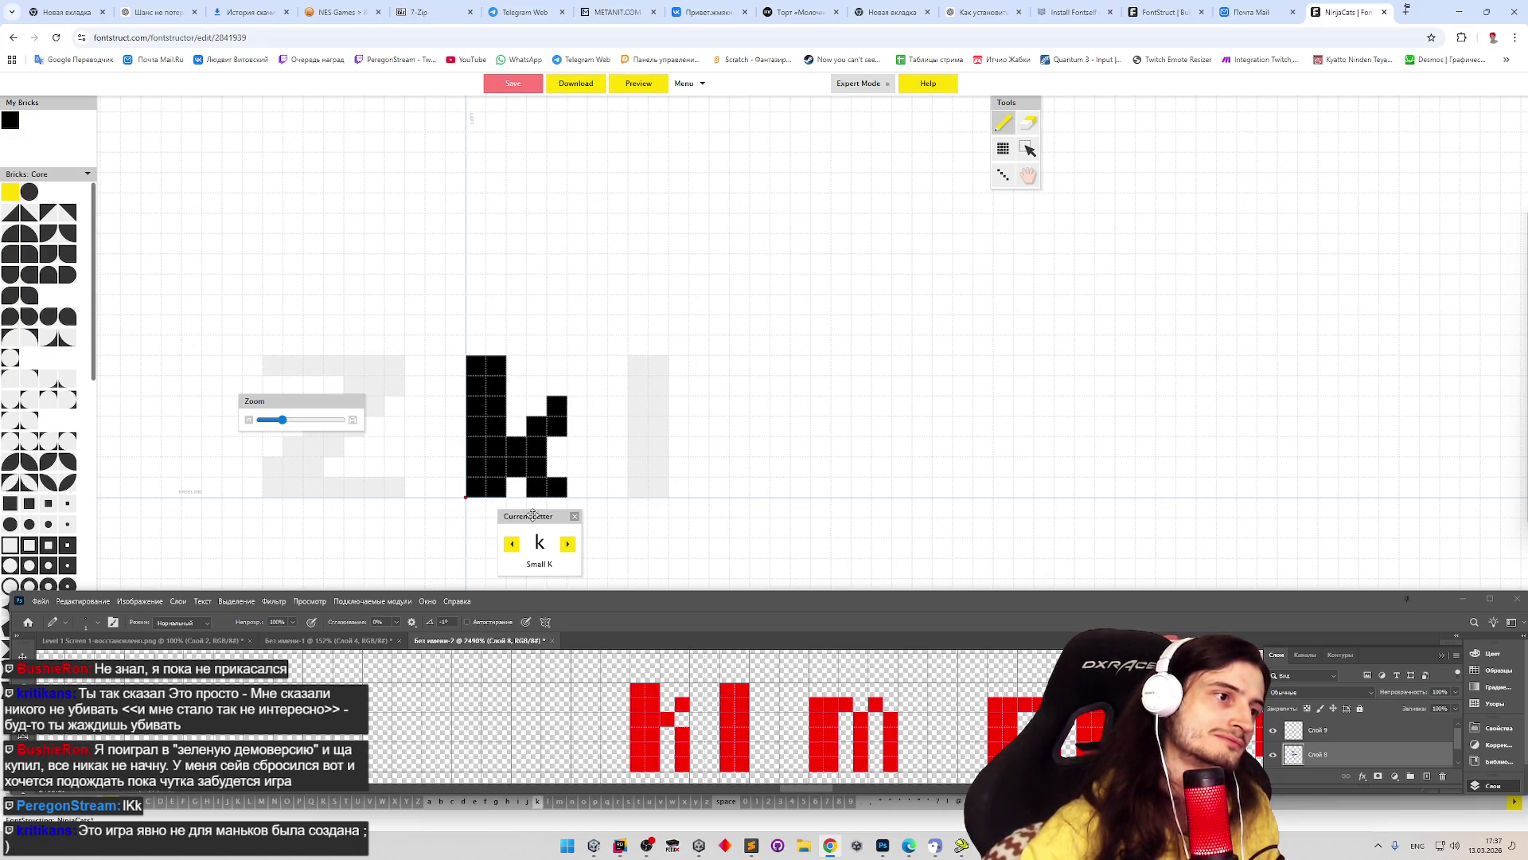
left_click(547, 451)
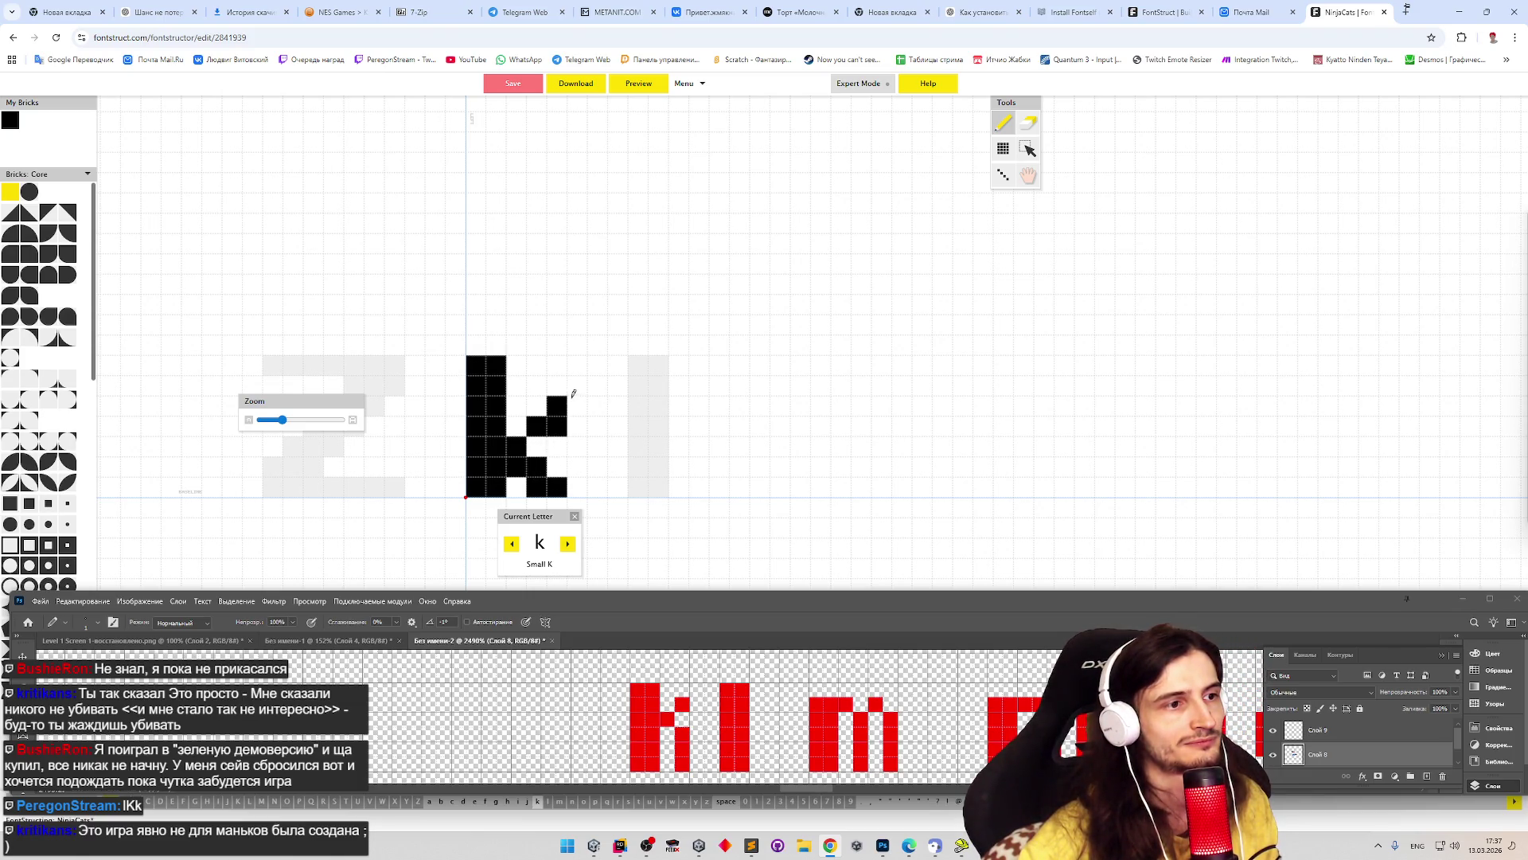
left_click(639, 86)
- Preview the sample text 'ssskkka', then return to editing the k glyph
type("5")
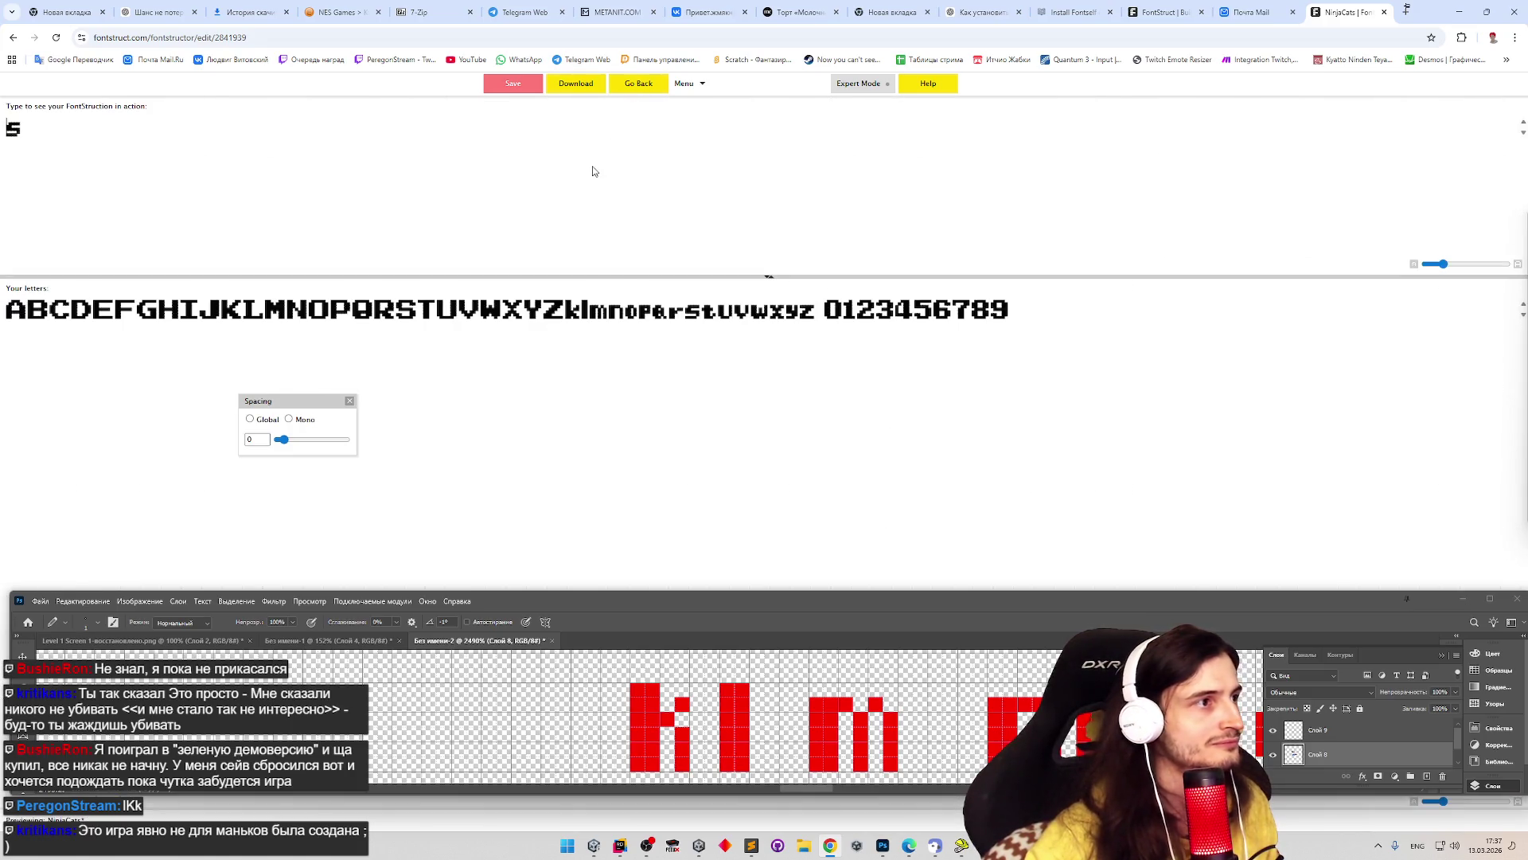
type("55kkk")
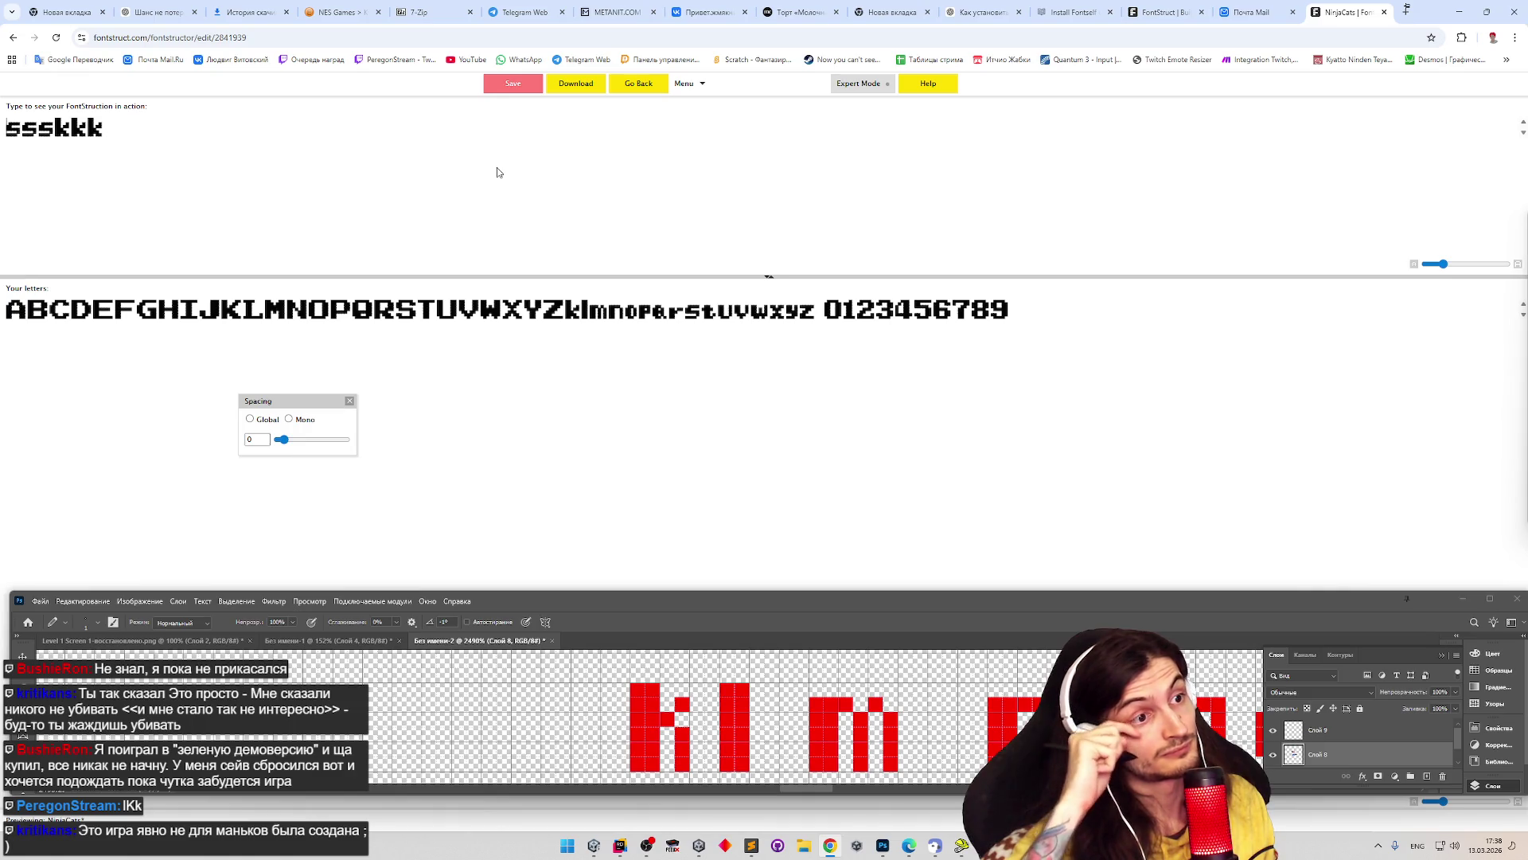
type("a")
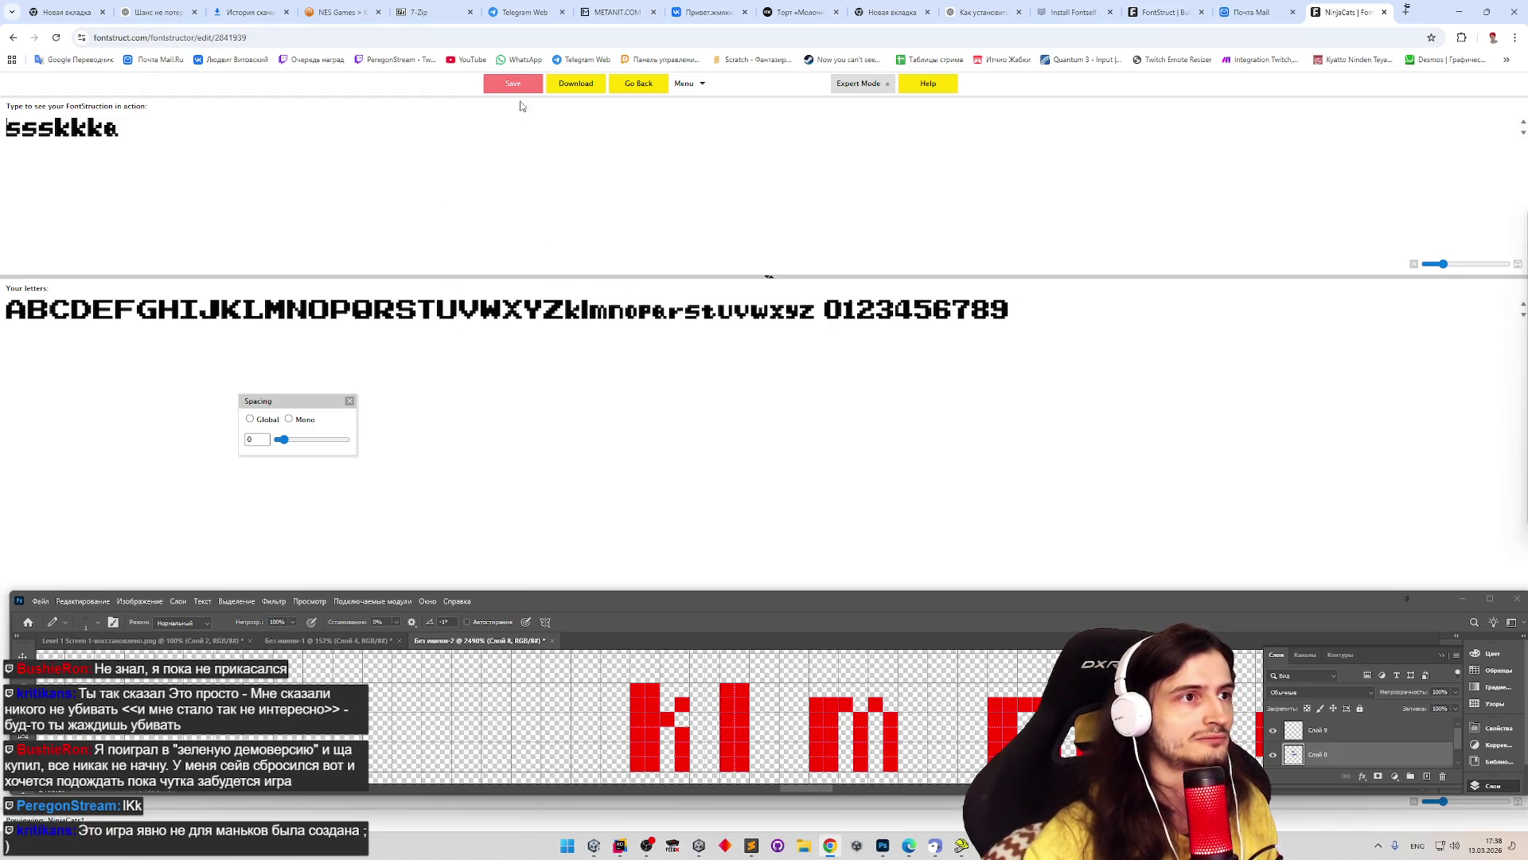
left_click(620, 83)
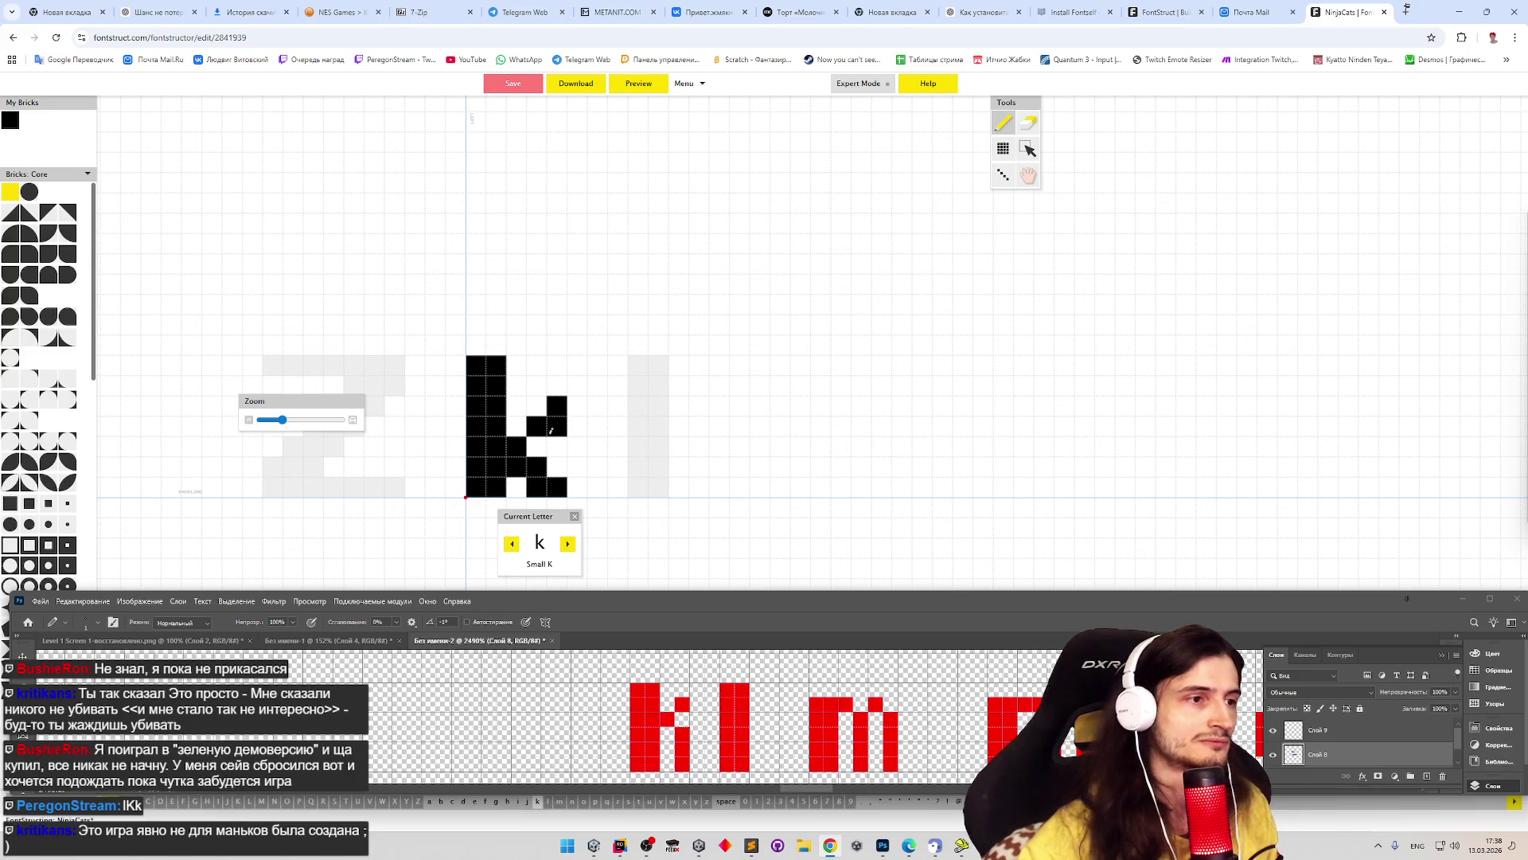
- Trim the k's arm end and erase the second column of its stem
left_click(563, 422)
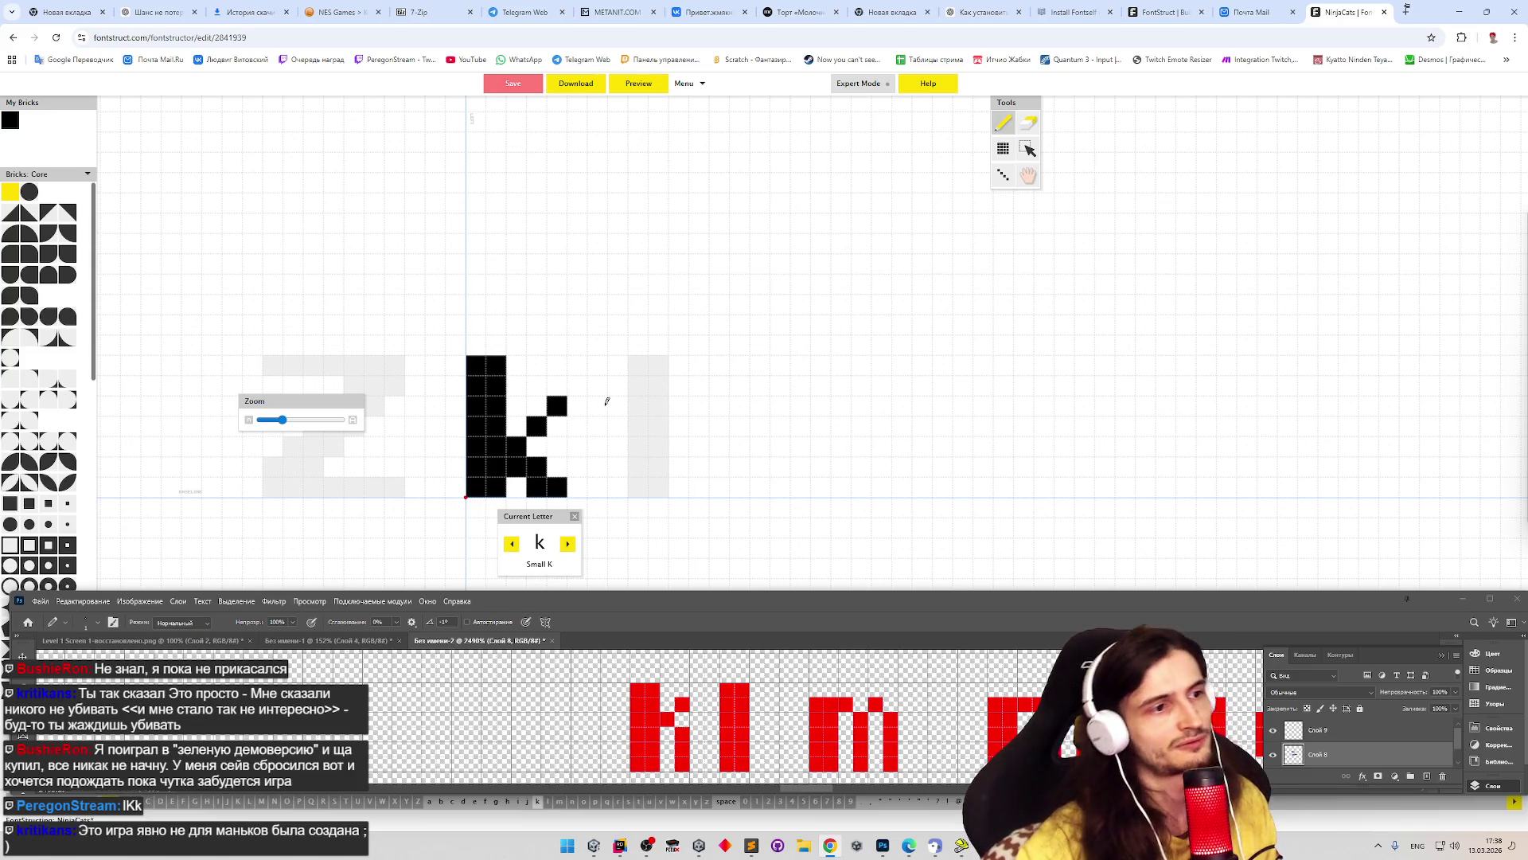
key("e")
left_click_drag(495, 360, 497, 488)
key("p")
left_click(495, 467)
left_click(495, 426)
key("e")
left_click(556, 406)
left_click(556, 486)
- Rework the k's body bricks and extend its arm two bricks to the right
key("p")
key("e")
left_click(516, 446)
left_click(536, 466)
key("p")
left_click(516, 446)
key("e")
left_click(495, 426)
key("p")
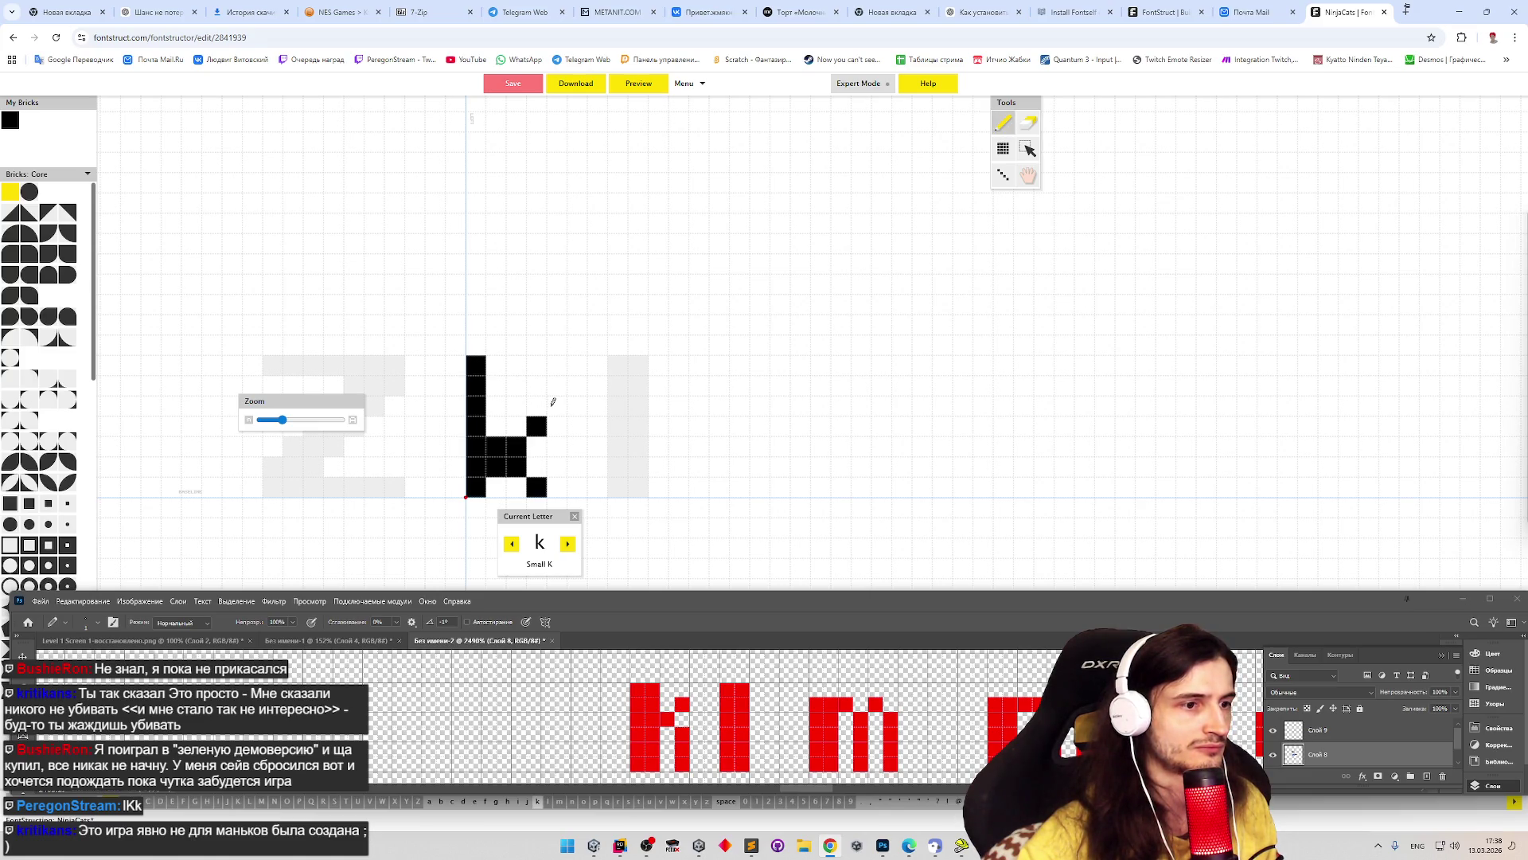
left_click_drag(536, 405, 555, 403)
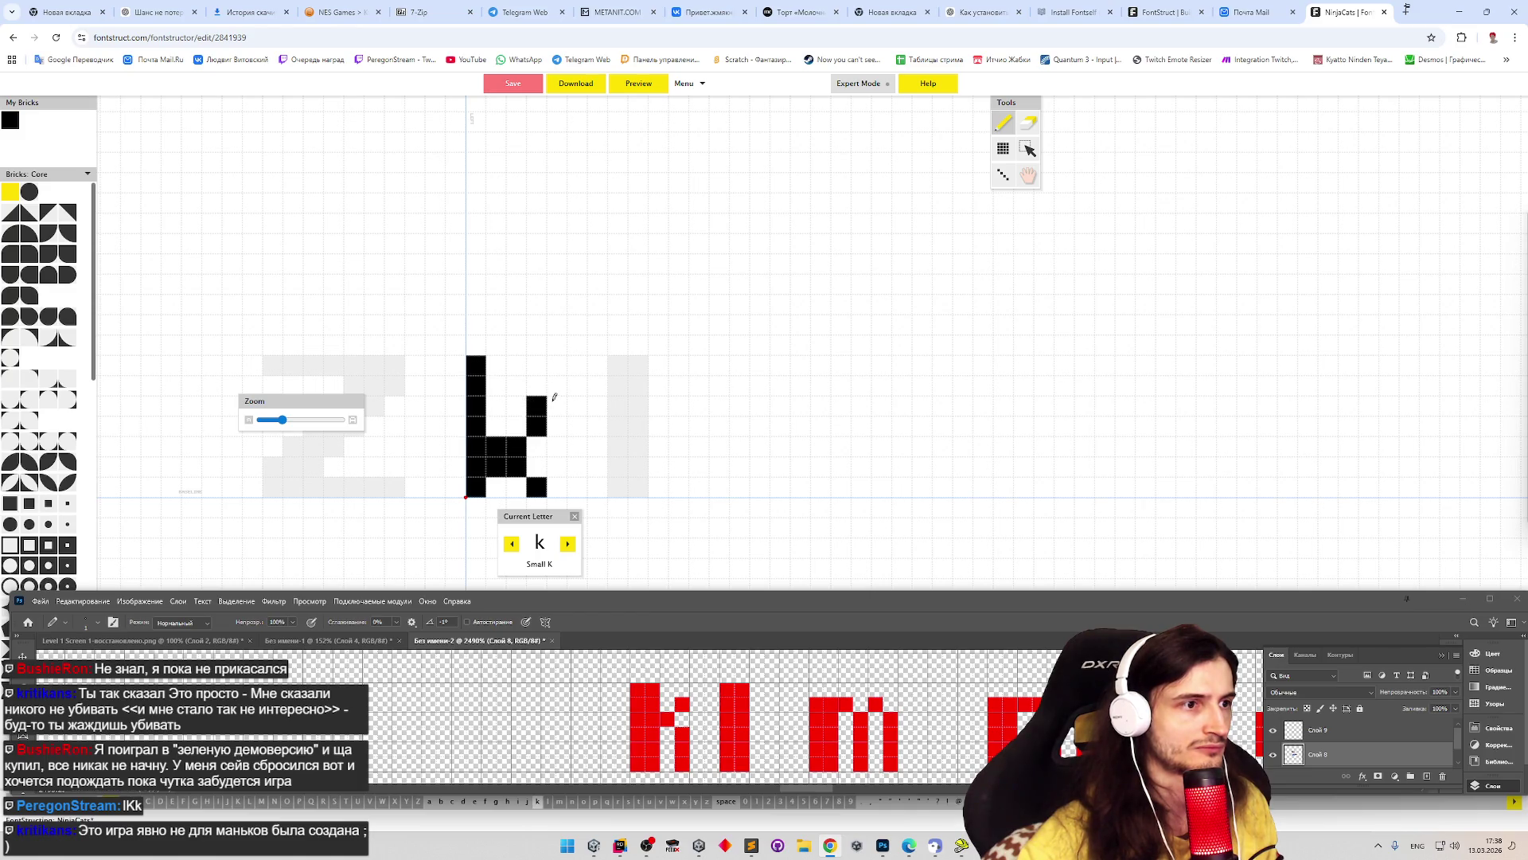
key("e")
left_click(516, 465)
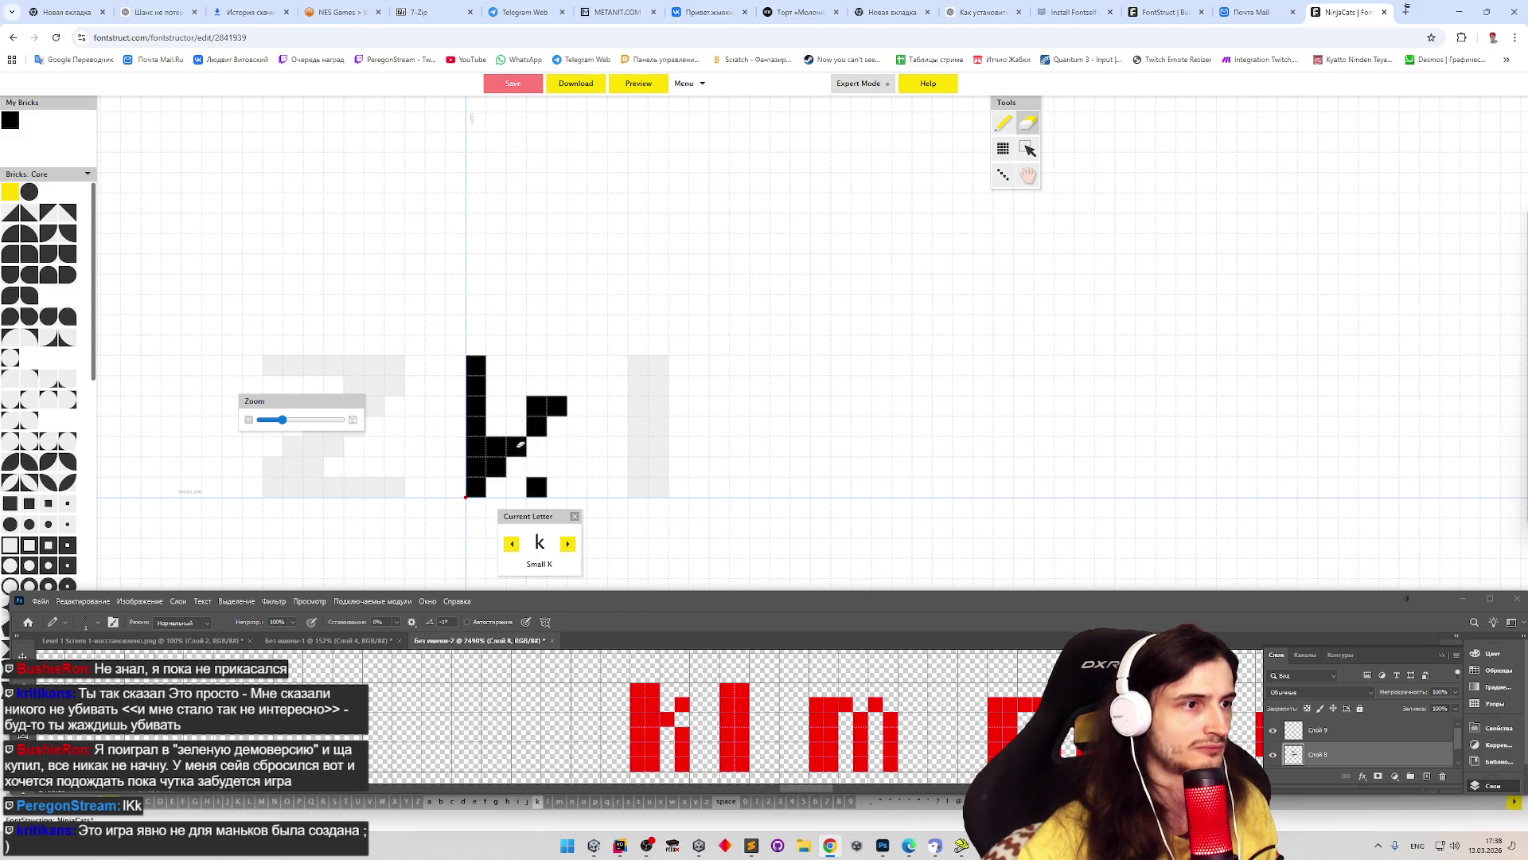
left_click(516, 445)
key("p")
- Rebuild the k's diagonal leg and shorten its upper arm by one brick
left_click(516, 486)
left_click(516, 465)
left_click(515, 426)
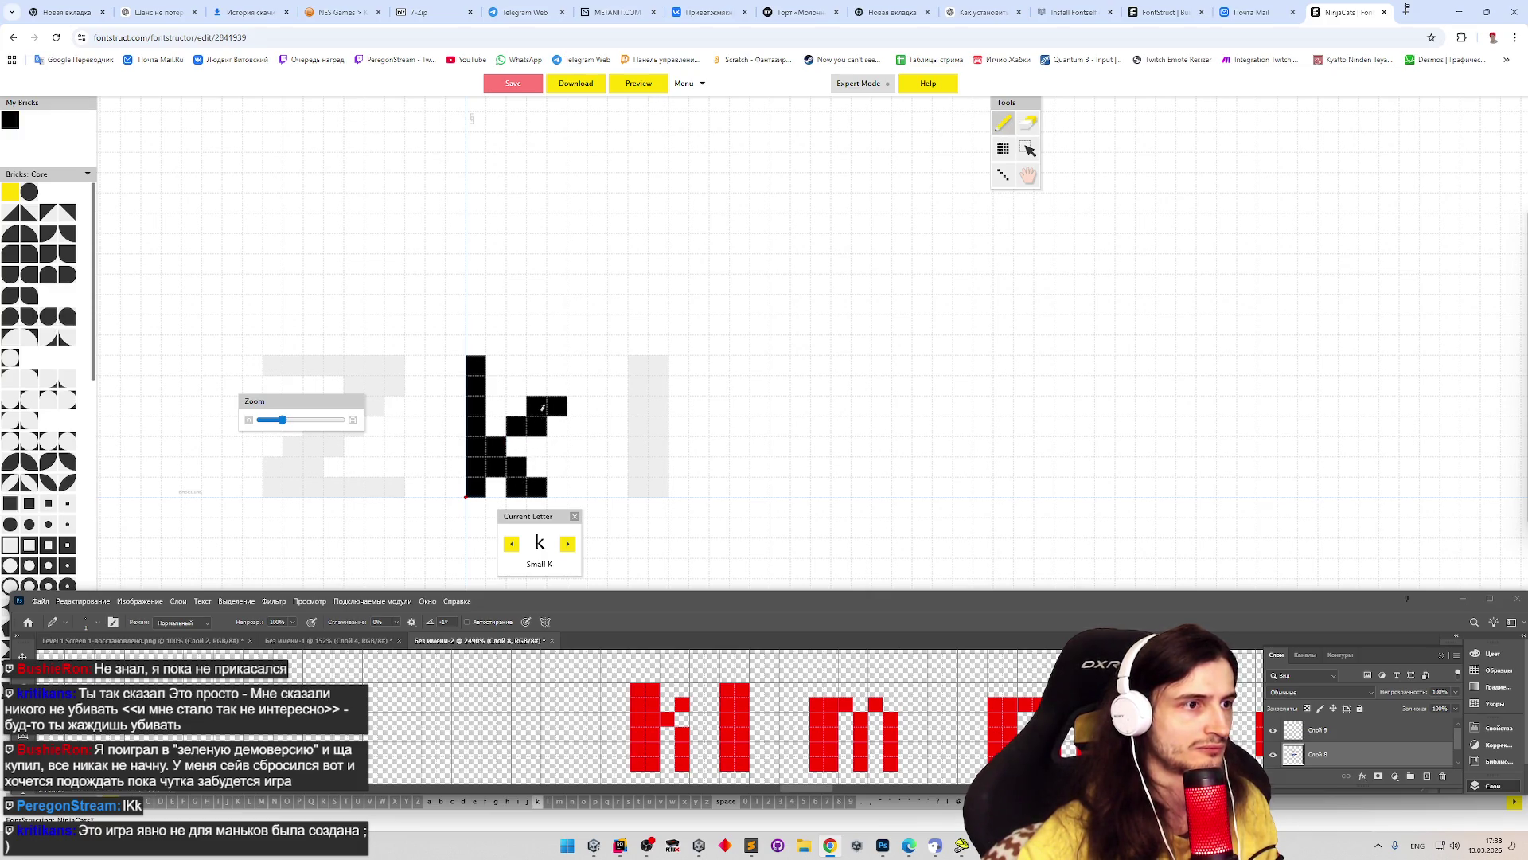
key("e")
left_click(556, 406)
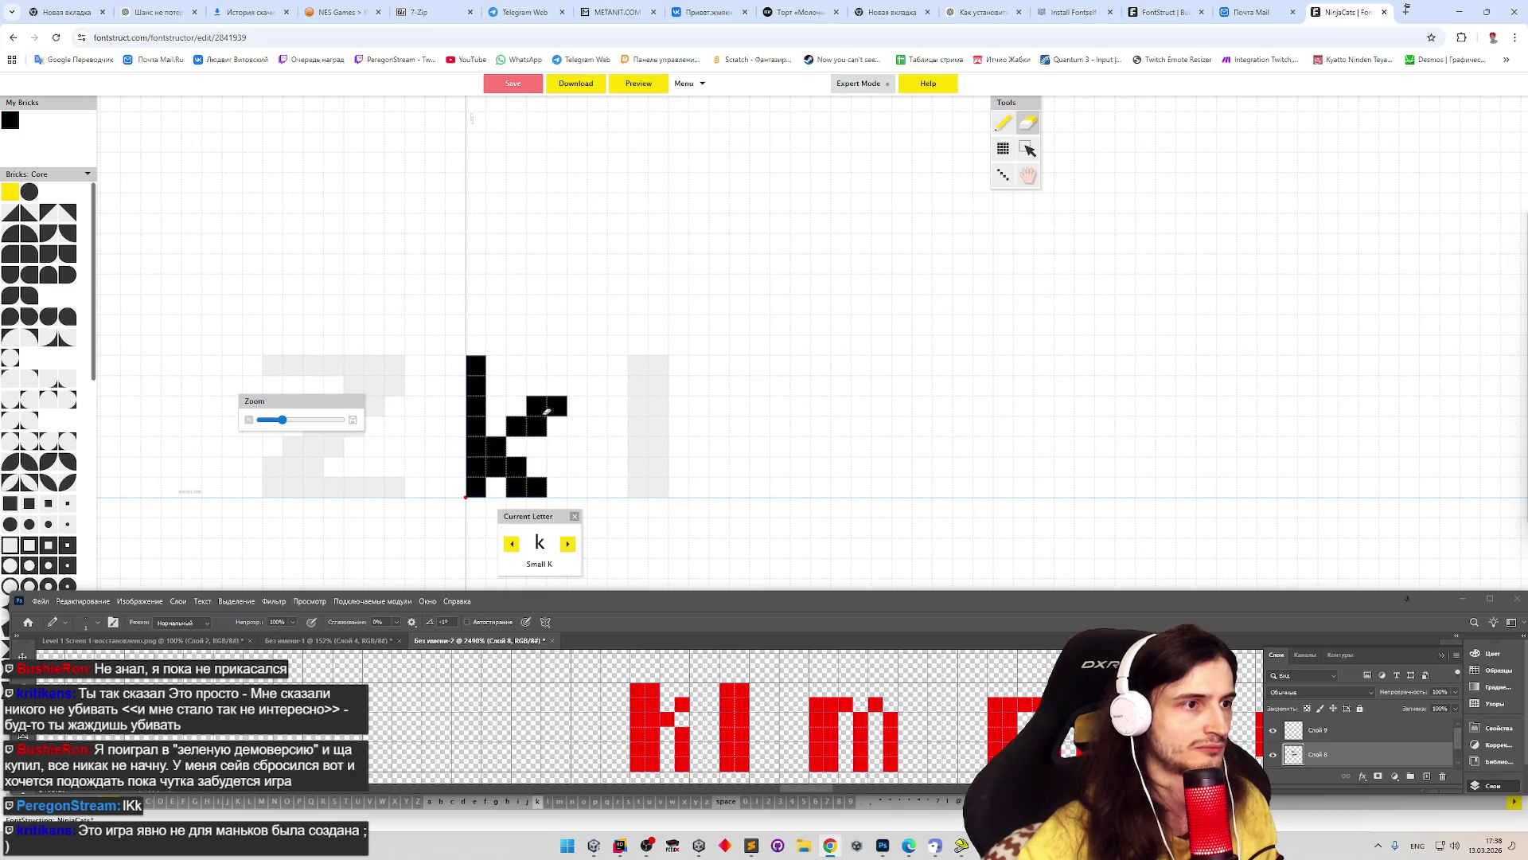
left_click(536, 425)
key("p")
left_click(496, 426)
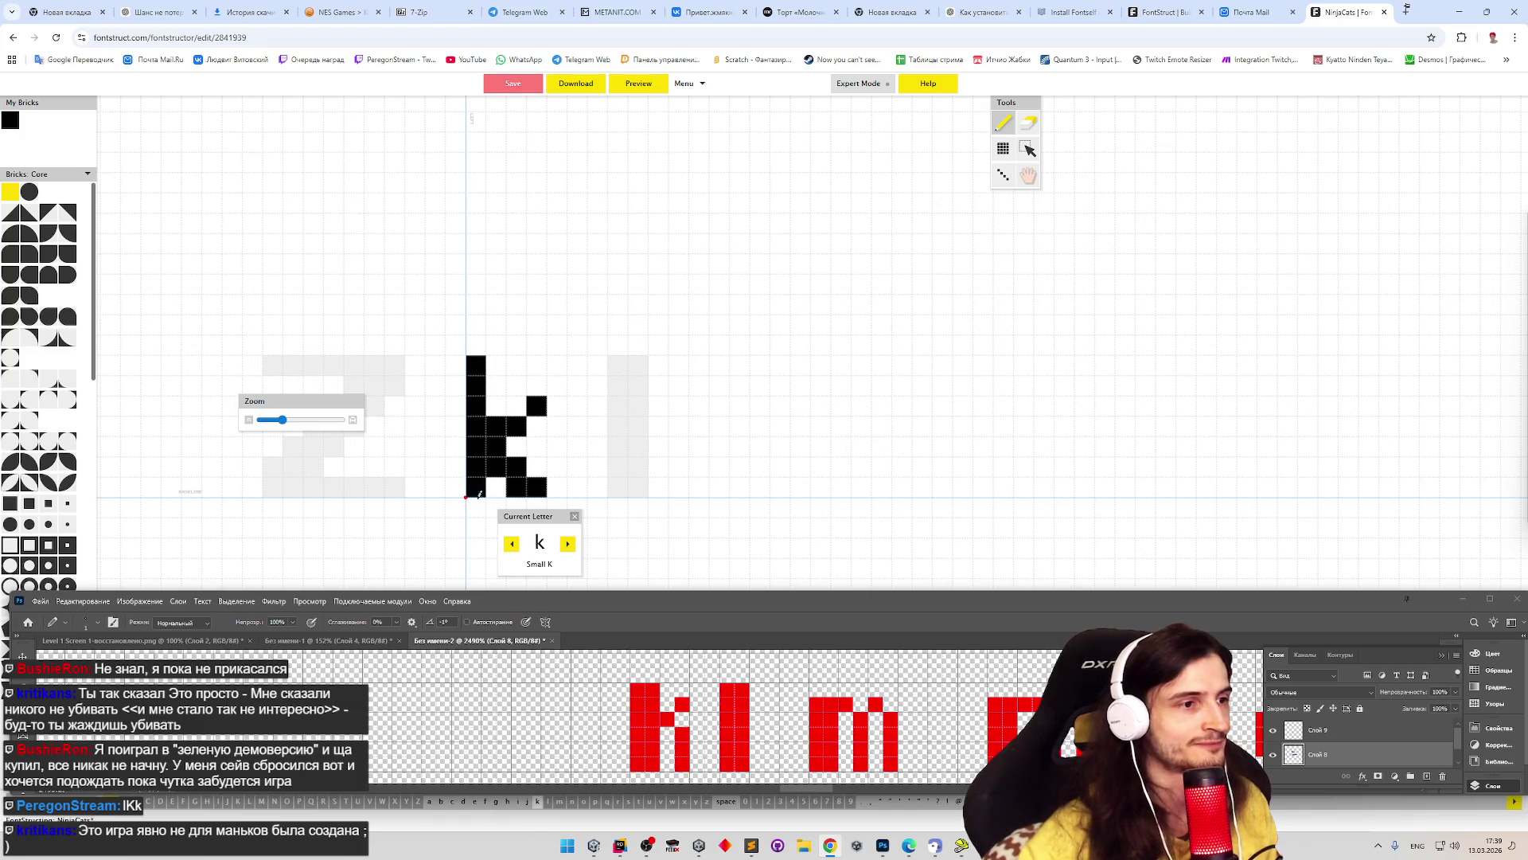
left_click(513, 543)
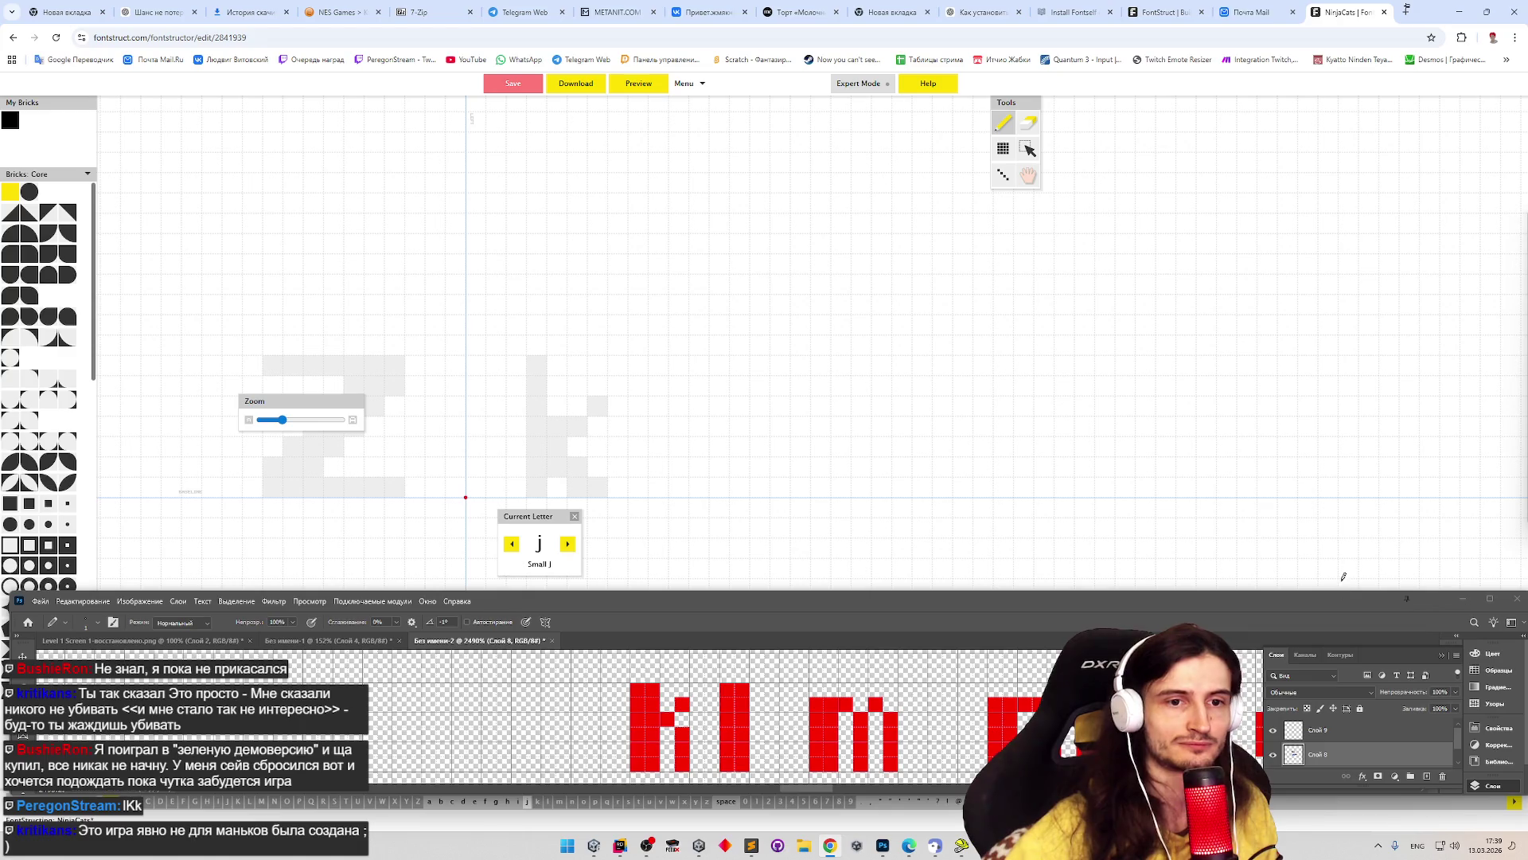
- Draw the j's brick stem and its hook along the baseline
left_click(1462, 599)
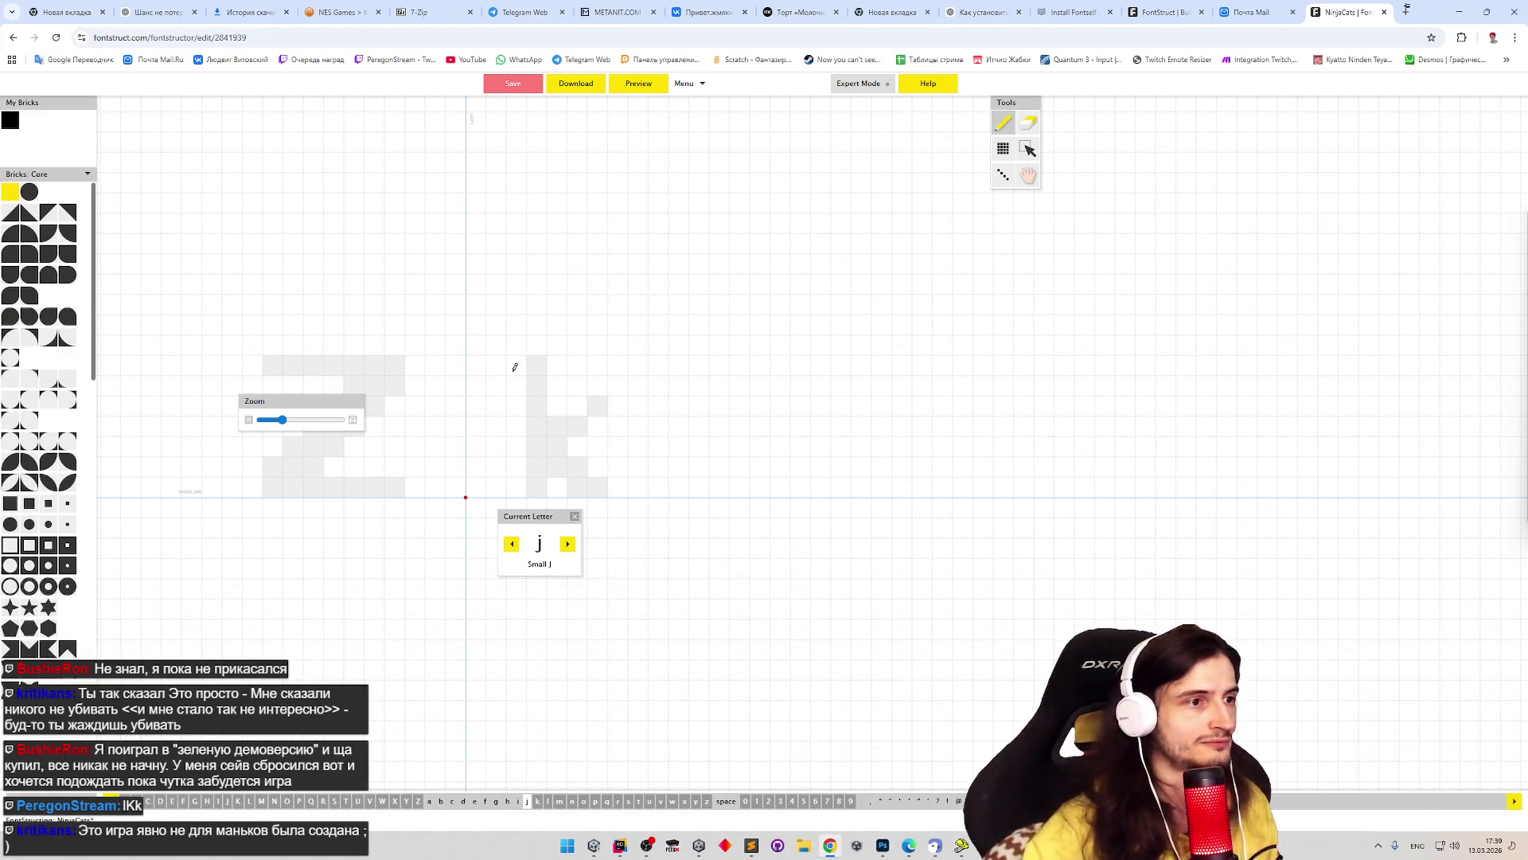
left_click(482, 472)
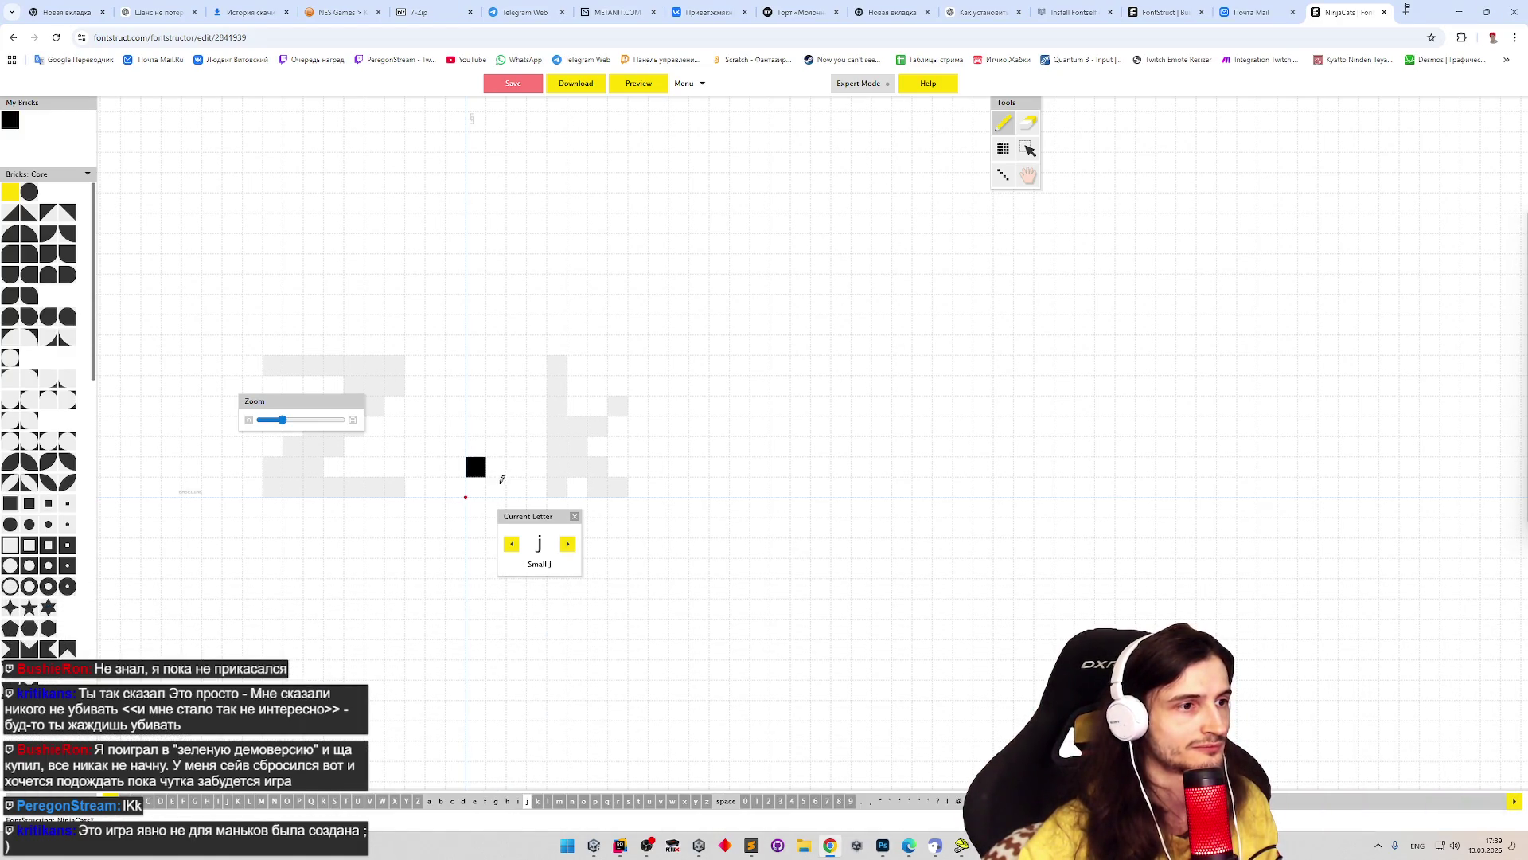
left_click(499, 484)
left_click(515, 486)
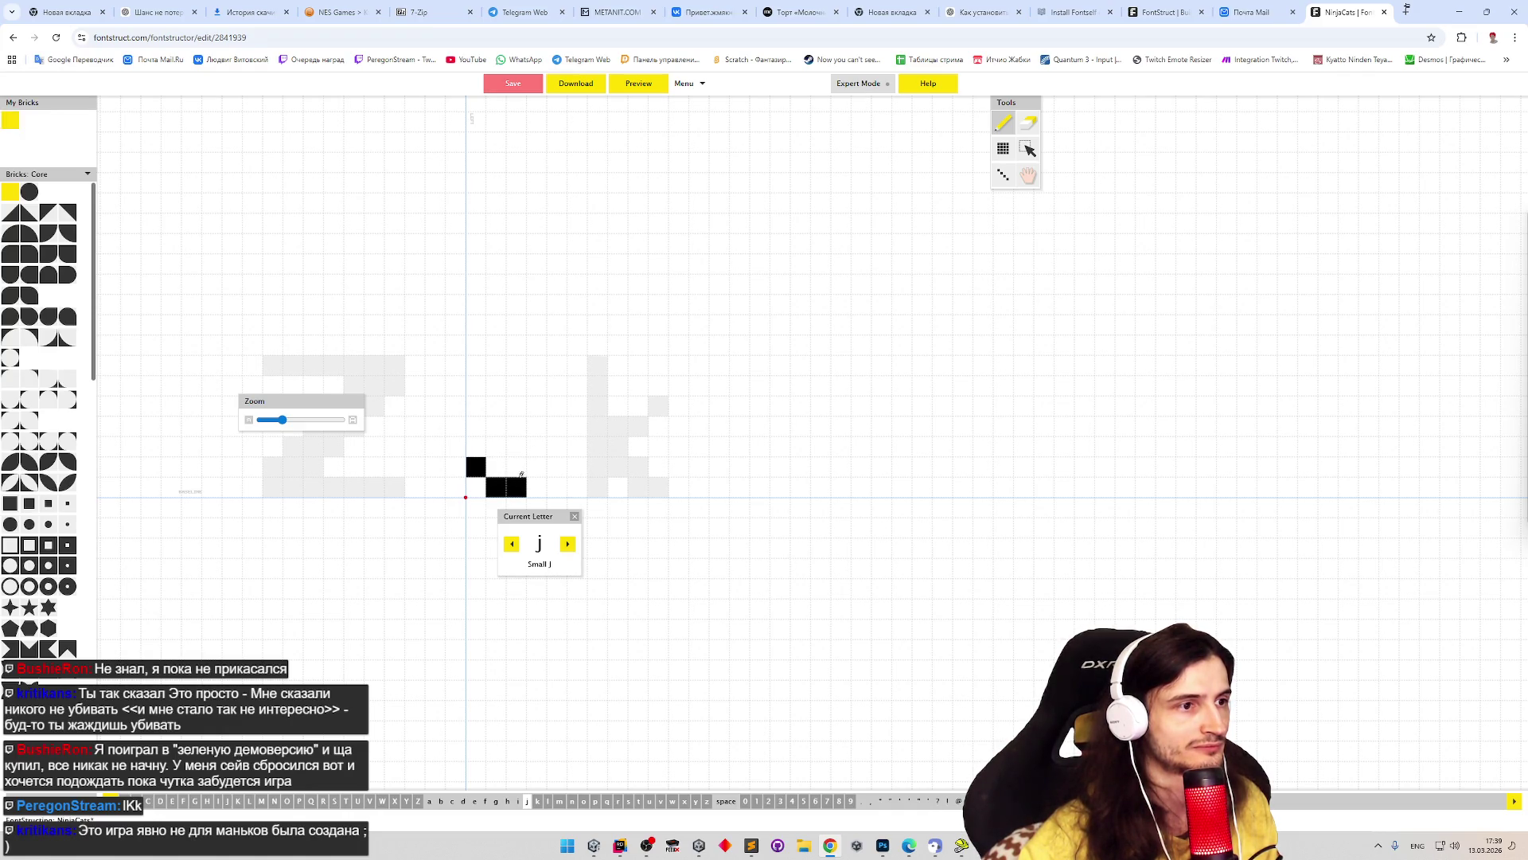
left_click(536, 447)
left_click(536, 426)
left_click(536, 405)
left_click(537, 467)
- Correct the j's hook bricks, fill the stem gap, and widen the hook
key("e")
left_click(476, 468)
left_click(539, 420)
key("p")
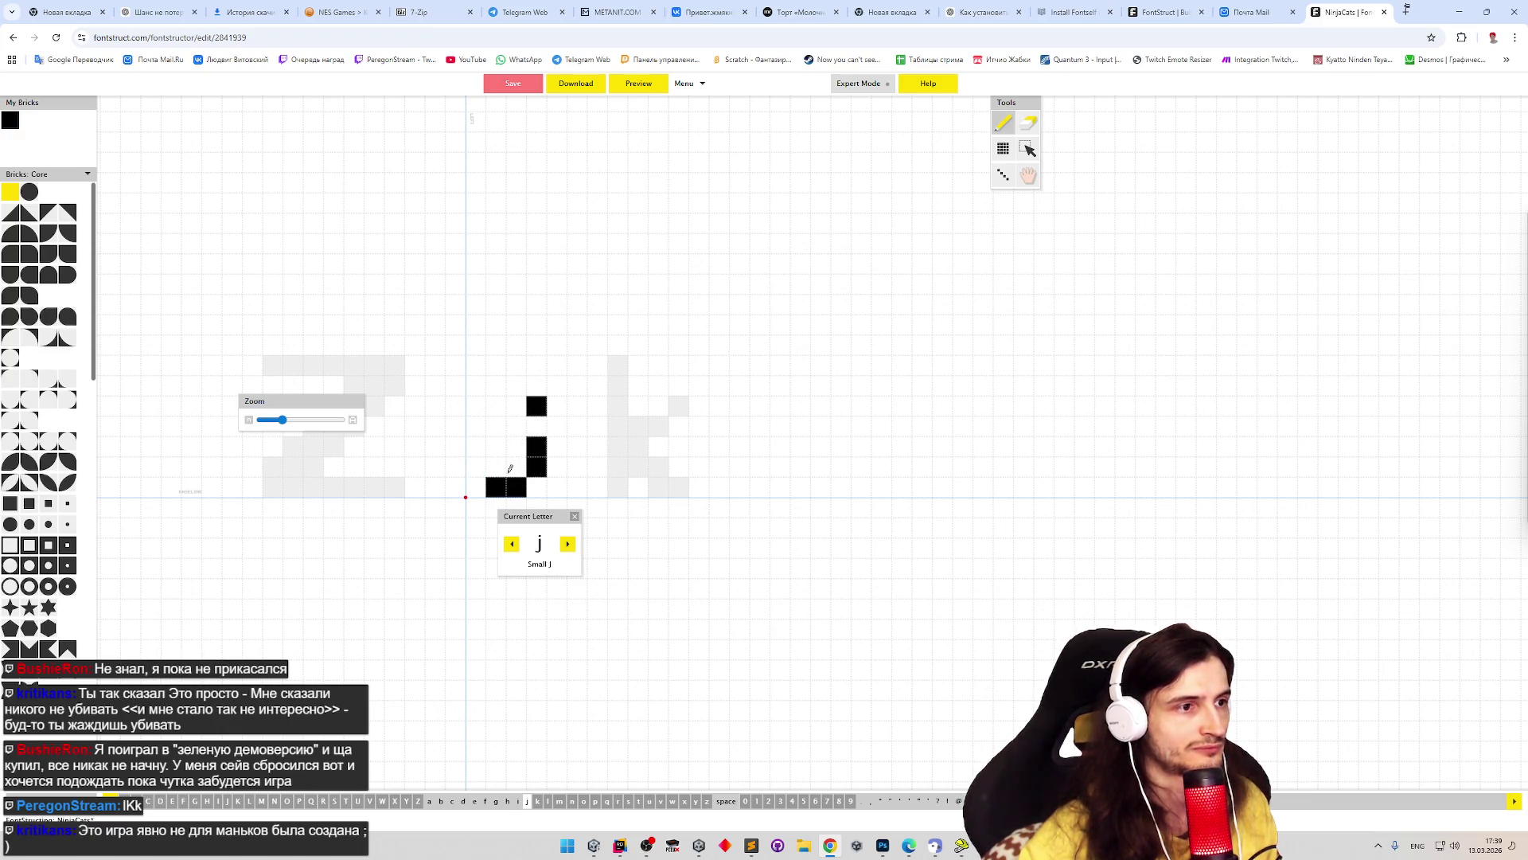
left_click(496, 468)
key("e")
left_click(496, 486)
key("p")
left_click(475, 466)
left_click(496, 486)
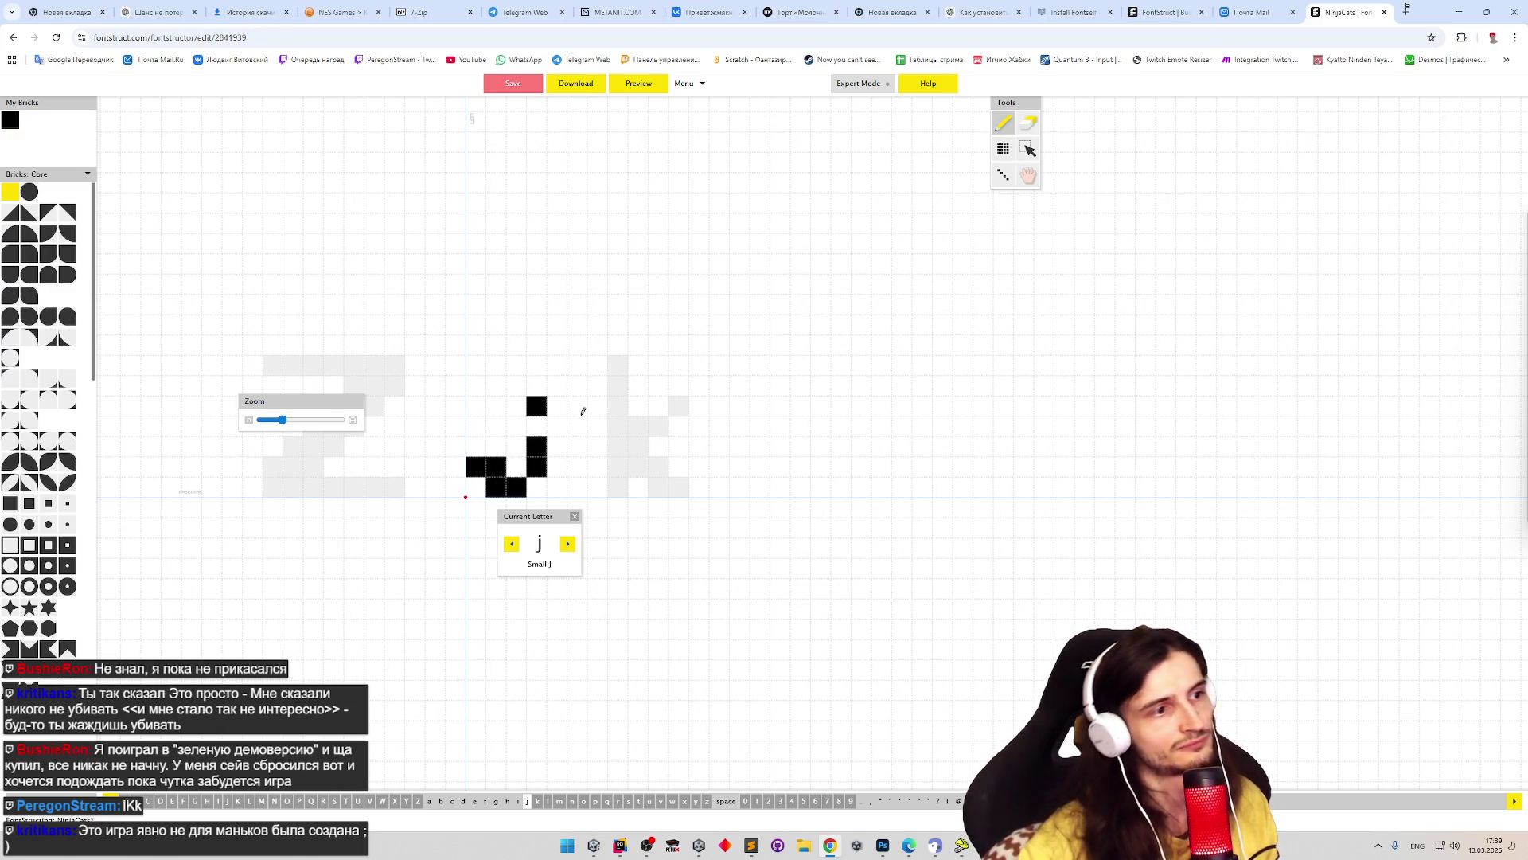
left_click(537, 426)
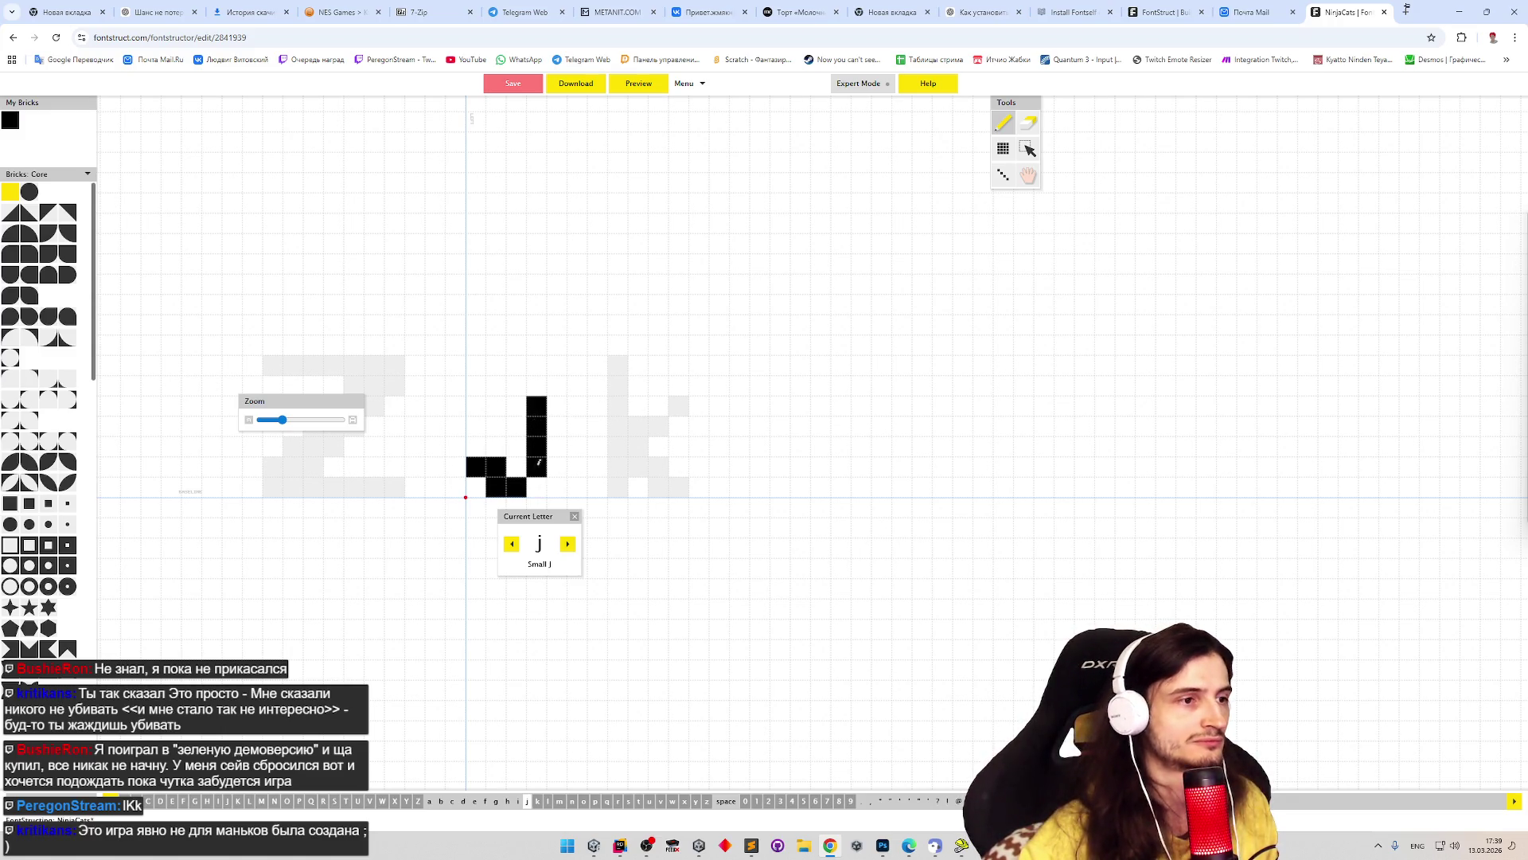
left_click_drag(482, 450, 513, 467)
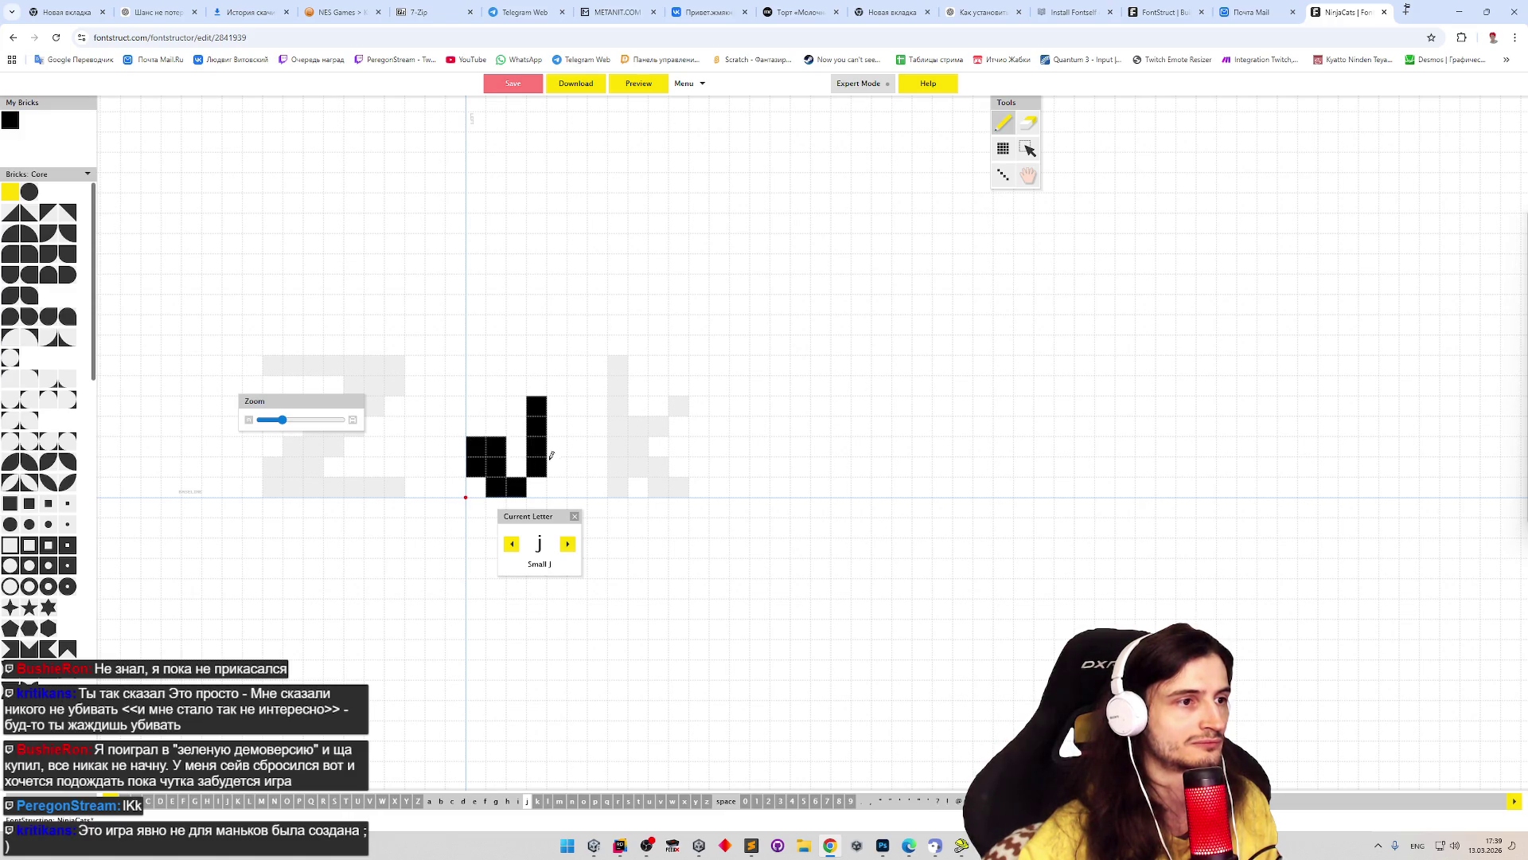
- Draw the i with a two-brick-wide stem and a separate dot above
left_click(512, 543)
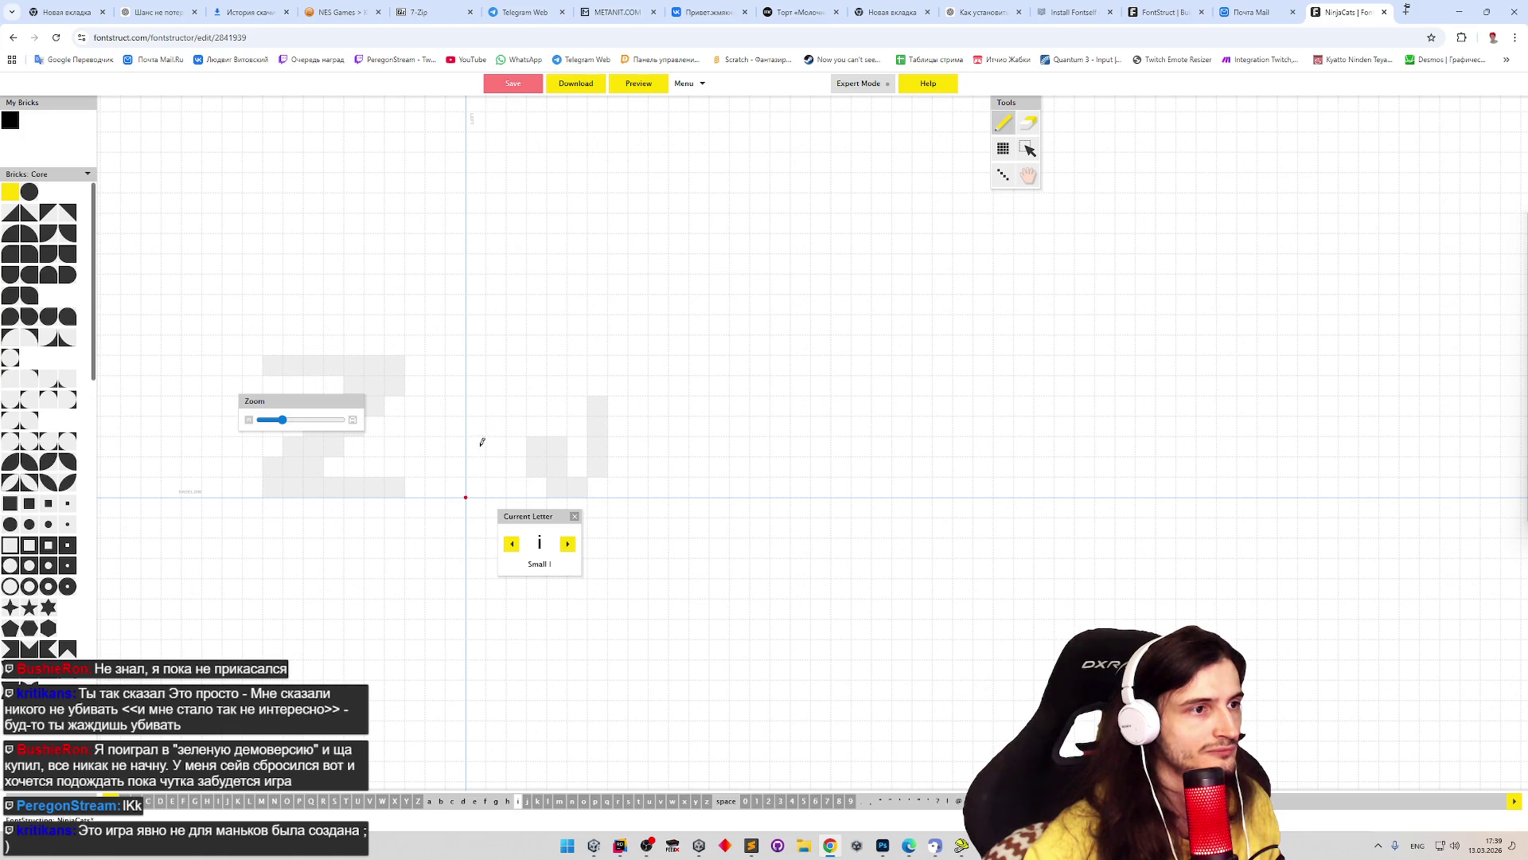
mouse_move(484, 440)
left_mouse_down()
mouse_move(497, 445)
mouse_move(486, 487)
mouse_move(476, 466)
left_mouse_up()
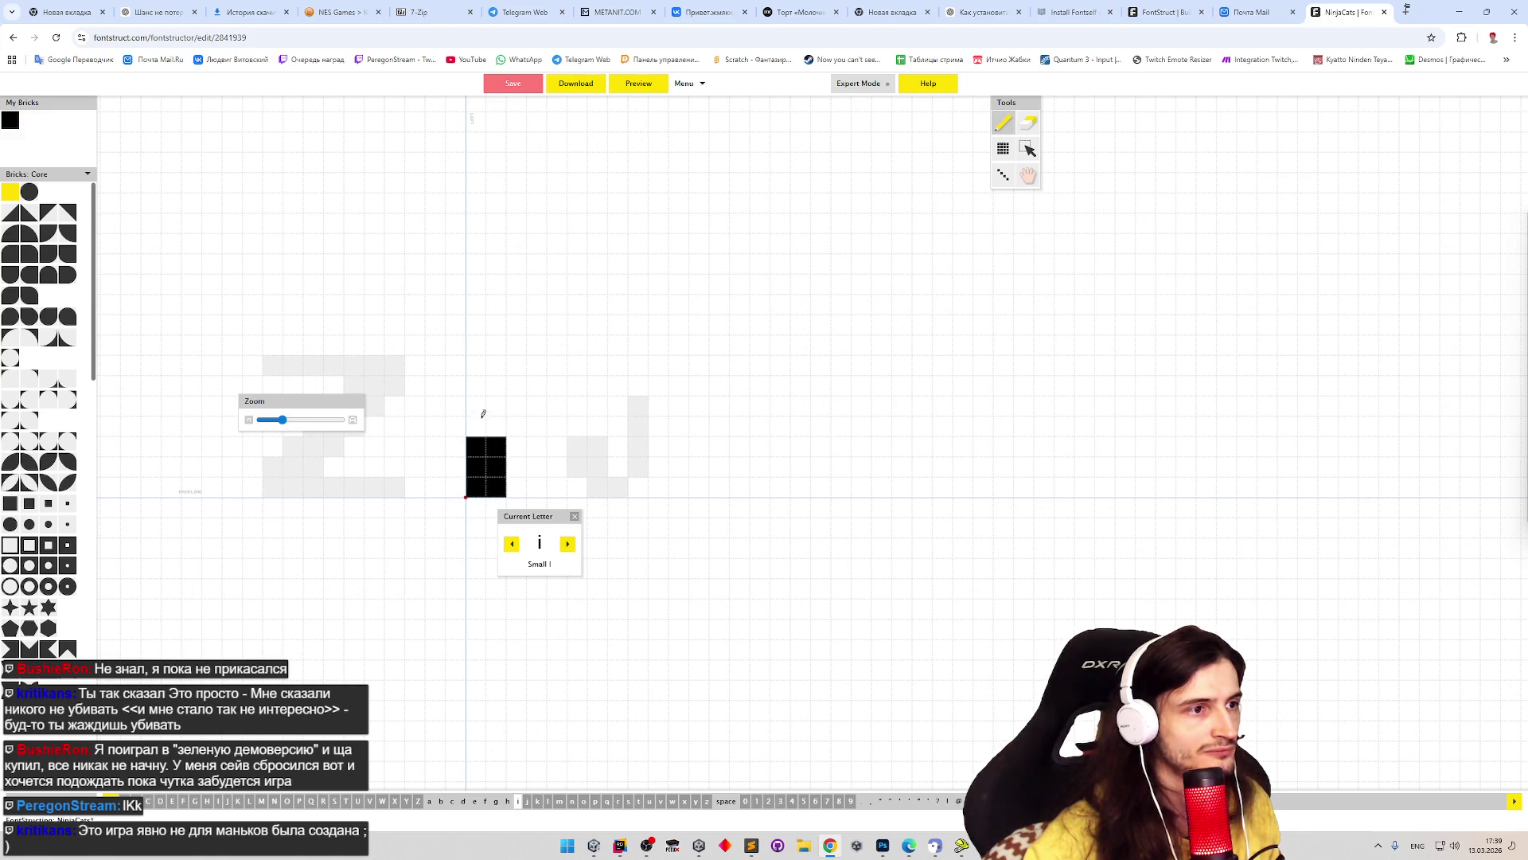
left_click_drag(476, 406, 496, 406)
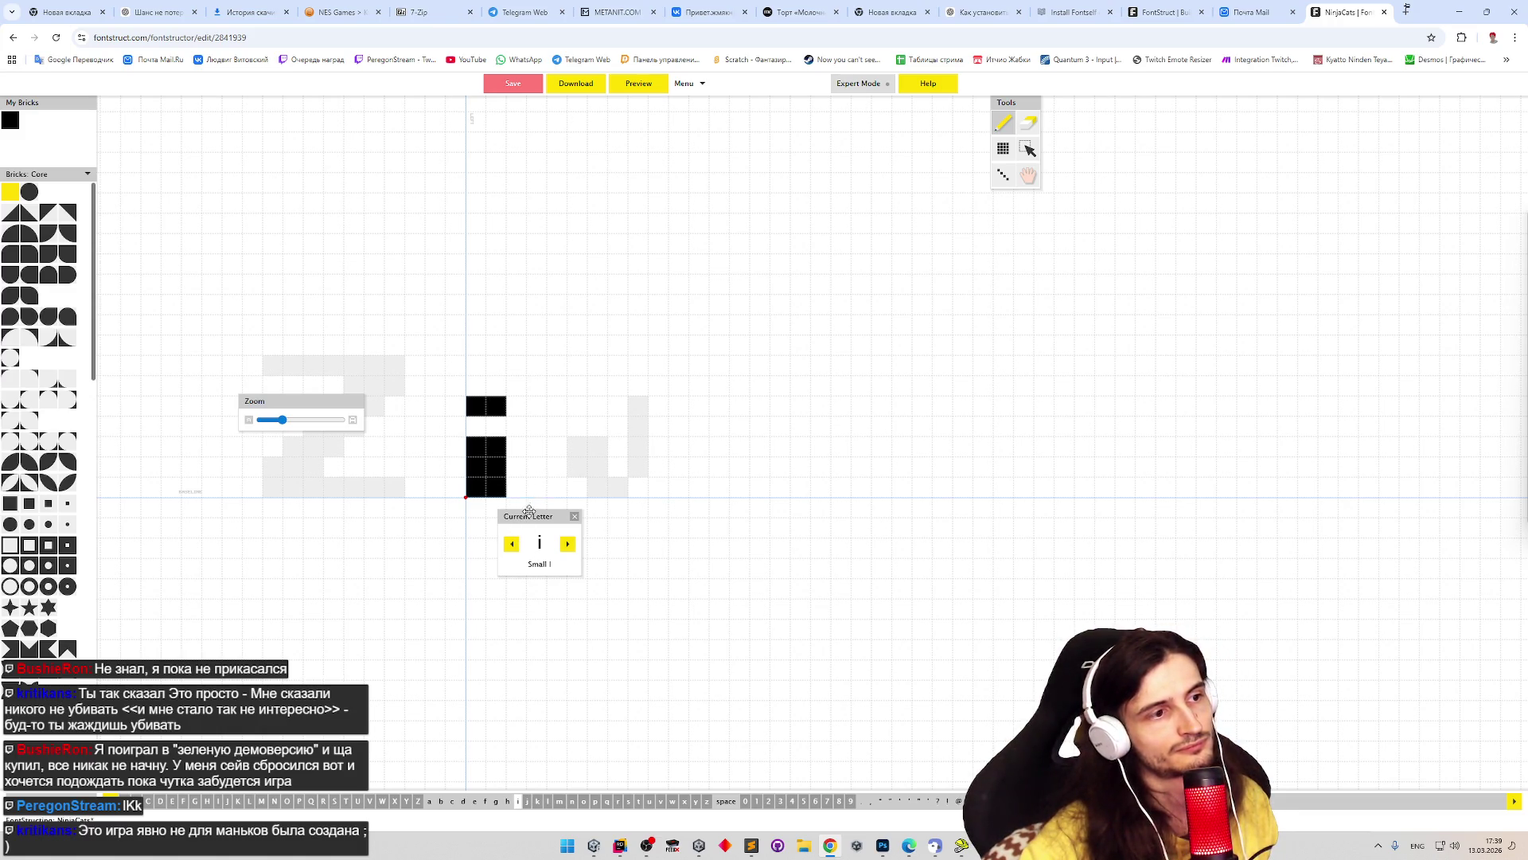
left_click(511, 544)
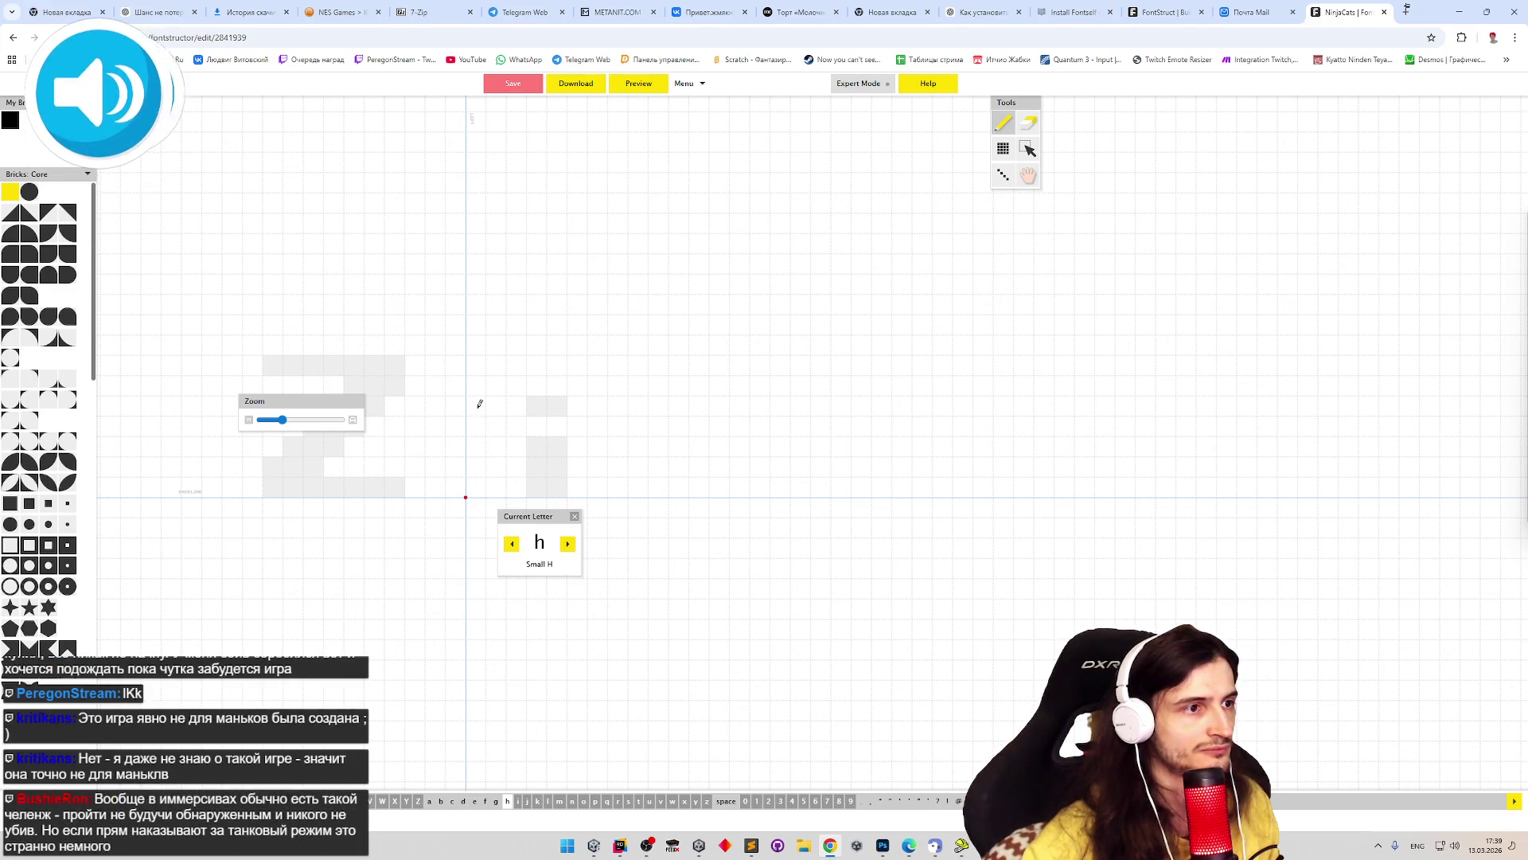
- Draw the h's tall brick stem, arch and right leg, then open the preview
mouse_move(481, 374)
left_mouse_down()
mouse_move(481, 487)
mouse_move(495, 439)
mouse_move(536, 424)
mouse_move(516, 406)
mouse_move(557, 439)
mouse_move(537, 490)
mouse_move(515, 406)
mouse_move(539, 425)
left_mouse_up()
key("e")
key("p")
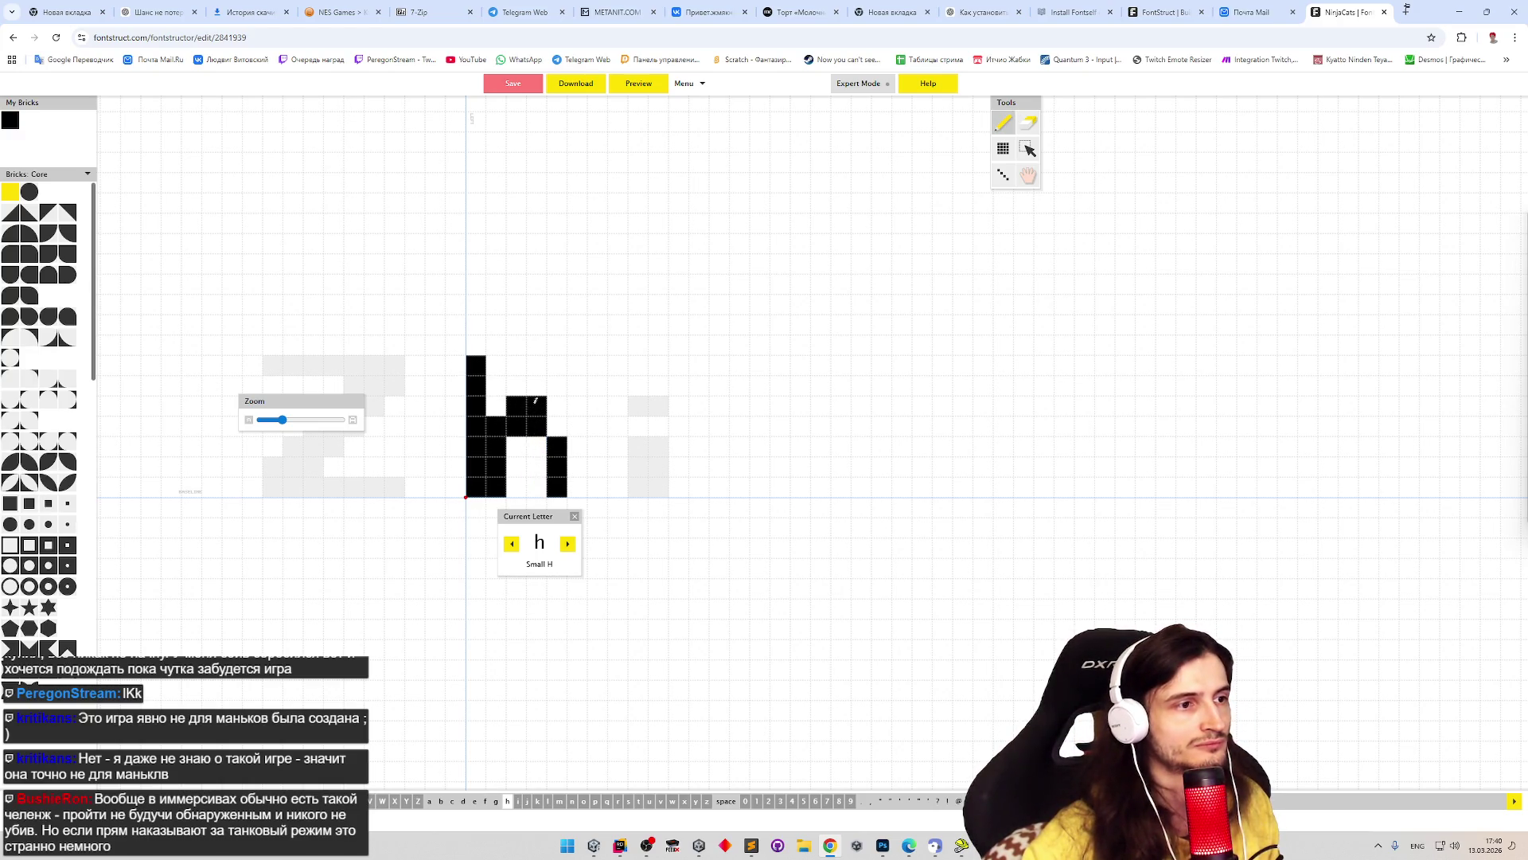
left_click(553, 420)
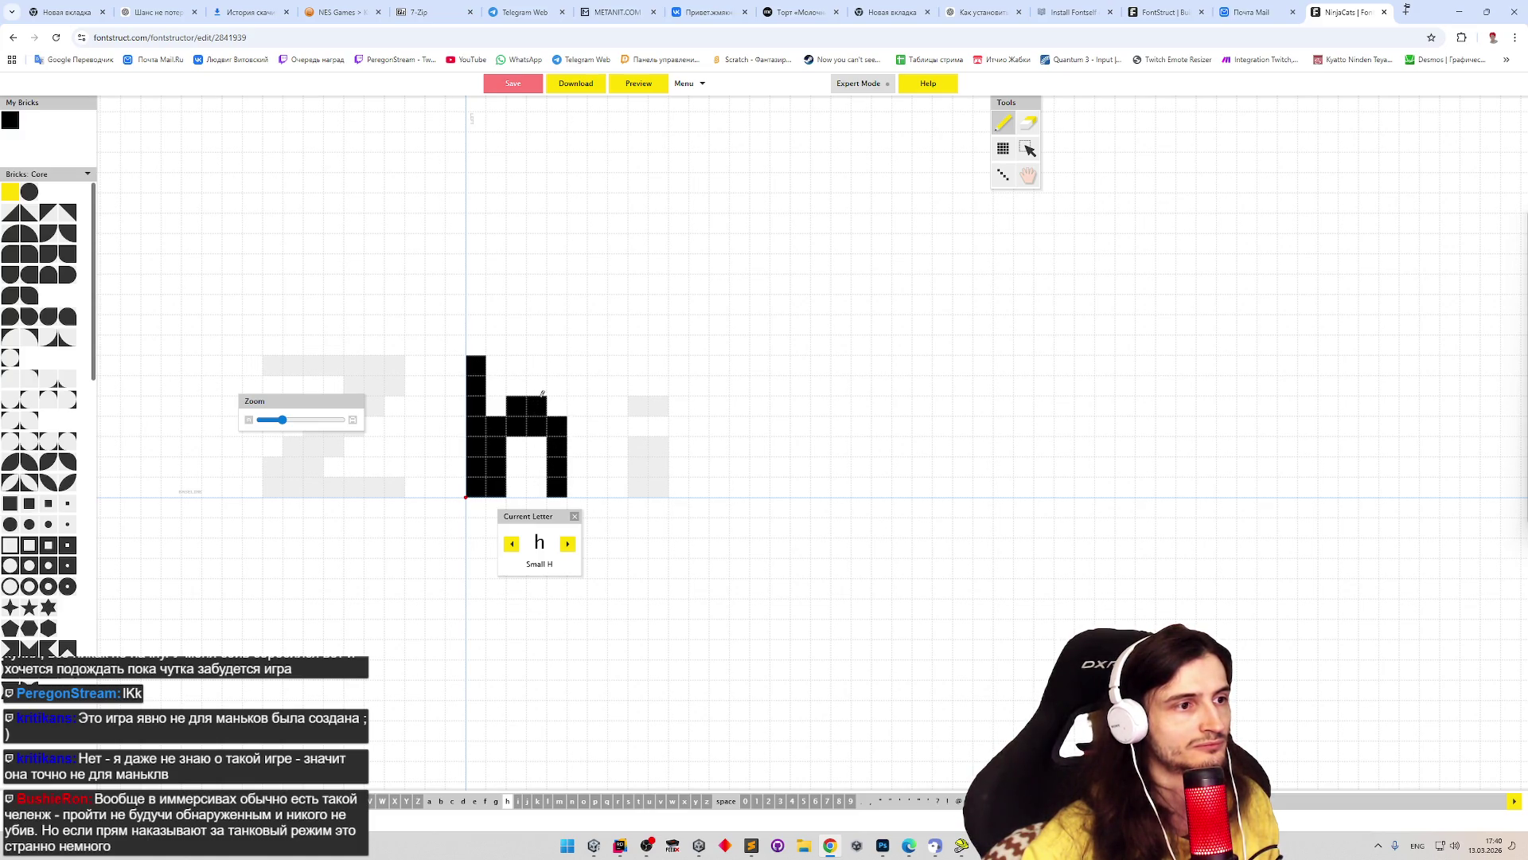
left_click(636, 86)
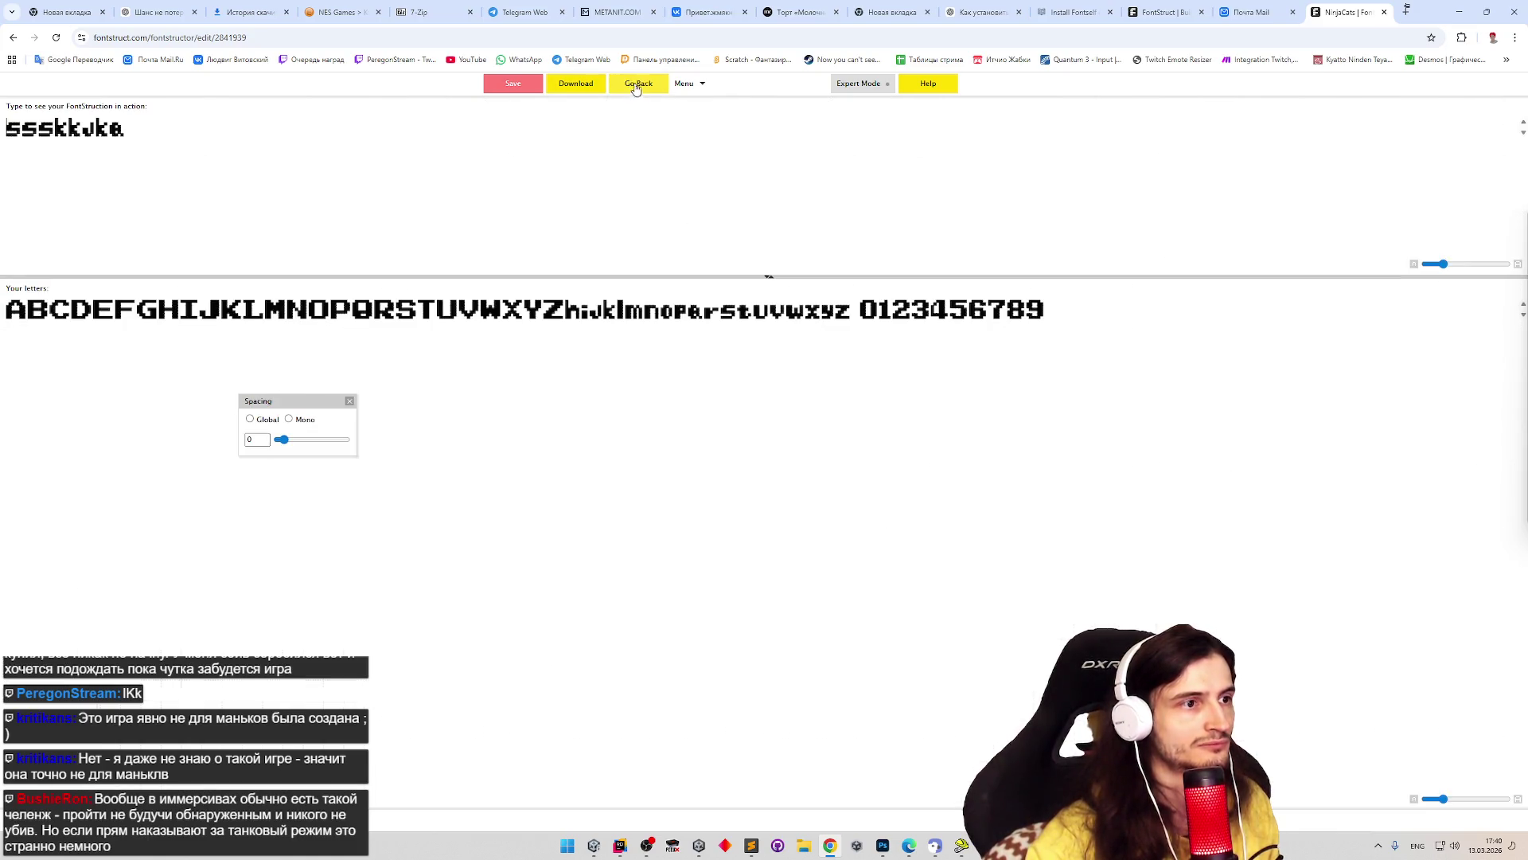
- Test-type h, k and j in the preview, ending with 'stthhk', then go back
type("hhhhkkjkjkhhhhhjj")
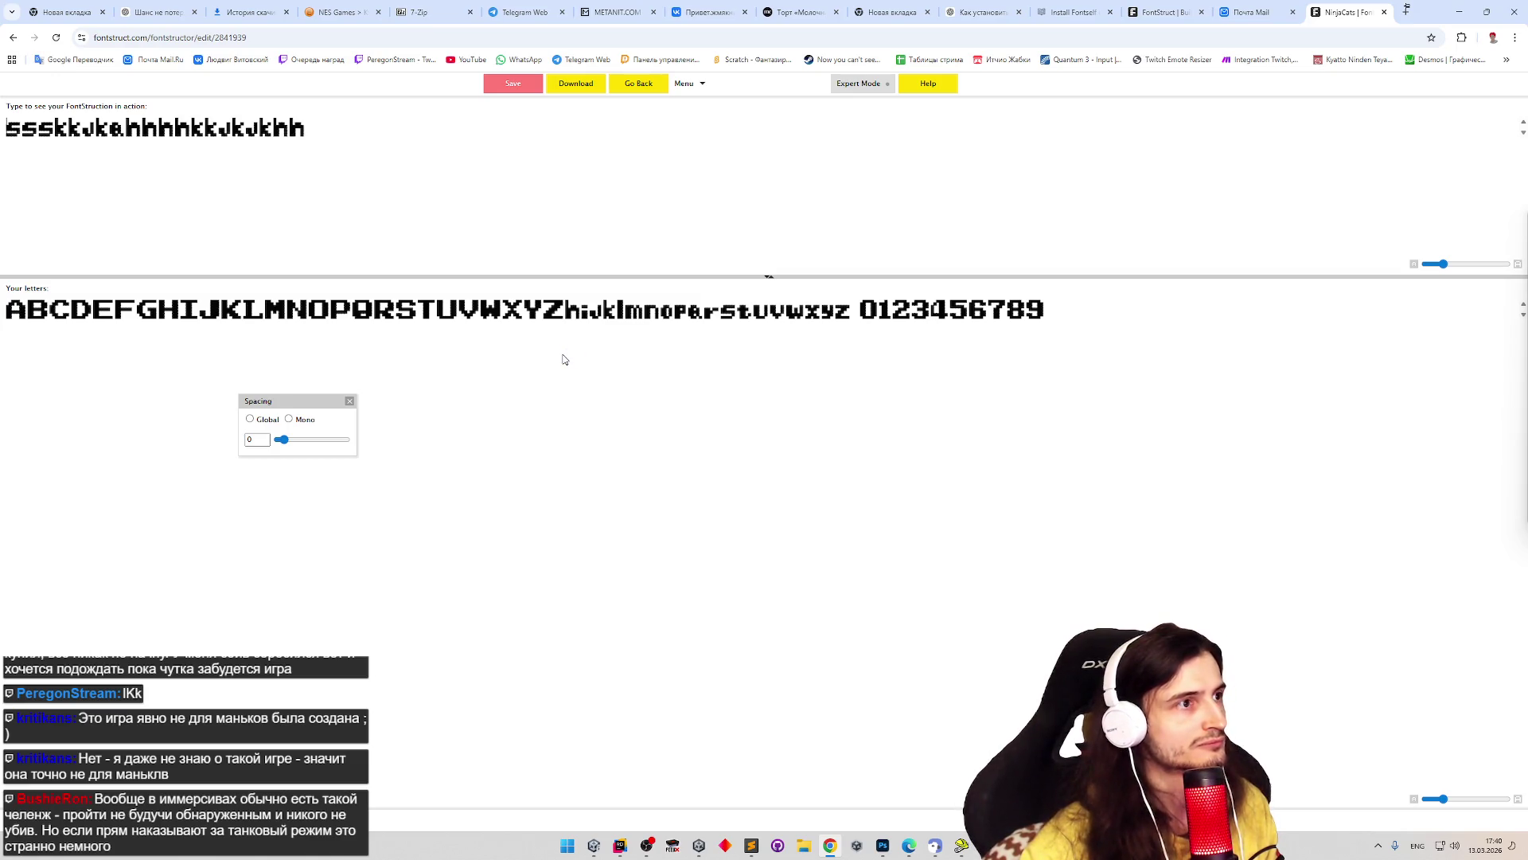
key("BackSpace")
key("BackSpace")
key("BackSpace")
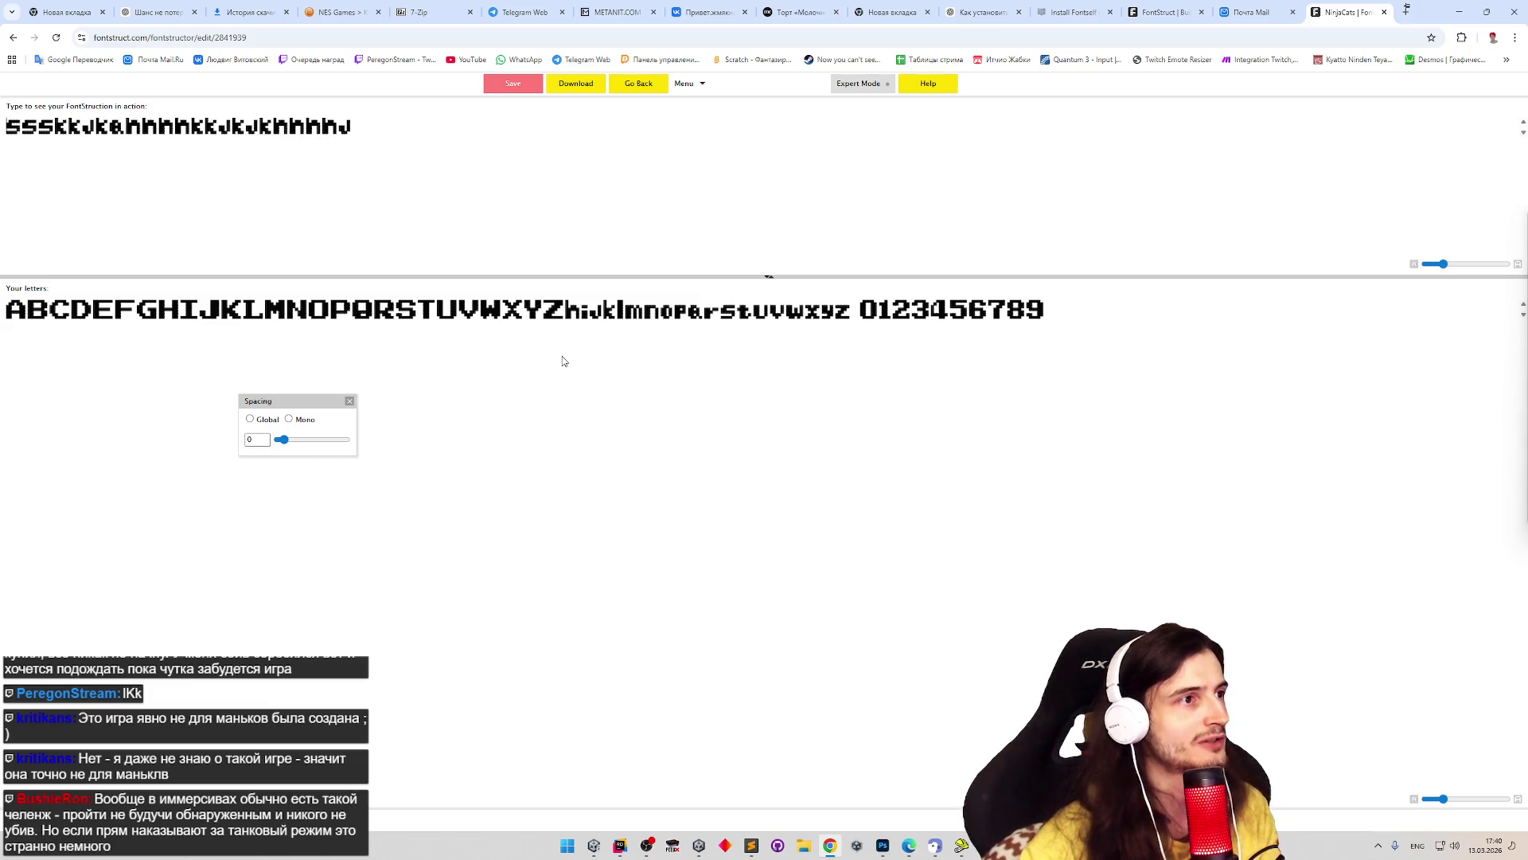
key("BackSpace")
key("BackSpace")
key("BackSpace")
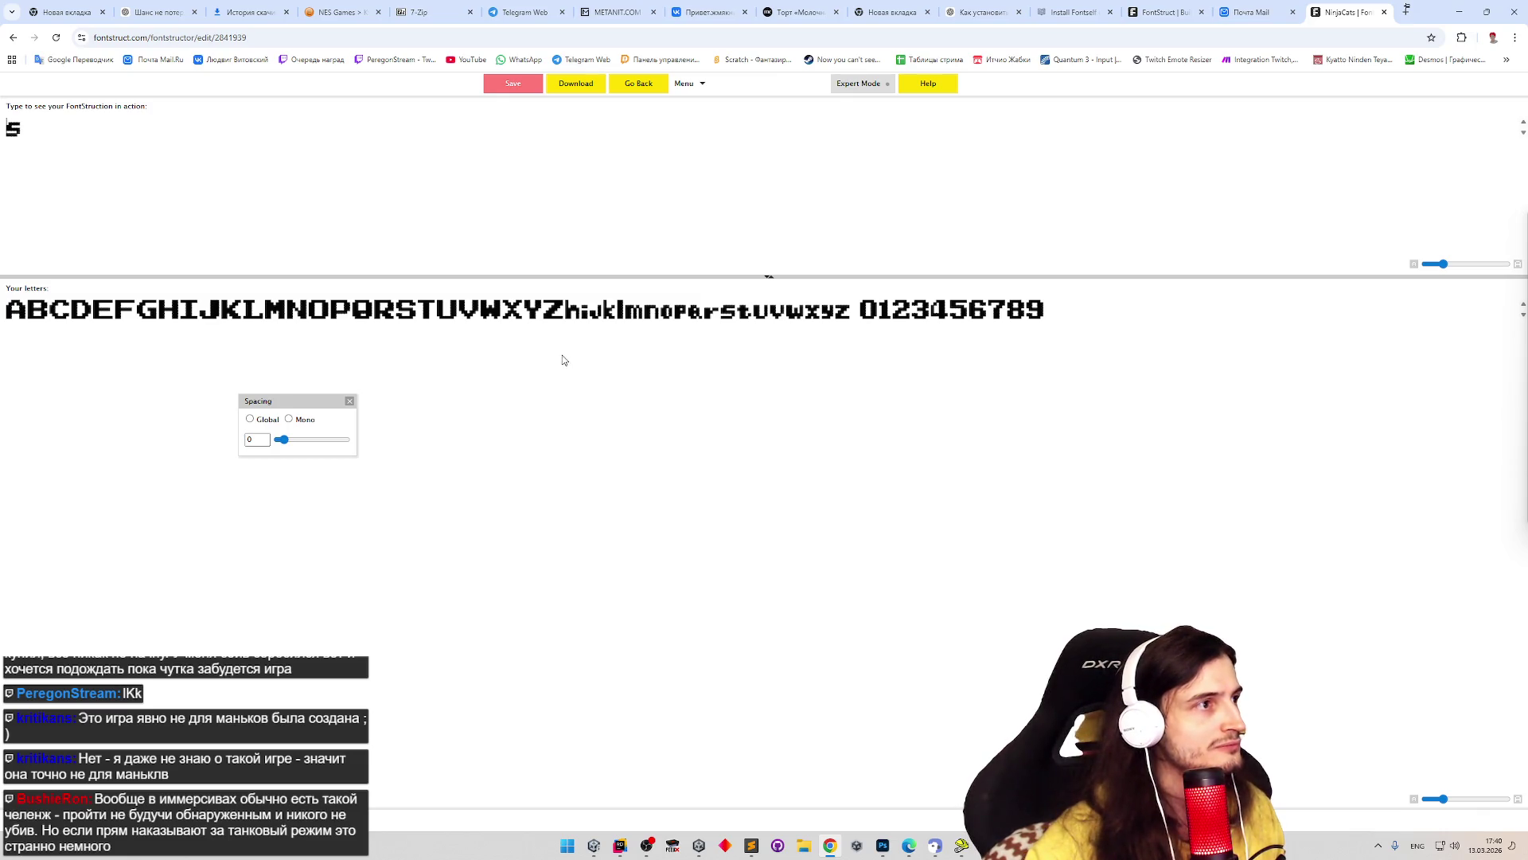
type("tth")
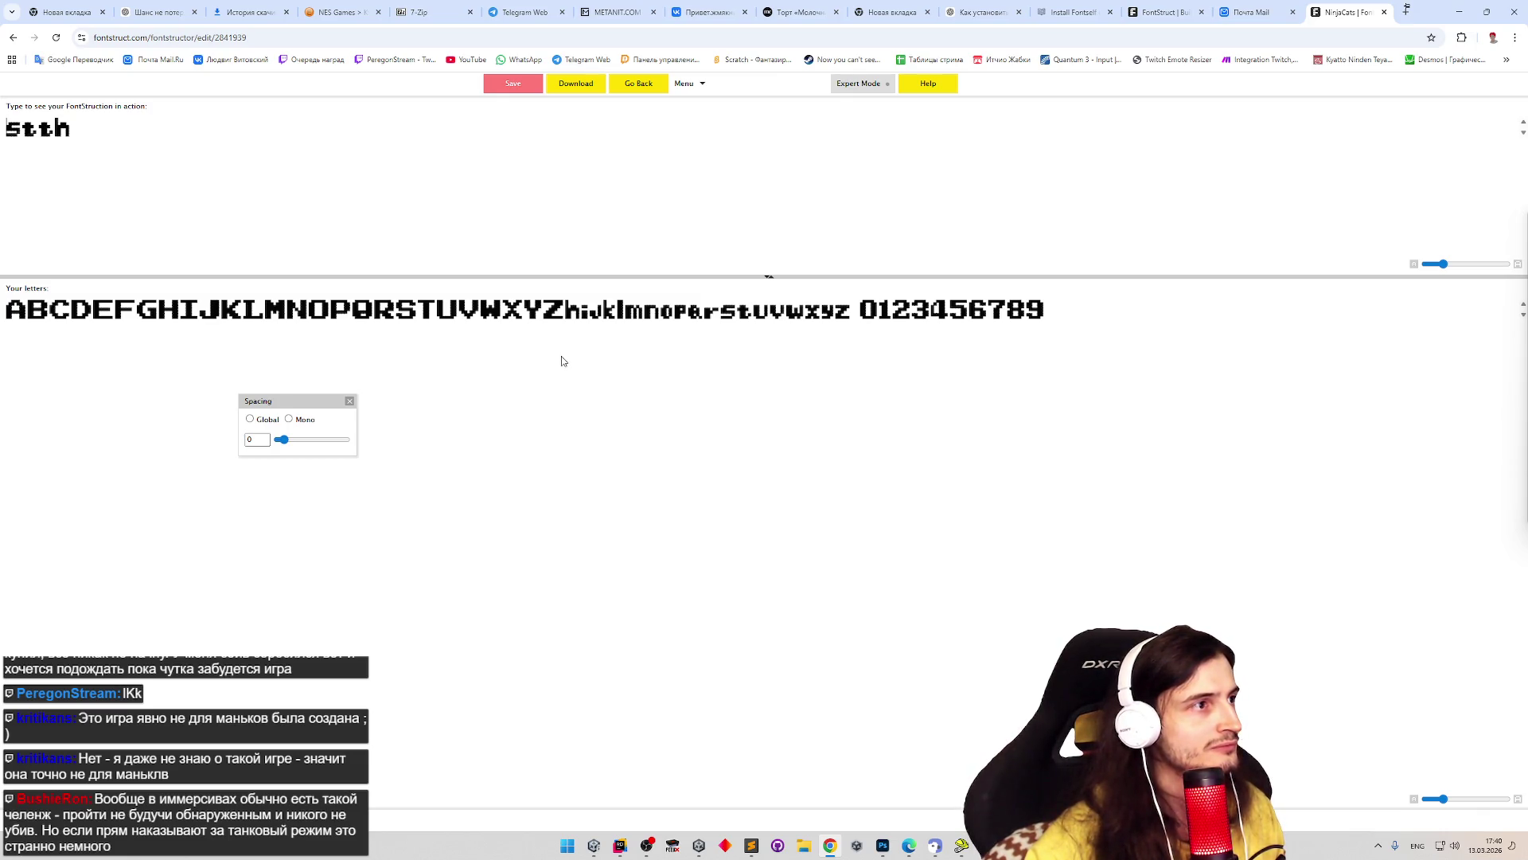
type("hk")
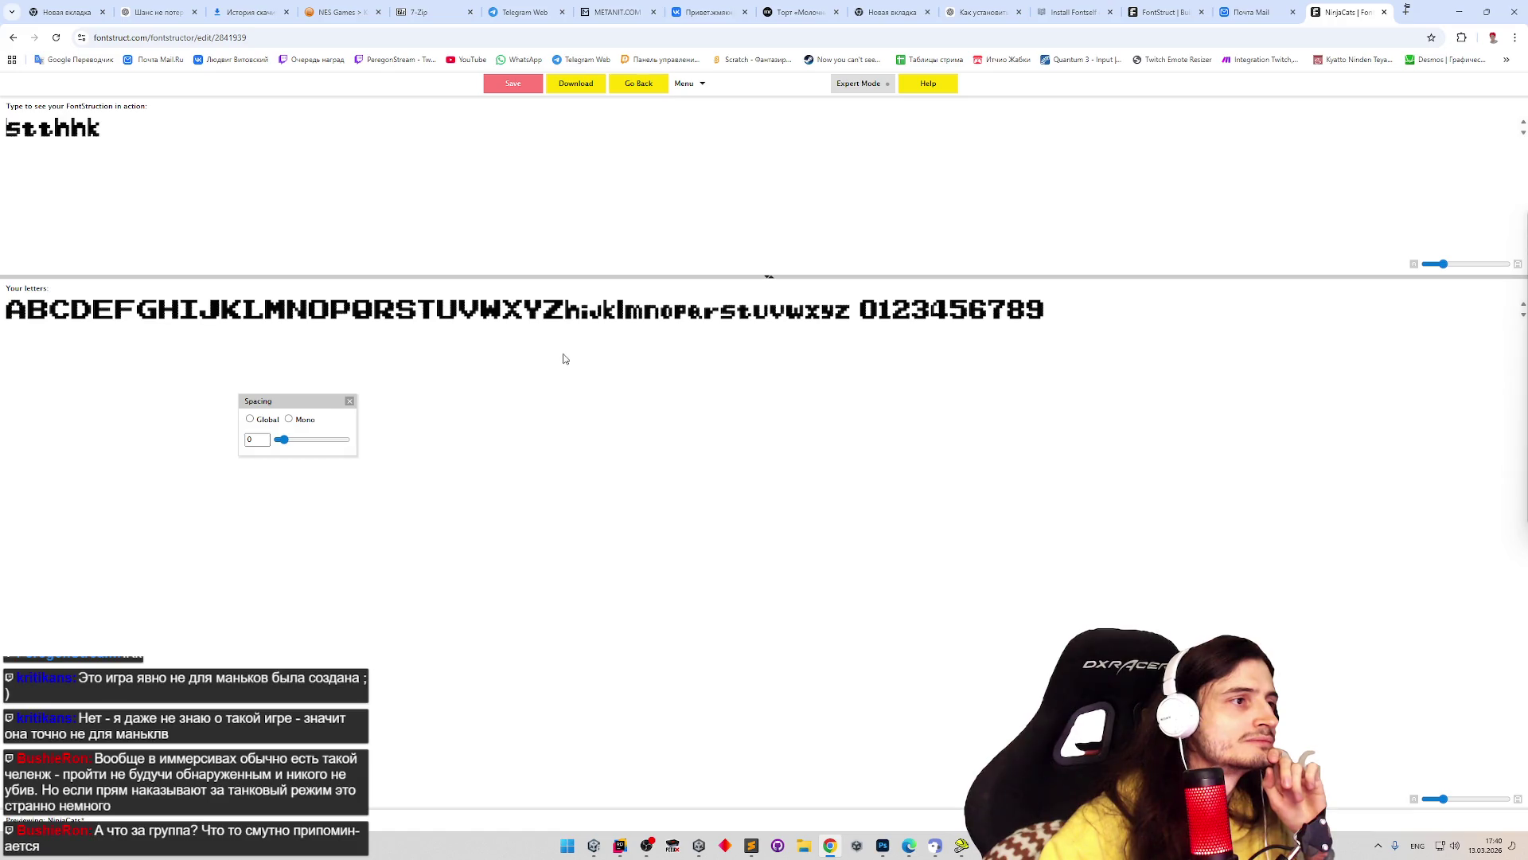
left_click(633, 86)
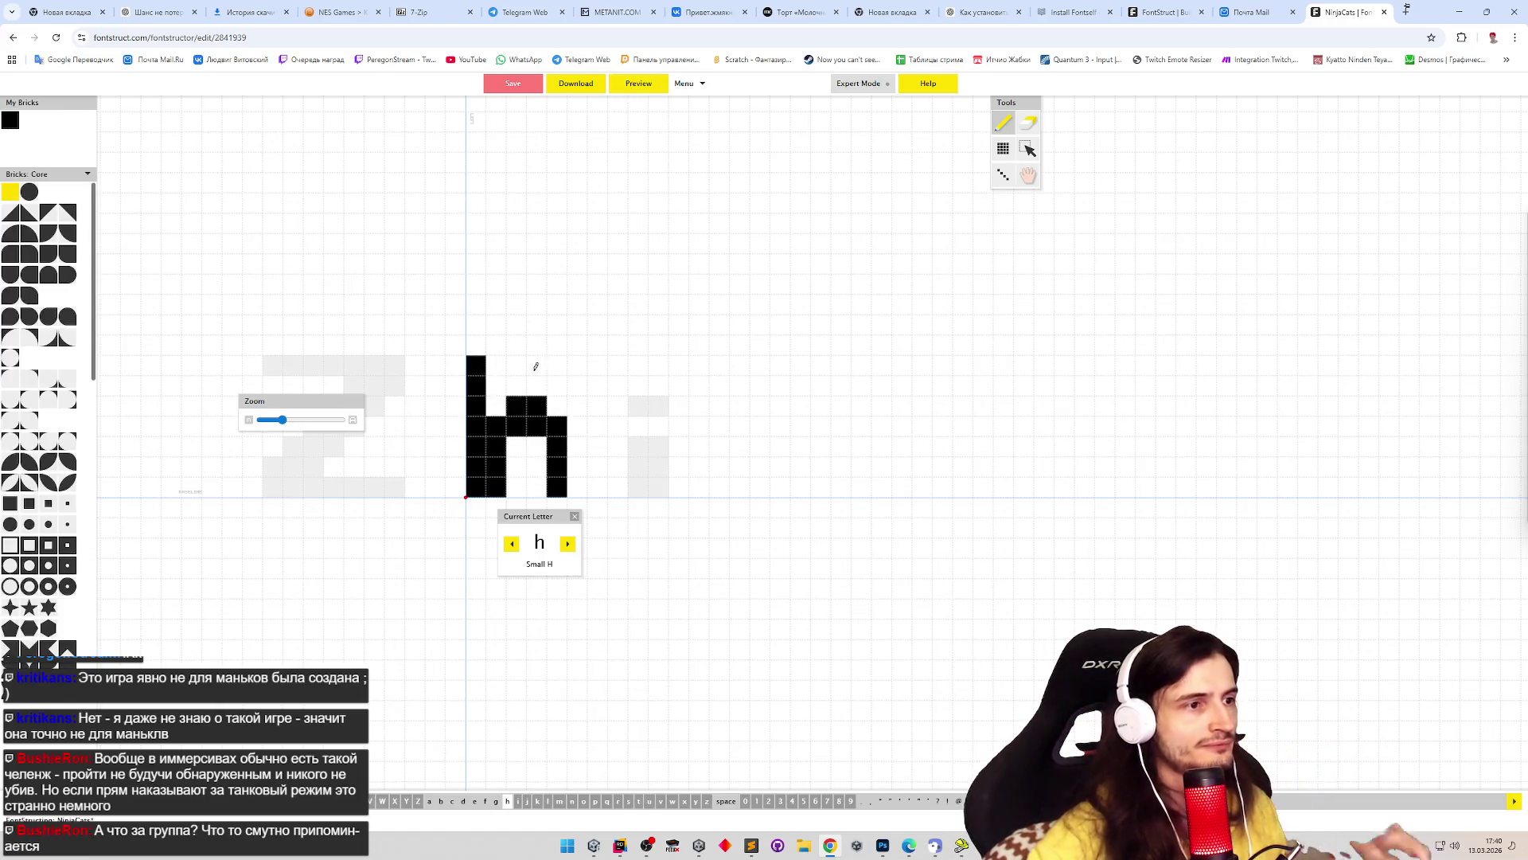
- Thicken the top of the h's stem and fill both ends of its crossbar
left_click(496, 405)
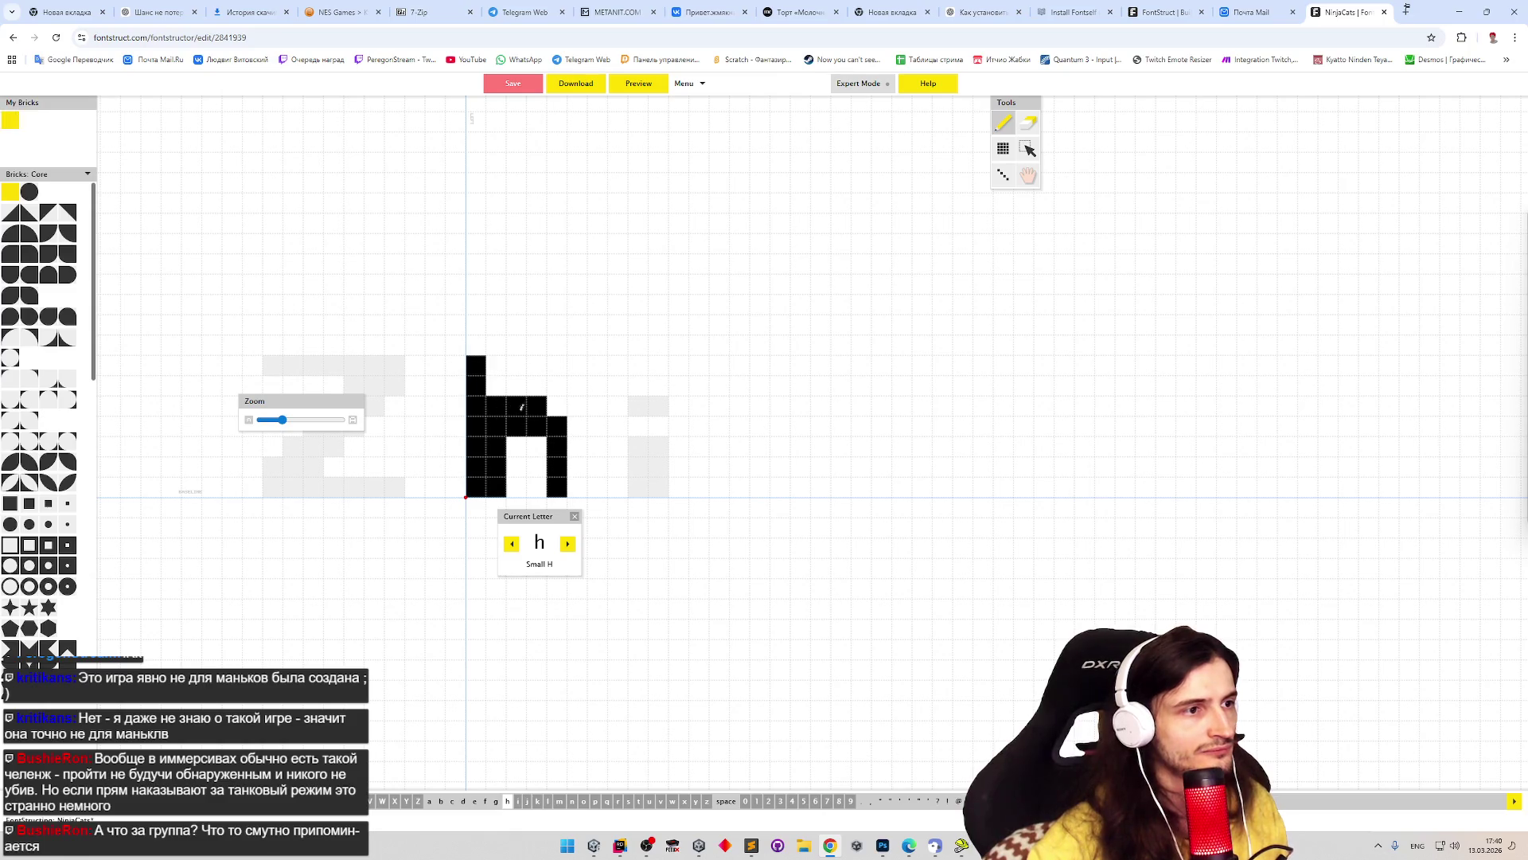
left_click_drag(496, 369, 496, 389)
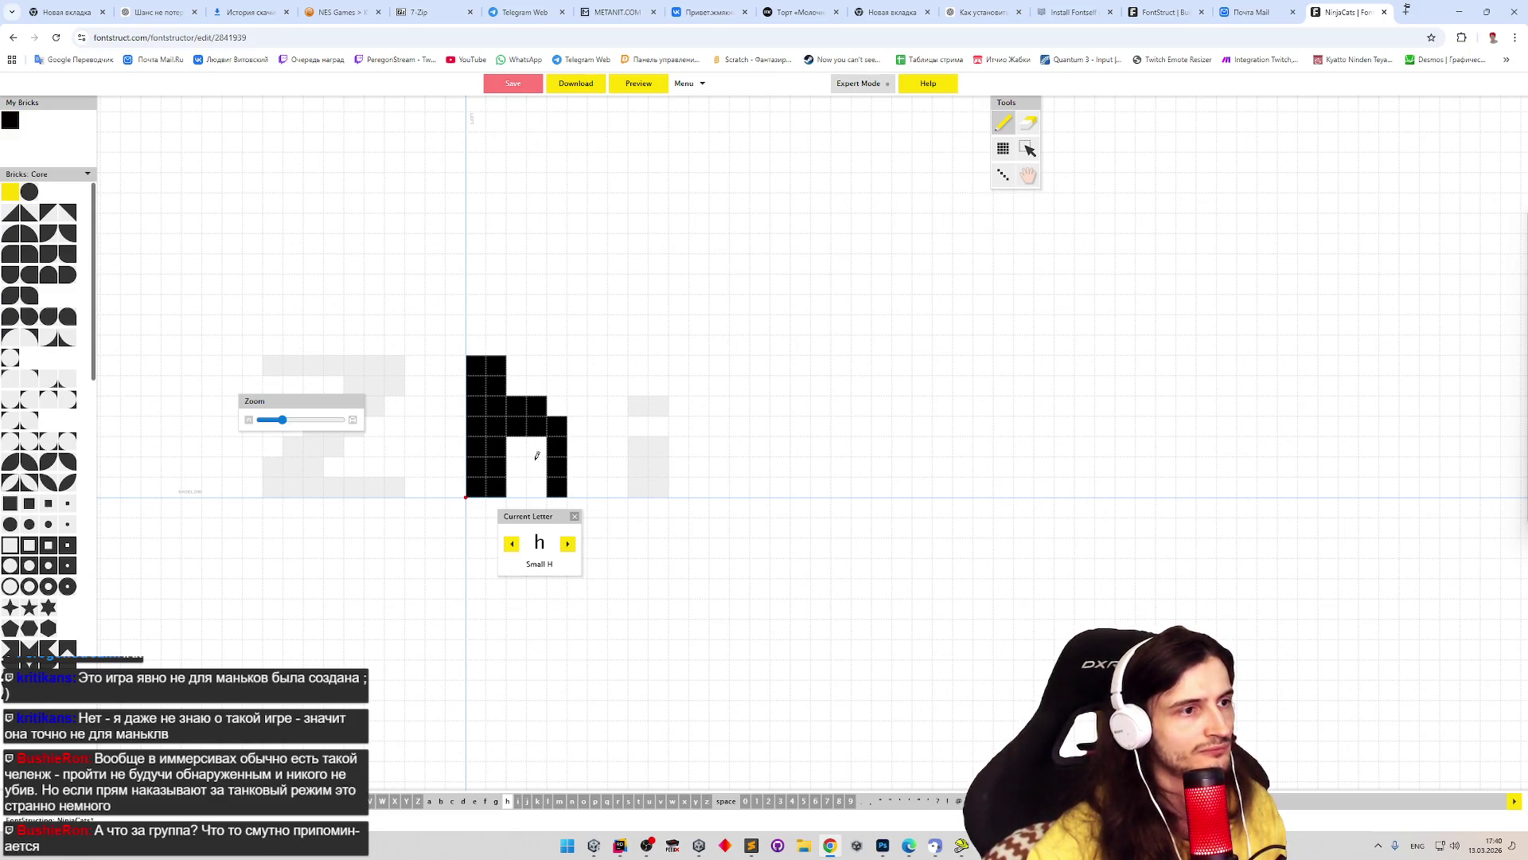
left_click(550, 406)
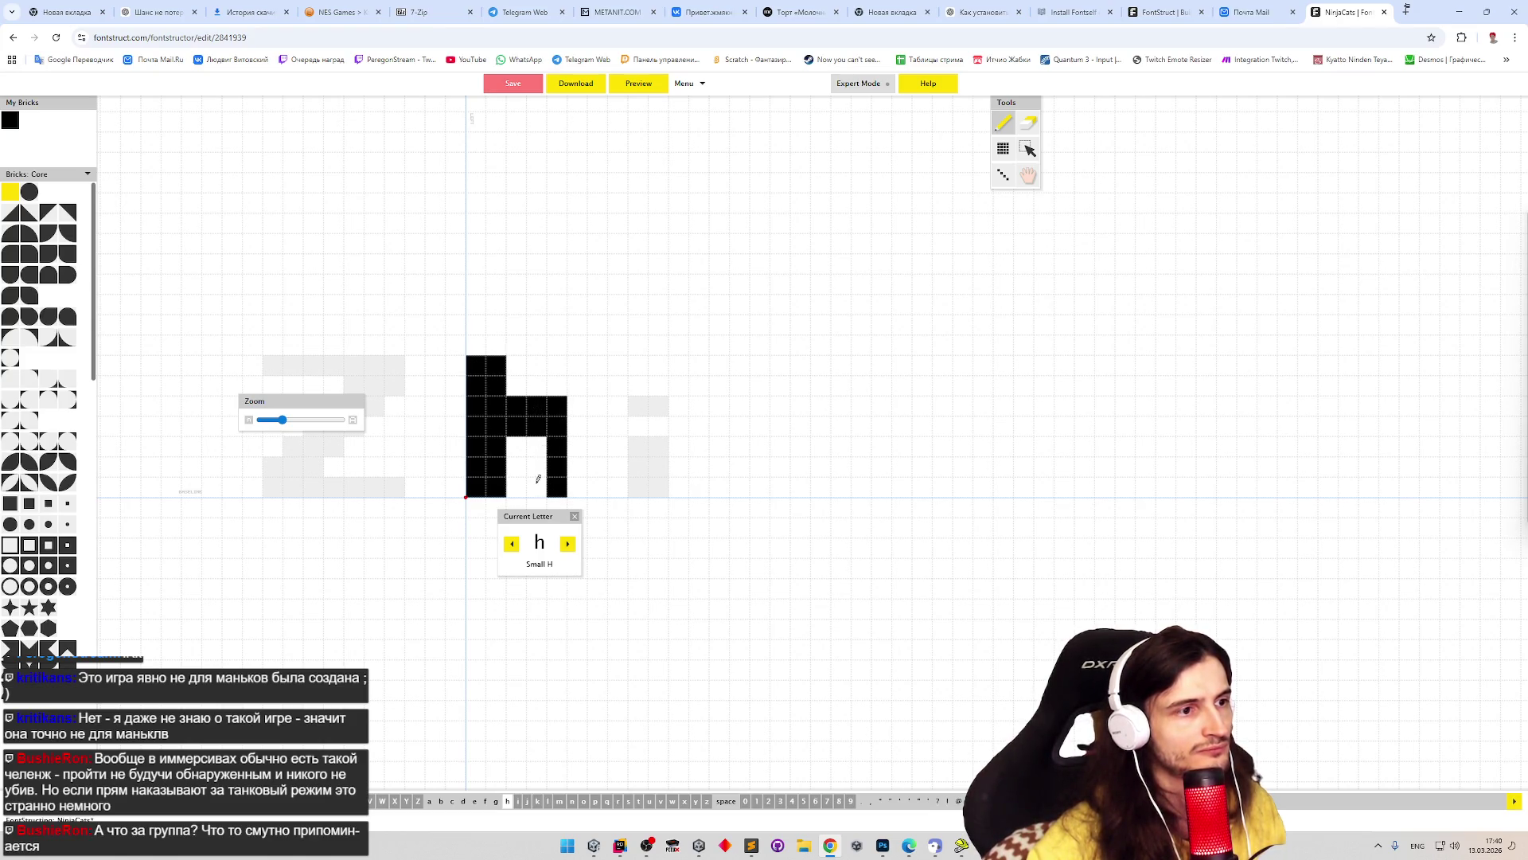
- Move to the k and rework the cells of its lower leg
left_click(567, 543)
left_click(567, 544)
left_click(567, 544)
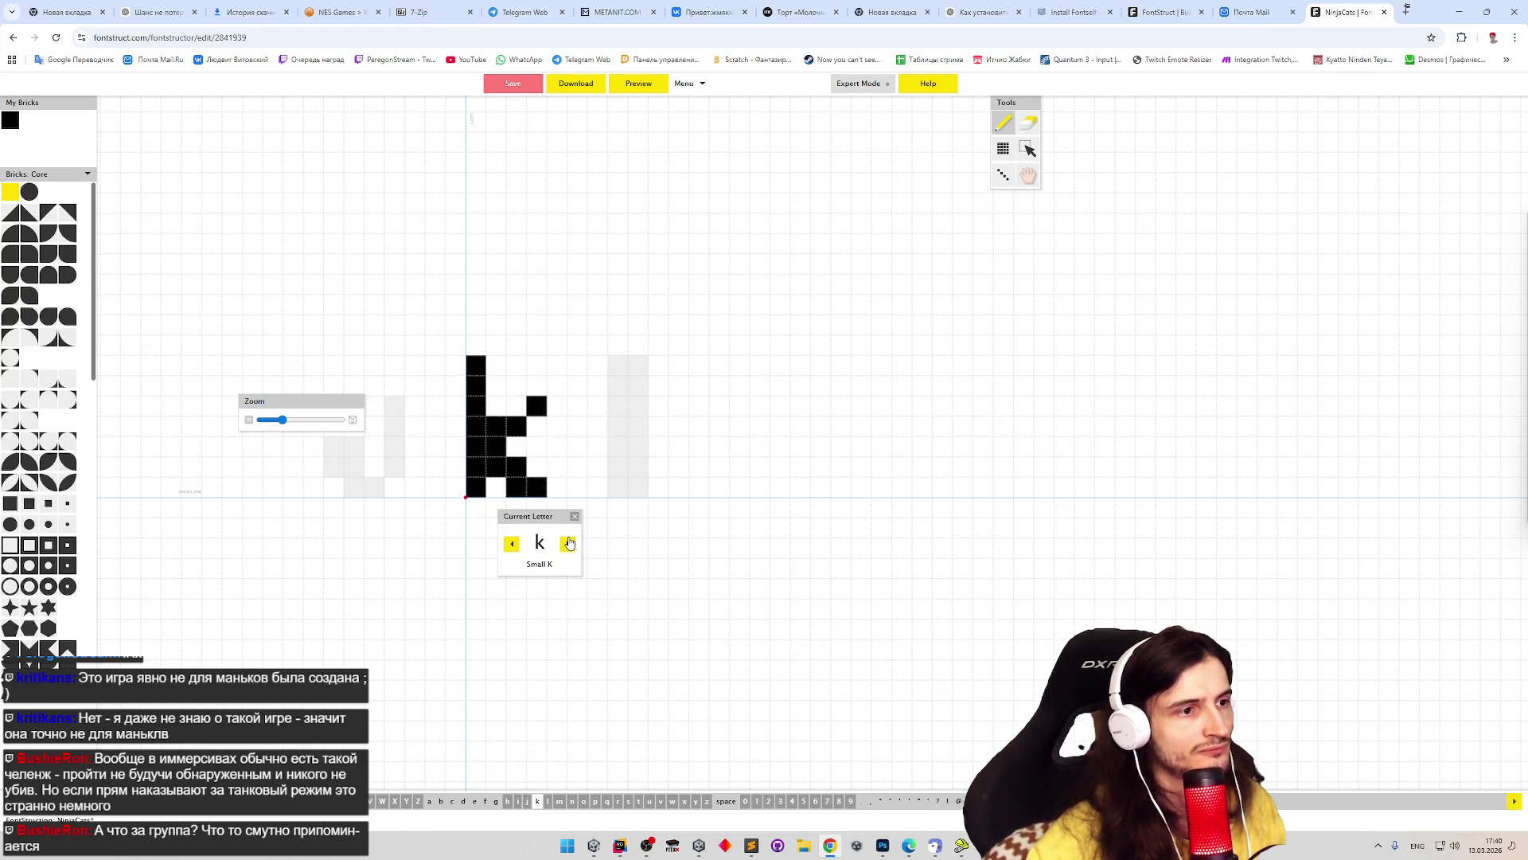
key("e")
left_click(516, 485)
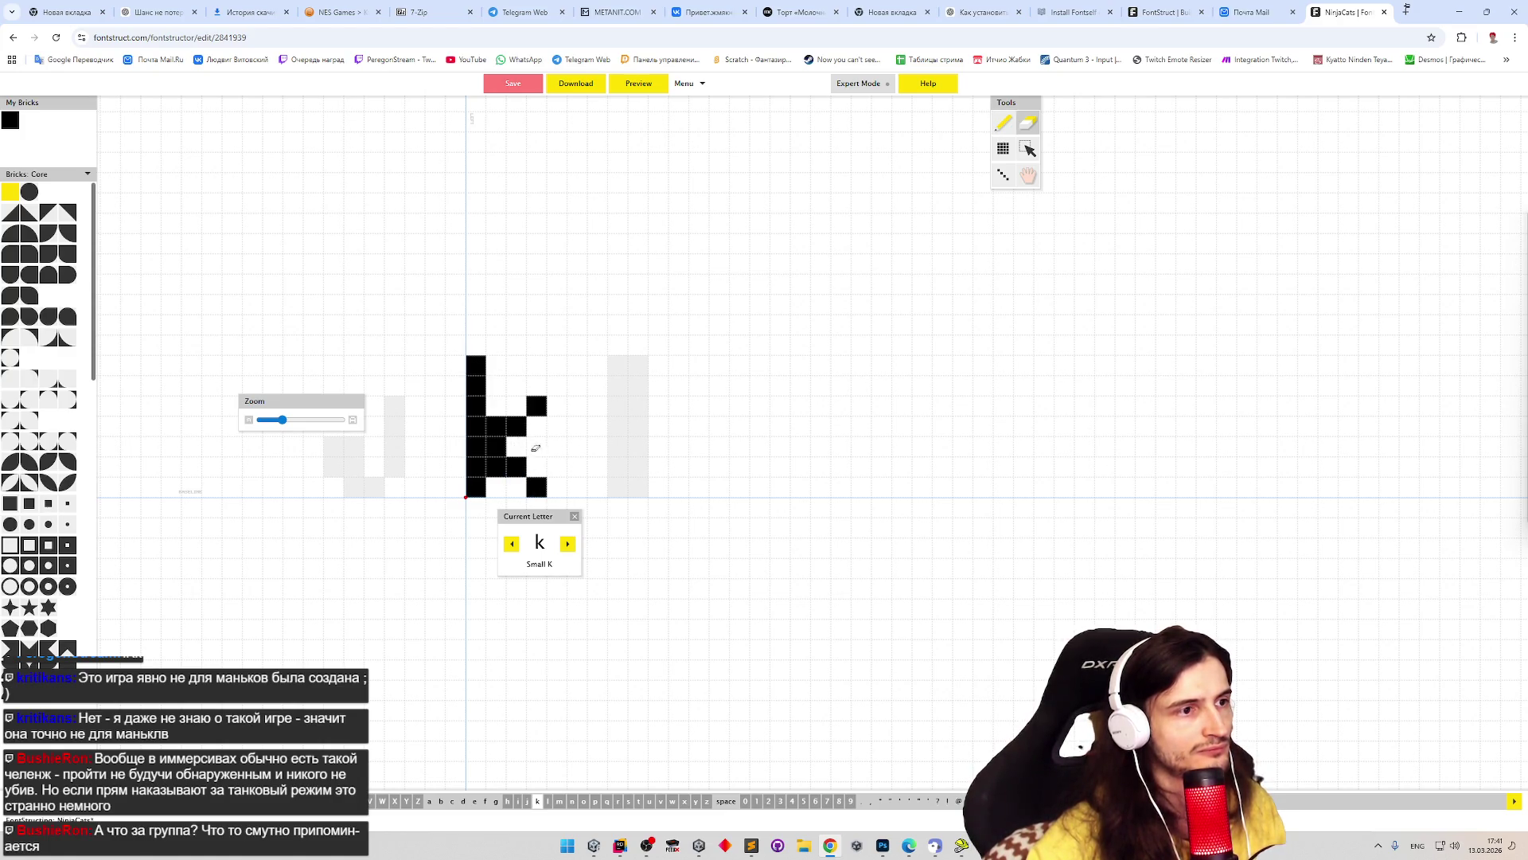
key("p")
left_click(517, 447)
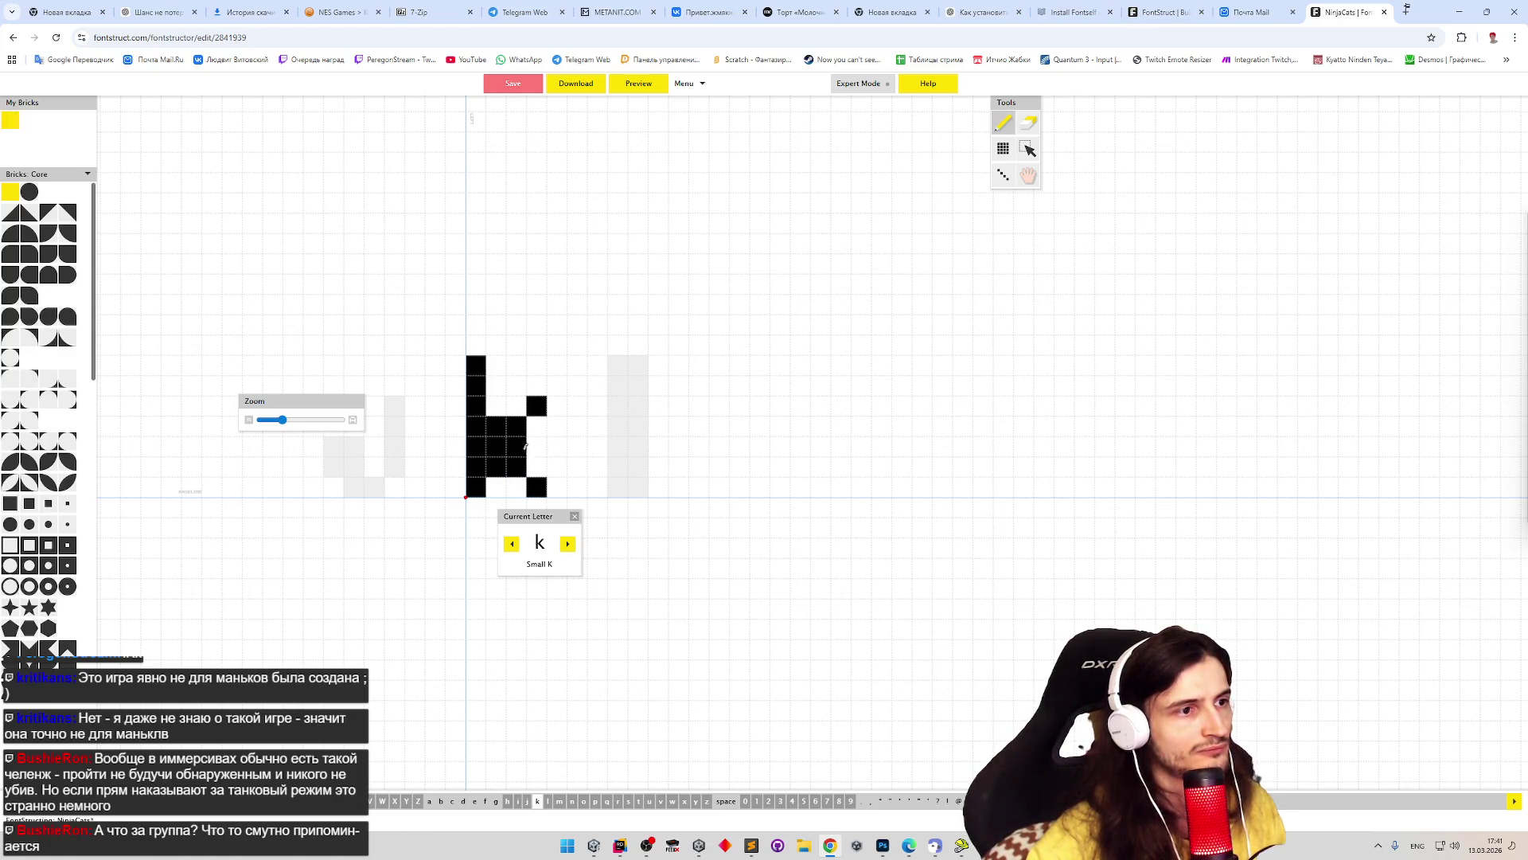
left_click(533, 465)
key("e")
left_click(521, 447)
left_click(535, 465)
- Reshape the k's lower leg with a 2x2 box block, erasing extra right-hand cells
key("b")
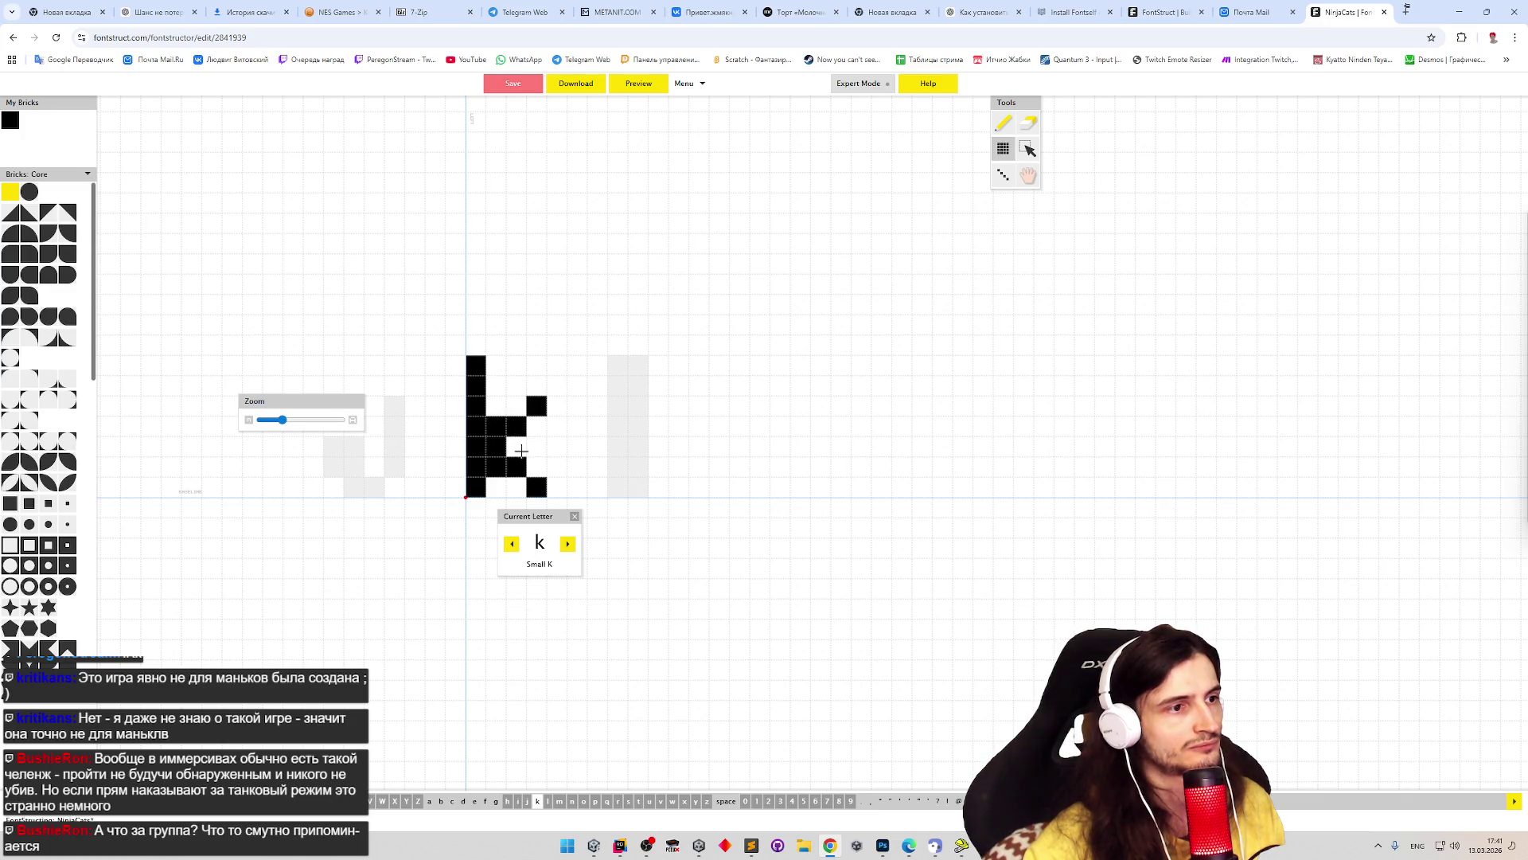
left_click_drag(514, 464, 534, 487)
key("p")
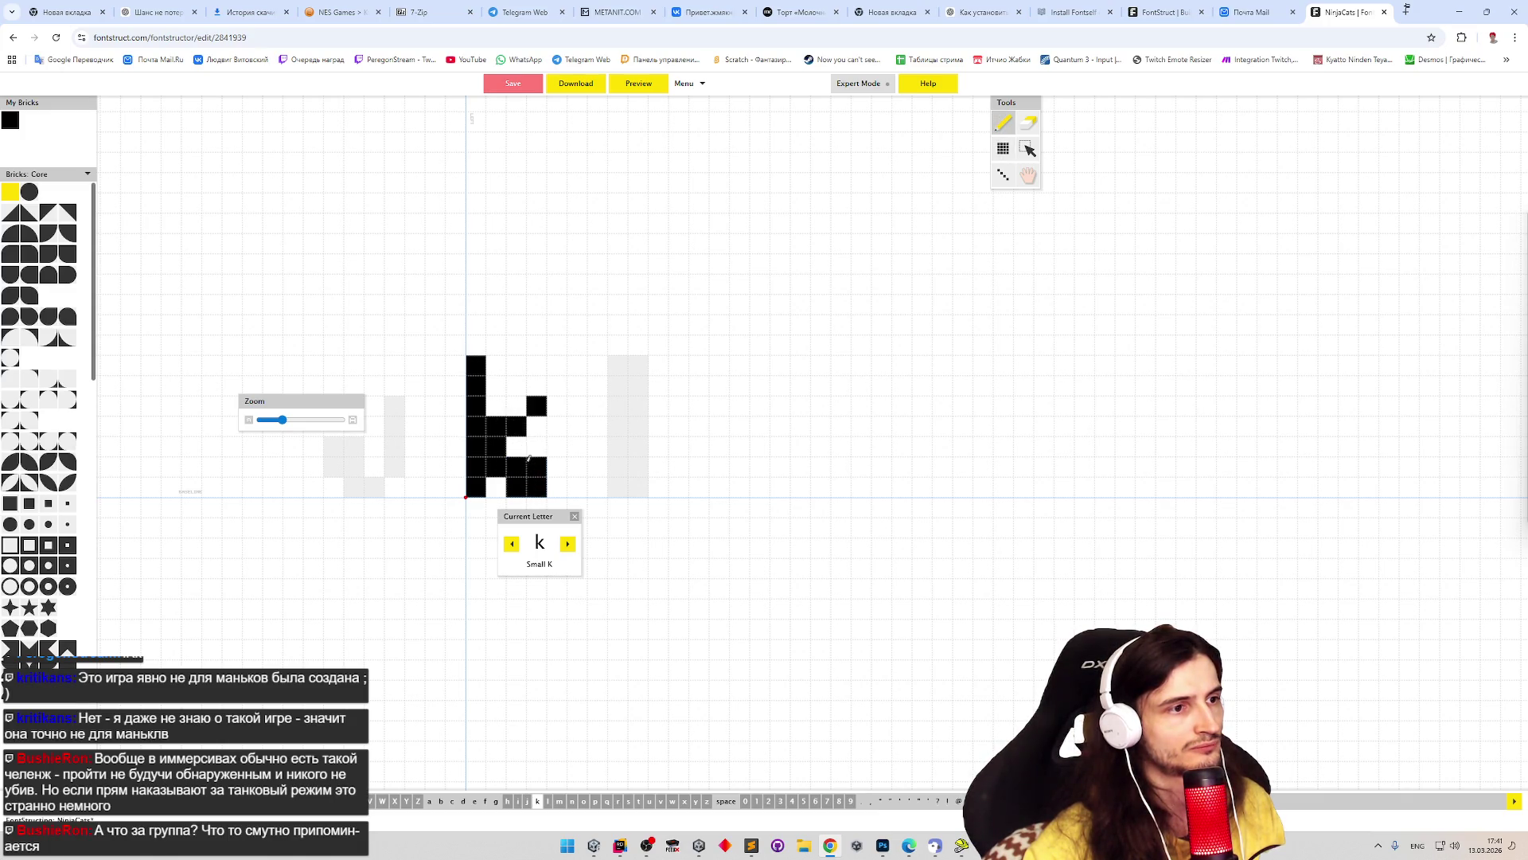
key("ctrl+z")
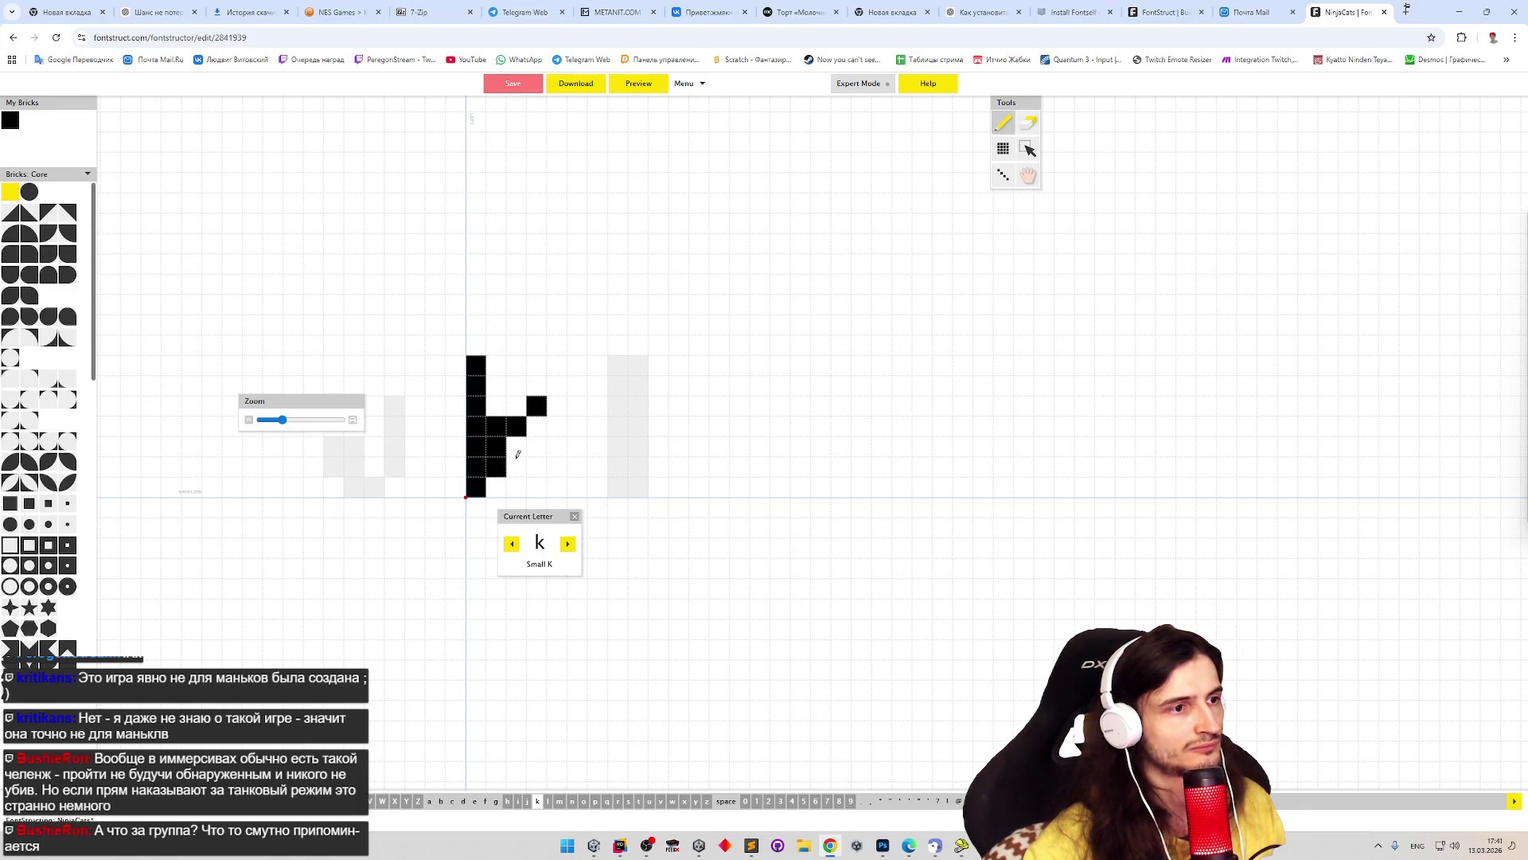
left_click(537, 478)
key("b")
left_click_drag(535, 466, 557, 465)
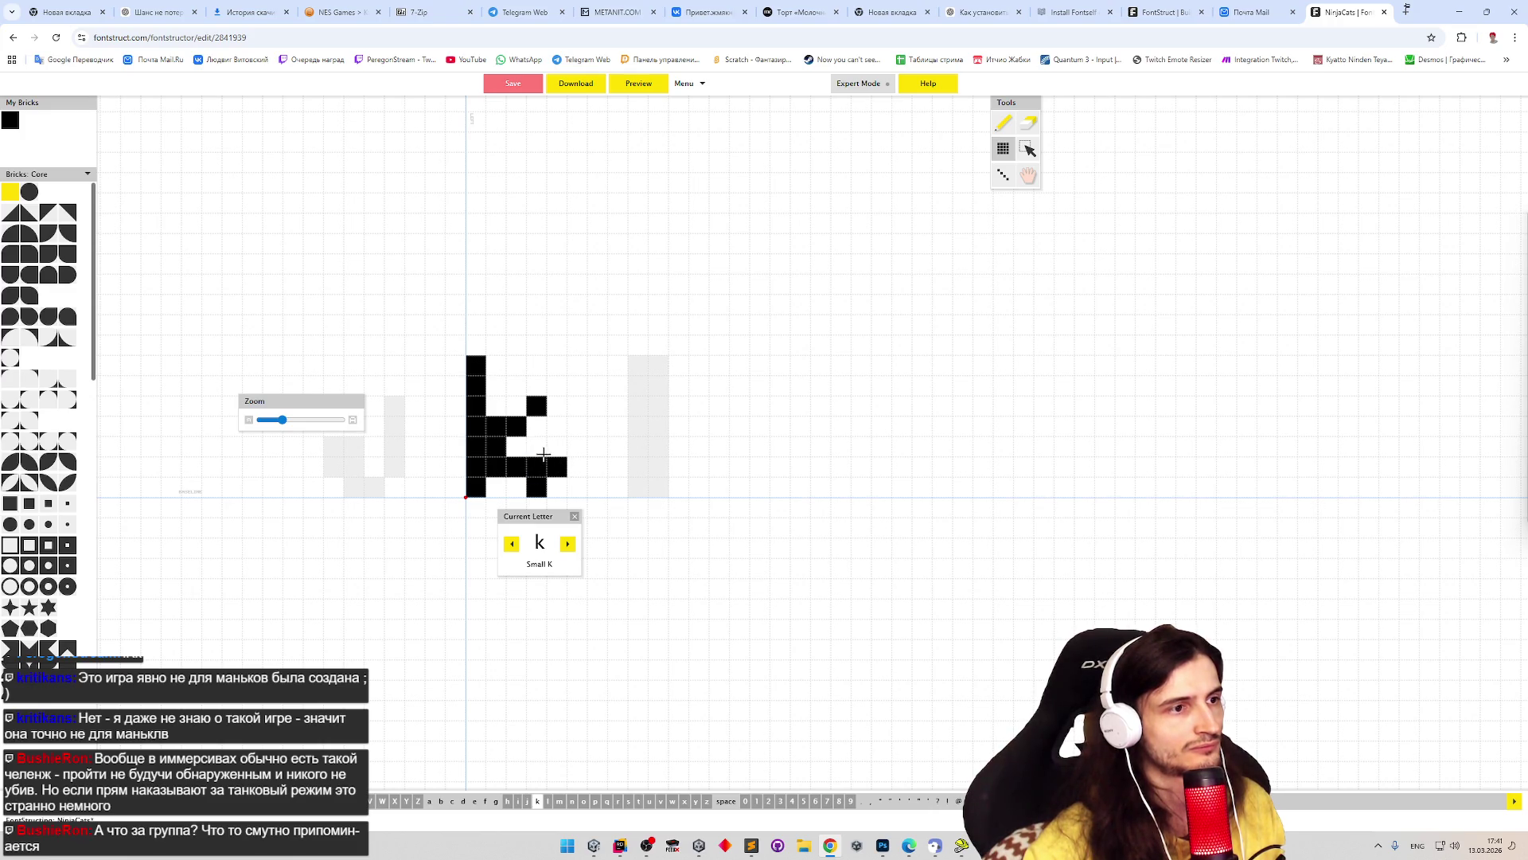
left_click(573, 465)
key("e")
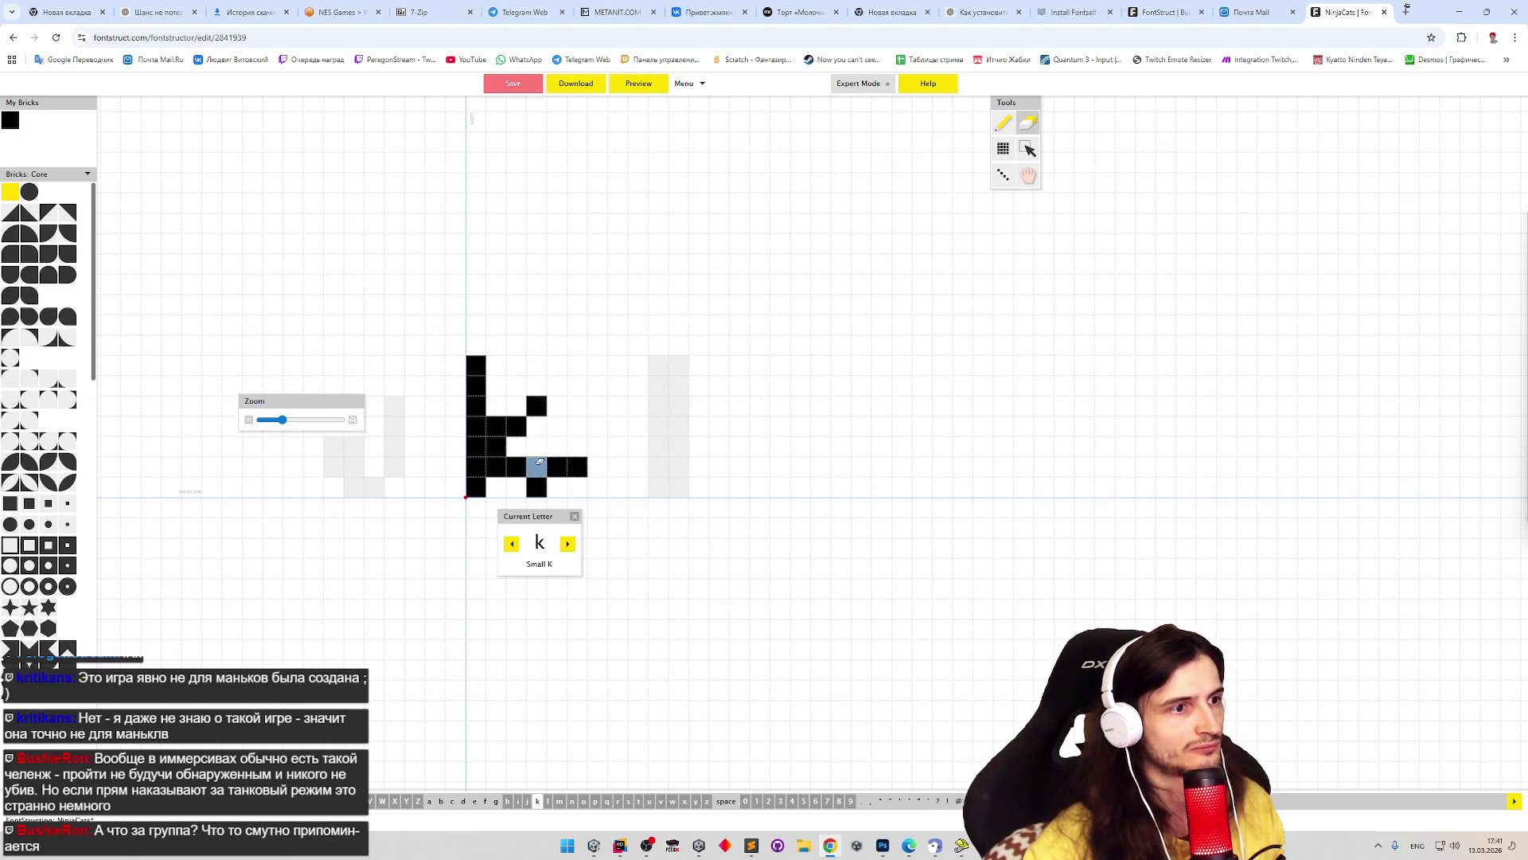
left_click_drag(537, 465, 577, 466)
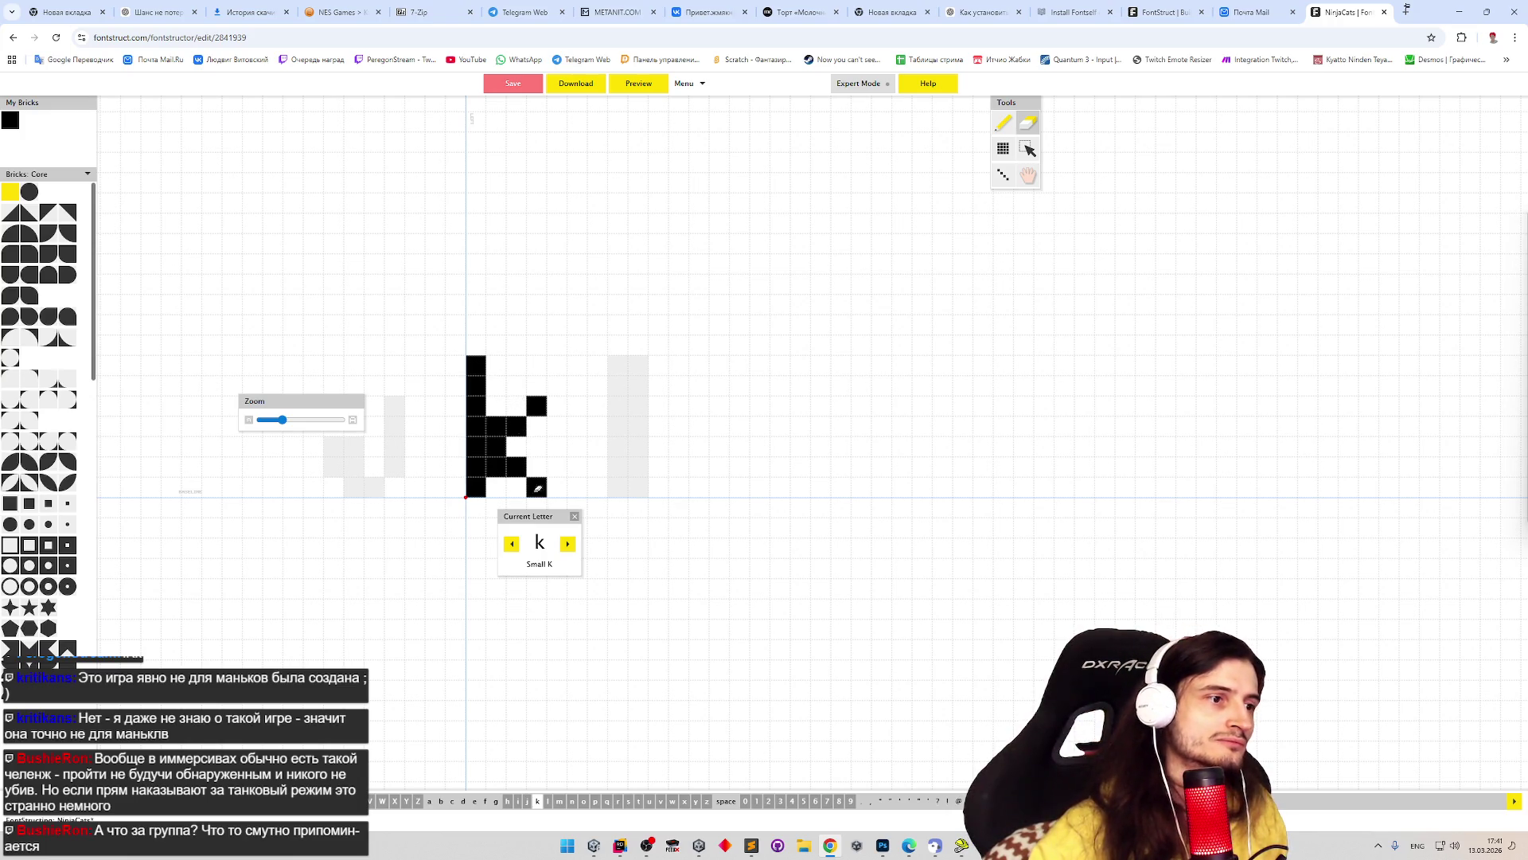
left_click(513, 545)
left_click(513, 544)
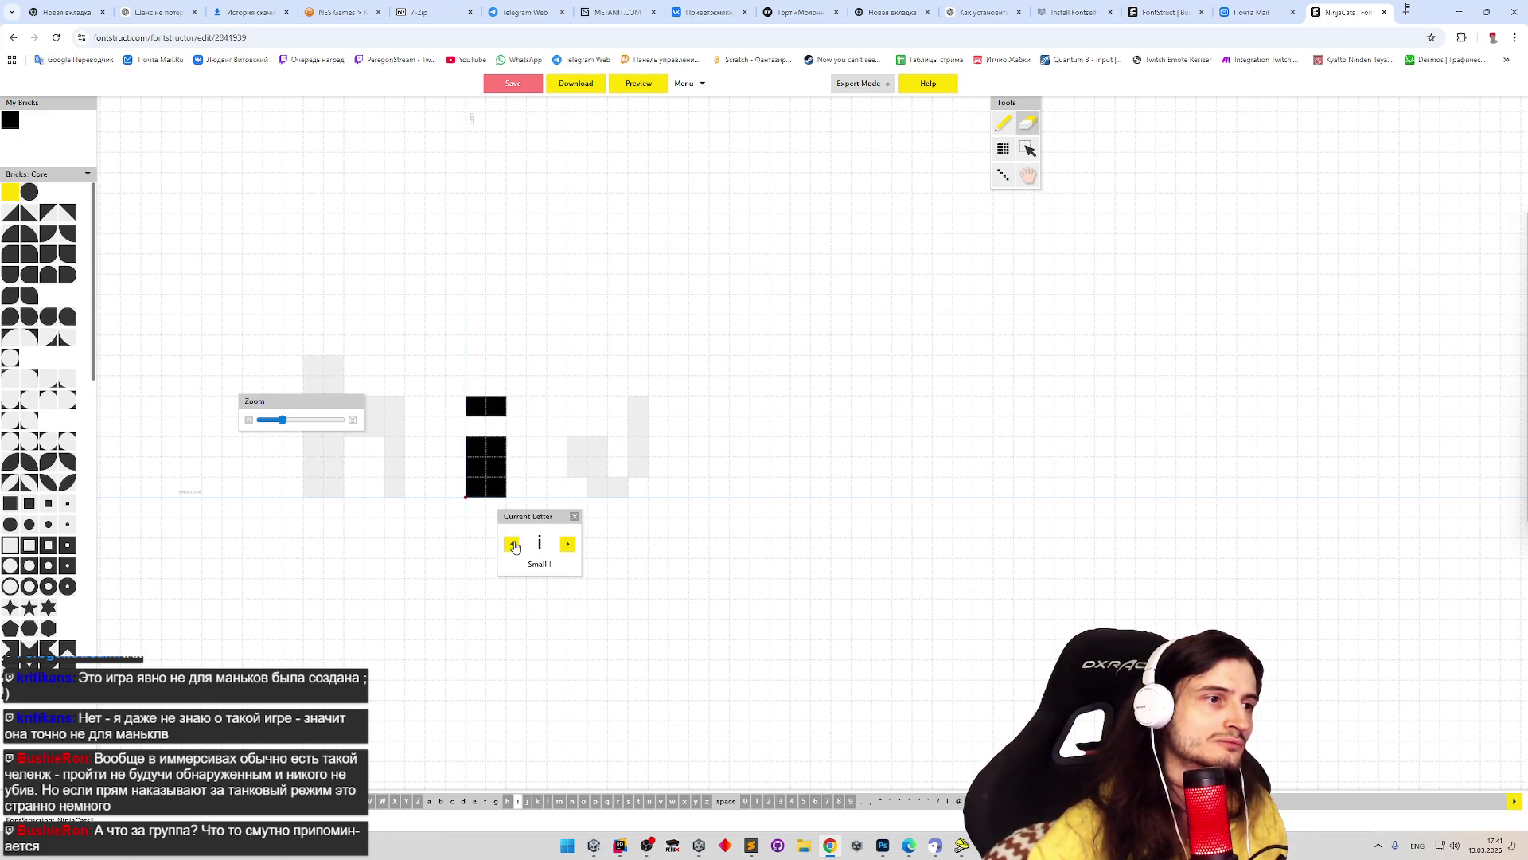
- Back on the h, add a box brick at its right shoulder, then erase it
left_click(513, 545)
key("b")
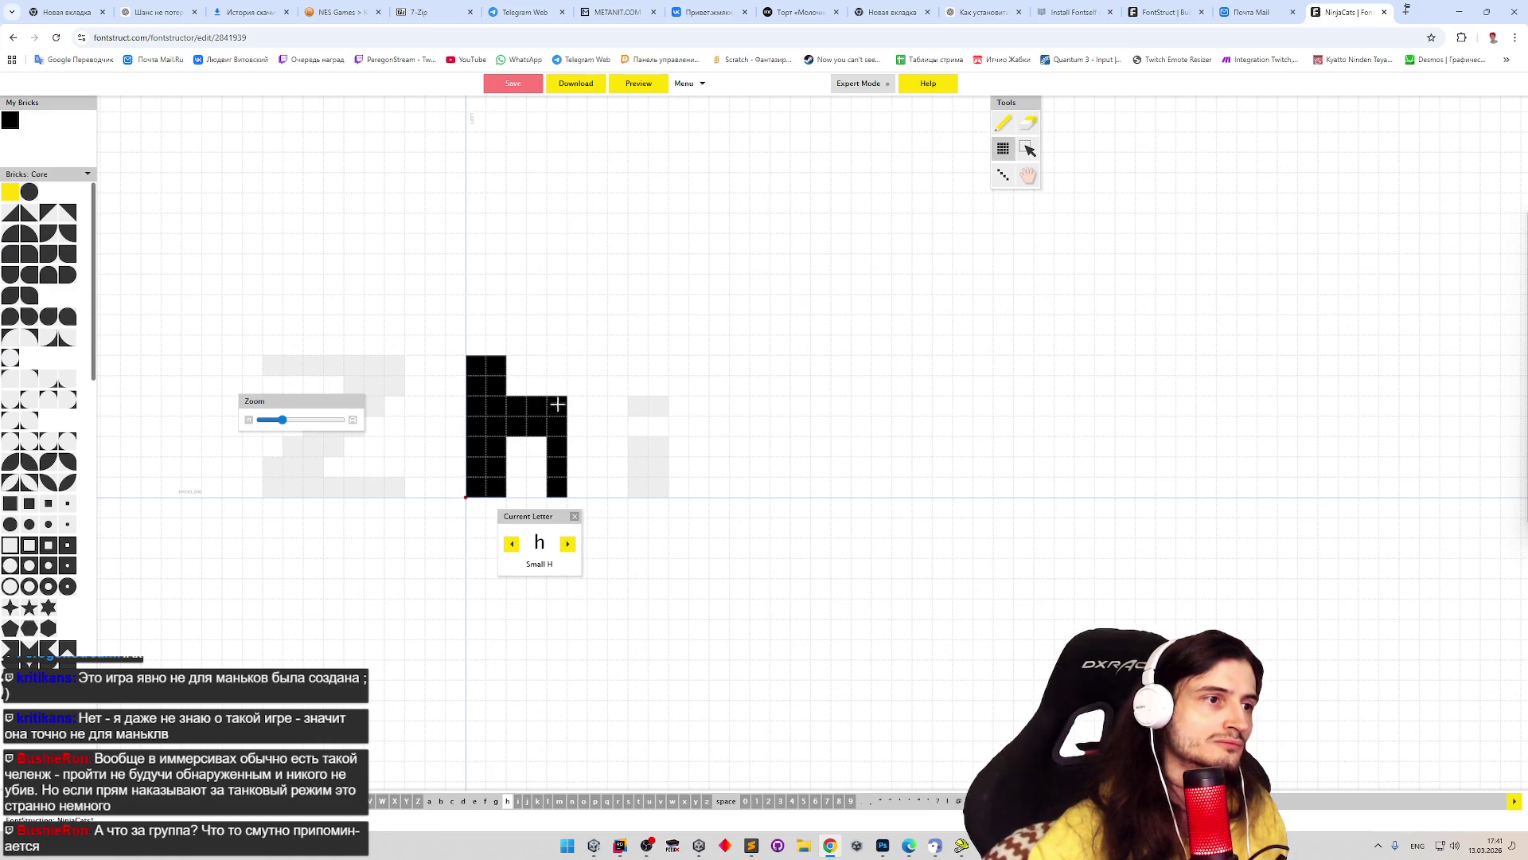
left_click(574, 398)
key("e")
left_click(577, 405)
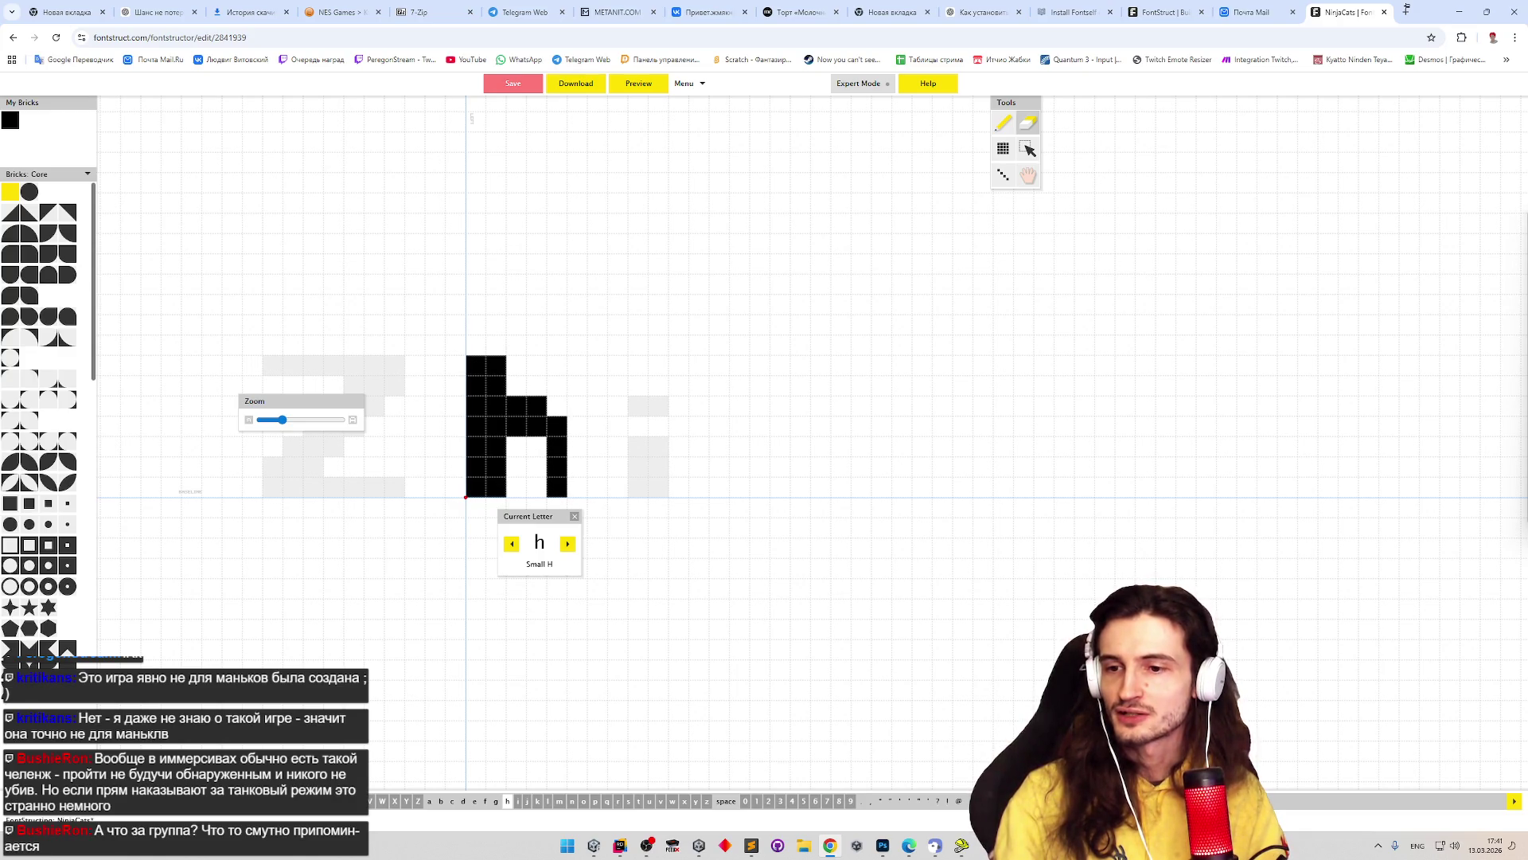
key("alt+Tab")
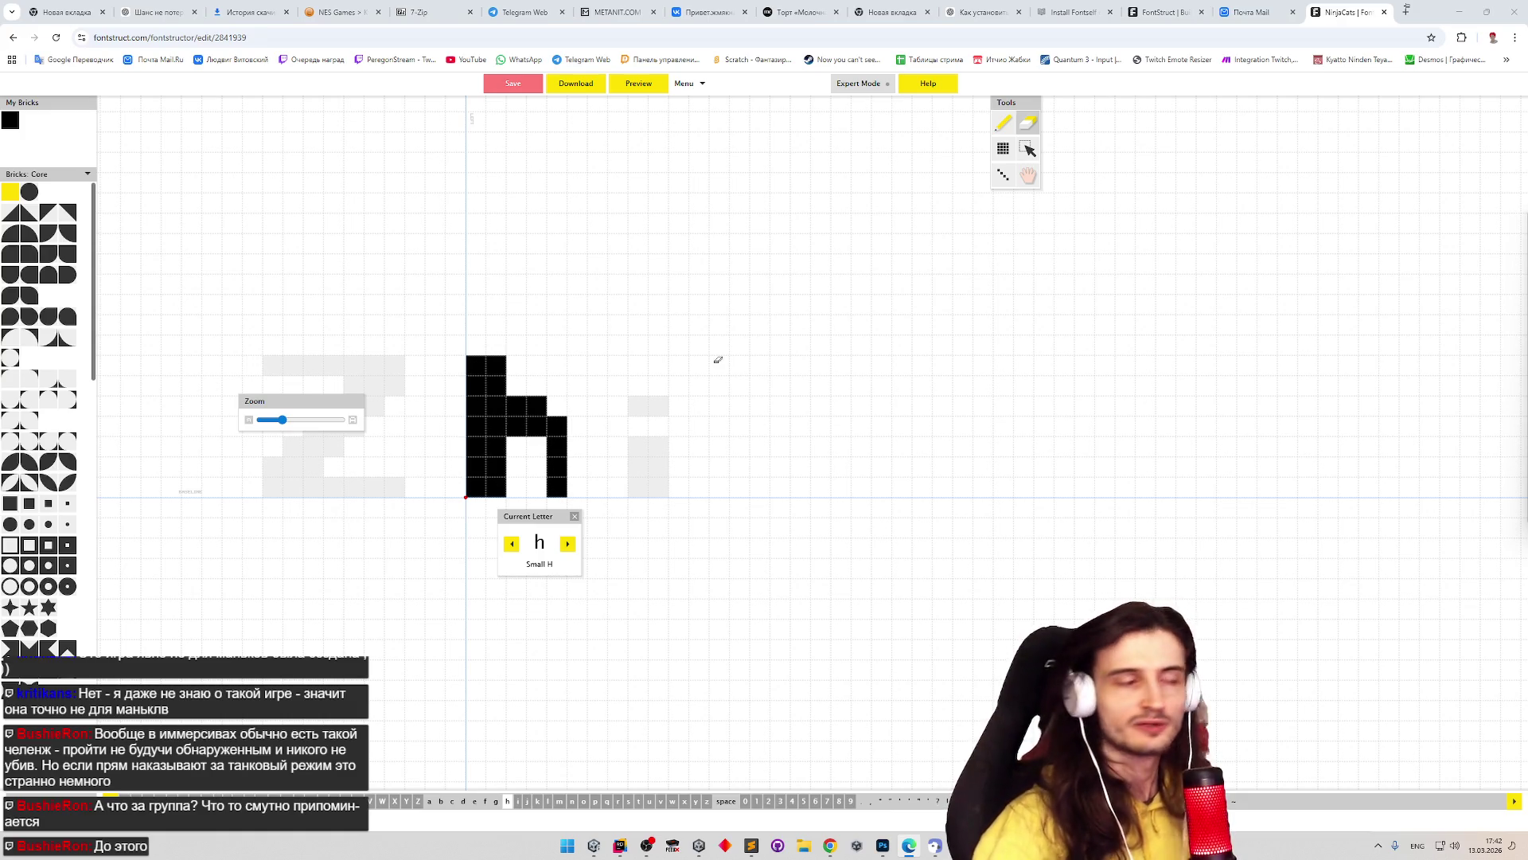
- Go back to the g and lay its side and bottom bricks
left_click(511, 544)
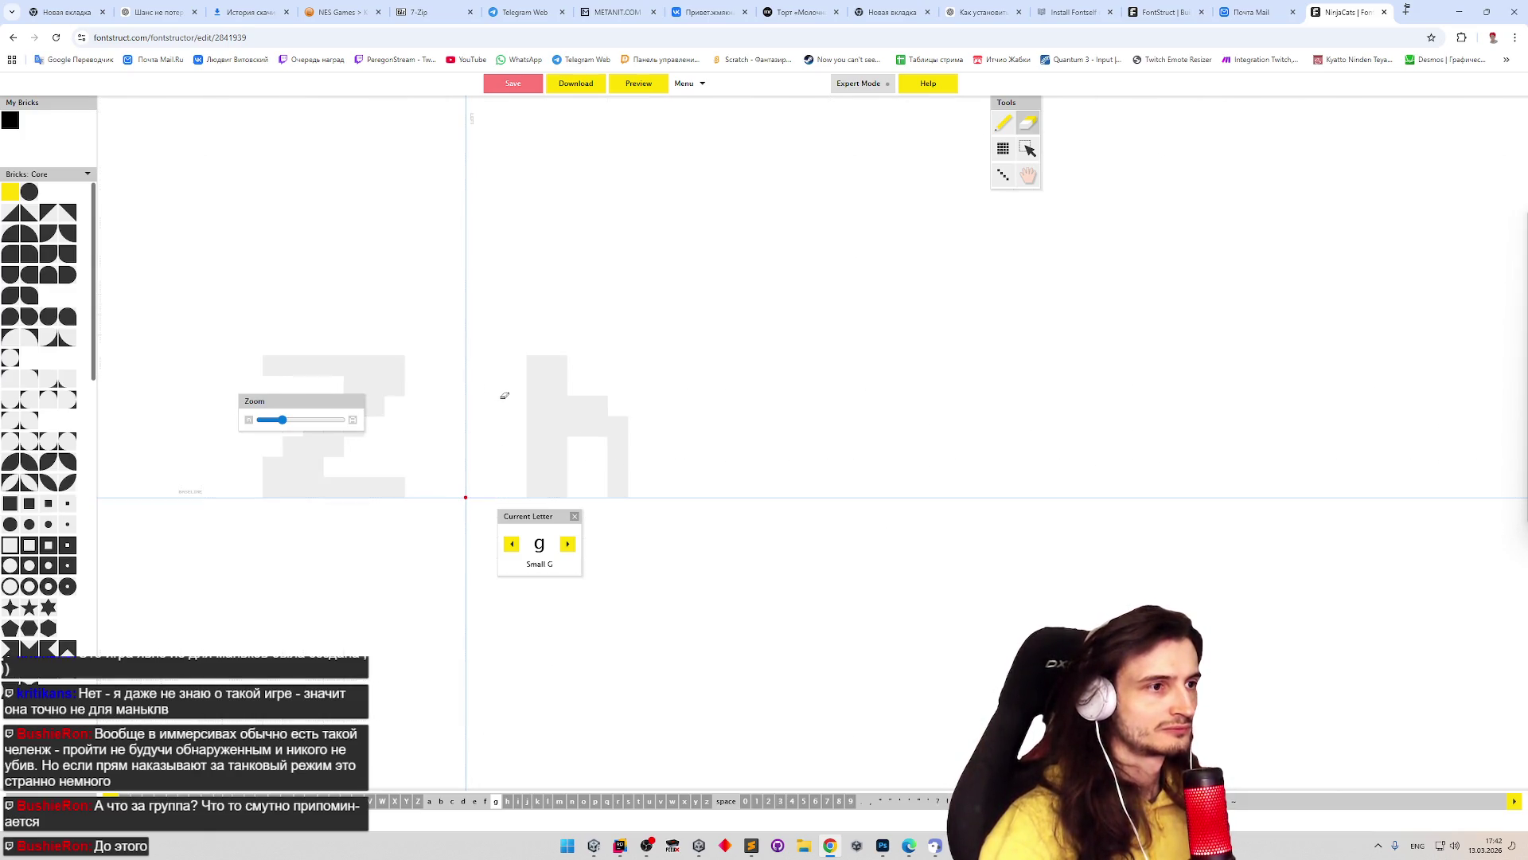
key("p")
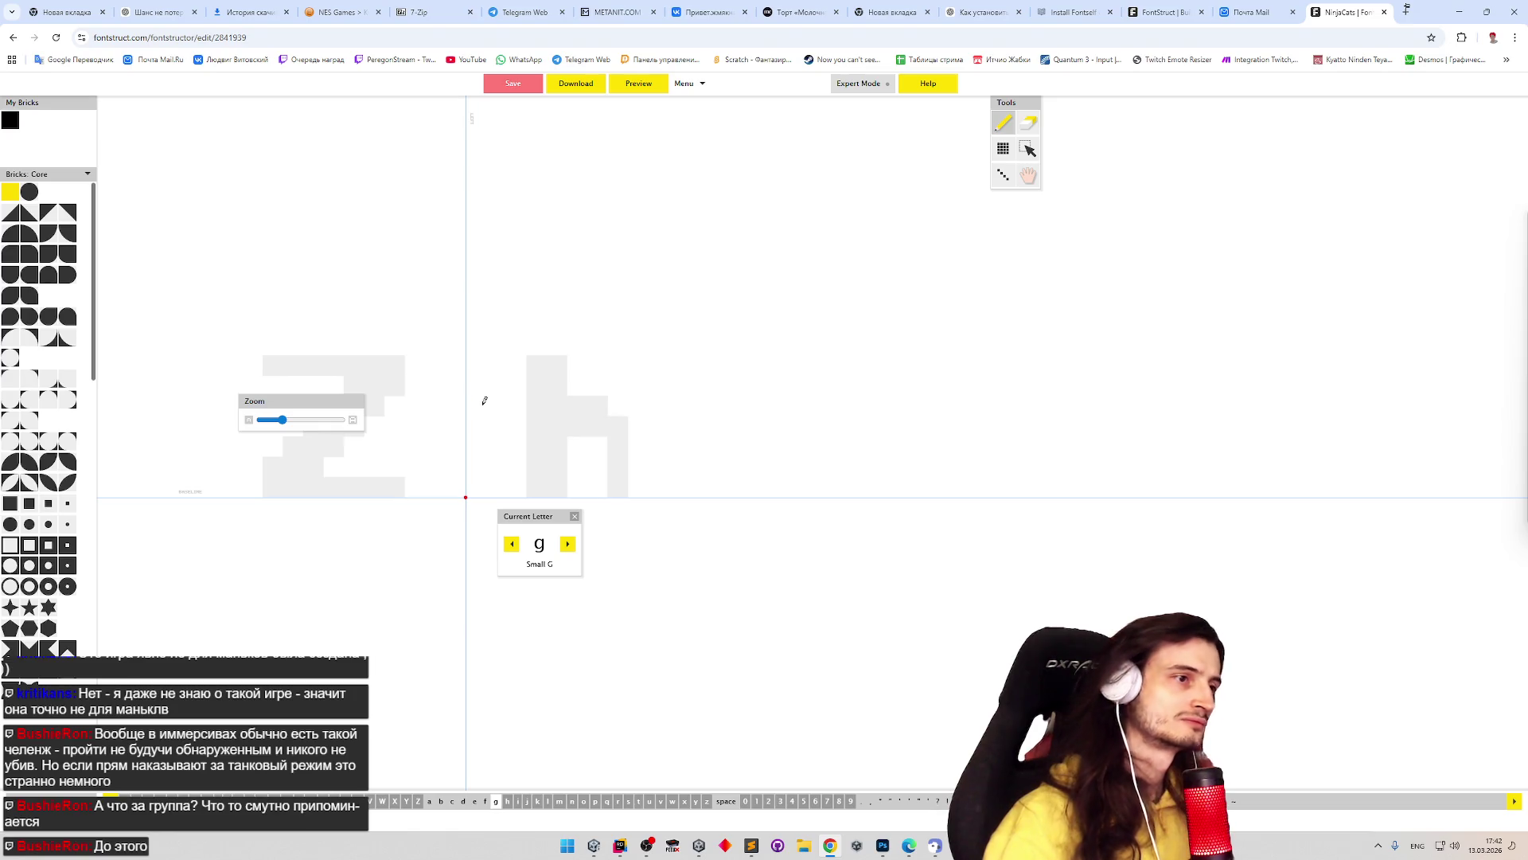
mouse_move(478, 400)
left_mouse_down()
mouse_move(482, 446)
mouse_move(519, 468)
mouse_move(555, 439)
mouse_move(554, 399)
left_mouse_up()
key("ctrl+z")
left_click(518, 468)
left_click(536, 466)
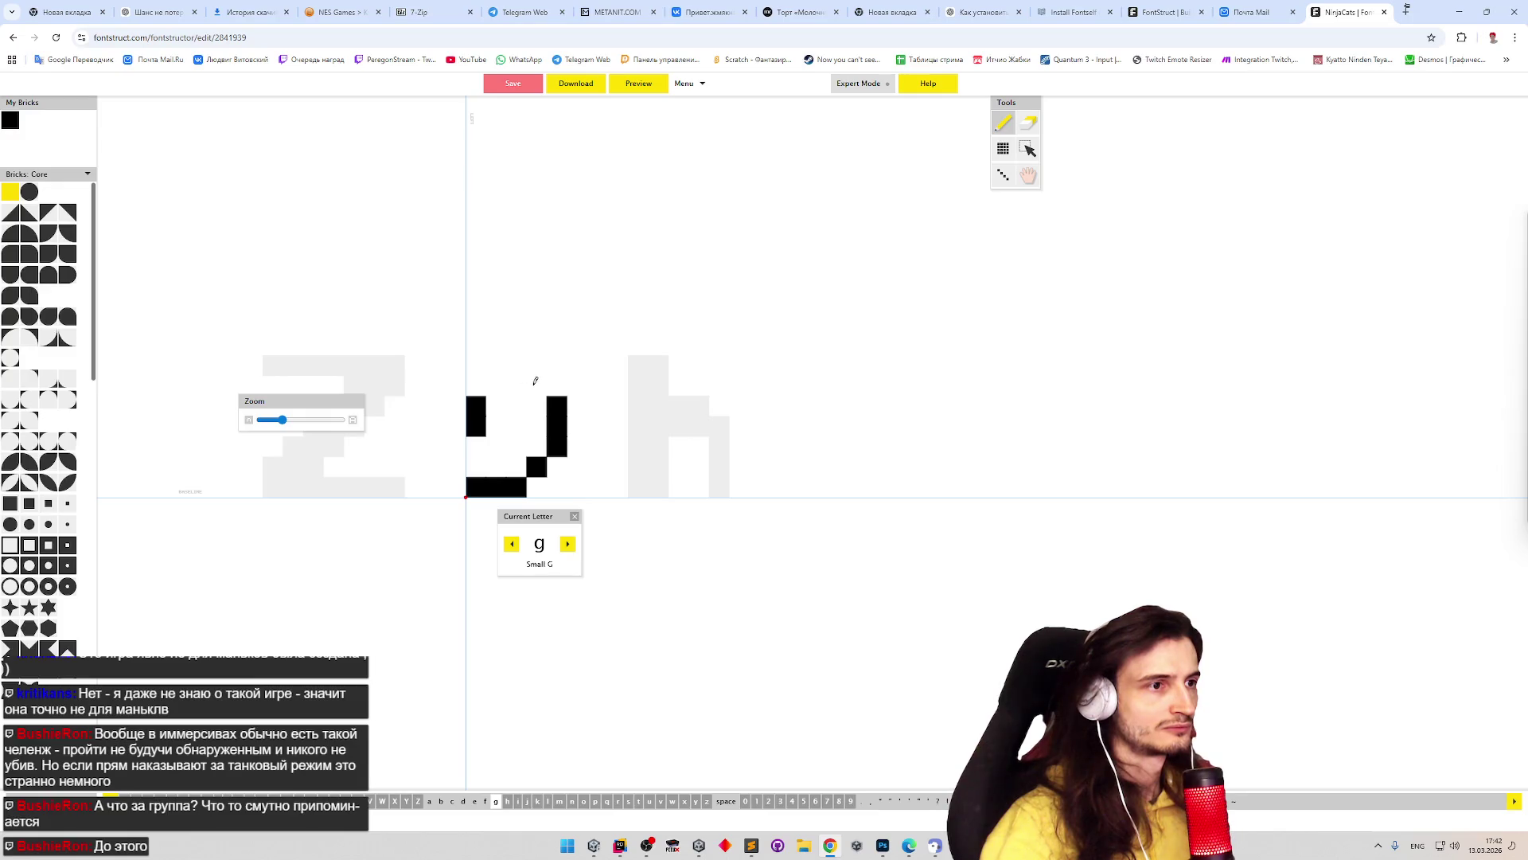
left_click(556, 406)
- Join and extend the g's top cells into a bar, completing its bowl
left_click_drag(516, 406, 536, 406)
left_click(535, 404)
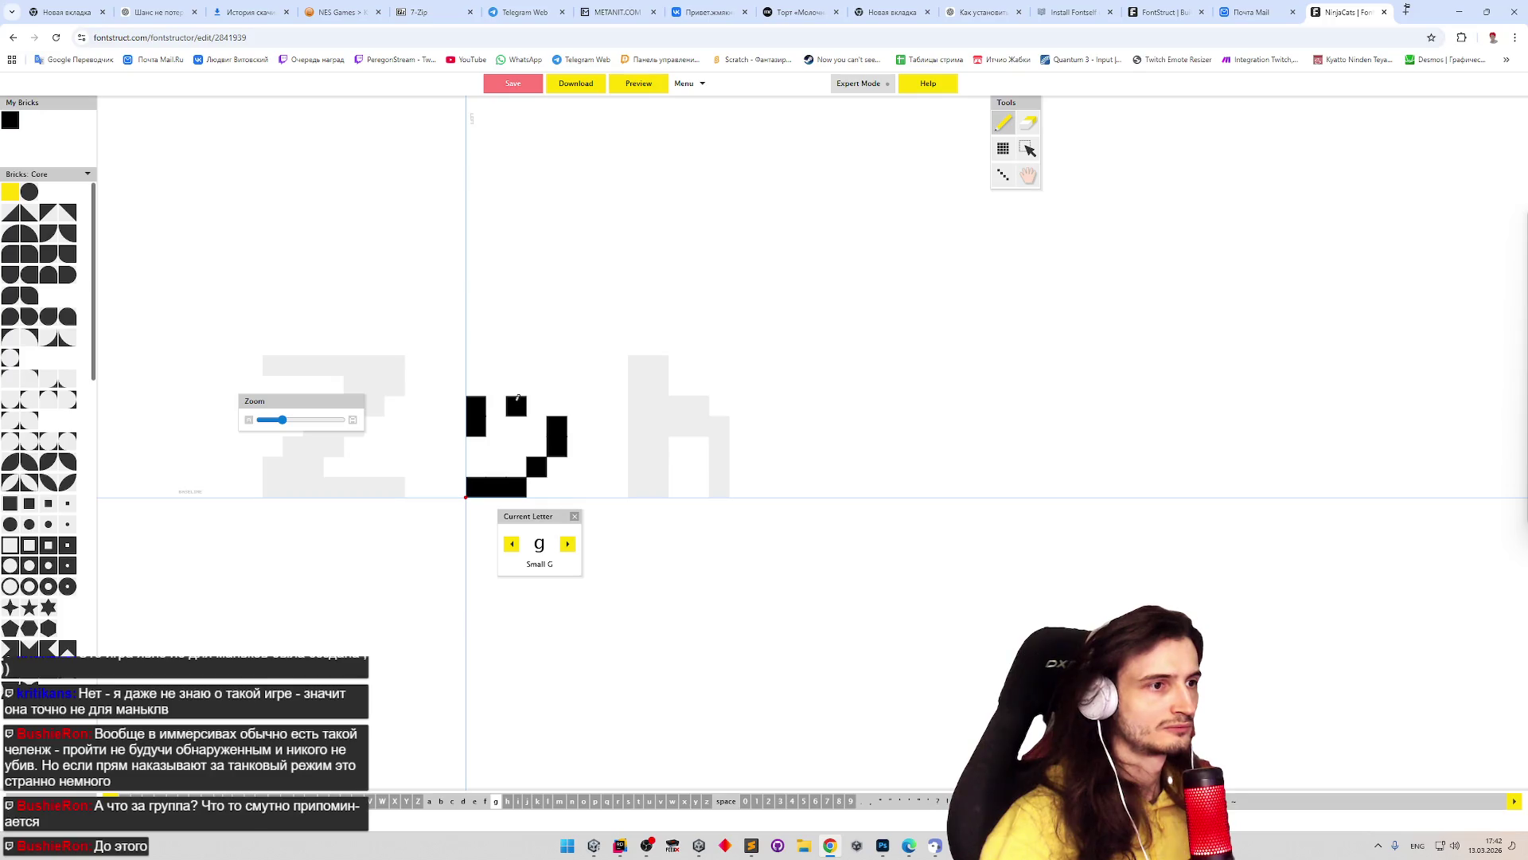
left_click(501, 399)
left_click(539, 400)
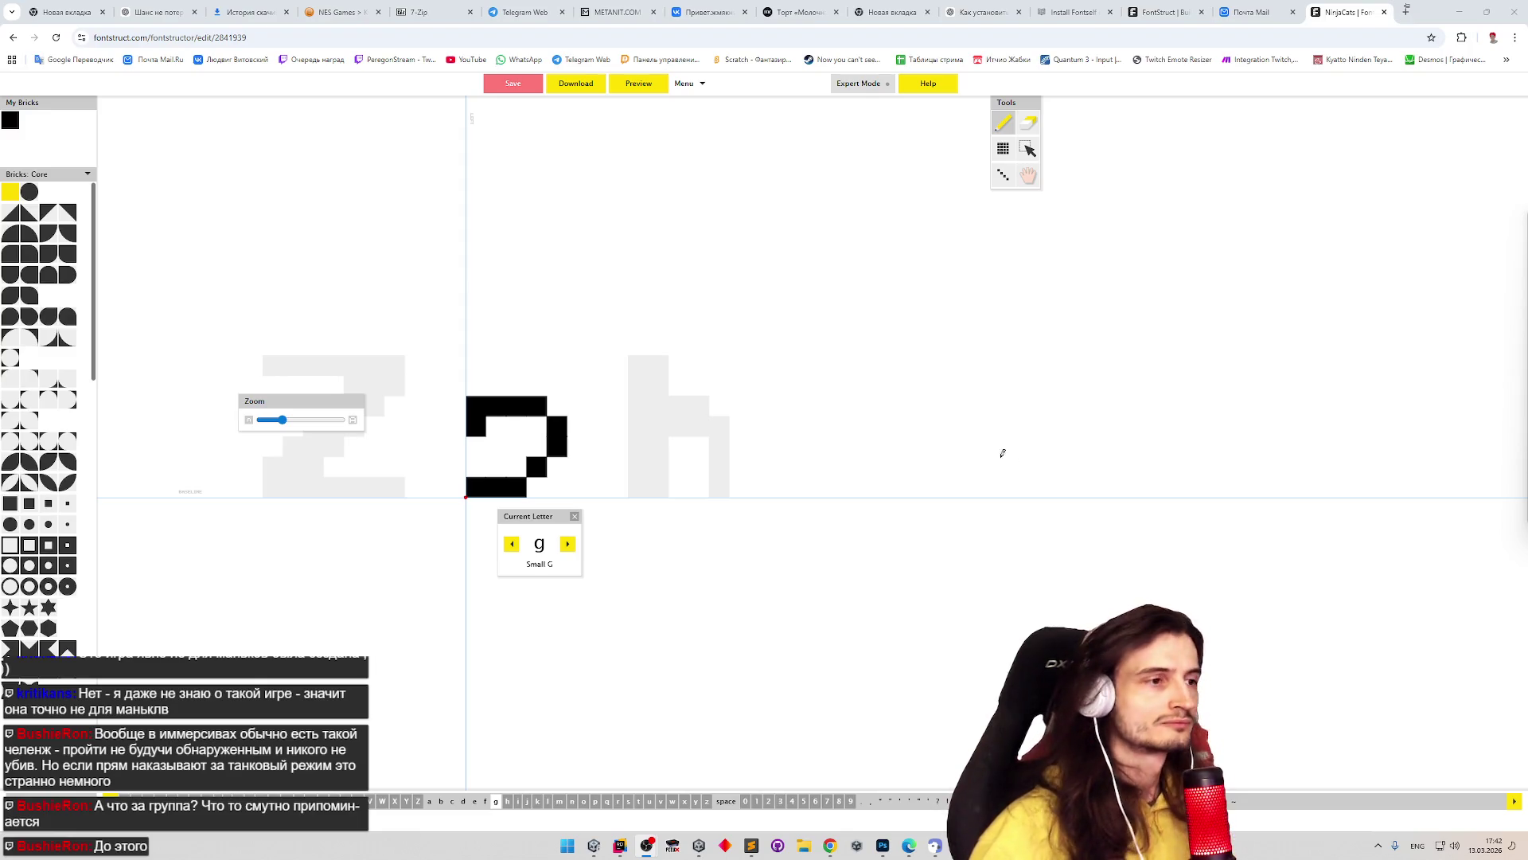
left_click(806, 387)
key("ctrl+z")
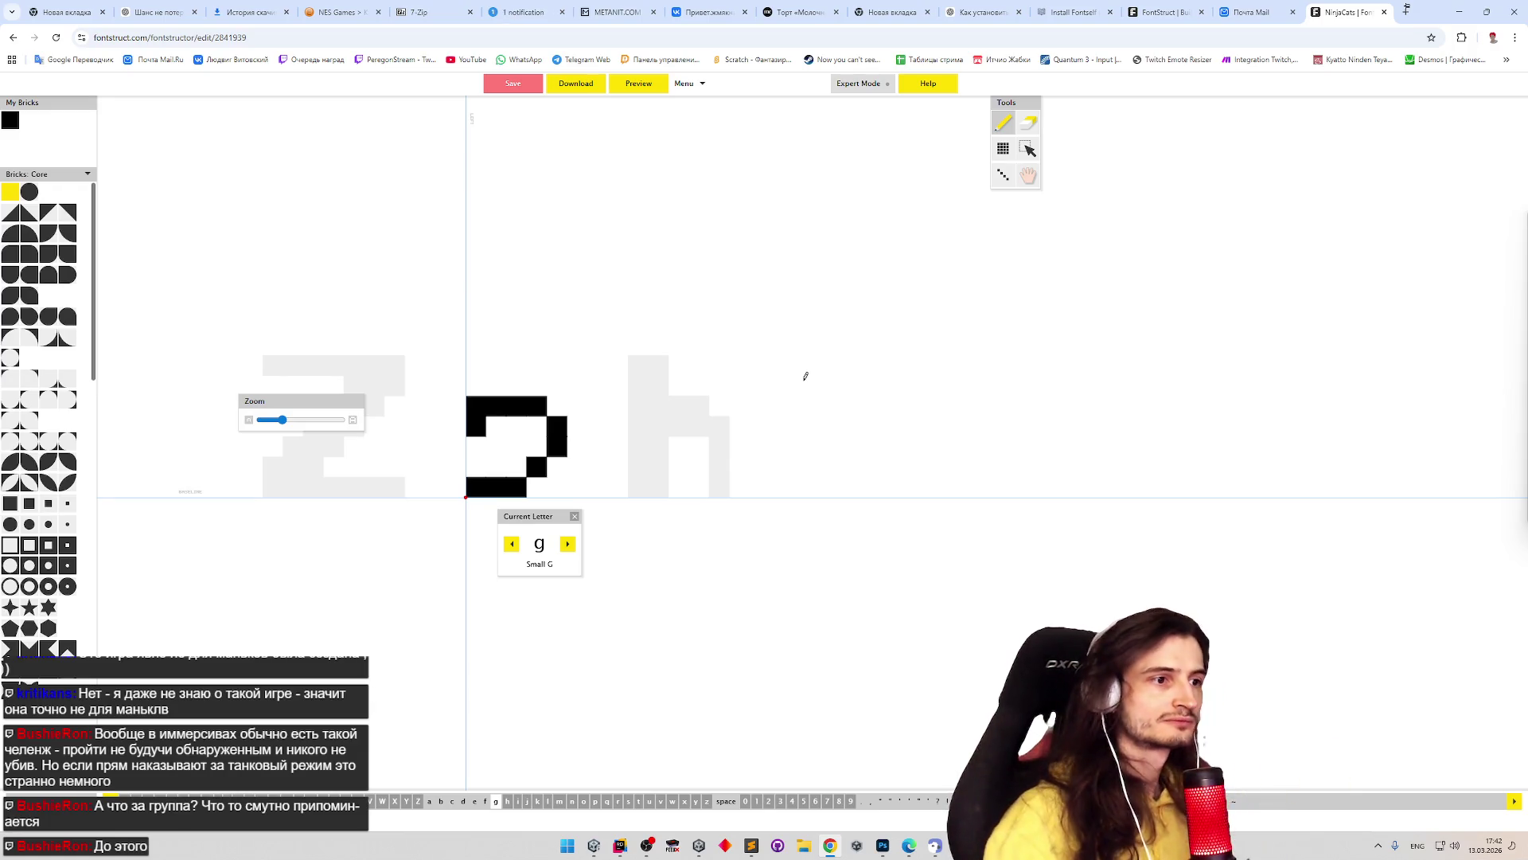
left_click(568, 544)
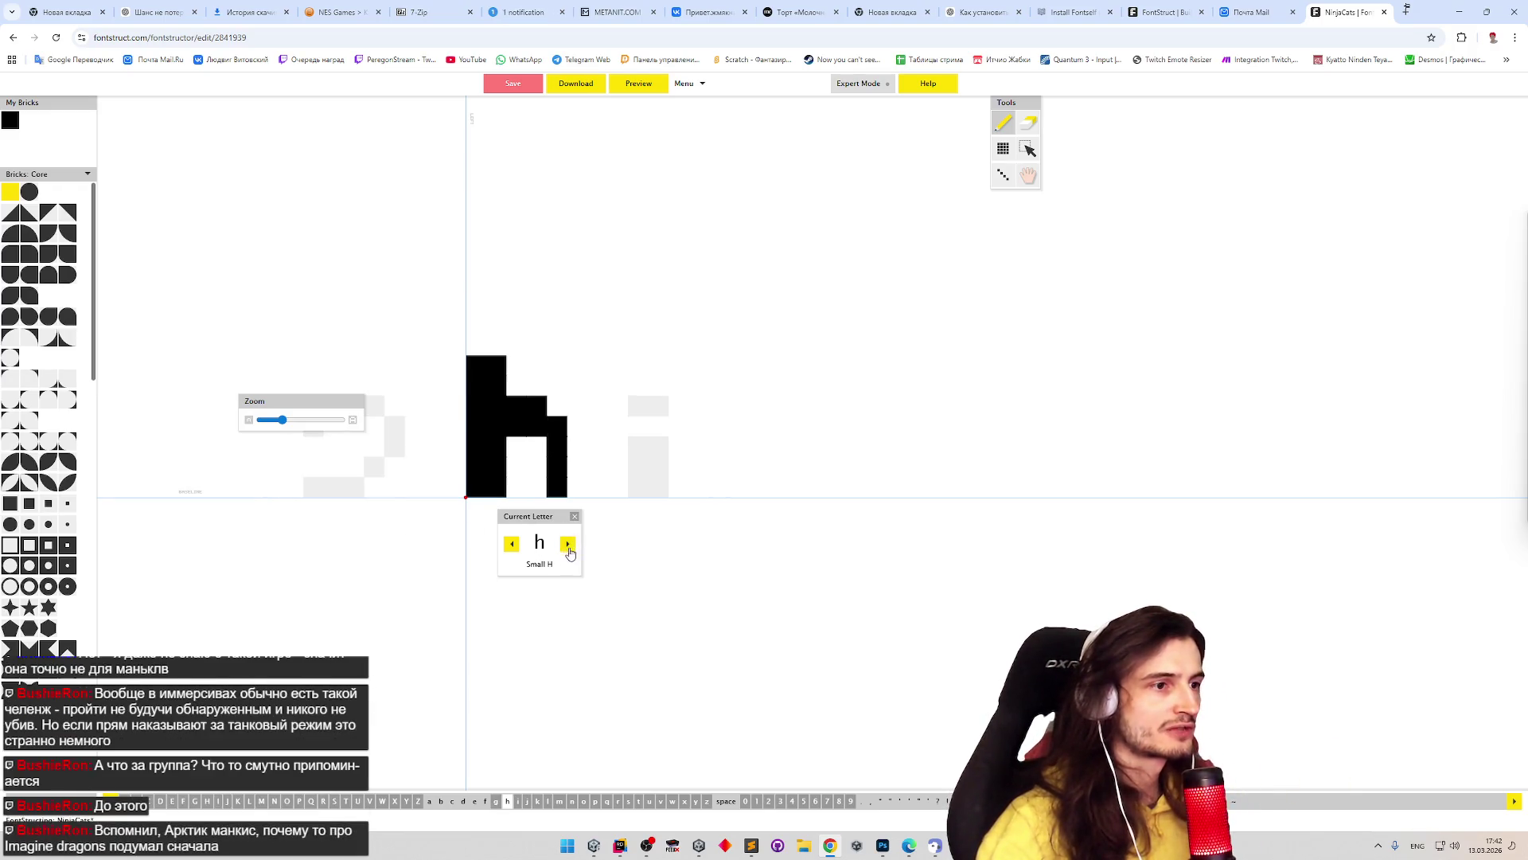
- On the j, ignore the save warning and redraw its hook as a below-baseline descender
left_click(569, 546)
left_click(570, 546)
key("e")
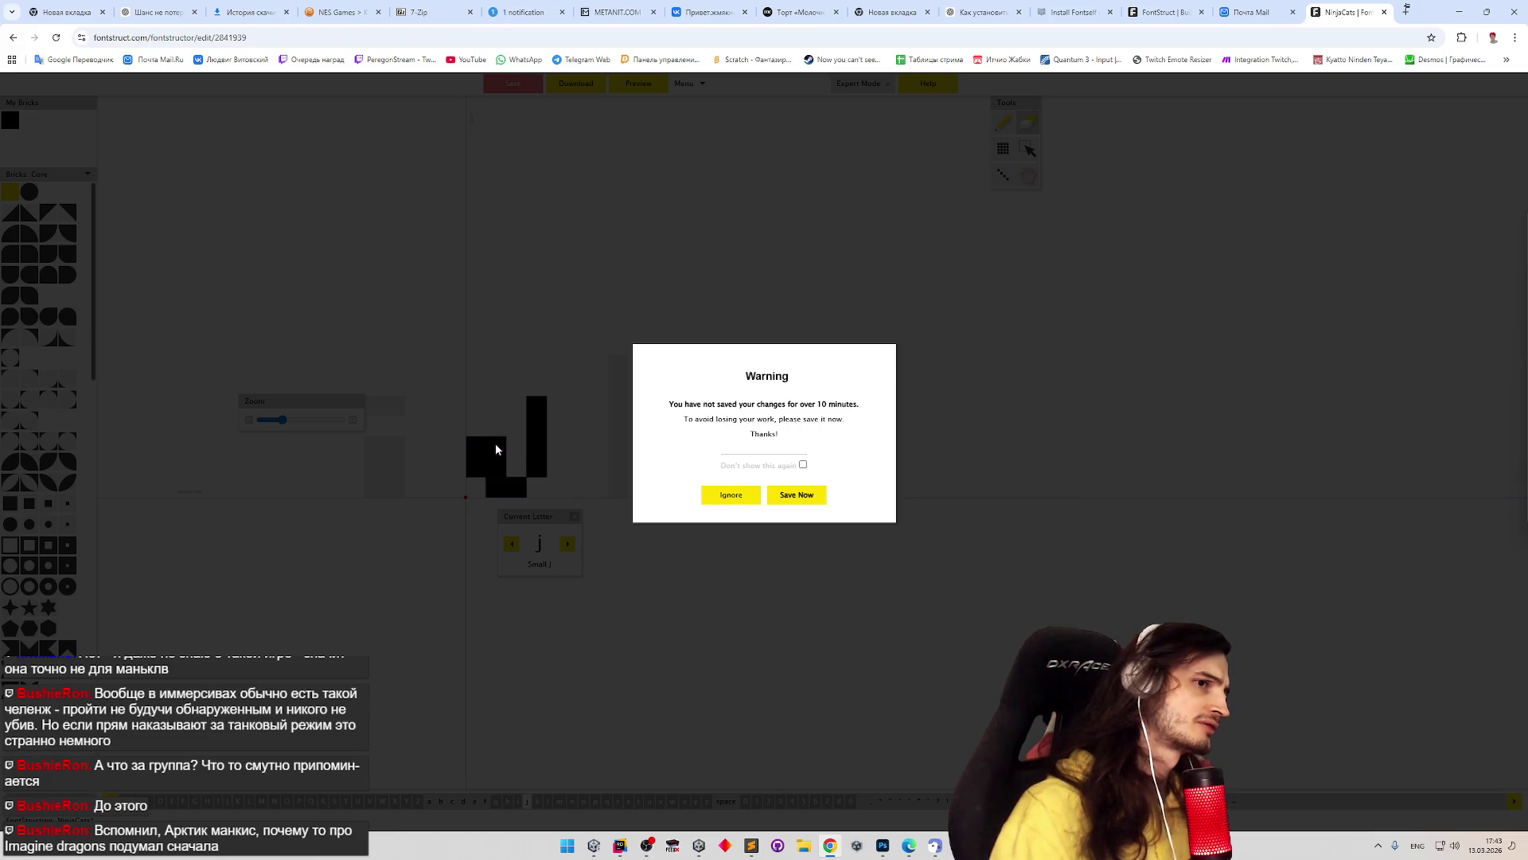
left_click(776, 494)
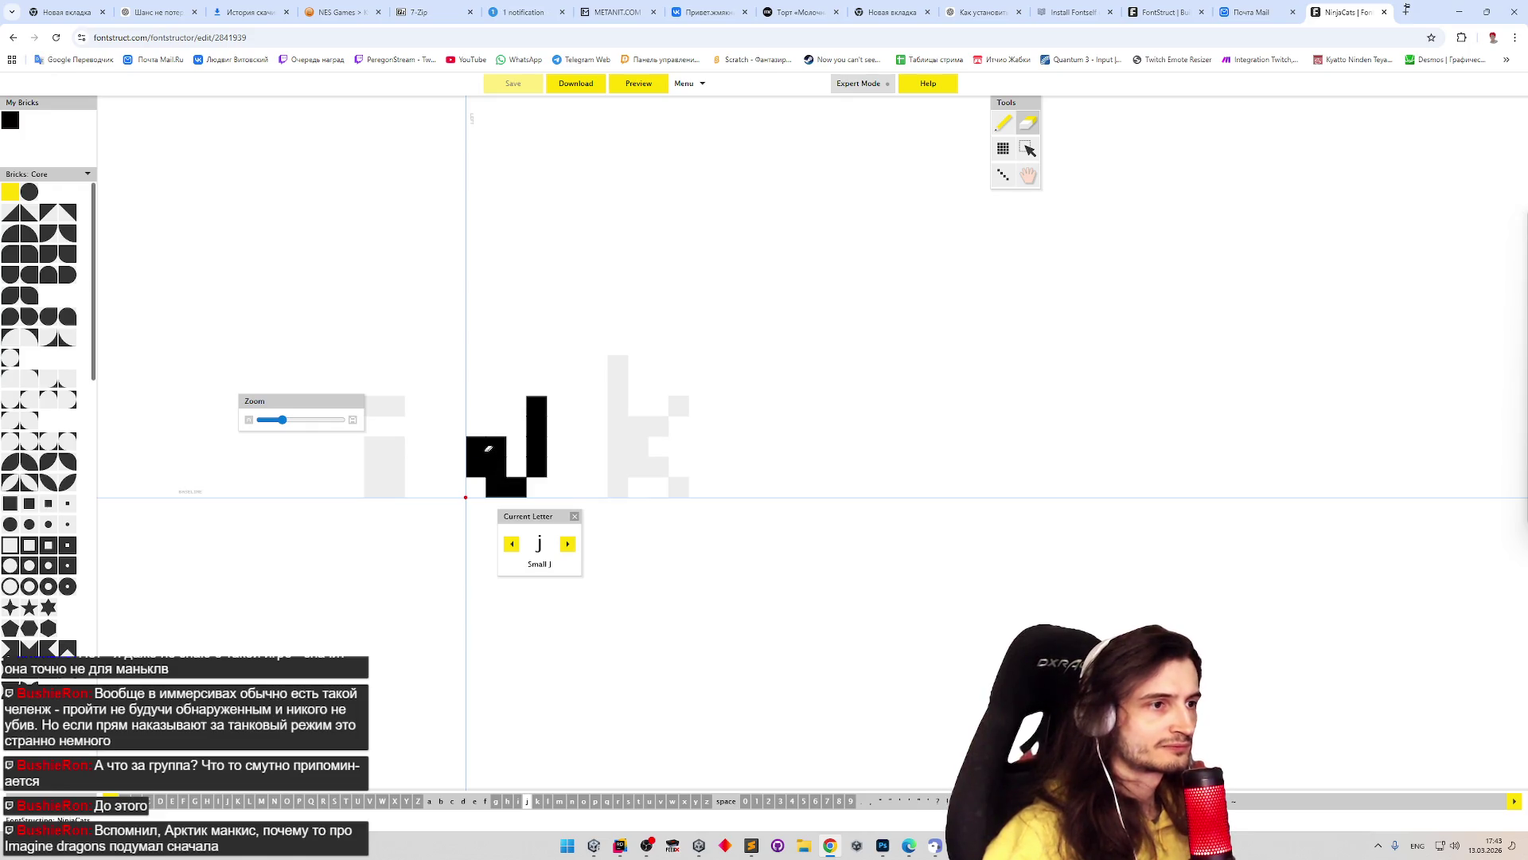
mouse_move(481, 450)
left_mouse_down()
mouse_move(480, 500)
mouse_move(519, 549)
left_mouse_up()
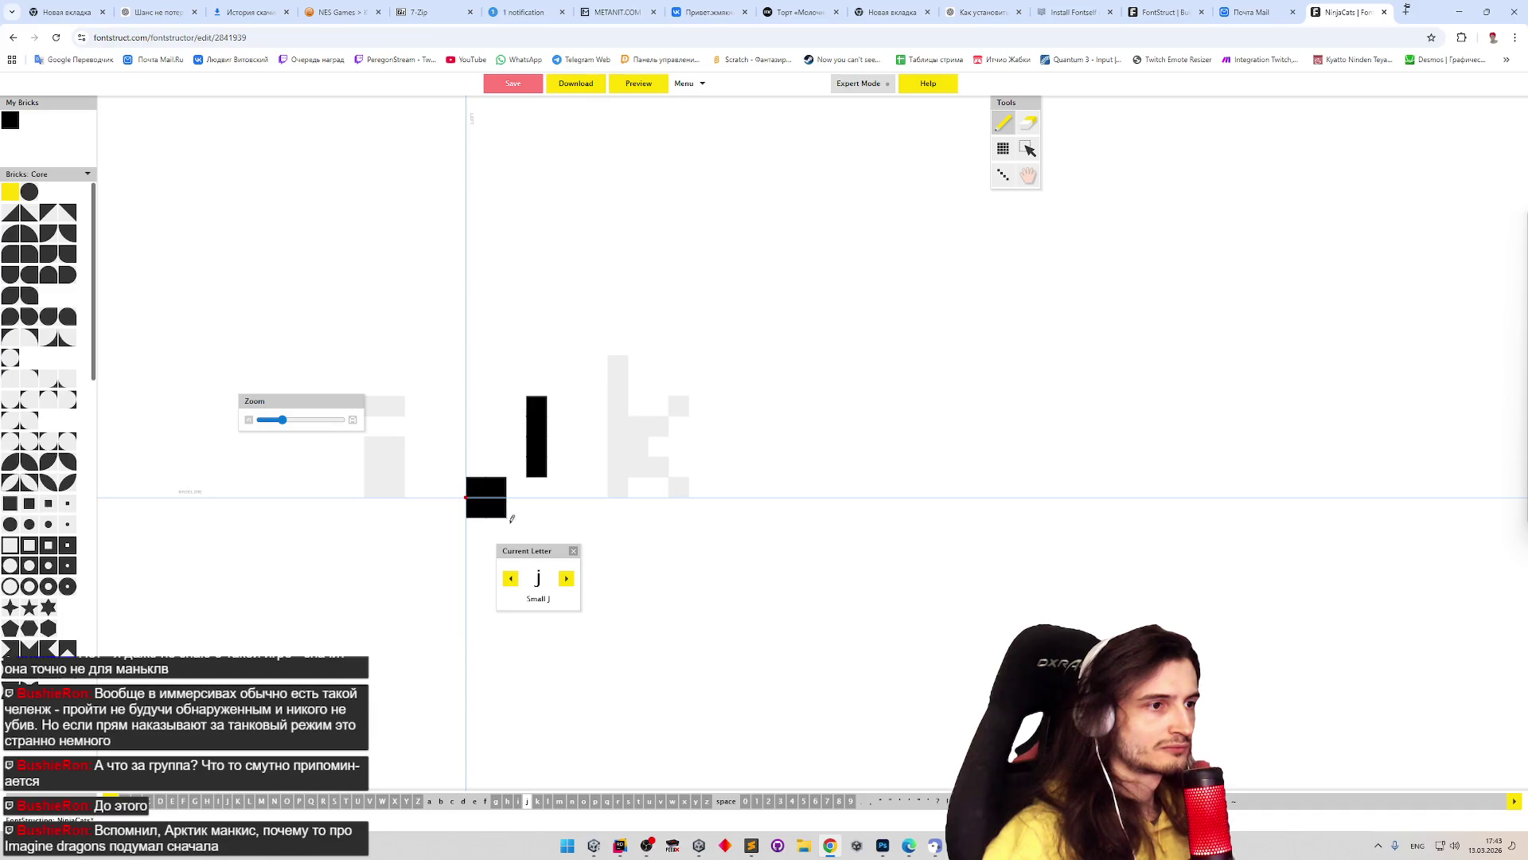
left_click(506, 527)
left_click_drag(532, 491, 535, 508)
key("e")
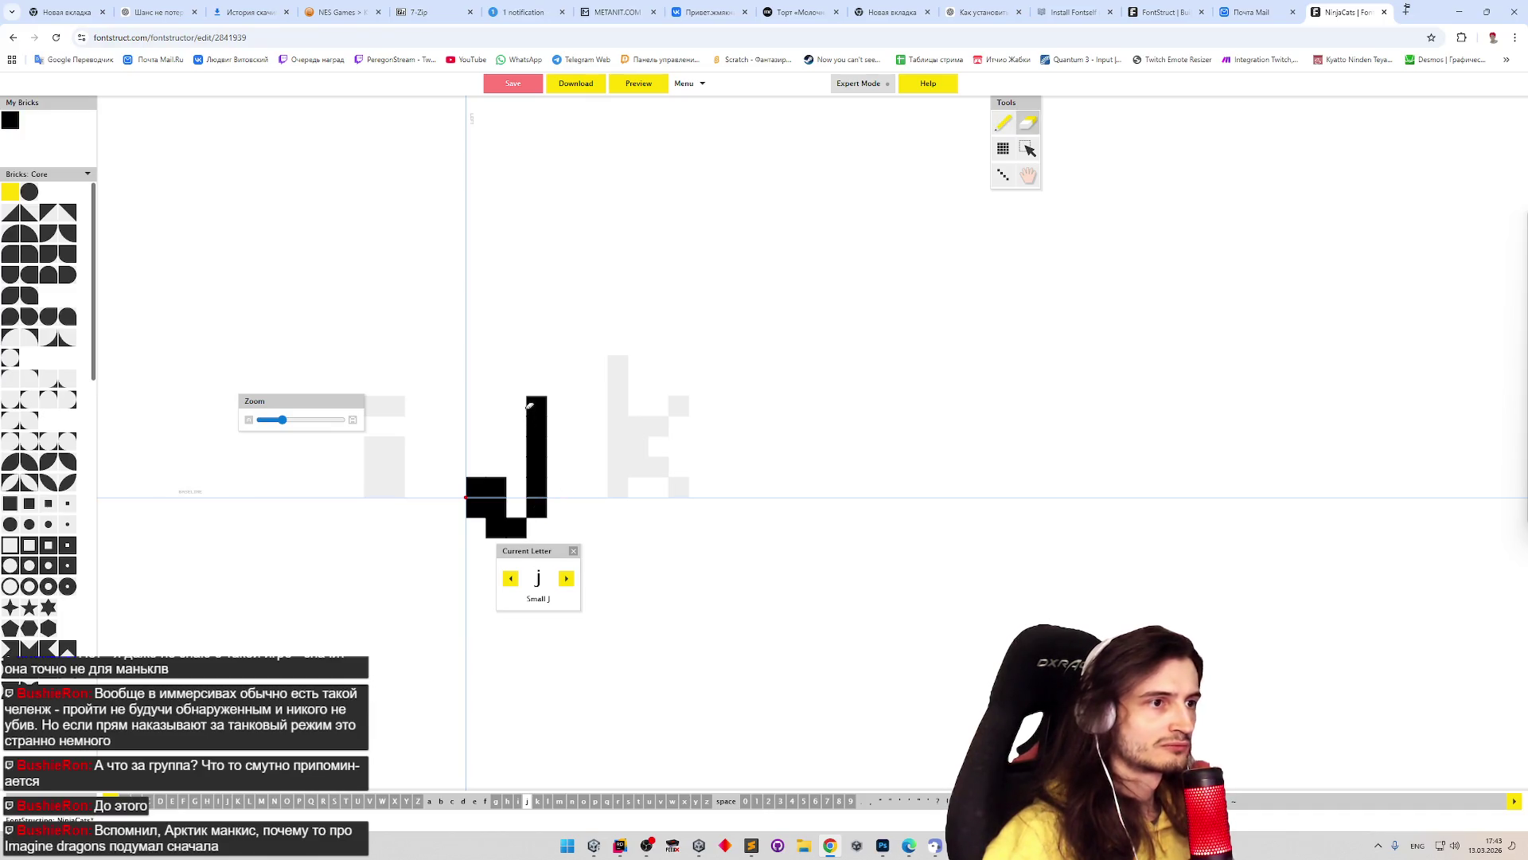
key("p")
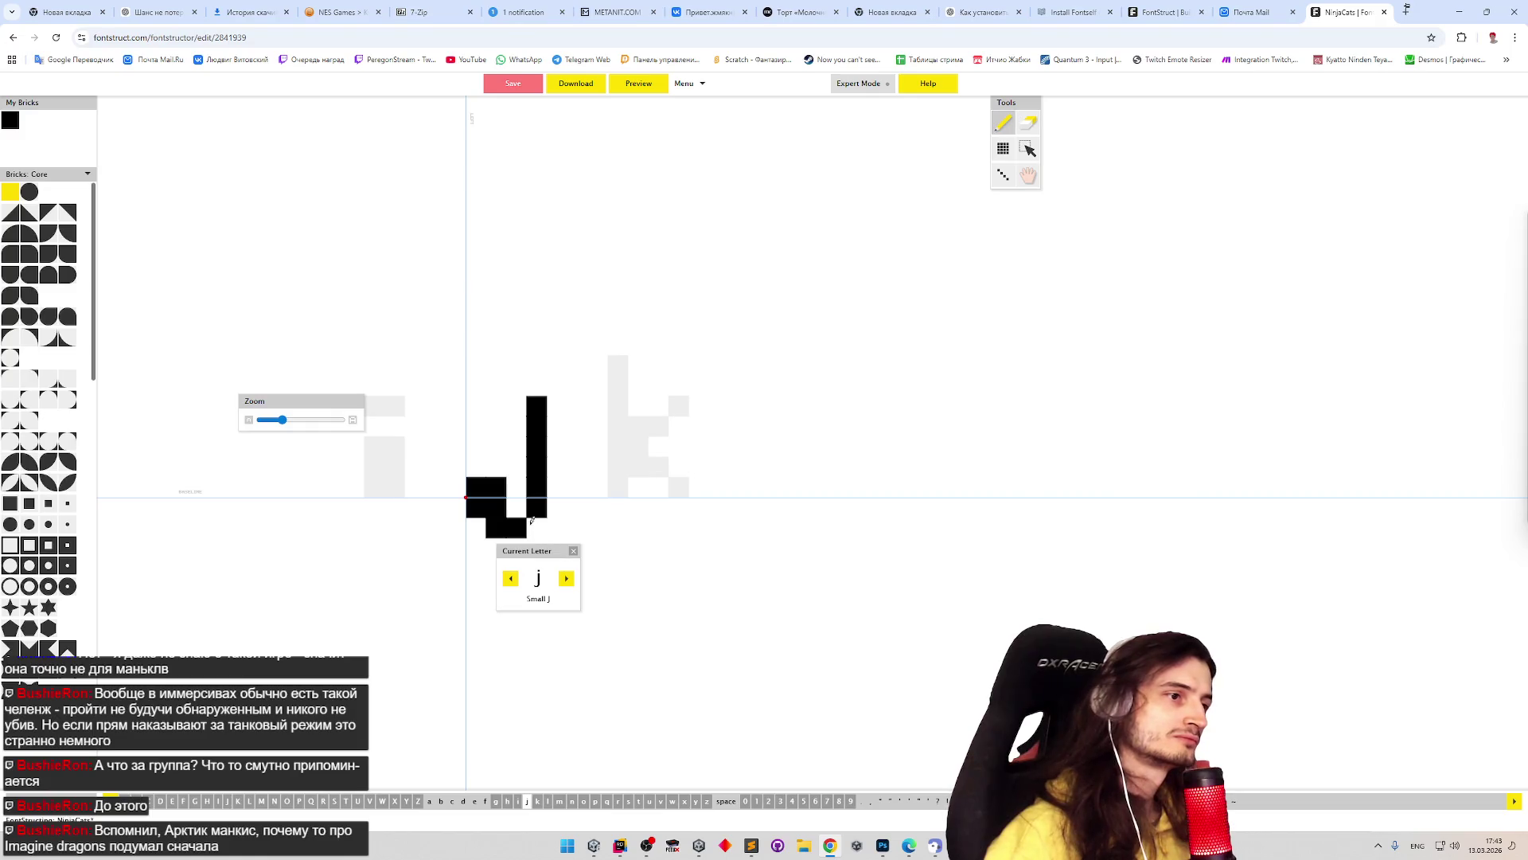
left_click(567, 579)
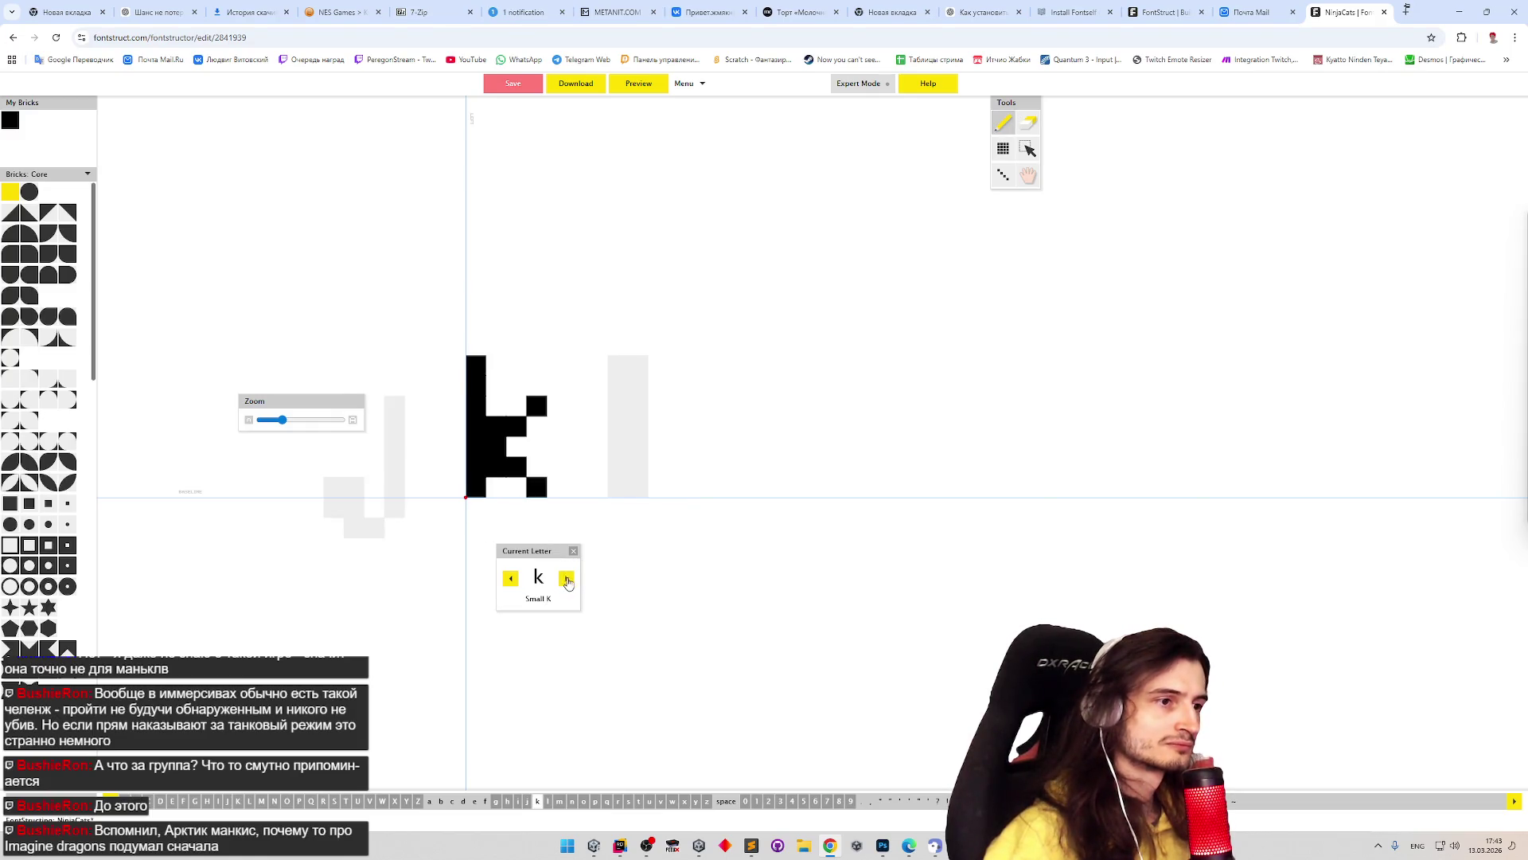
- Step forward through the alphabet to the small p
left_click(568, 580)
left_click(567, 579)
left_click(568, 580)
left_click(568, 579)
left_click(567, 579)
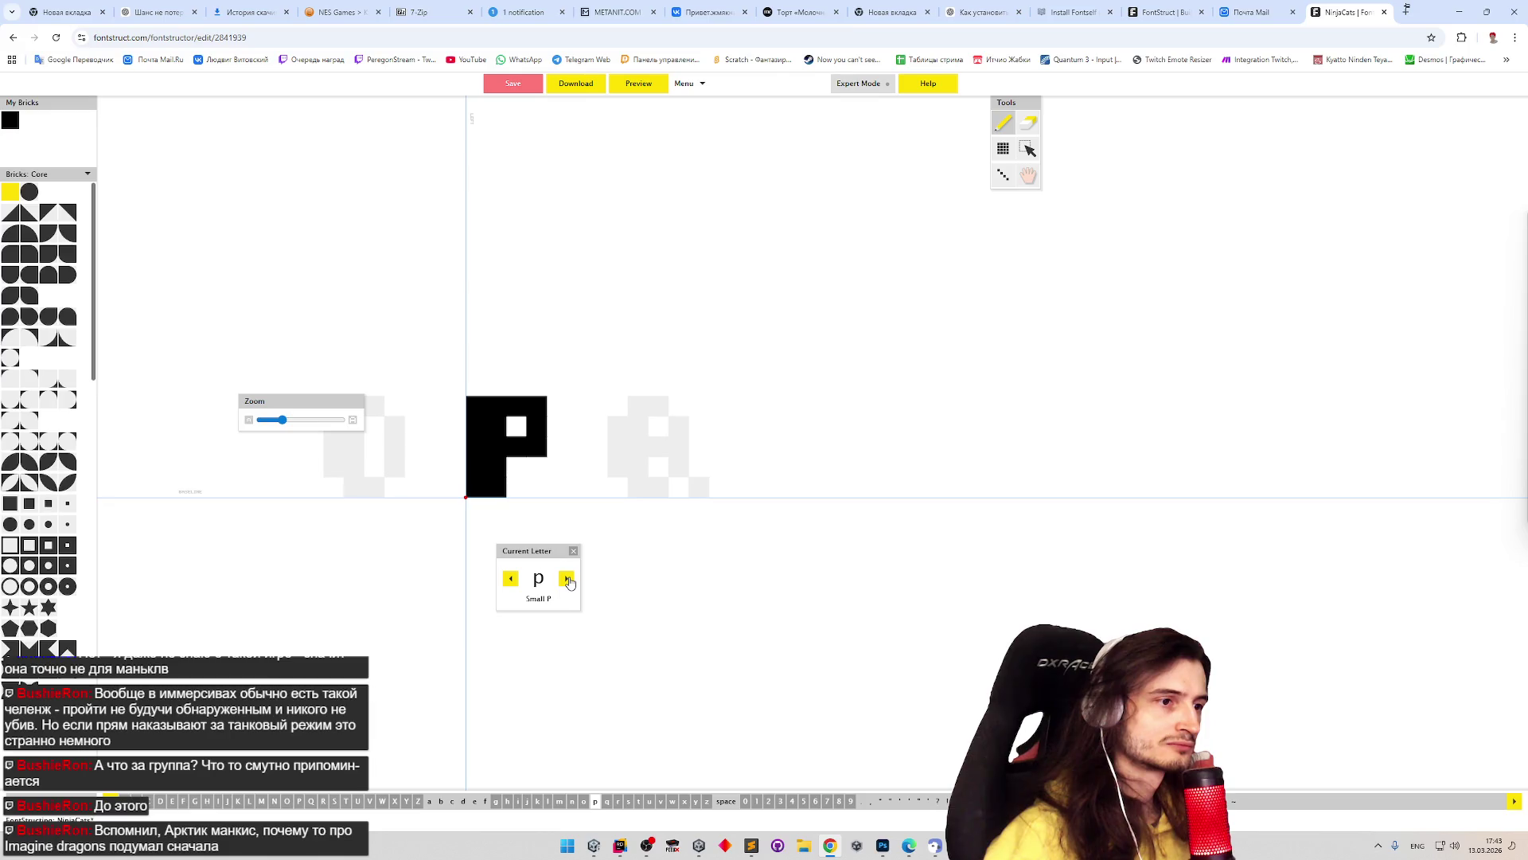
- Paint the p's two-brick descender below the baseline and shift its right column one cell right
key("e")
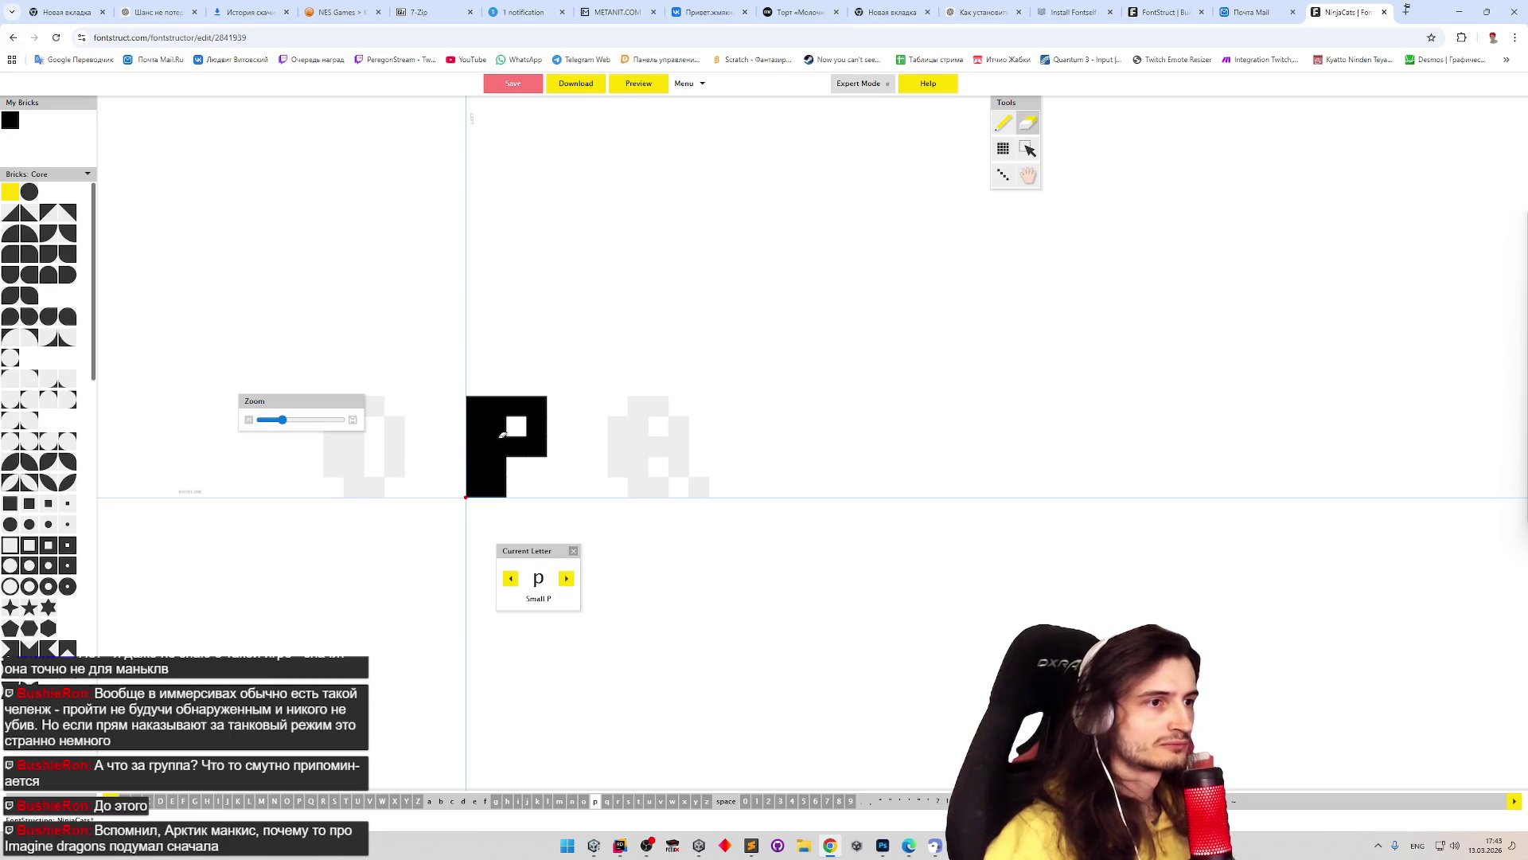
left_click(517, 447)
key("p")
left_click_drag(517, 478, 536, 467)
key("e")
key("p")
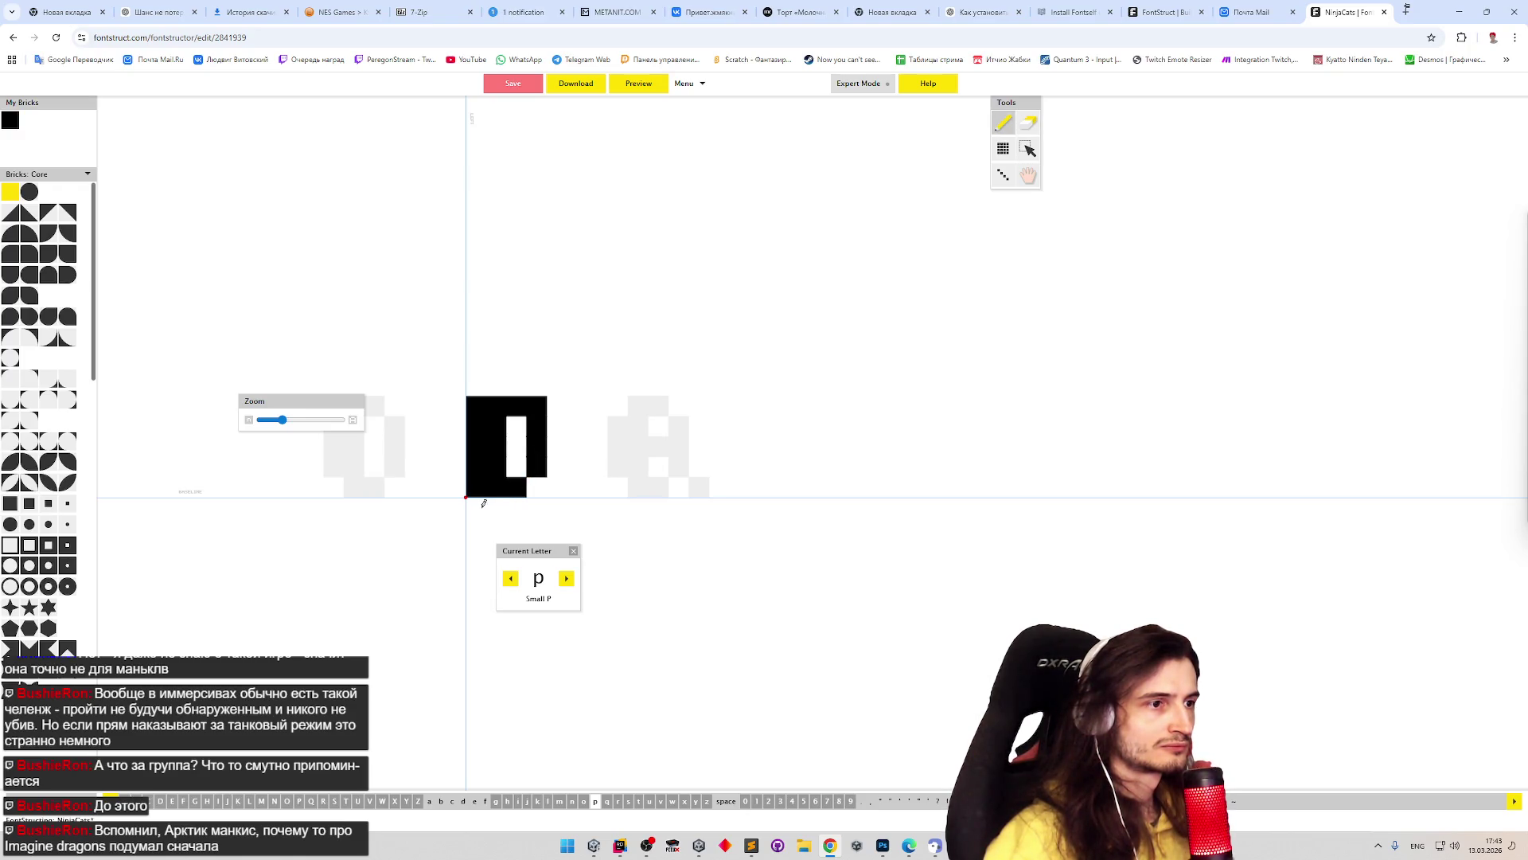
mouse_move(481, 495)
left_mouse_down()
mouse_move(481, 521)
mouse_move(497, 513)
left_mouse_up()
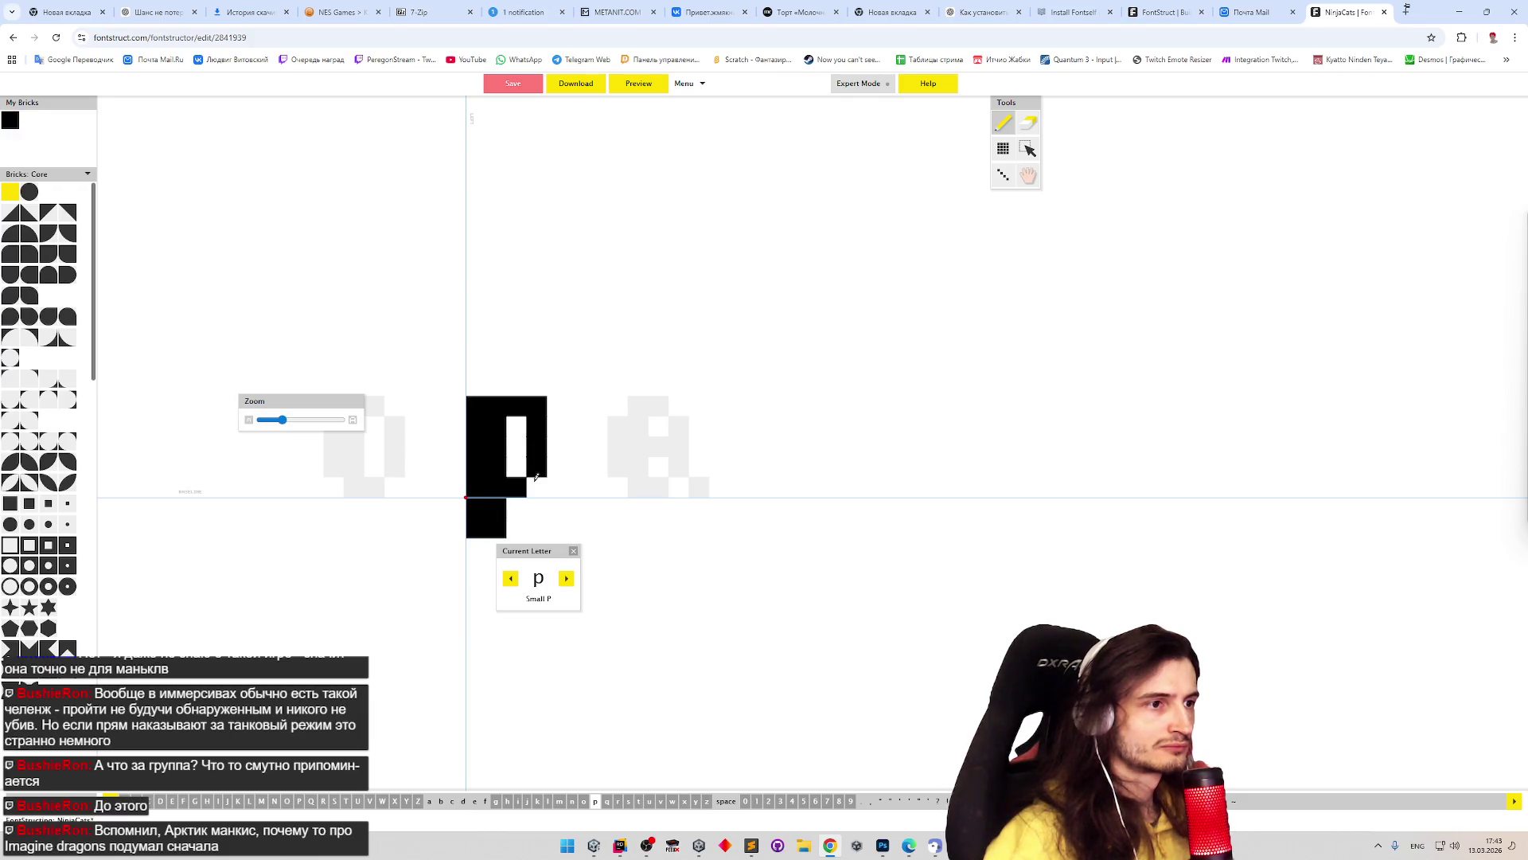
key("e")
left_click_drag(535, 422, 538, 481)
key("p")
- Finish the p's wider bowl with an open counter, then advance to the small r
key("e")
key("p")
left_click(536, 486)
key("e")
left_click(537, 466)
key("p")
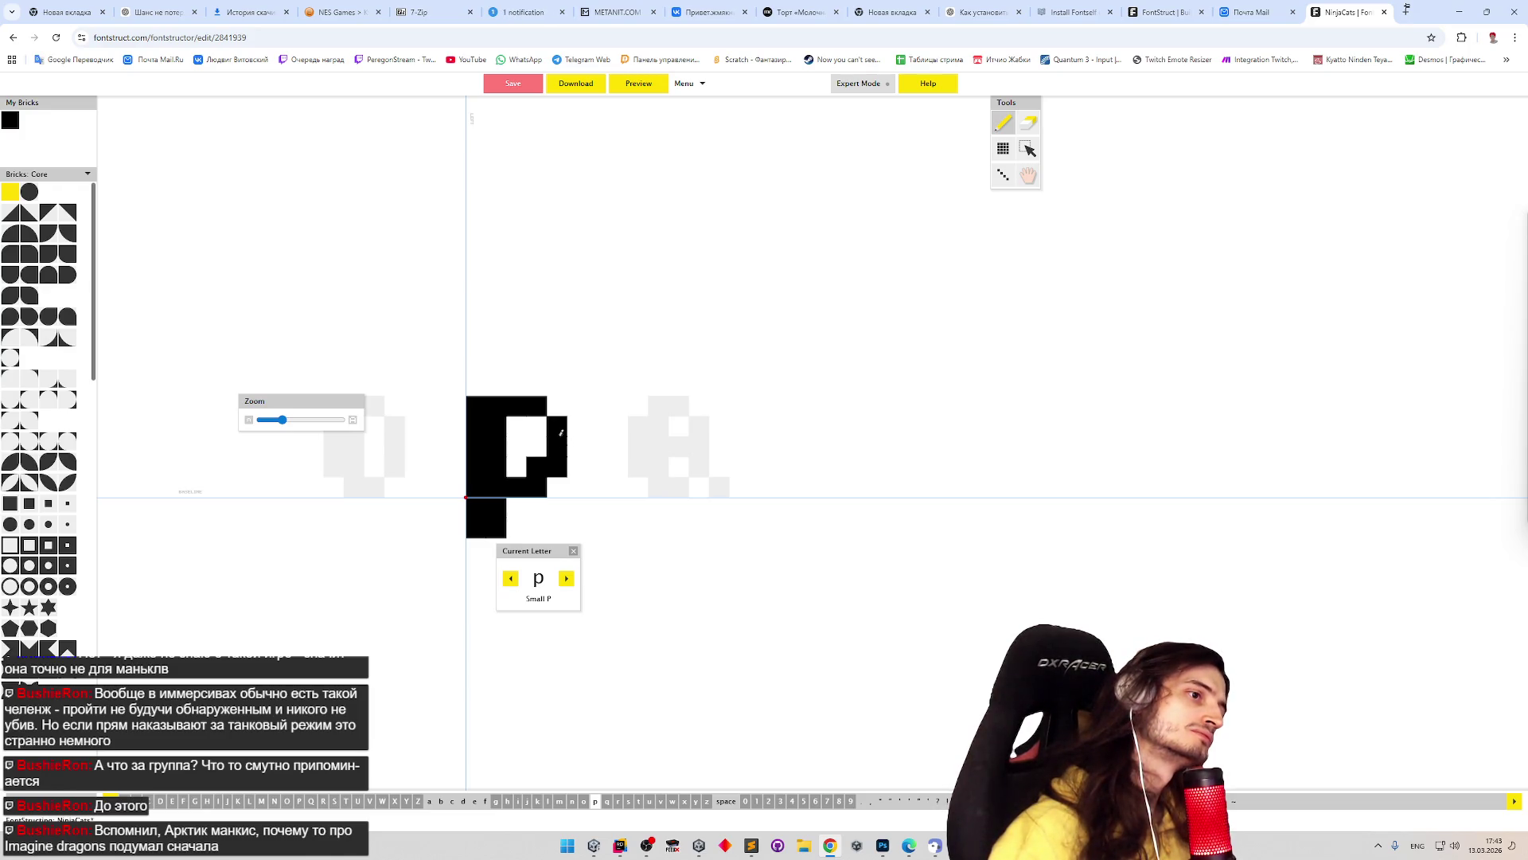
left_click(536, 421)
key("e")
left_click_drag(537, 421, 536, 467)
key("p")
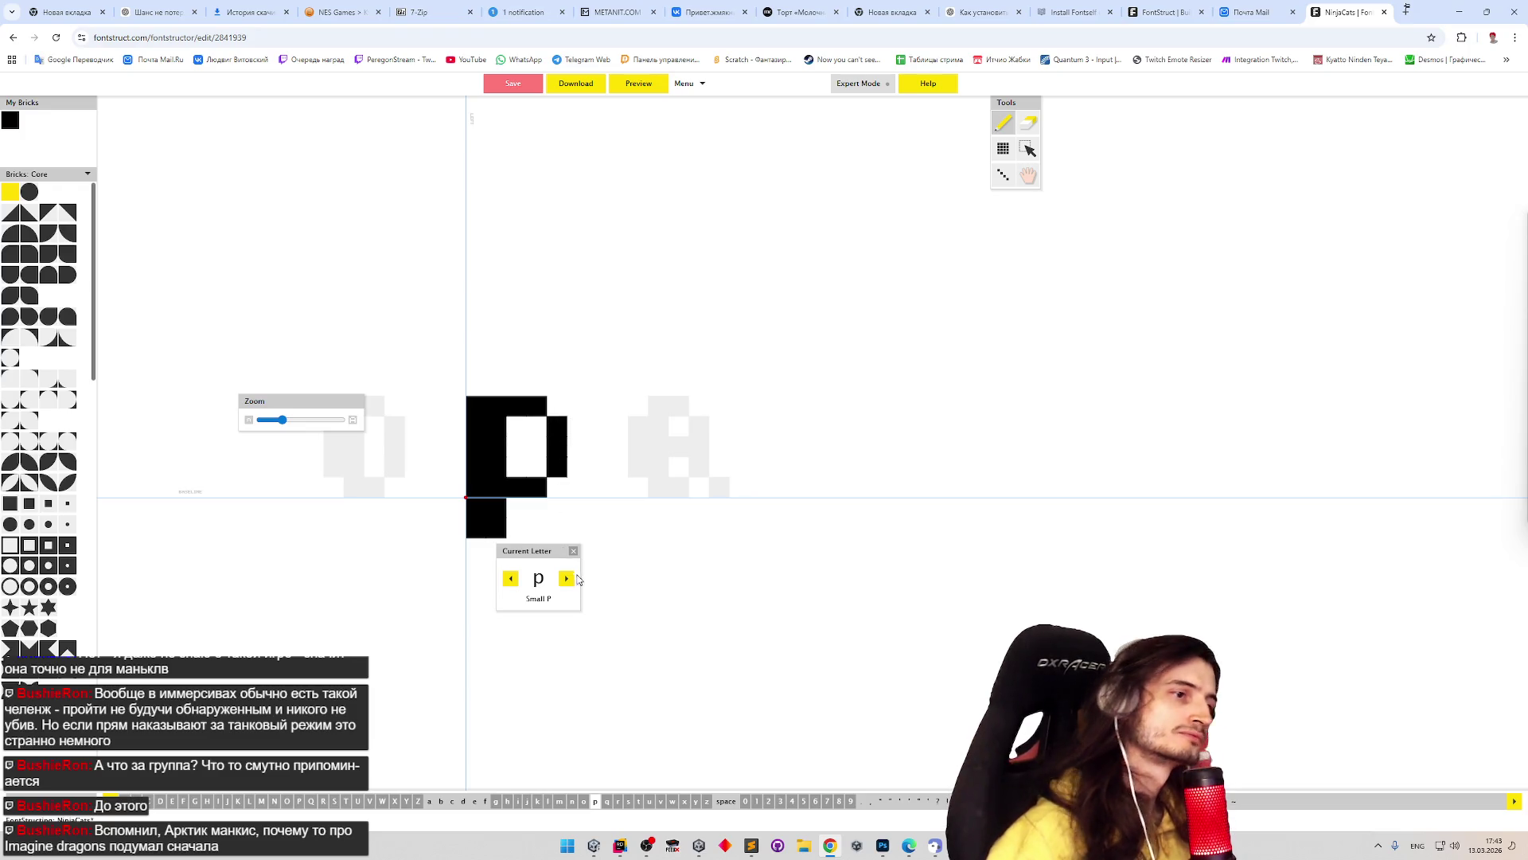
left_click(568, 579)
left_click(569, 580)
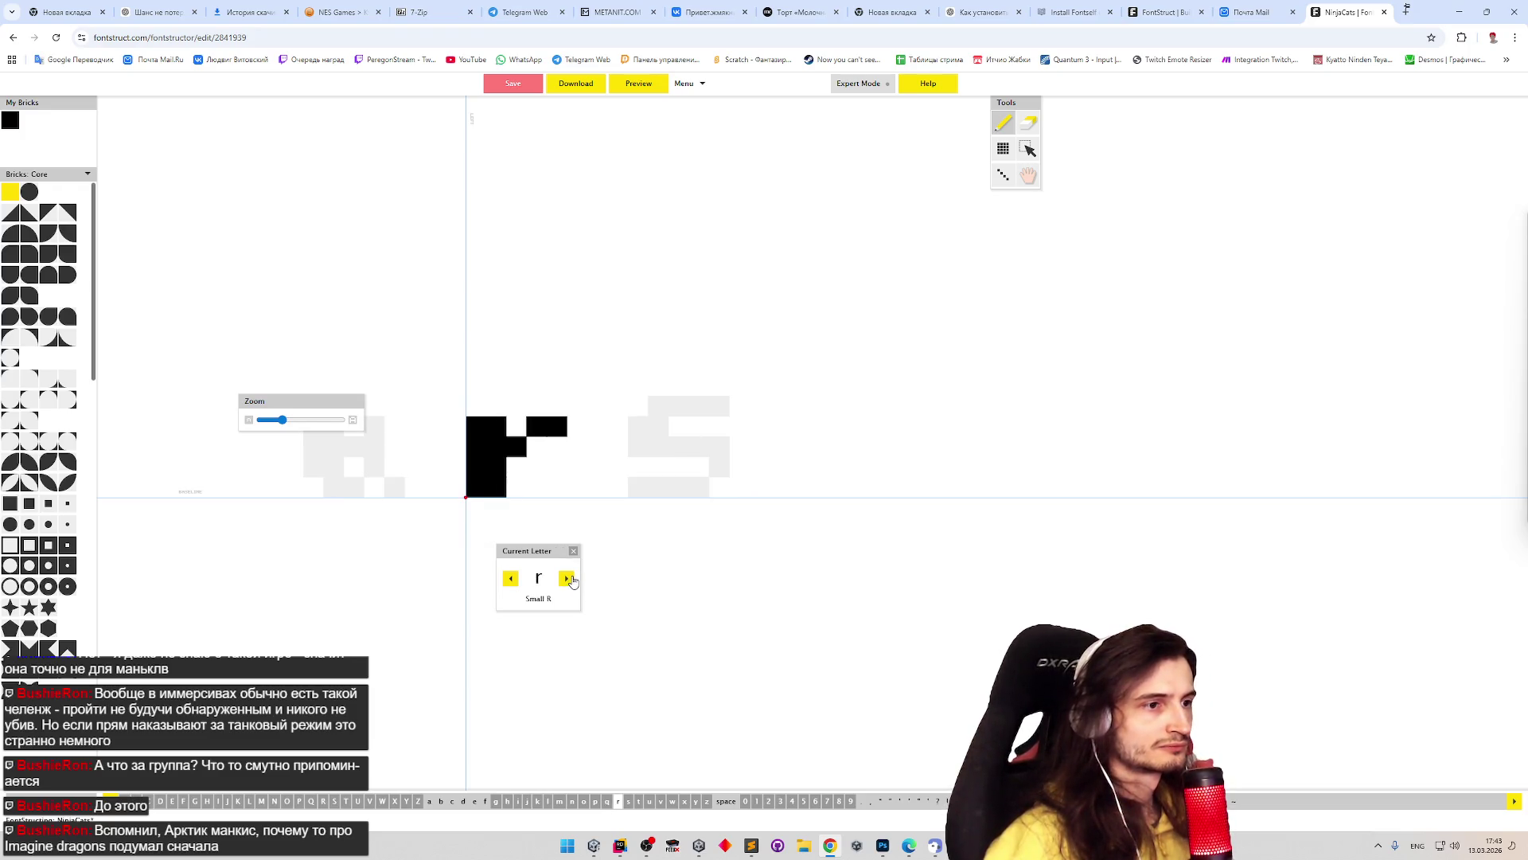
- Return to the small q, extend its right column into a descender and merge its counters
left_click(510, 579)
key("e")
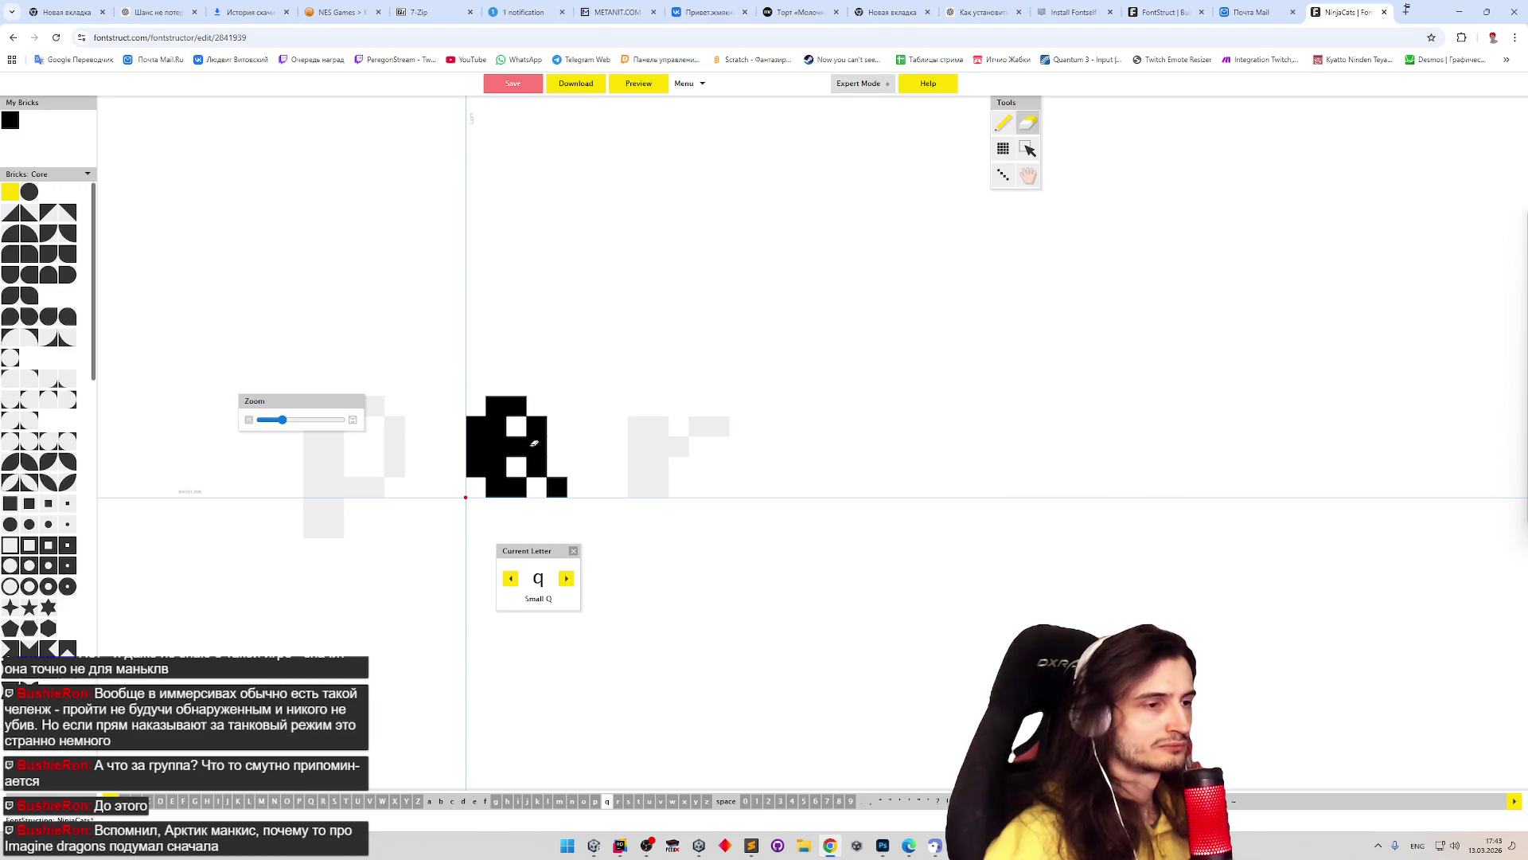
left_click(557, 482)
key("p")
left_click_drag(543, 481, 543, 494)
key("e")
left_click(516, 446)
- Clear the q's old right column and redraw it one cell wider, running down into the descender
key("p")
left_click(536, 527)
key("e")
left_click_drag(536, 424, 537, 468)
key("p")
mouse_move(535, 407)
left_mouse_down()
mouse_move(557, 426)
mouse_move(558, 529)
mouse_move(538, 531)
left_mouse_up()
key("e")
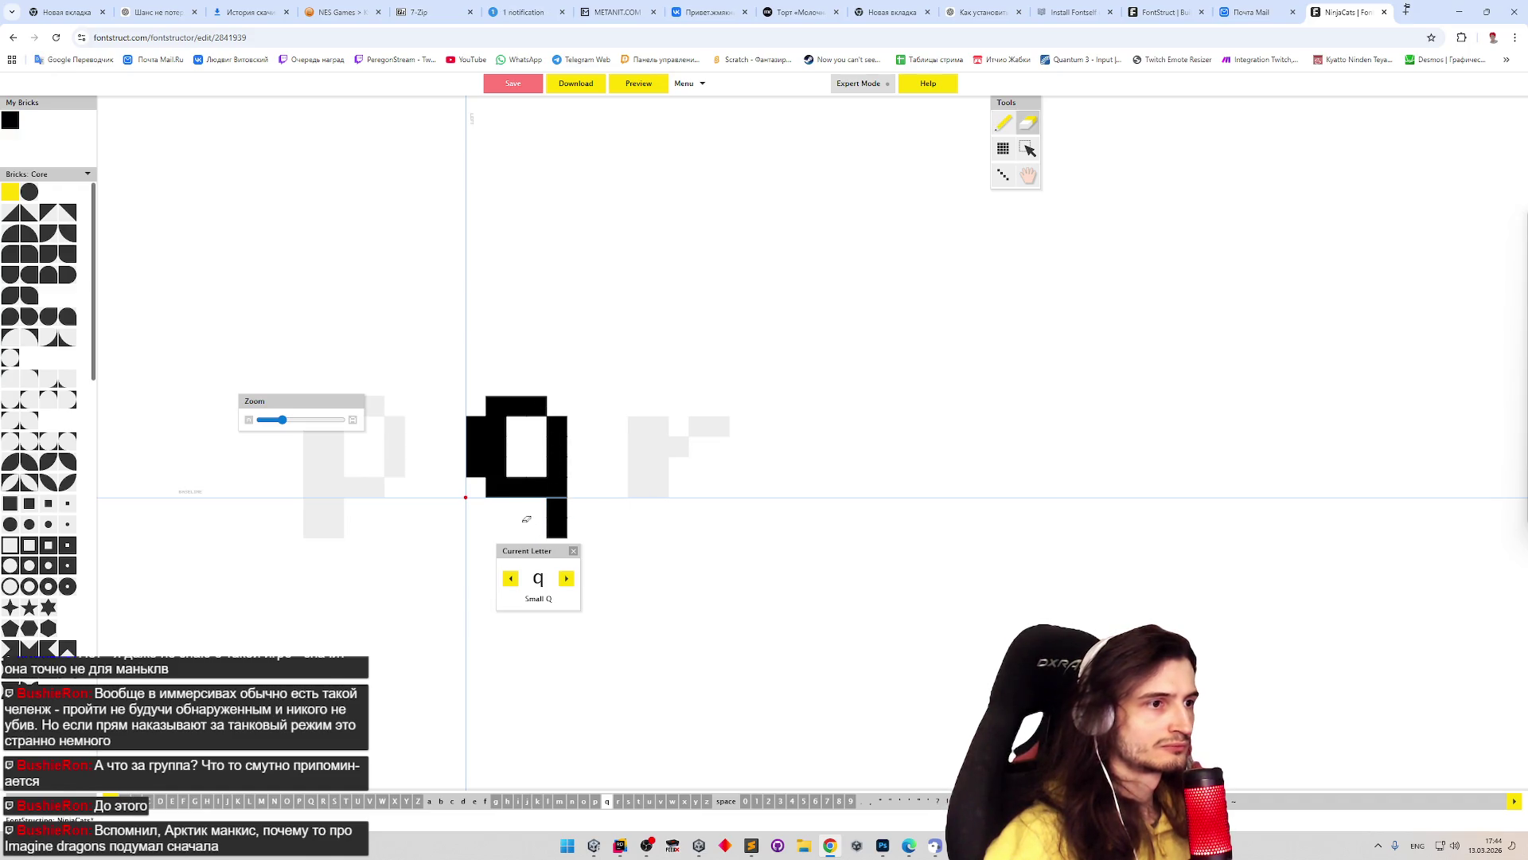
- On the small r, add a brick atop the stem and redraw a wide top arm
left_click(567, 578)
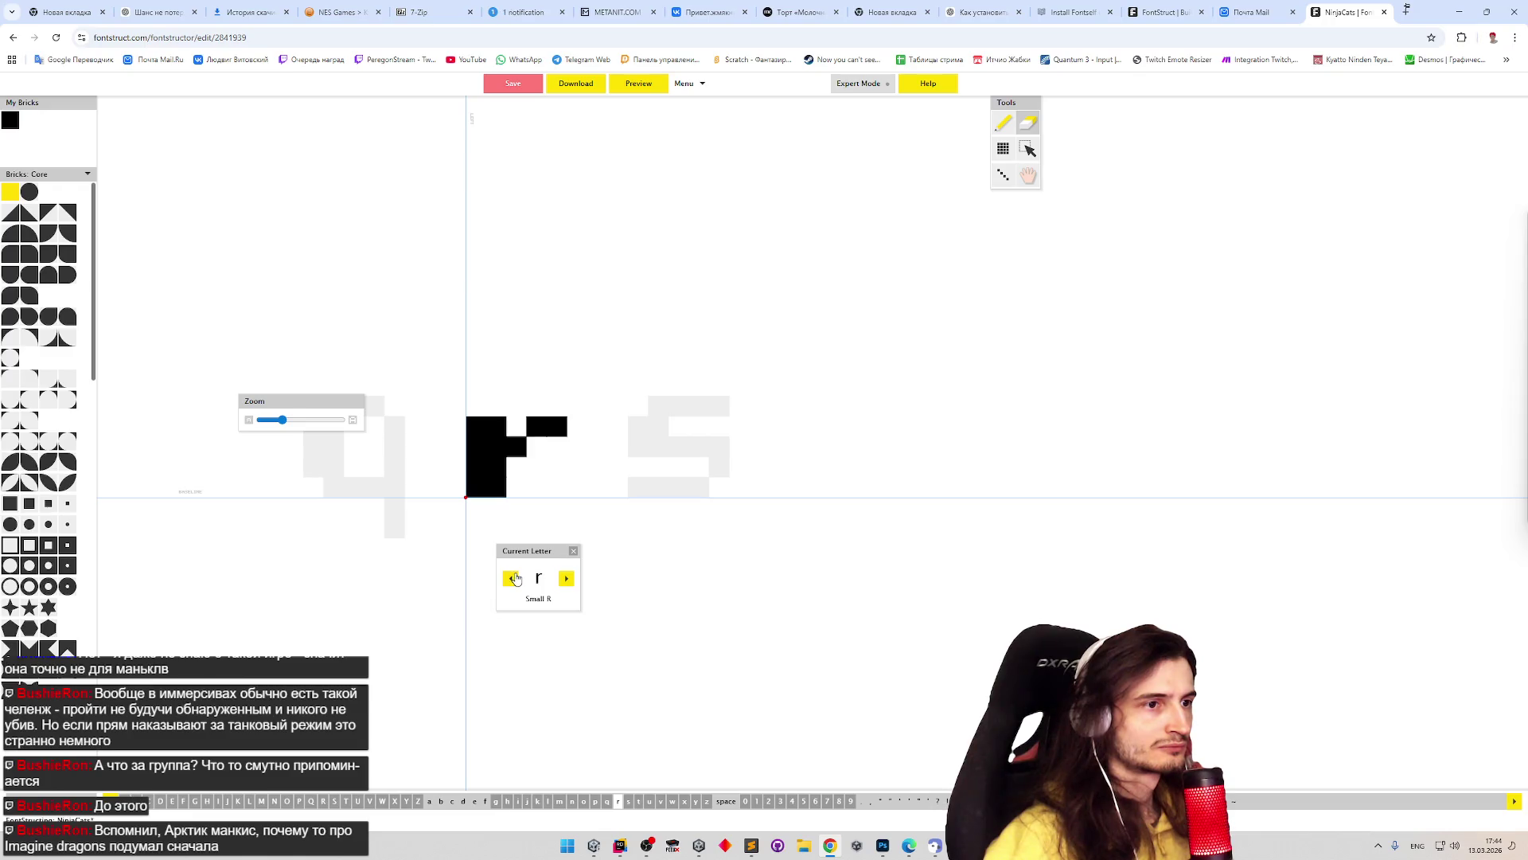
key("p")
left_click(485, 406)
key("e")
mouse_move(516, 446)
left_mouse_down()
mouse_move(558, 425)
mouse_move(557, 405)
left_mouse_up()
key("p")
left_click(516, 426)
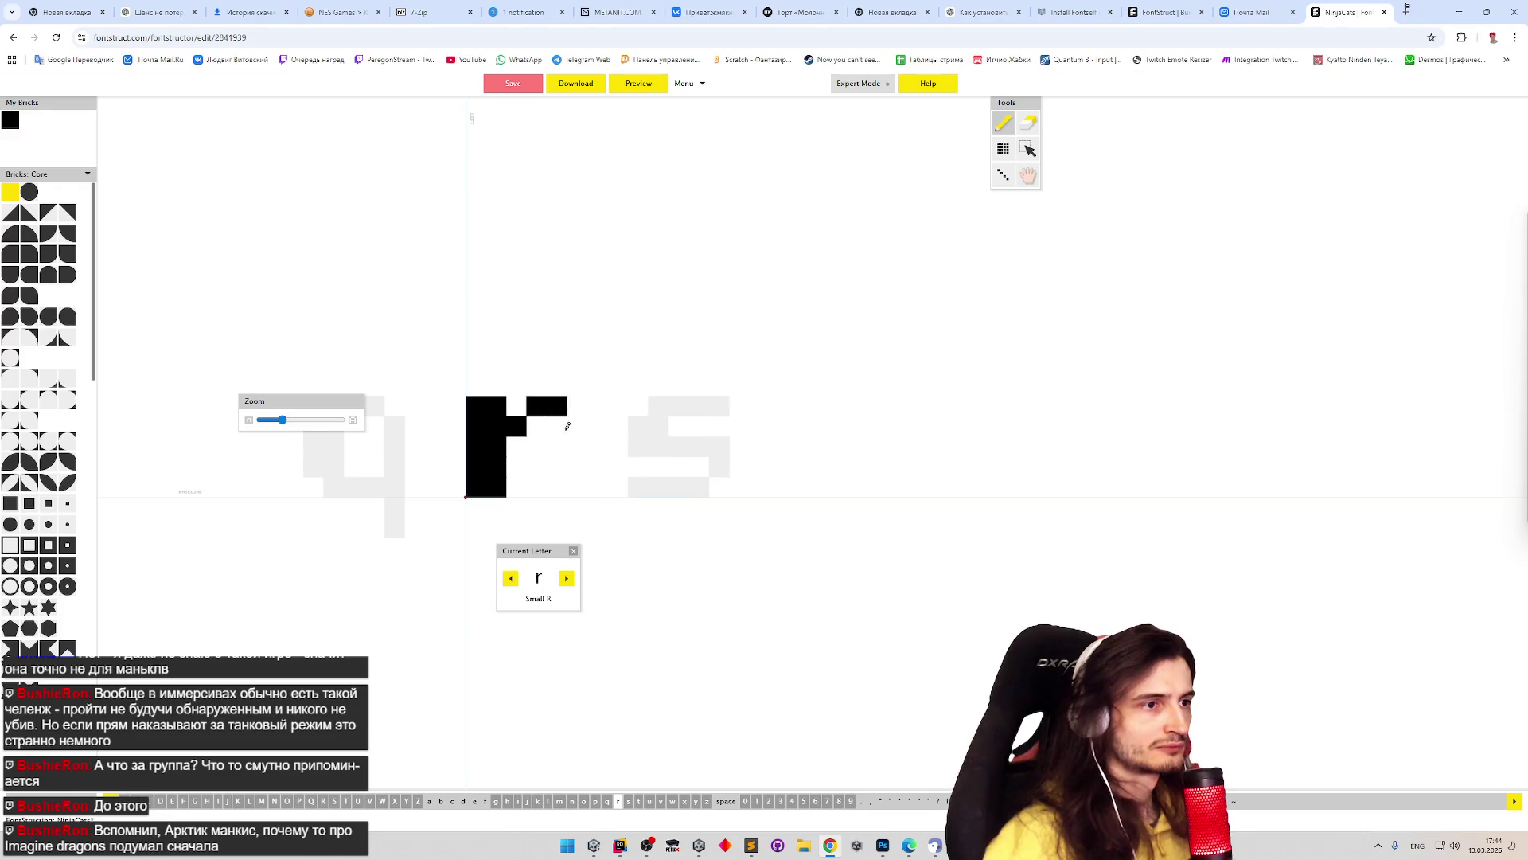
- Advance to the small t and raise its stem by two bricks
left_click(570, 578)
left_click(567, 580)
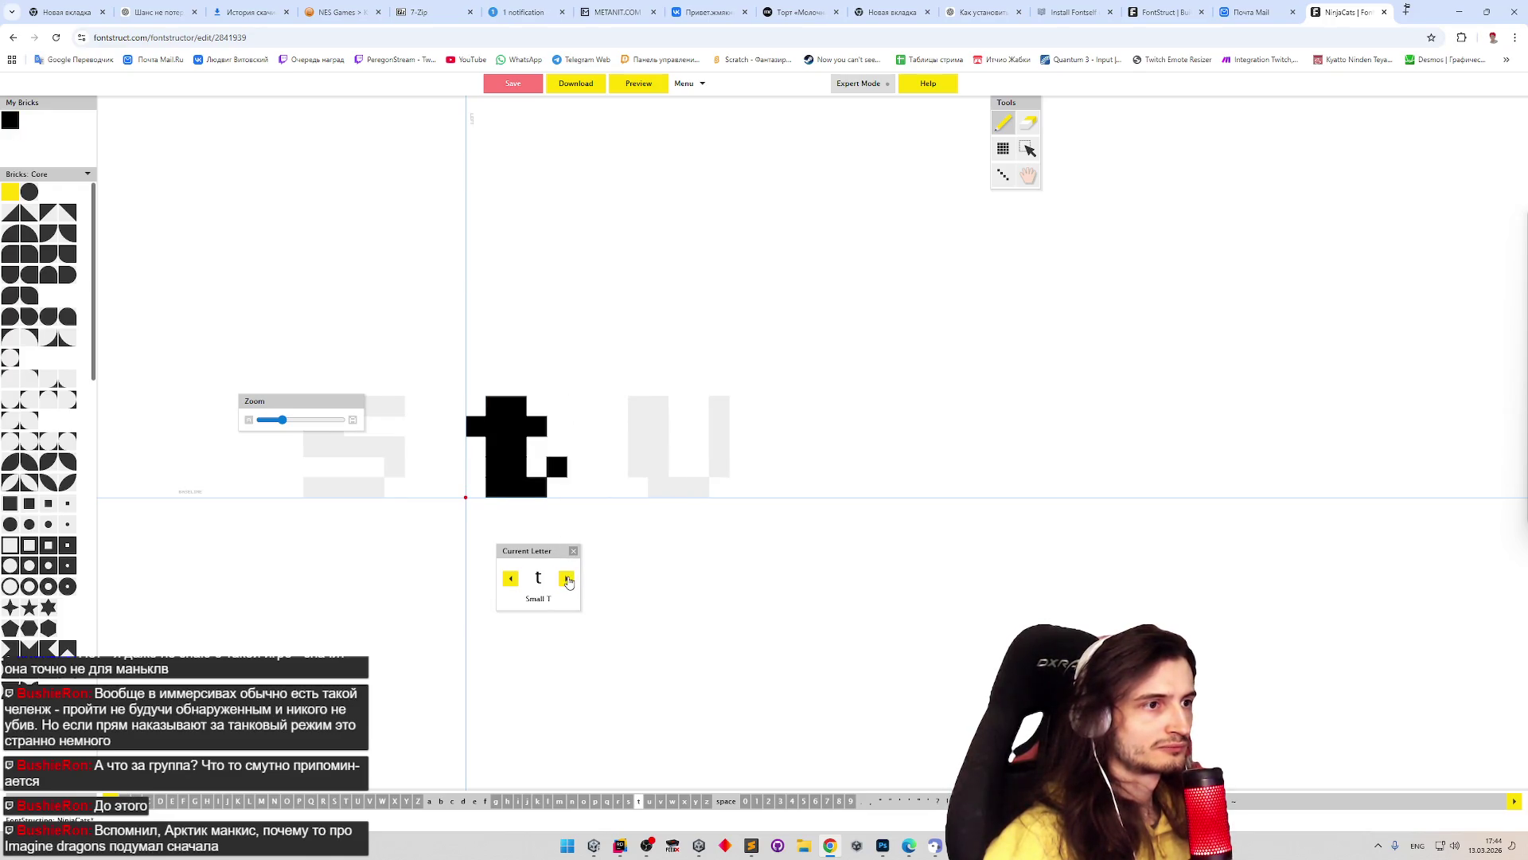
left_click(503, 379)
left_click(503, 371)
- Move the t's crossbar up to the stem top and rebuild its foot to the right
left_click(476, 426, "shift")
left_click(537, 426, "shift")
left_click(476, 385)
left_click(537, 385)
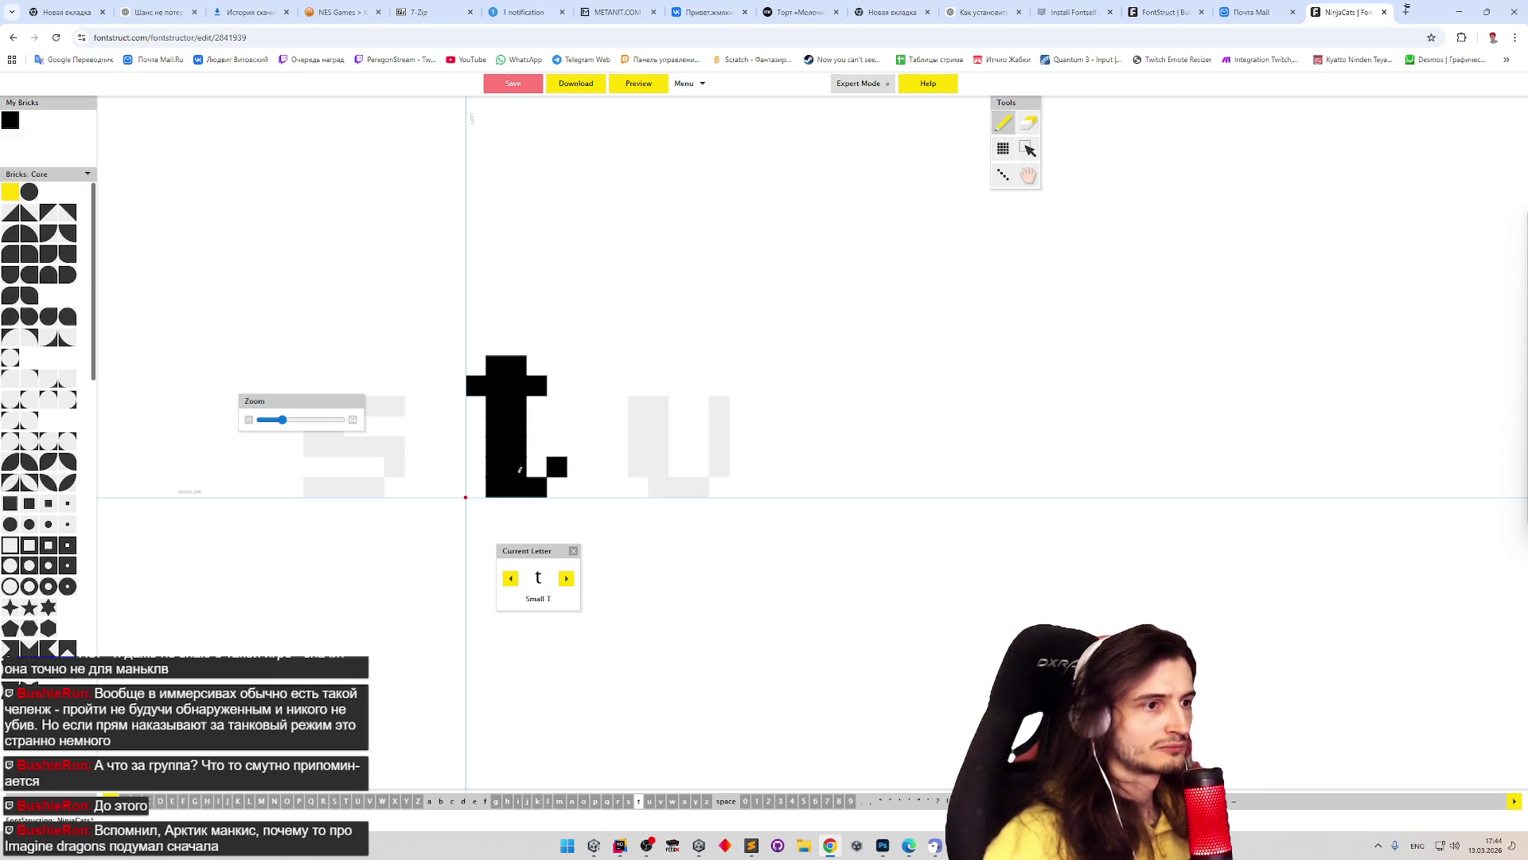
left_click(557, 466, "shift")
left_click(505, 487, "shift")
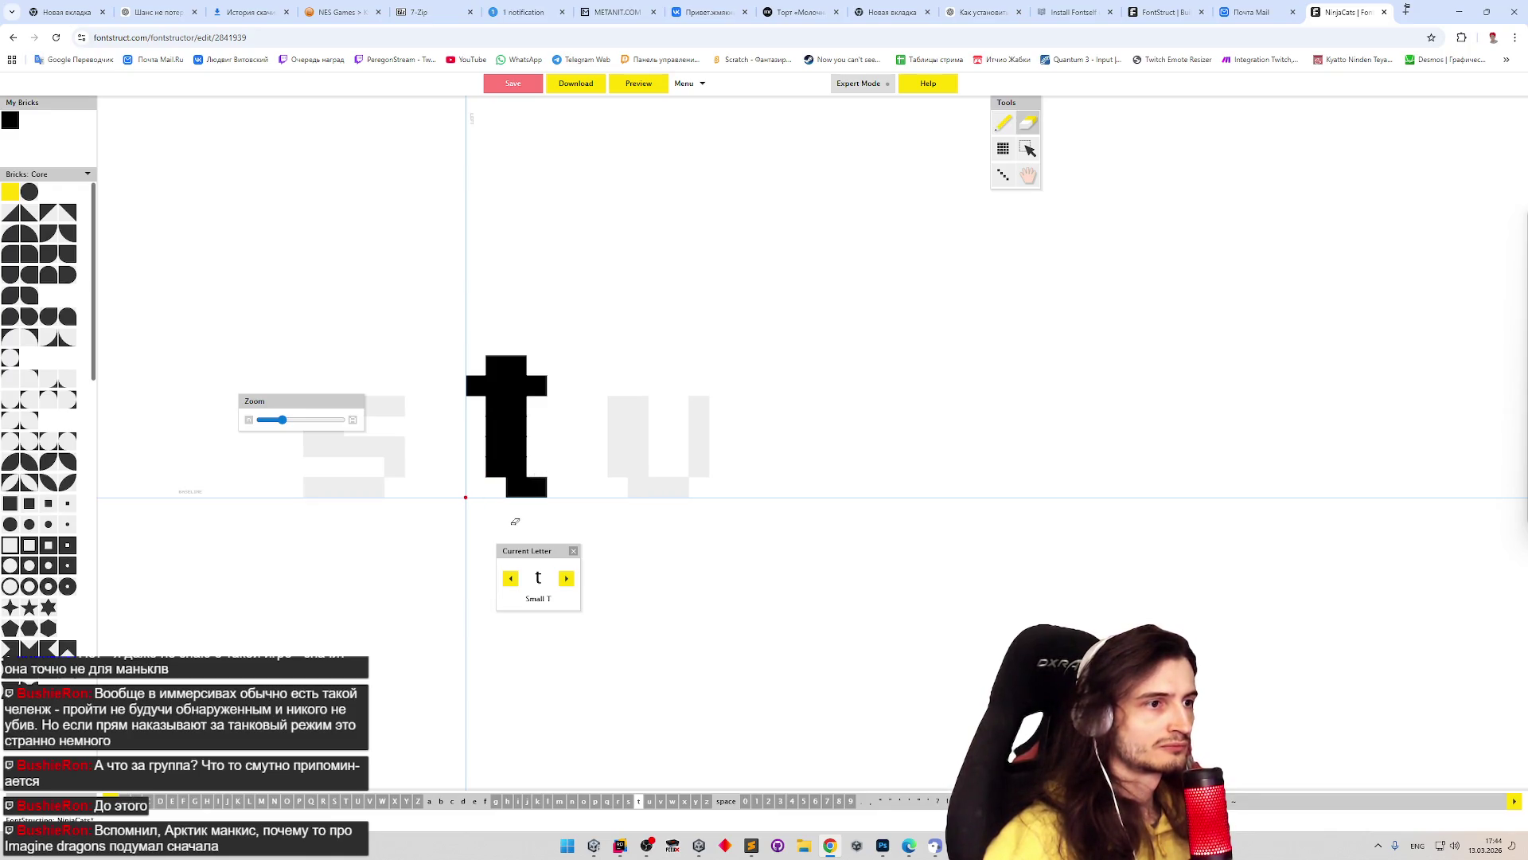
left_click(548, 474)
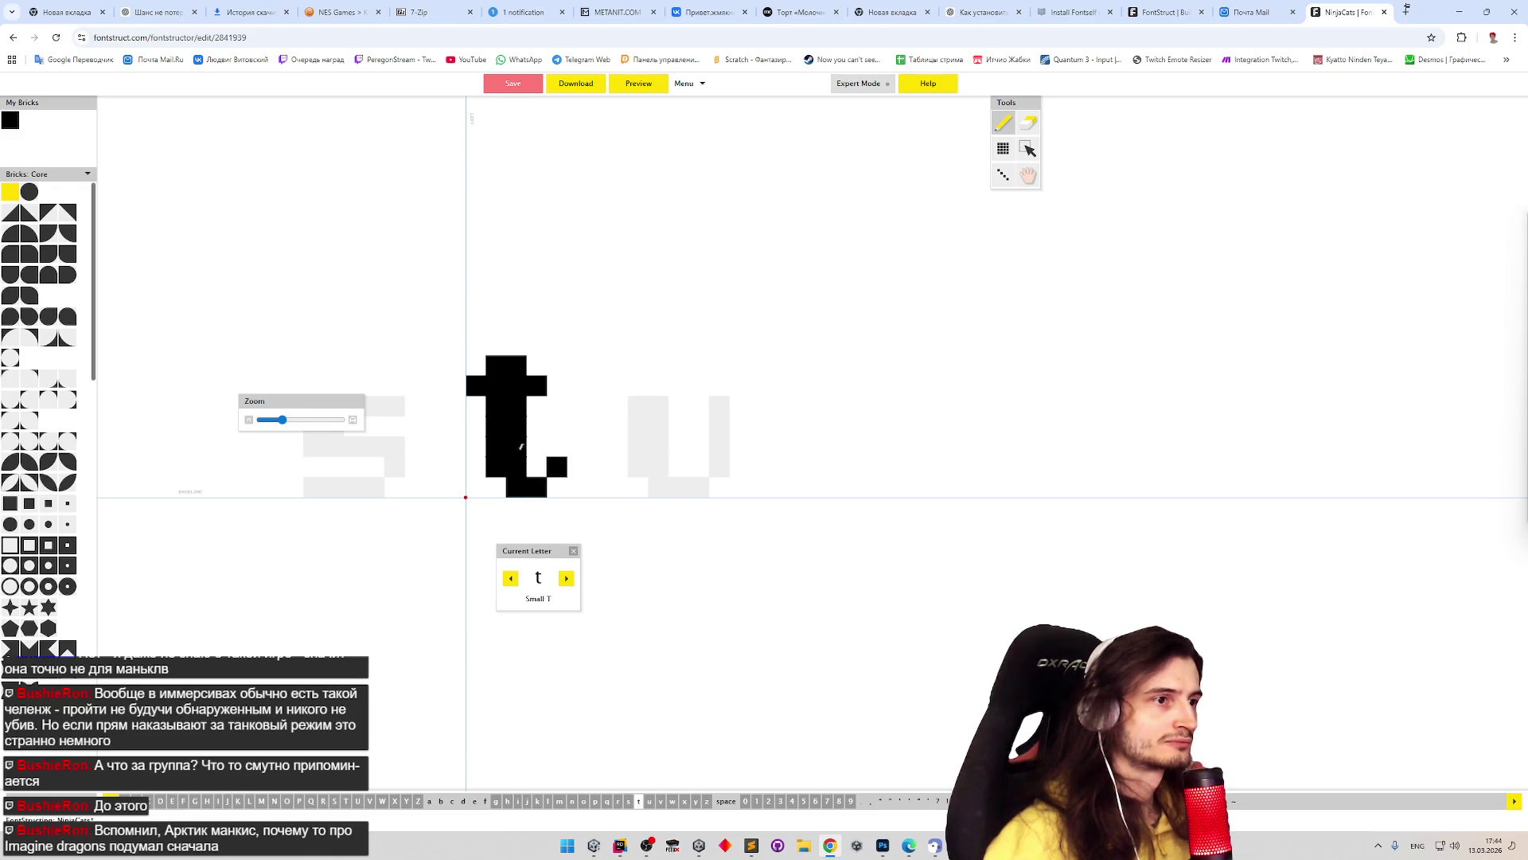
- Undo the stray brick on the t with Ctrl+Z and advance to the small v
left_click(568, 579)
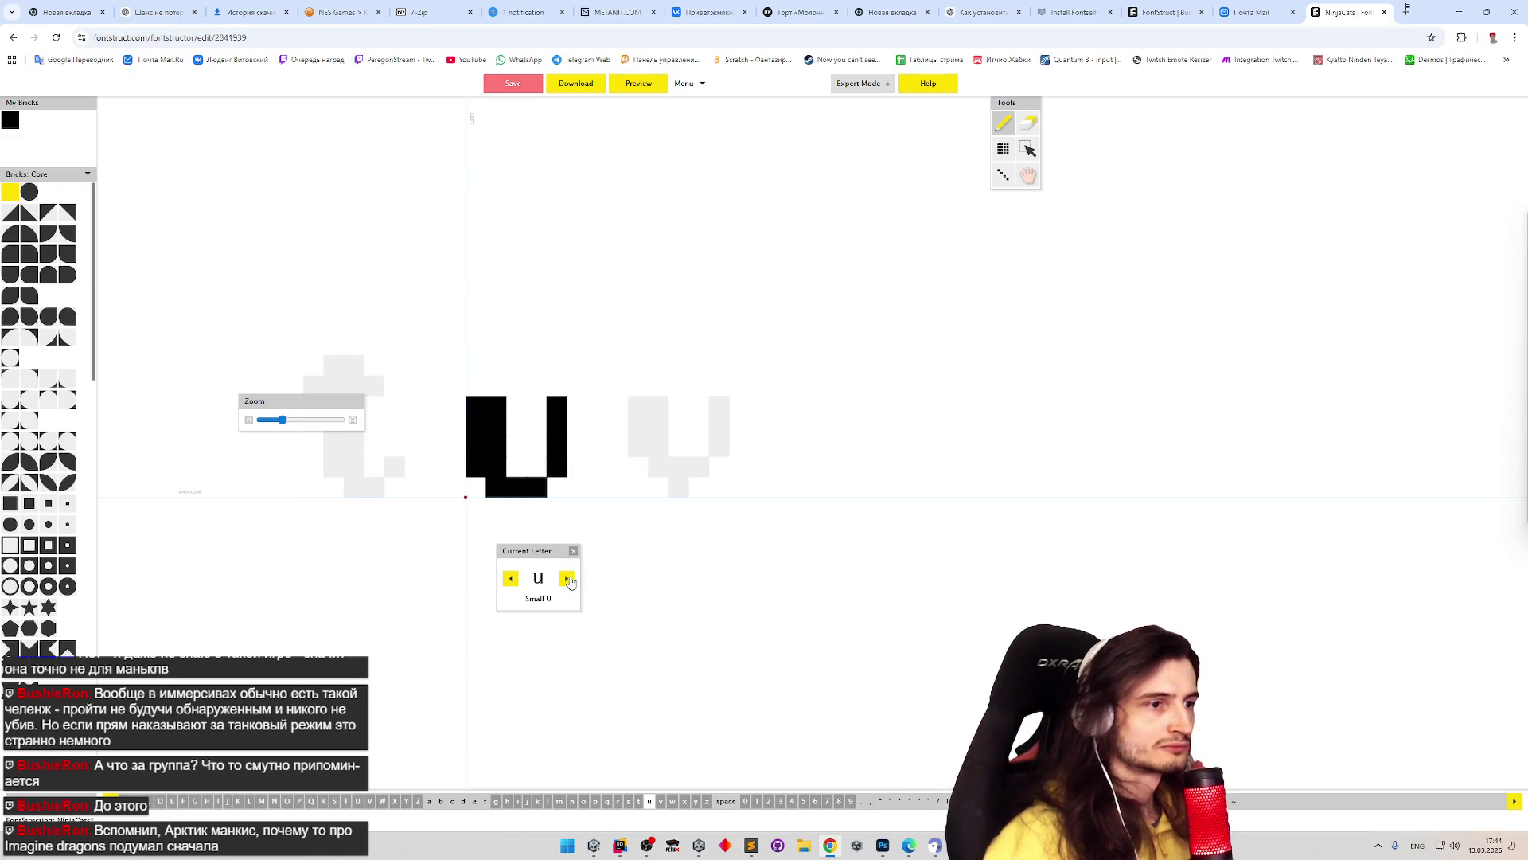
left_click(510, 579)
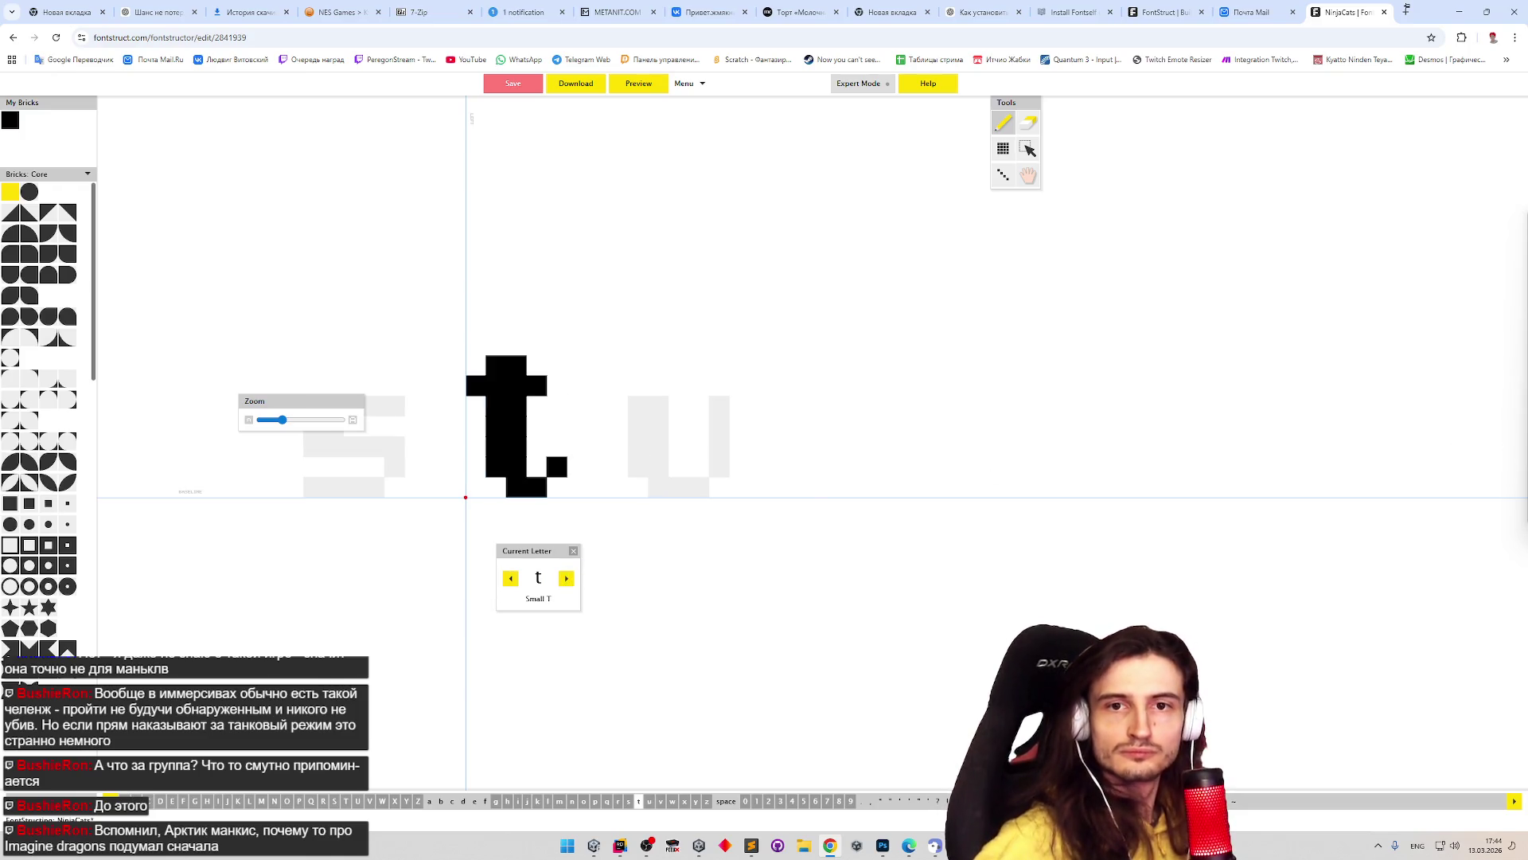
key("alt+Tab")
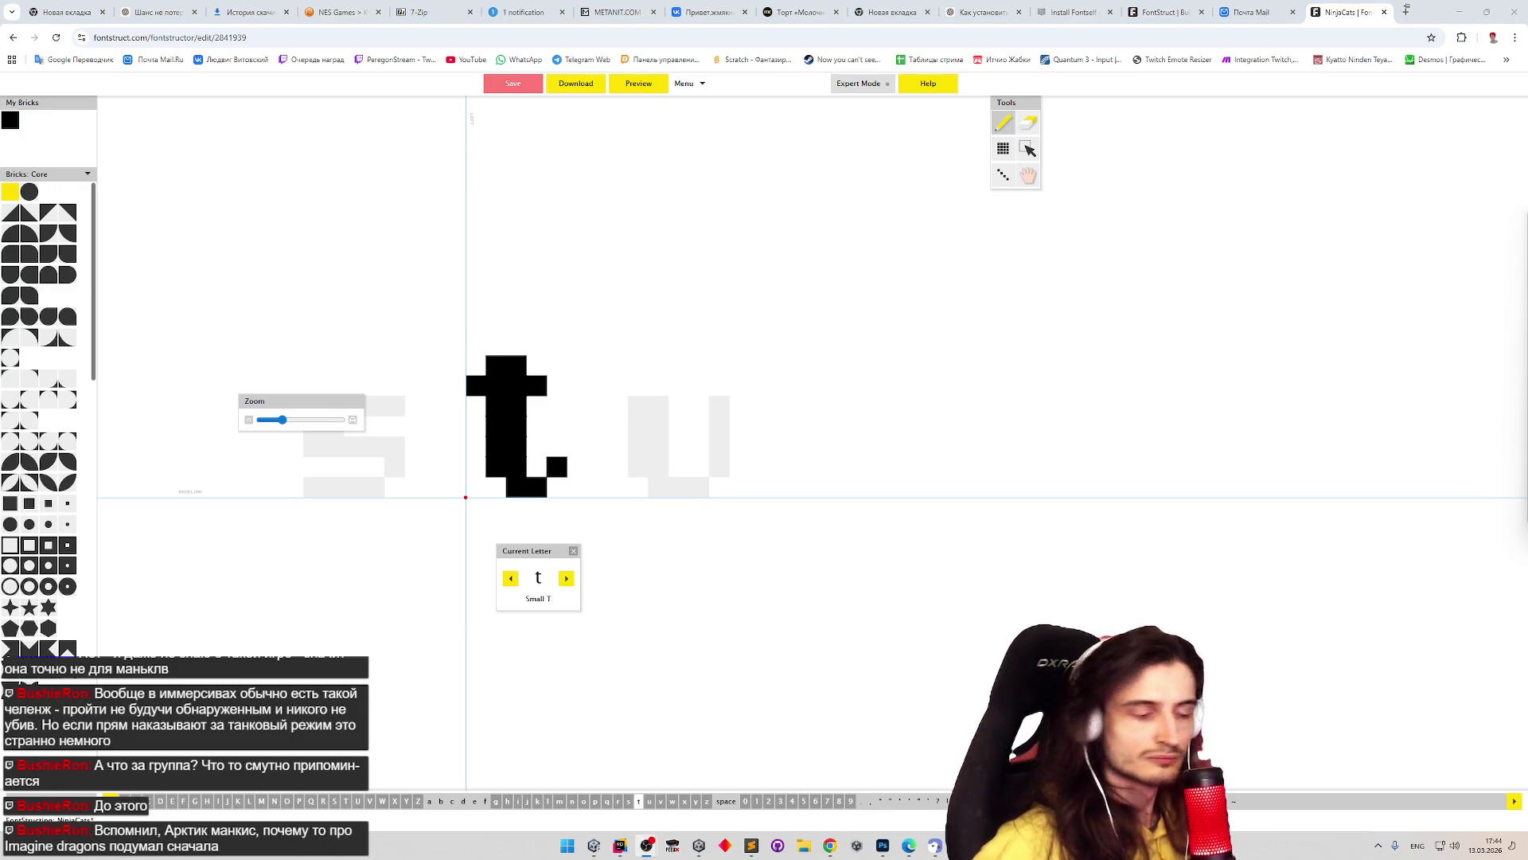
key("alt+shift")
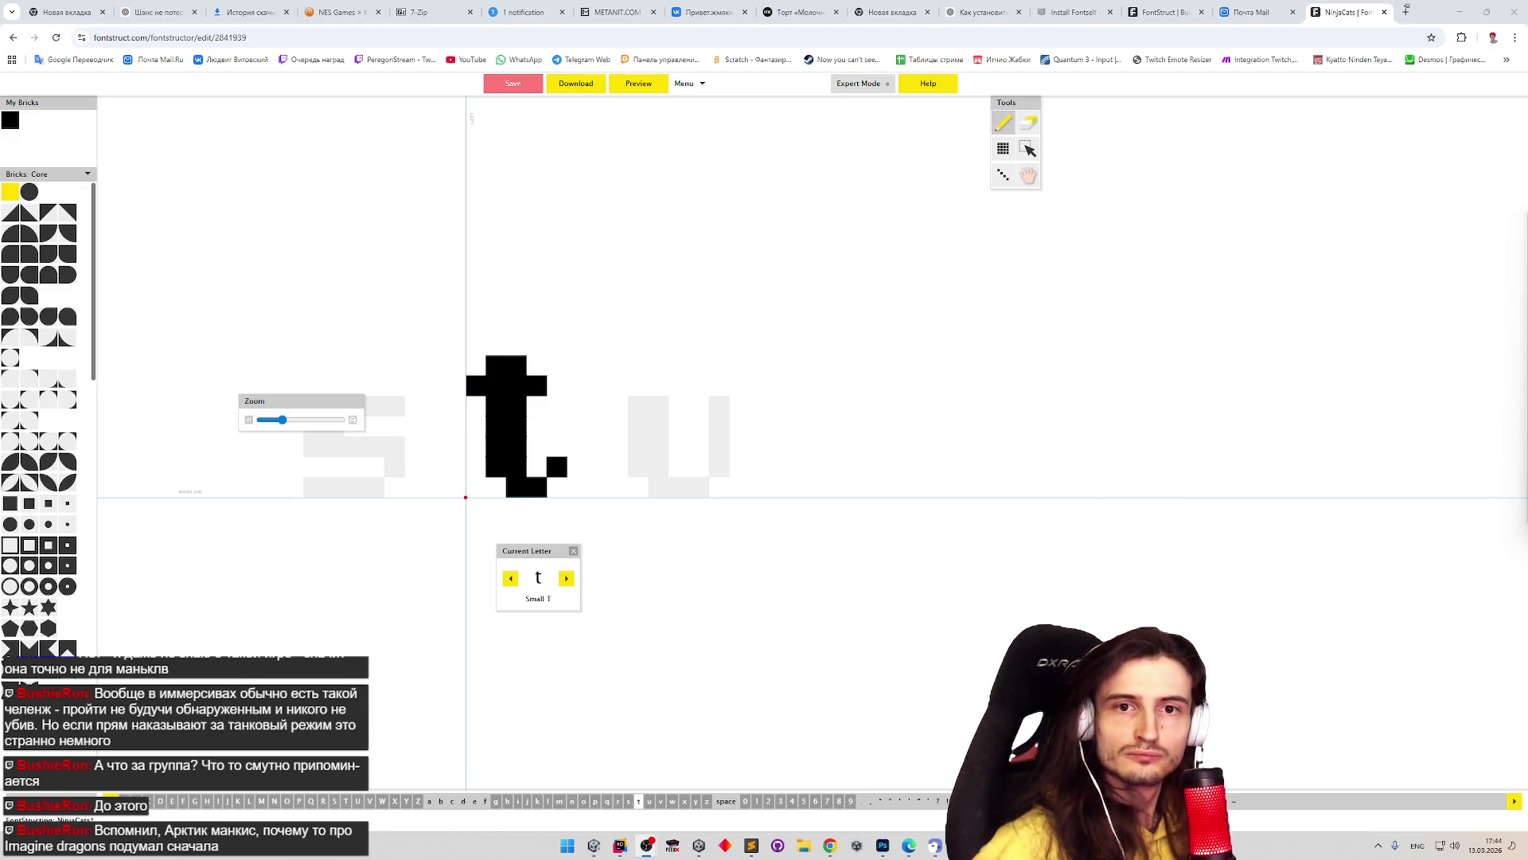
left_click(1151, 363)
key("ctrl+z")
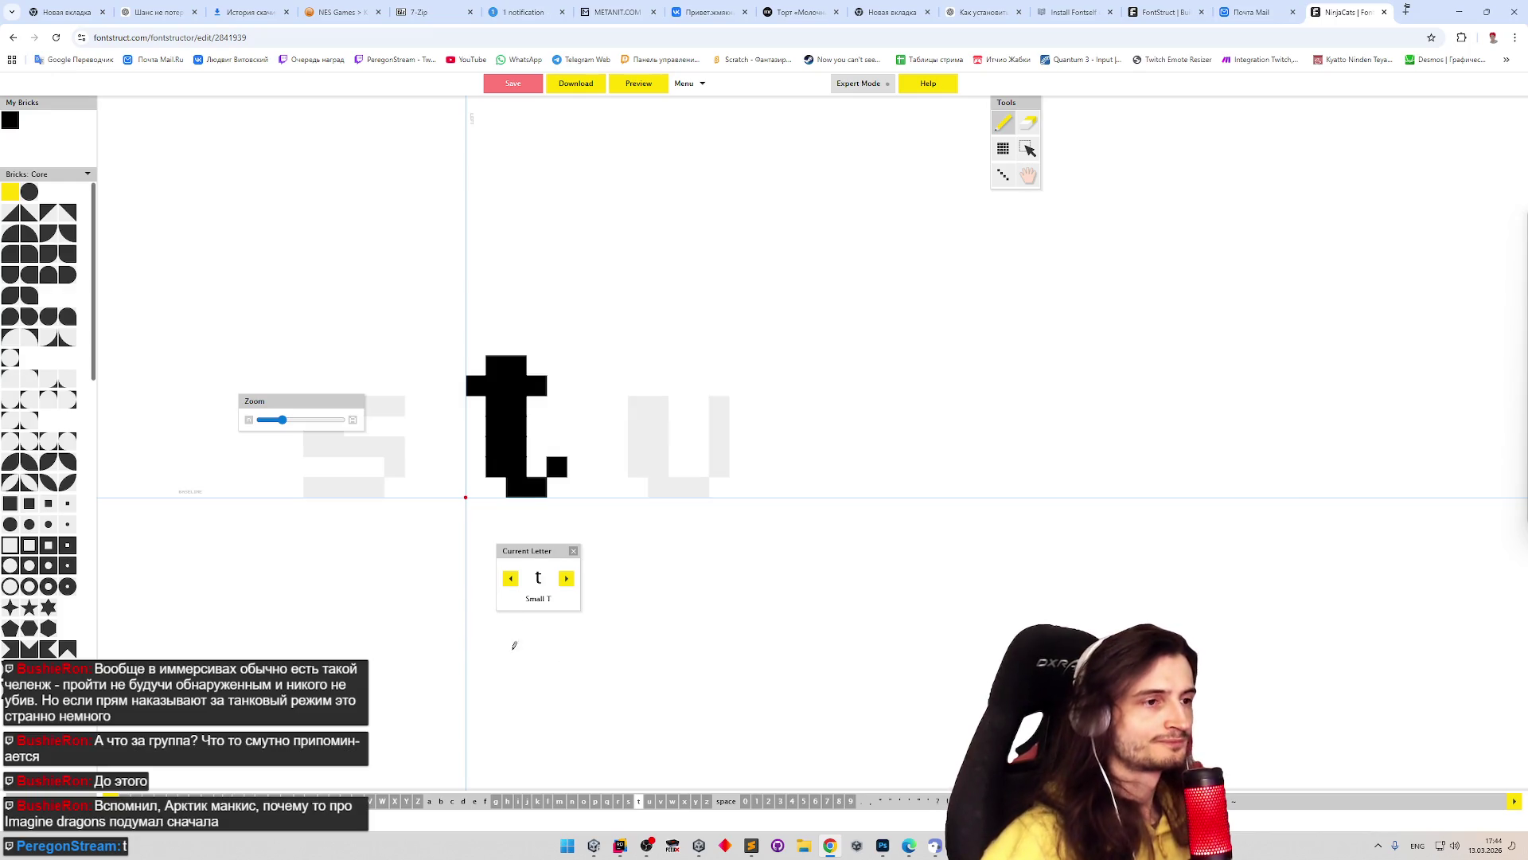
left_click(568, 578)
left_click(568, 580)
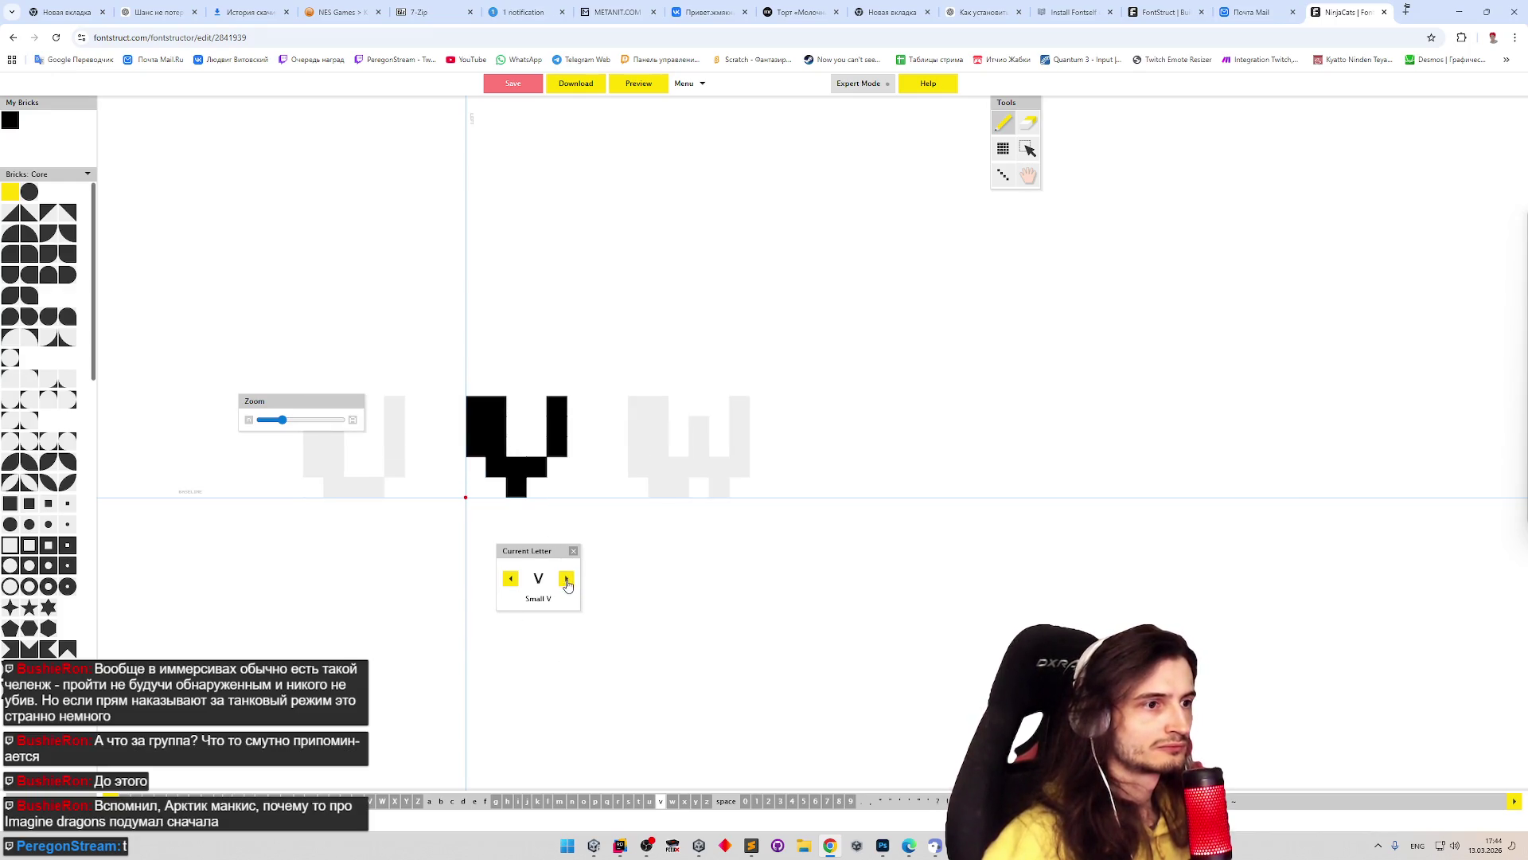
- Move to the small y and draw a bar below its baseline
left_click(568, 584)
left_click(568, 581)
left_click(568, 581)
left_click(567, 581)
left_click(511, 579)
key("e")
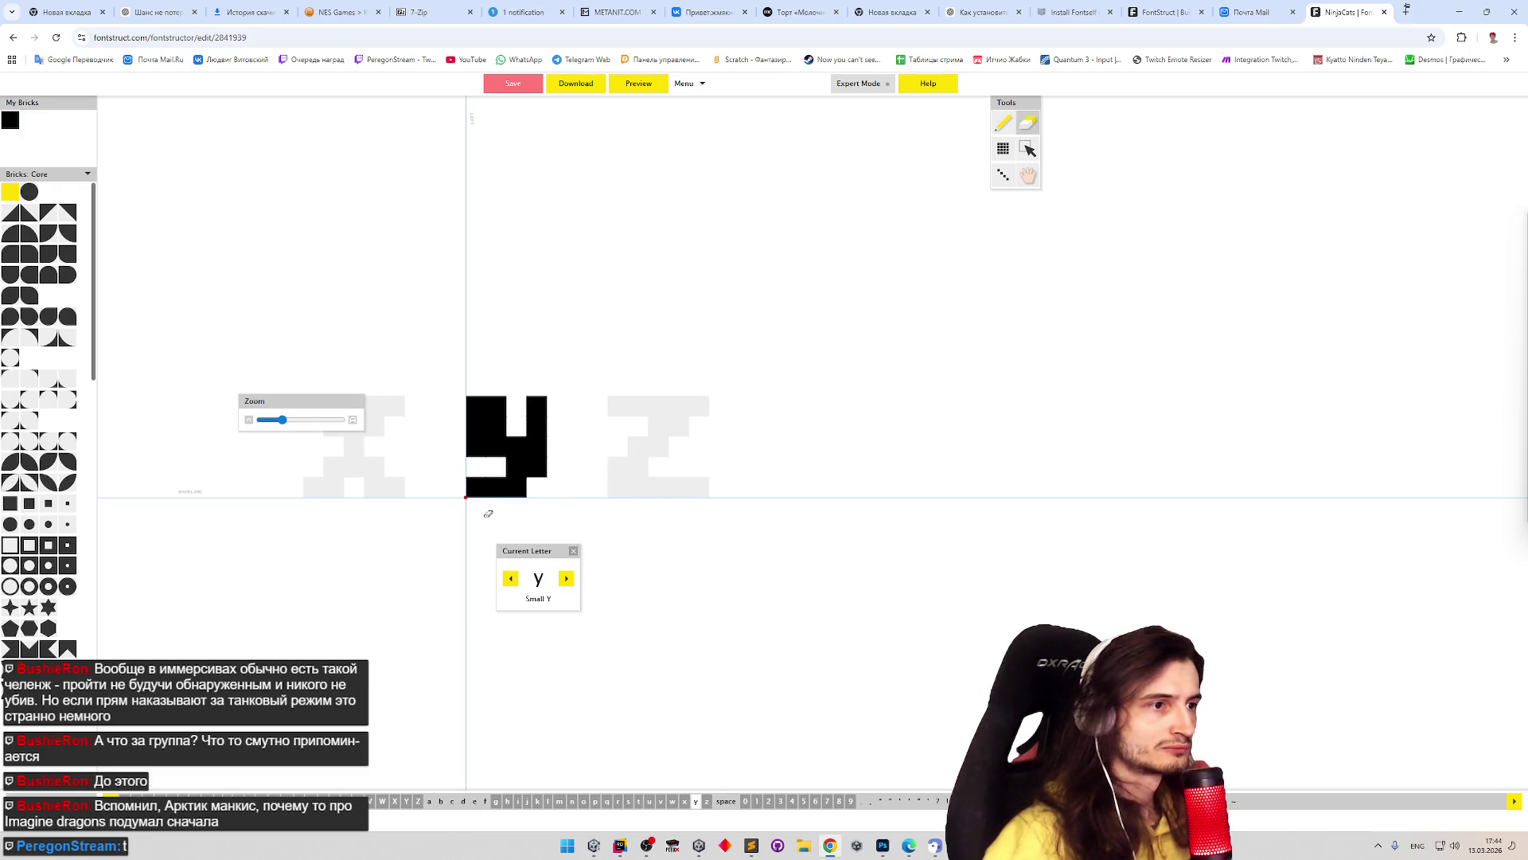
key("p")
mouse_move(476, 527)
left_mouse_down()
mouse_move(521, 526)
mouse_move(543, 507)
mouse_move(486, 467)
left_mouse_up()
- Join the y's right stem to the lower block, then undo several edits including the bottom bar
key("e")
key("p")
left_click(537, 478)
key("e")
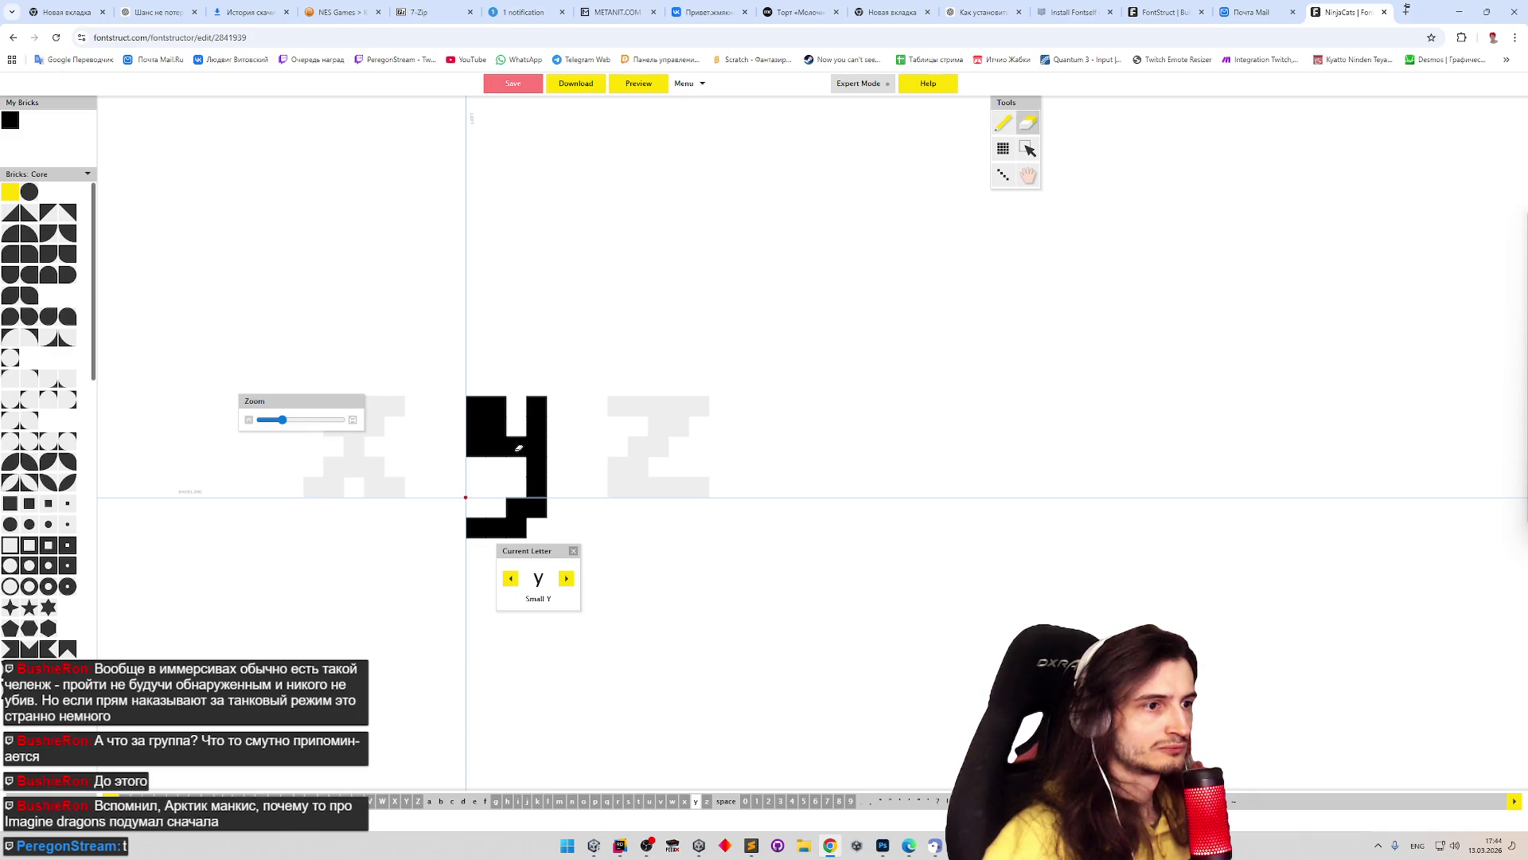
left_click(515, 446)
key("ctrl+z")
key("ctrl+z")
key("ctrl+z")
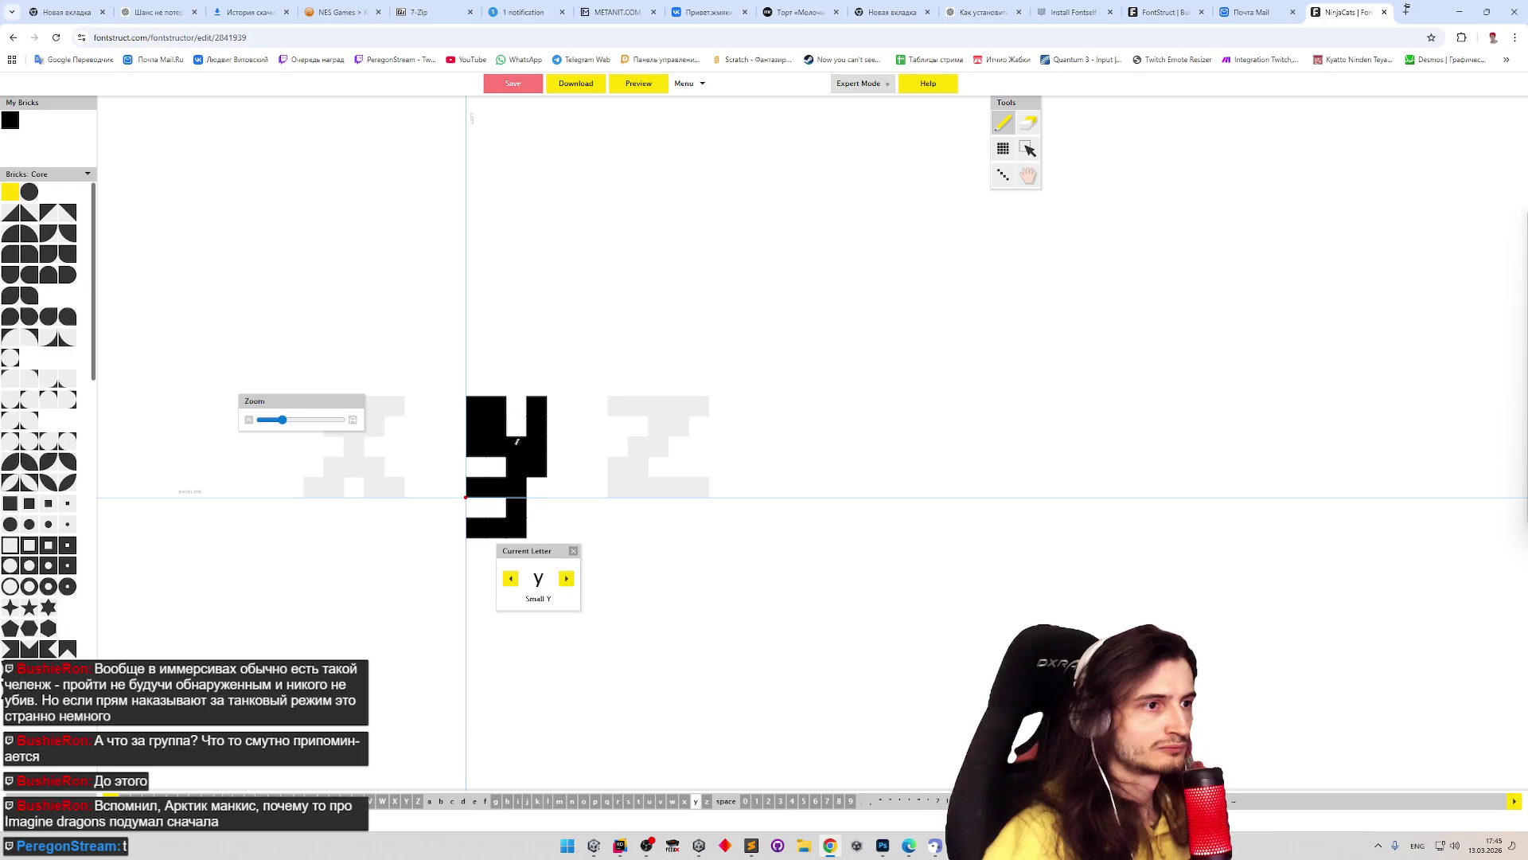
key("ctrl+z")
key("ctrl+z")
key("ctrl+z")
- Paint a new bar under the y, trim its left part, and join the stems at the baseline
key("e")
key("p")
mouse_move(485, 525)
left_mouse_down()
mouse_move(532, 509)
mouse_move(474, 487)
left_mouse_up()
key("e")
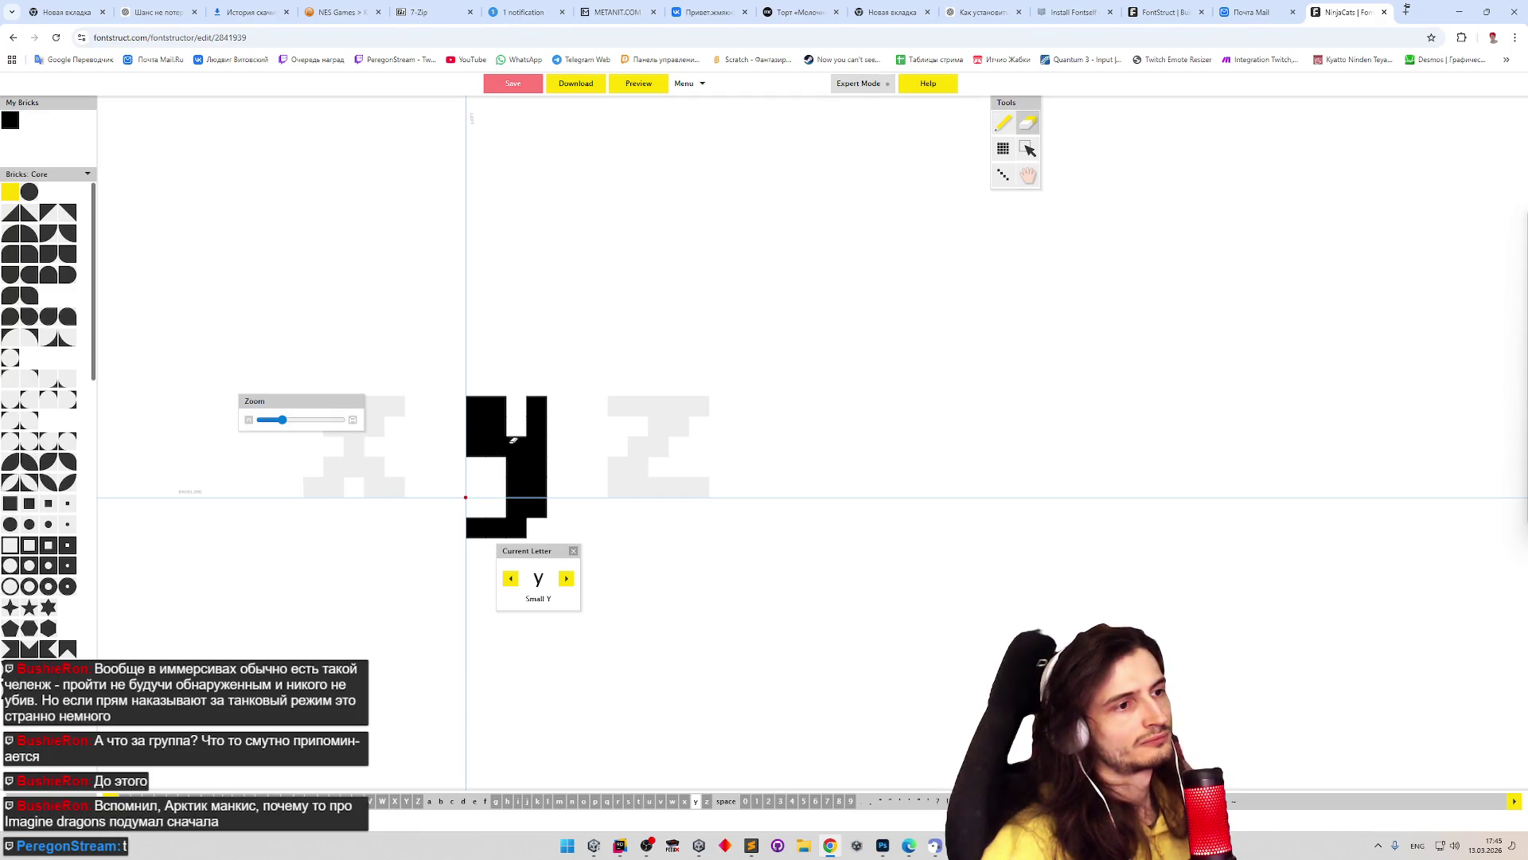
mouse_move(477, 412)
left_mouse_down()
mouse_move(488, 441)
mouse_move(511, 444)
mouse_move(498, 478)
mouse_move(491, 442)
mouse_move(497, 485)
mouse_move(498, 402)
left_mouse_up()
key("p")
left_click(516, 487)
- Undo and redo the y's edits until the bar below the baseline is removed
key("ctrl+z")
key("ctrl+z")
key("ctrl+z")
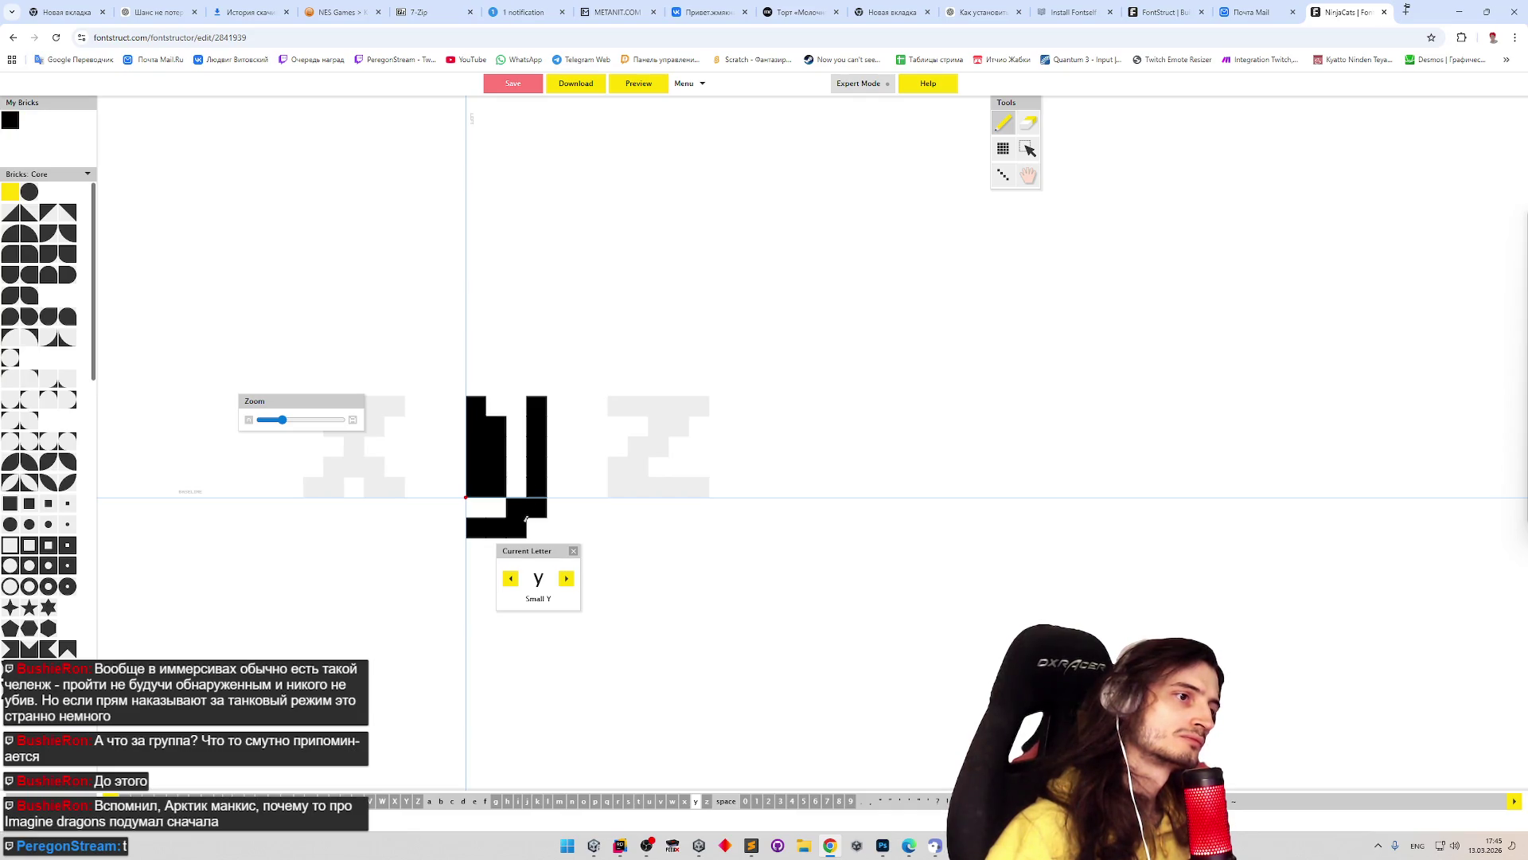
key("ctrl+z")
key("ctrl+y")
key("ctrl+y")
key("ctrl+y")
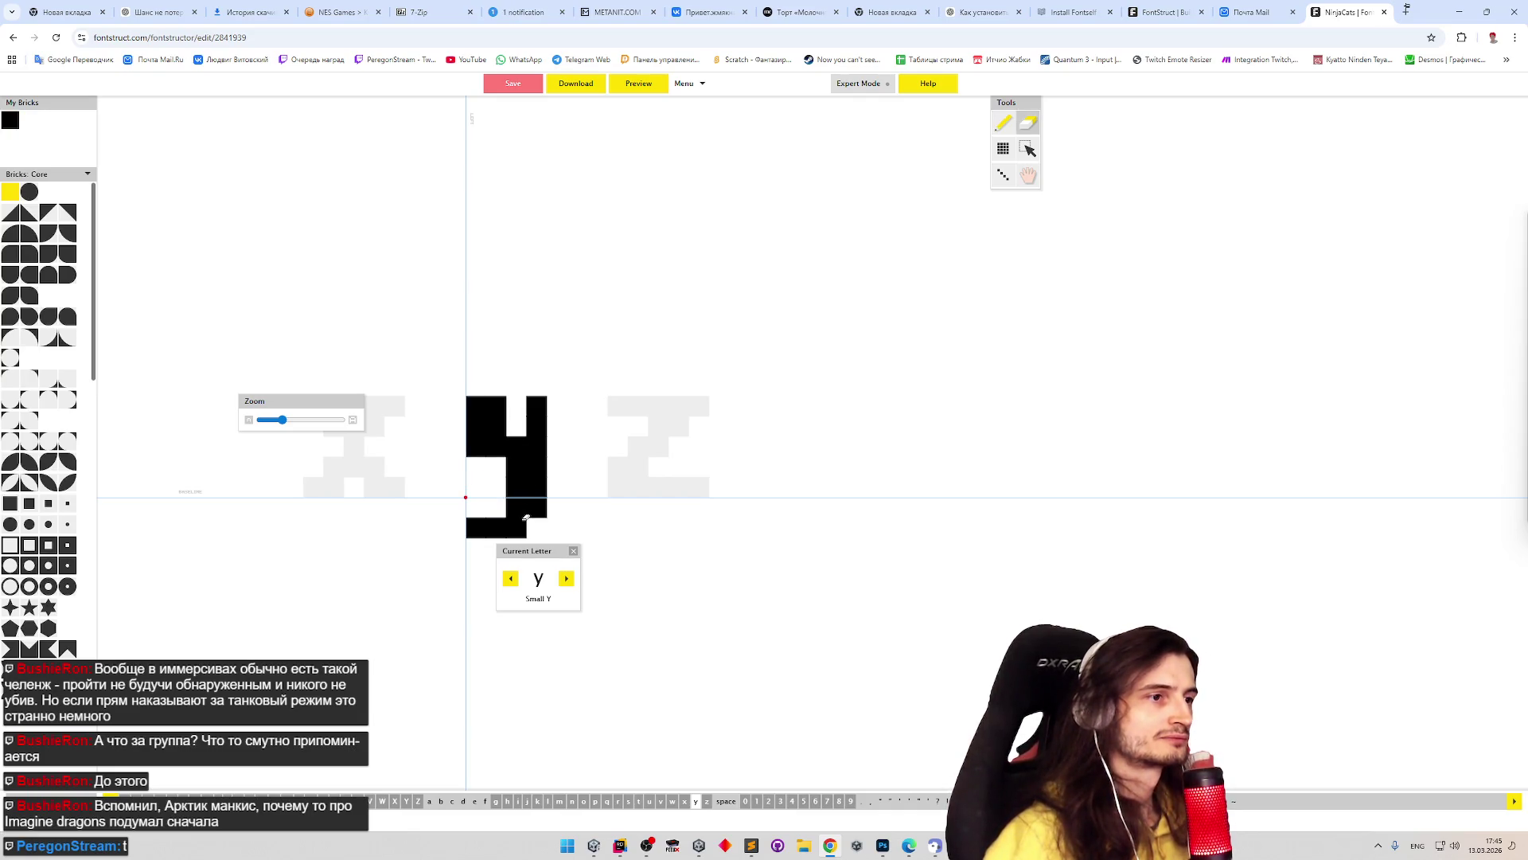
key("ctrl+z")
key("ctrl+z")
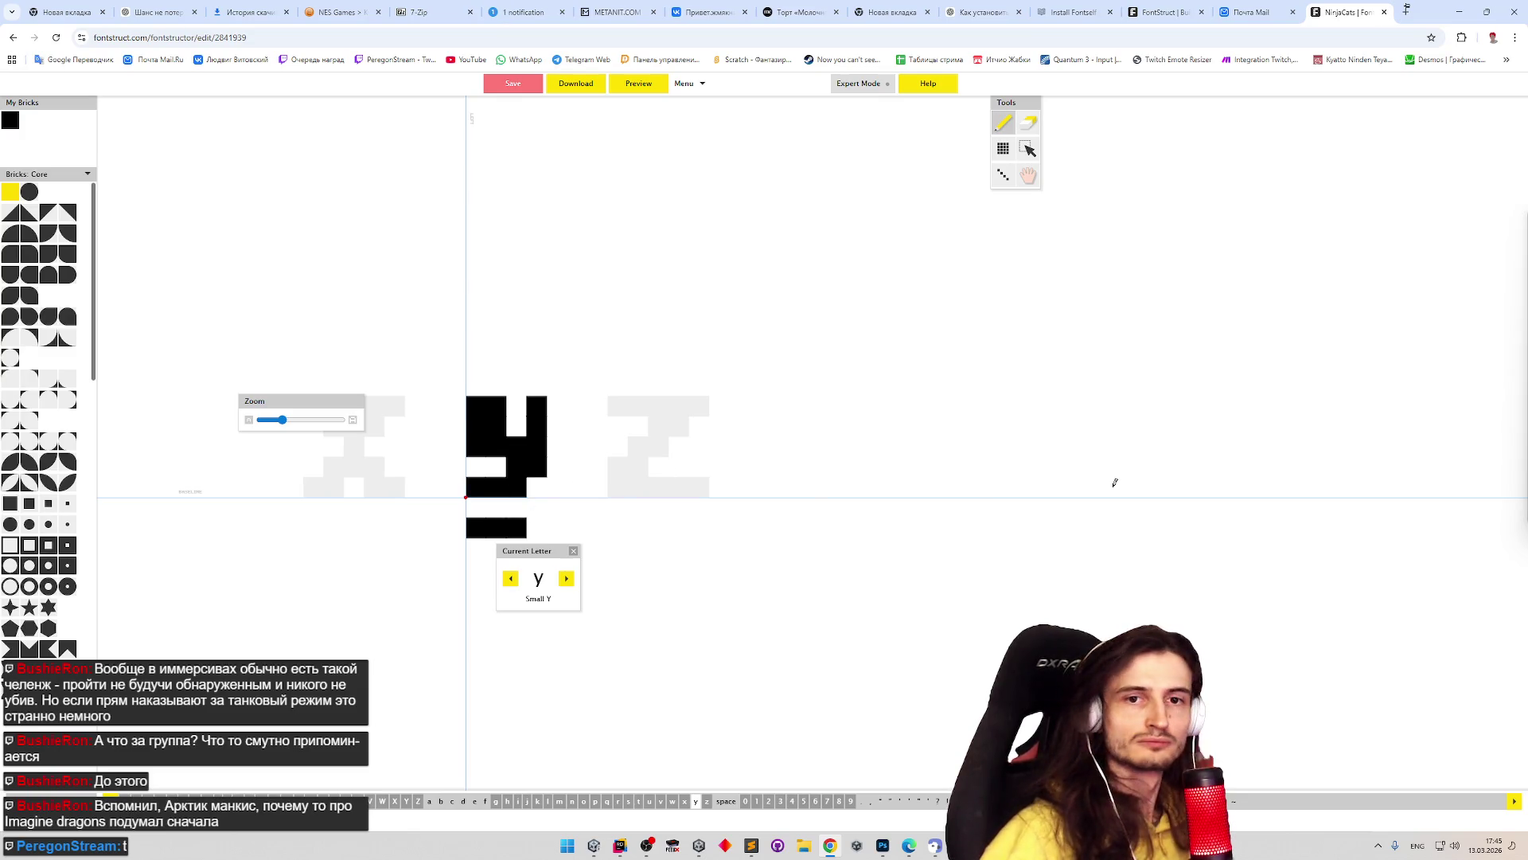
key("alt+Tab")
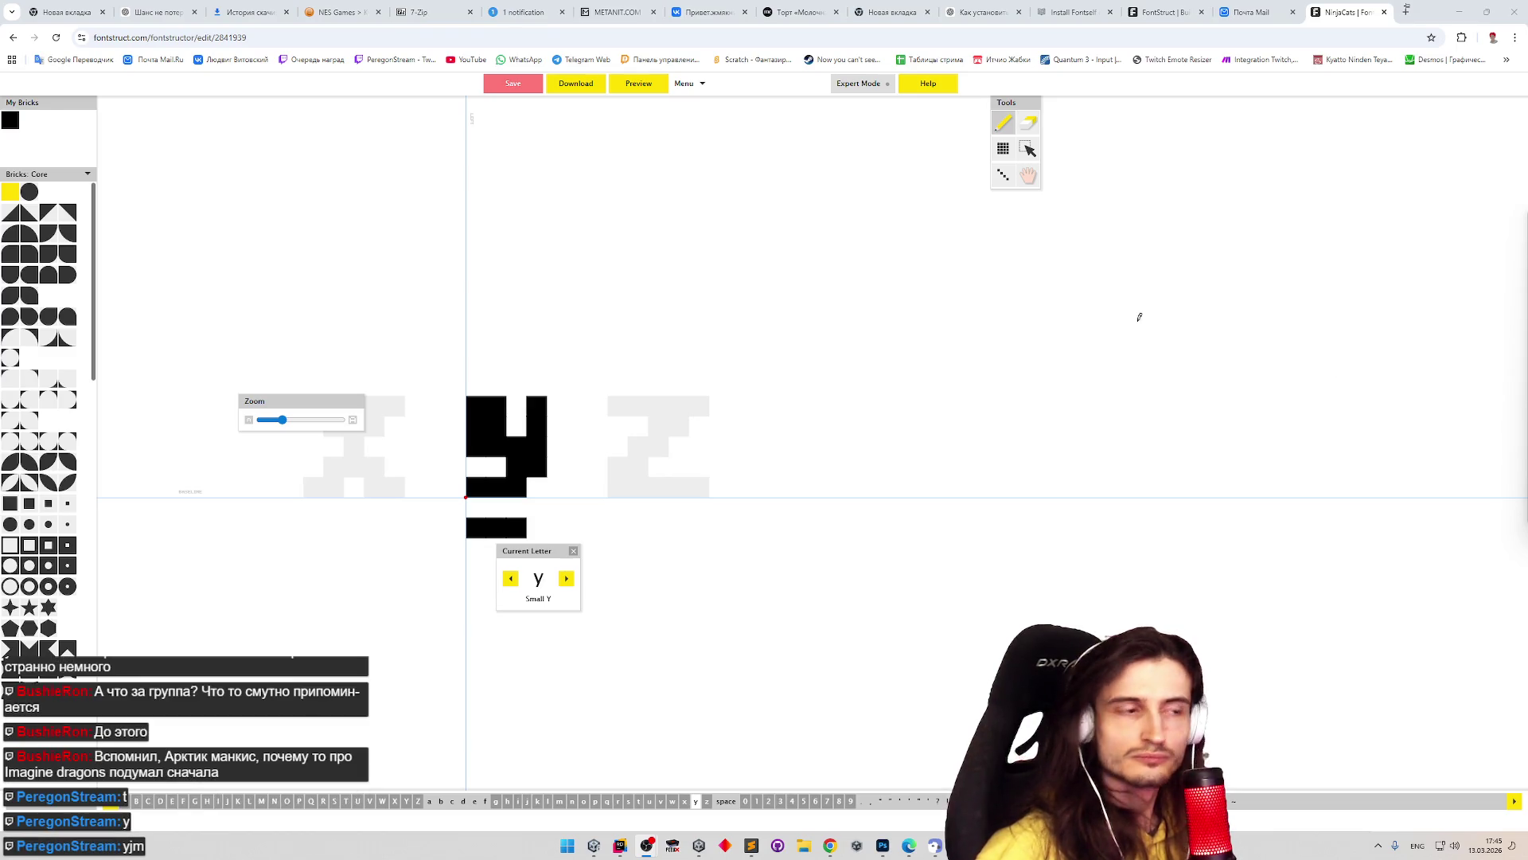
left_click(846, 324)
key("ctrl+z")
key("ctrl+z")
key("ctrl+z")
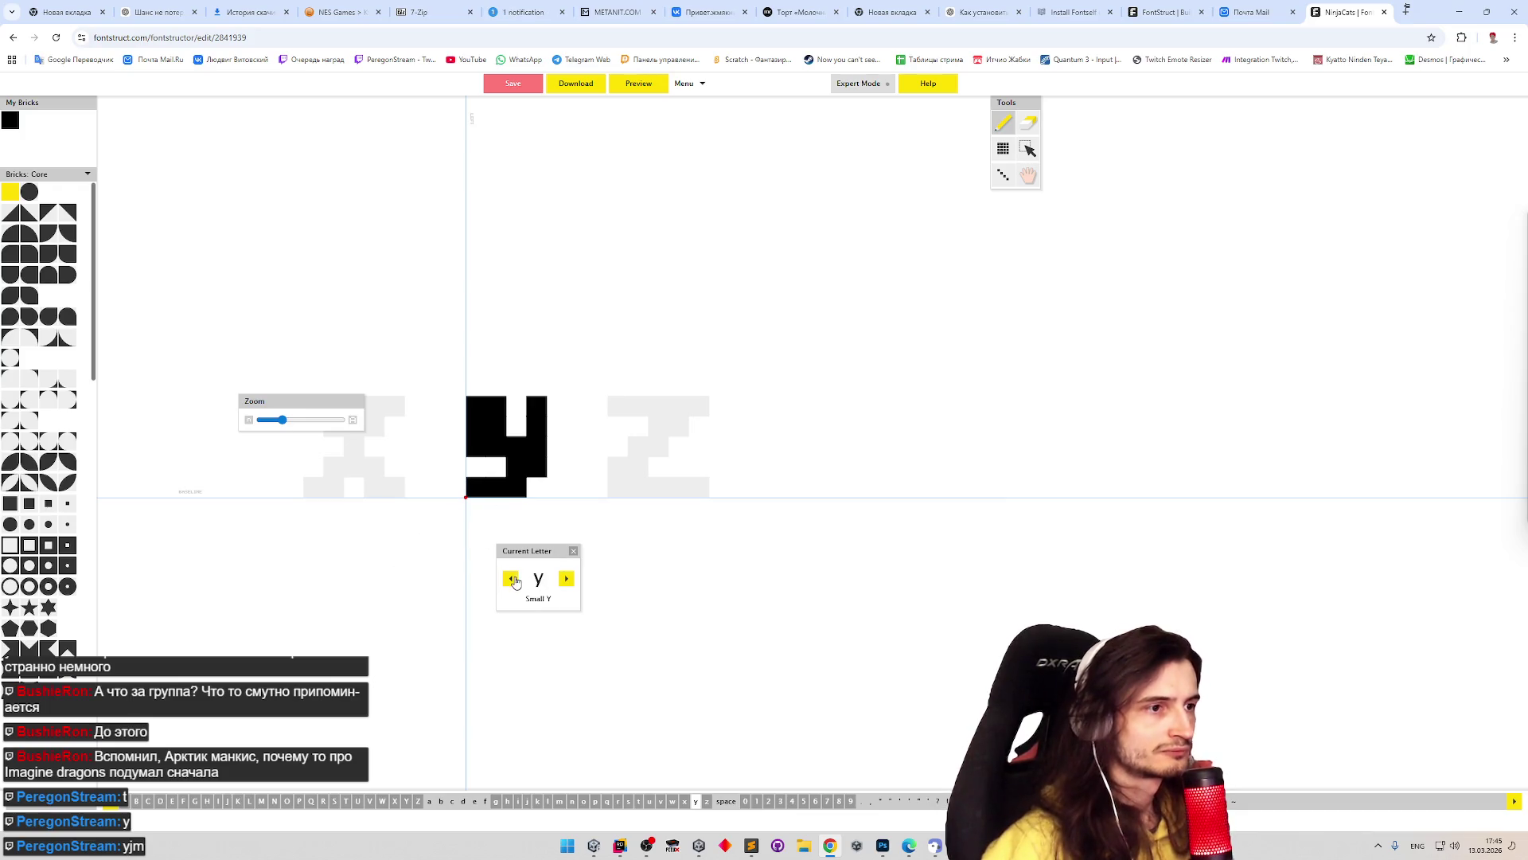
- Step back through the alphabet from y to the small k
left_click(510, 579)
left_click(511, 579)
left_click(510, 579)
left_click(510, 578)
left_click(510, 578)
left_click(510, 578)
left_click(511, 578)
left_click(511, 578)
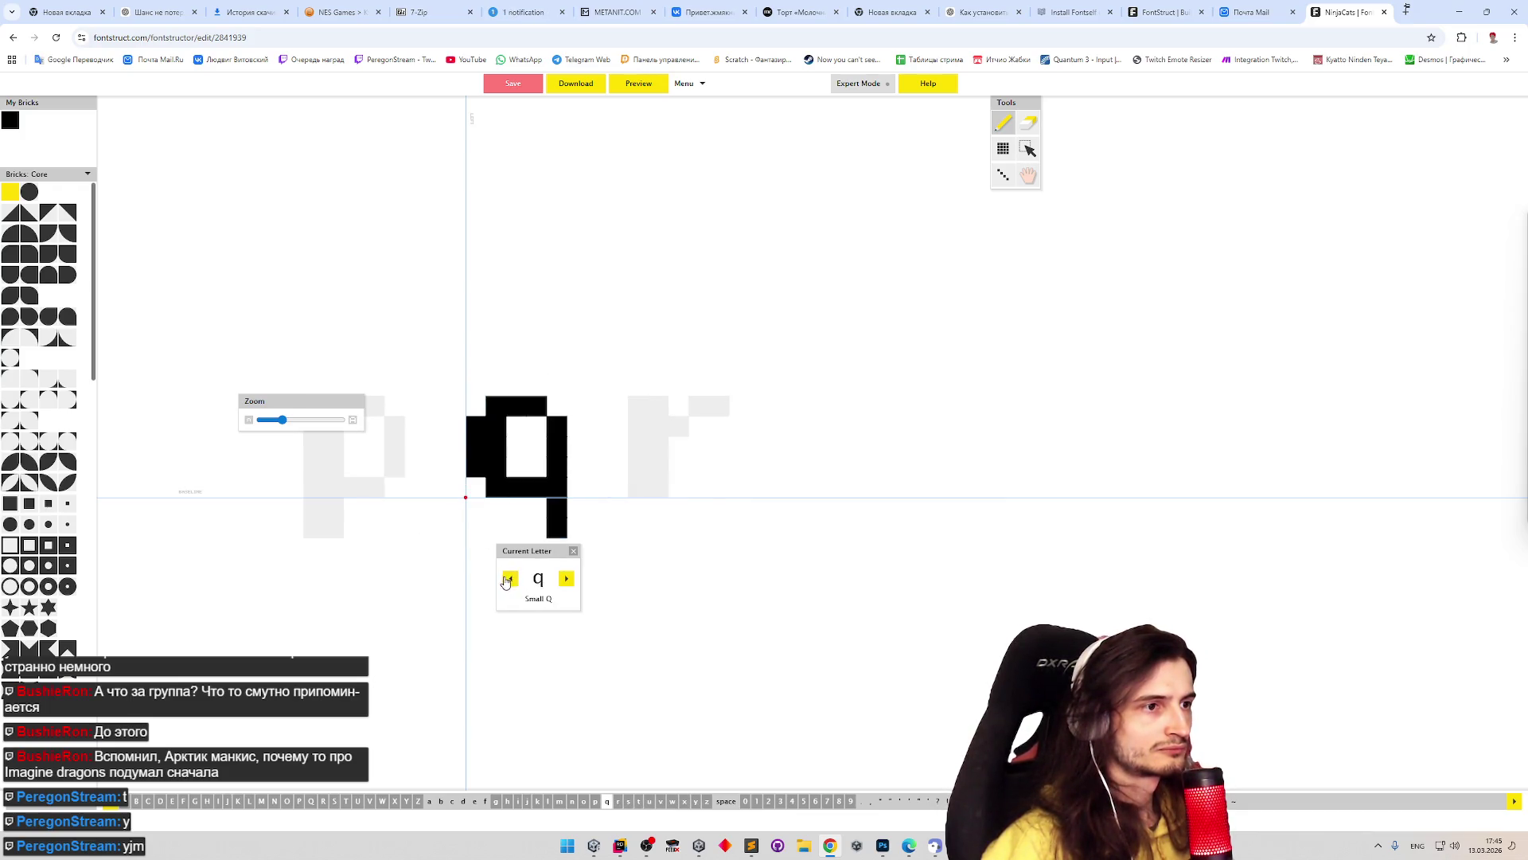
left_click(509, 579)
left_click(509, 579)
left_click(508, 579)
left_click(507, 579)
left_click(509, 581)
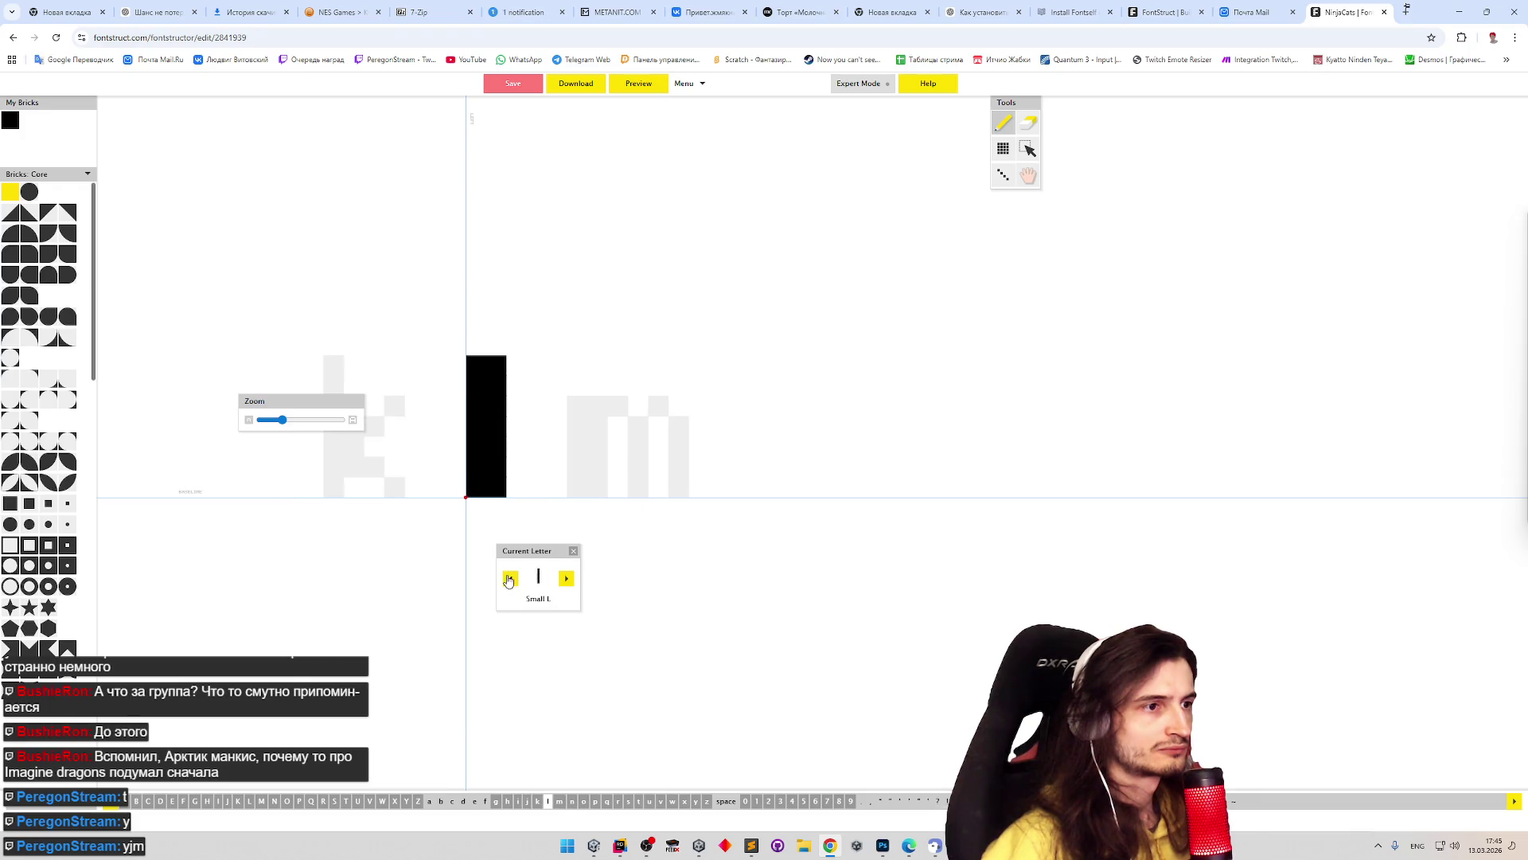
left_click(510, 581)
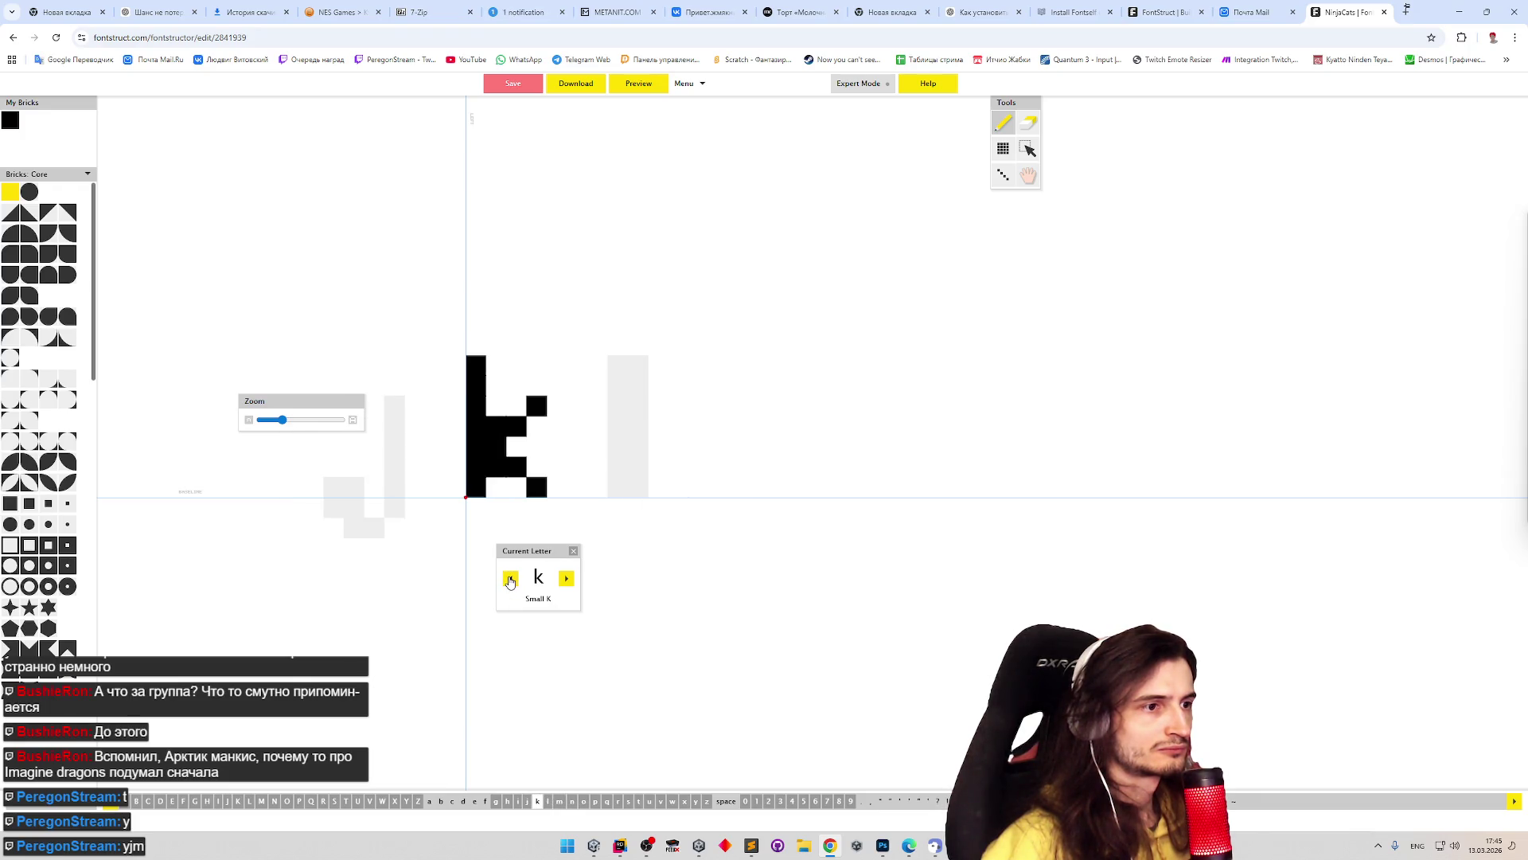
- Thicken the k's stem to two columns and extend its arm and leg outward
left_click_drag(496, 365, 497, 480)
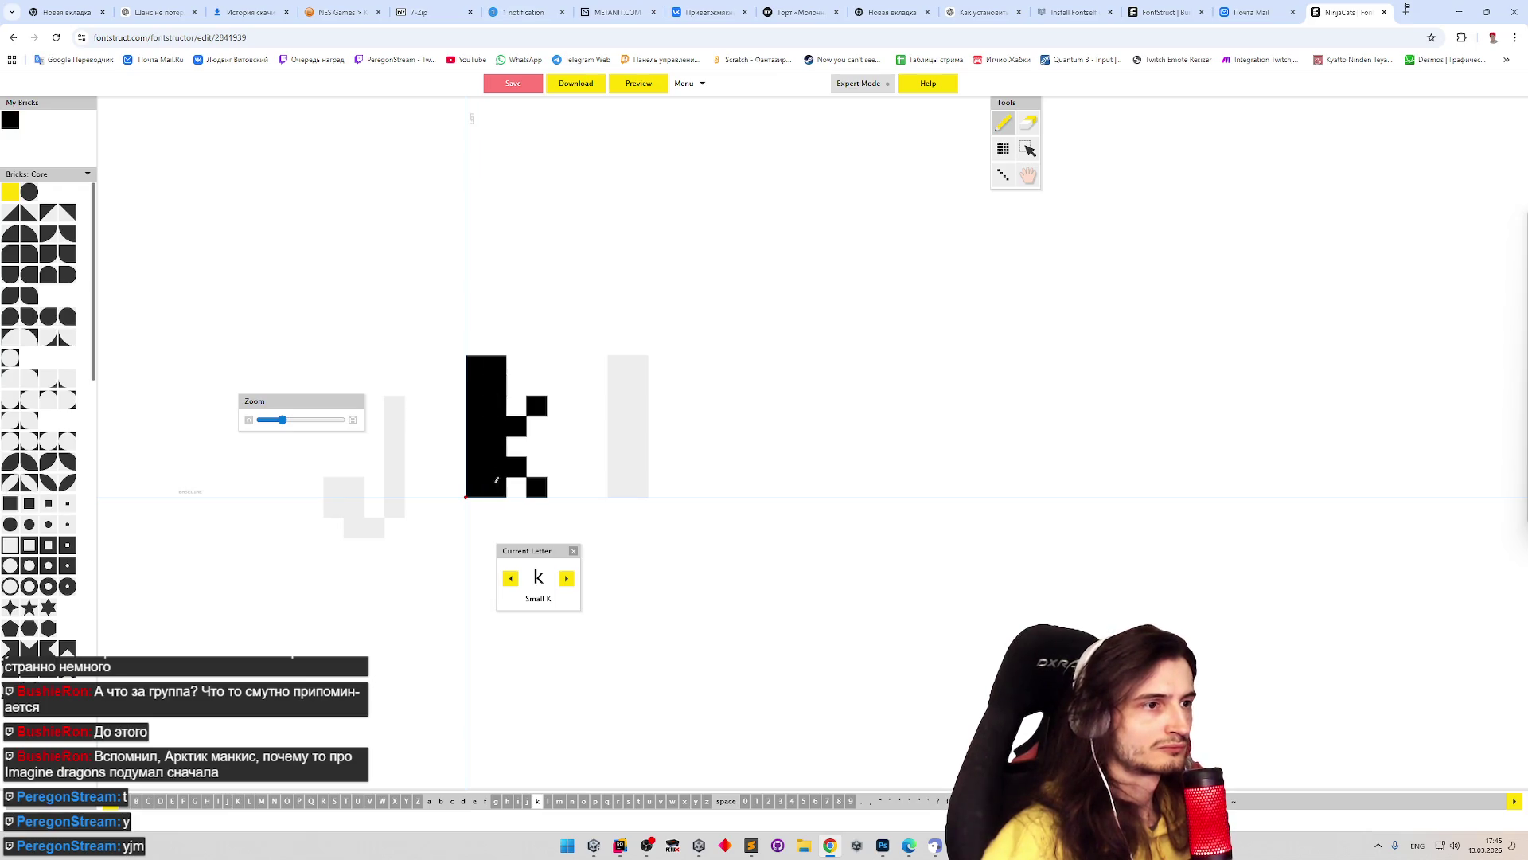
left_click(535, 462)
left_click(557, 486)
left_click(535, 421)
left_click(557, 406)
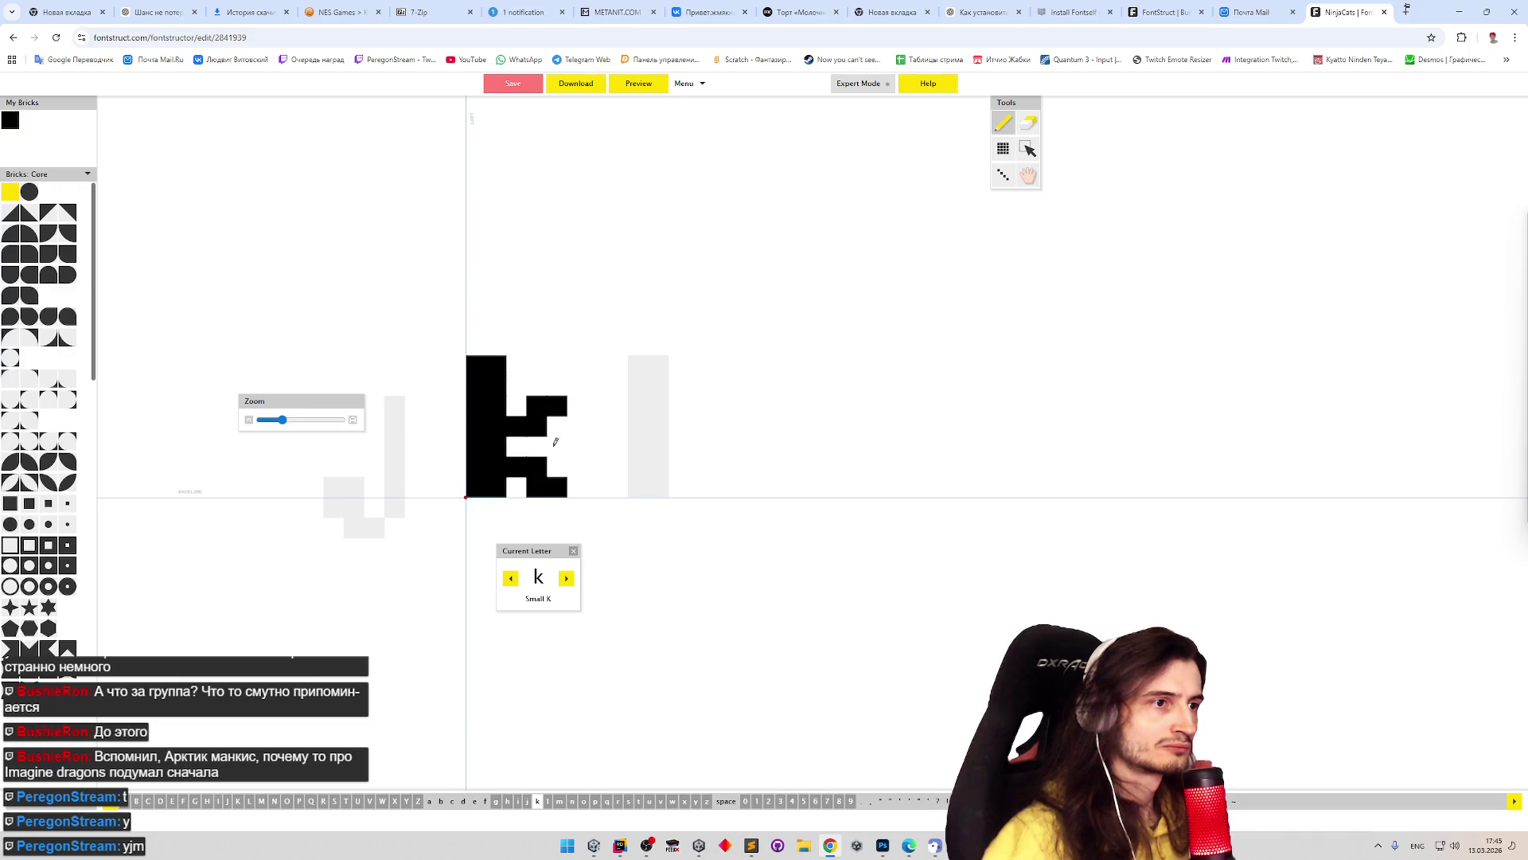
left_click(516, 447)
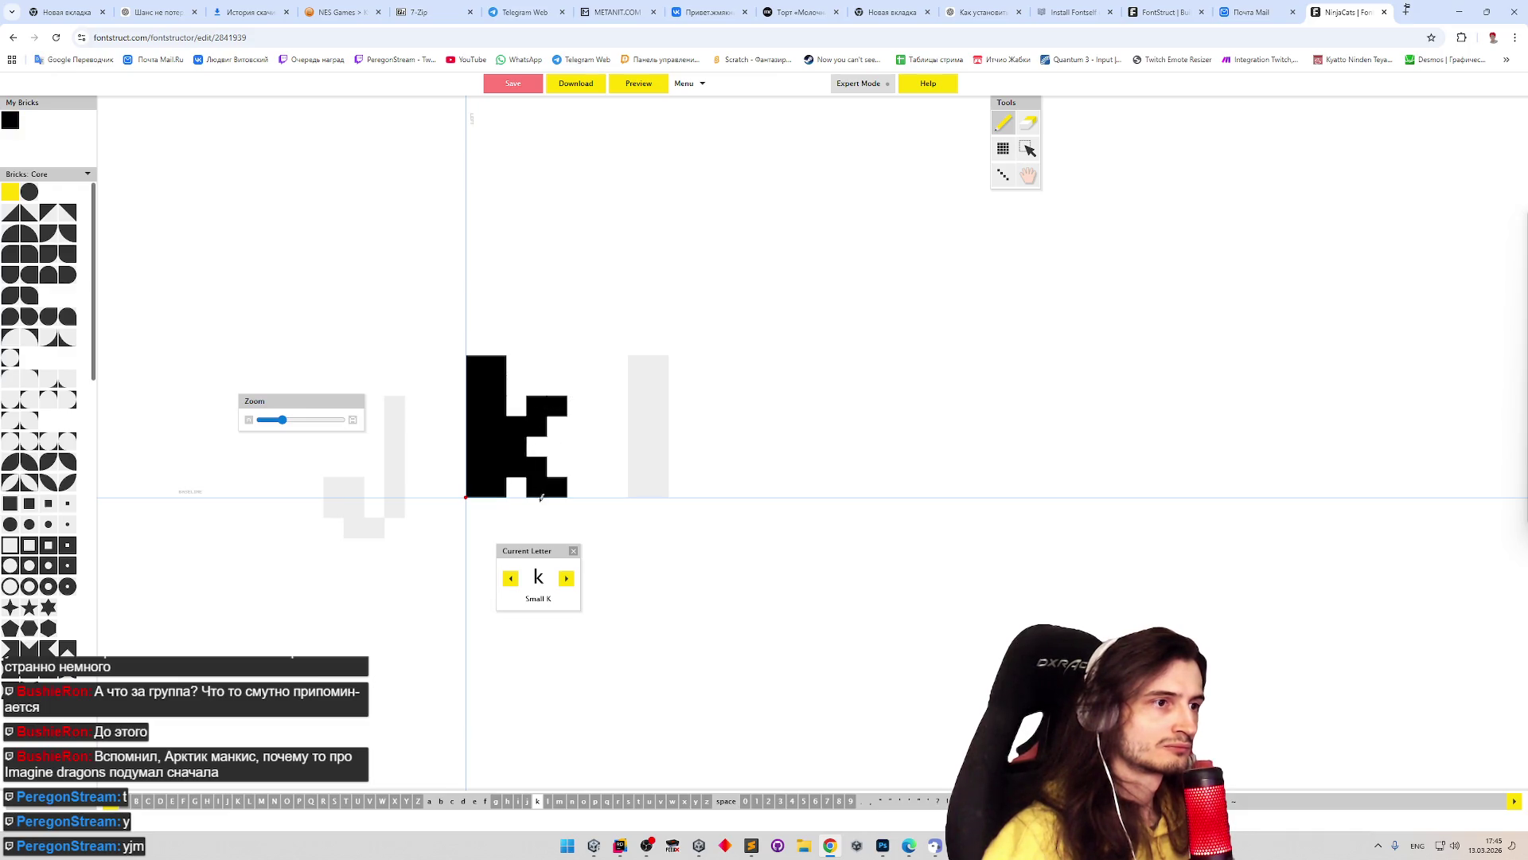
- On the small i, fill the stem notches and add the dot, then step back to h
left_click(514, 584)
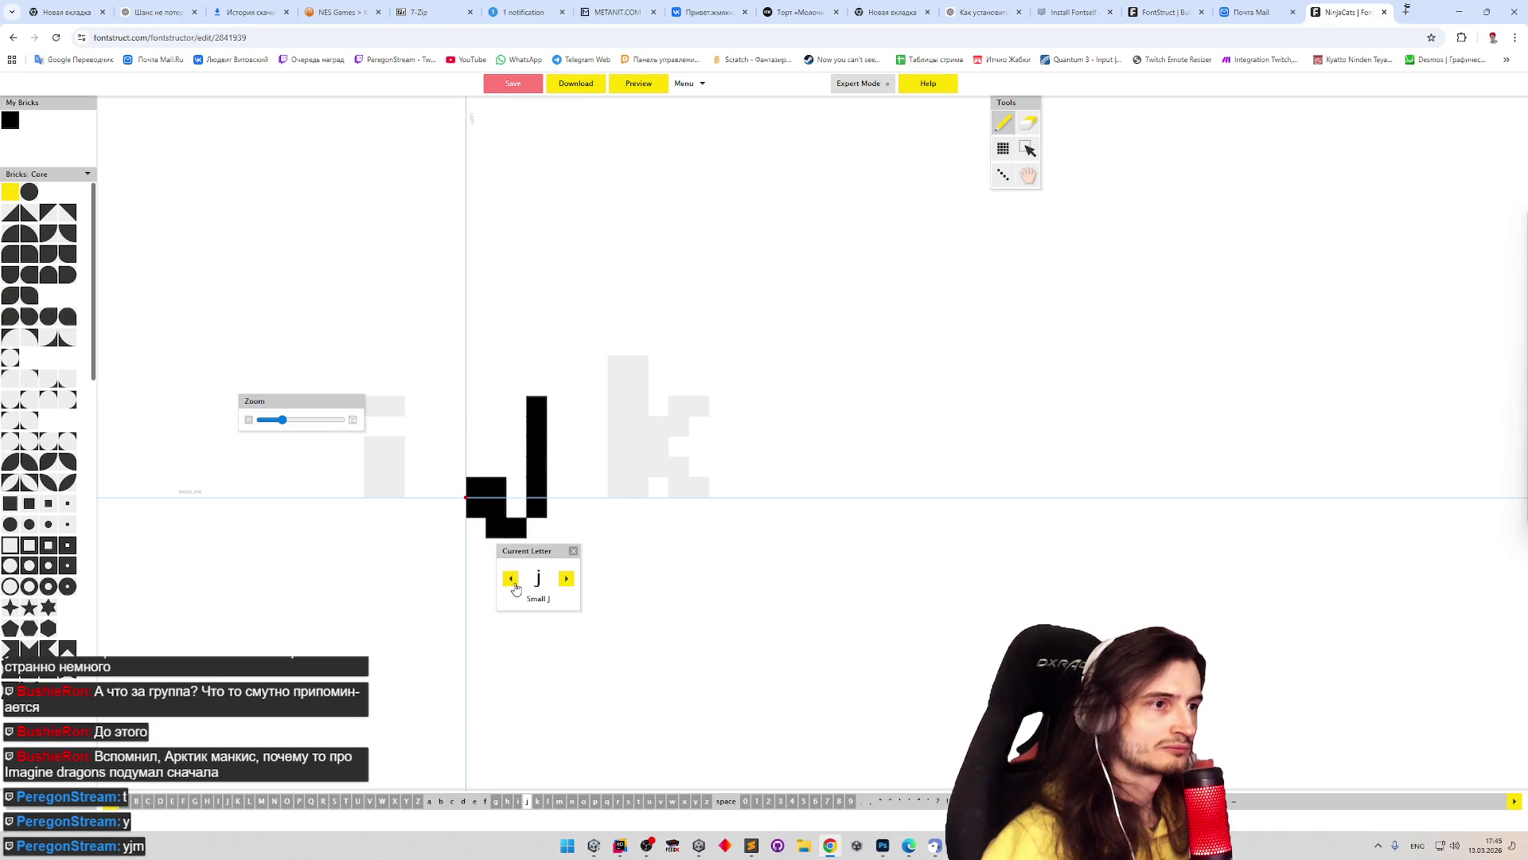
left_click(514, 585)
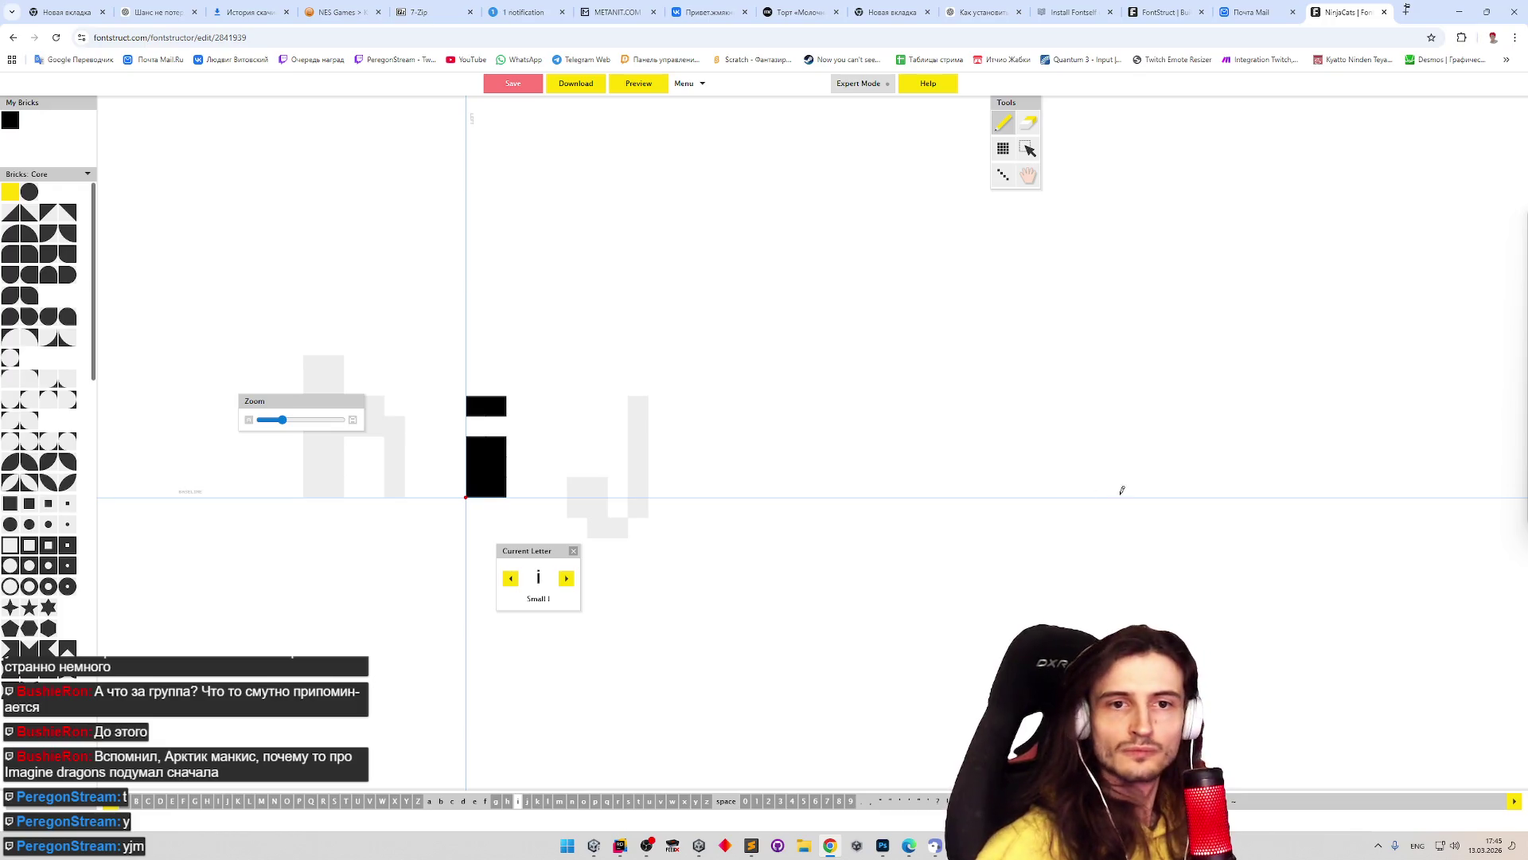
left_click_drag(1125, 466, 1186, 425)
key("ctrl+z")
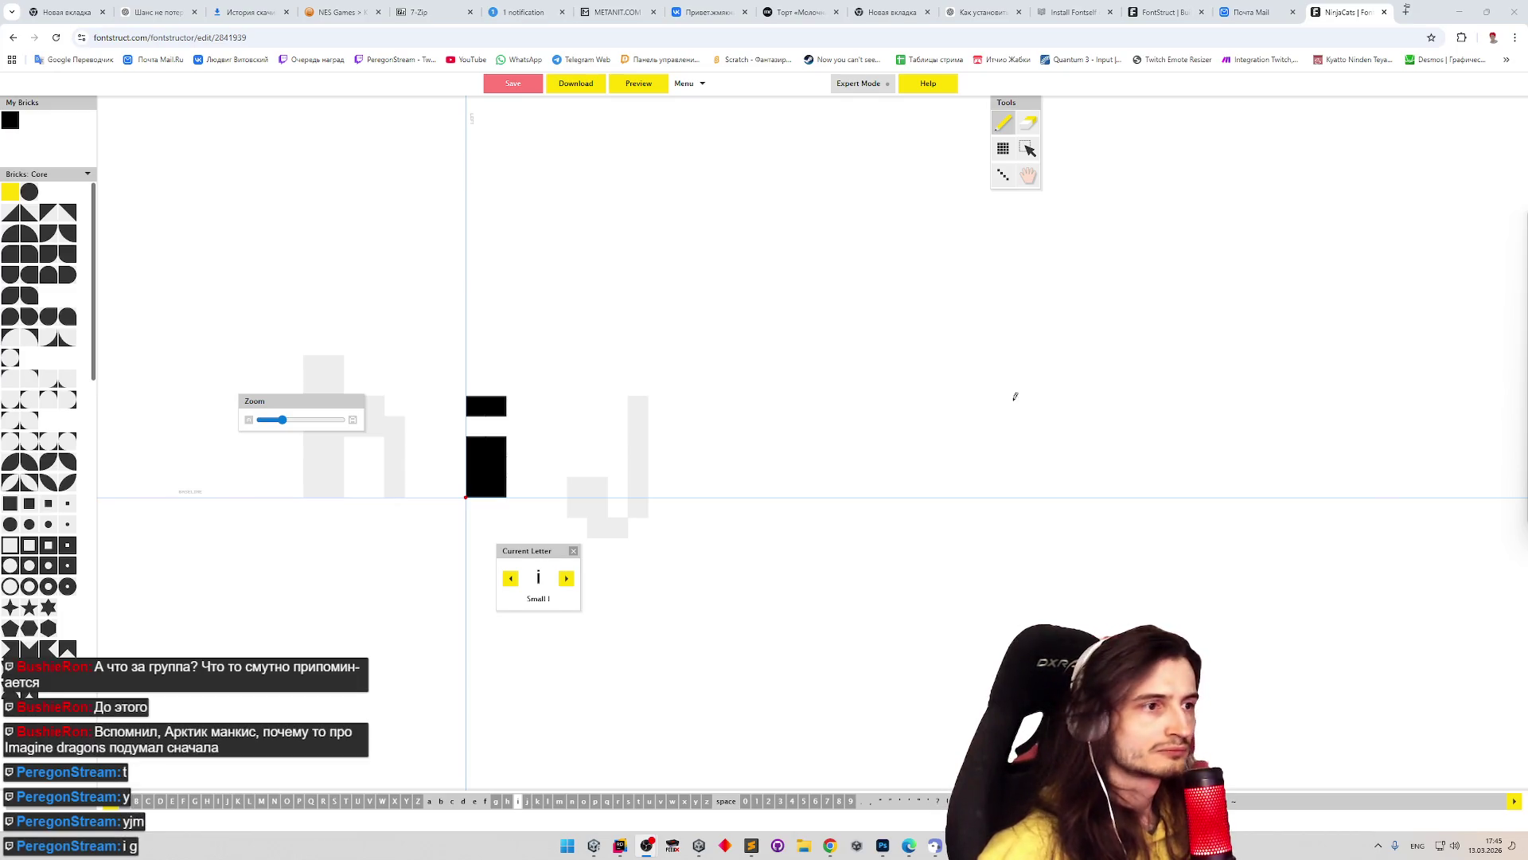
left_click(470, 424)
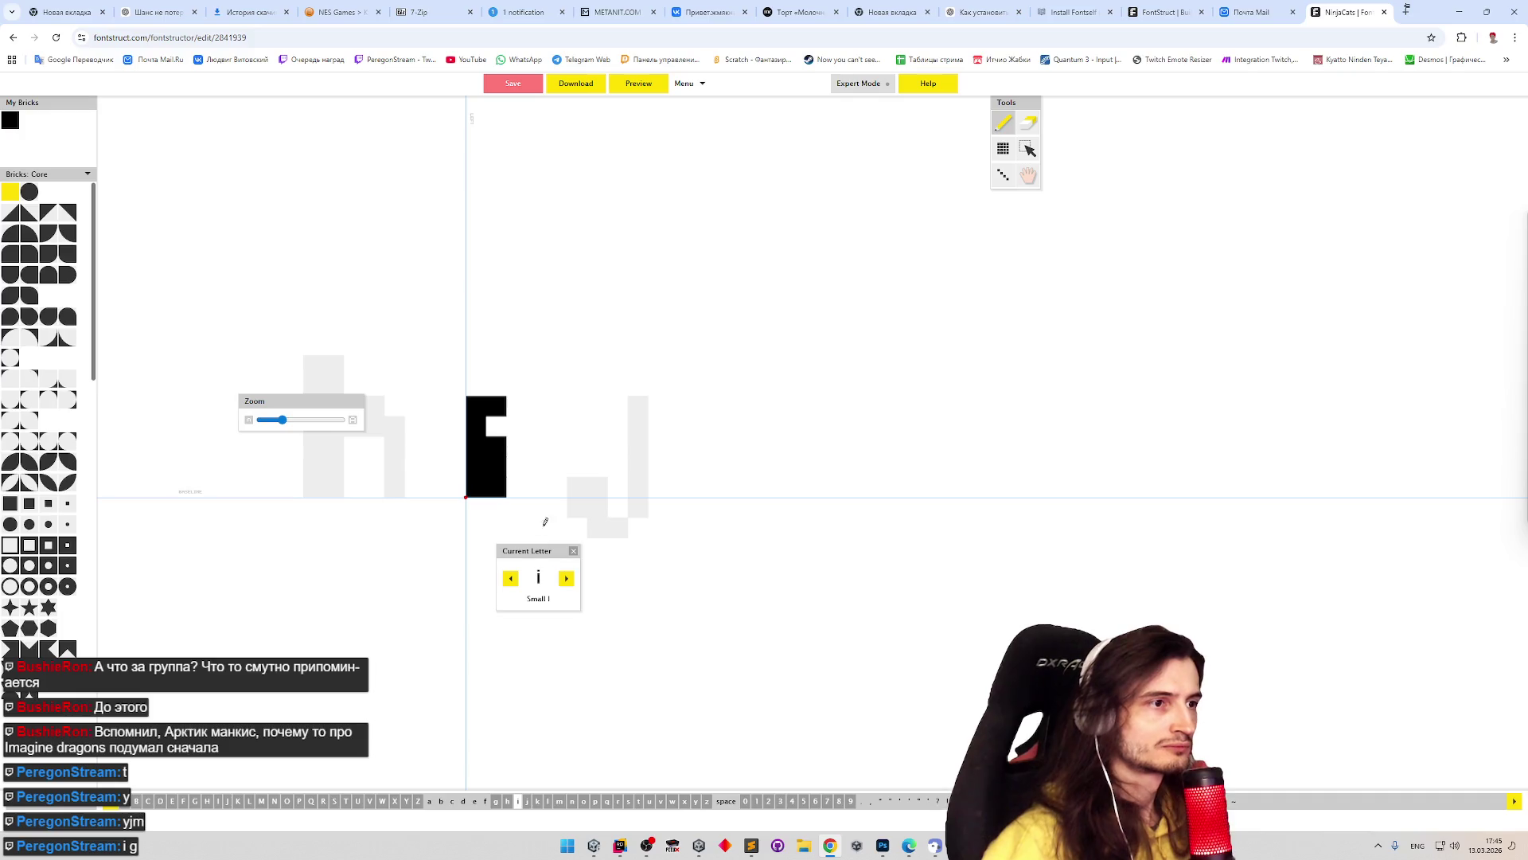
left_click(496, 422)
left_click(487, 365)
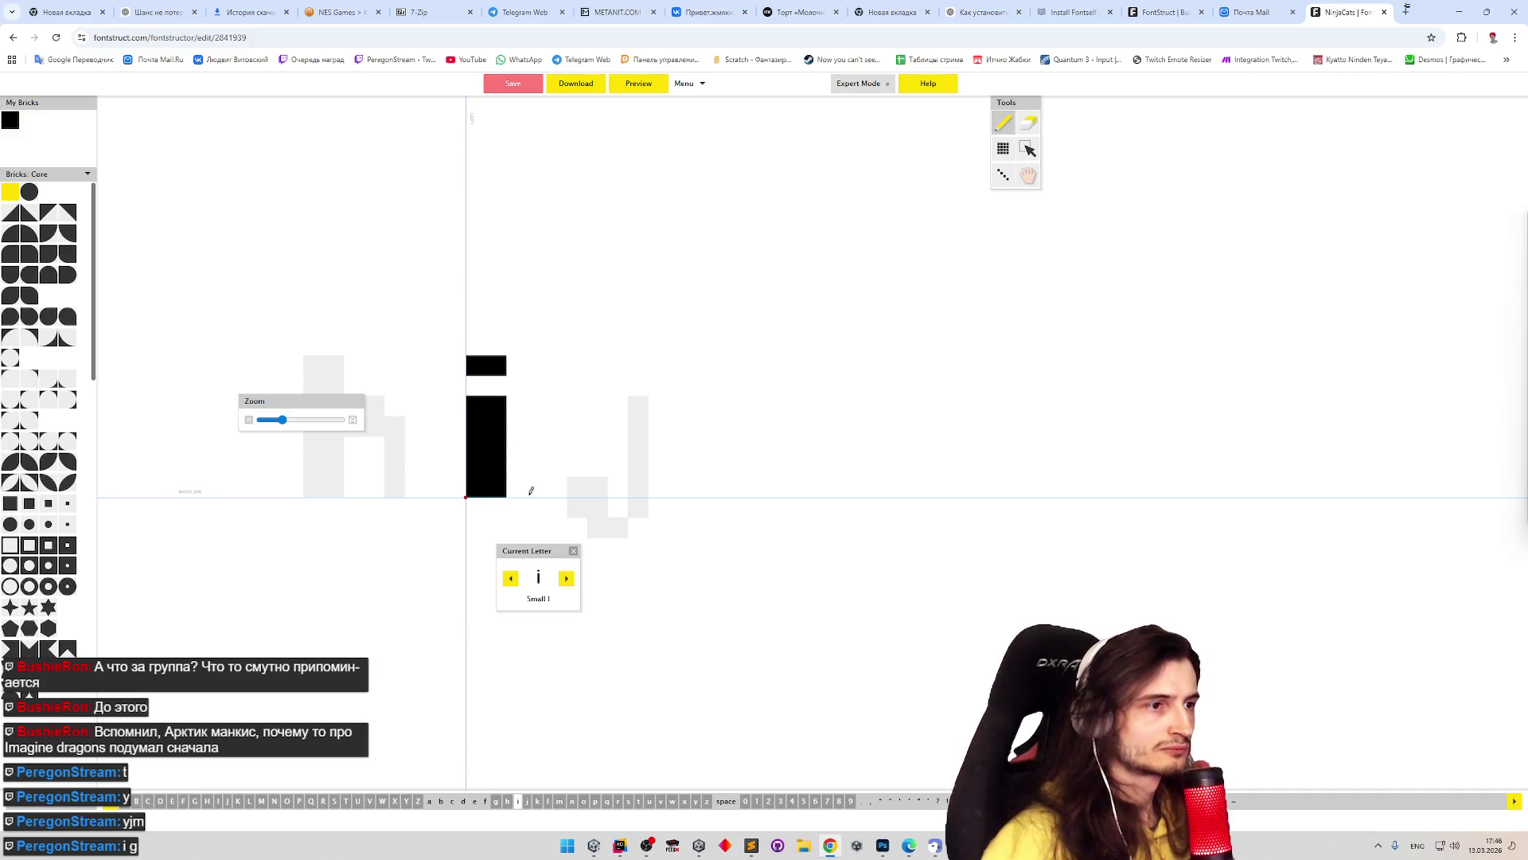
left_click(511, 579)
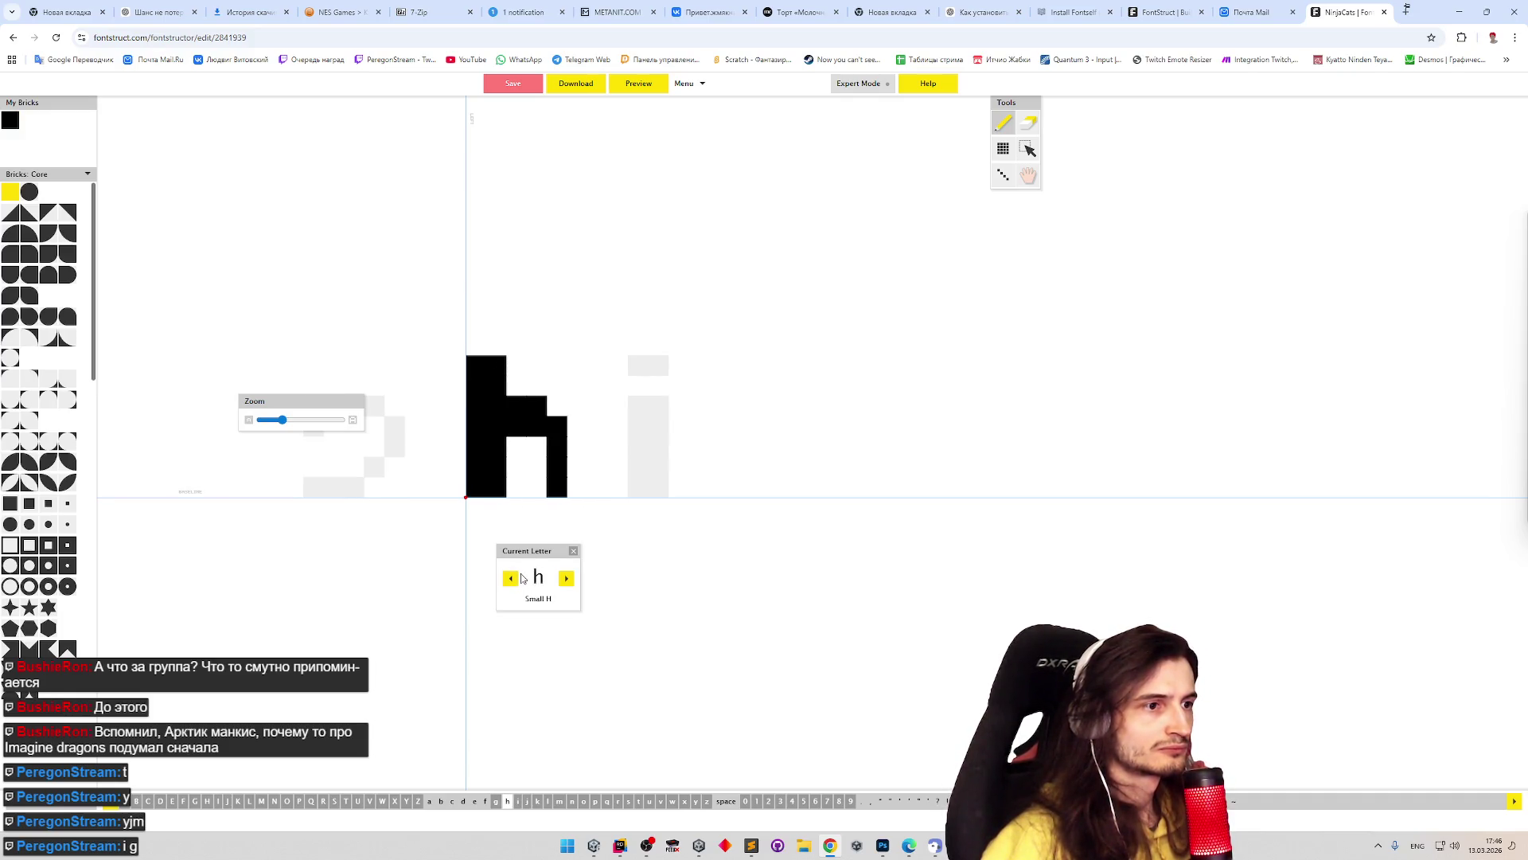
- Touch up the h's upper arm cells and widen its stem with a full column
key("e")
left_click(519, 402)
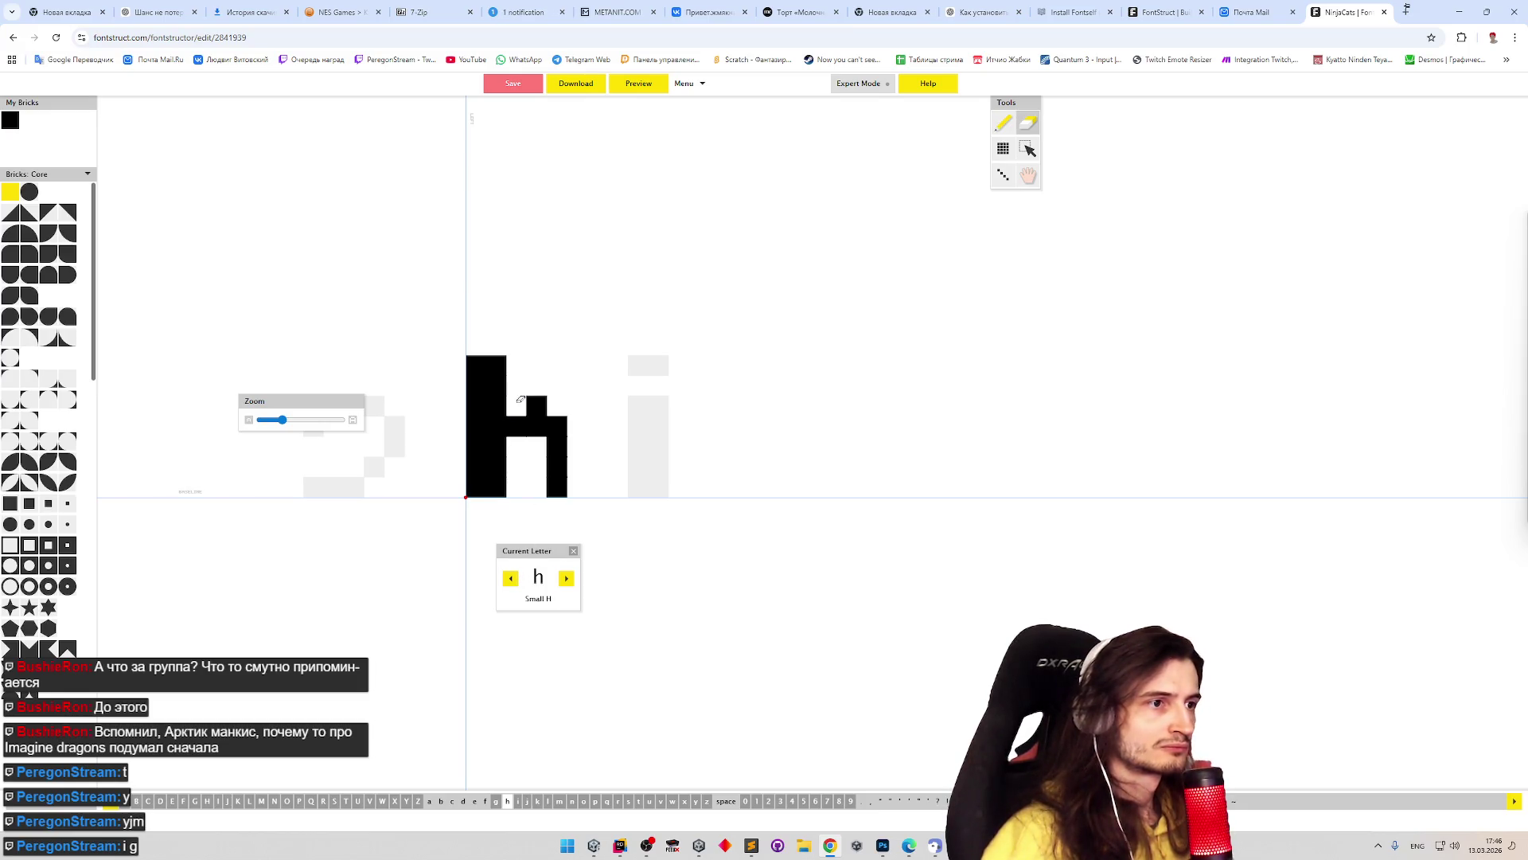
key("p")
left_click(548, 405)
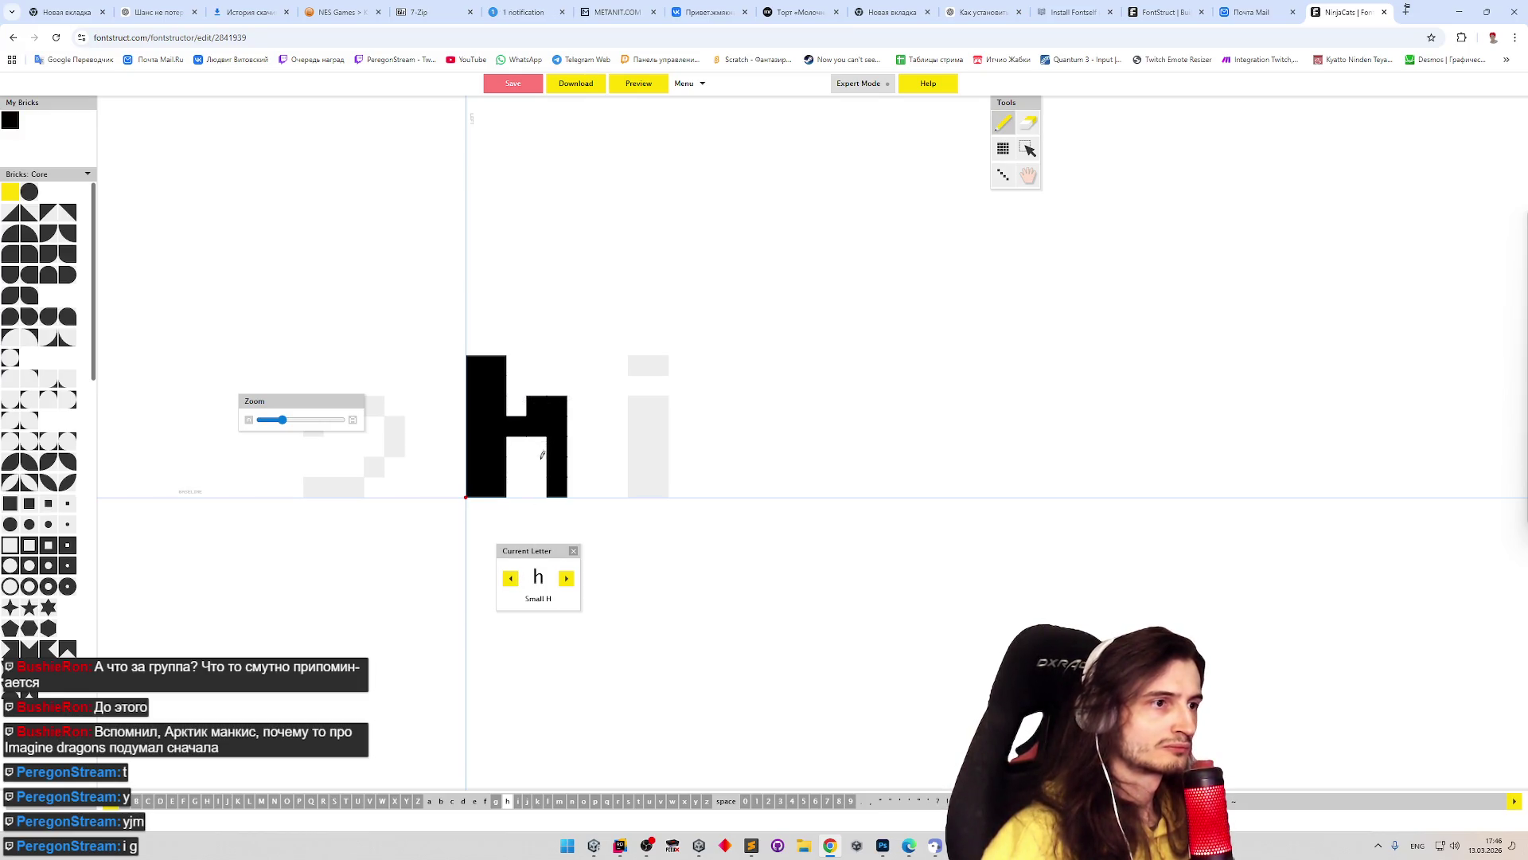
left_click(525, 413)
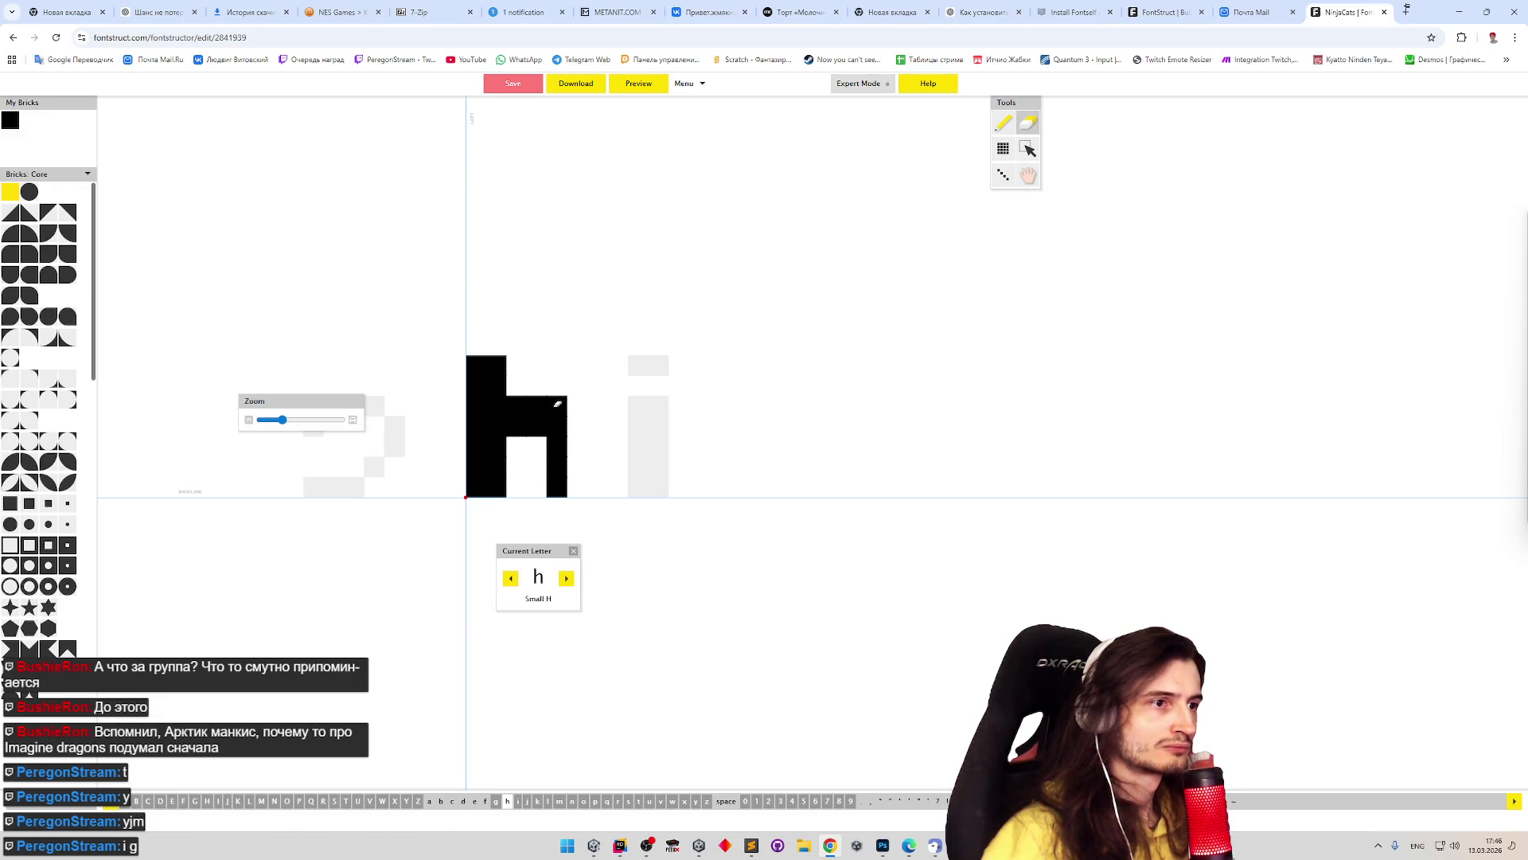
key("ctrl+z")
key("ctrl+z")
left_click(517, 405)
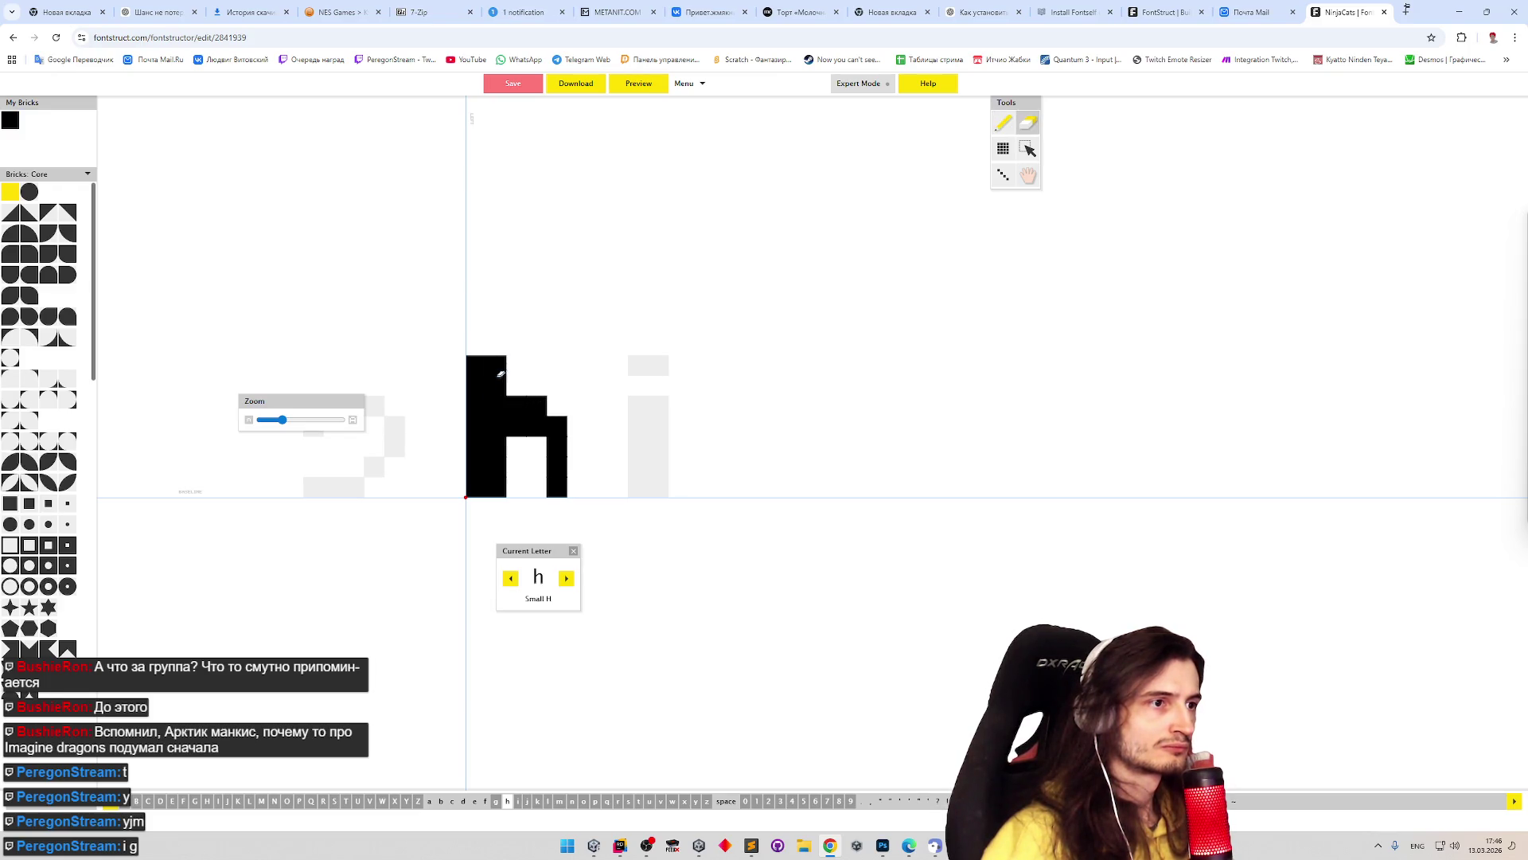
left_click(503, 379)
key("p")
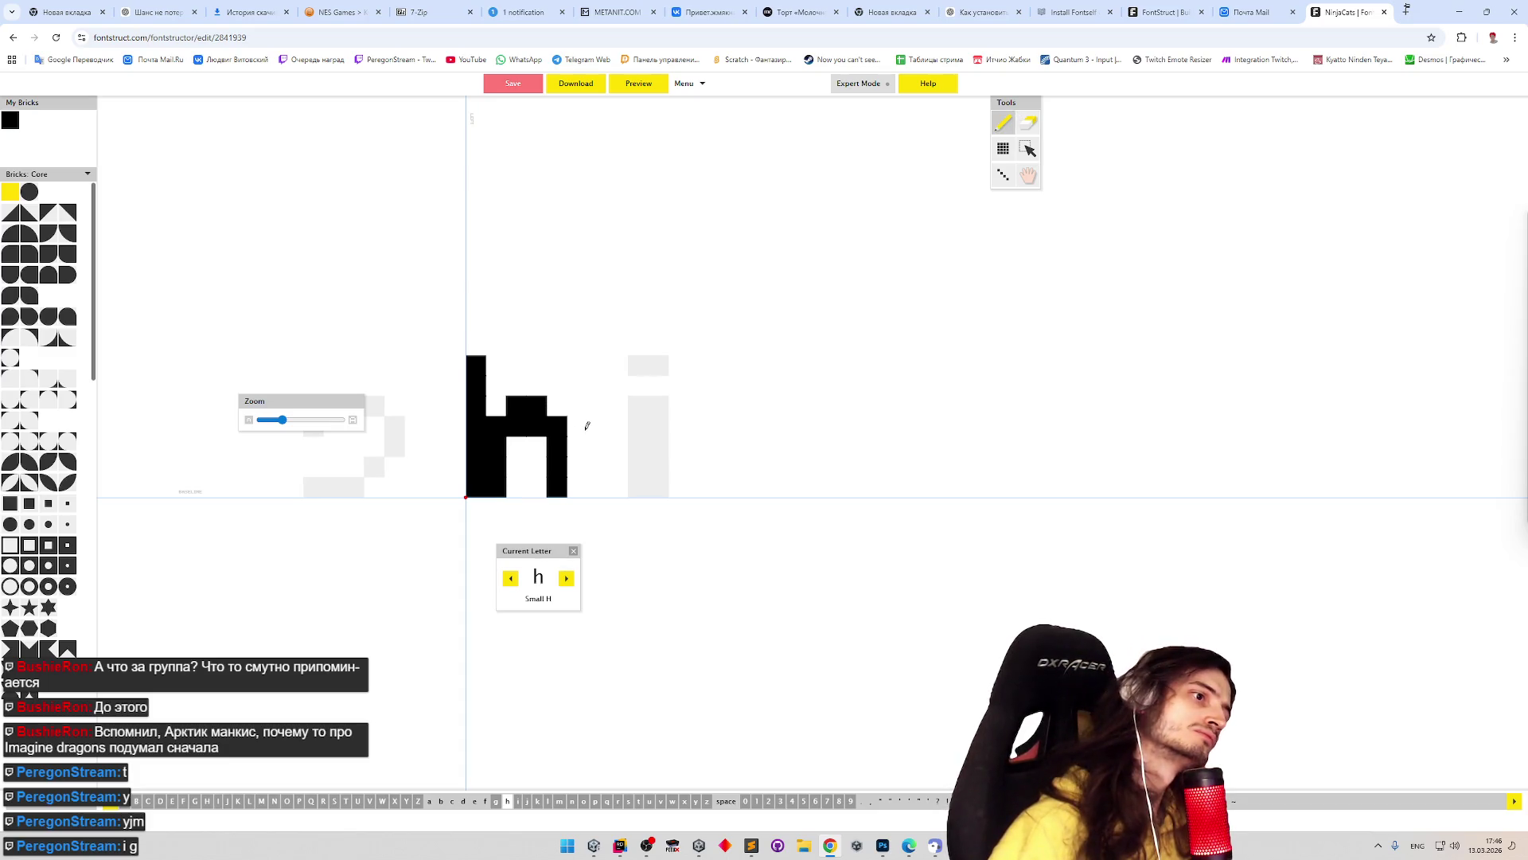
left_click(498, 381)
left_click(492, 401)
left_click(496, 406)
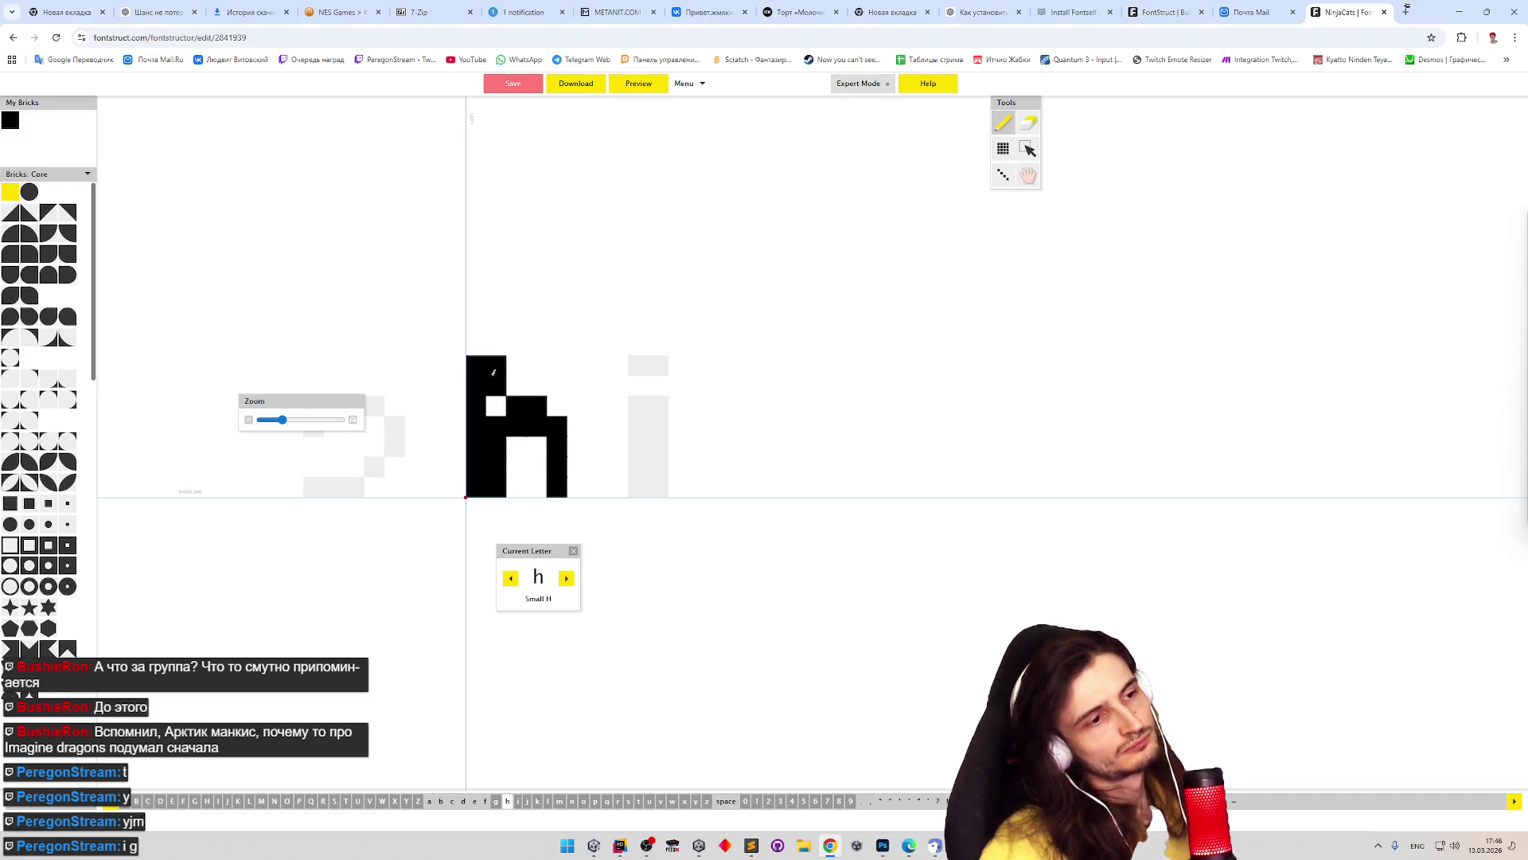
left_click(497, 386)
left_click(496, 365)
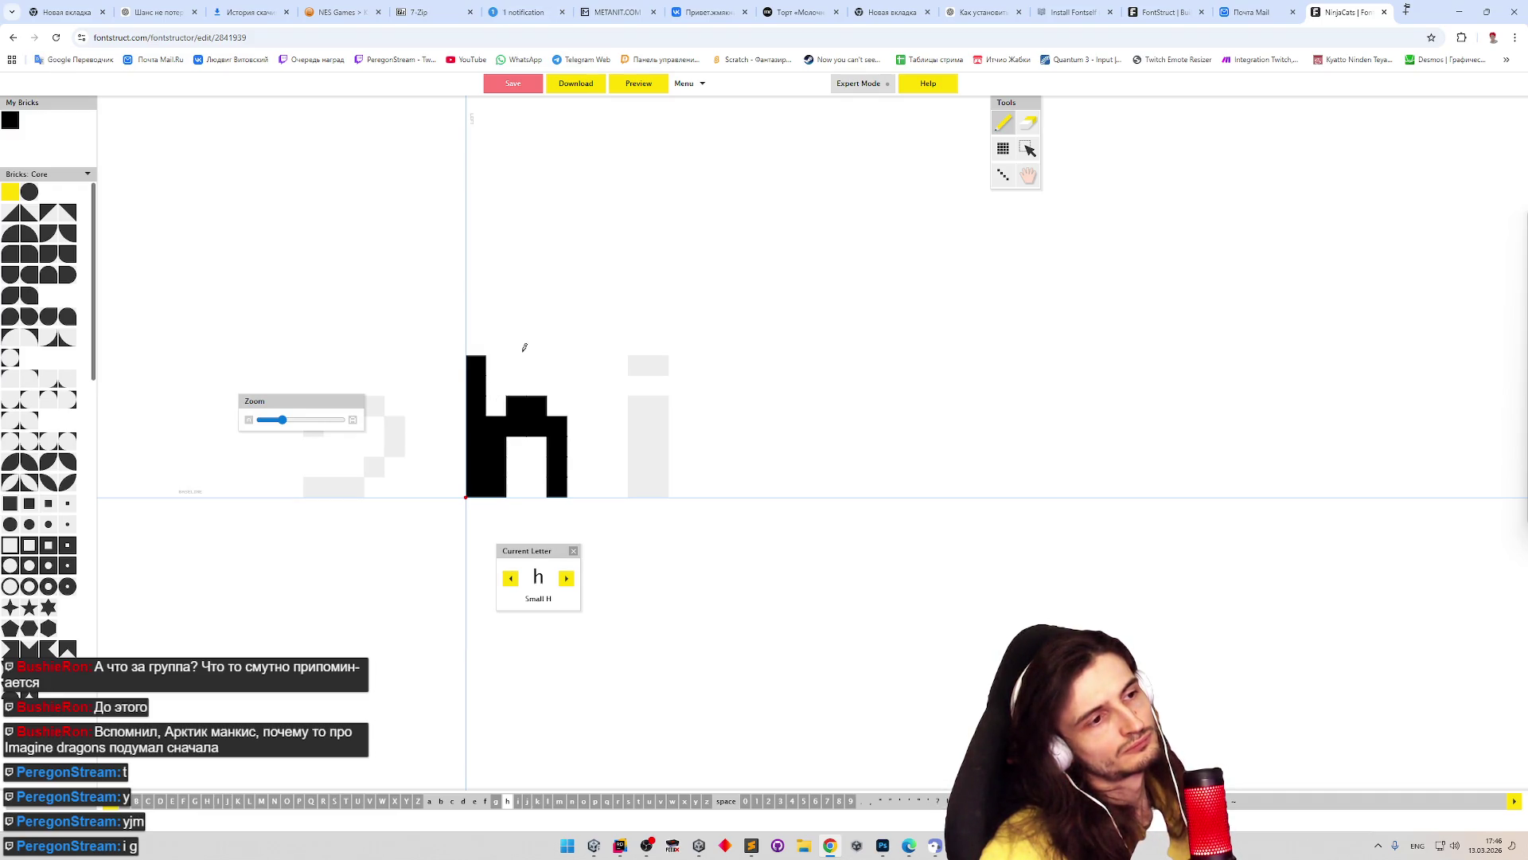
left_click_drag(494, 377, 499, 495)
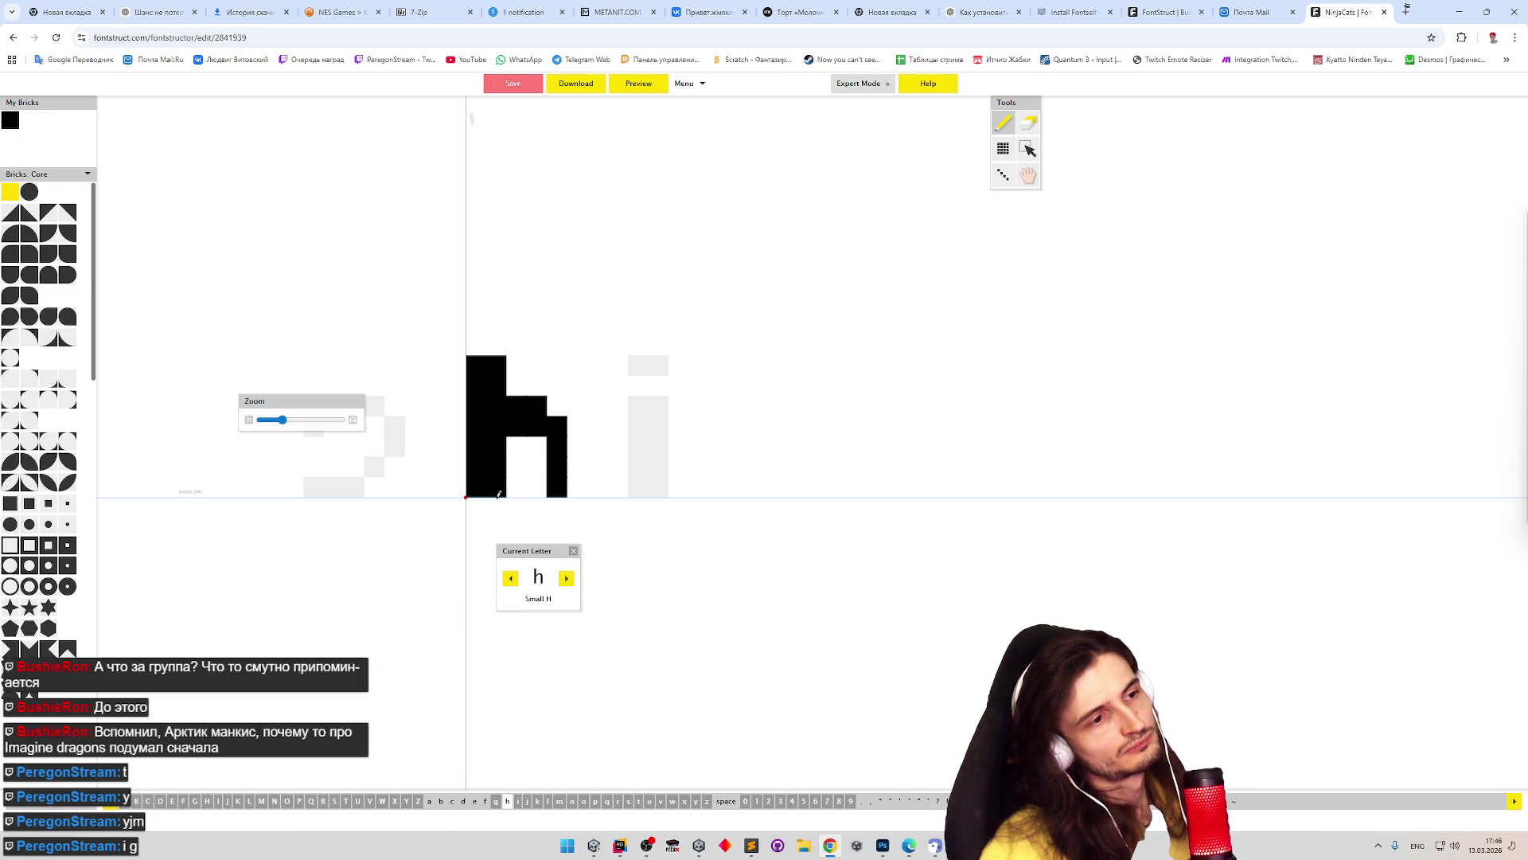
- Back on the g, extend its right side into a descender and fill the descender's bottom
left_click(511, 580)
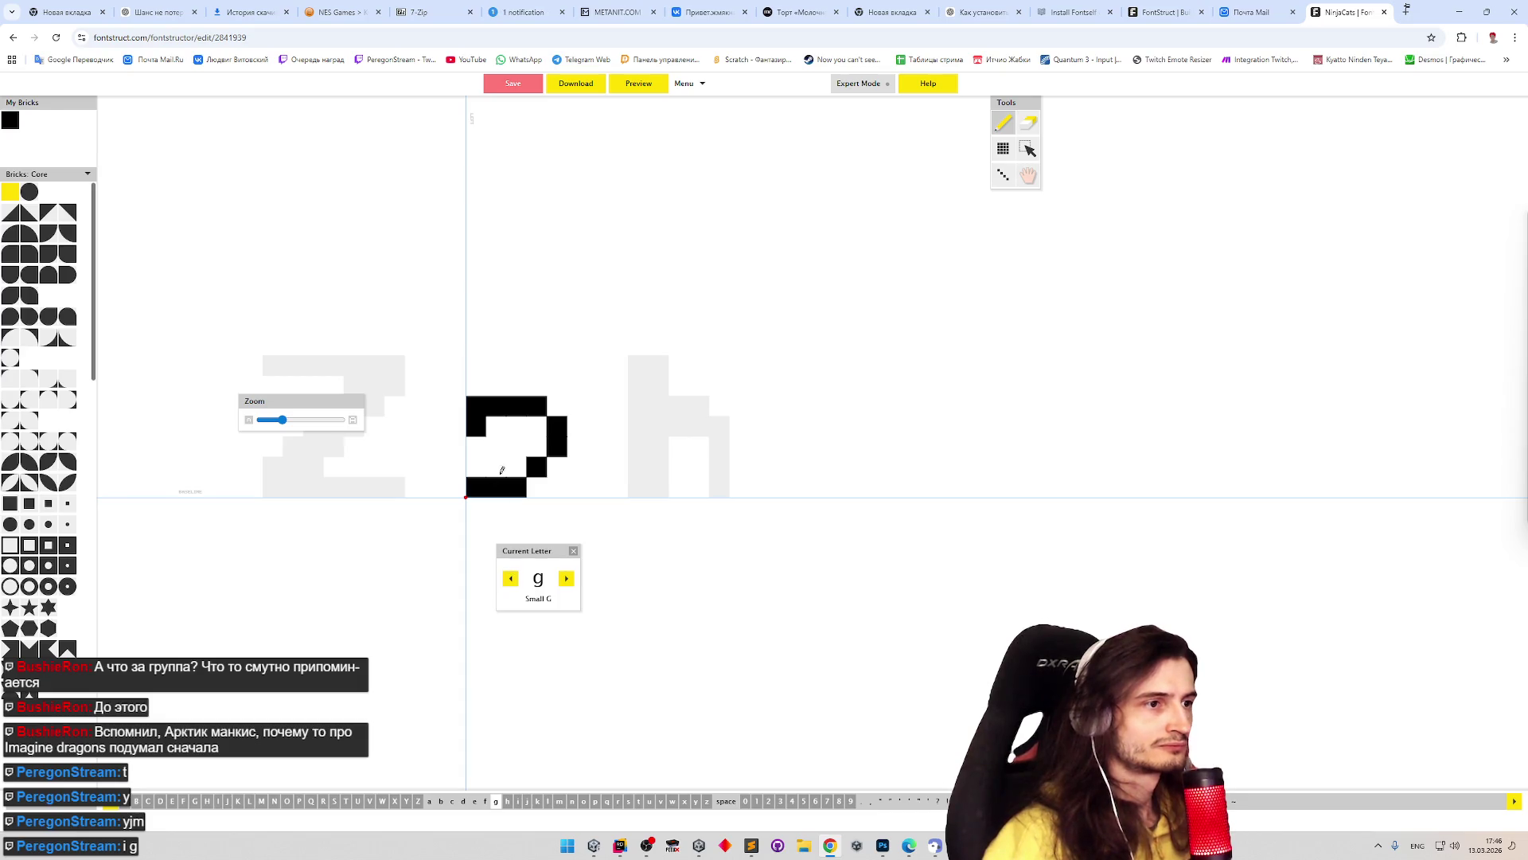
left_click_drag(554, 464, 548, 531)
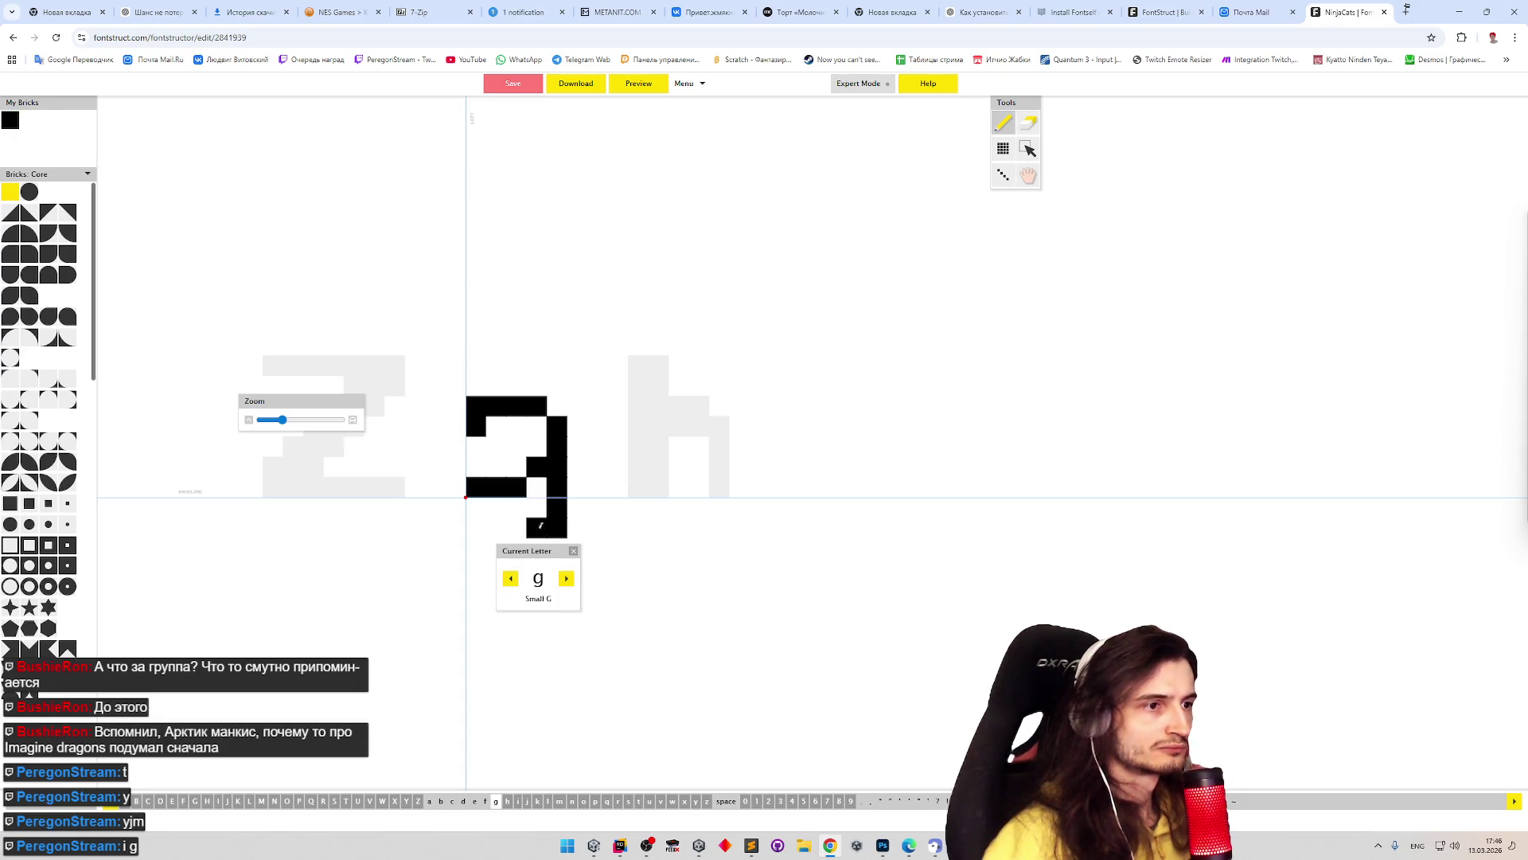
mouse_move(504, 524)
left_mouse_down()
mouse_move(522, 466)
mouse_move(474, 466)
mouse_move(497, 470)
left_mouse_up()
key("e")
key("p")
key("e")
key("p")
left_click(497, 426)
key("e")
left_click(477, 406)
key("p")
- Rework the g's lower bowl cells and its top bar
mouse_move(517, 469)
left_mouse_down()
mouse_move(536, 487)
mouse_move(517, 468)
left_mouse_up()
key("e")
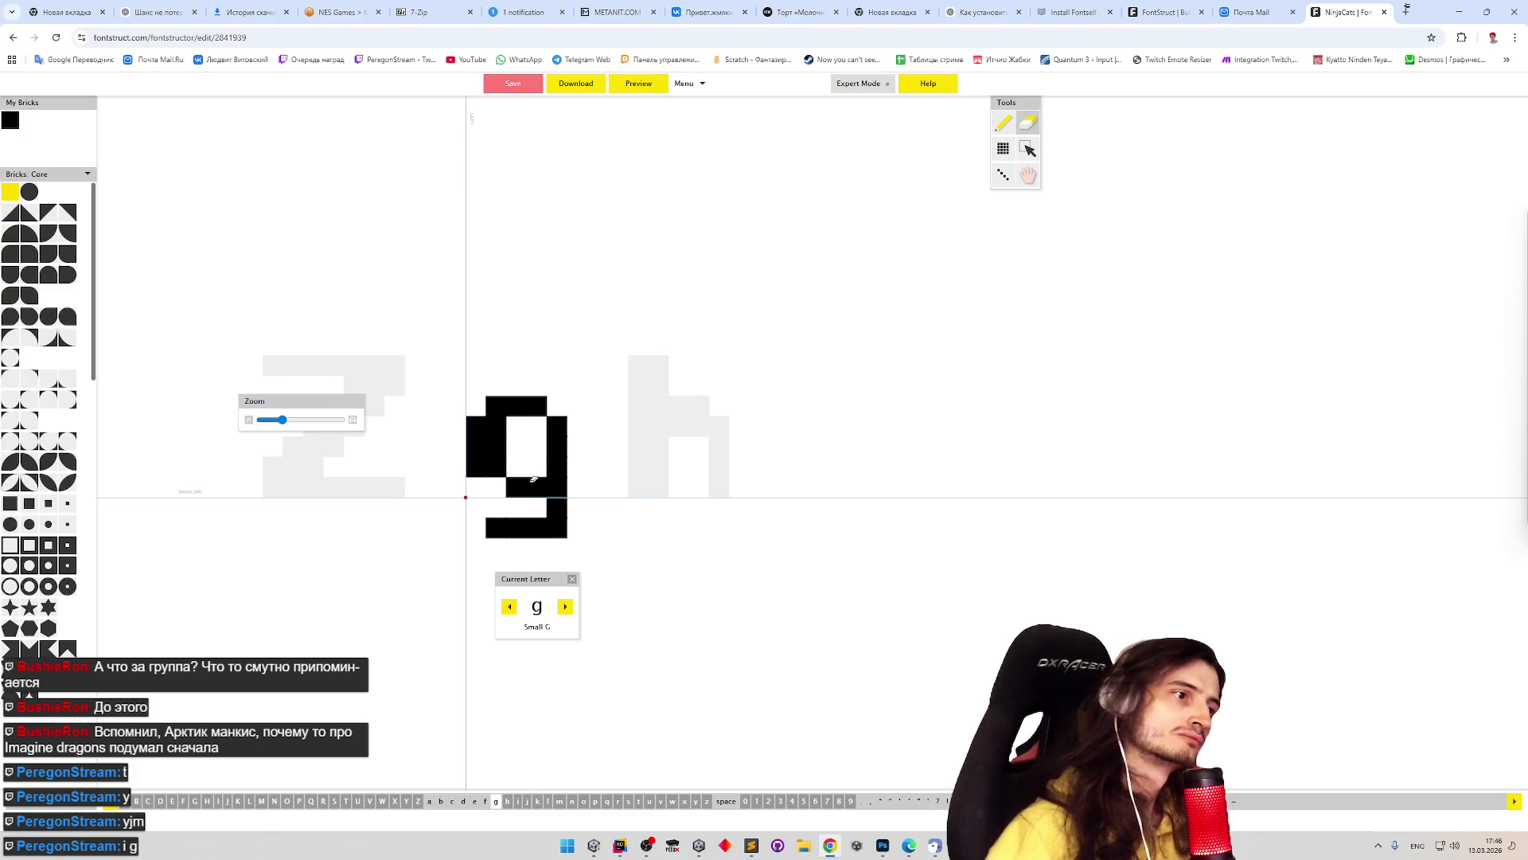
left_click(498, 466)
key("p")
left_click(497, 466)
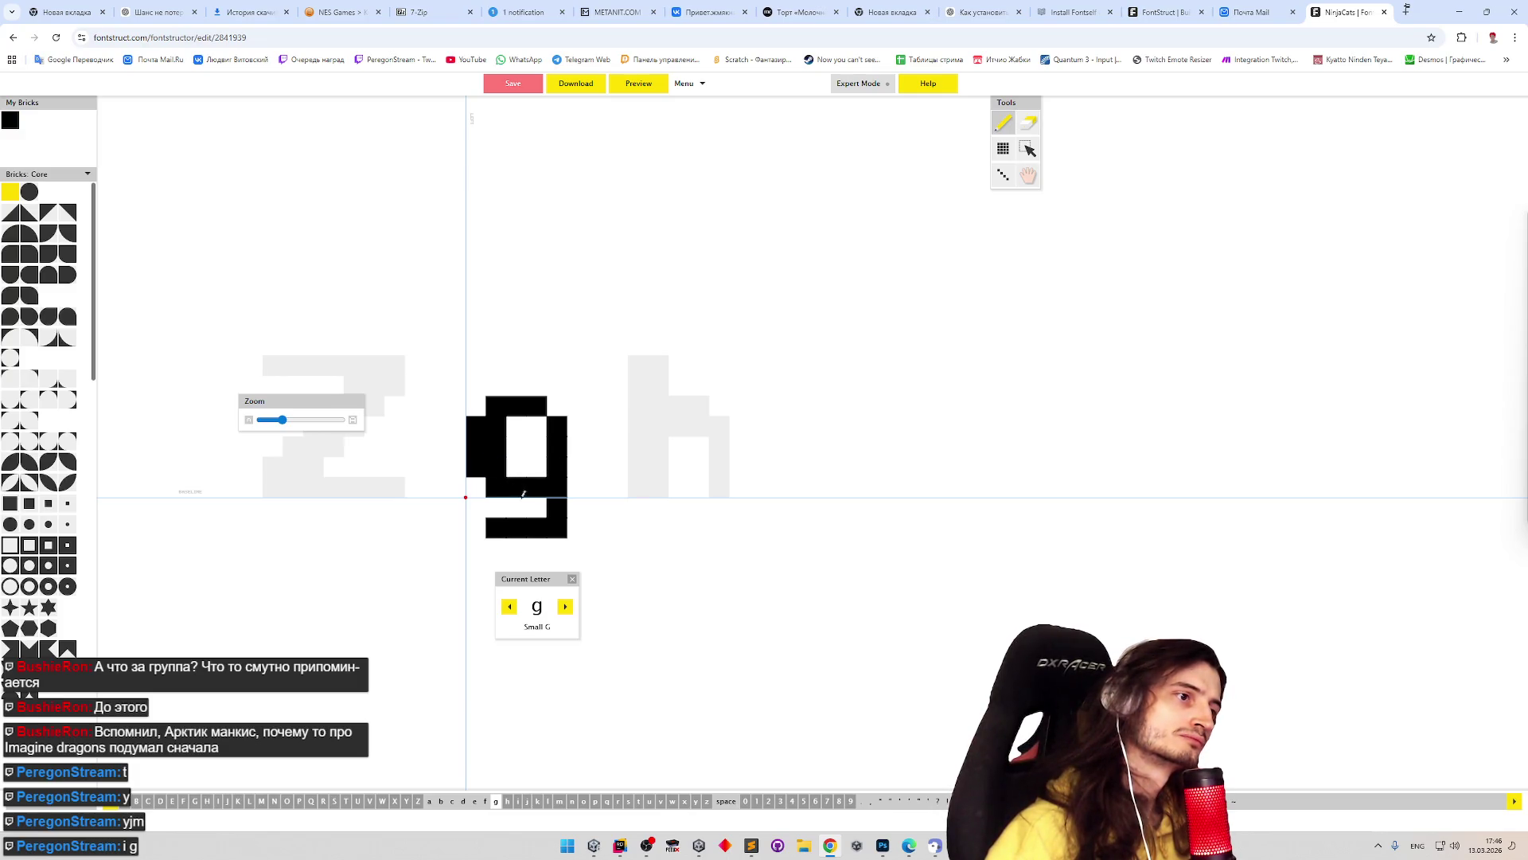
key("e")
left_click_drag(516, 507, 556, 527)
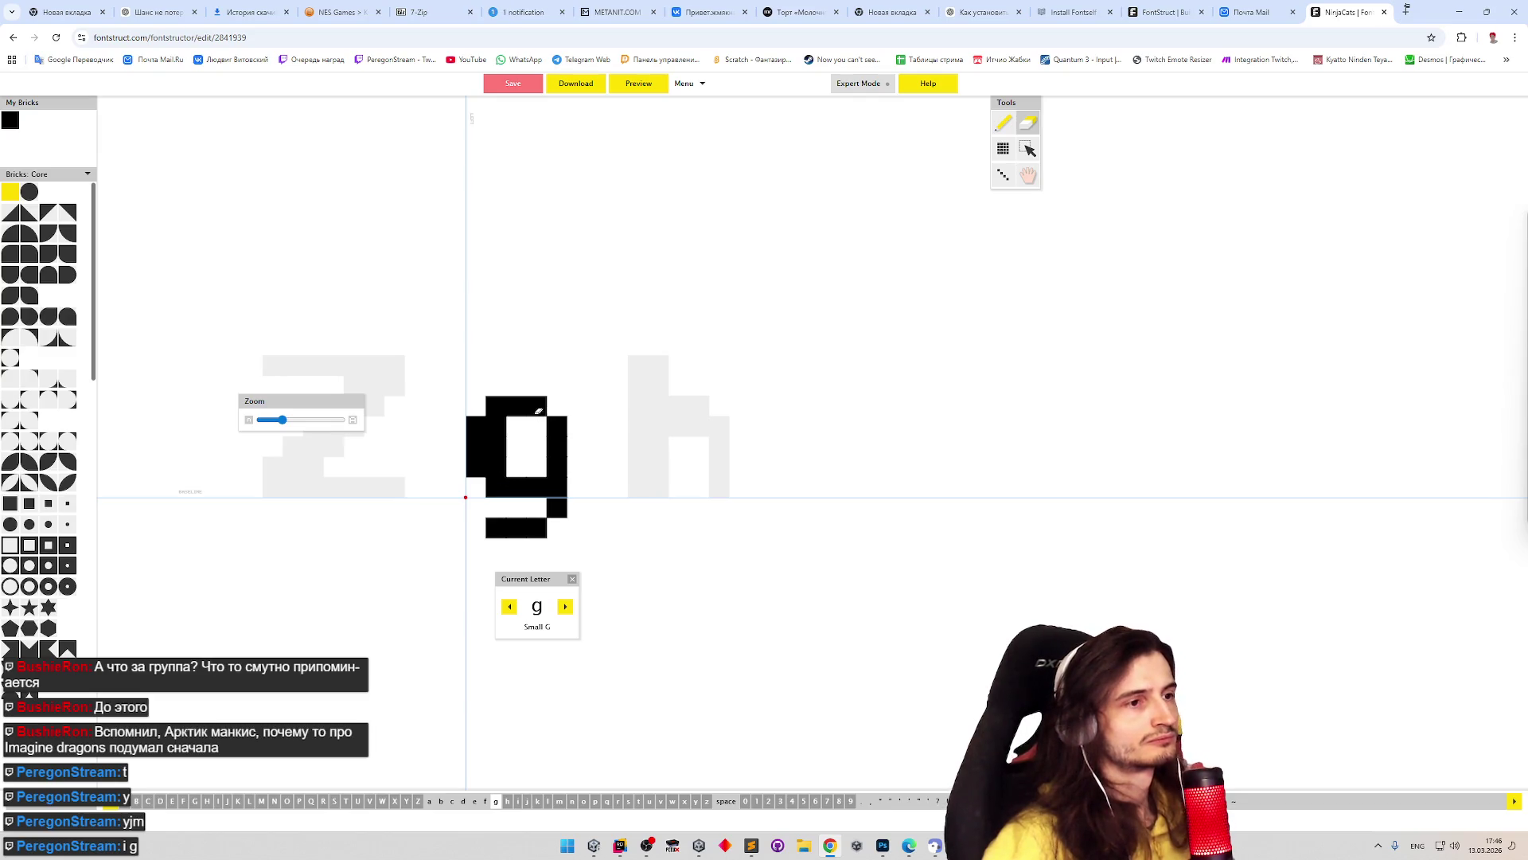
key("p")
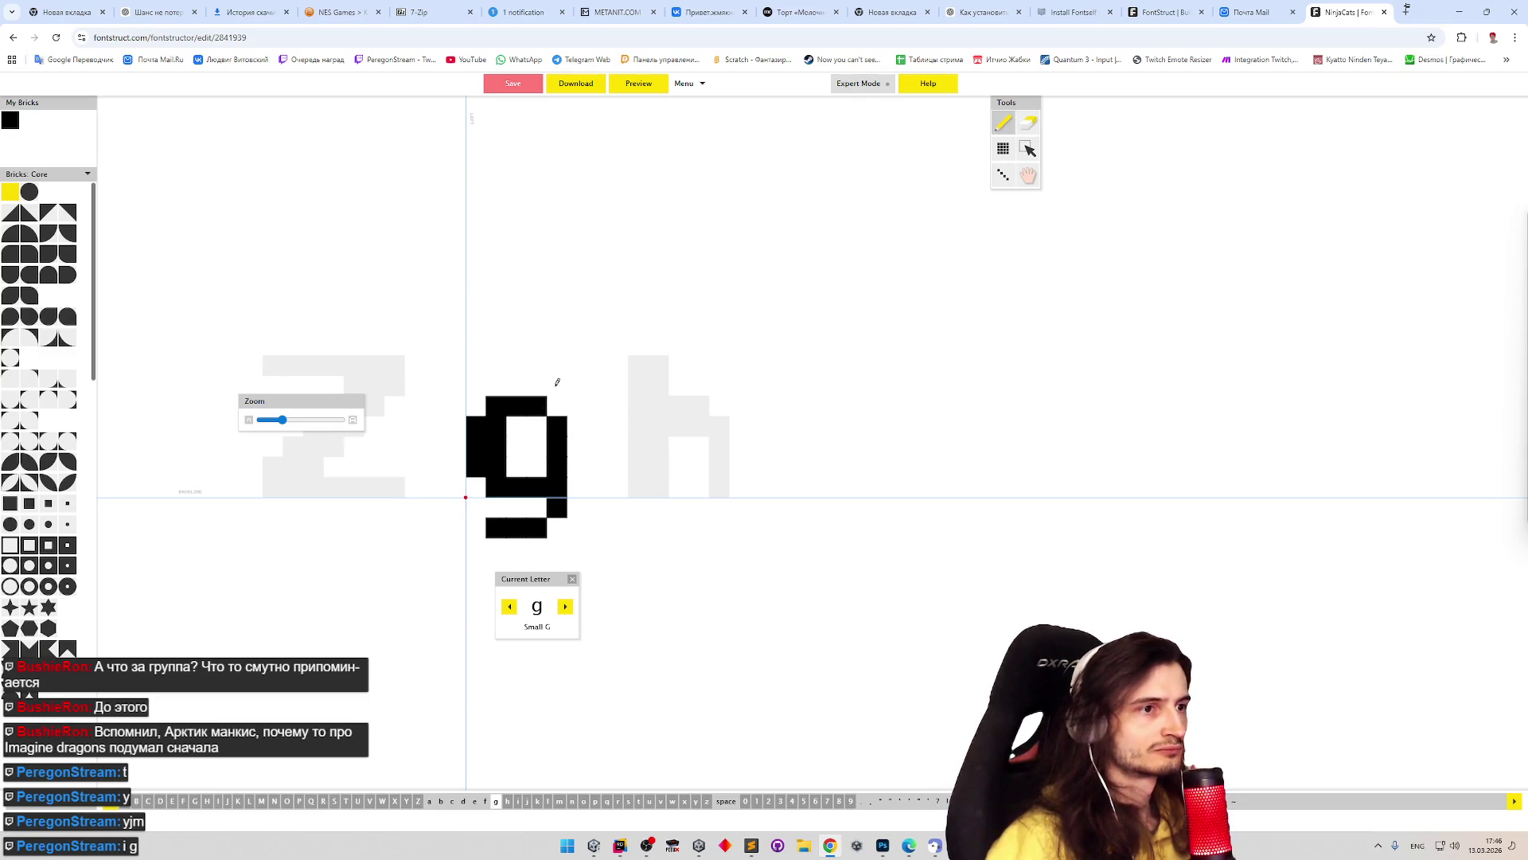
left_click(558, 405)
key("e")
mouse_move(495, 426)
left_mouse_down()
mouse_move(521, 406)
mouse_move(538, 426)
left_mouse_up()
key("p")
key("e")
left_click(476, 426)
key("p")
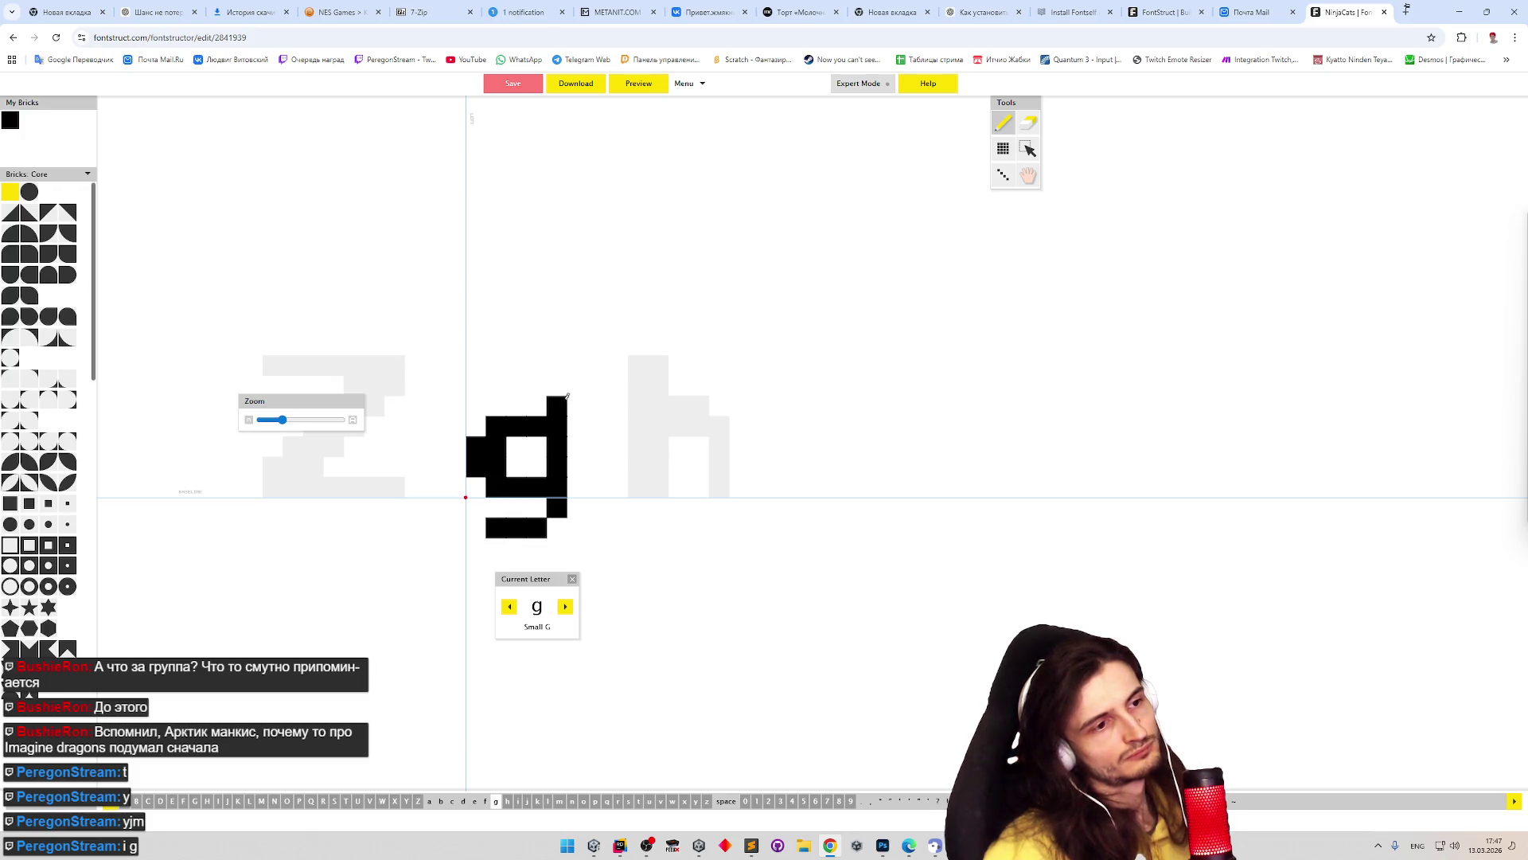
- Try bricks around the g's stem and counter, undoing the ones that don't fit
left_click(514, 444)
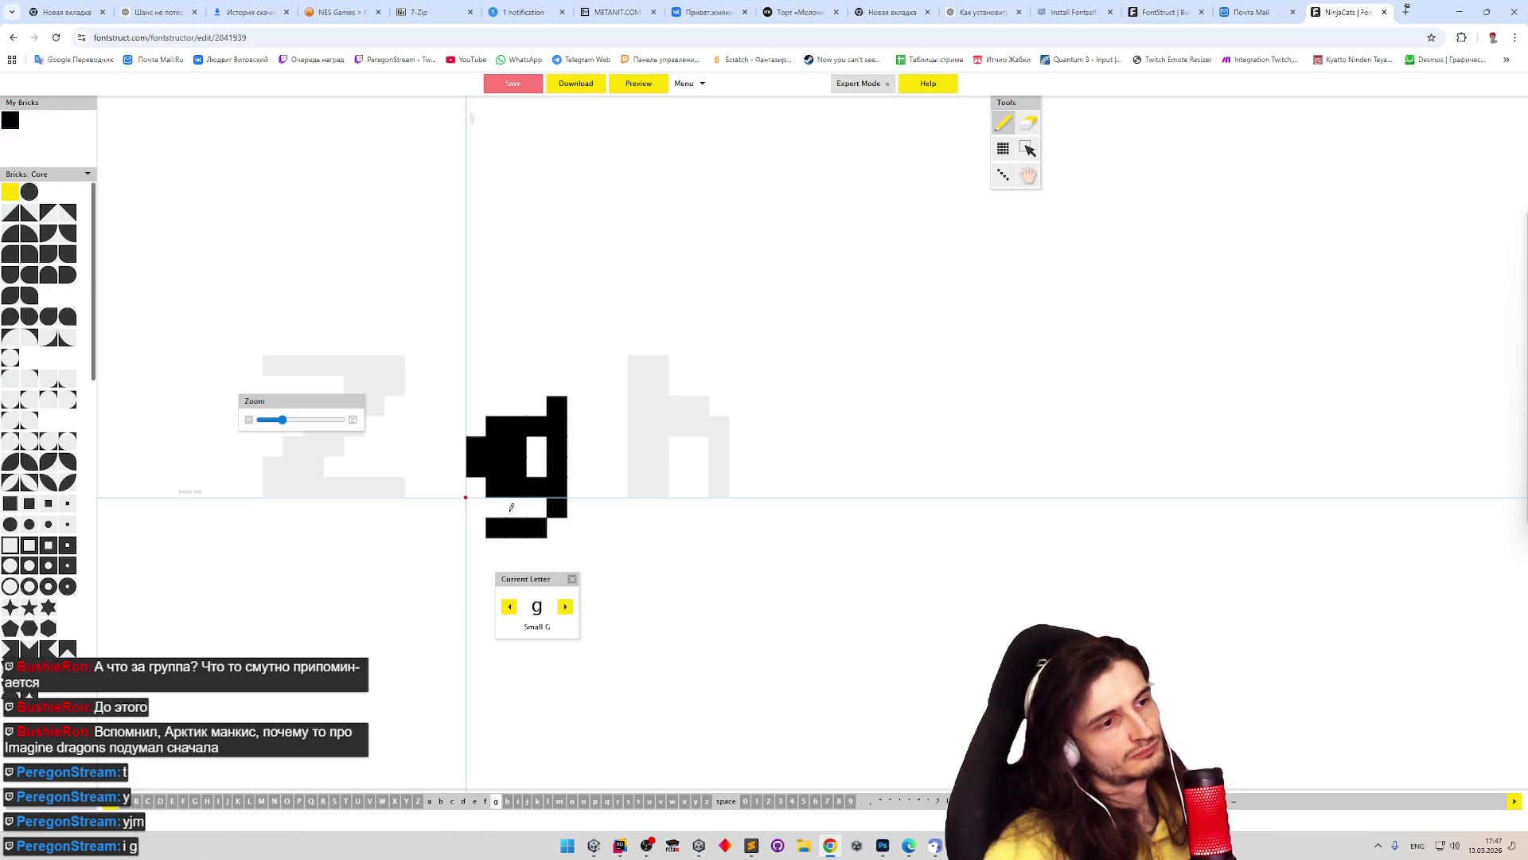
key("ctrl+z")
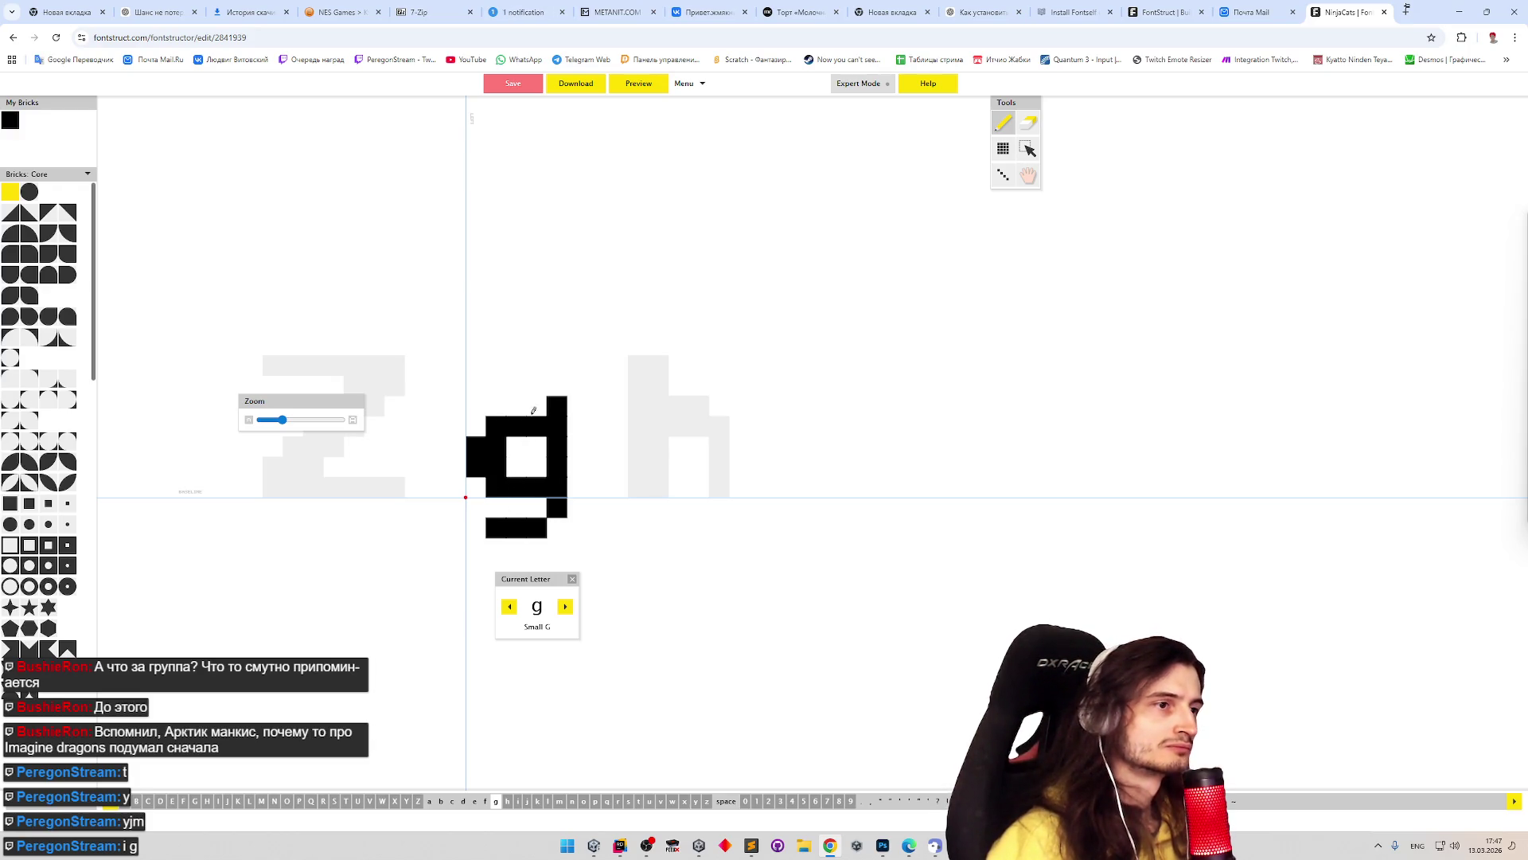
left_click(536, 404)
left_click(537, 507)
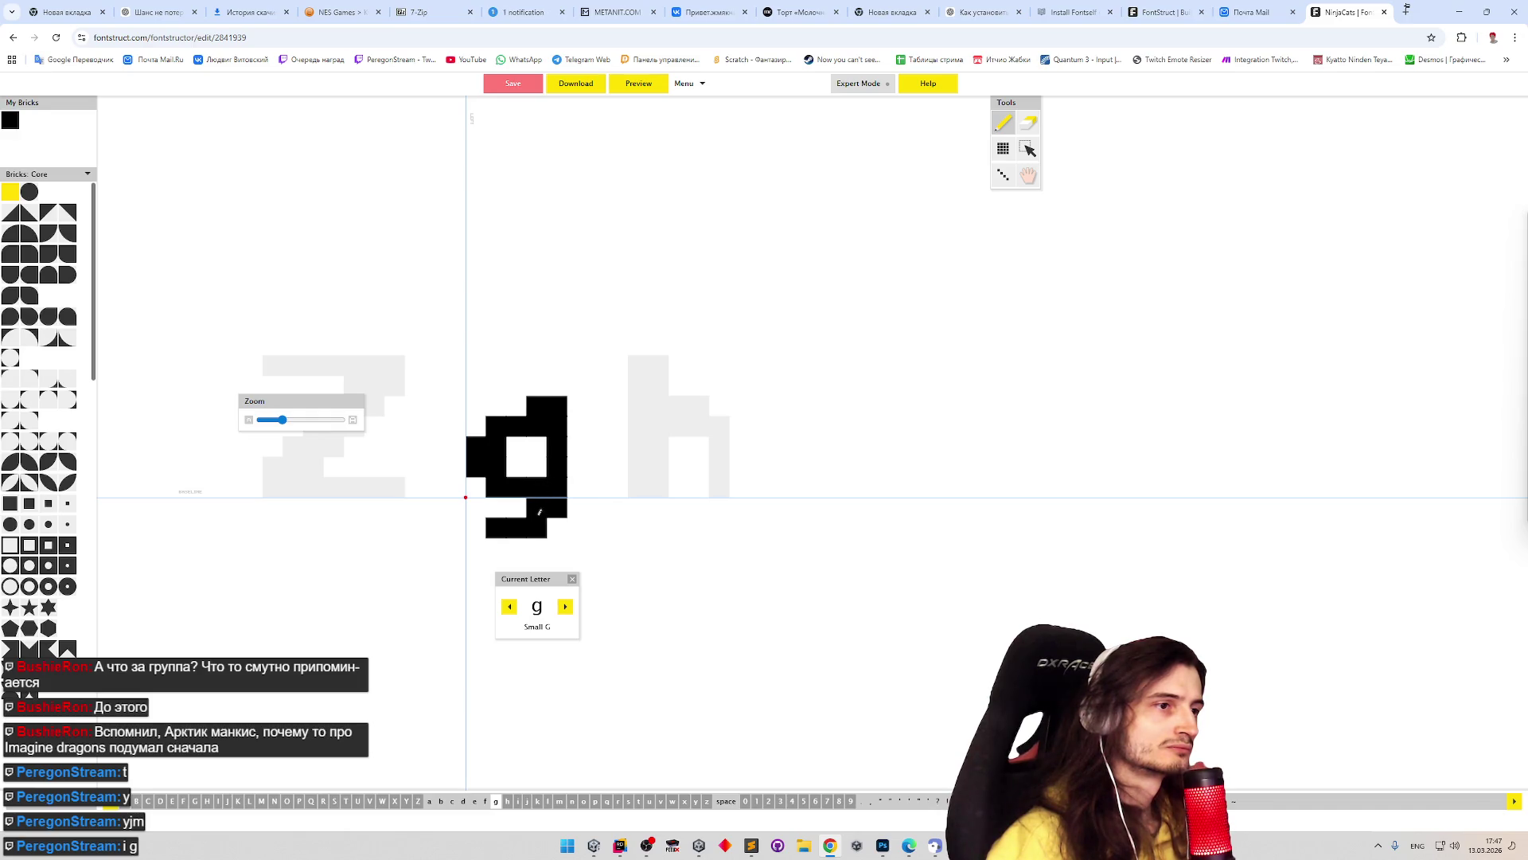
key("ctrl+z")
key("ctrl+z")
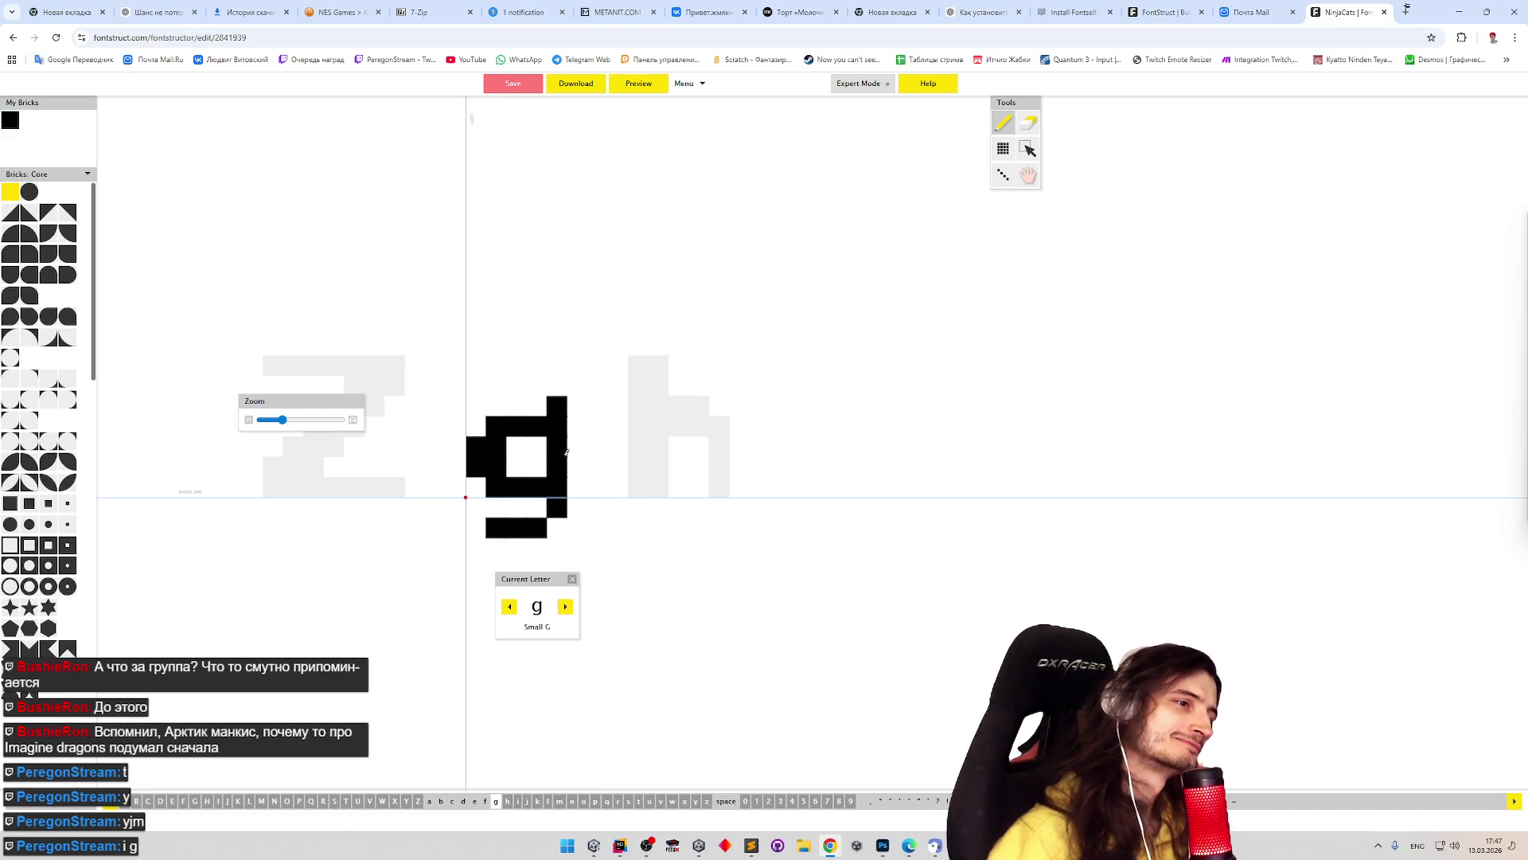
key("e")
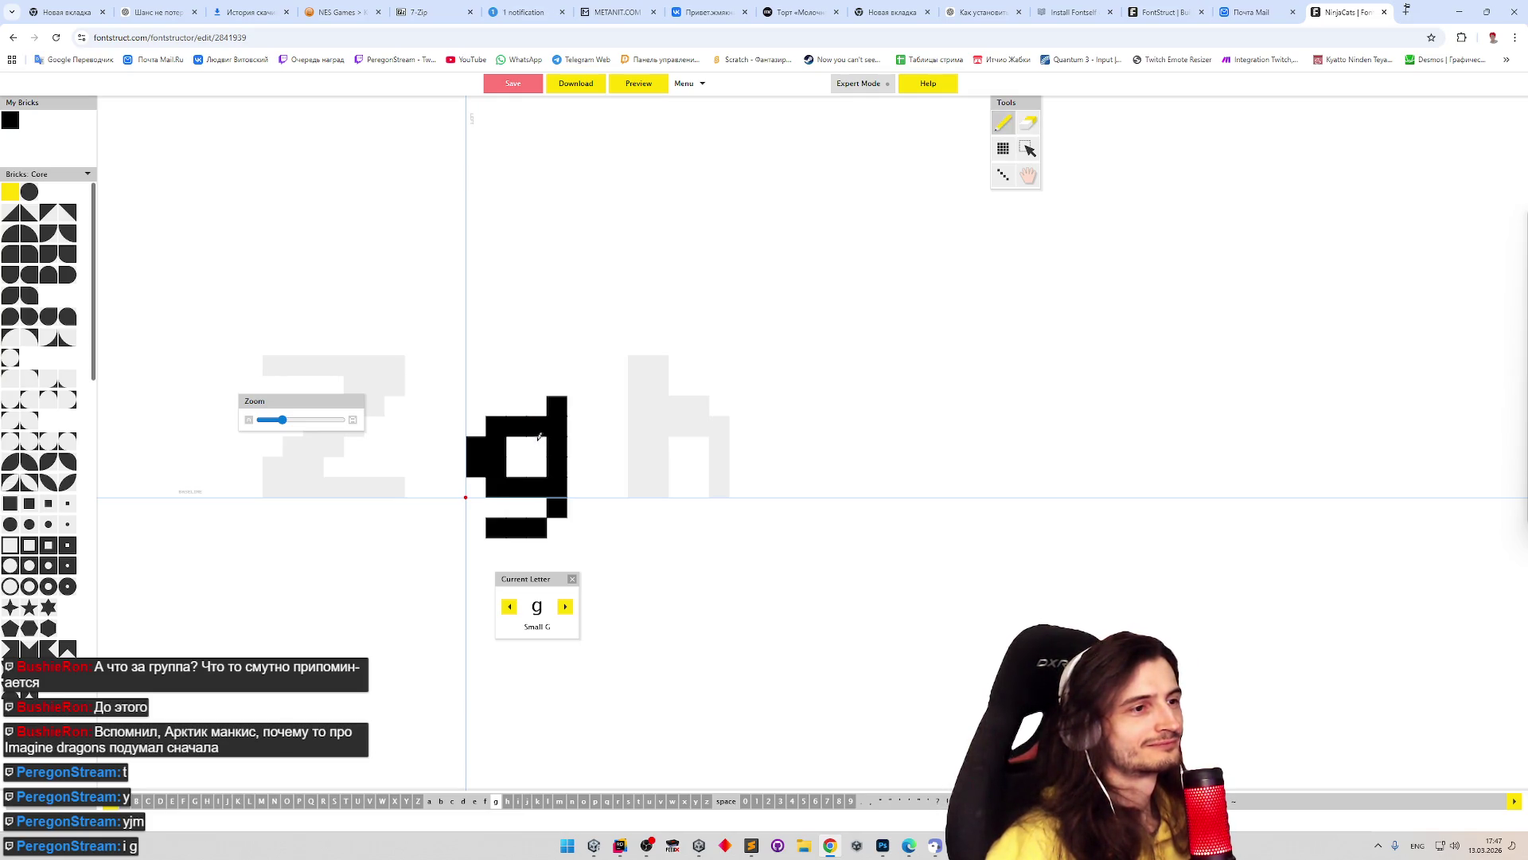
left_click(540, 437)
key("p")
left_click(539, 440)
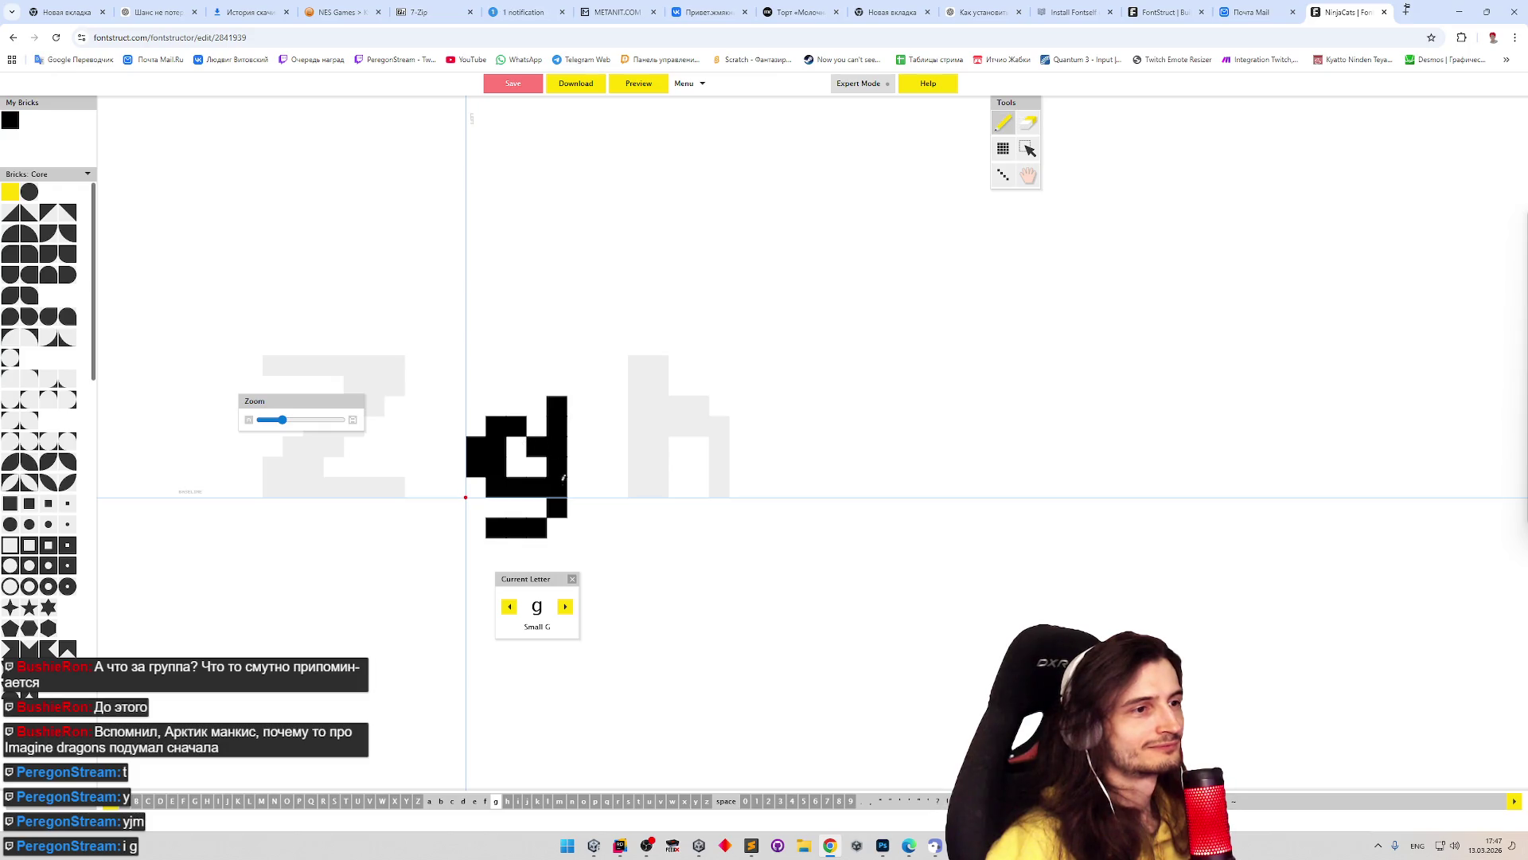
key("ctrl+z")
key("ctrl+z")
key("e")
left_click(551, 410)
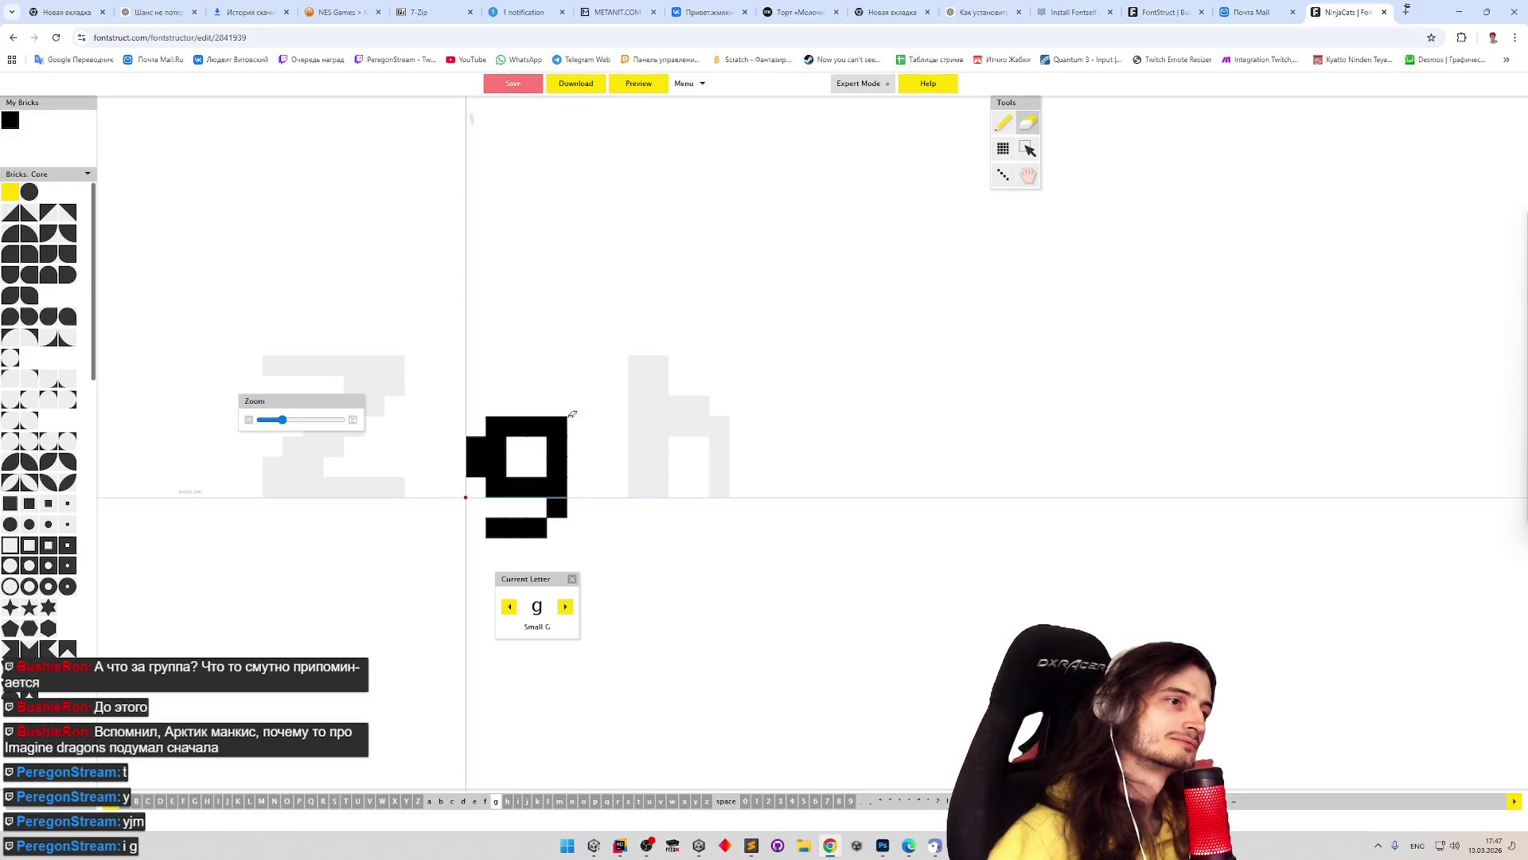
key("p")
- Adjust the g's top brick and refill its two left inner bricks
key("e")
left_click(538, 426)
key("p")
left_click(536, 446)
key("e")
left_click(496, 446)
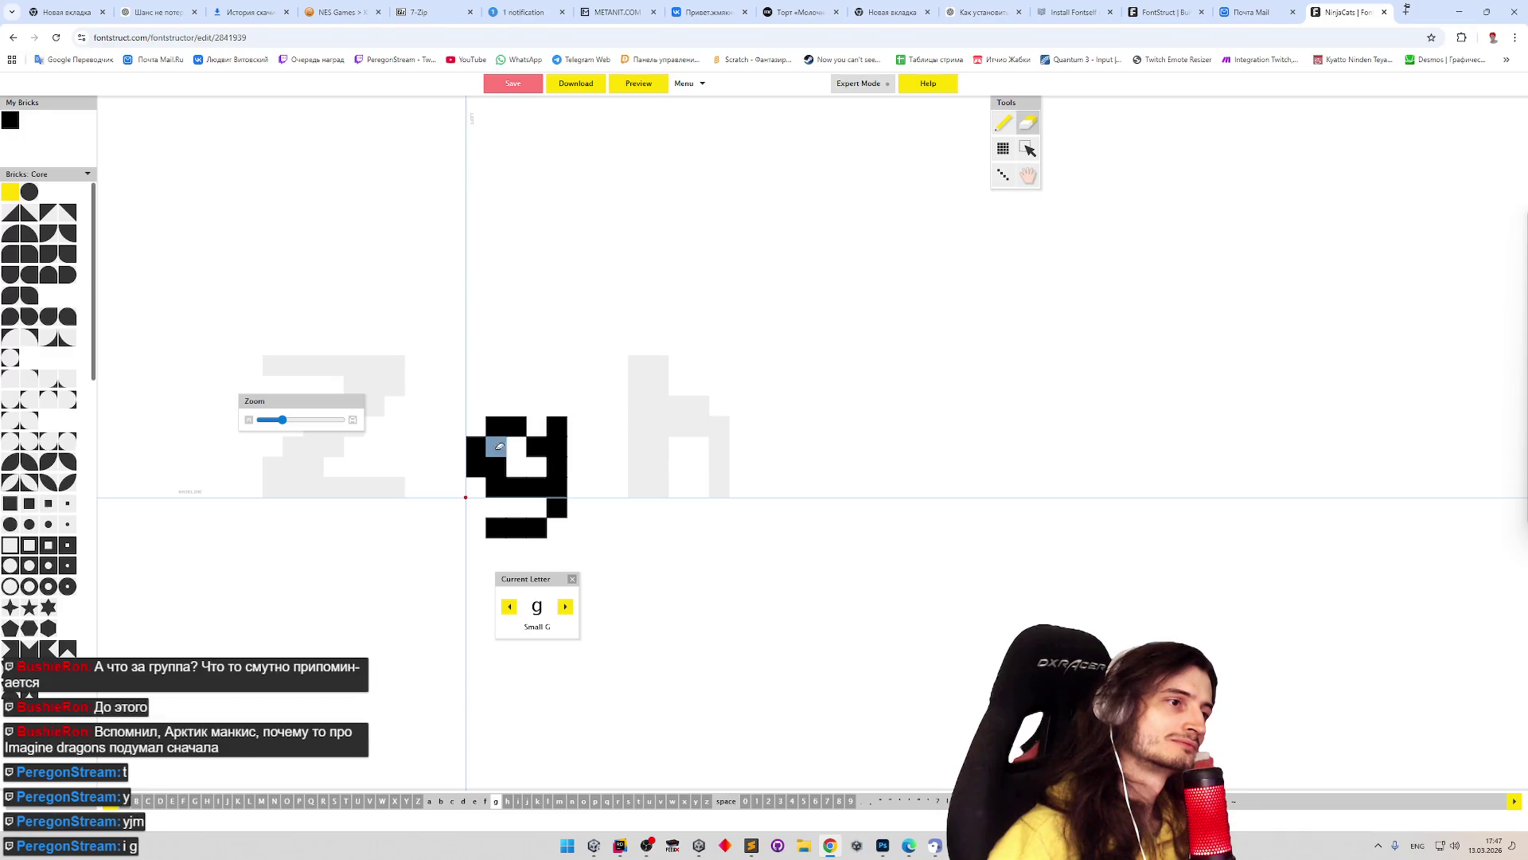
left_click(496, 465)
key("p")
left_click(536, 426)
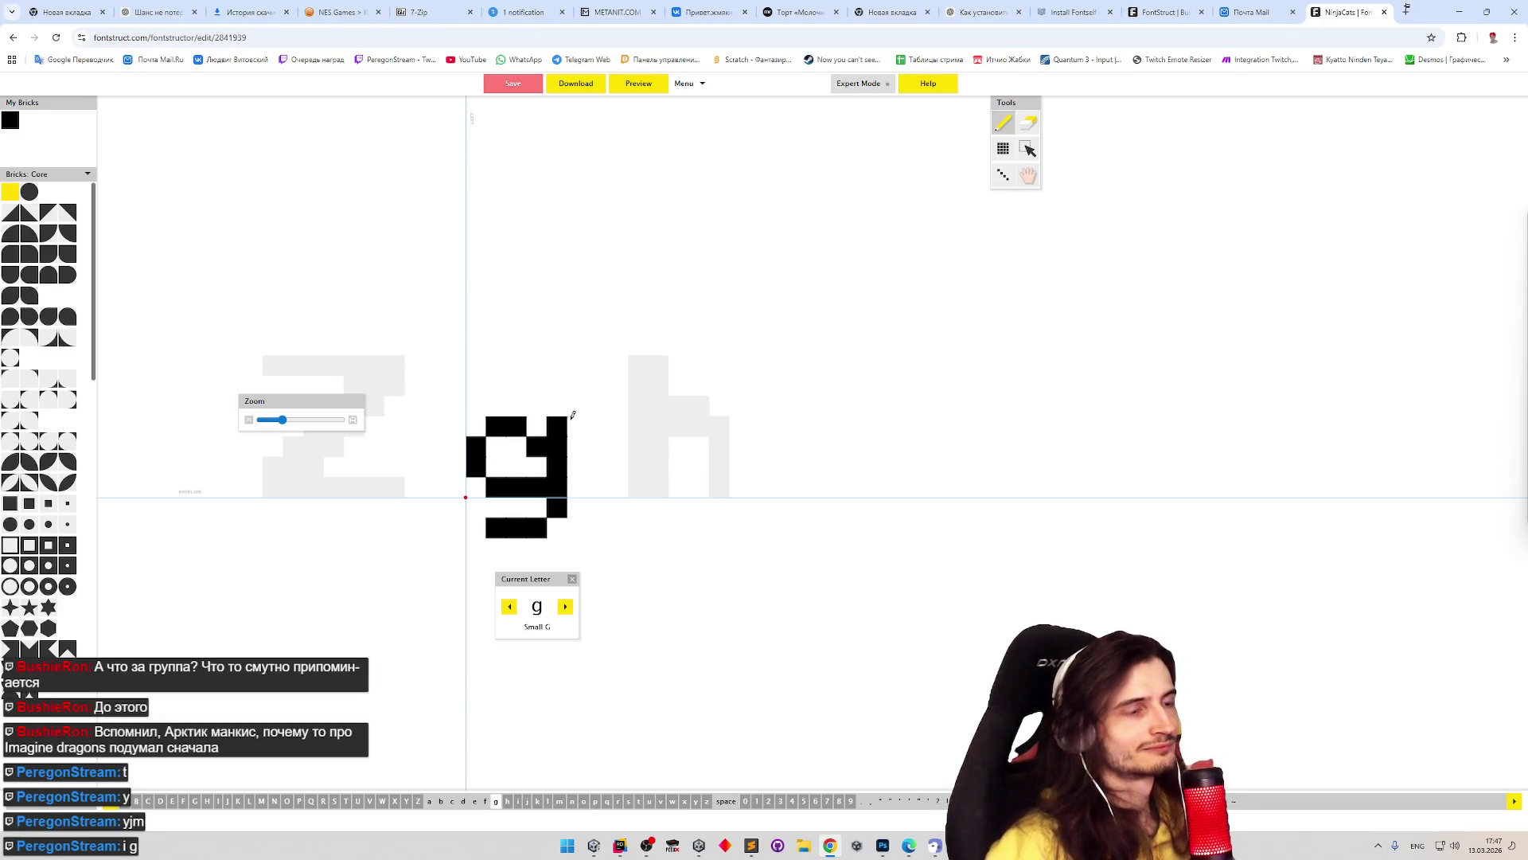
left_click_drag(498, 456, 501, 476)
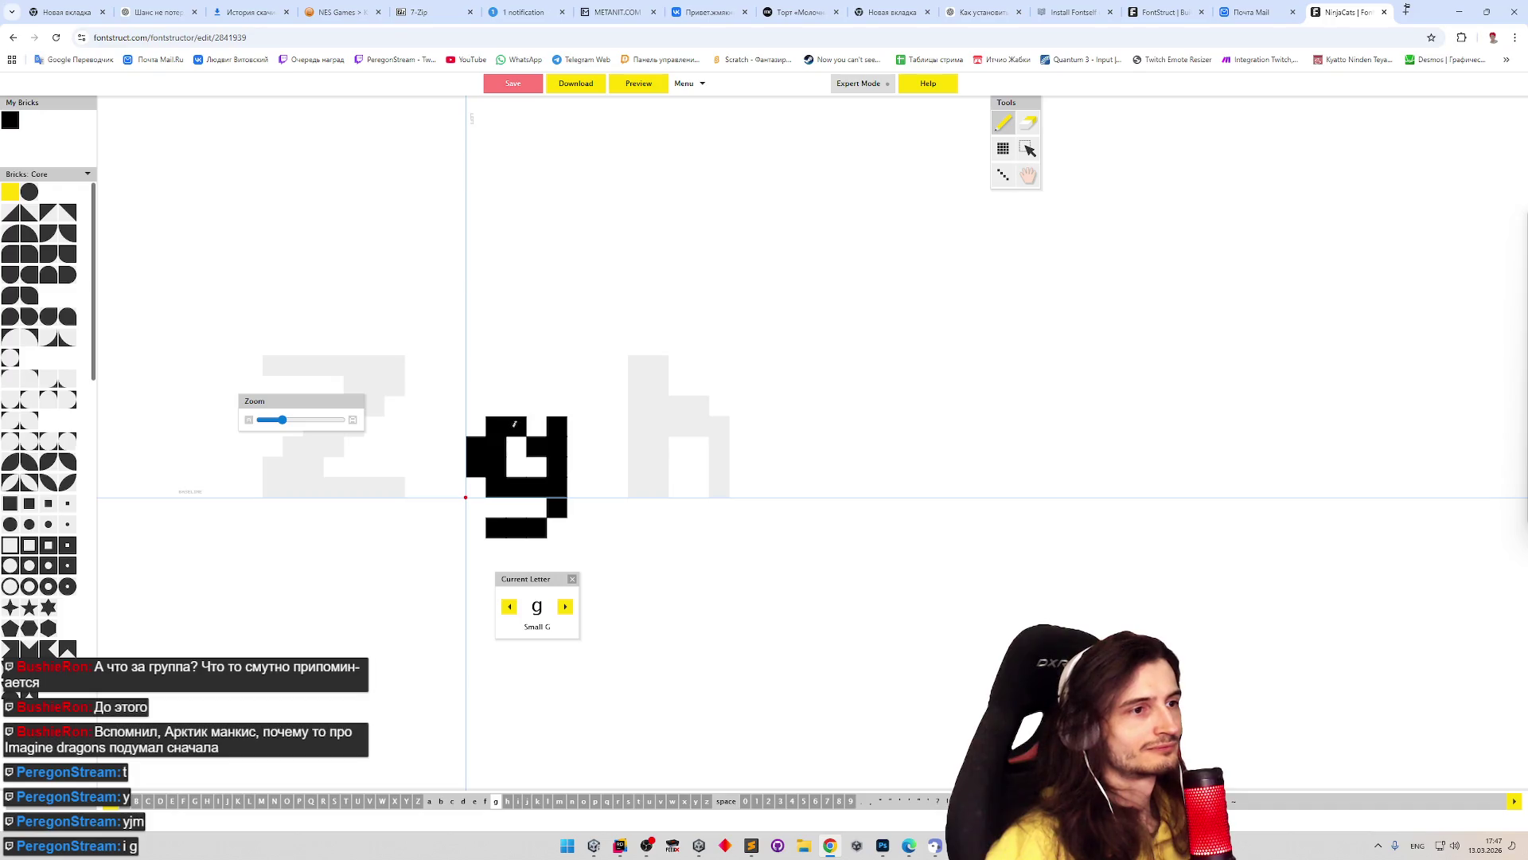
left_click(536, 446, "shift")
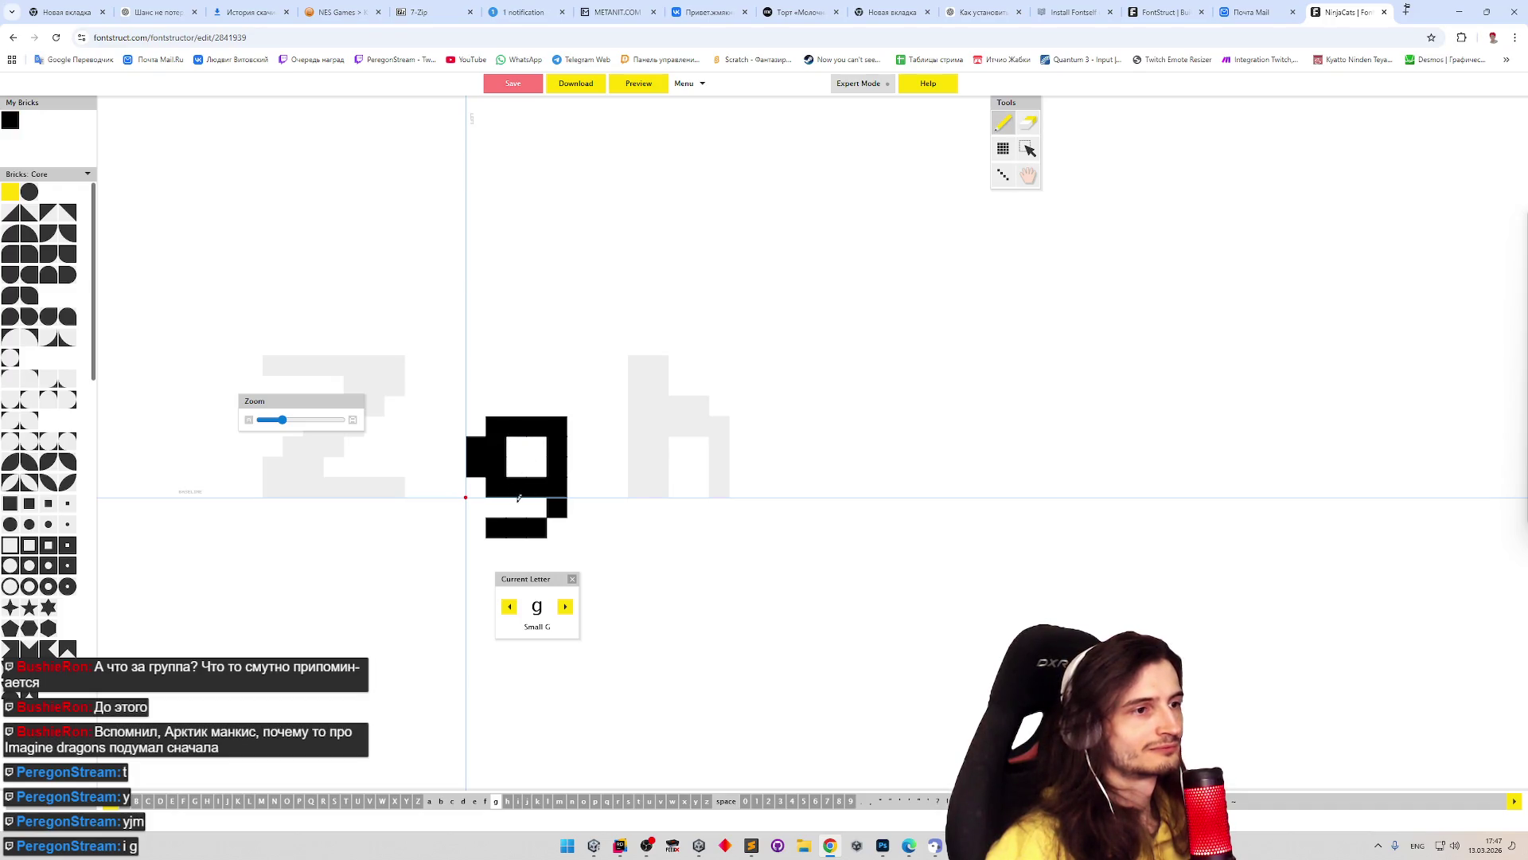
left_click(514, 466)
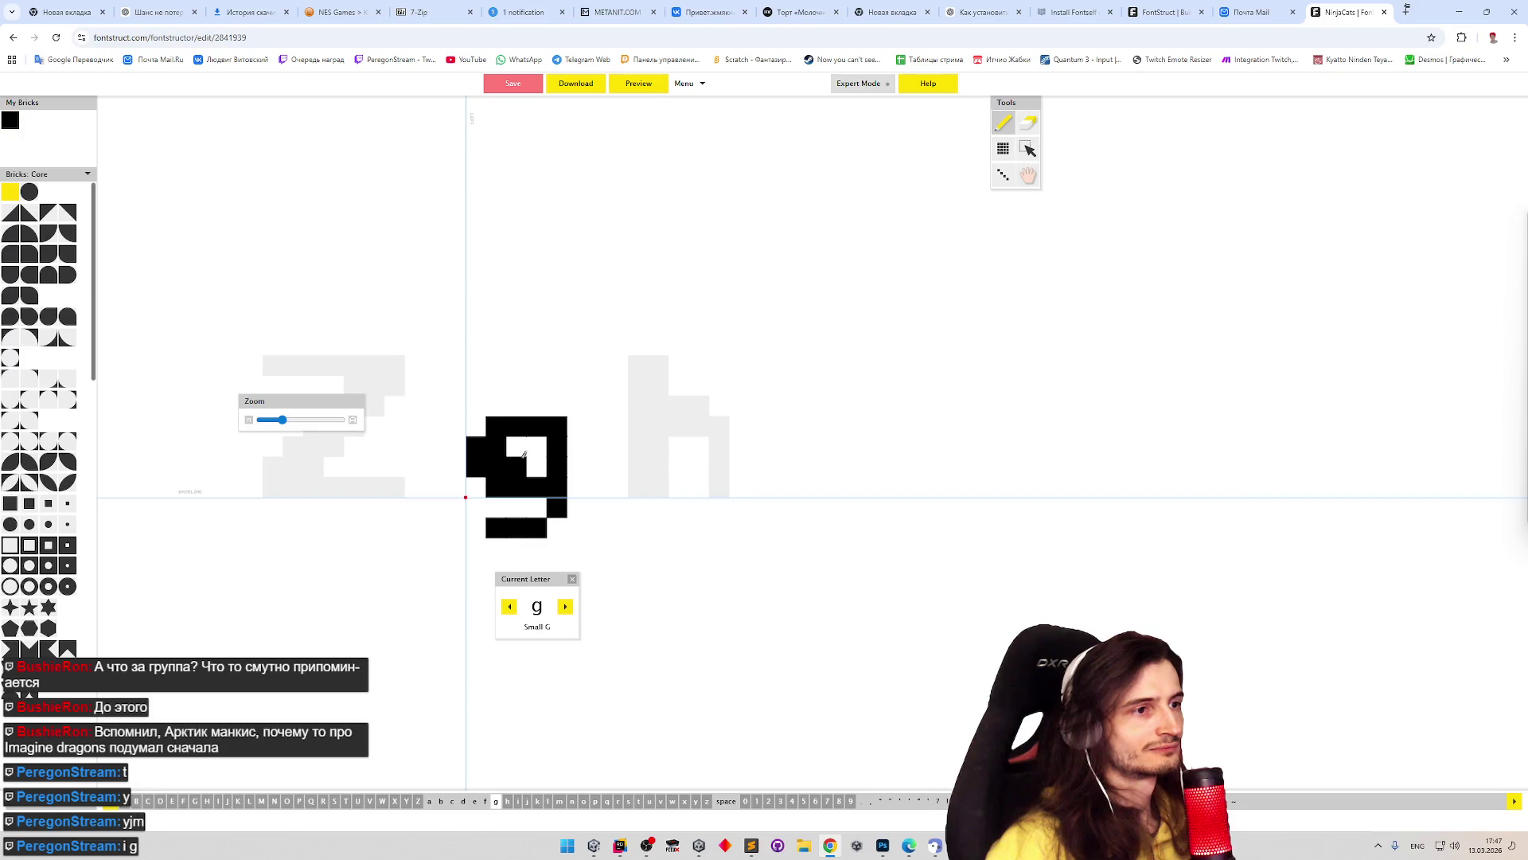
key("ctrl+z")
- Erase and redraw the g's top row, then remove stray bricks inside it
key("e")
mouse_move(504, 420)
left_mouse_down()
mouse_move(487, 409)
mouse_move(562, 406)
left_mouse_up()
key("p")
left_click(501, 419)
left_click(475, 426)
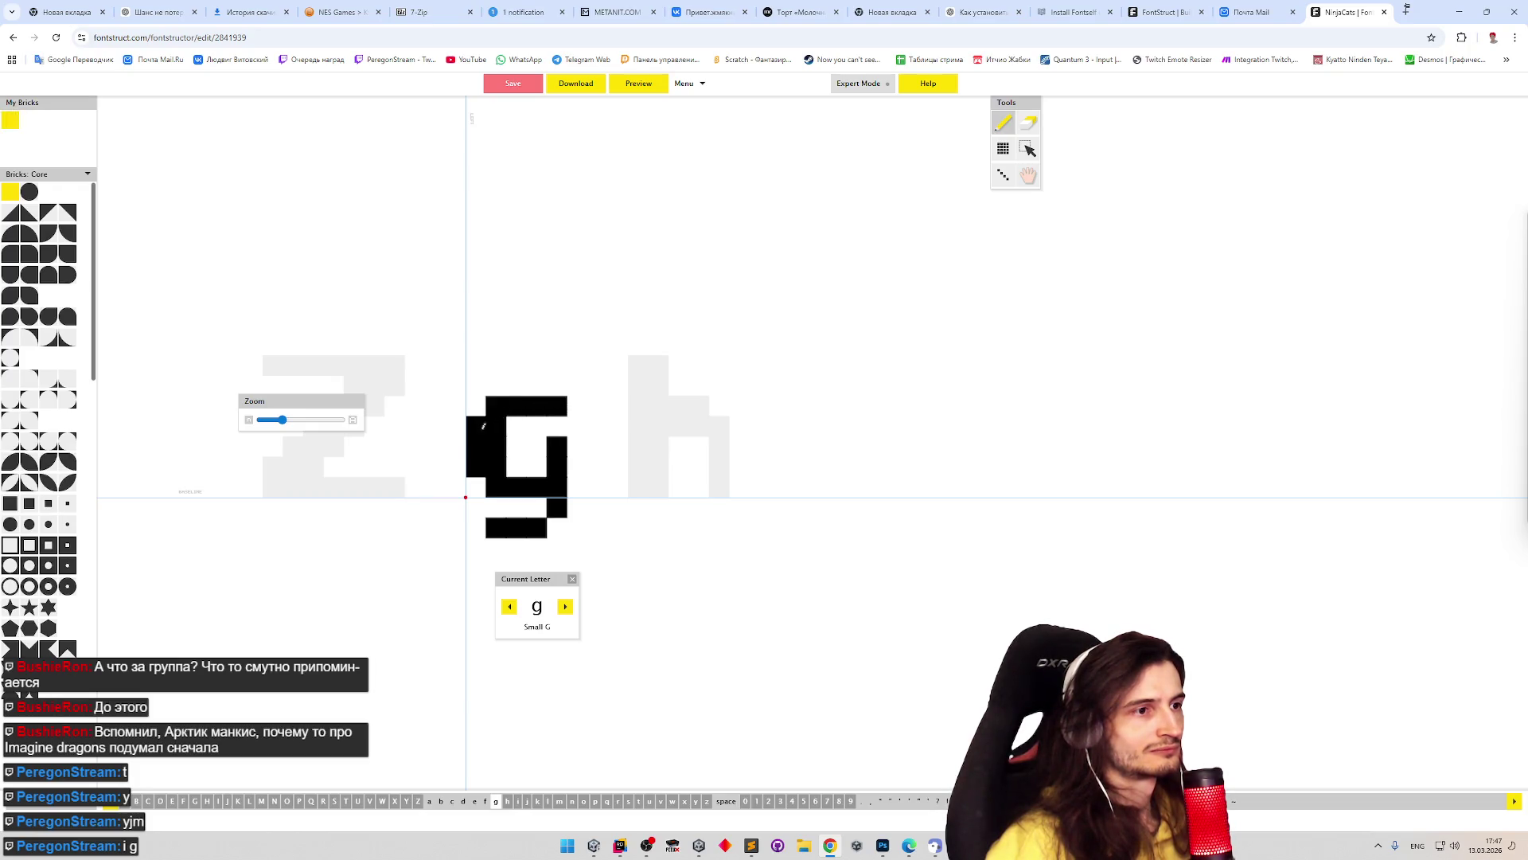
left_click(516, 426)
left_click(517, 466)
left_click(557, 426)
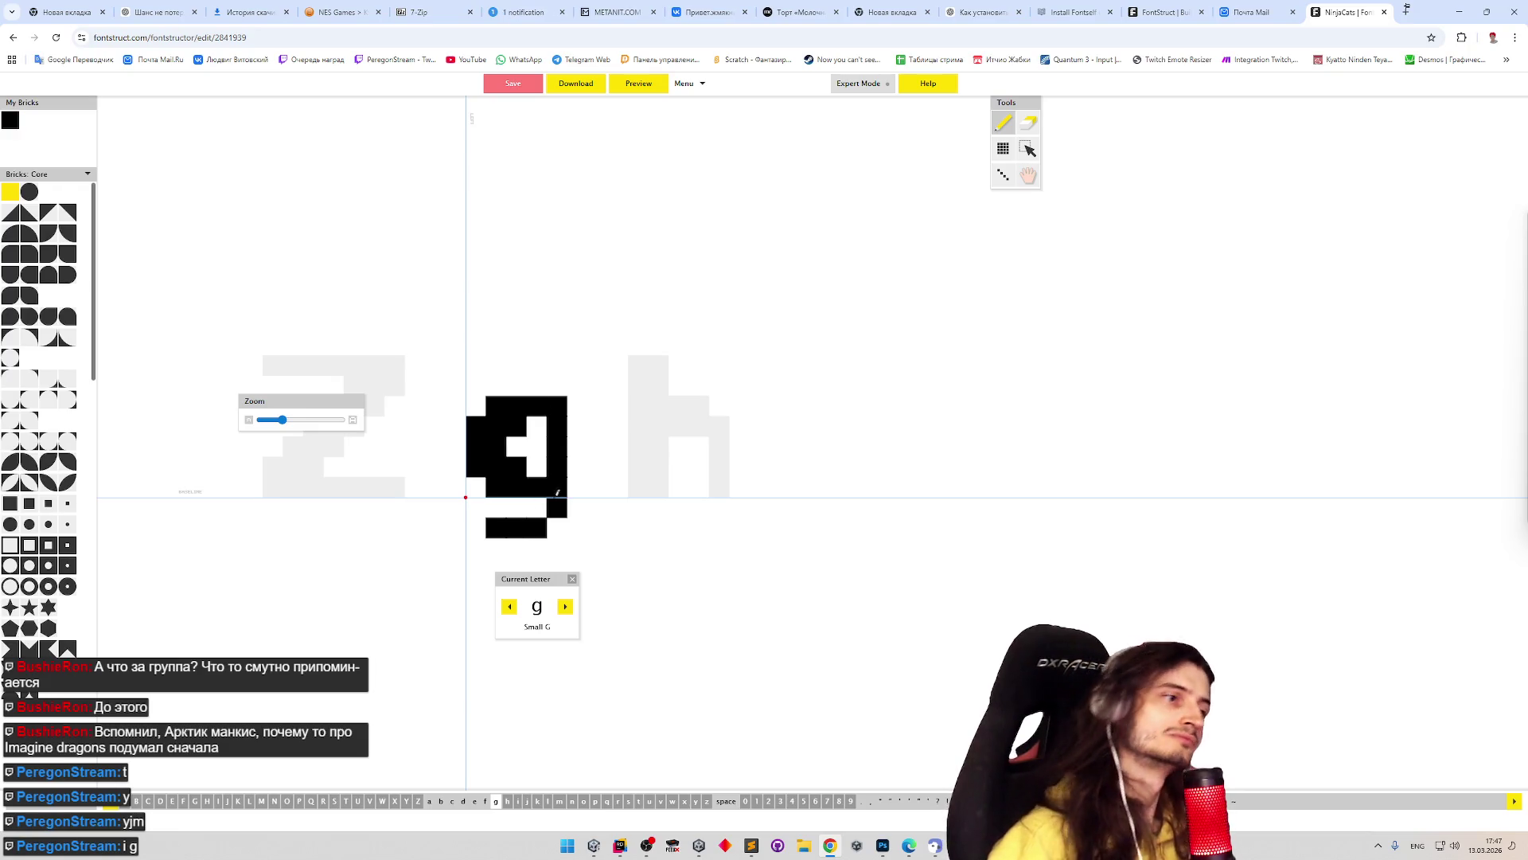
left_click(556, 527)
key("ctrl+z")
key("e")
left_click(517, 466)
left_click(516, 446)
- Clear the last bricks from the g's counter so it is a hollow square, then go to f
key("p")
left_click(515, 465)
left_click(536, 436)
key("e")
left_click(544, 442)
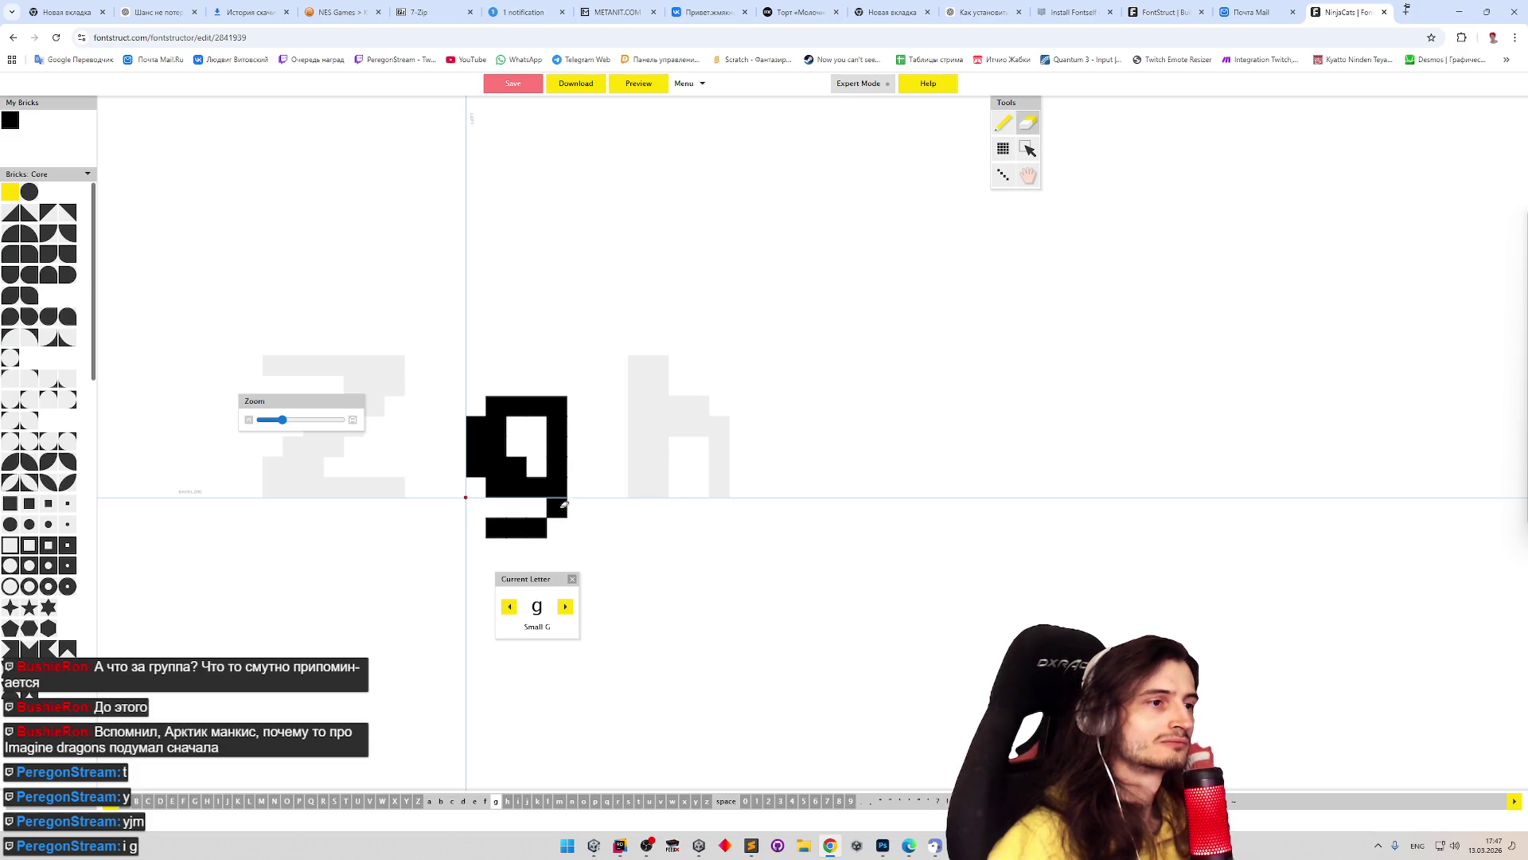
key("p")
left_click(516, 423)
key("e")
left_click(517, 466)
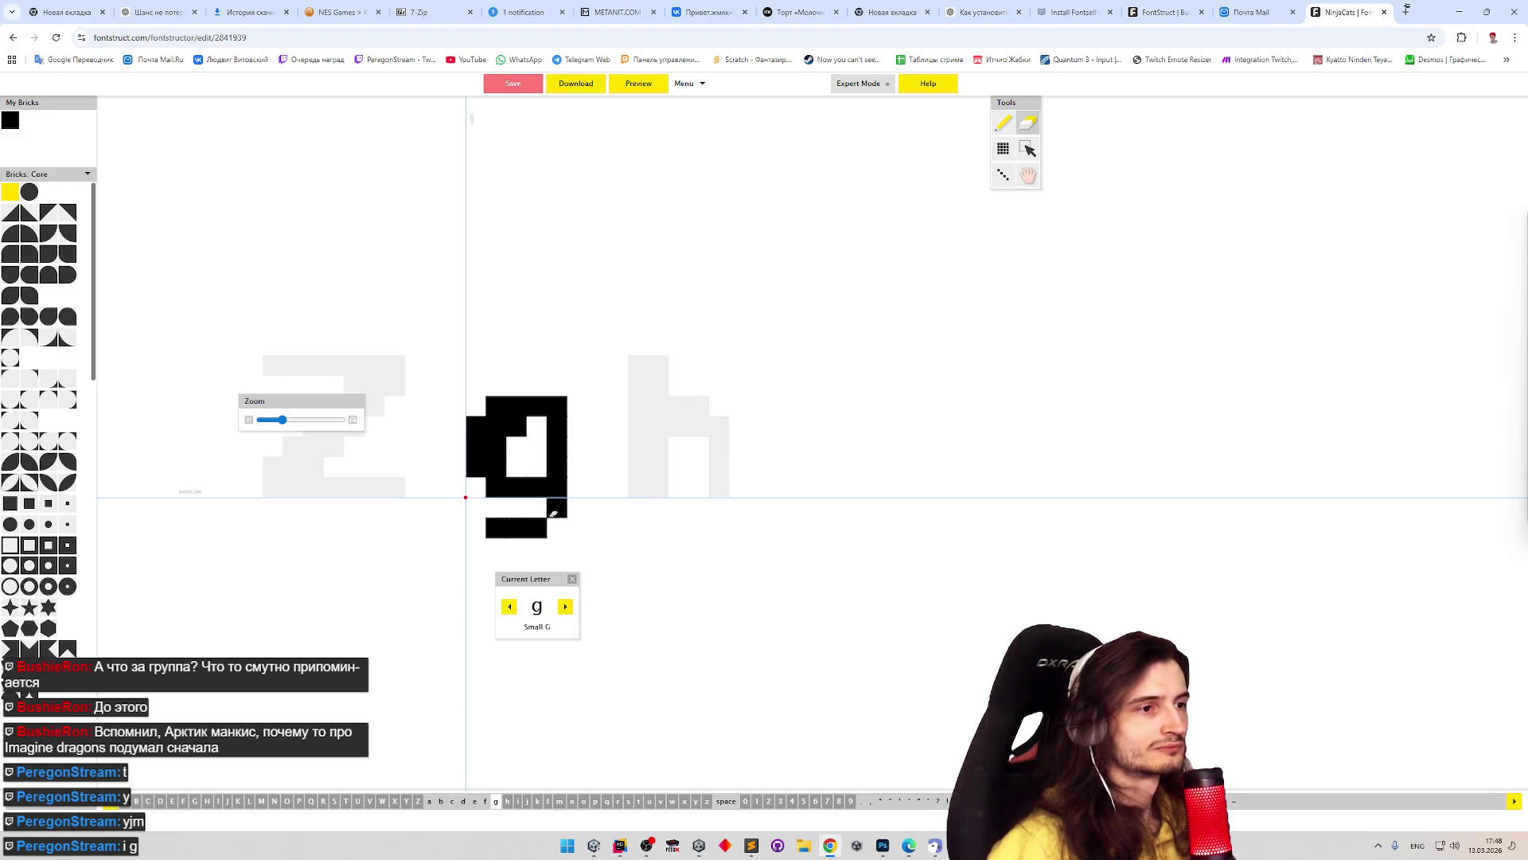
left_click(516, 426)
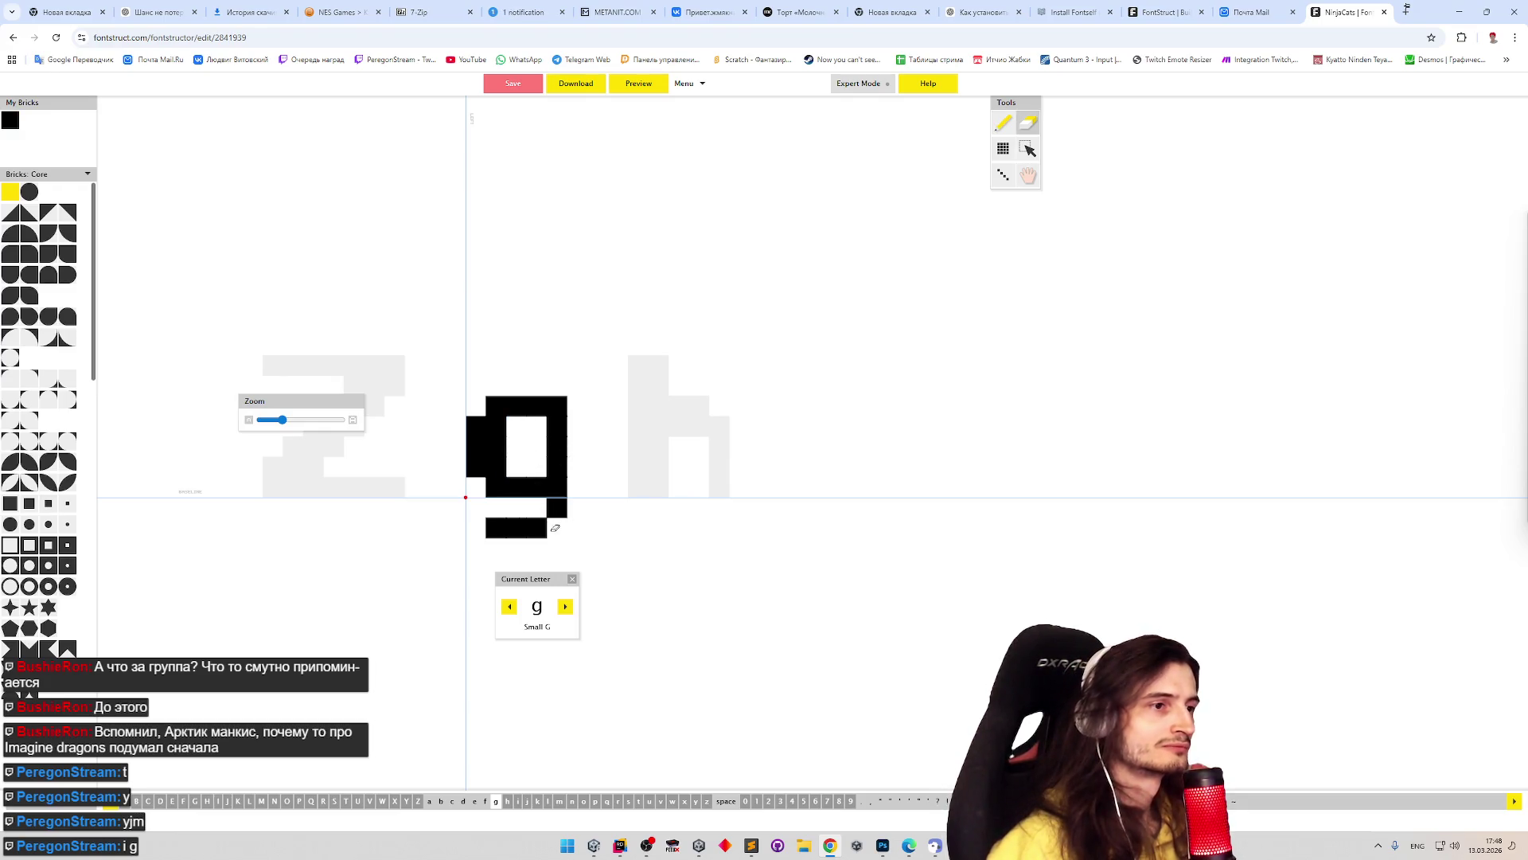
left_click(509, 608)
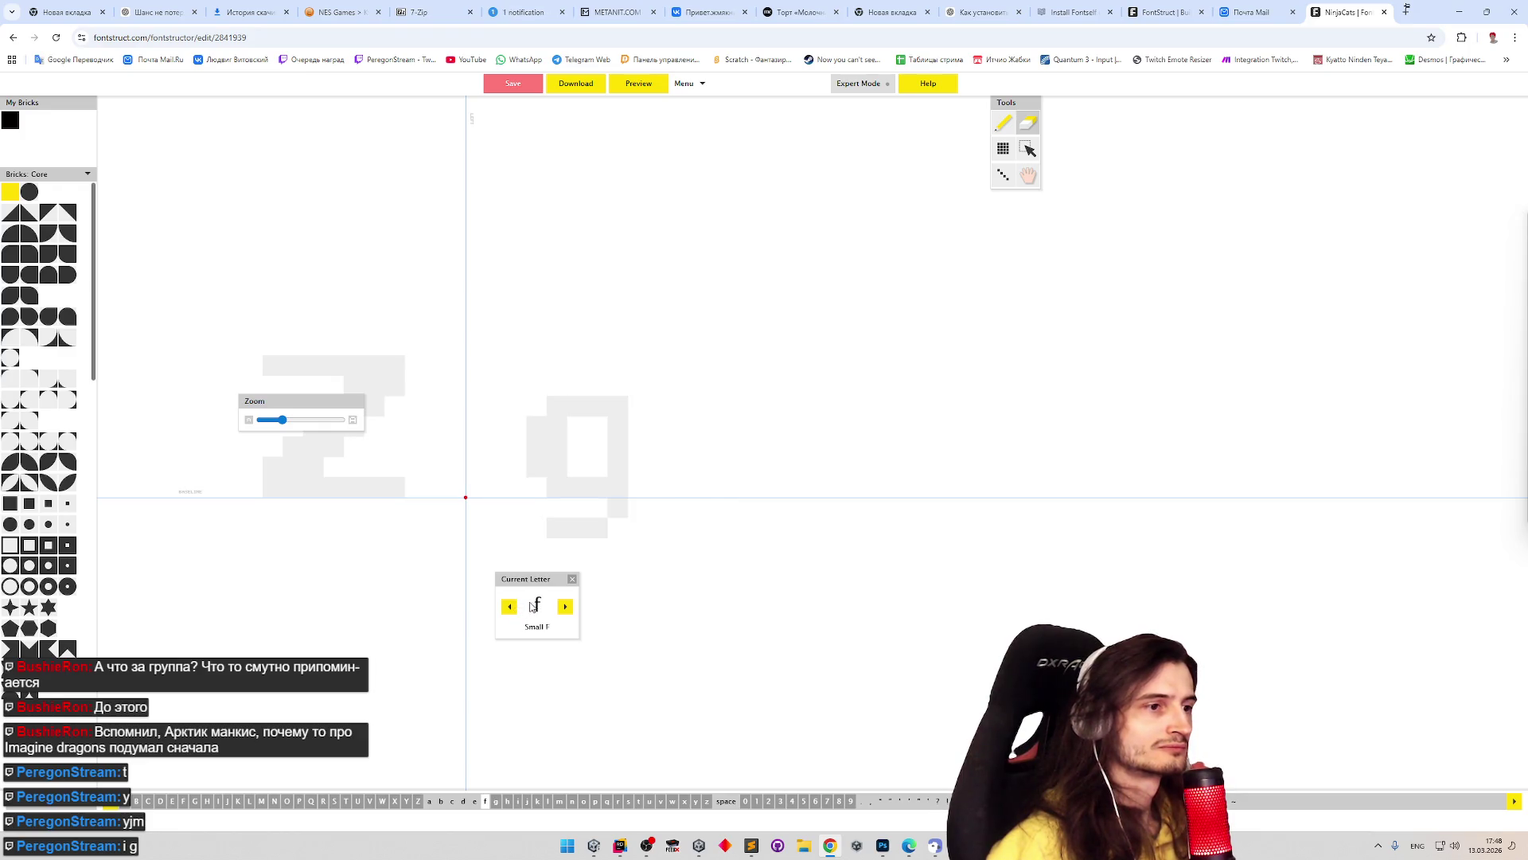
- Draw the f's vertical stem two bricks wide
key("p")
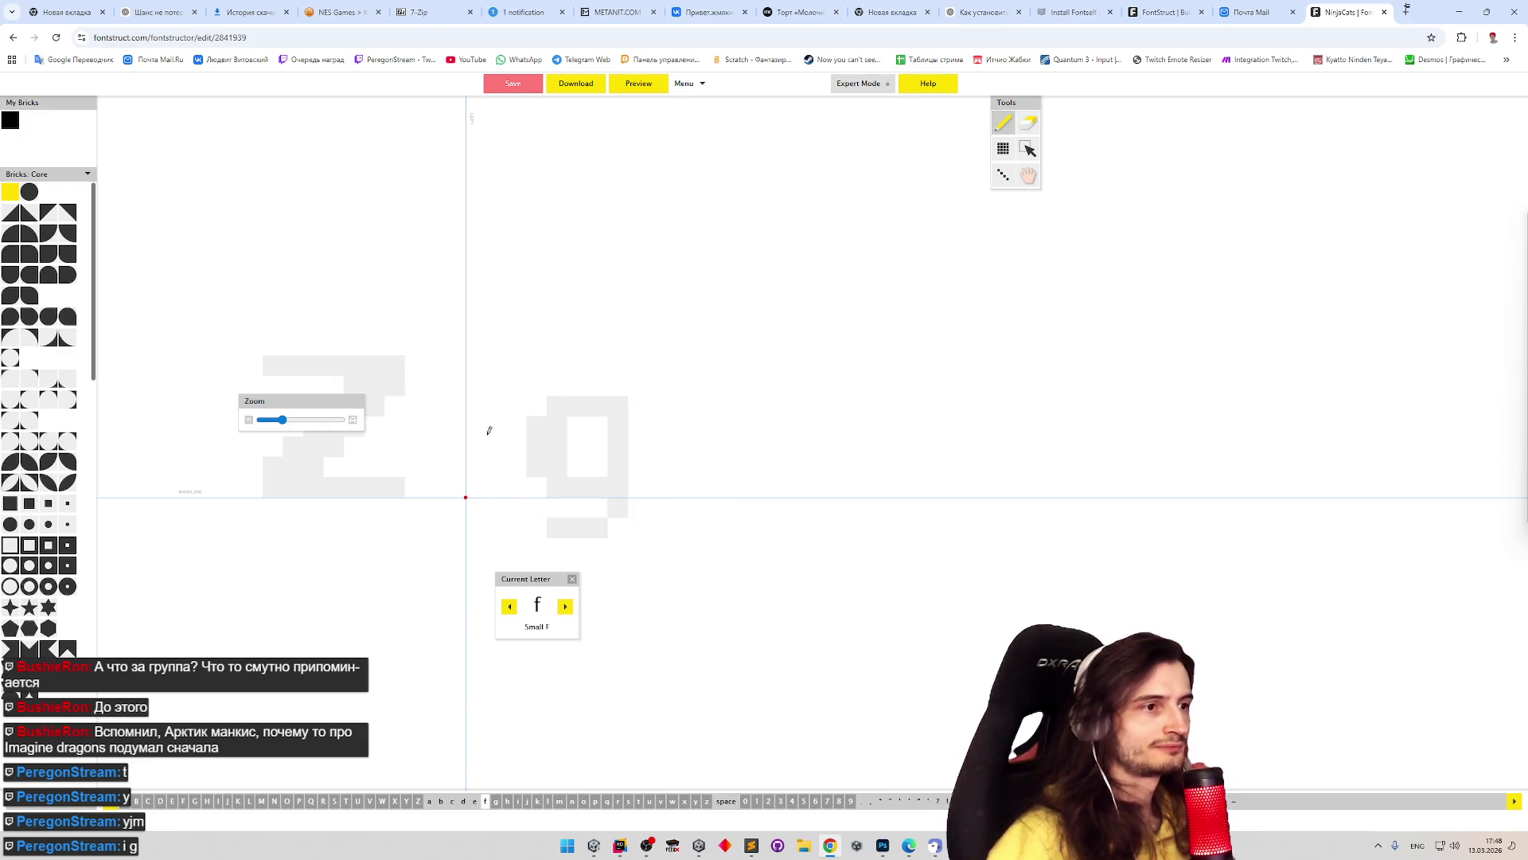
left_click_drag(487, 483, 481, 409)
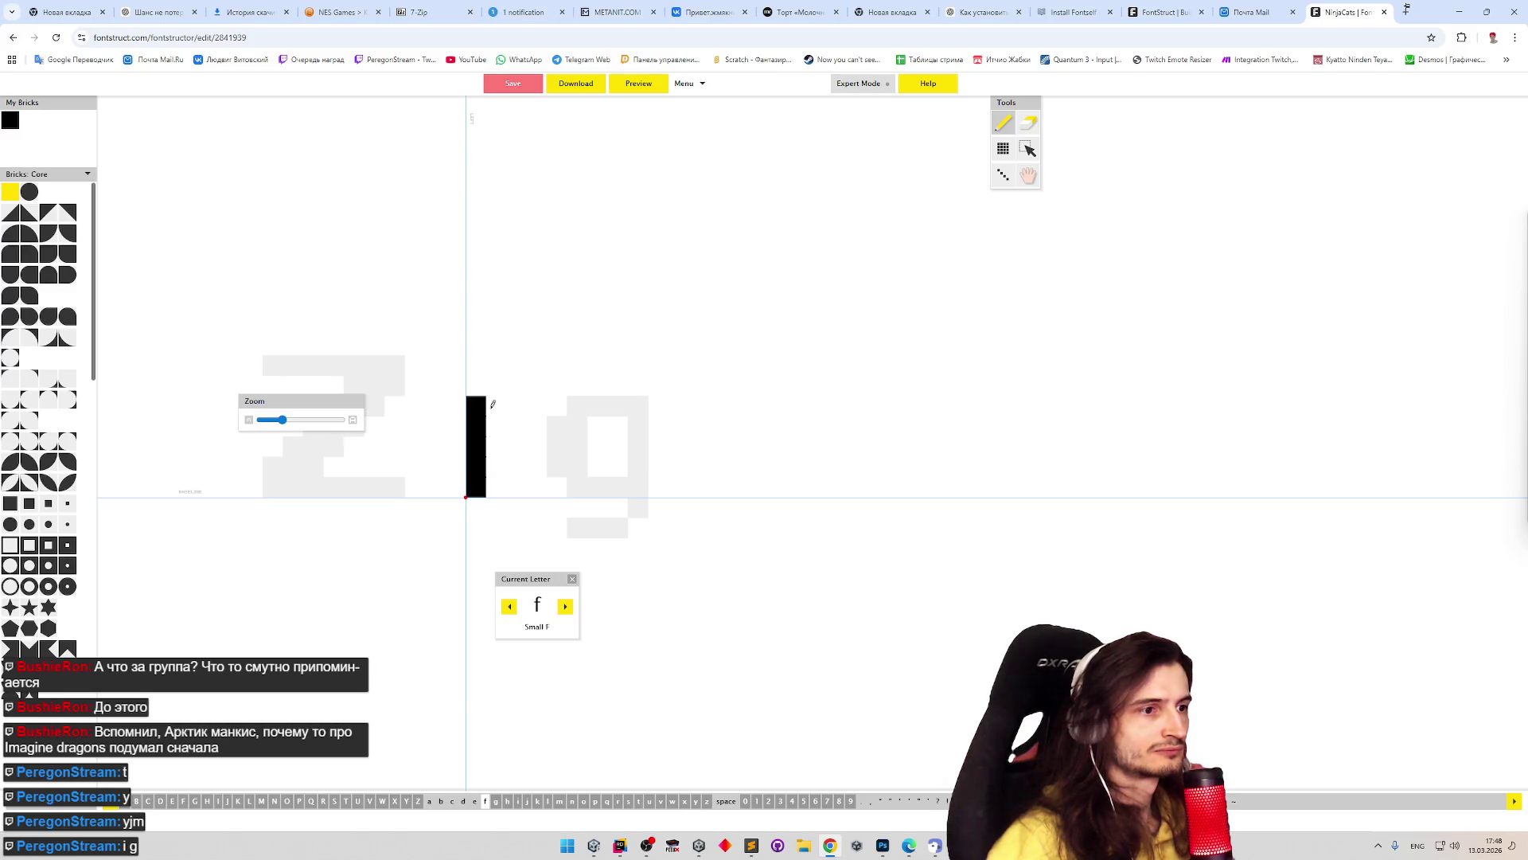
mouse_move(495, 406)
left_mouse_down()
mouse_move(495, 445)
mouse_move(507, 405)
left_mouse_up()
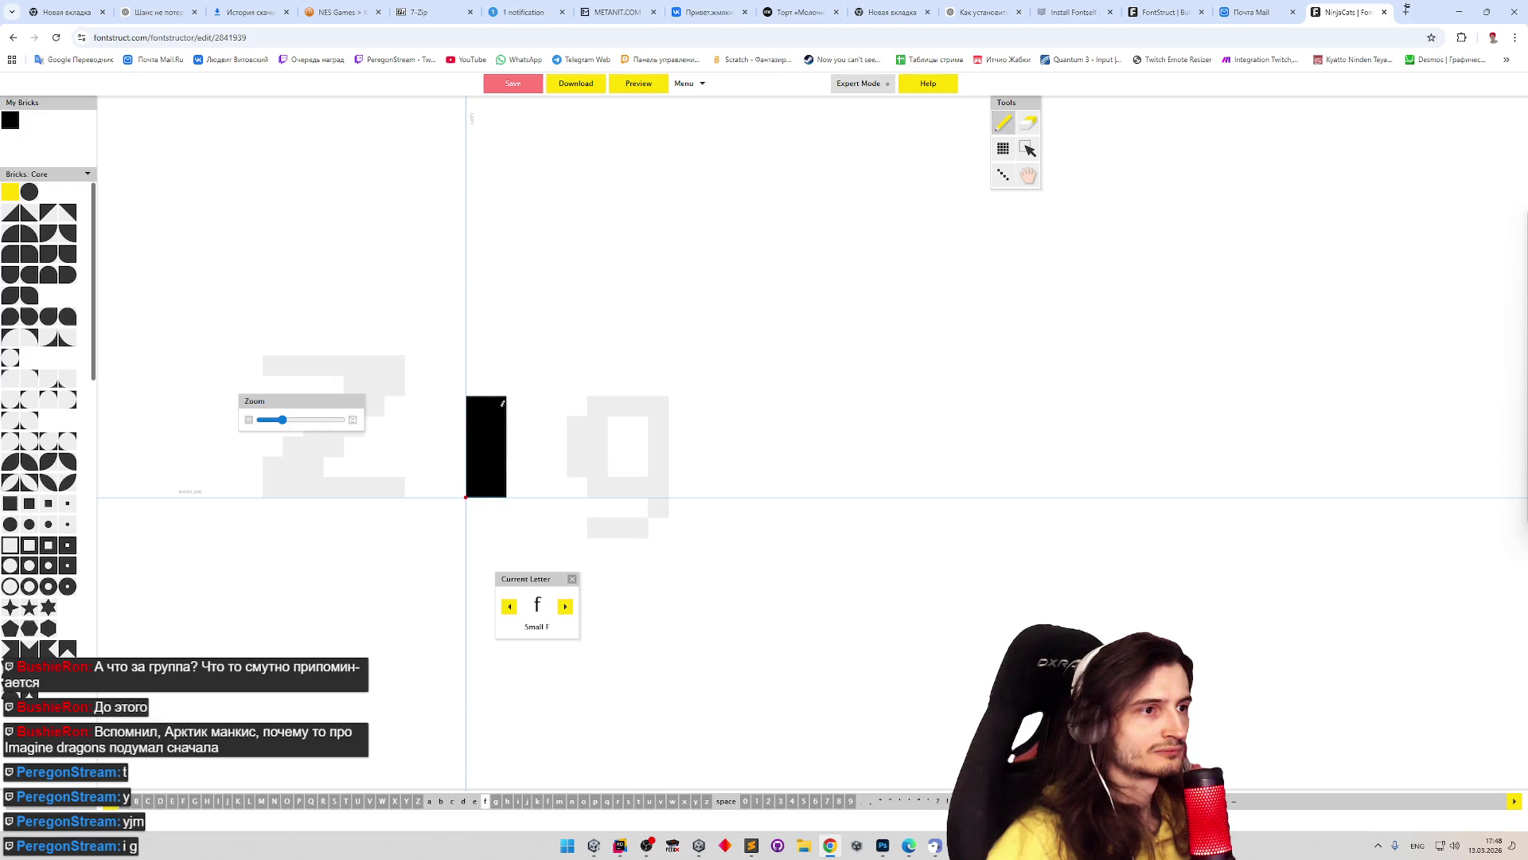
key("ctrl+z")
key("ctrl+z")
key("ctrl+z")
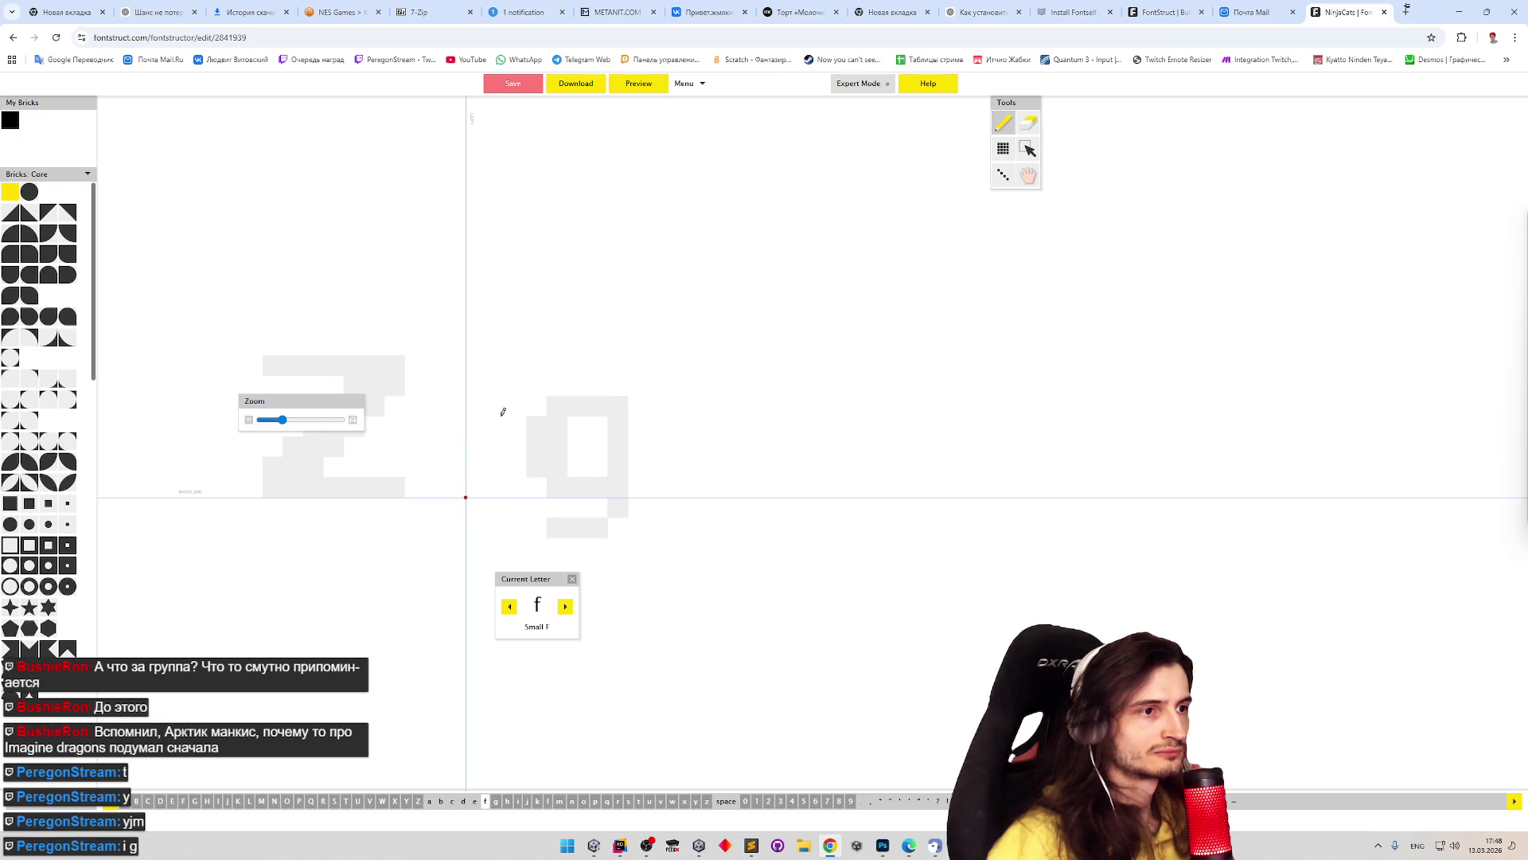
key("ctrl+y")
key("ctrl+y")
key("ctrl+y")
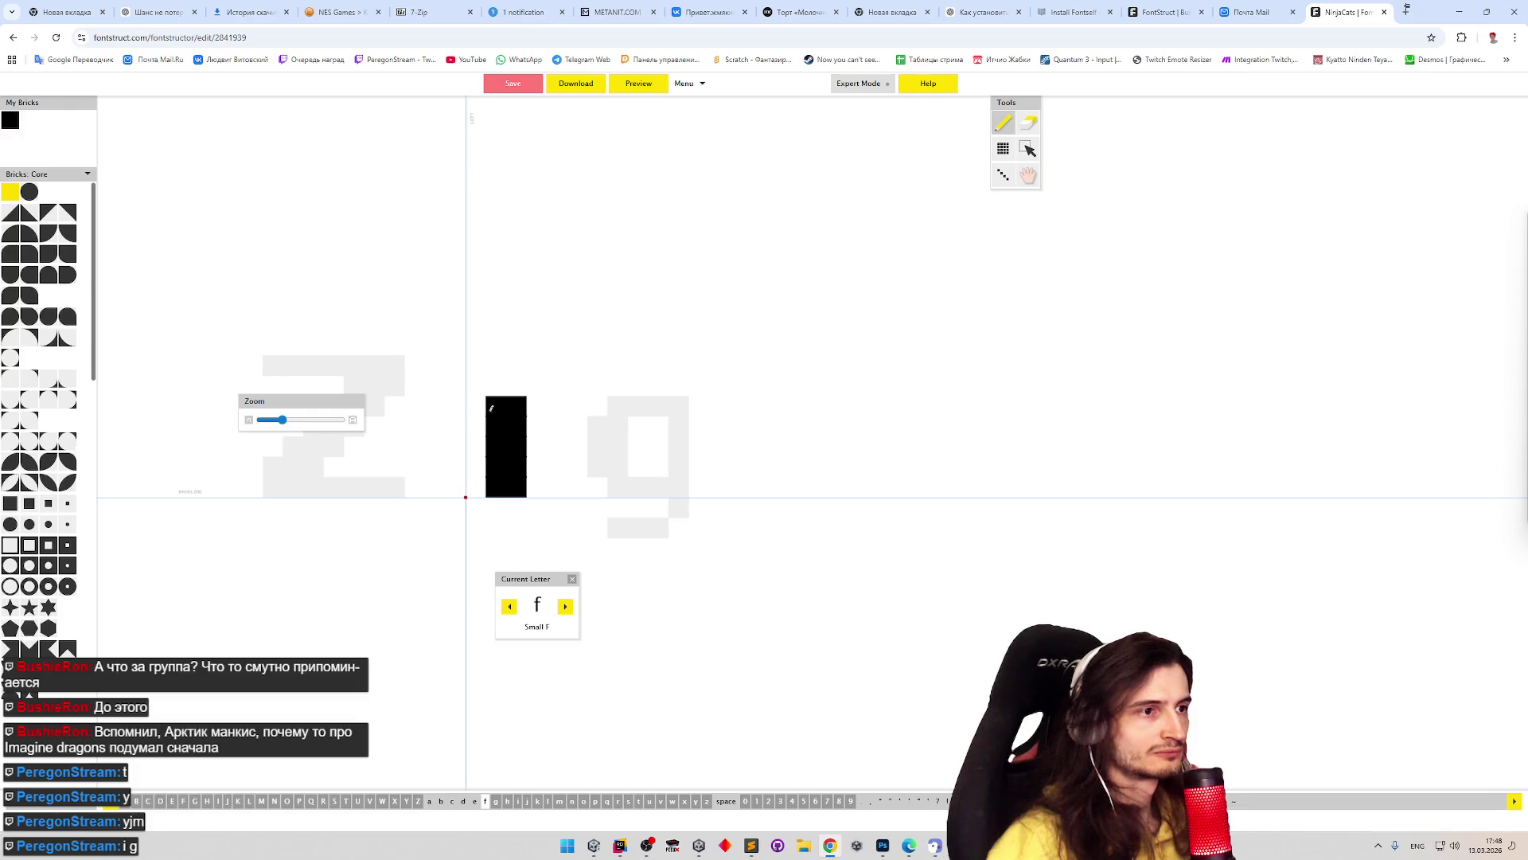
- Add the f's crossbar and top hook, then move to the e
left_click(481, 407)
left_click(537, 406)
left_click_drag(495, 386, 549, 367)
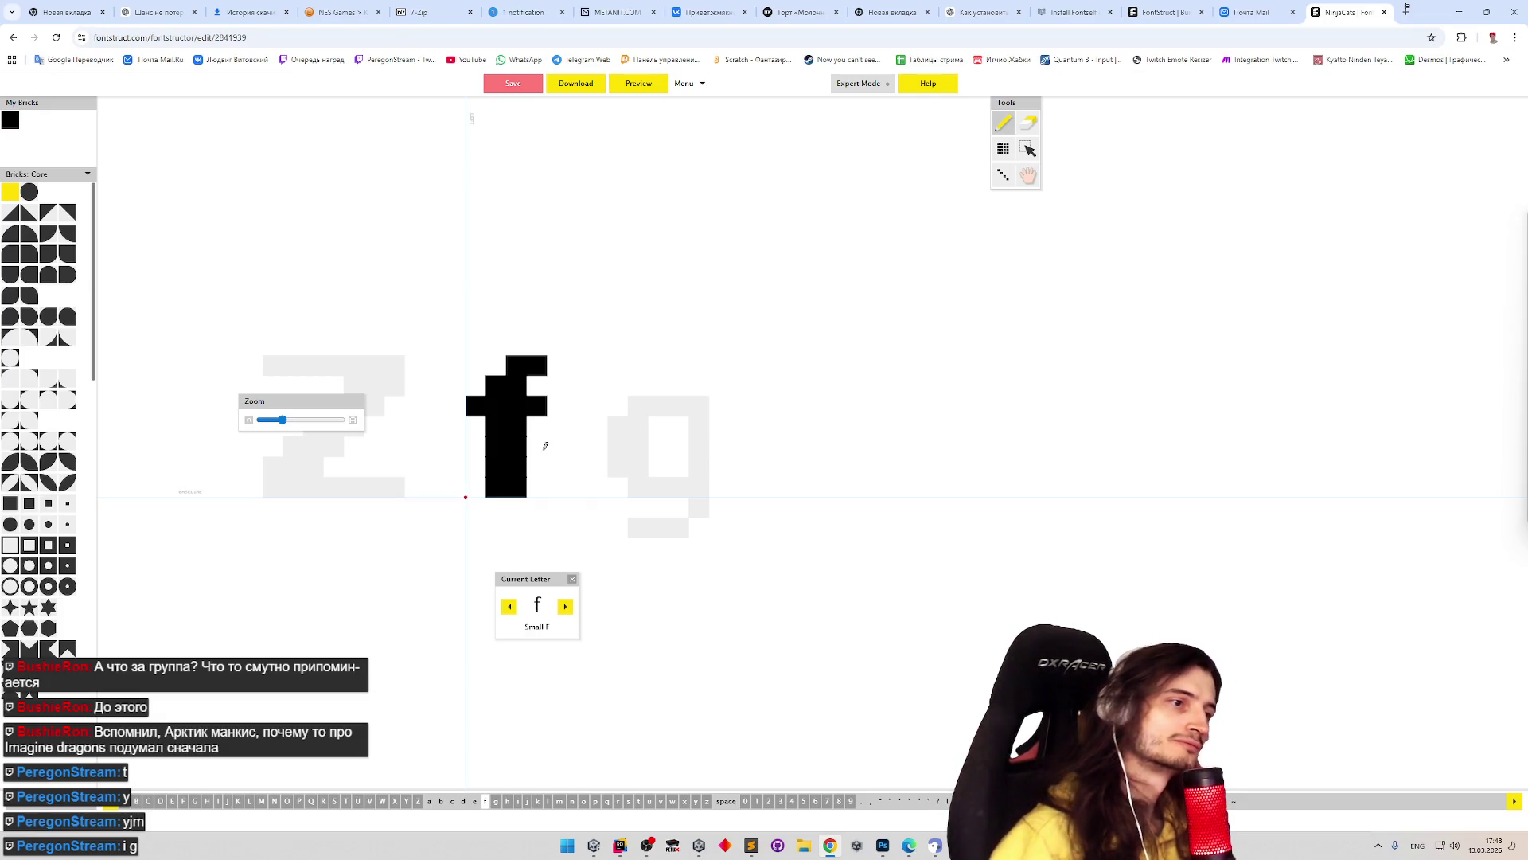
left_click(511, 609)
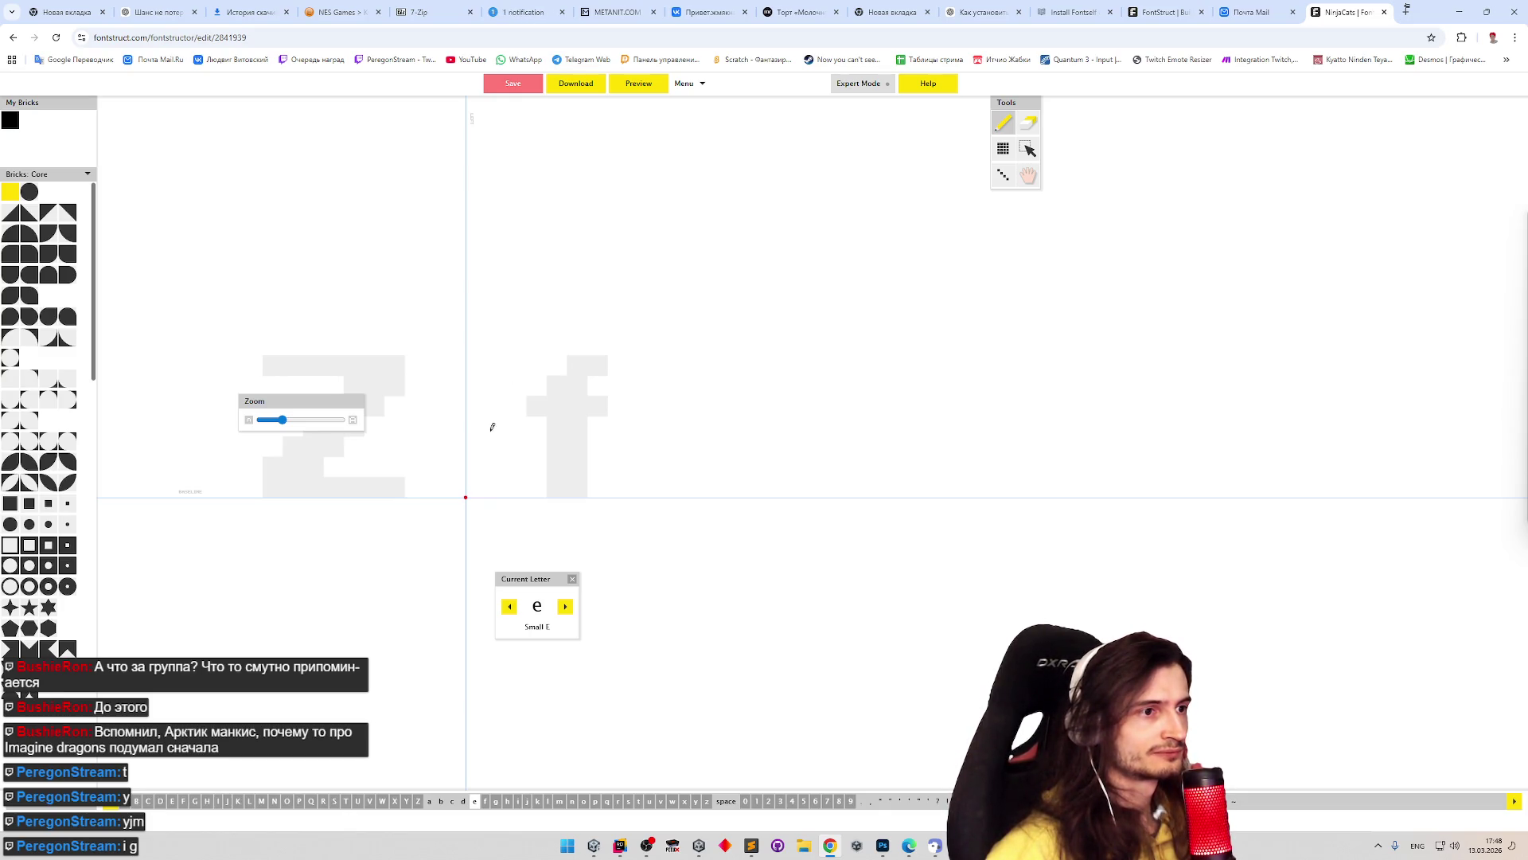
- Paint a blocky brick e, fix its lower-right bricks, and move on to the d
mouse_move(481, 438)
left_mouse_down()
mouse_move(501, 446)
mouse_move(522, 406)
mouse_move(481, 440)
mouse_move(492, 474)
mouse_move(524, 483)
left_mouse_up()
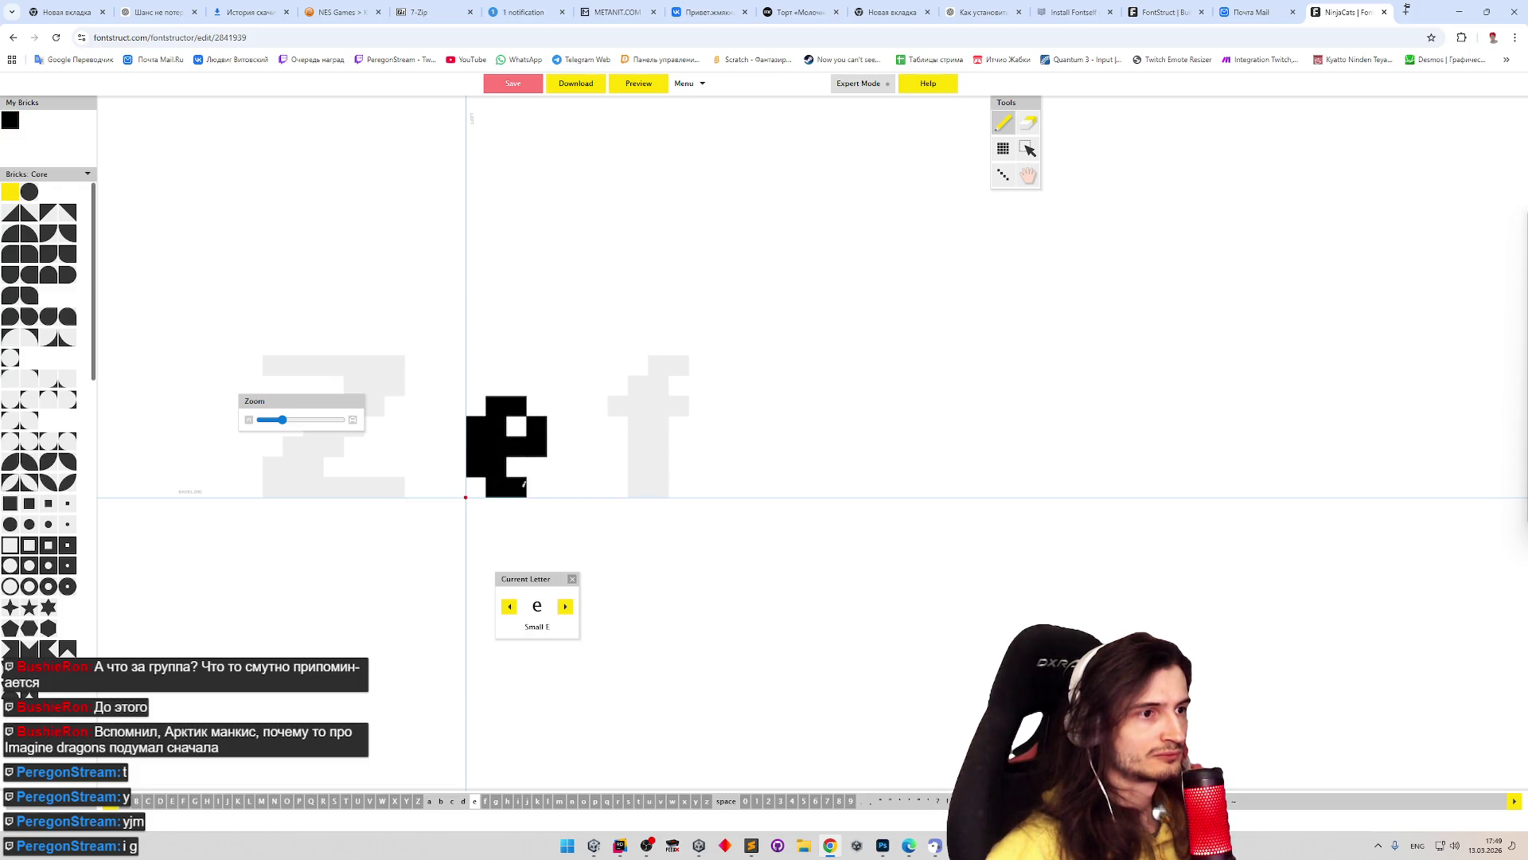
key("e")
left_click(516, 466)
key("p")
left_click(537, 482)
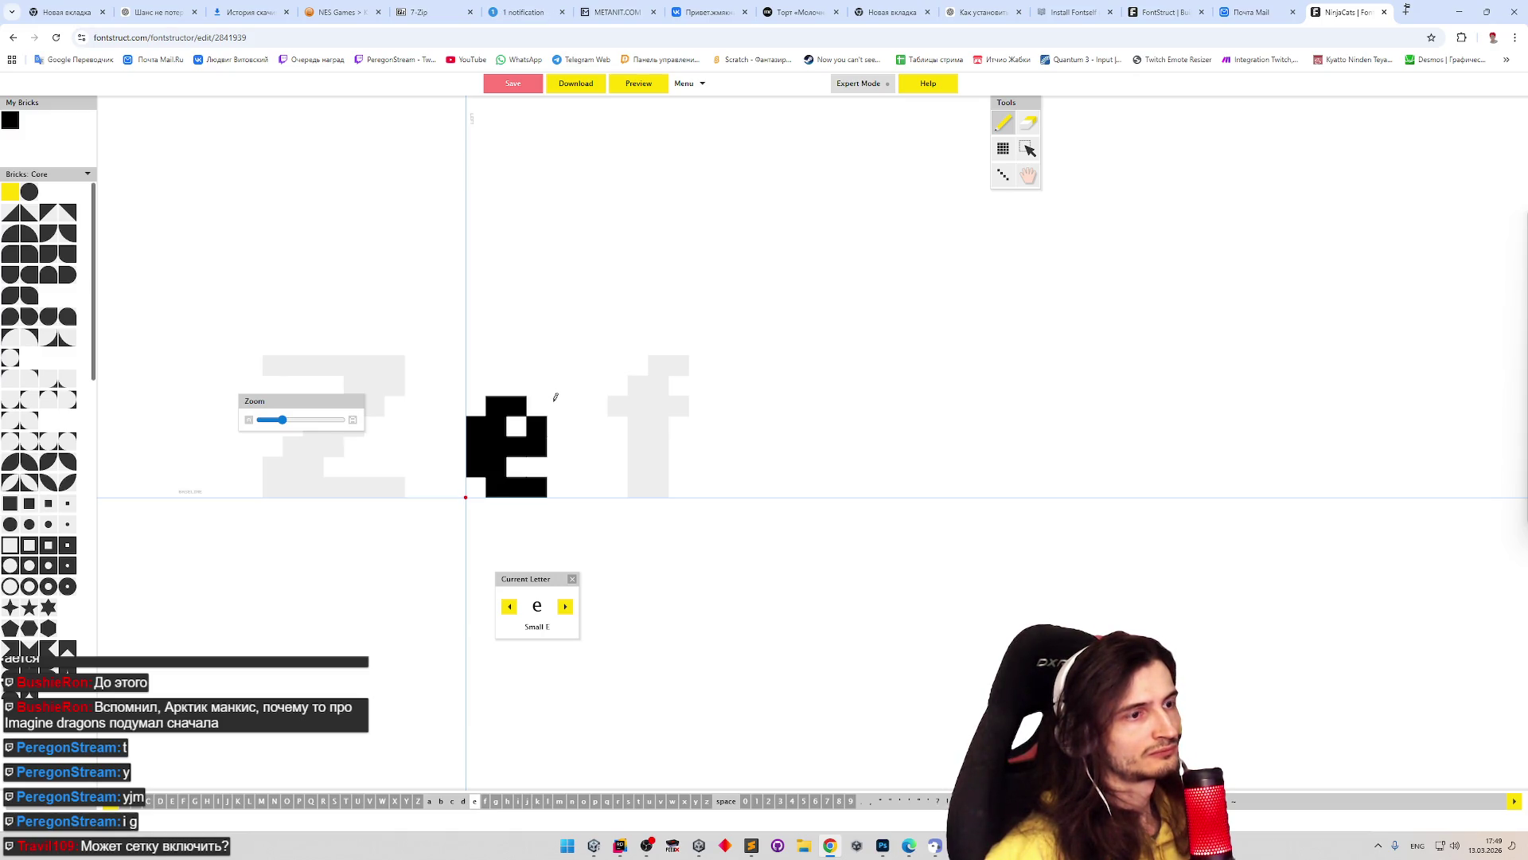
key("e")
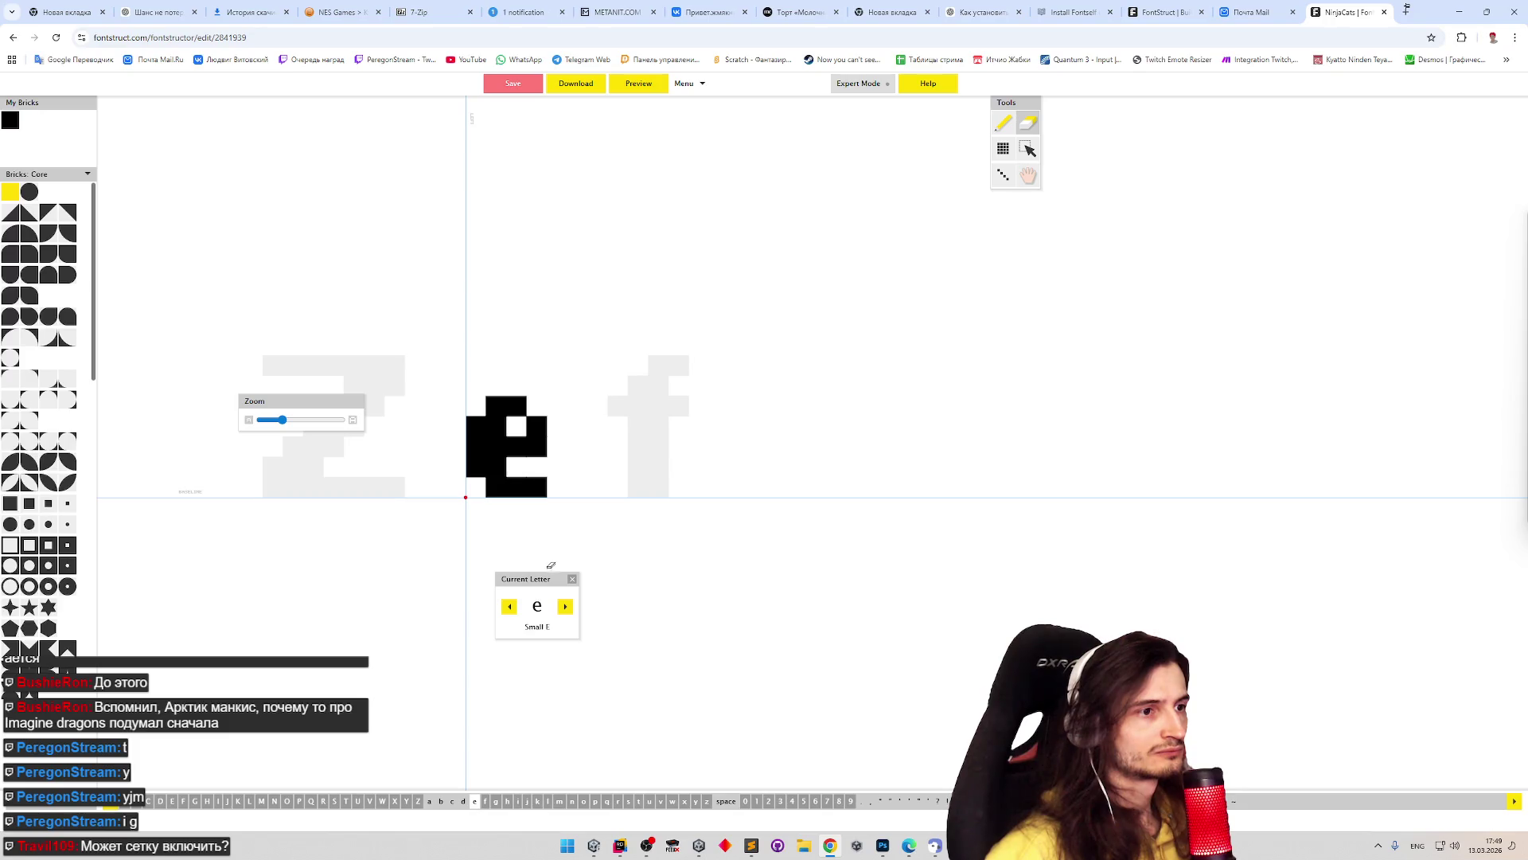
left_click(511, 610)
key("p")
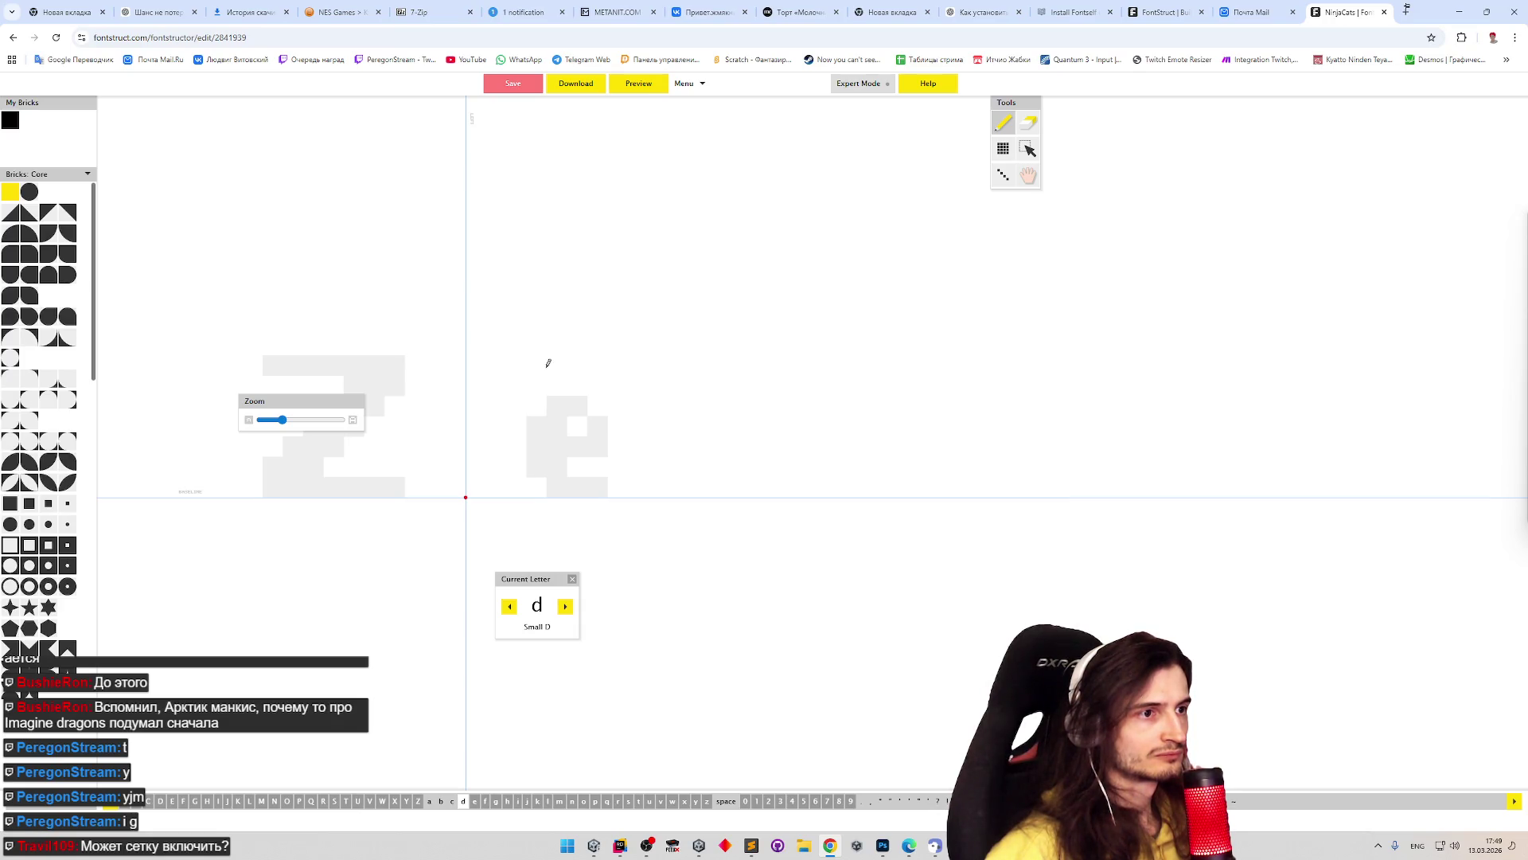
- Paint the d's tall right stem down to the baseline and its wide bowl
mouse_move(546, 358)
left_mouse_down()
mouse_move(536, 489)
mouse_move(517, 484)
left_mouse_up()
left_click(510, 420)
left_click(495, 426)
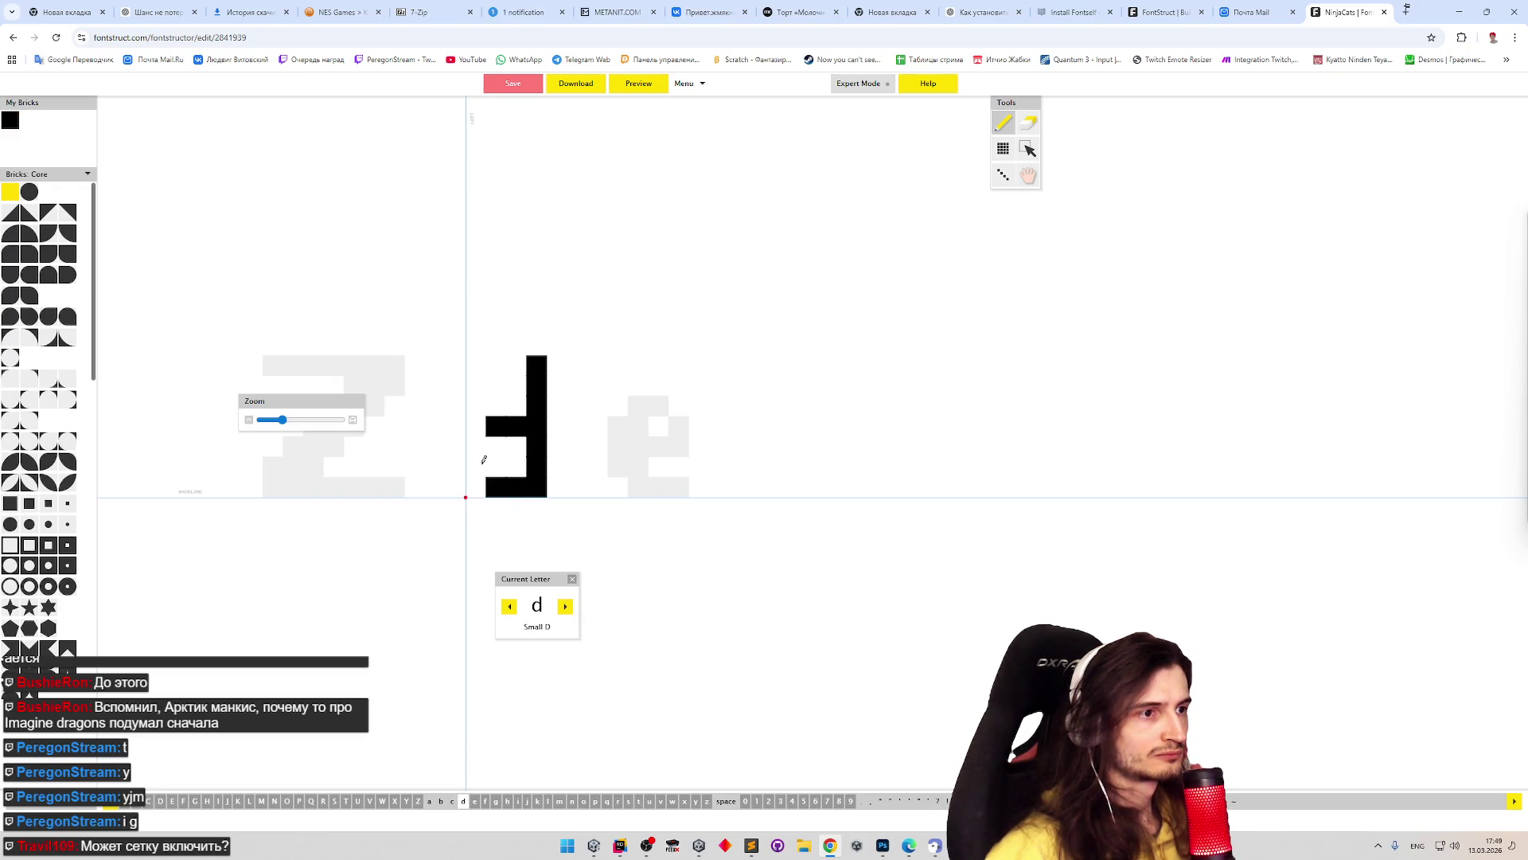
mouse_move(495, 425)
left_mouse_down()
mouse_move(516, 426)
mouse_move(499, 413)
mouse_move(476, 471)
left_mouse_up()
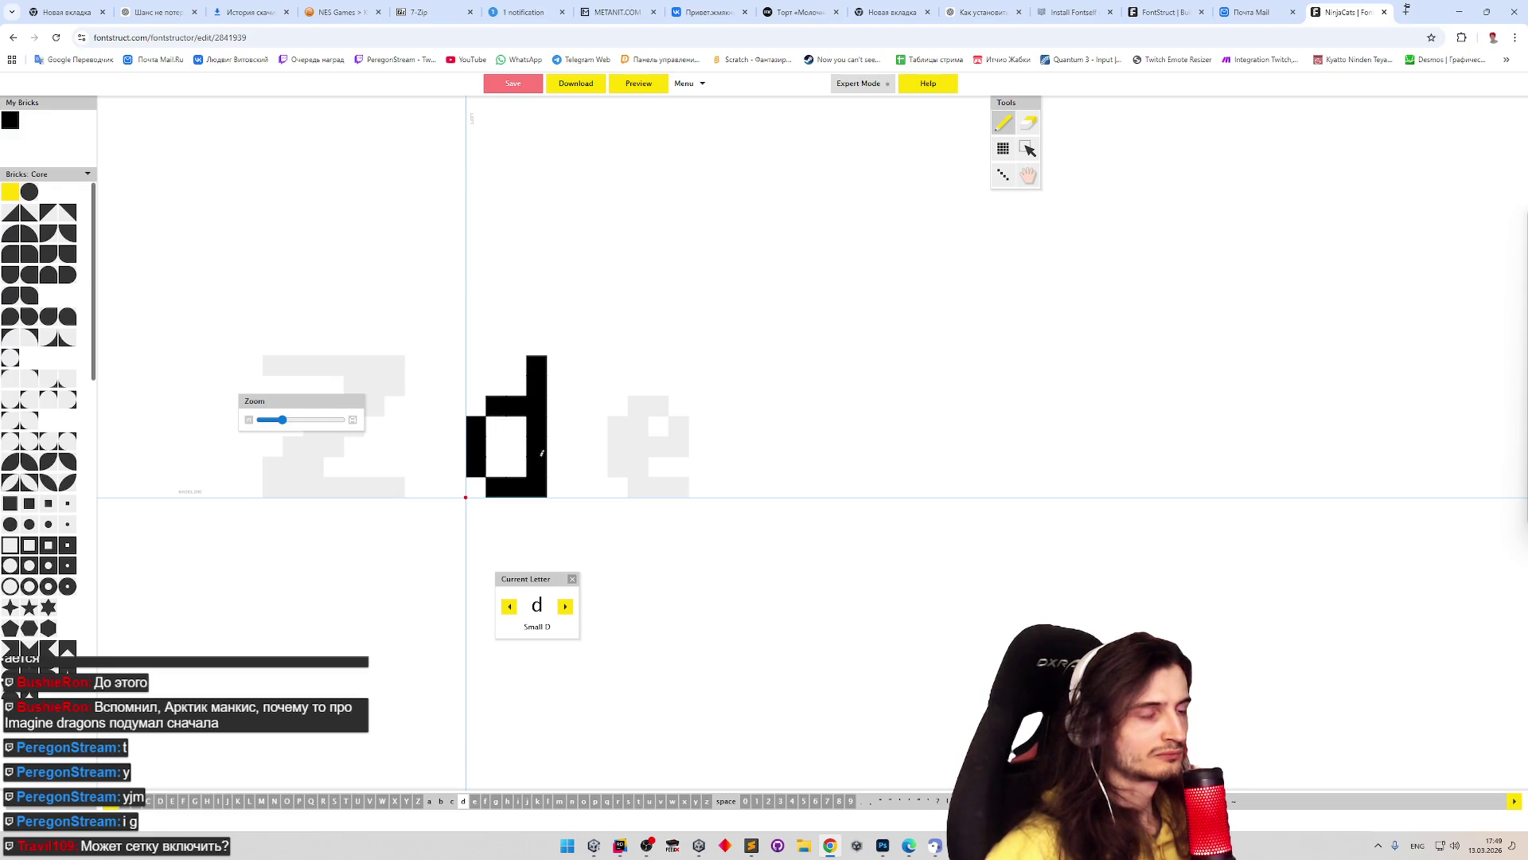
left_click_drag(491, 420, 493, 471)
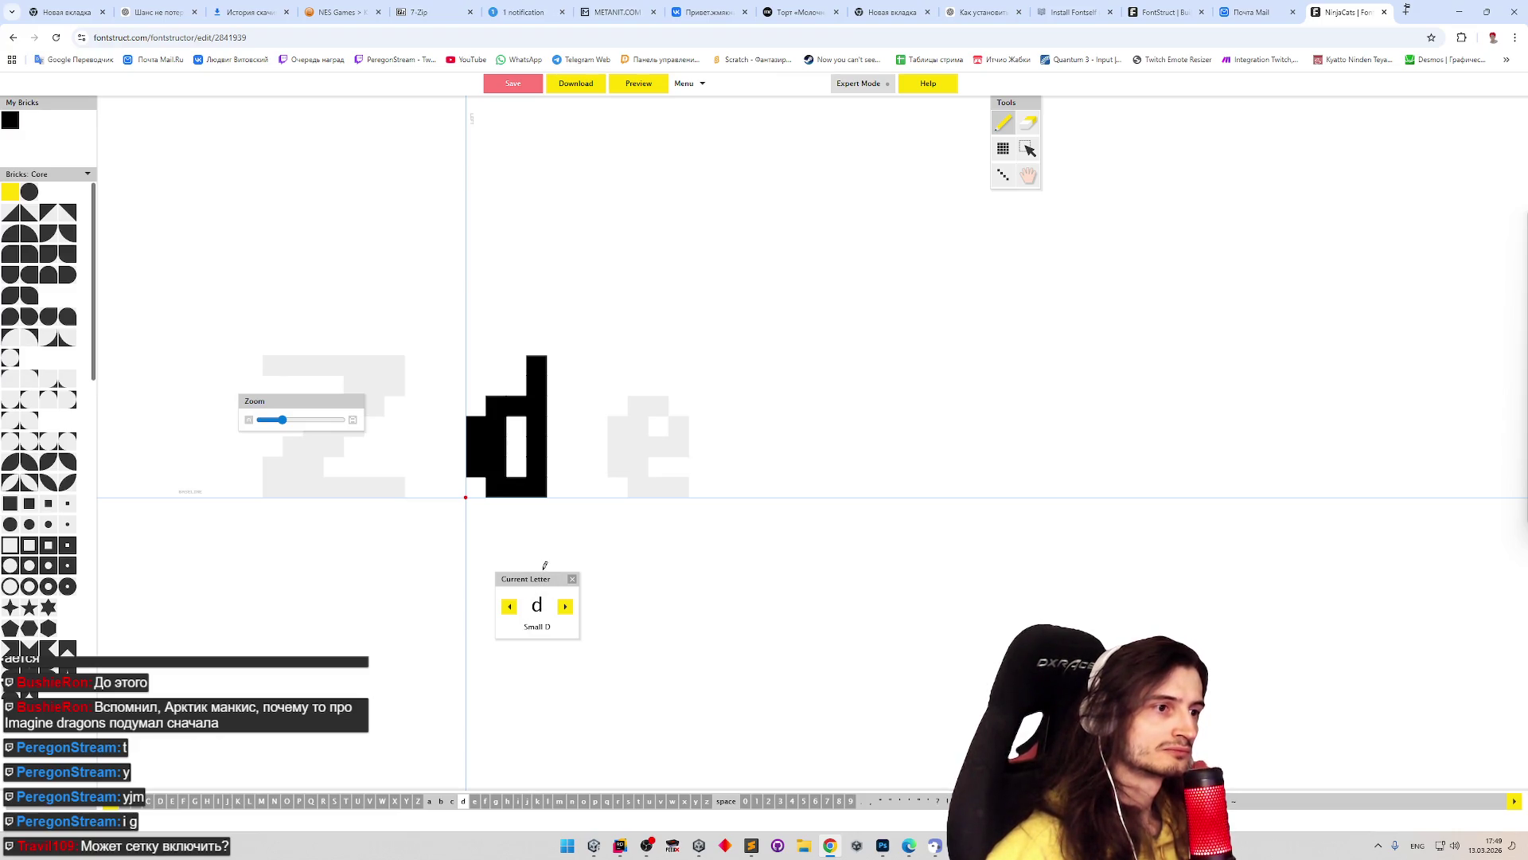
- Settle the d's bottom-right foot brick without a tail, then move to the c
left_click(537, 487, "shift")
left_click(557, 487)
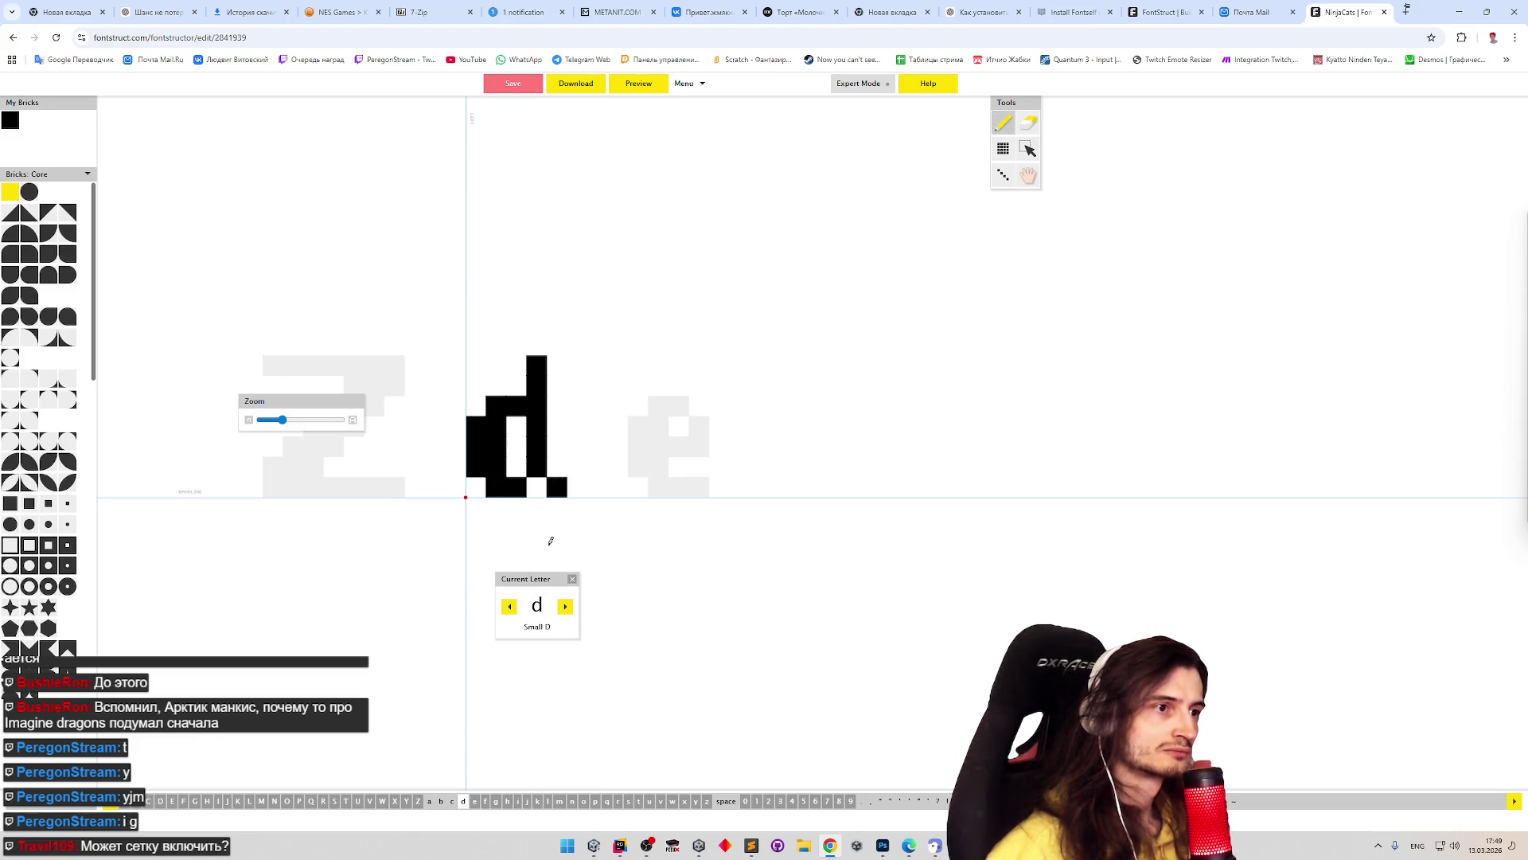
left_click(557, 487, "shift")
left_click(537, 487)
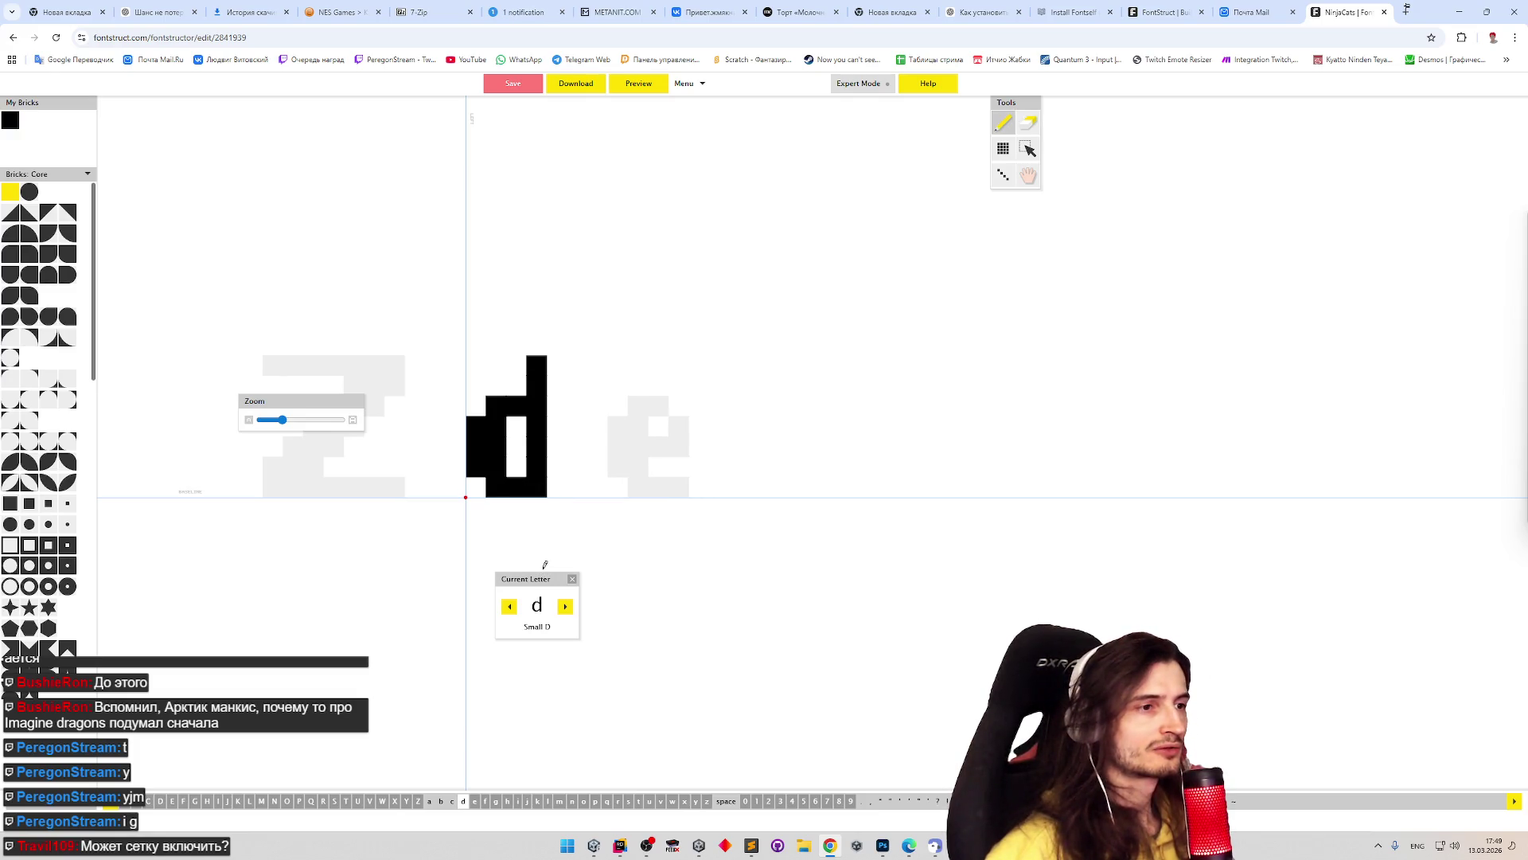
left_click(510, 606)
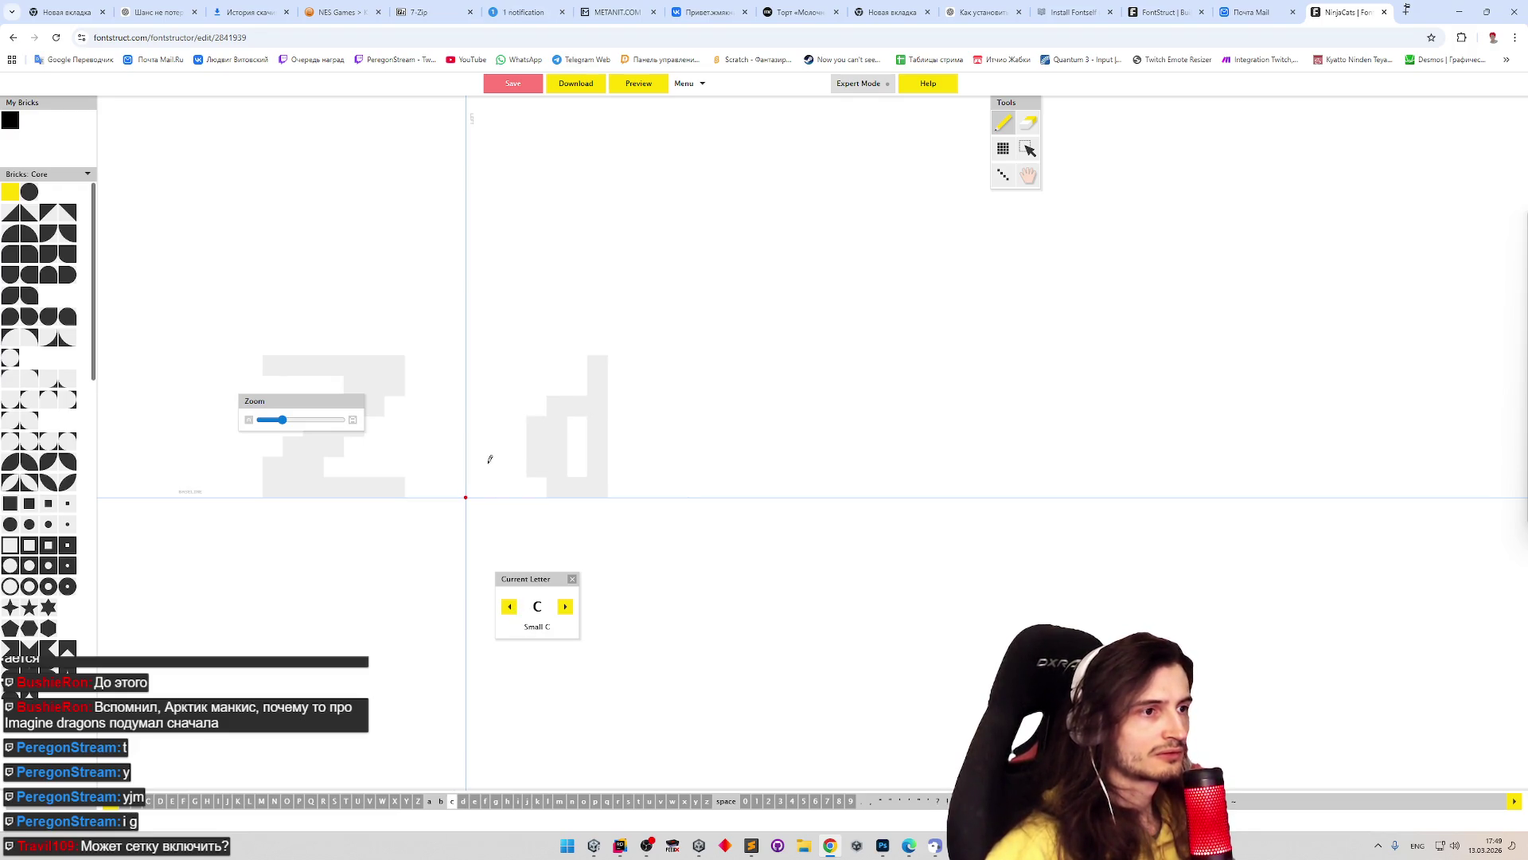
- Paint the lowercase c as a wide block hook, erasing two inner bricks to reopen it
left_click_drag(491, 463, 489, 448)
left_click_drag(481, 436, 516, 406)
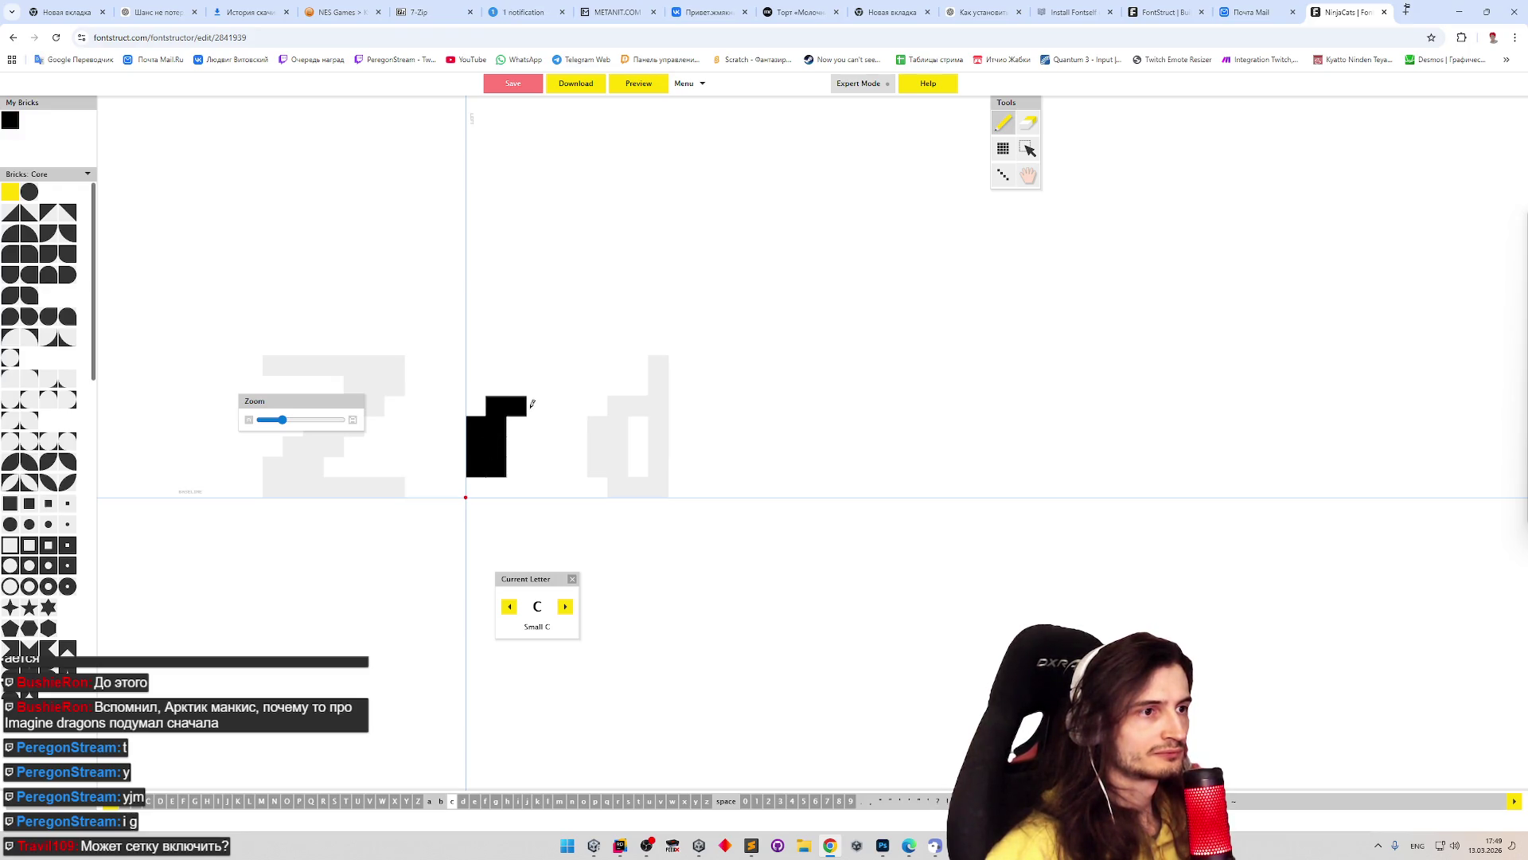
left_click(537, 406)
mouse_move(496, 487)
left_mouse_down()
mouse_move(536, 487)
mouse_move(557, 426)
left_mouse_up()
key("e")
left_click(536, 465)
left_click(536, 426)
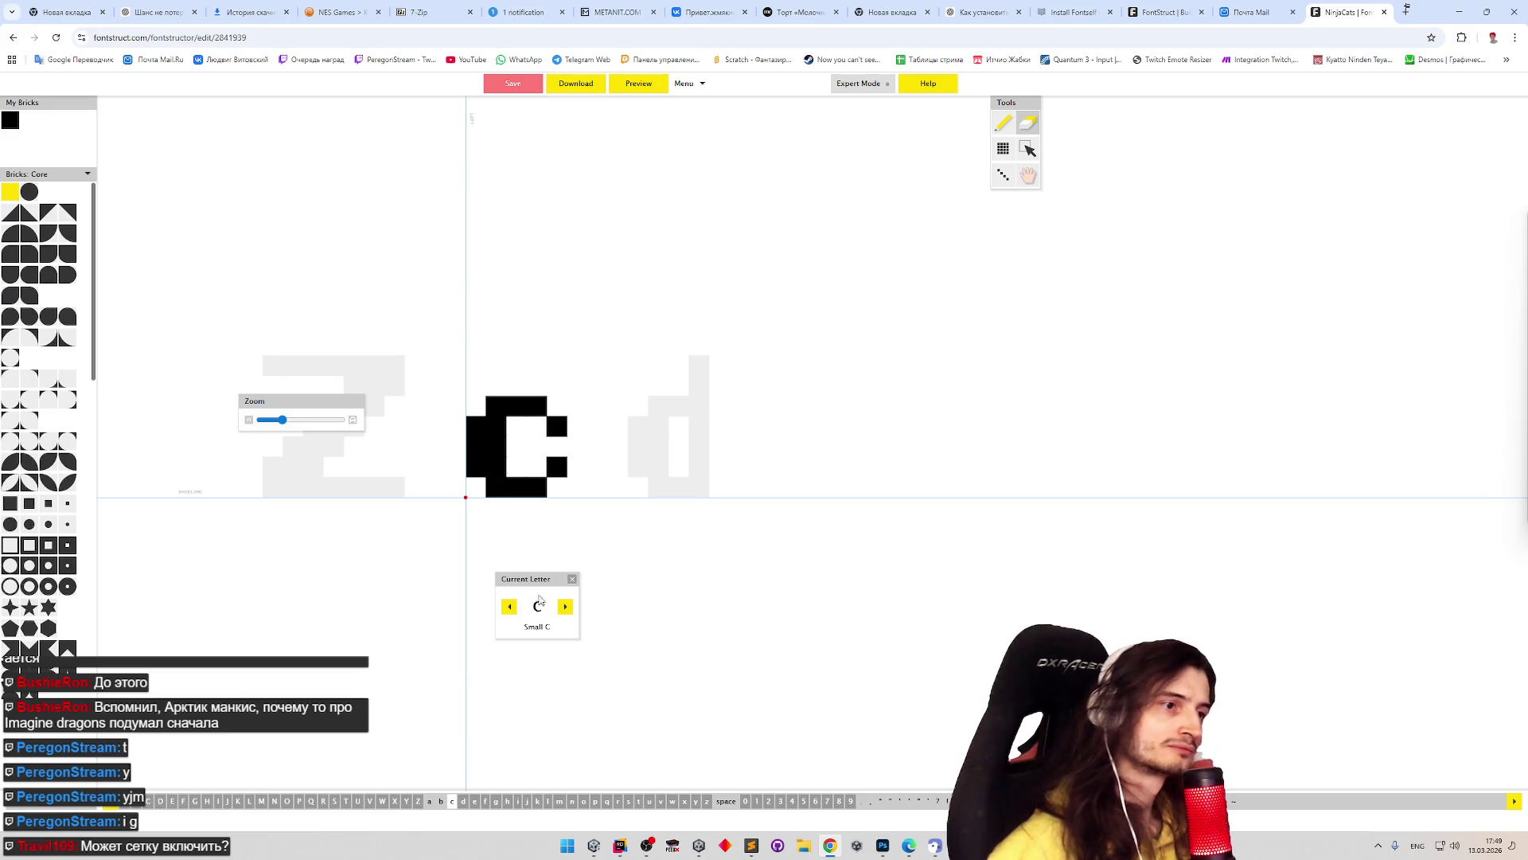
- Move to the lowercase b and draw its tall stem with a foot, redrawing after mistakes
left_click(510, 607)
key("p")
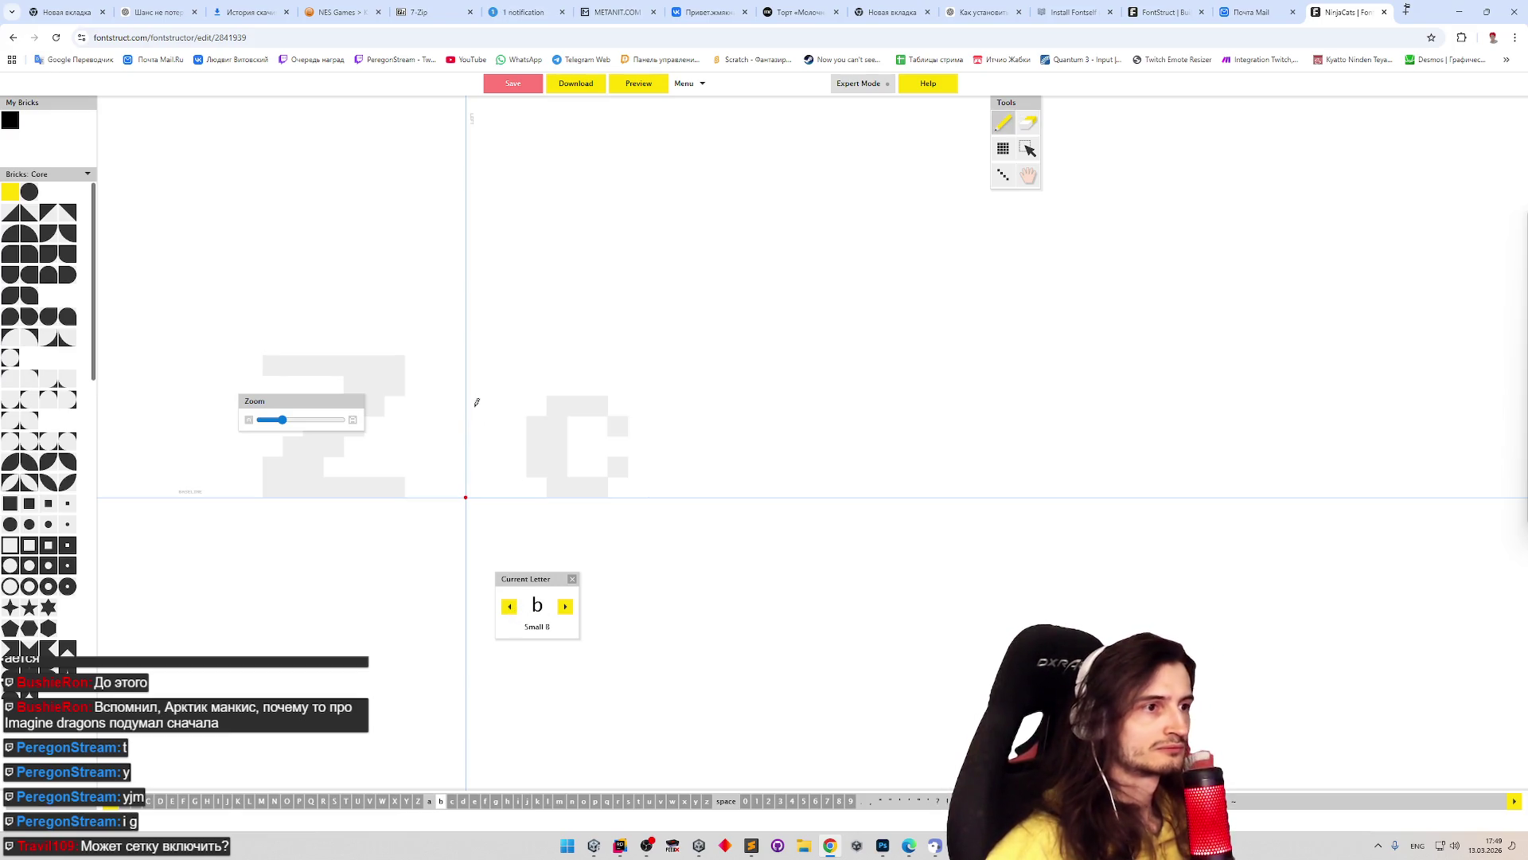
mouse_move(476, 362)
left_mouse_down()
mouse_move(475, 452)
mouse_move(489, 456)
left_mouse_up()
key("e")
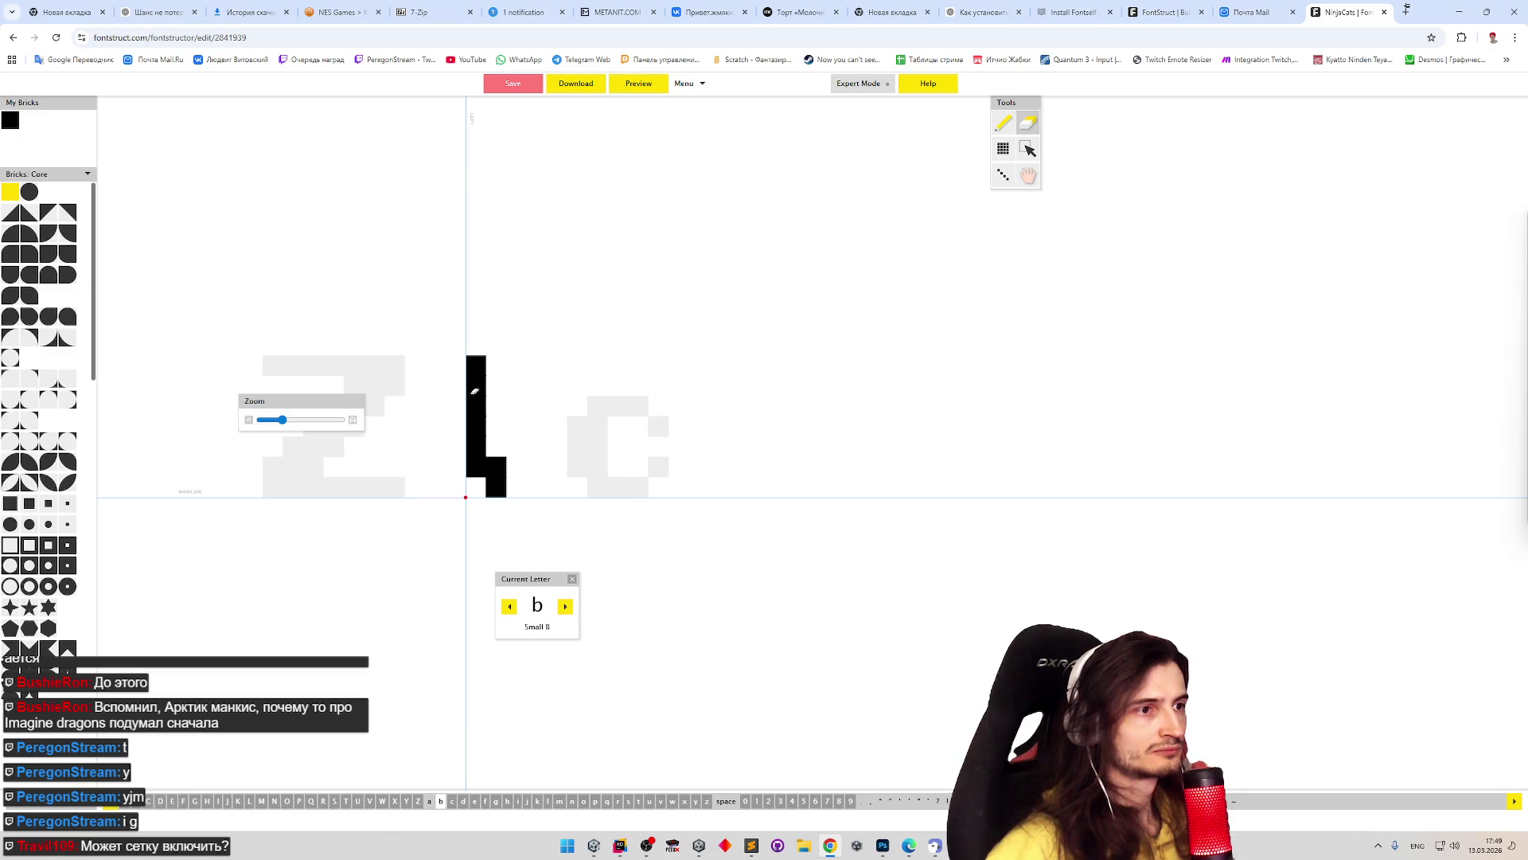
key("p")
key("e")
key("p")
key("ctrl+z")
key("e")
left_click_drag(485, 388, 505, 465)
key("p")
left_click_drag(472, 358, 495, 486)
- Build the b's foot, widen its stem by one column, and close a bowl around it
key("e")
left_click(497, 465)
key("p")
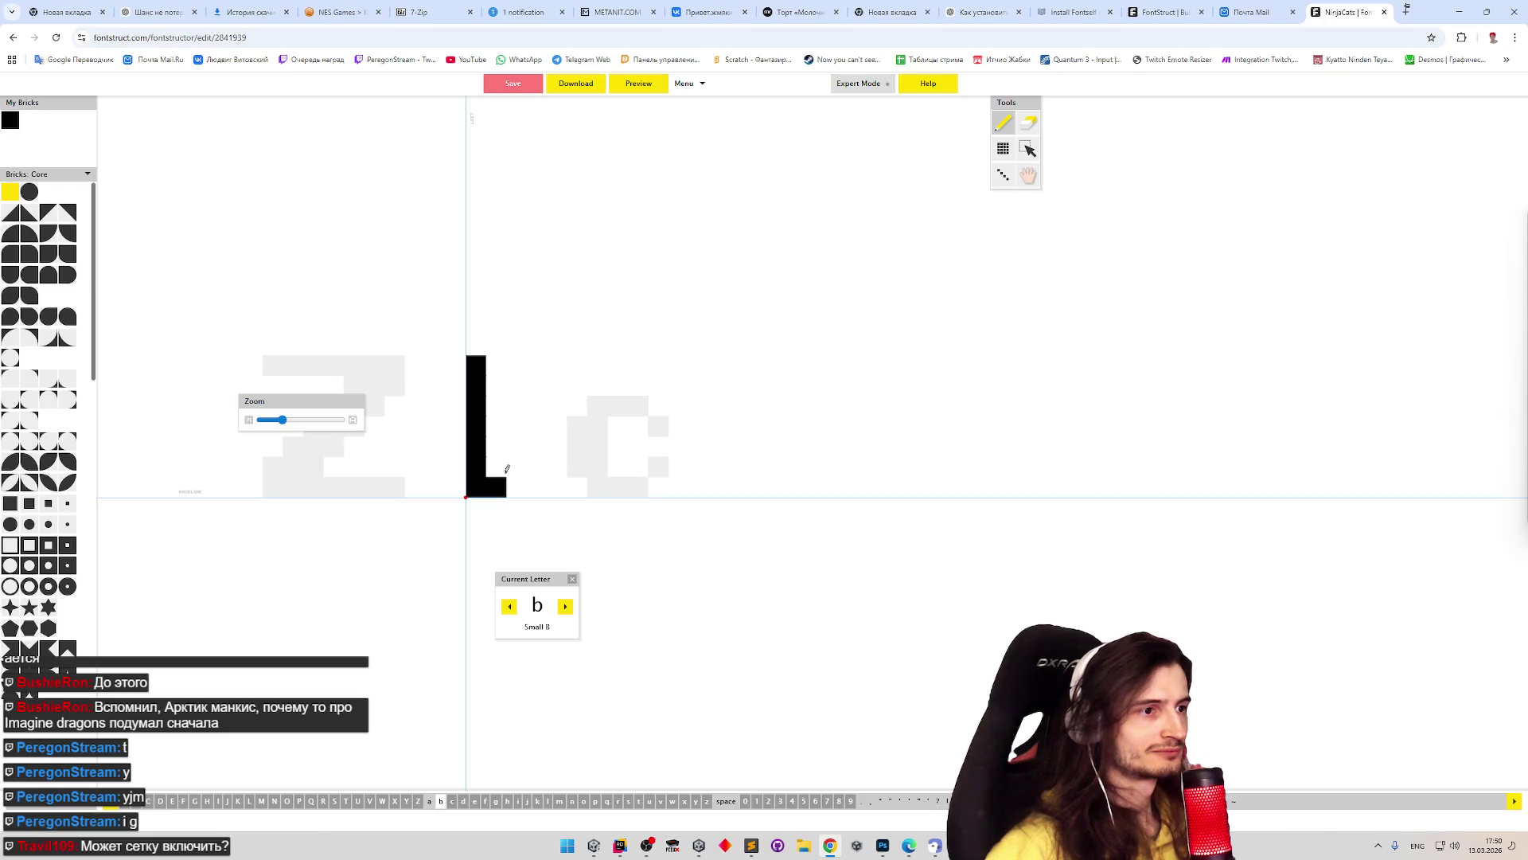
left_click(519, 478)
mouse_move(502, 430)
left_mouse_down()
mouse_move(525, 434)
mouse_move(536, 473)
left_mouse_up()
left_click_drag(487, 398, 495, 469)
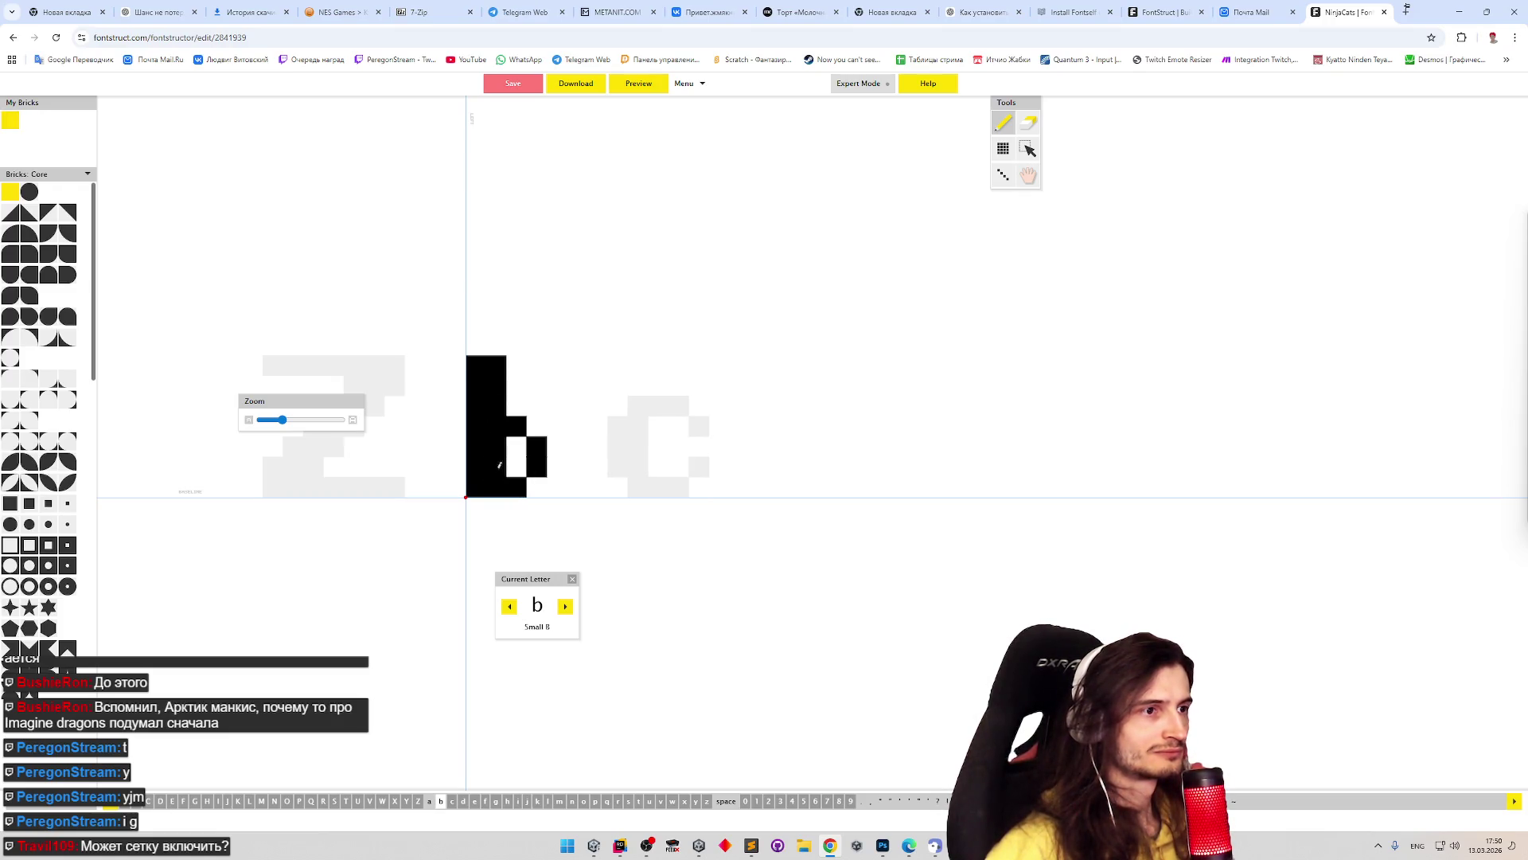
left_click(539, 452, "shift")
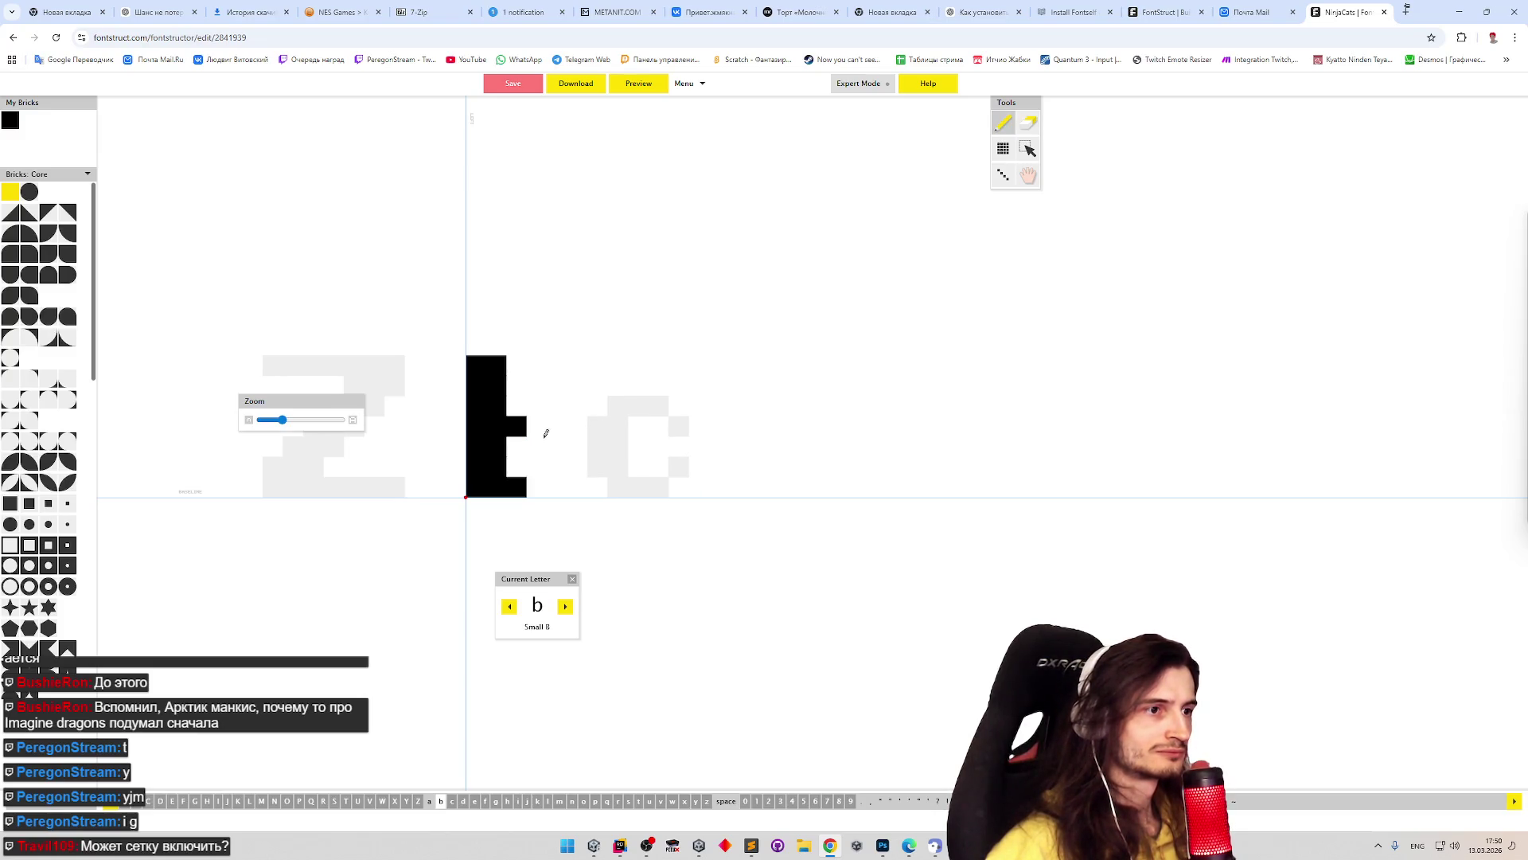
left_click(544, 428)
left_click(536, 486)
left_click(557, 456)
left_click(537, 465)
left_click(516, 466)
- Erase two bricks to open the b's counter, then step back to the lowercase a
key("shift")
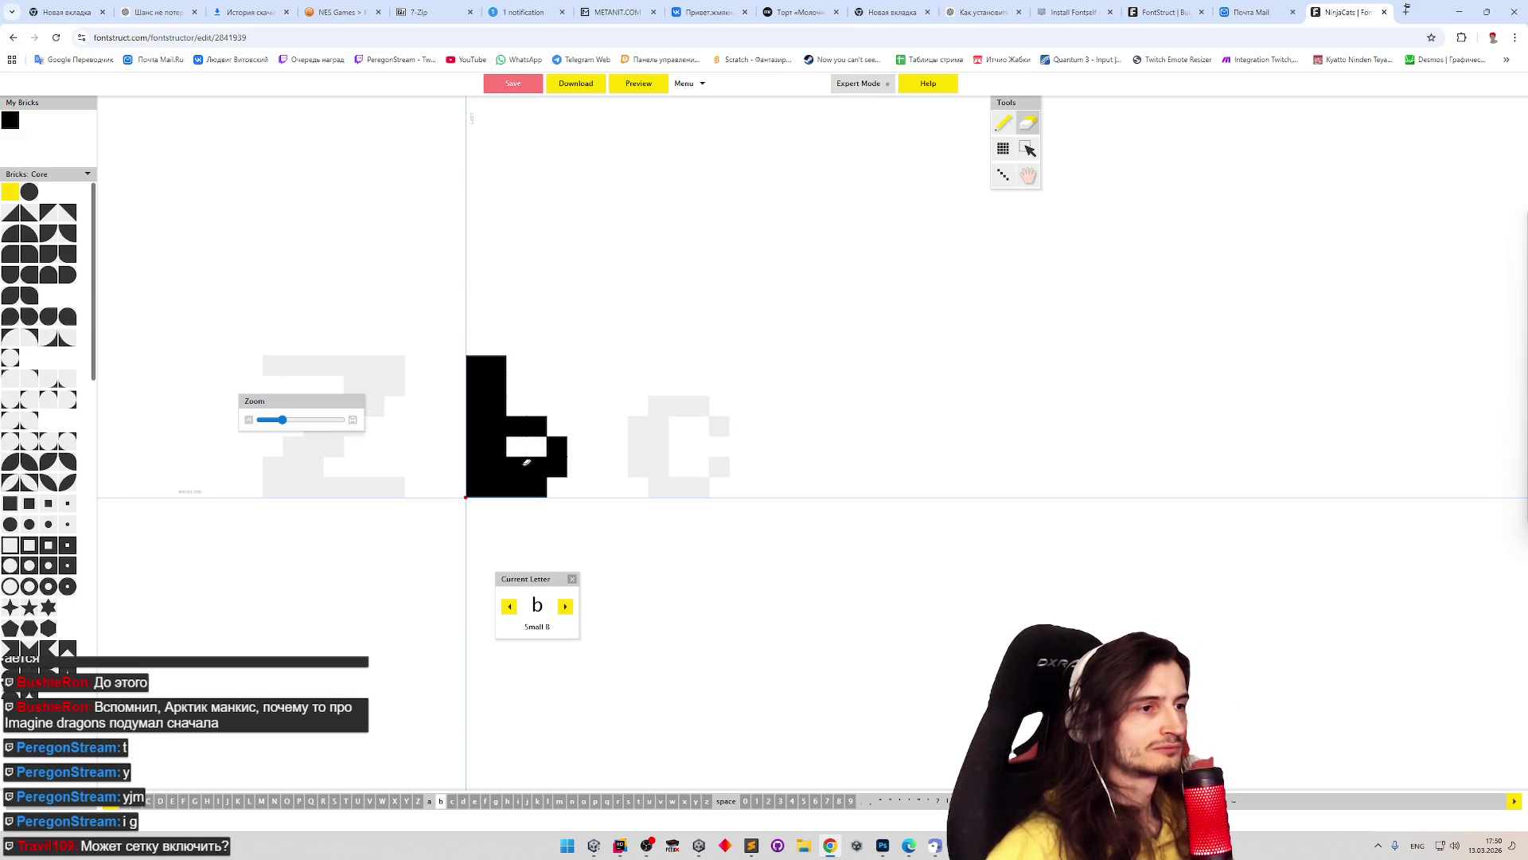
left_click(536, 465, "shift")
left_click(516, 466, "shift")
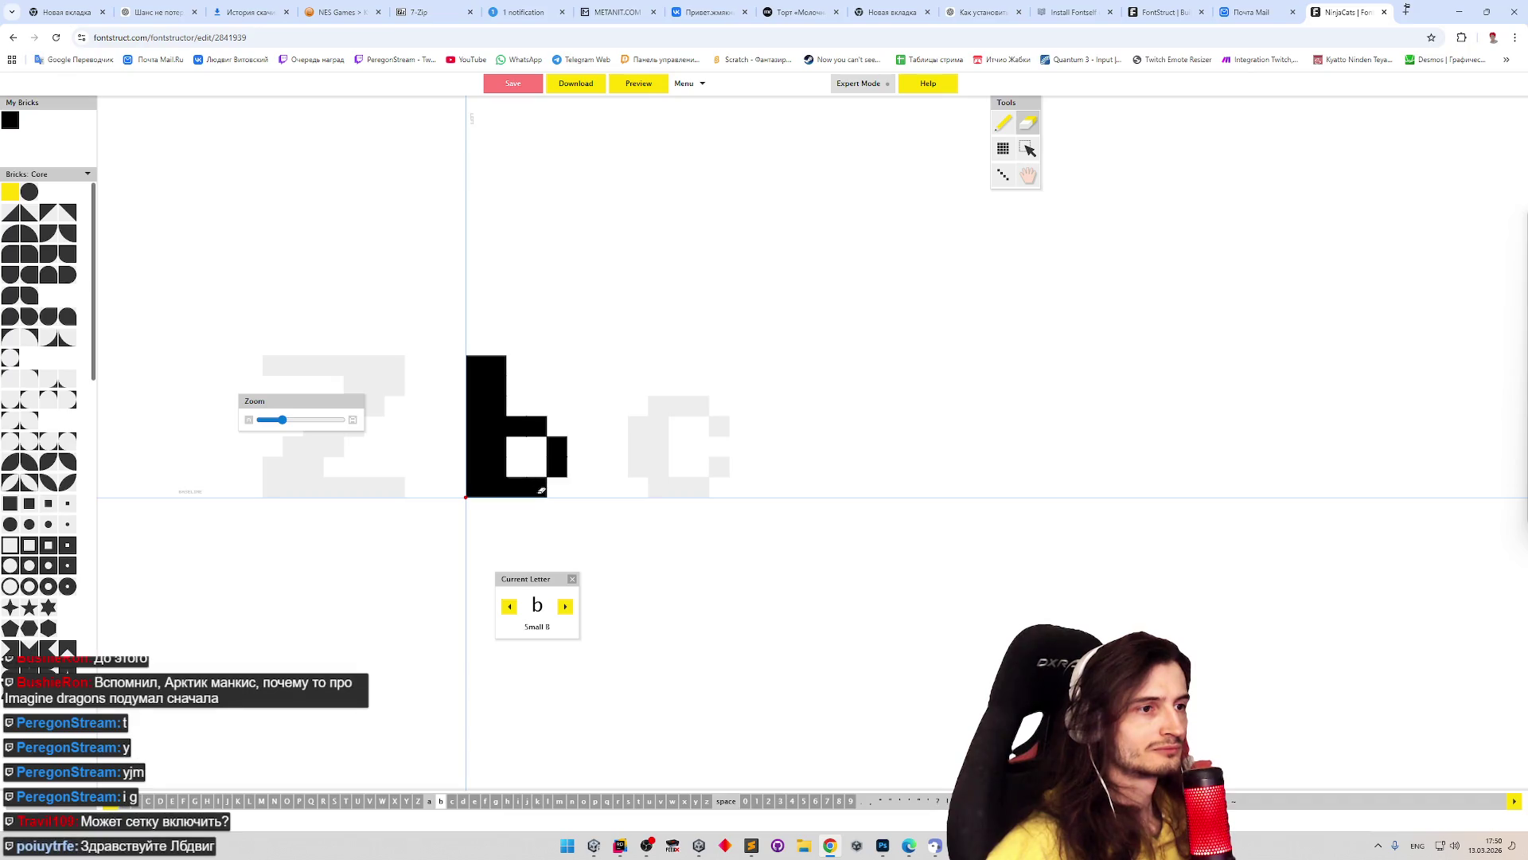
left_click(509, 606)
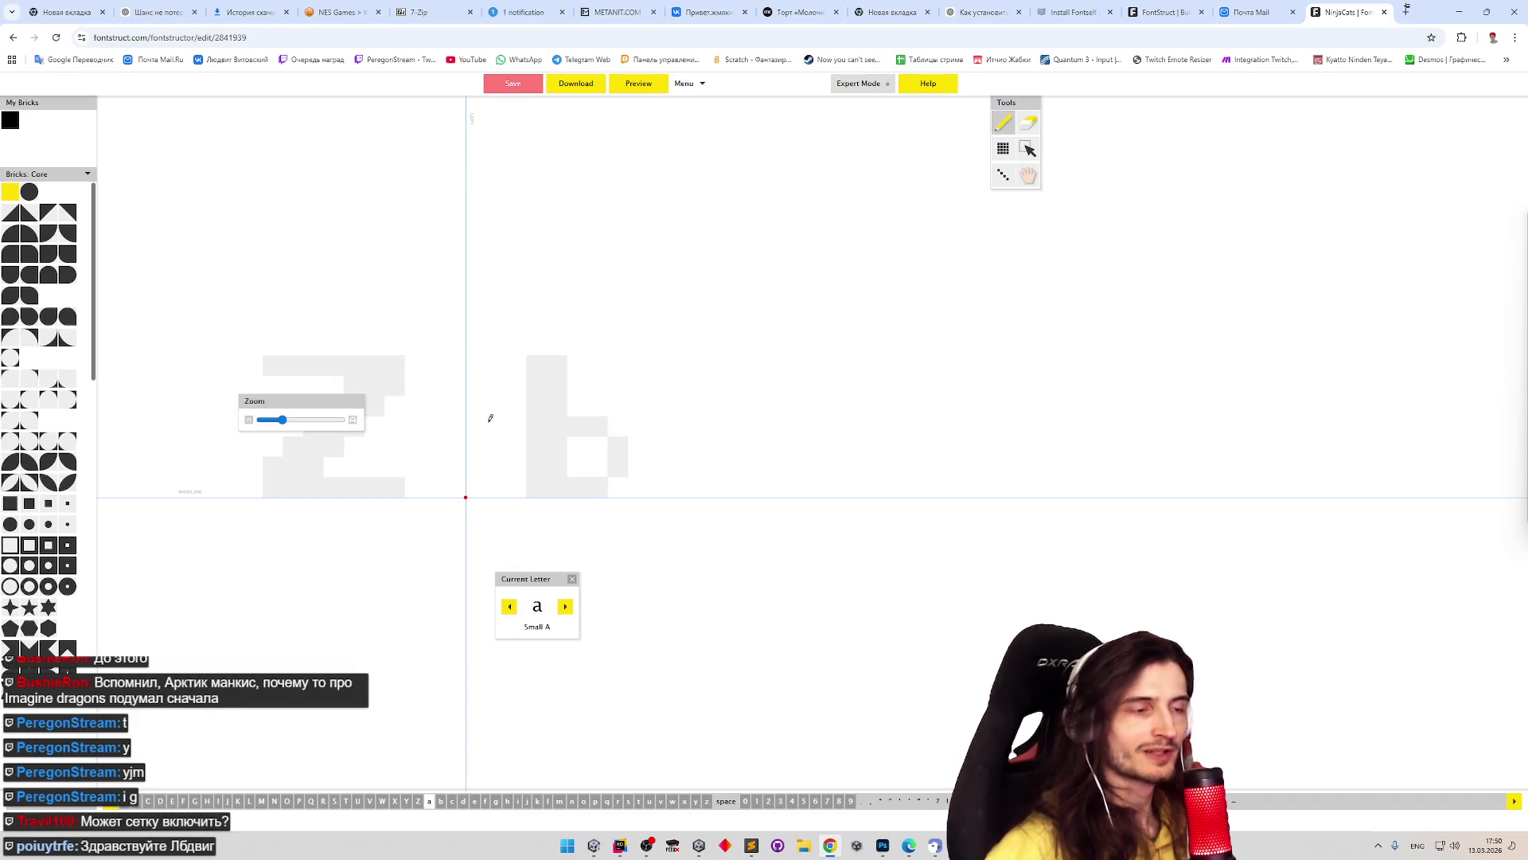
- Paint the small a as a brick letter with a counter and a foot at lower right
mouse_move(515, 433)
left_mouse_down()
mouse_move(489, 478)
mouse_move(521, 430)
mouse_move(518, 469)
mouse_move(476, 468)
mouse_move(511, 441)
mouse_move(497, 441)
mouse_move(514, 485)
mouse_move(527, 445)
left_mouse_up()
left_click(514, 442)
left_click(537, 487)
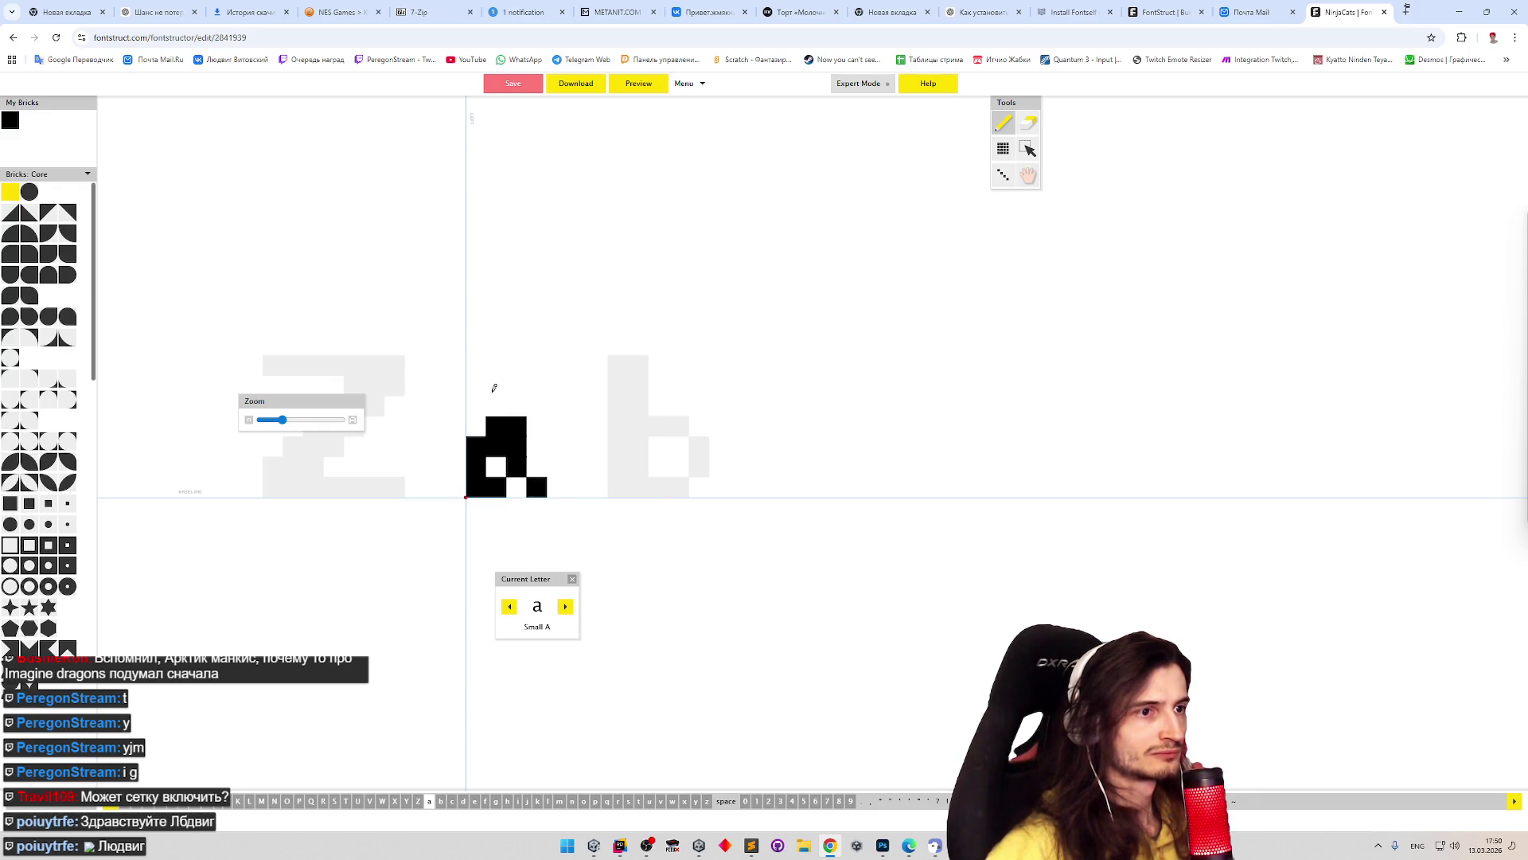
- Raise the b's bowl top one row and close its right side, then advance to d
left_click(566, 608)
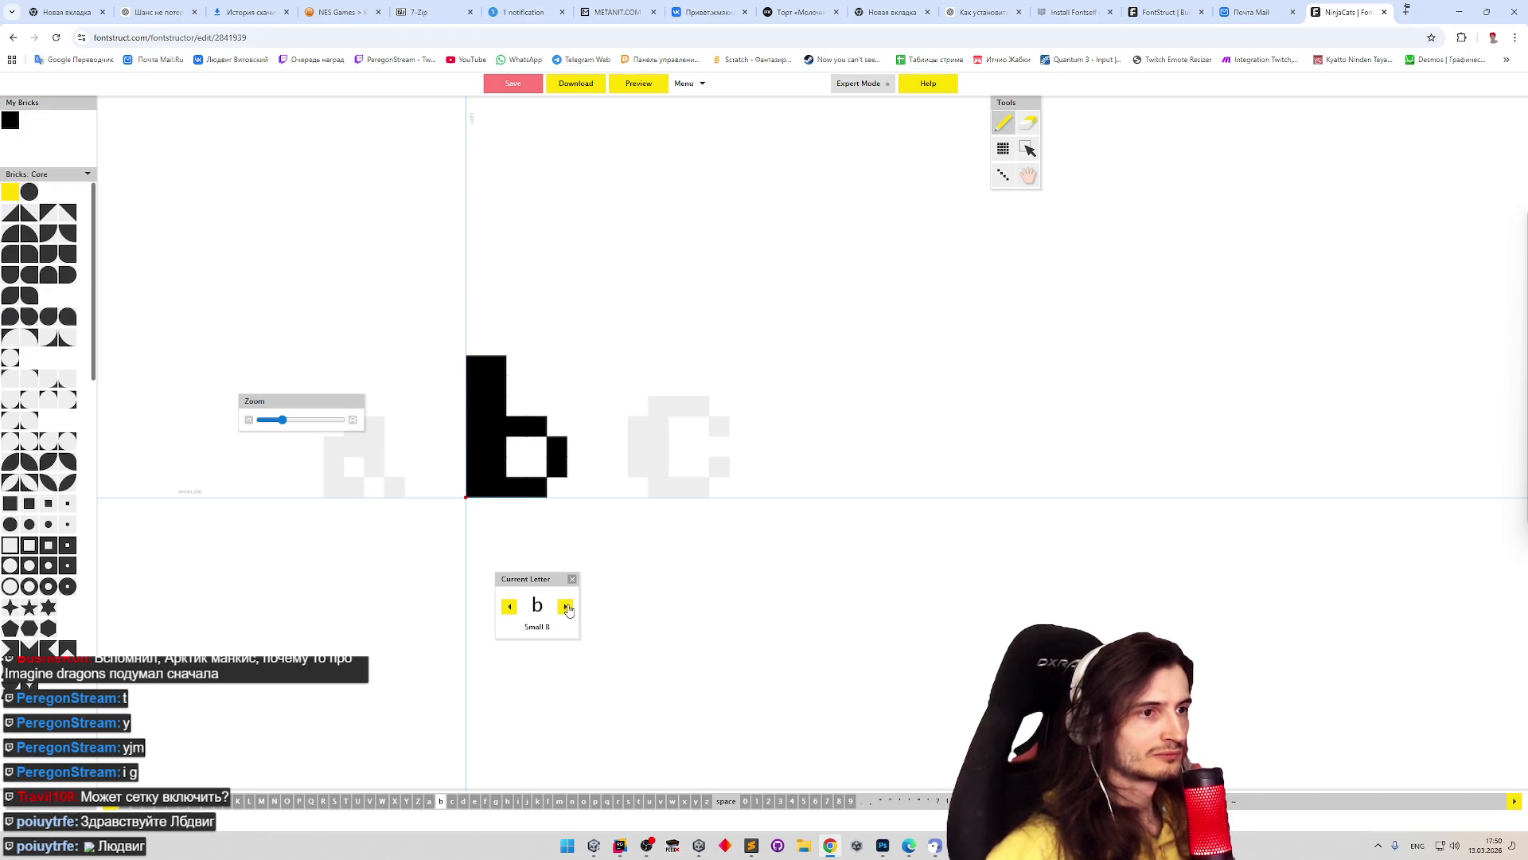
left_click(566, 608)
left_click(510, 607)
left_click_drag(516, 425, 544, 426)
left_click_drag(514, 406, 541, 406)
left_click(557, 426)
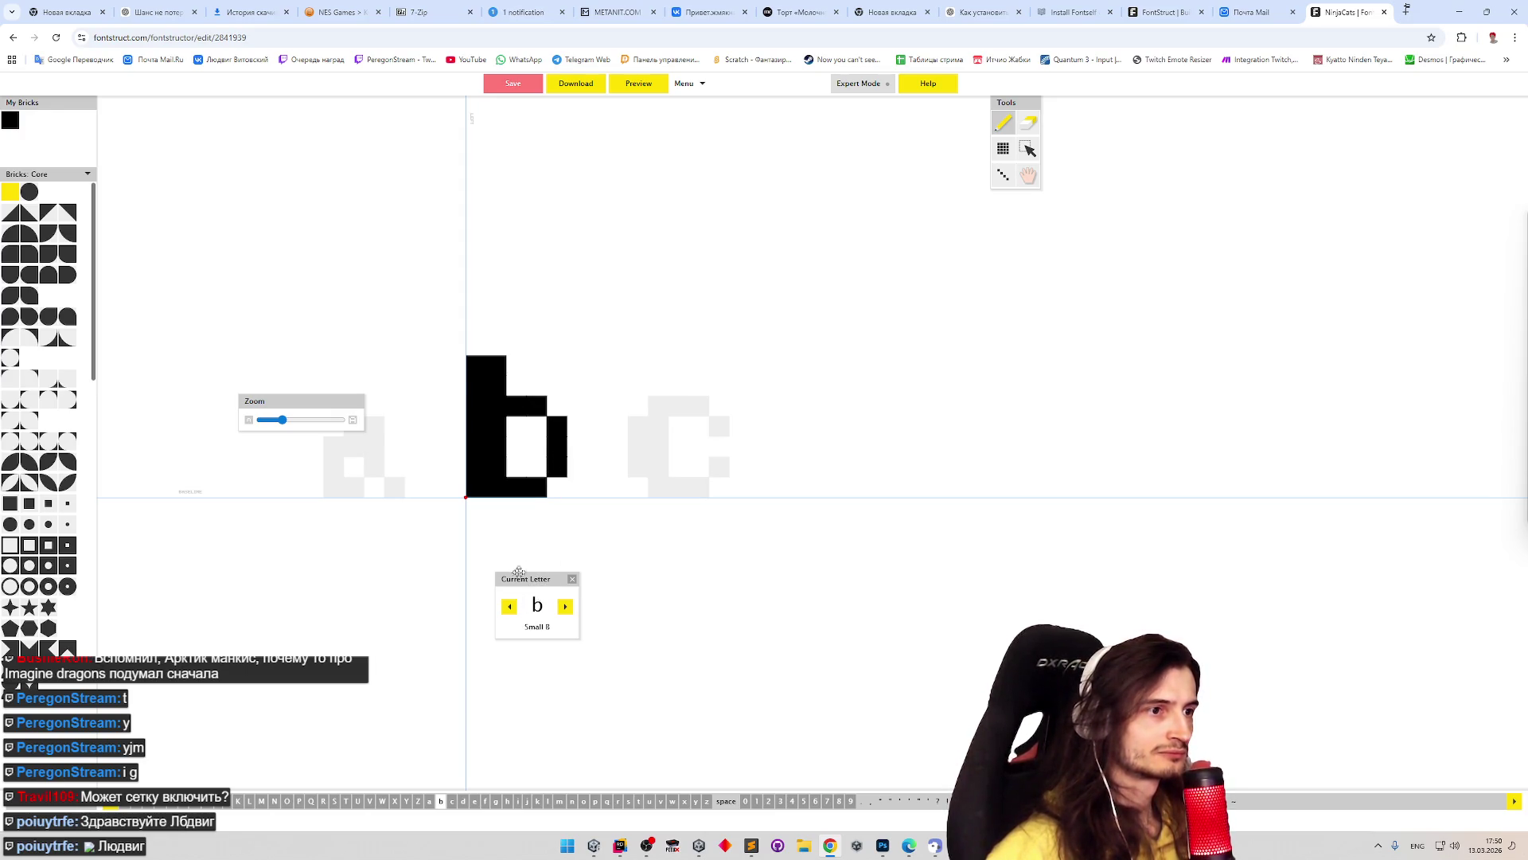
left_click(565, 606)
left_click(565, 607)
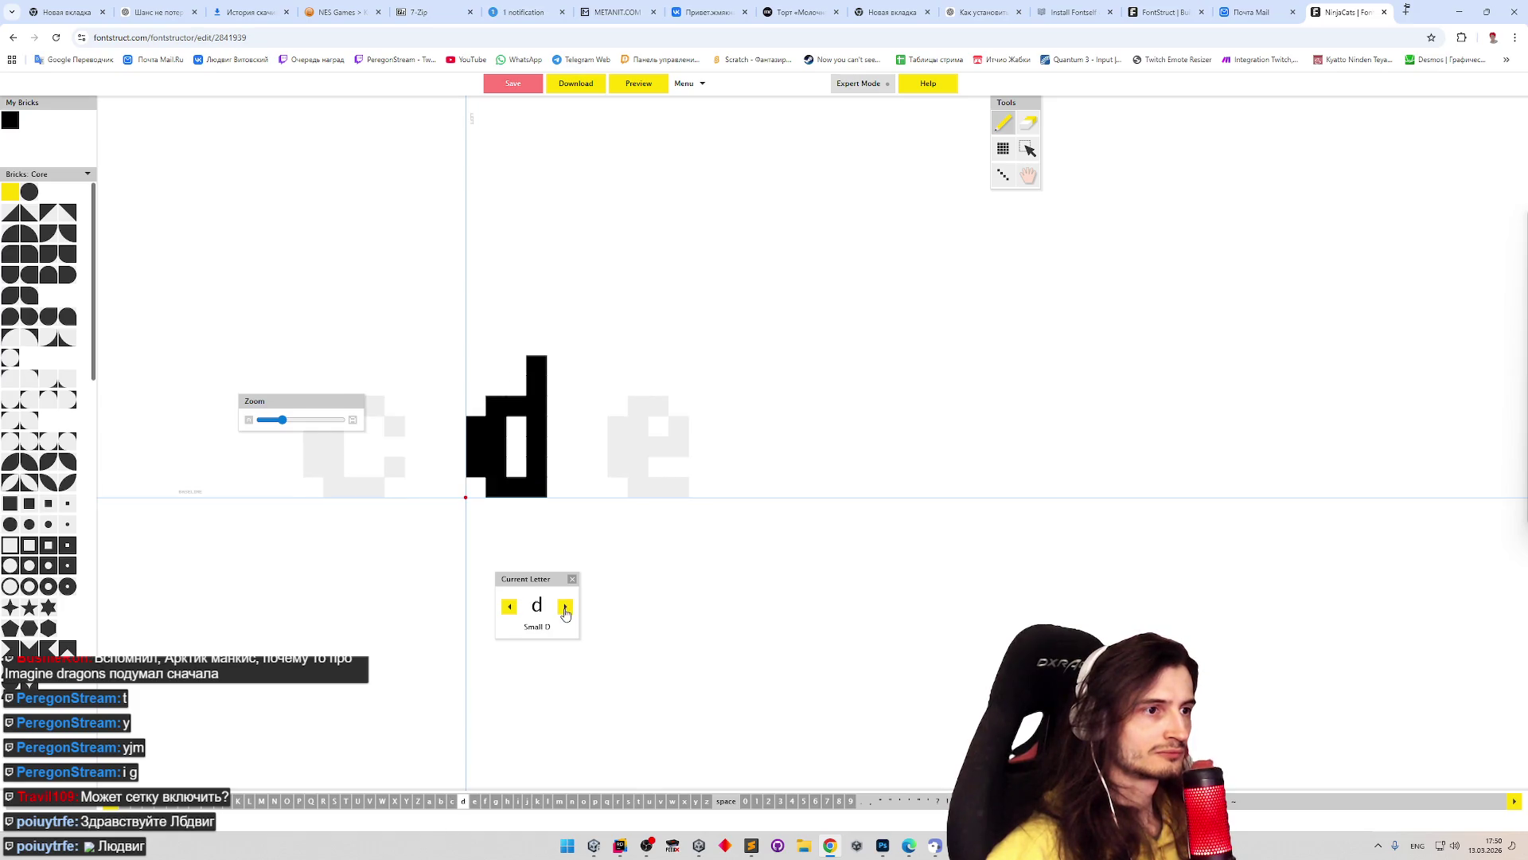
- Review the lowercase letters forward through m and n, then return to e
left_click(565, 607)
left_click(565, 607)
left_click(565, 607)
left_click(565, 608)
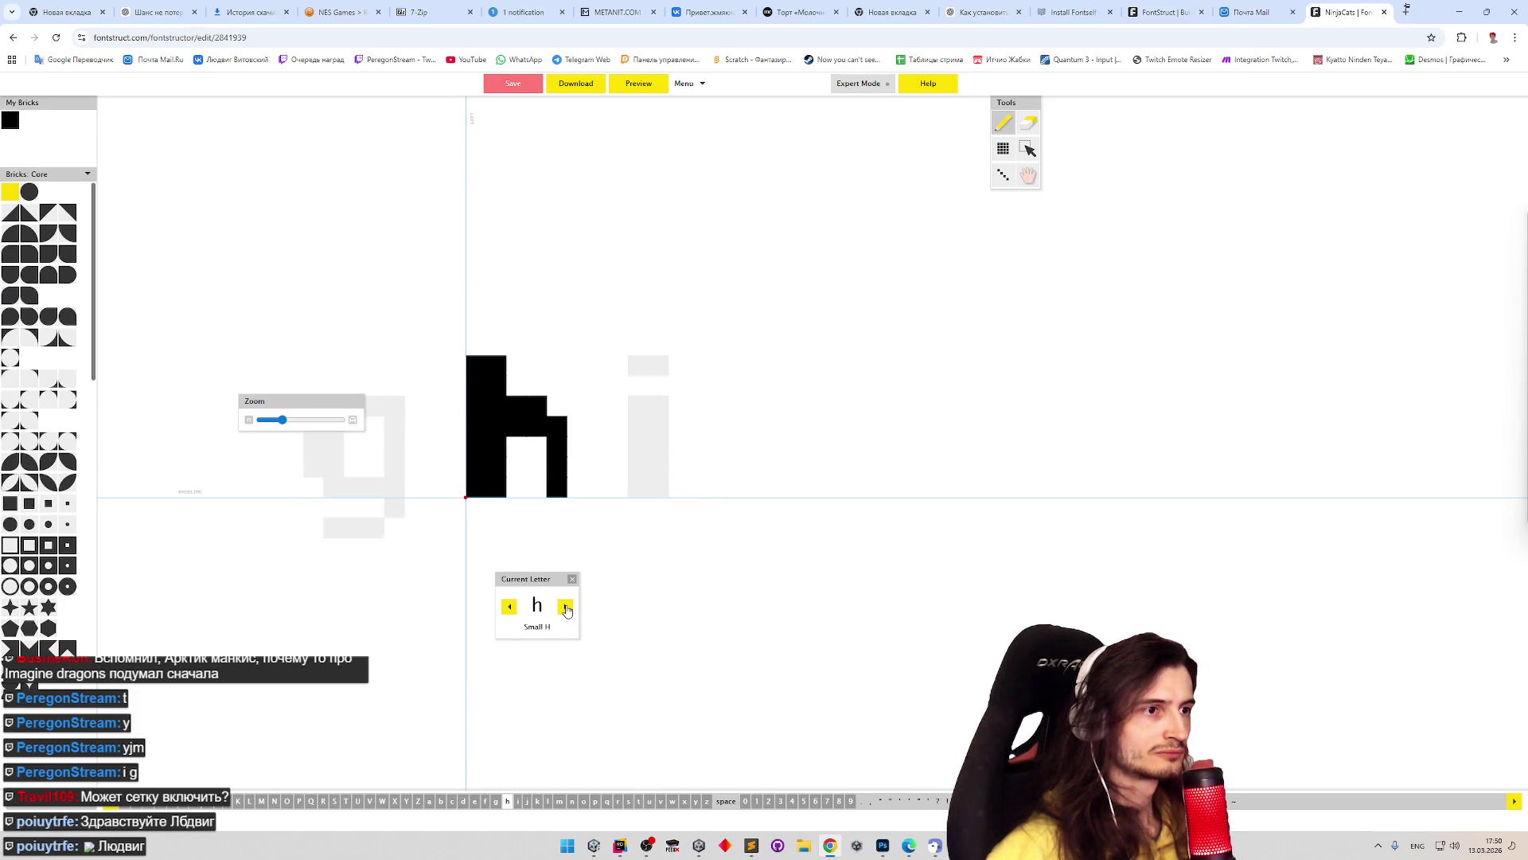
left_click(566, 608)
left_click(509, 608)
left_click(565, 607)
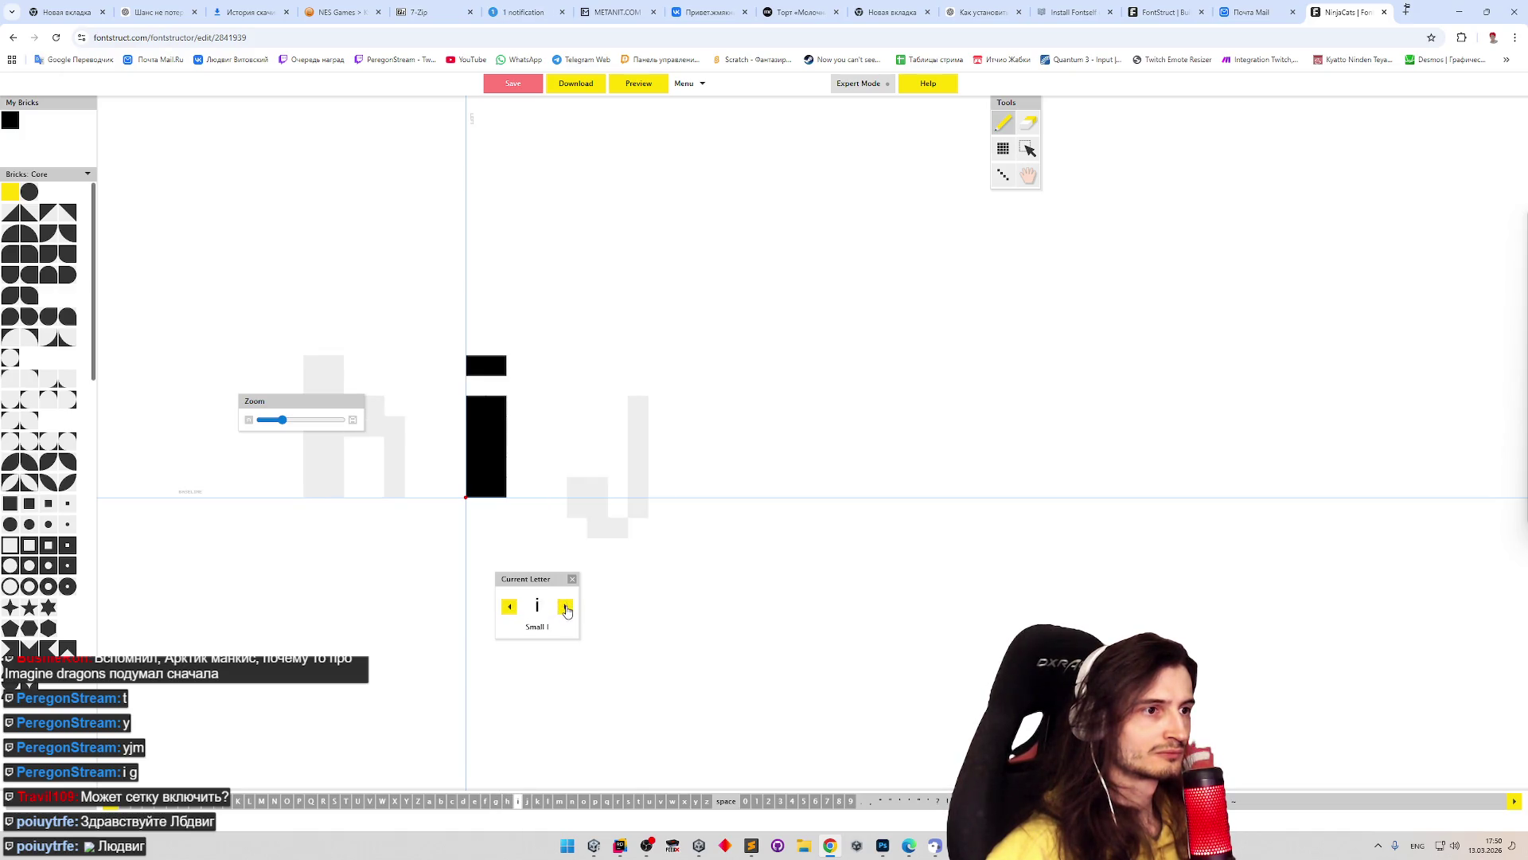
left_click(566, 607)
left_click(566, 608)
left_click(567, 609)
left_click(566, 608)
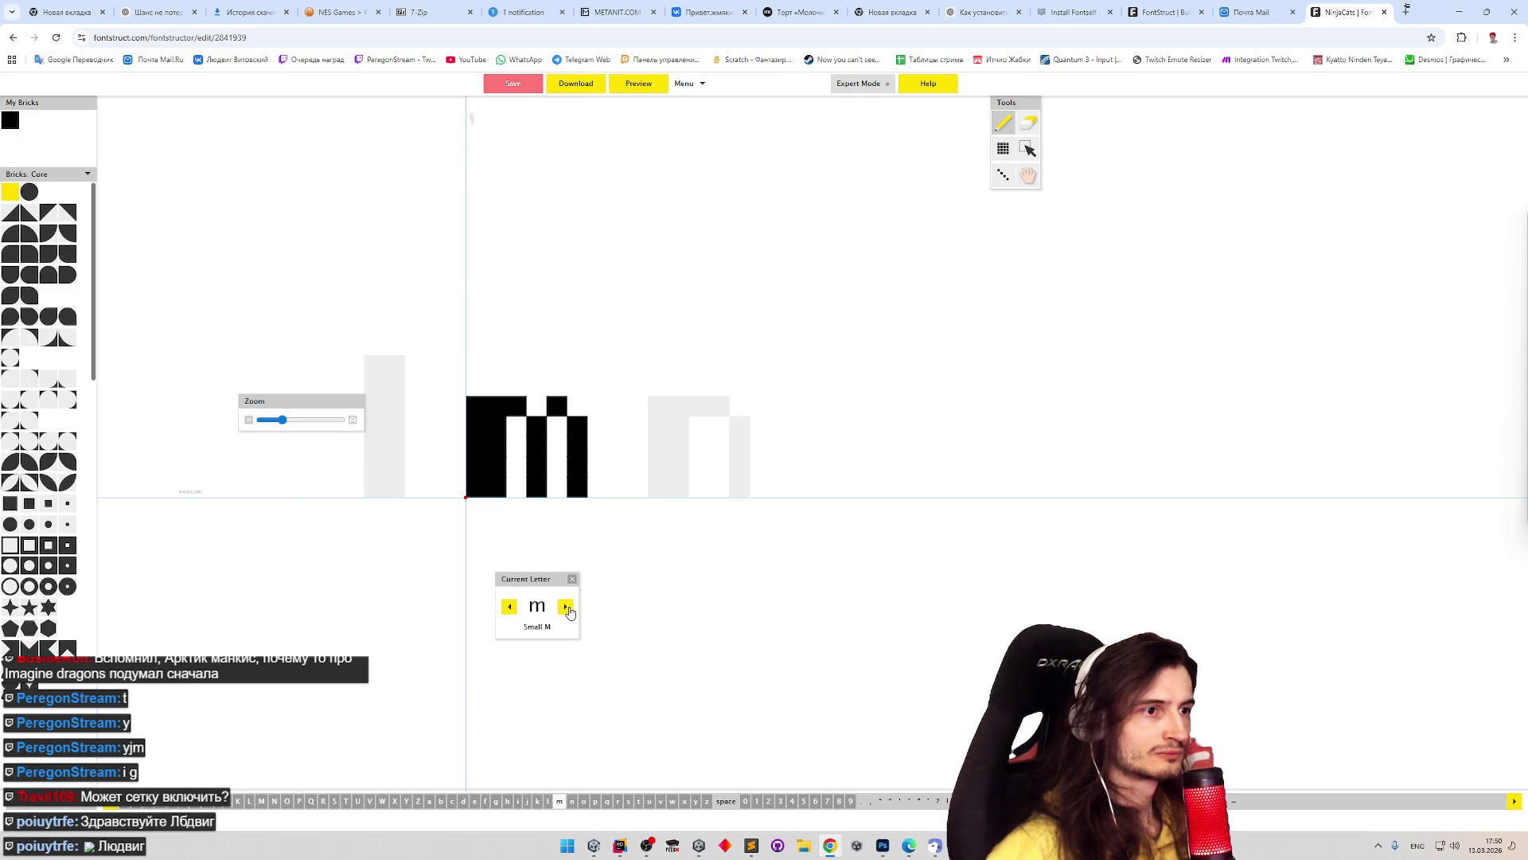
left_click(568, 610)
left_click(510, 610)
left_click(510, 609)
left_click(511, 610)
left_click(511, 610)
left_click(511, 611)
left_click(511, 610)
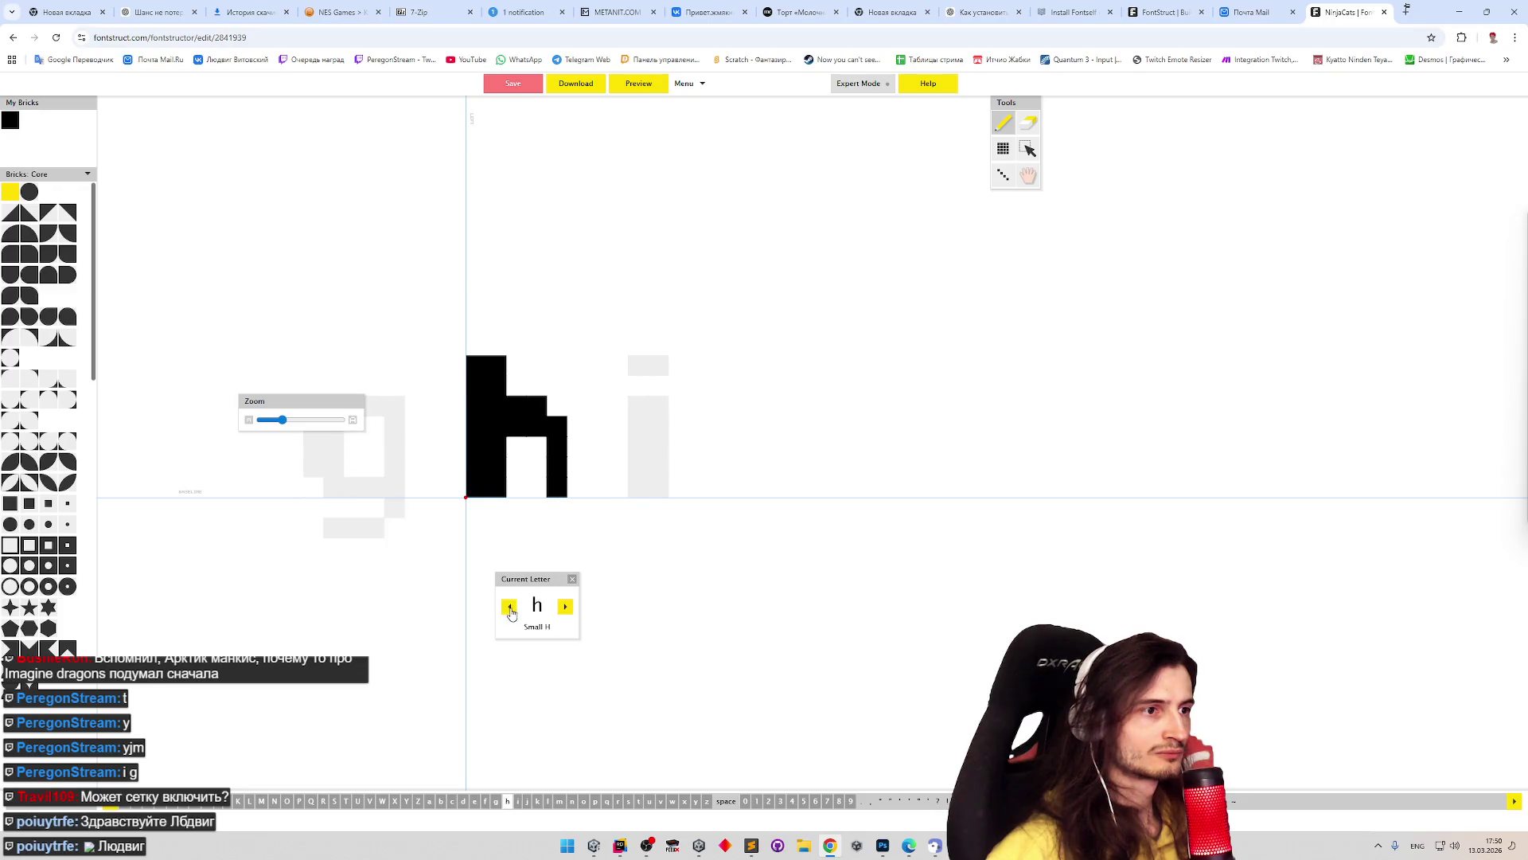
left_click(513, 612)
left_click(514, 613)
left_click(516, 613)
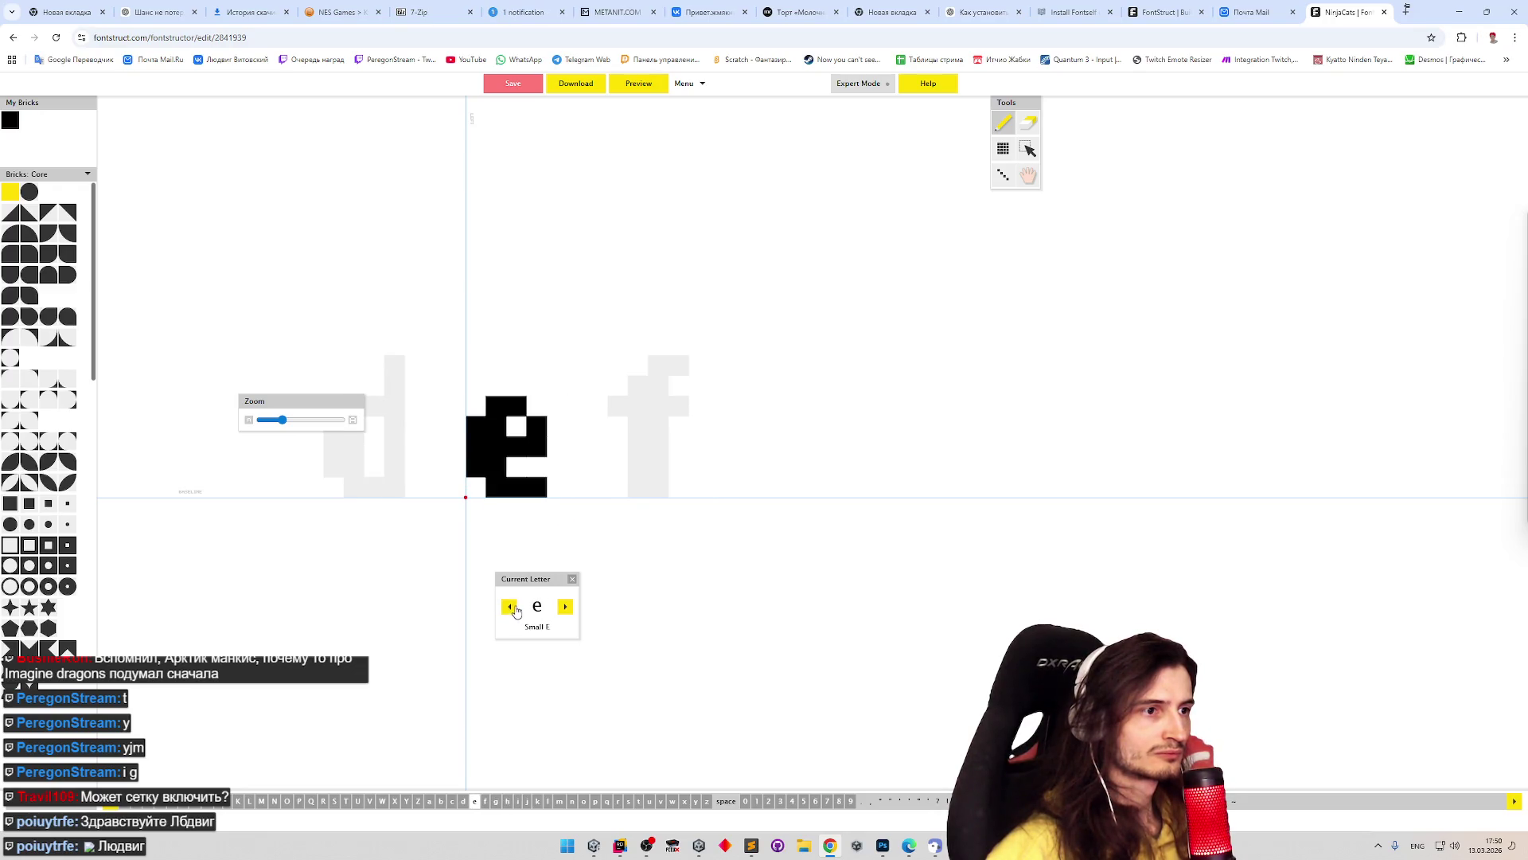
left_click(516, 611)
left_click(517, 611)
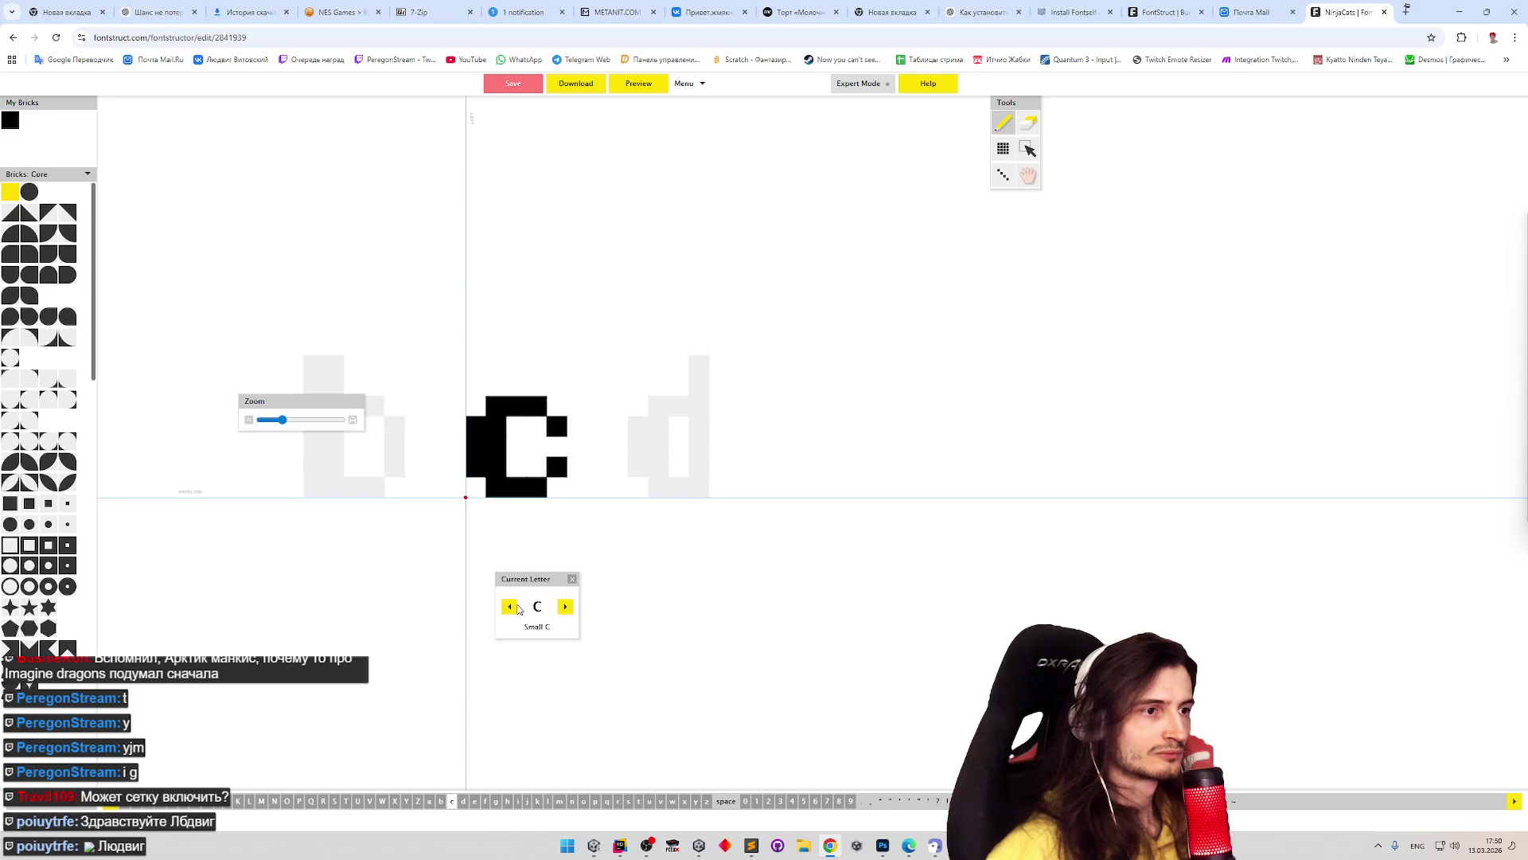
left_click(565, 605)
left_click(565, 607)
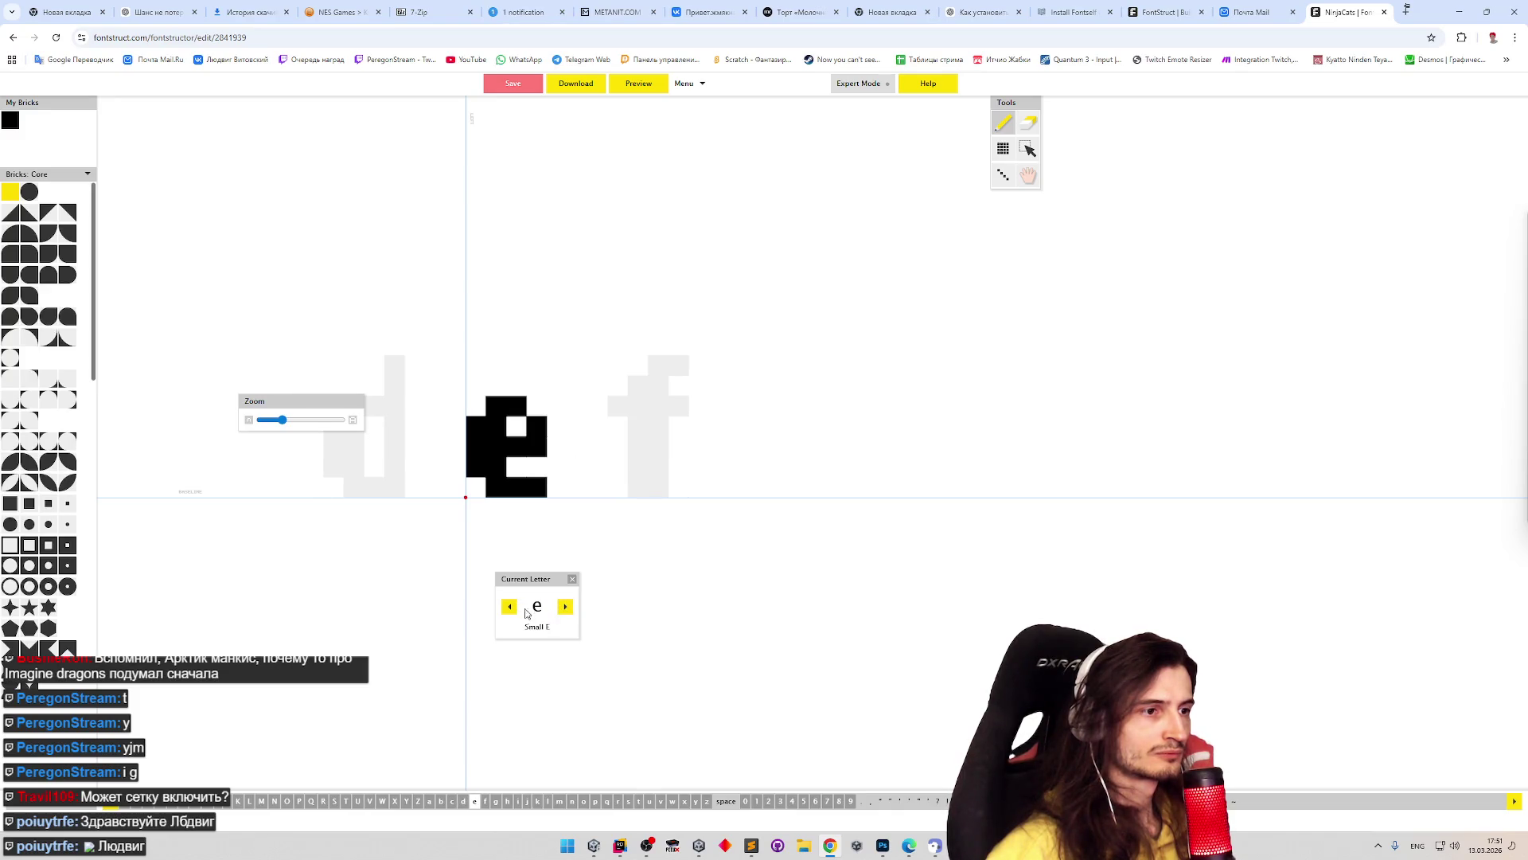
- Widen the e one brick to the right, rebuilding its right side and extending the bottom bar
mouse_move(536, 485)
left_mouse_down()
mouse_move(536, 422)
mouse_move(564, 411)
left_mouse_up()
left_click(537, 446)
left_click(536, 487)
left_click(561, 407, "shift")
left_click(557, 487)
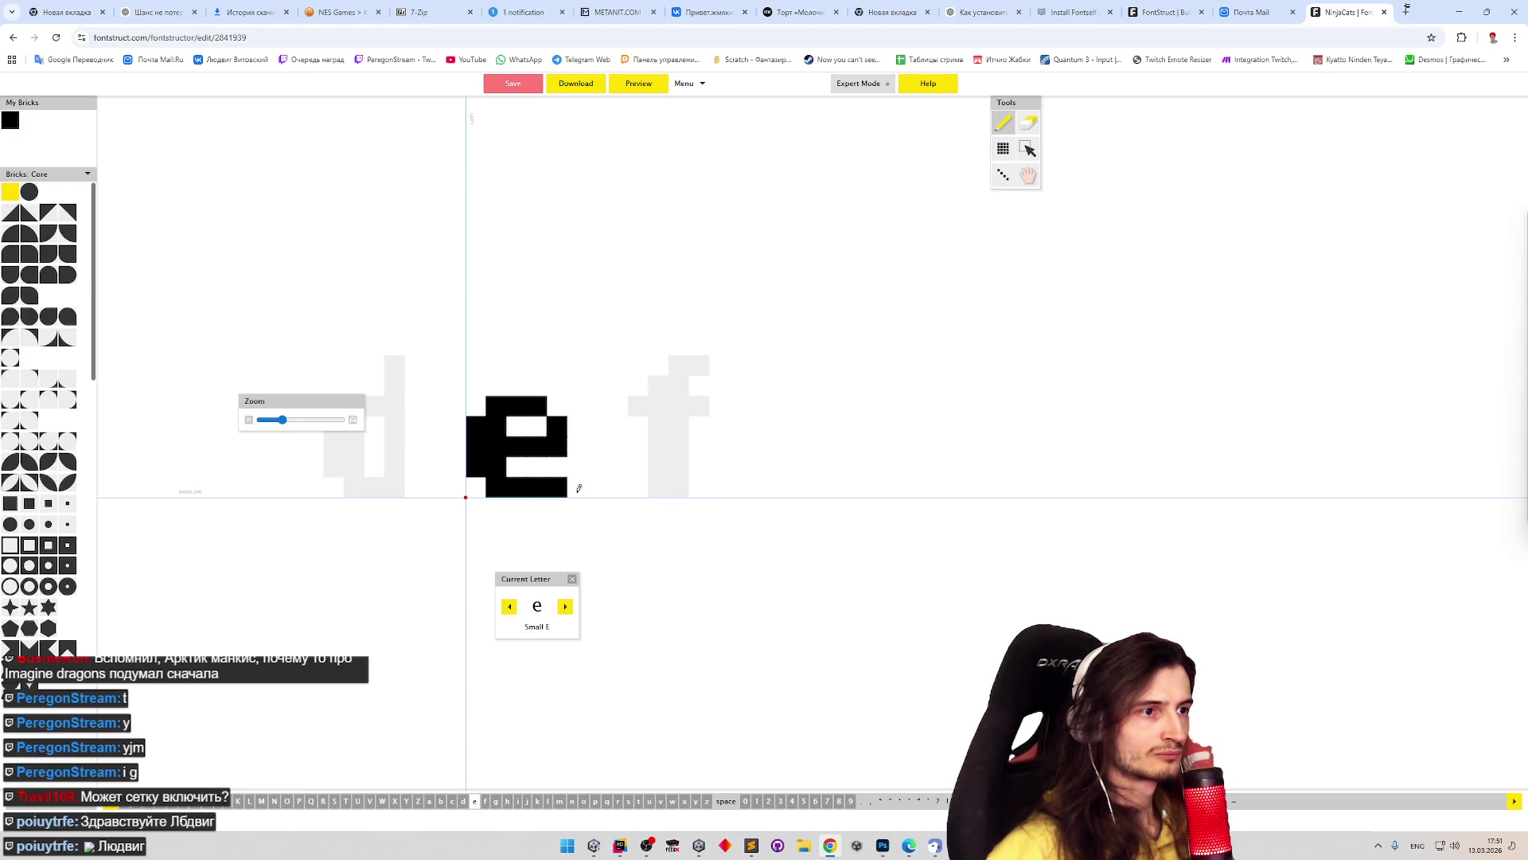
left_click(559, 478, "shift")
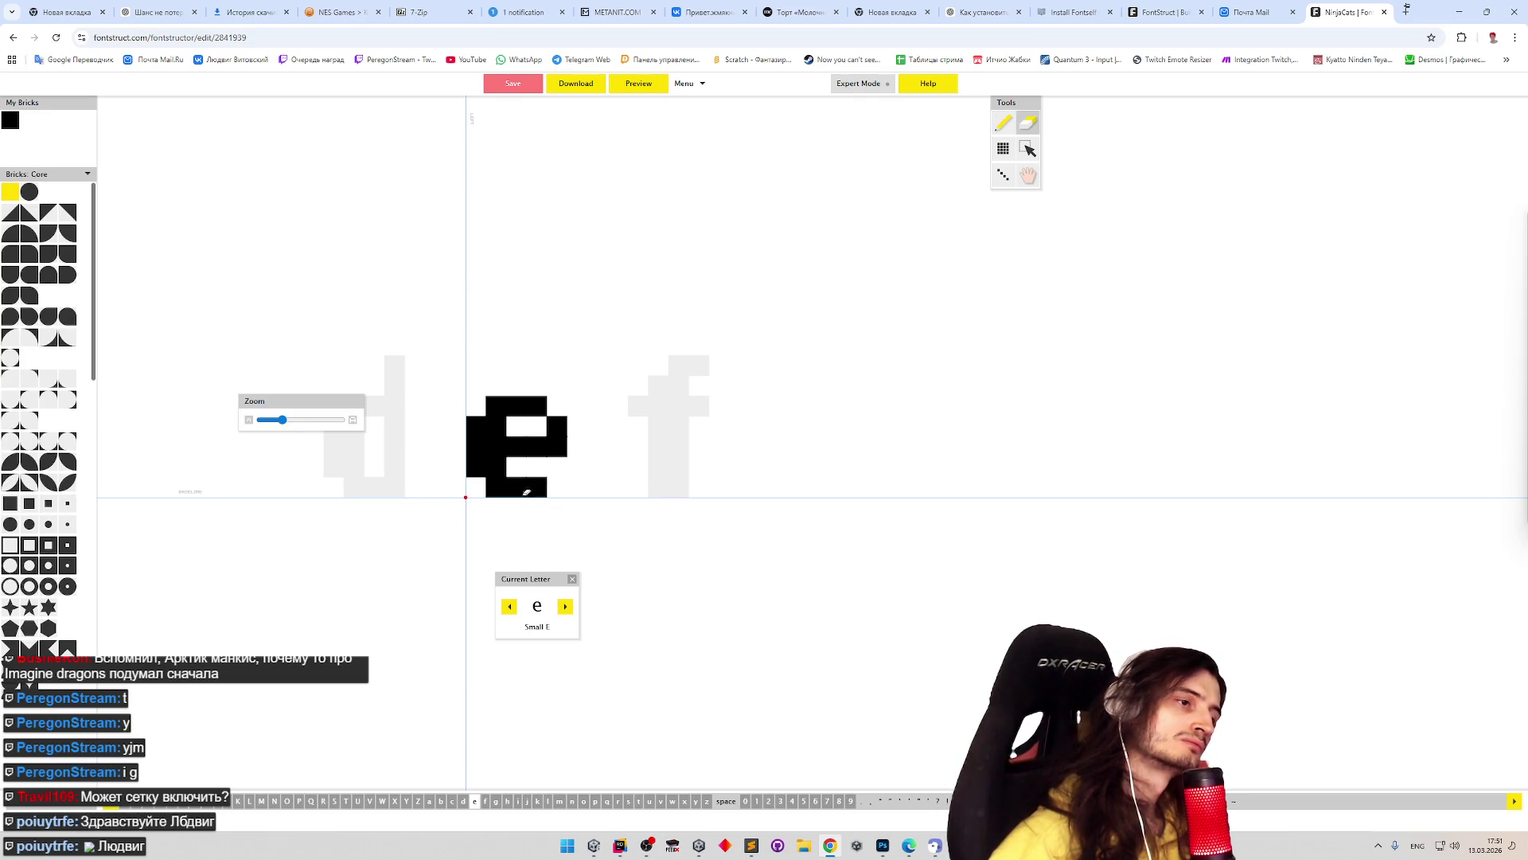
left_click(476, 487)
left_click(476, 405)
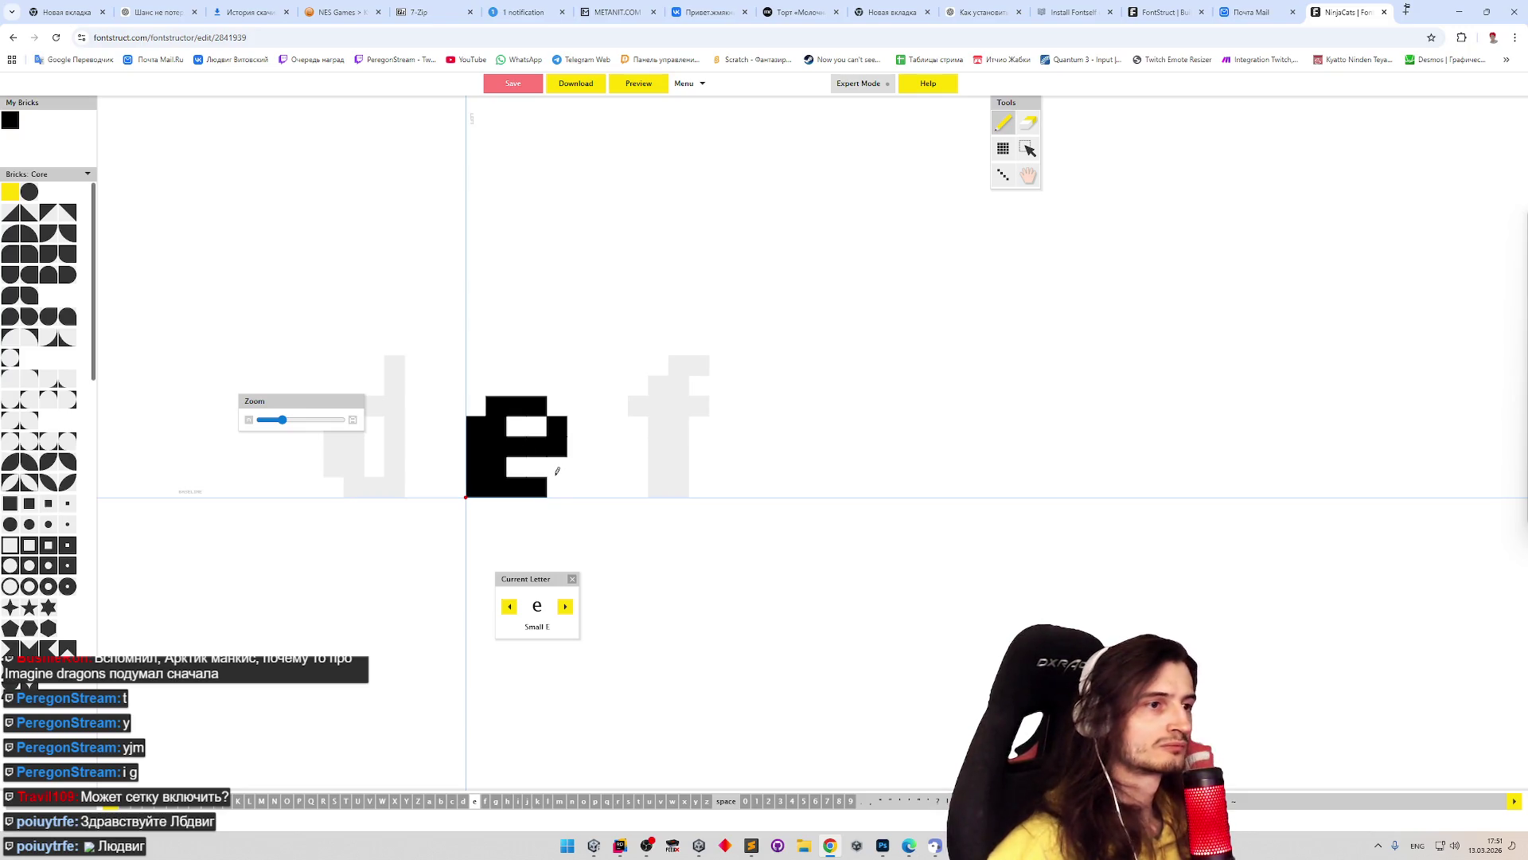
key("ctrl+z")
key("ctrl+z")
left_click(556, 484)
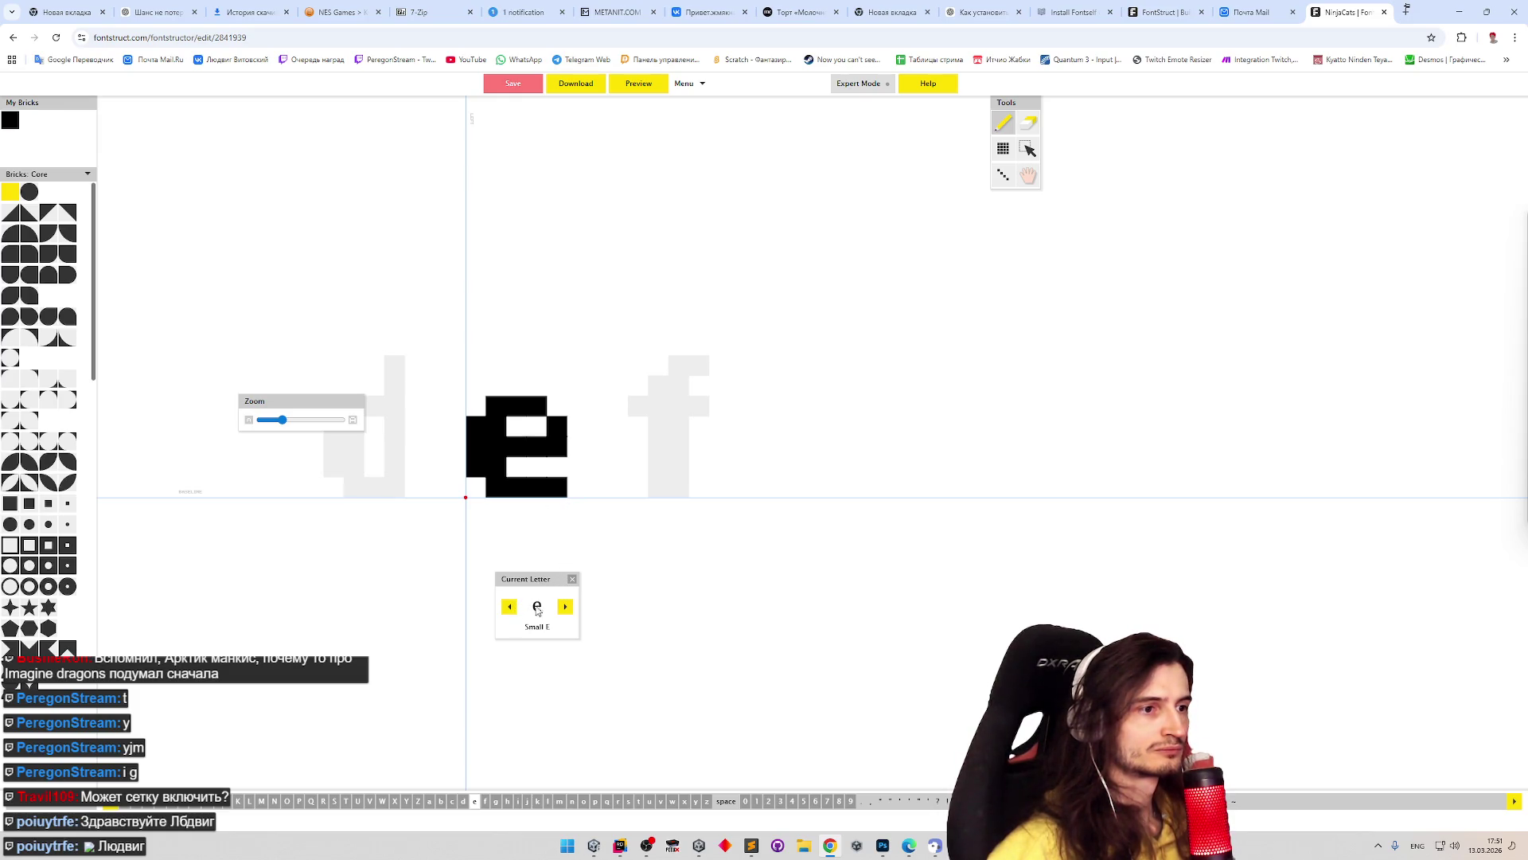
- Widen the small d by one brick, redrawing a full stem moved right and a matching bowl
left_click(510, 608)
left_click(512, 609)
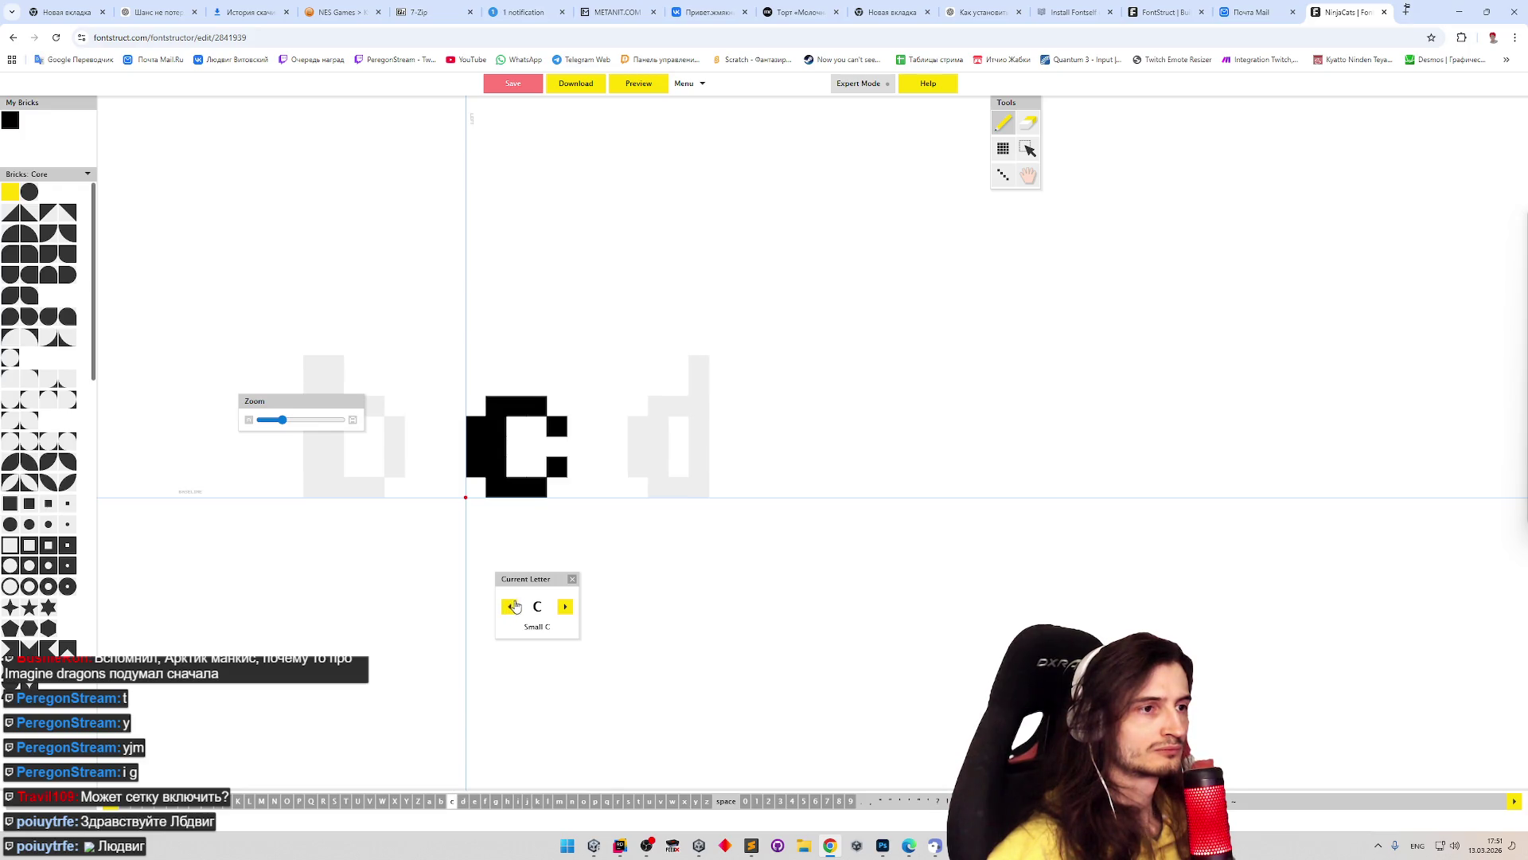
left_click(511, 607)
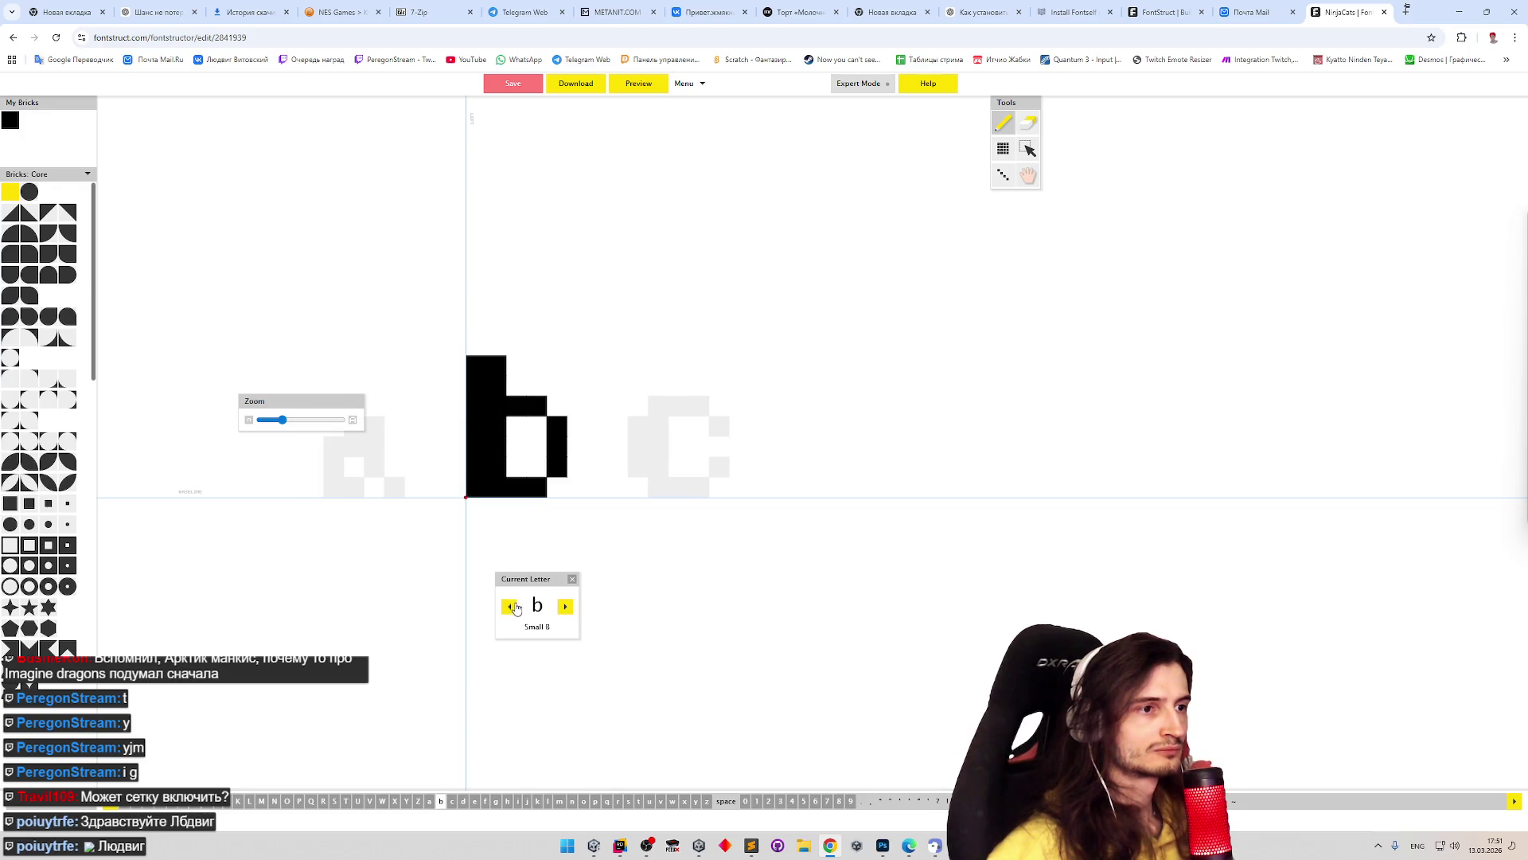
left_click(566, 607)
left_click(565, 607)
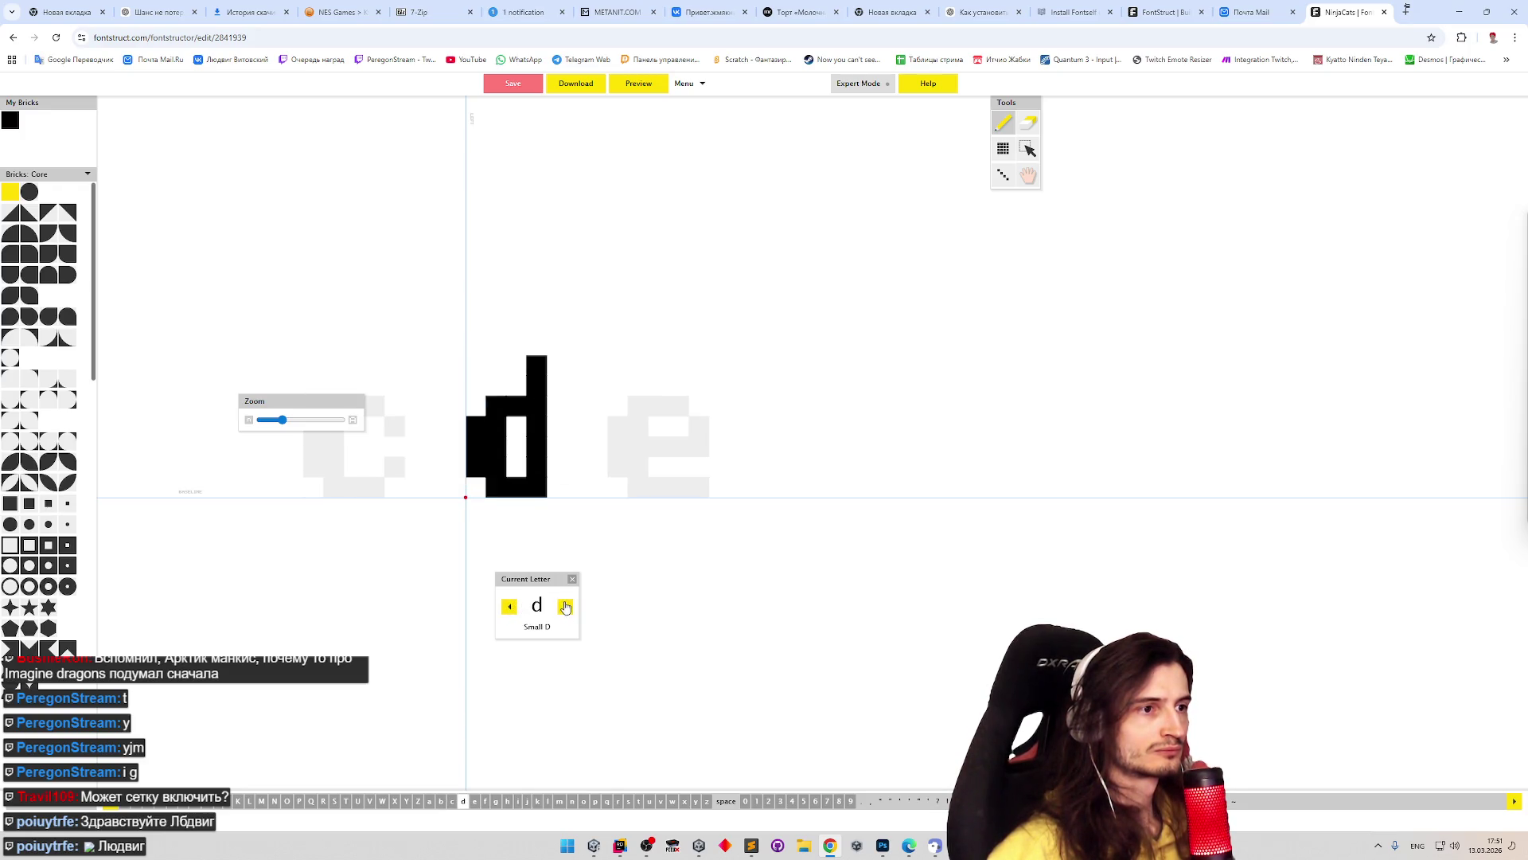
left_click(510, 607)
left_click(509, 606)
left_click(565, 608)
left_click(564, 609)
key("e")
left_click_drag(539, 422, 536, 464)
key("p")
mouse_move(539, 399)
left_mouse_down()
mouse_move(538, 380)
mouse_move(556, 487)
left_mouse_up()
left_click(537, 486)
left_click(536, 406)
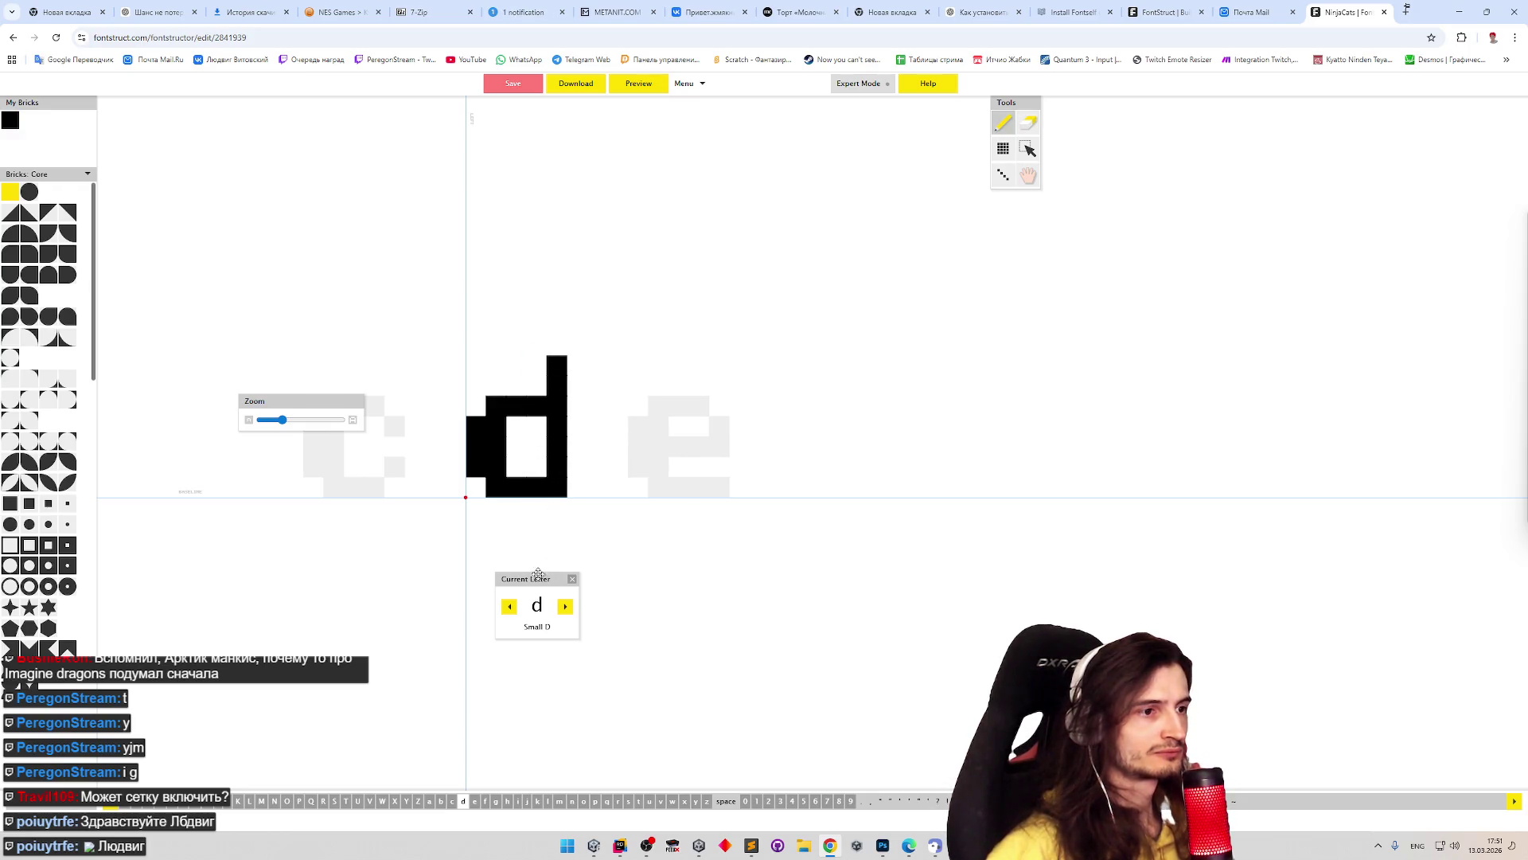
- Step back through c and b to the small a
left_click(511, 608)
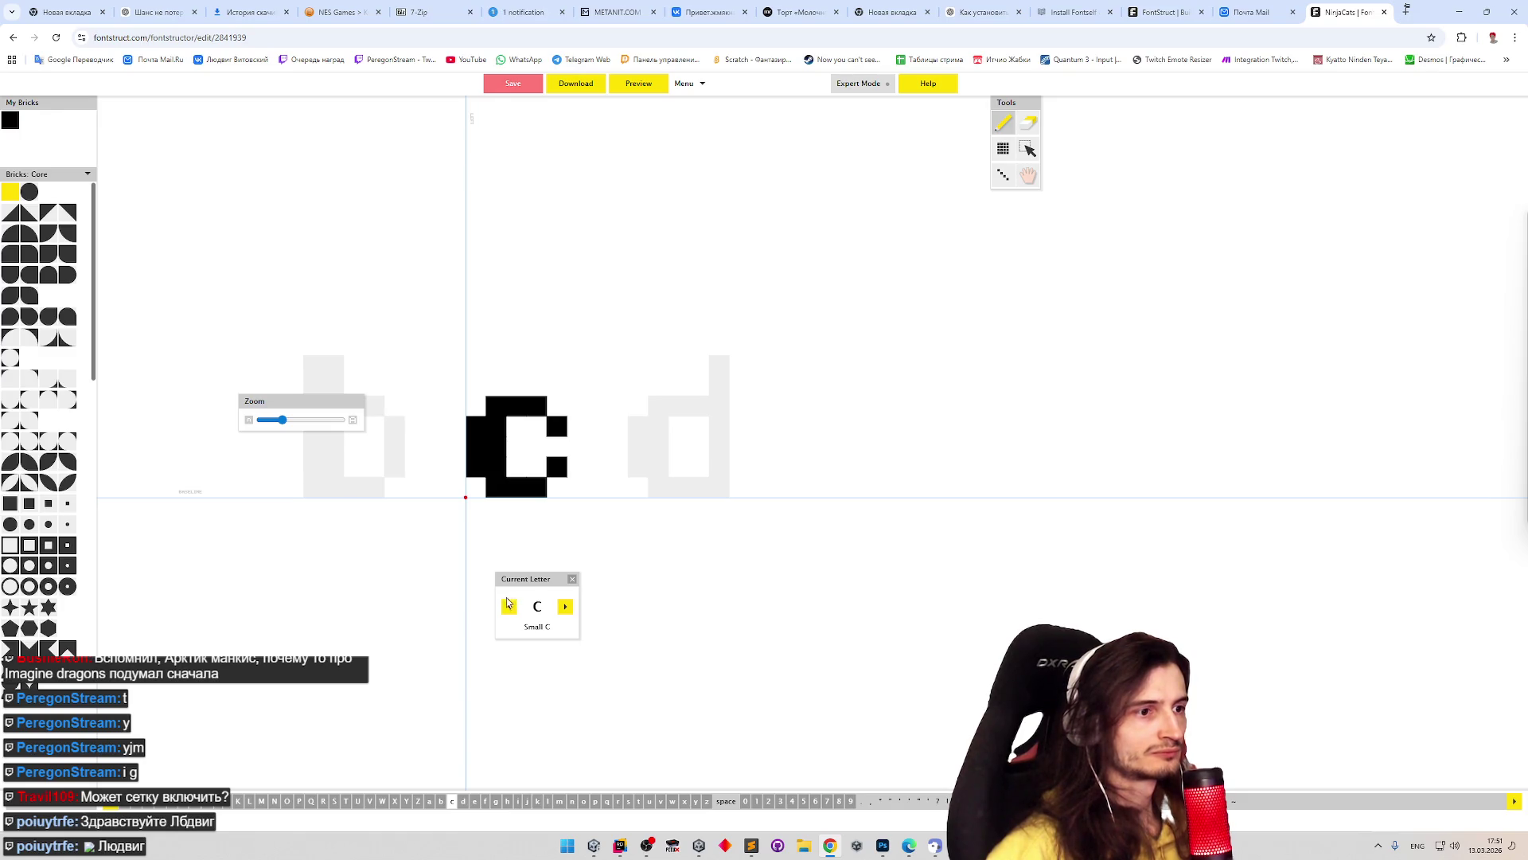
left_click(512, 607)
left_click(517, 609)
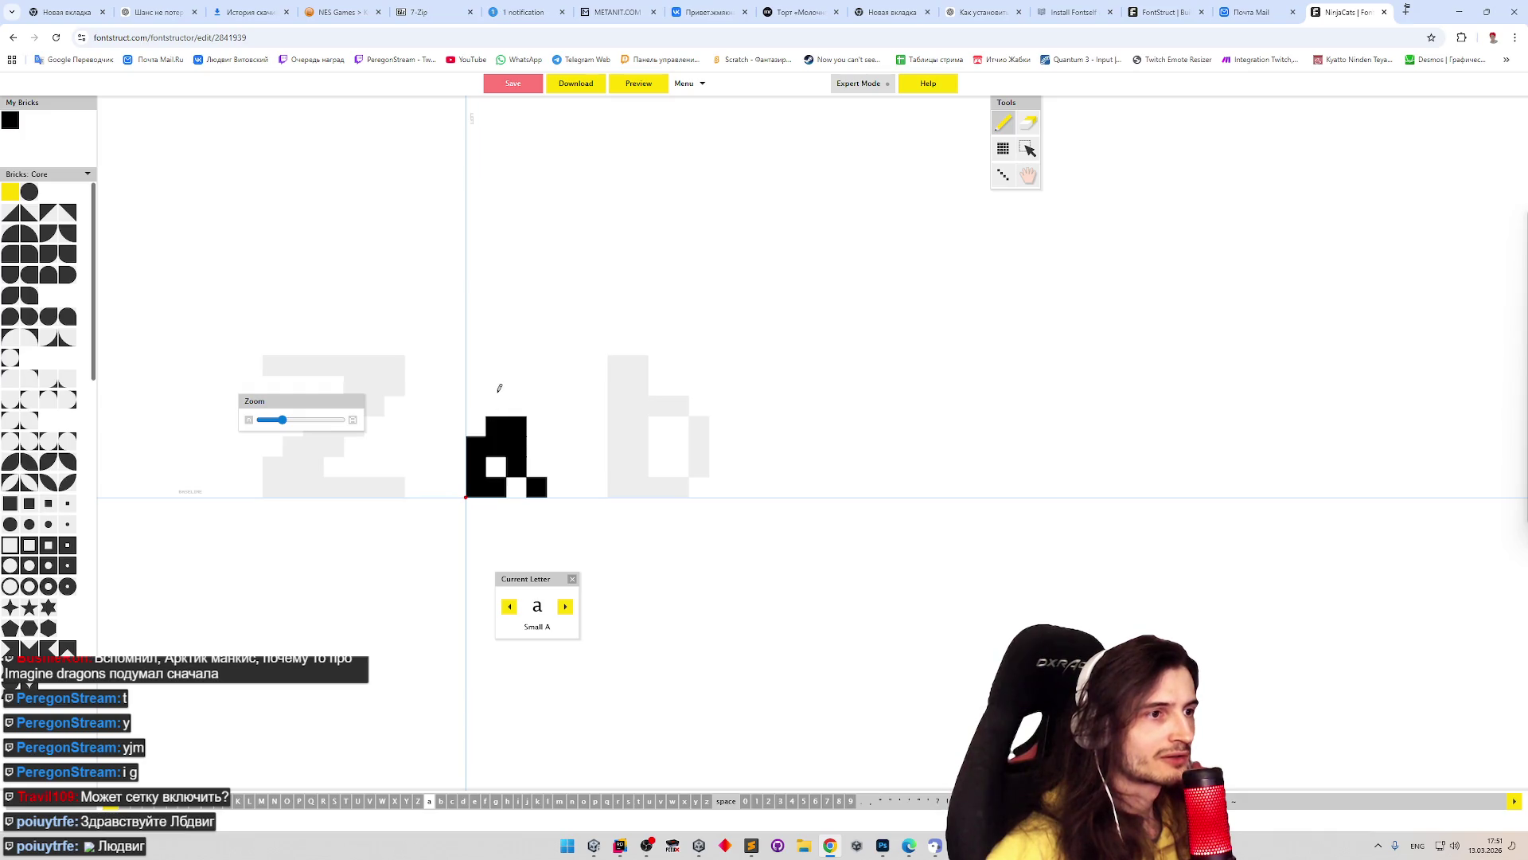
- Clear the old a glyph and paint the first bricks of a wider a
key("ctrl+a")
key("Delete")
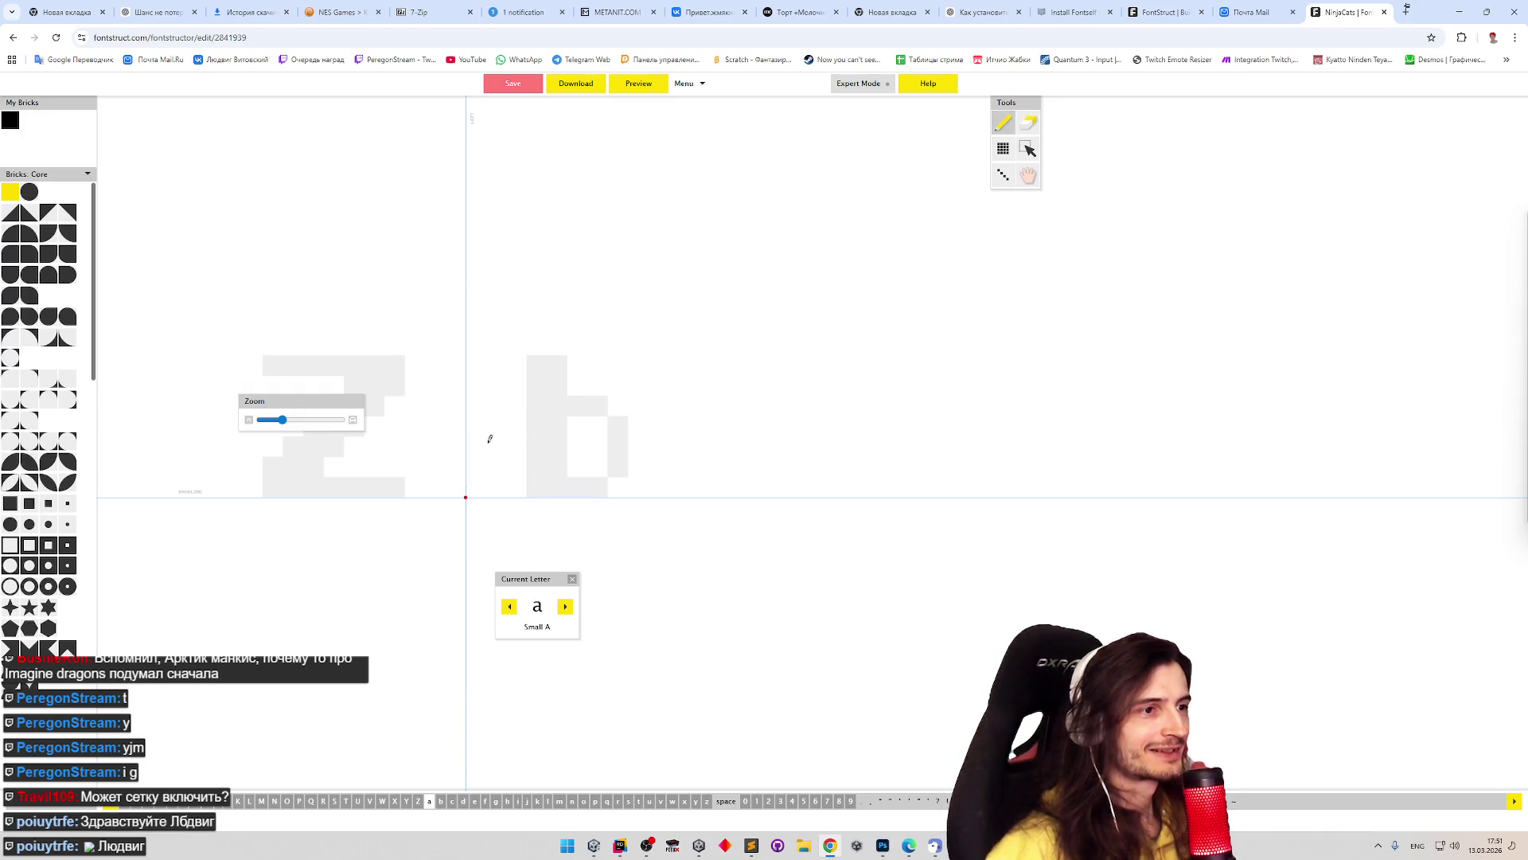
mouse_move(479, 456)
left_mouse_down()
mouse_move(476, 442)
mouse_move(499, 487)
mouse_move(518, 487)
mouse_move(537, 440)
left_mouse_up()
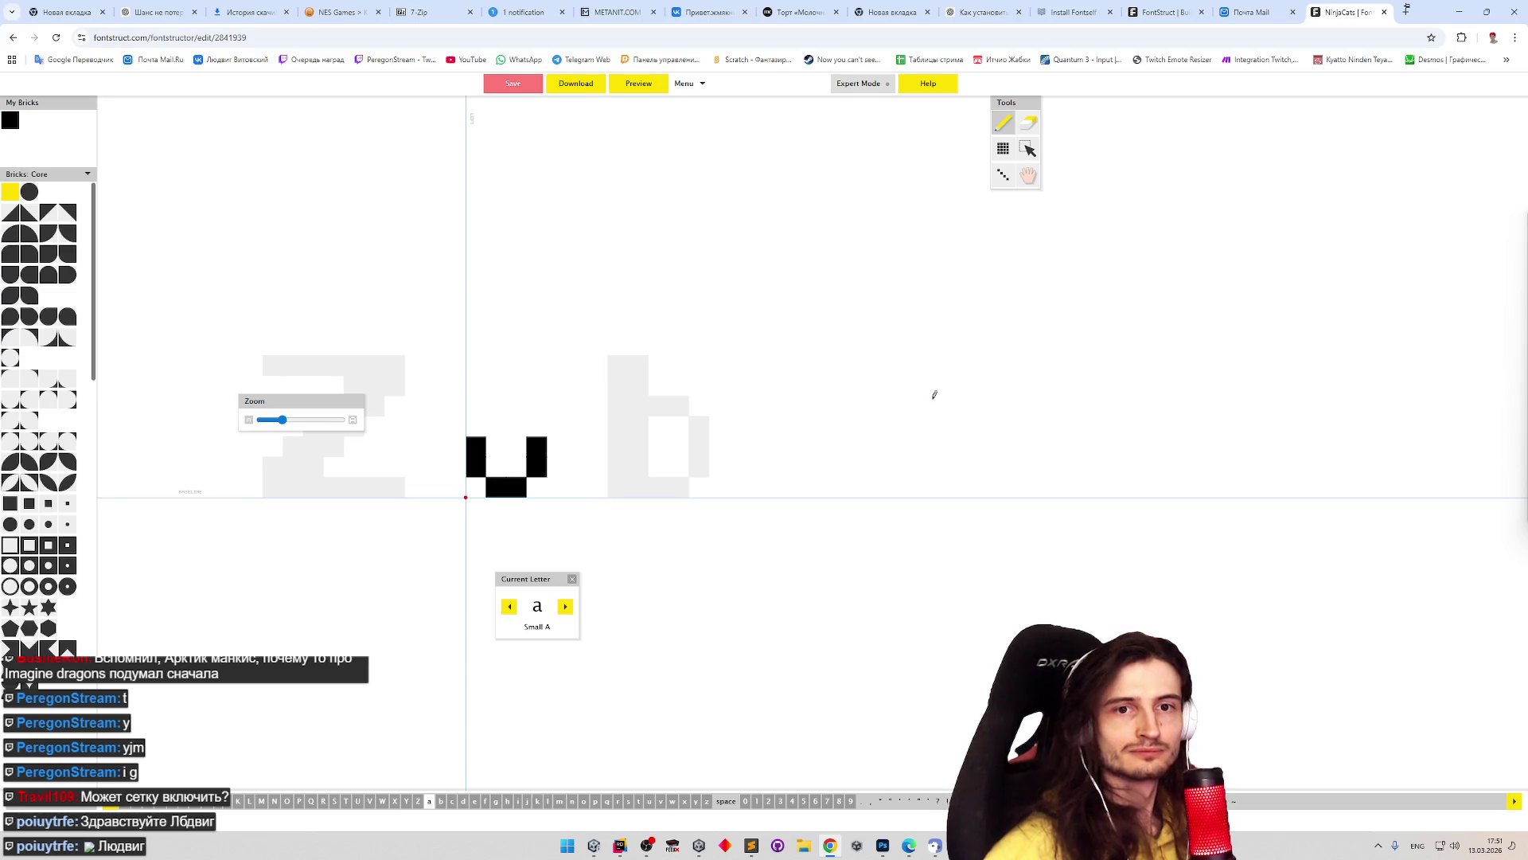
left_click(477, 405)
mouse_move(498, 385)
left_mouse_down()
mouse_move(520, 383)
mouse_move(542, 427)
mouse_move(521, 444)
mouse_move(556, 486)
left_mouse_up()
- Refine the a's bowl, top bar and right column brick by brick
left_click(536, 487)
left_click(495, 465)
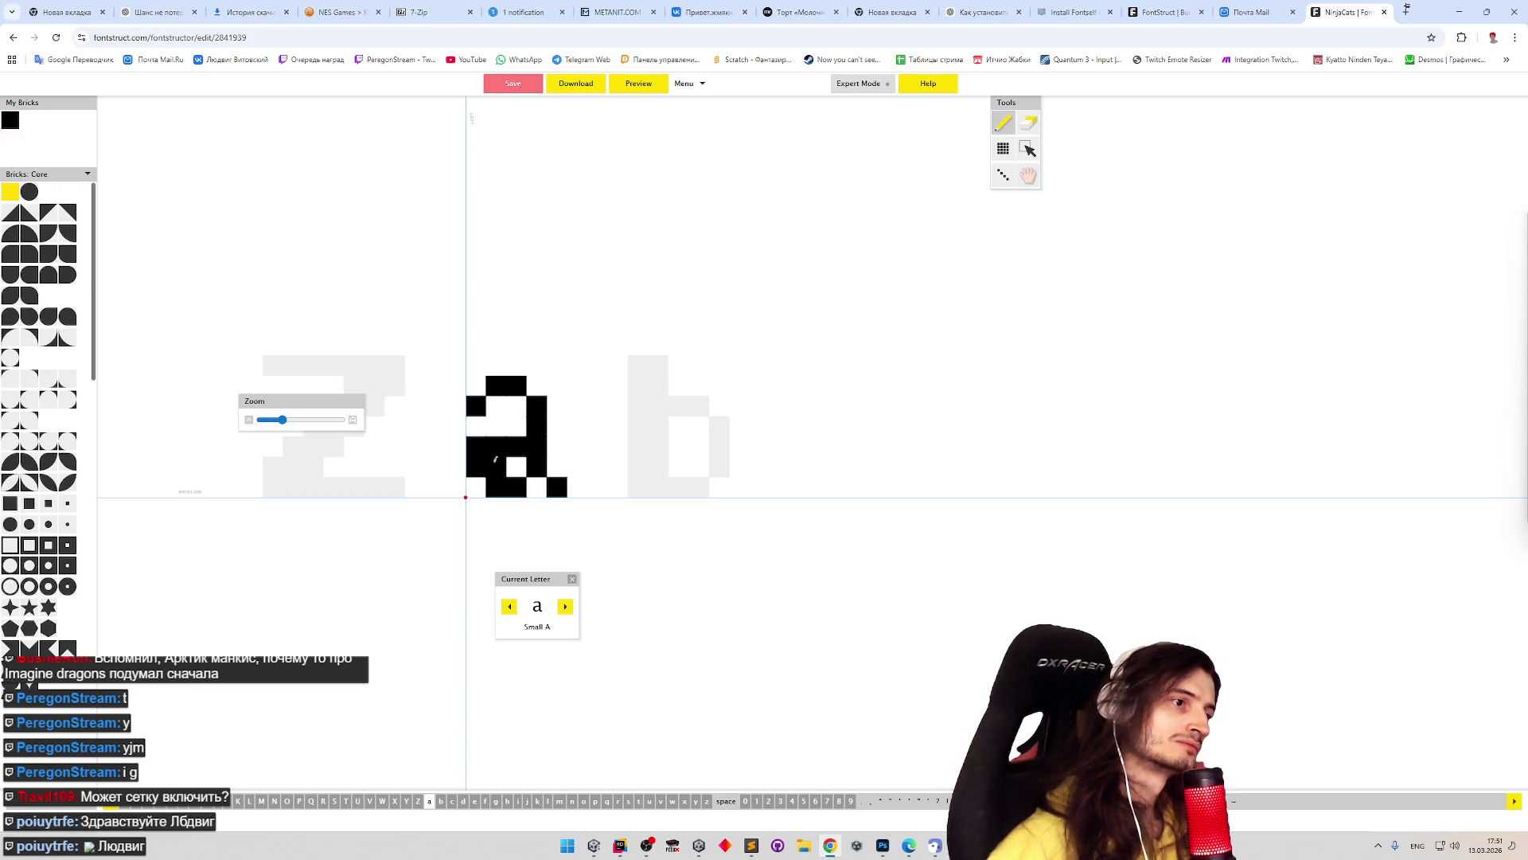
left_click(488, 400)
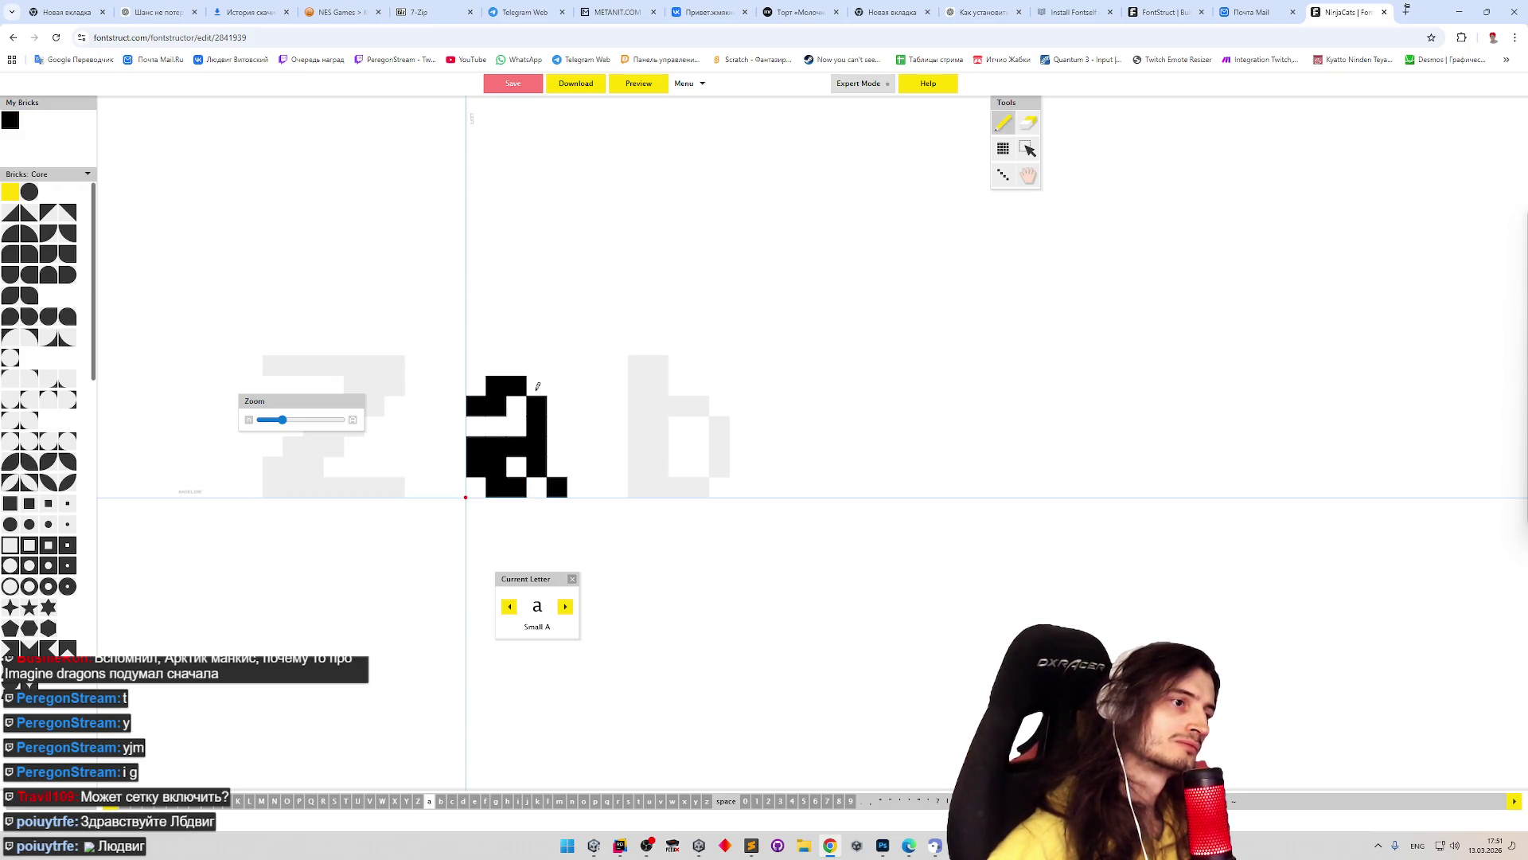
left_click(537, 464, "shift")
left_click(538, 477)
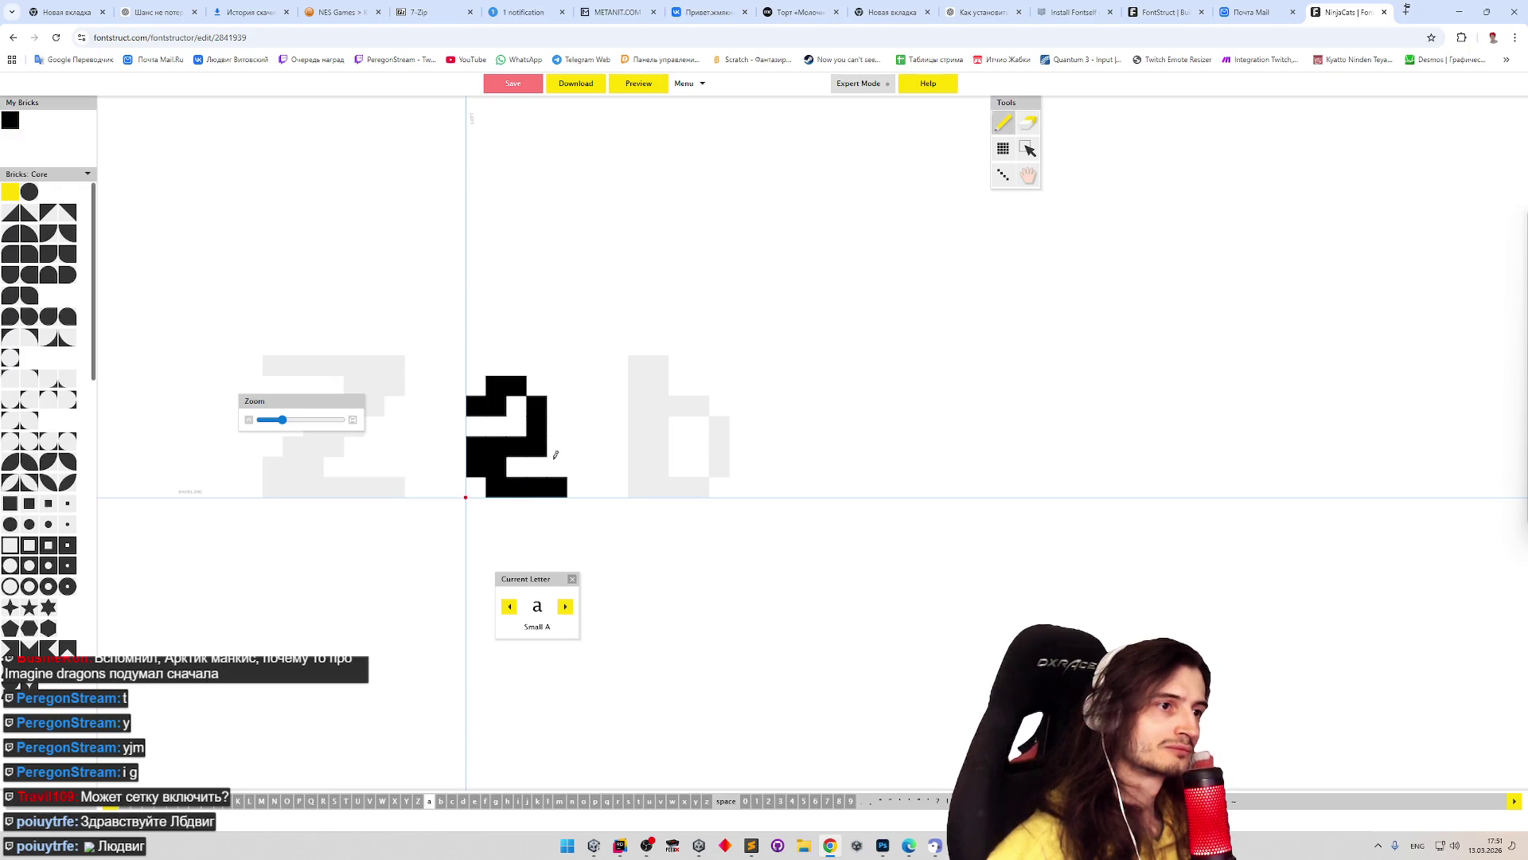
left_click(557, 466)
left_click(558, 484, "shift")
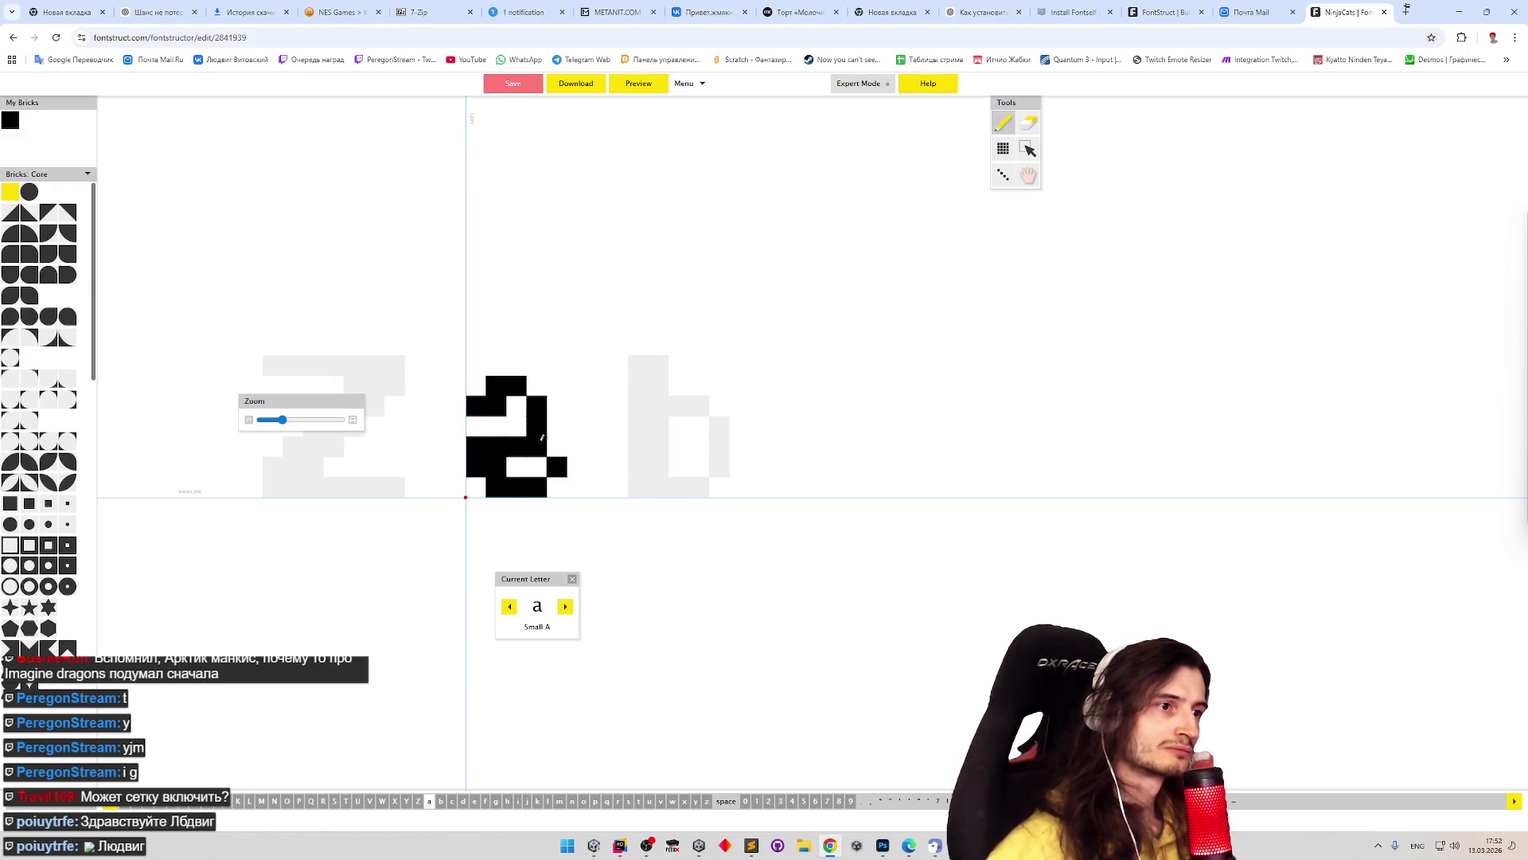
left_click(556, 443)
- Clear the a's middle bar and extend the top bar and right column
left_click(536, 446, "shift")
left_click(517, 446, "shift")
mouse_move(496, 386)
left_mouse_down()
mouse_move(542, 406)
mouse_move(537, 447)
mouse_move(546, 403)
left_mouse_up()
left_click(476, 406, "shift")
left_click(536, 426, "shift")
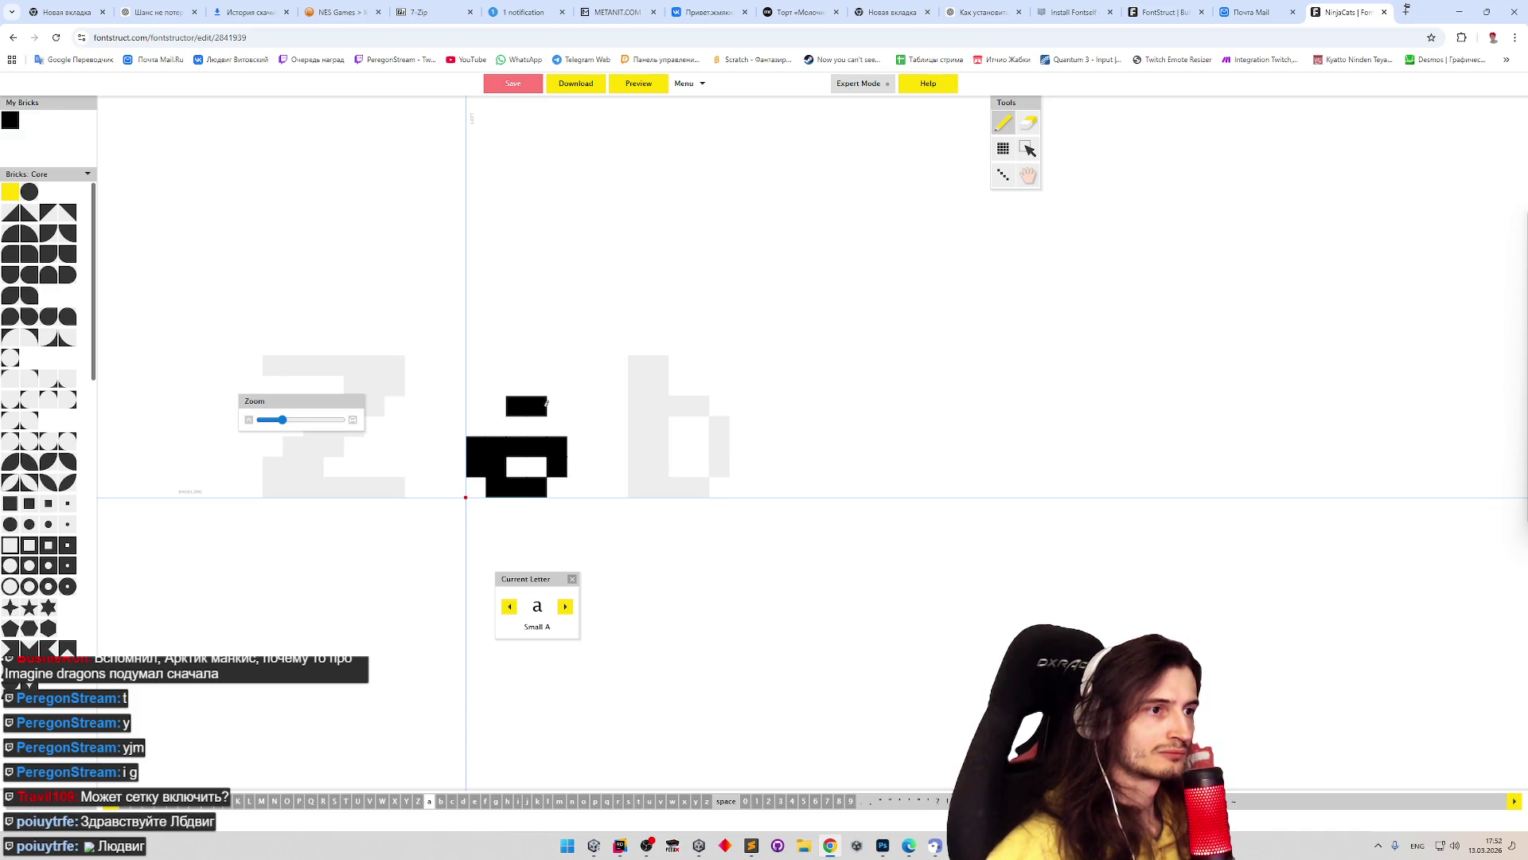
left_click(558, 420)
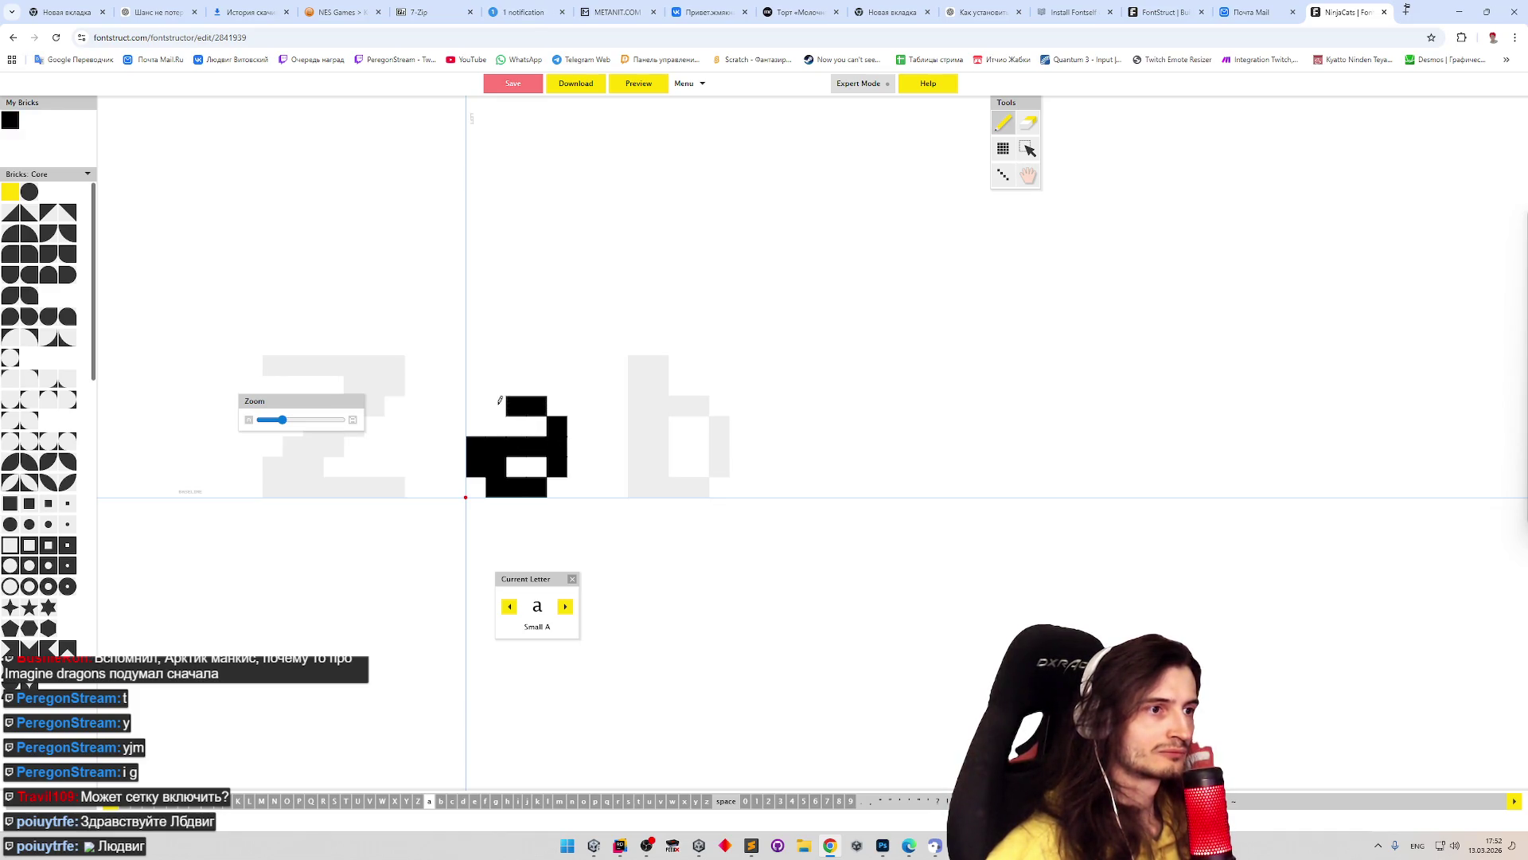
left_click(500, 401)
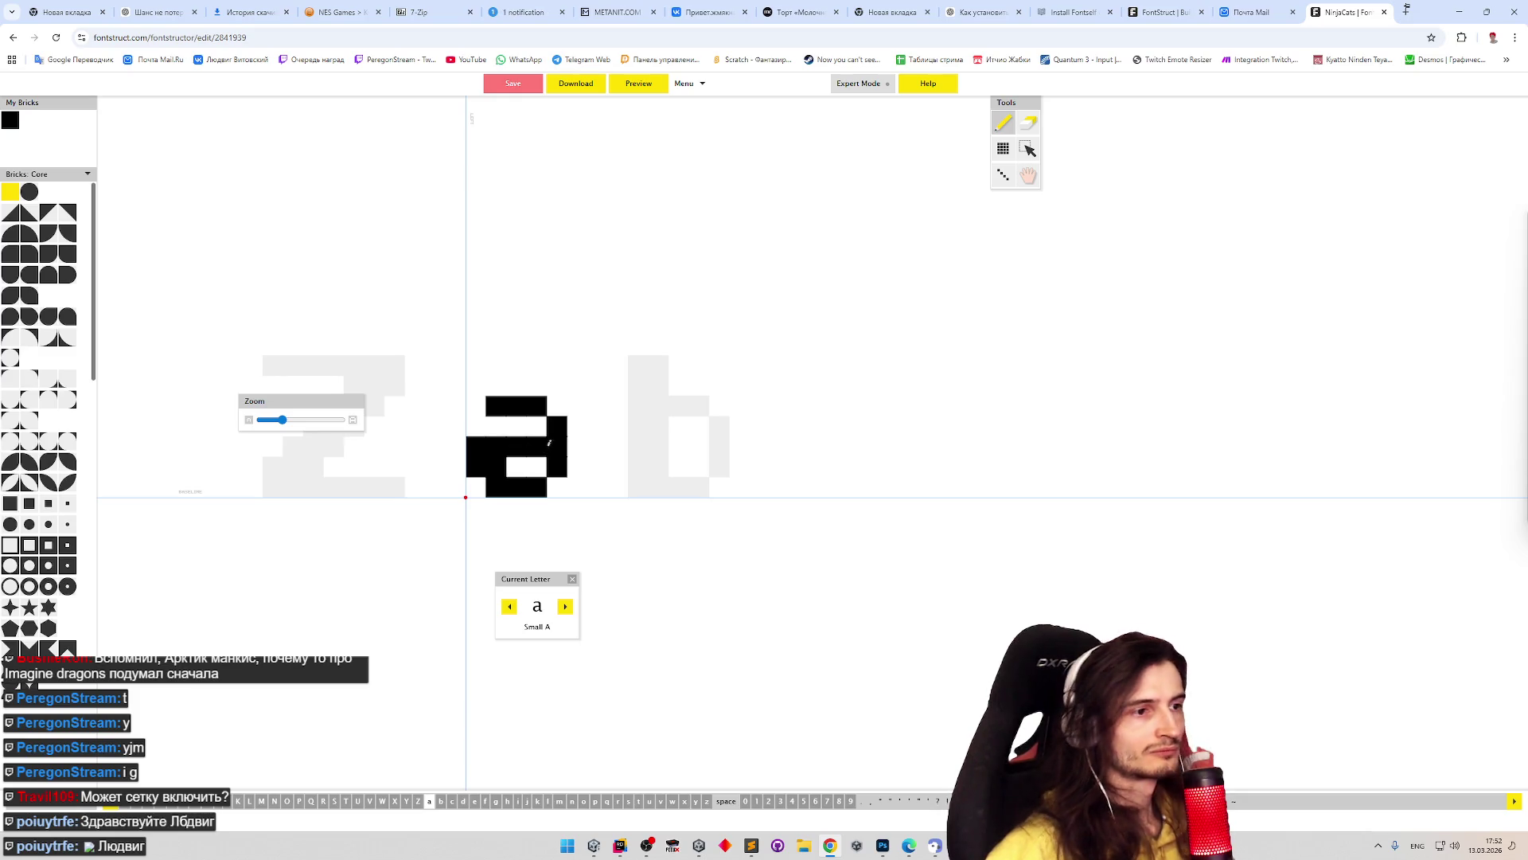
- Rebuild the a's left column and top-left brick, adding a bottom-right tail brick
key("e")
left_click(476, 446)
left_click(476, 465)
key("p")
left_click_drag(476, 446, 476, 488)
left_click(476, 406)
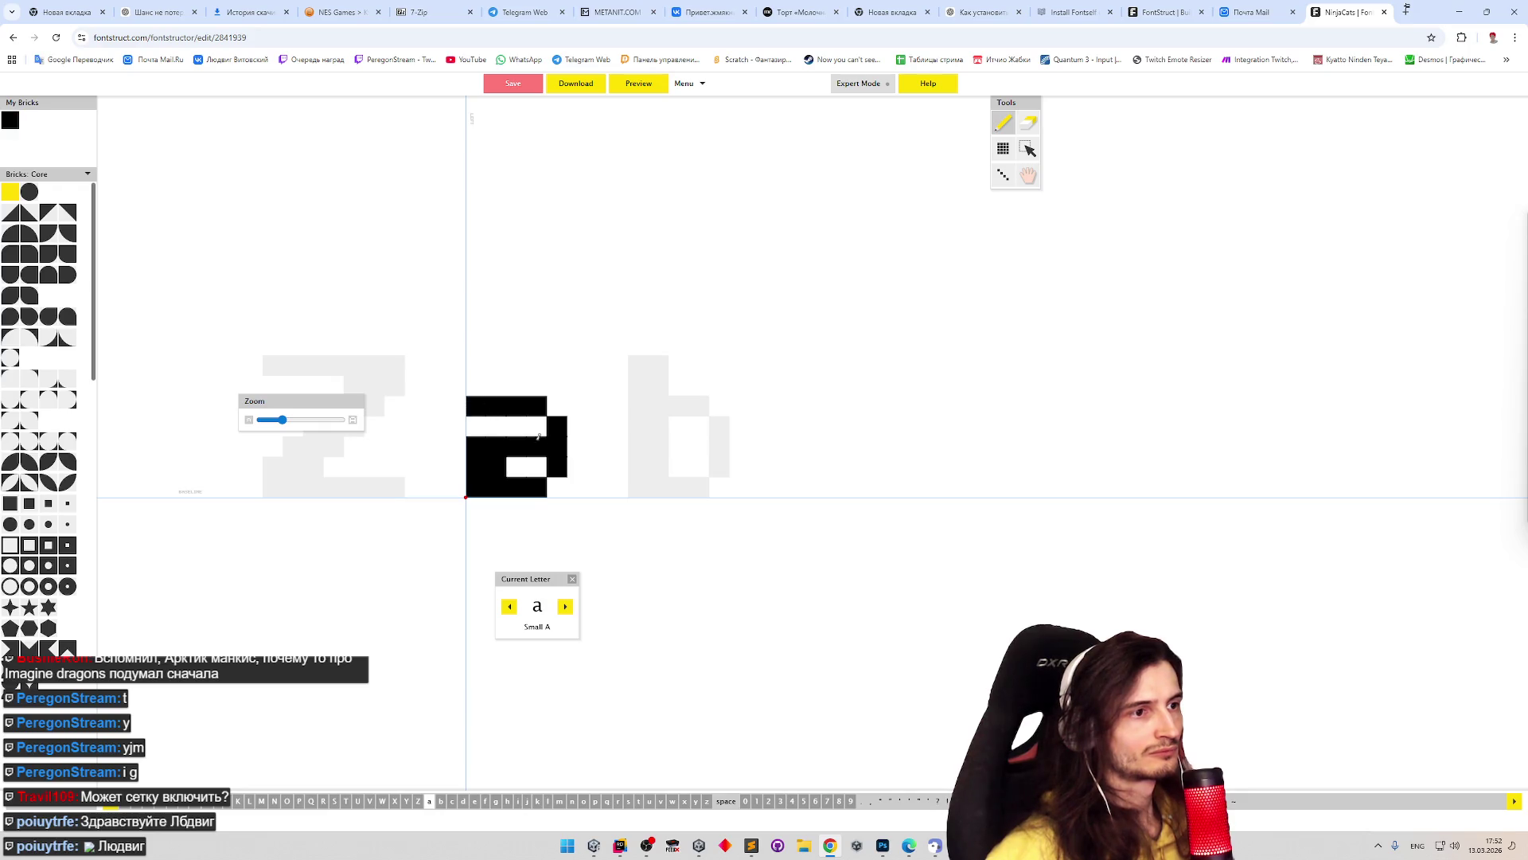
left_click(570, 479)
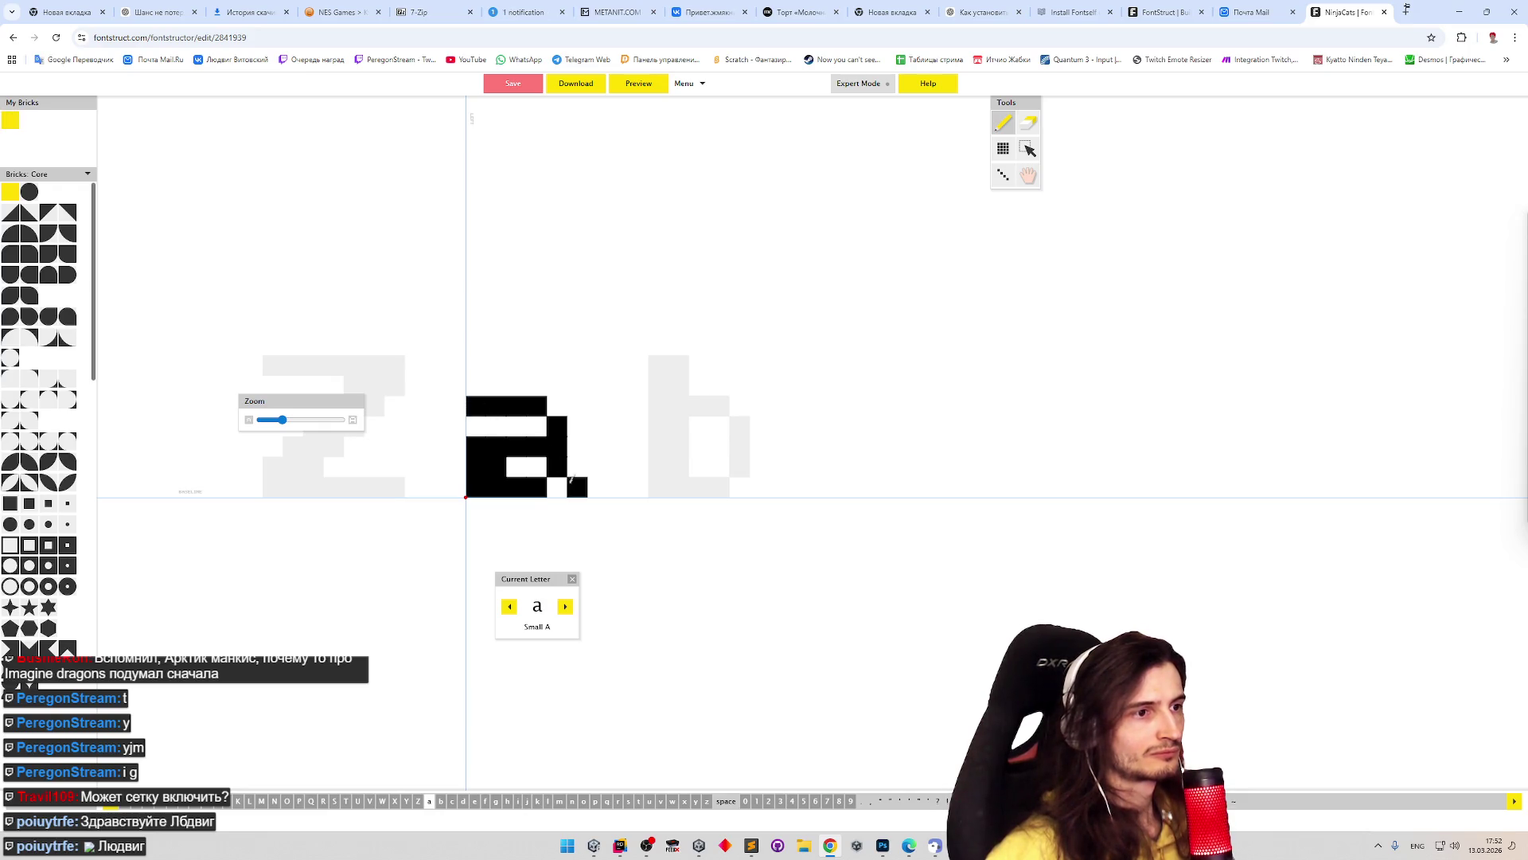
- Trim the a's right columns and re-add the bottom-right tail brick
key("e")
left_click_drag(538, 395, 543, 508)
key("p")
left_click(538, 406)
key("e")
mouse_move(537, 406)
left_mouse_down()
mouse_move(538, 476)
mouse_move(577, 471)
mouse_move(556, 477)
left_mouse_up()
key("p")
key("e")
key("p")
left_click(556, 484)
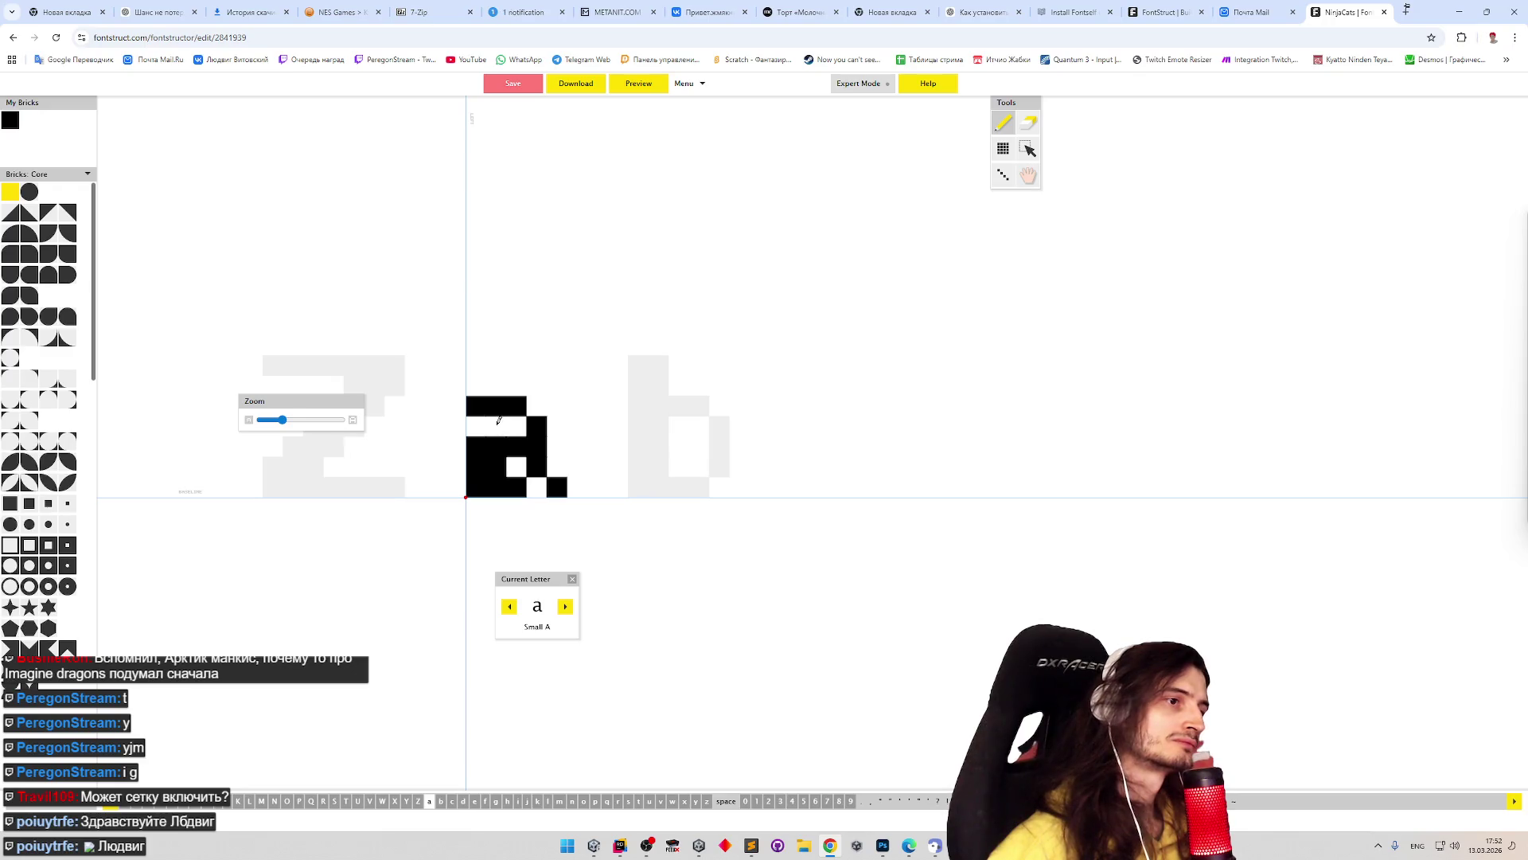
- Fill the last bricks above and inside the a's bowl, then open the preview page
key("e")
left_click(476, 446)
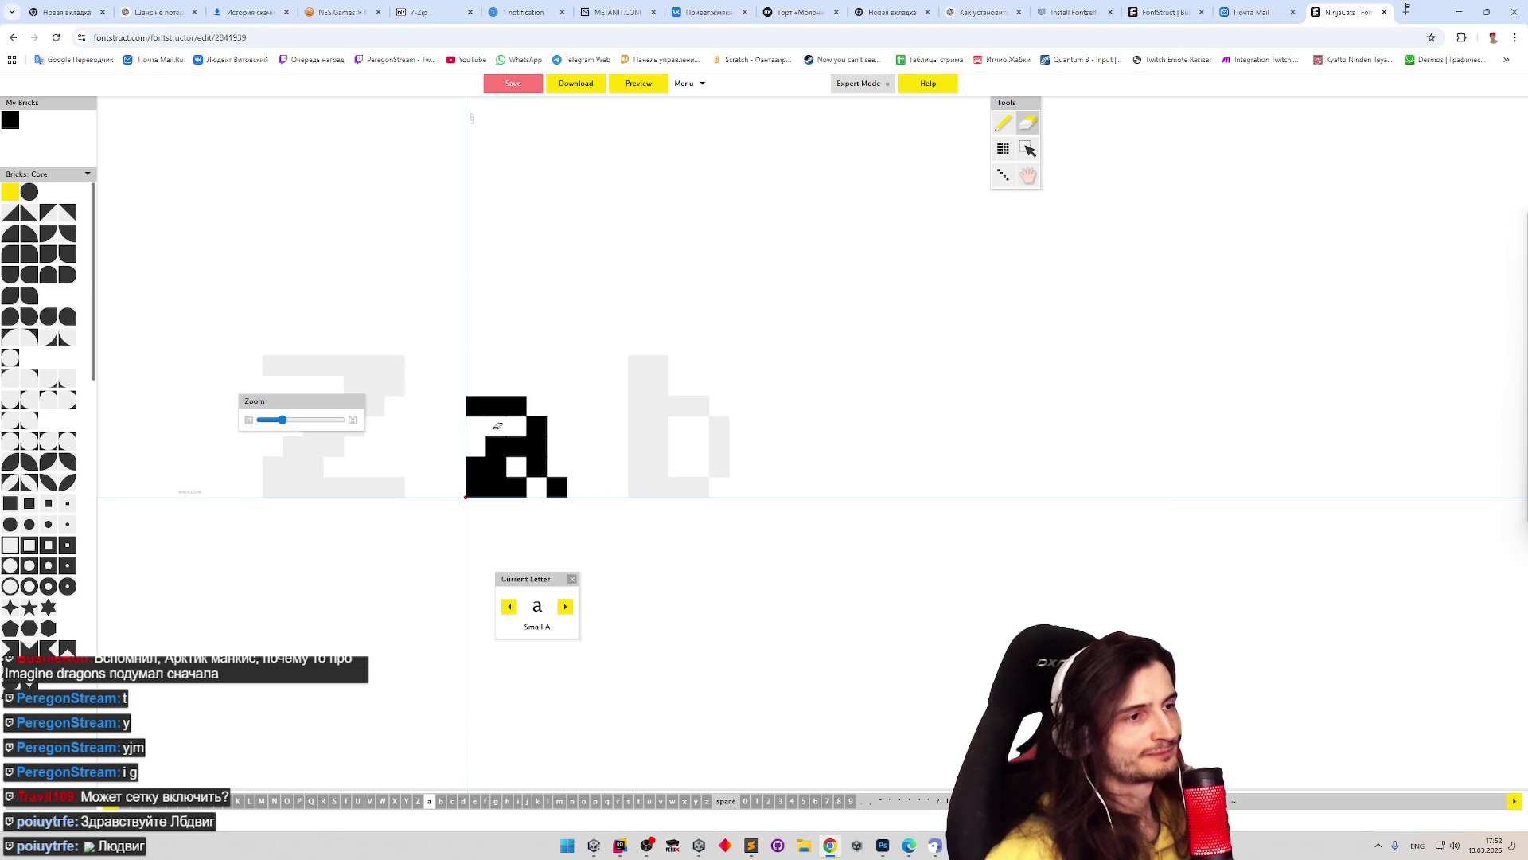
key("p")
left_click(476, 446)
key("e")
left_click(516, 446)
key("p")
left_click(515, 426)
left_click(516, 447)
key("e")
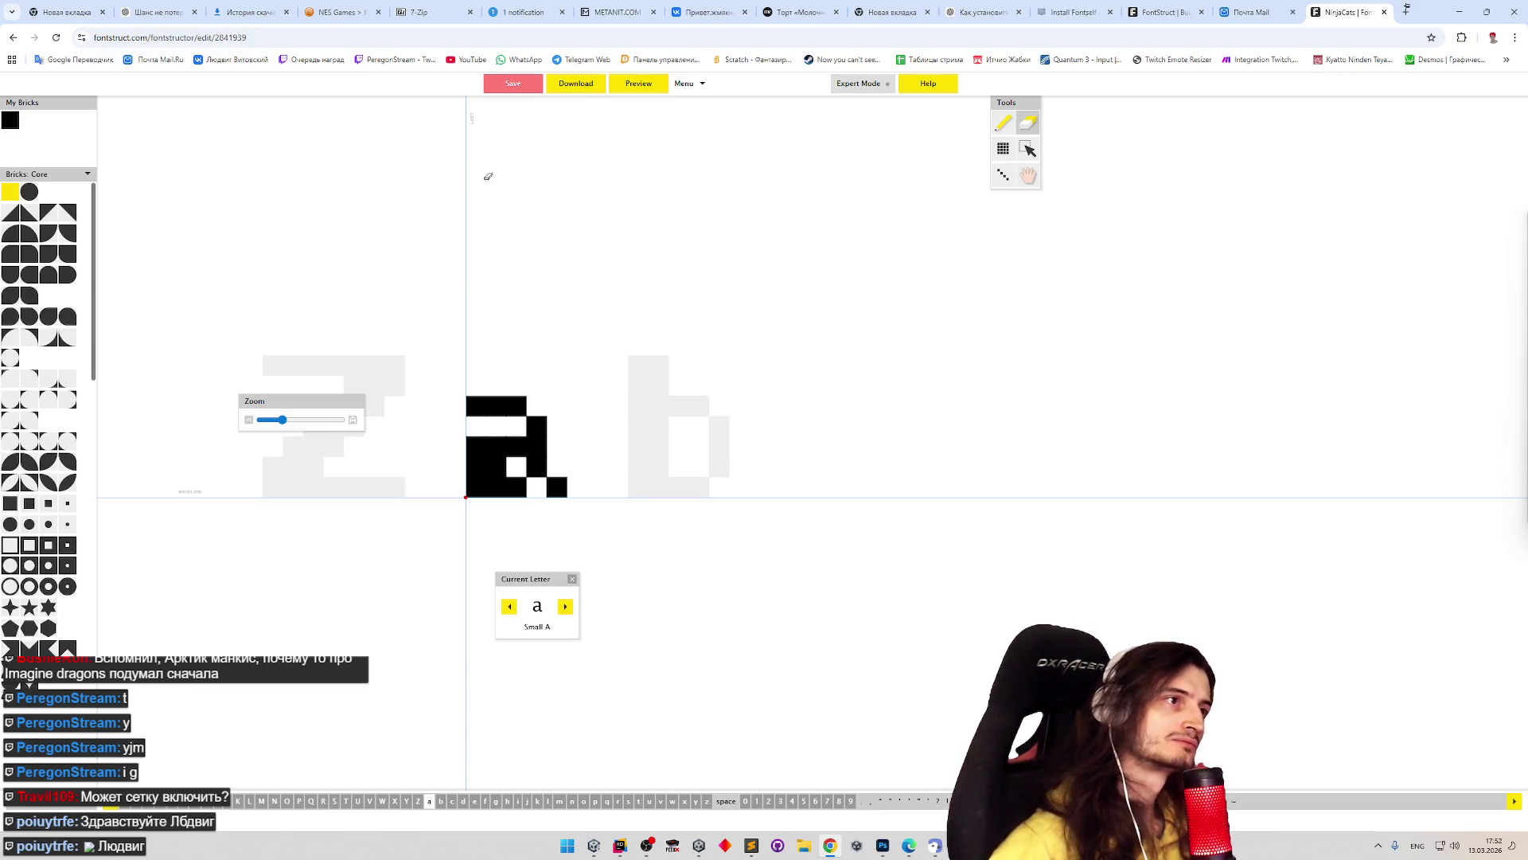
left_click(639, 84)
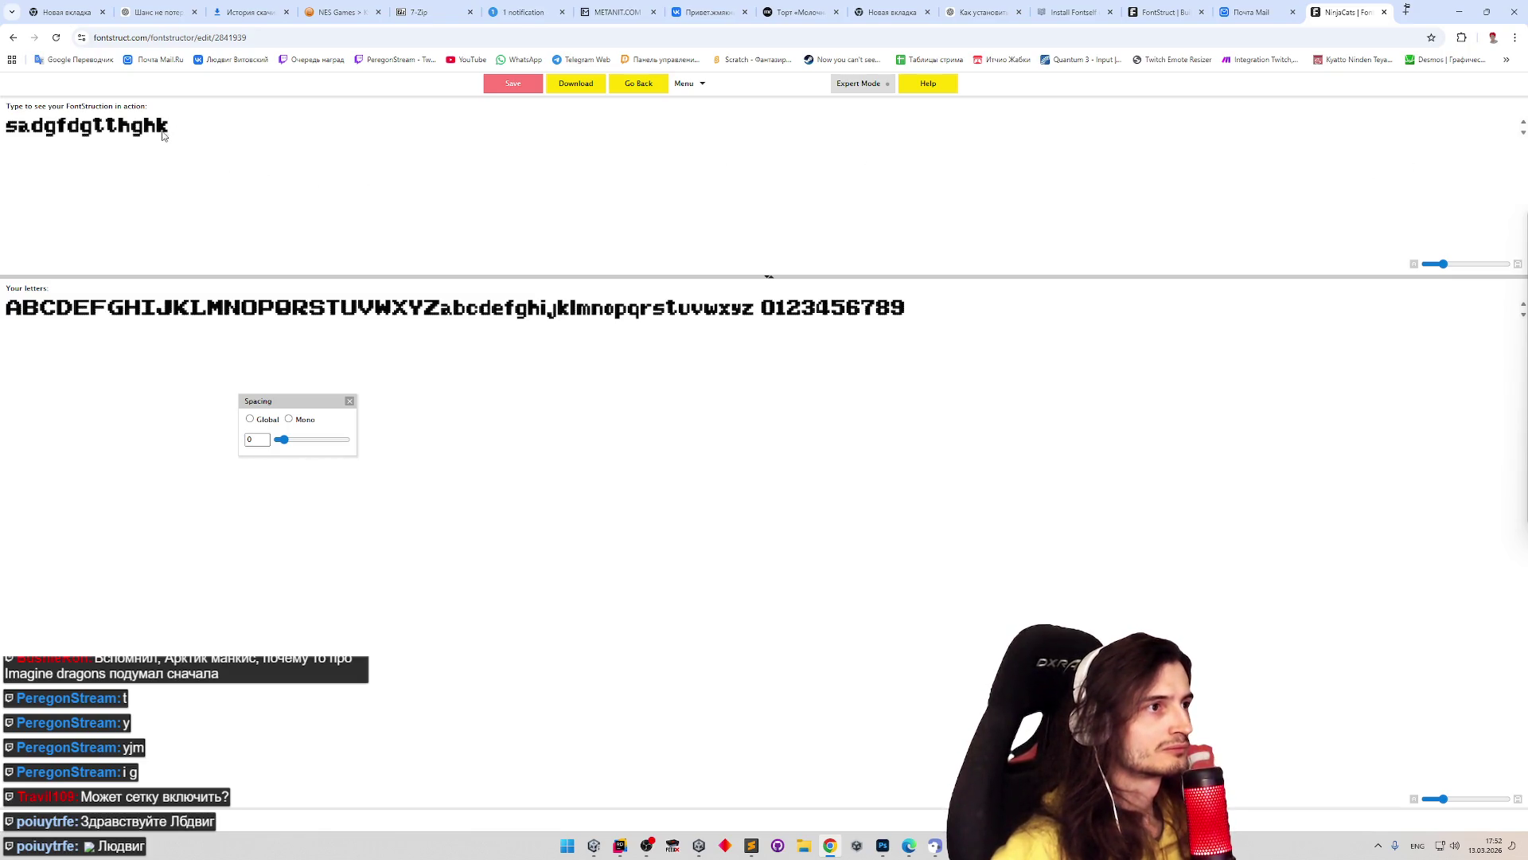
- Replace the trailing k in the preview test line with 'aabcde'
key("BackSpace")
type("aabcd")
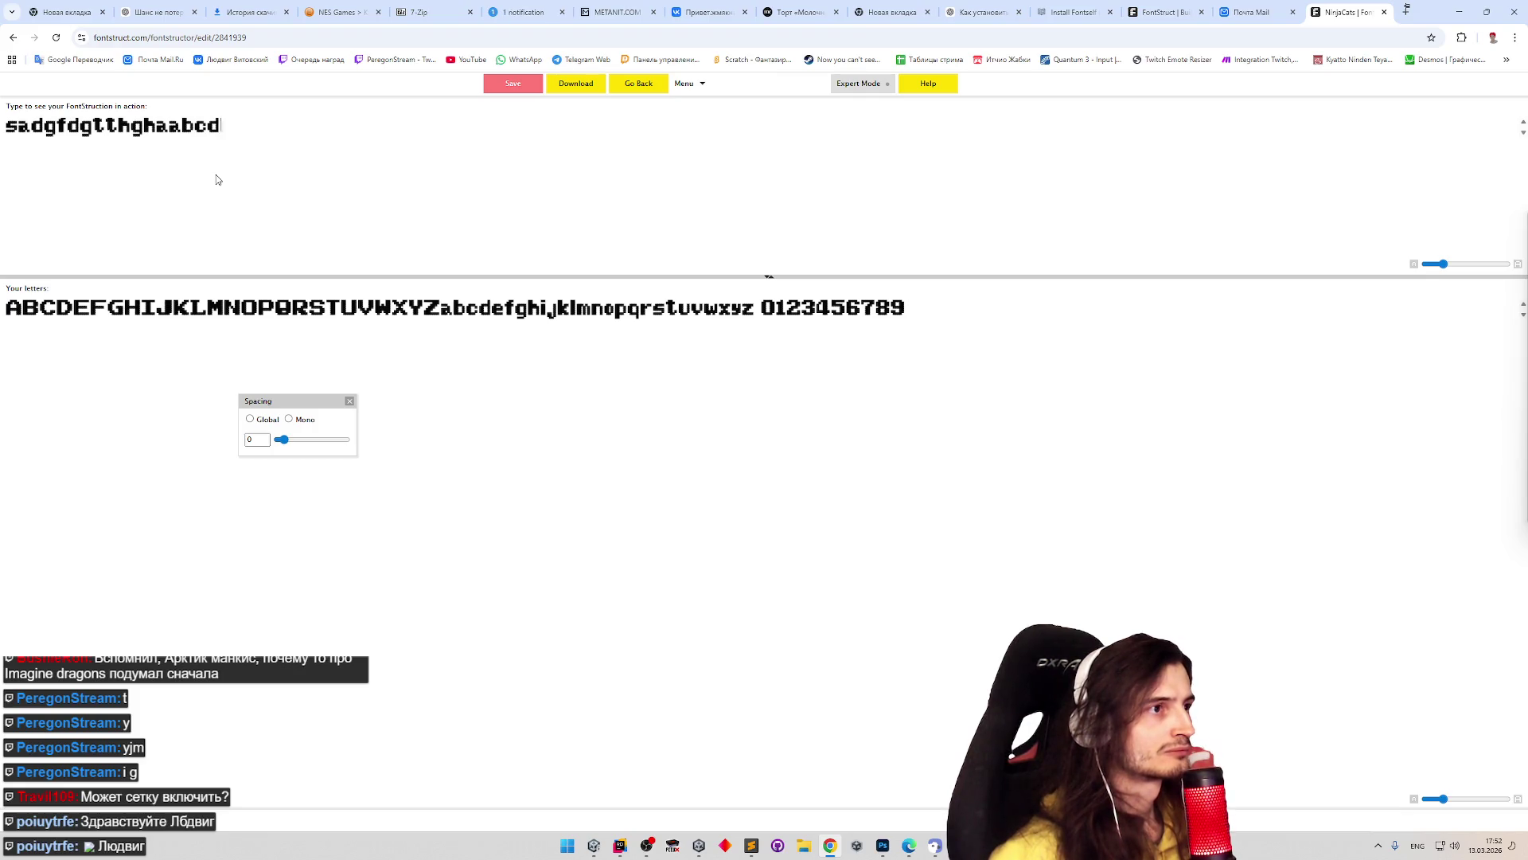
type("ef")
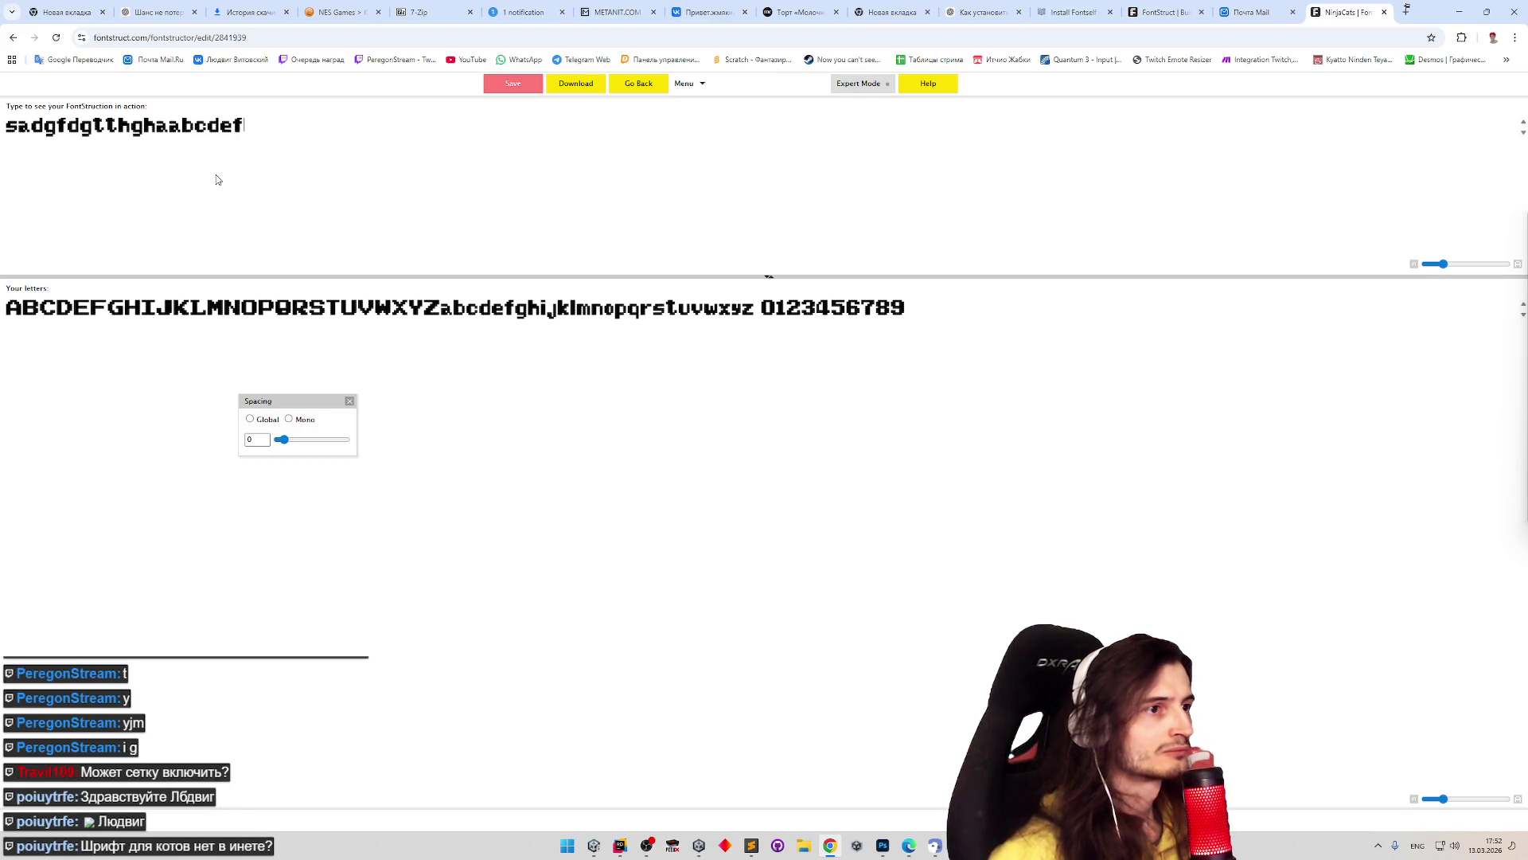
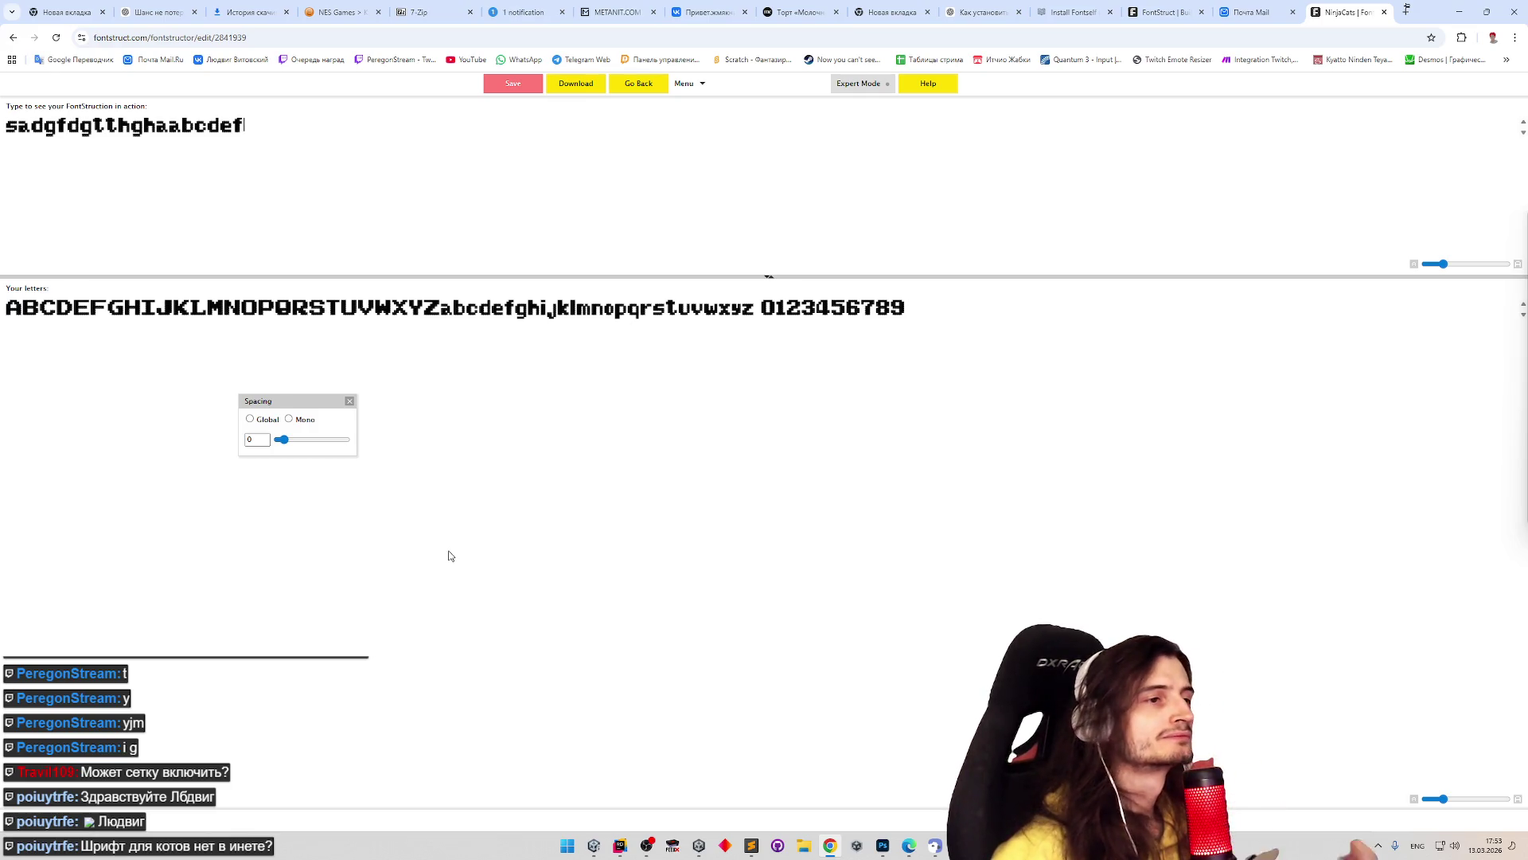
- Leave the font preview and return to editing the small letter a
key("alt+Tab")
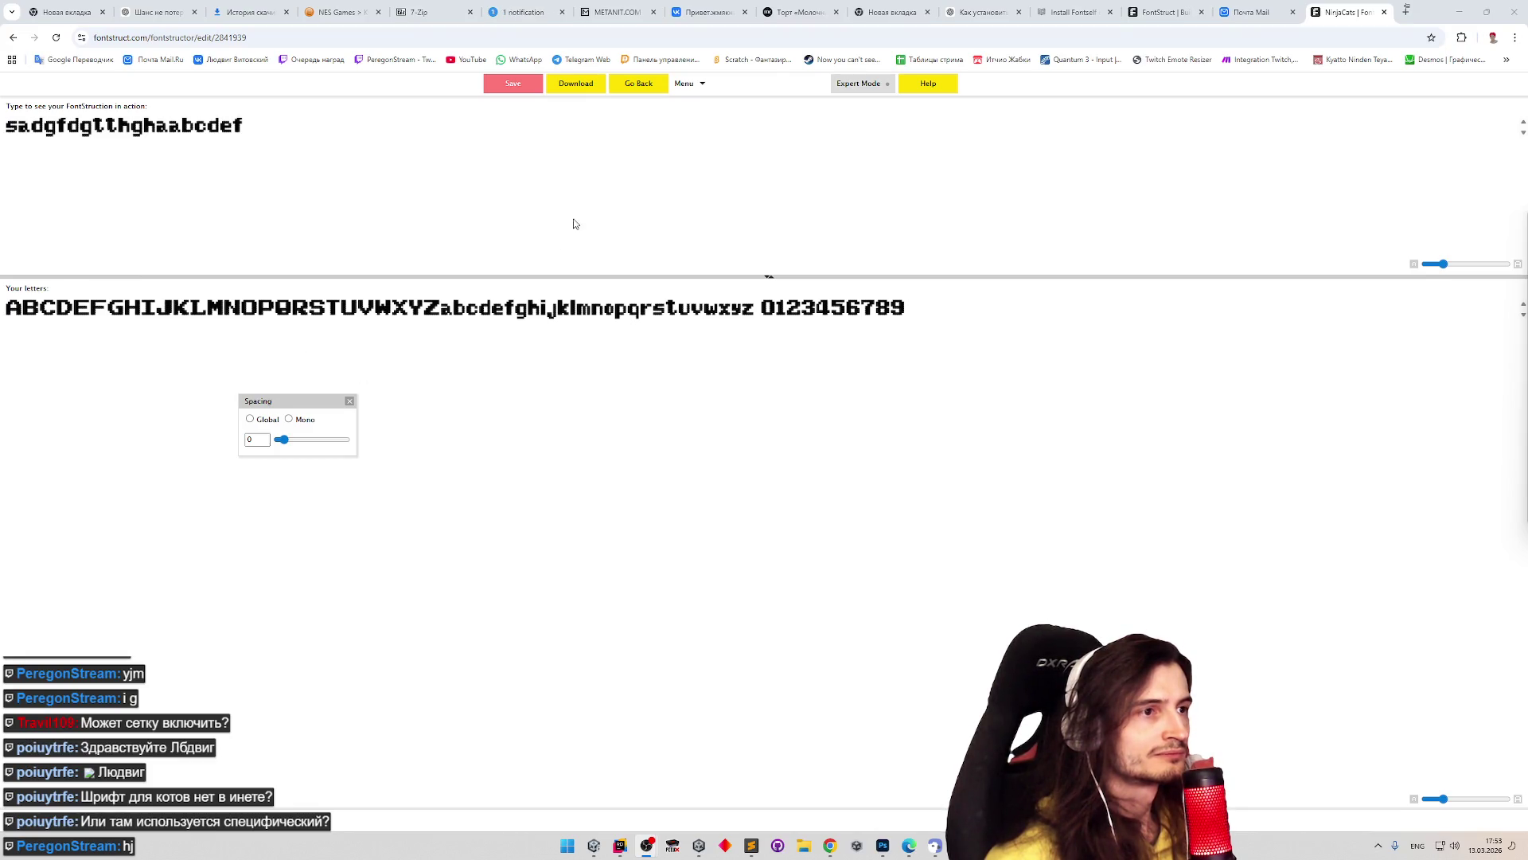
left_click(619, 87)
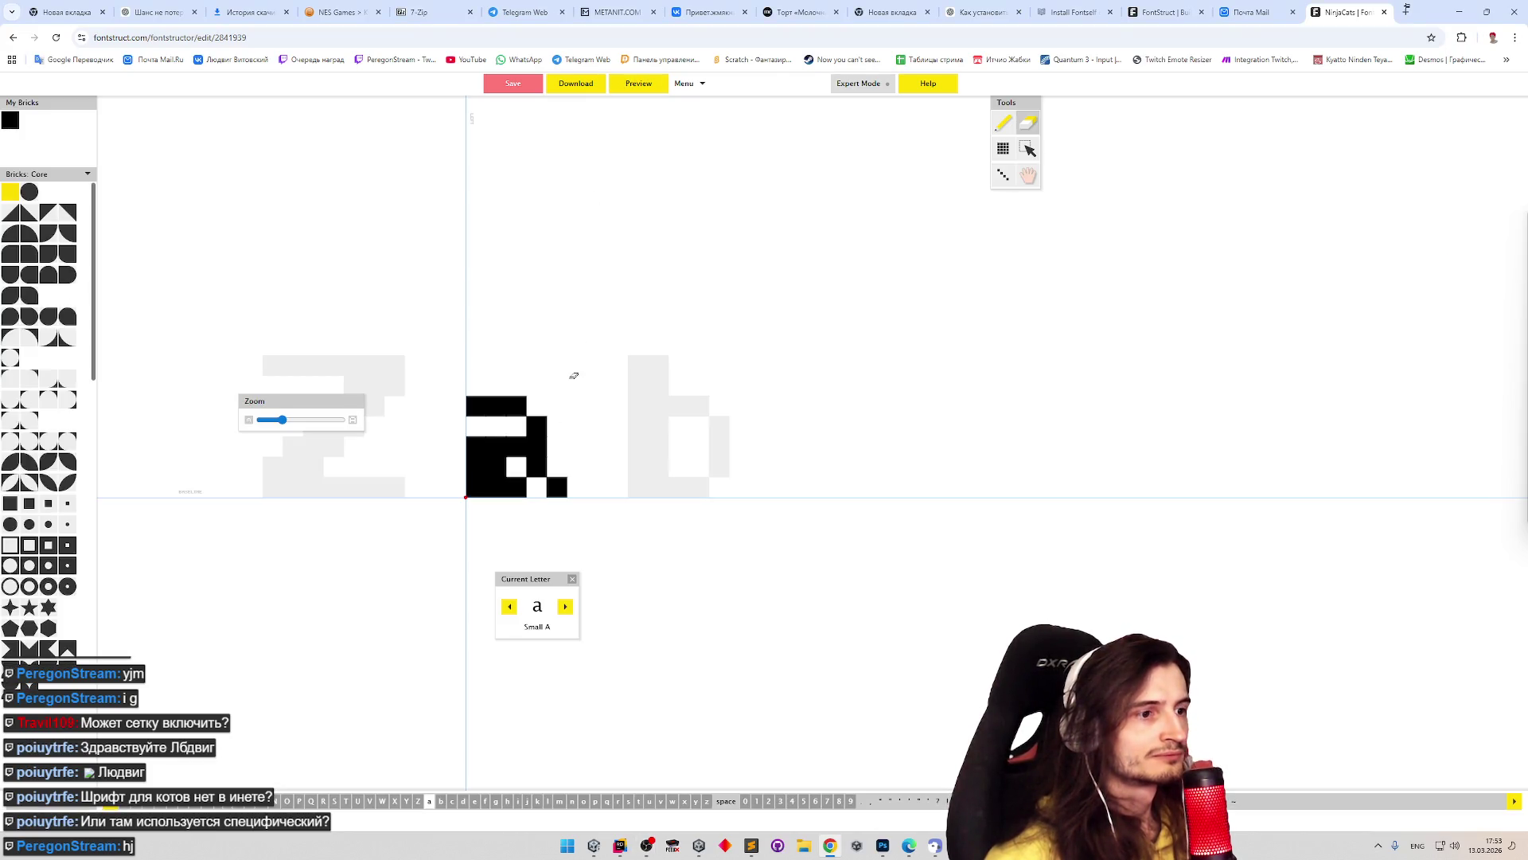
- Add a dot above the small j's stem, trim the top of its hook, and preview the font
left_click(527, 801)
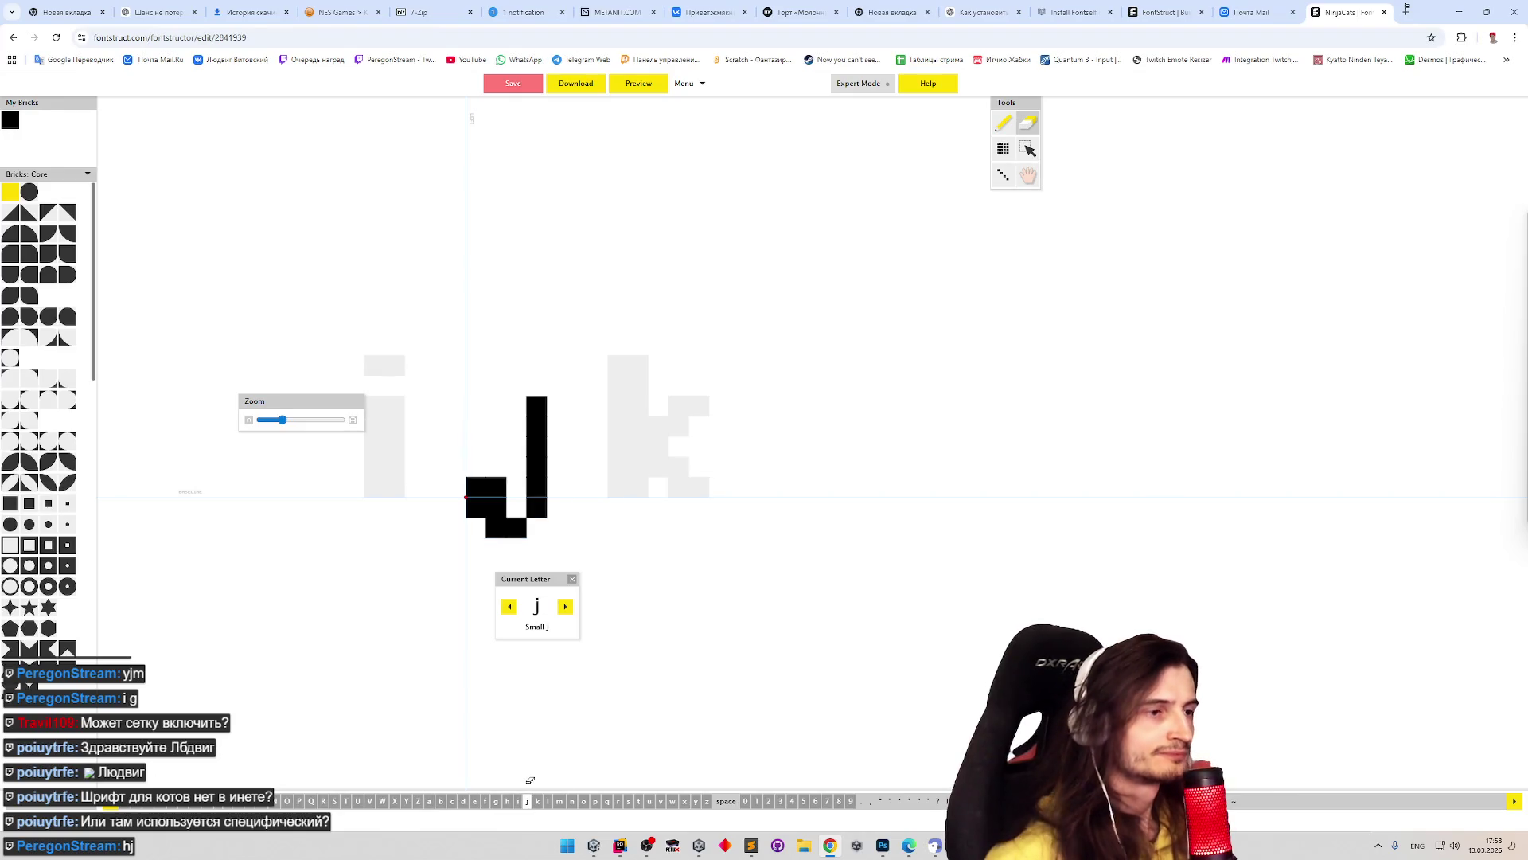
key("p")
left_click(541, 359)
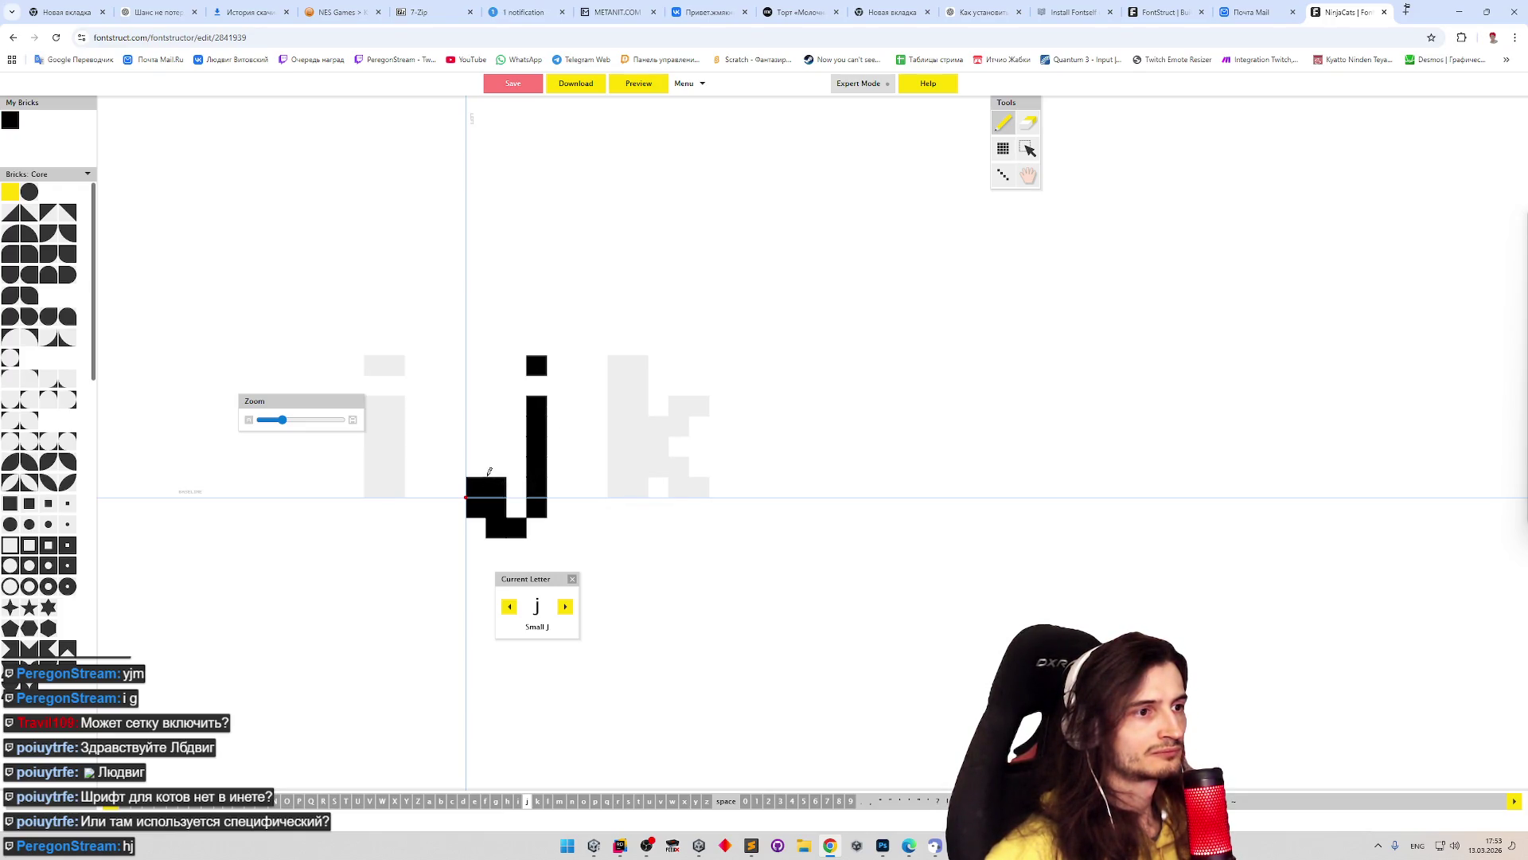
mouse_move(491, 478)
left_mouse_down()
mouse_move(476, 486)
mouse_move(495, 467)
left_mouse_up()
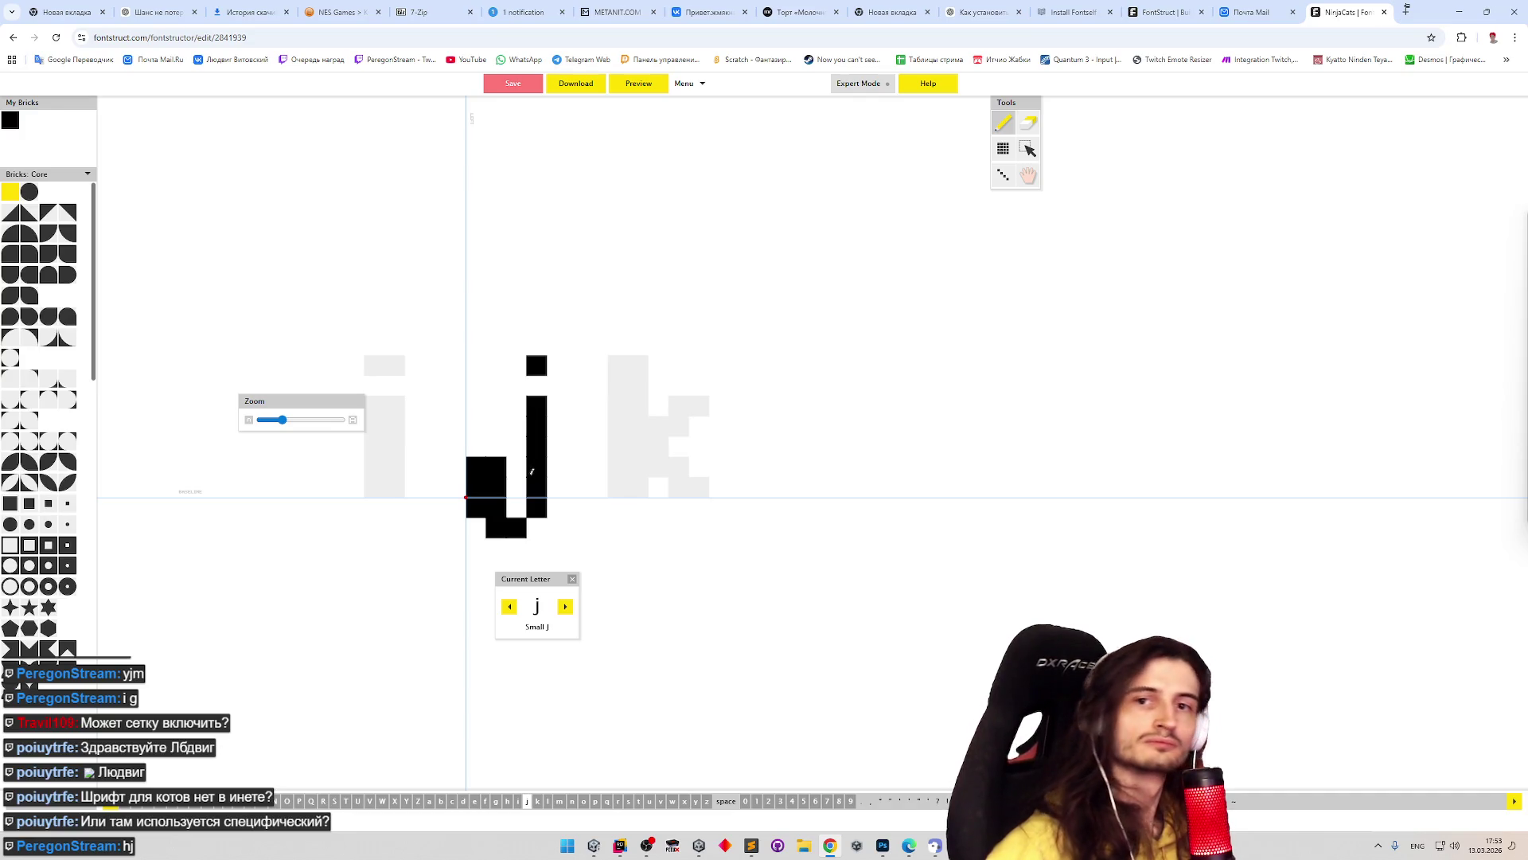
key("e")
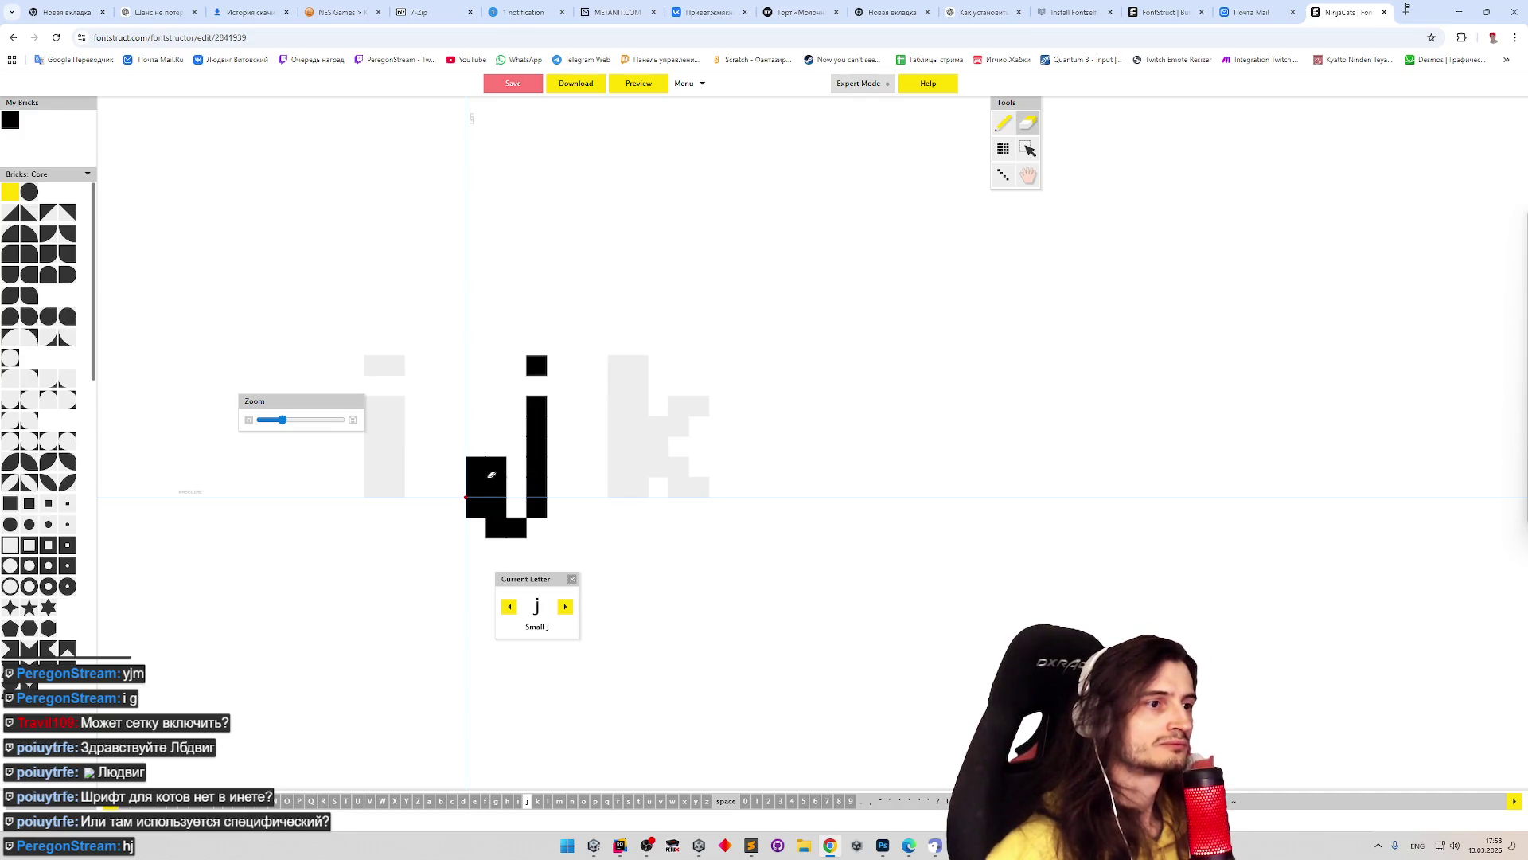
left_click_drag(496, 467, 476, 467)
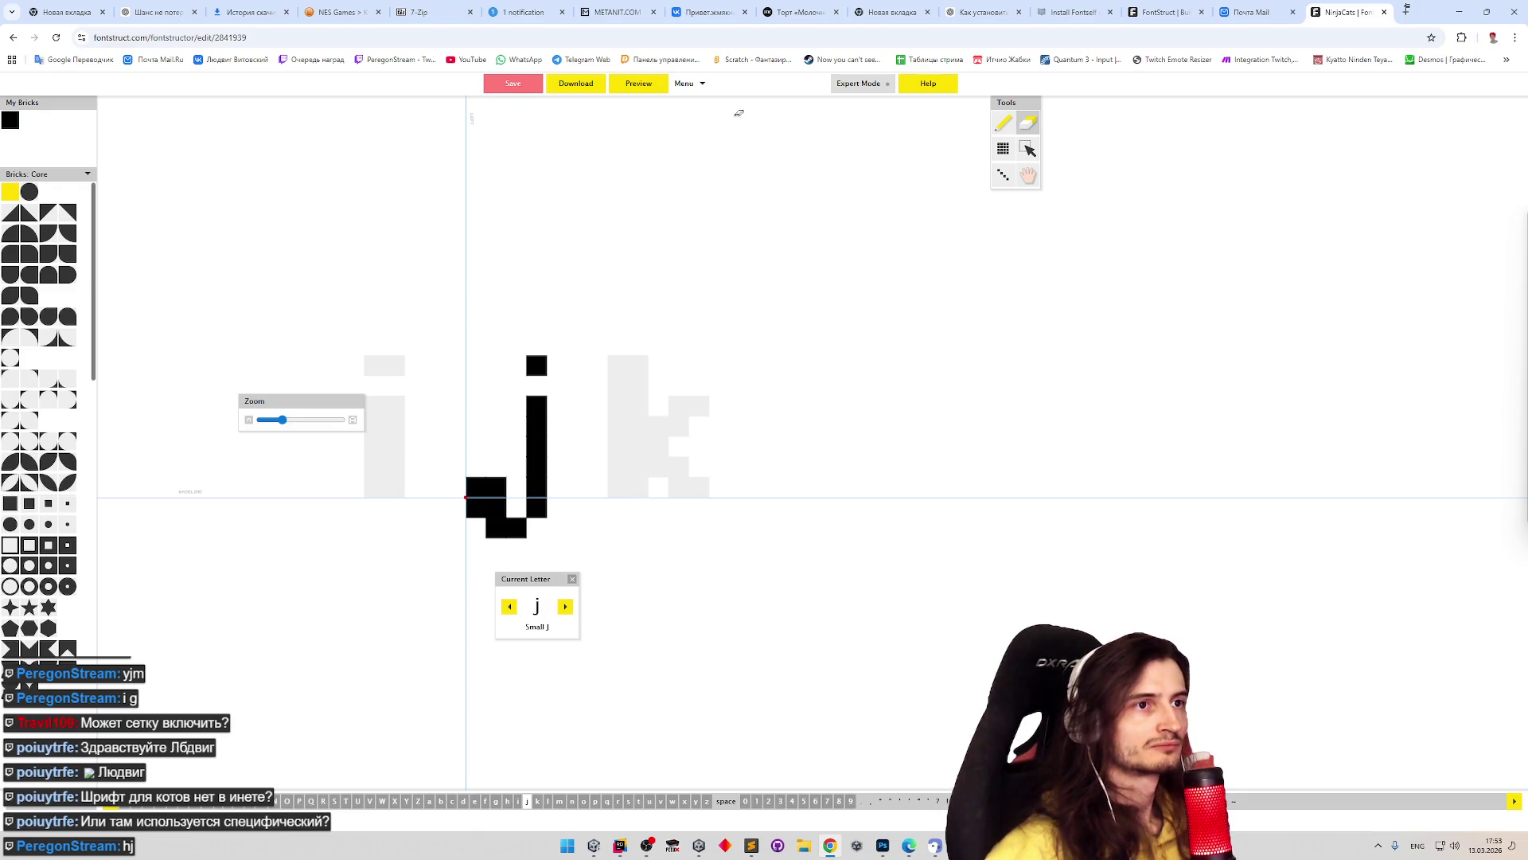
left_click(630, 85)
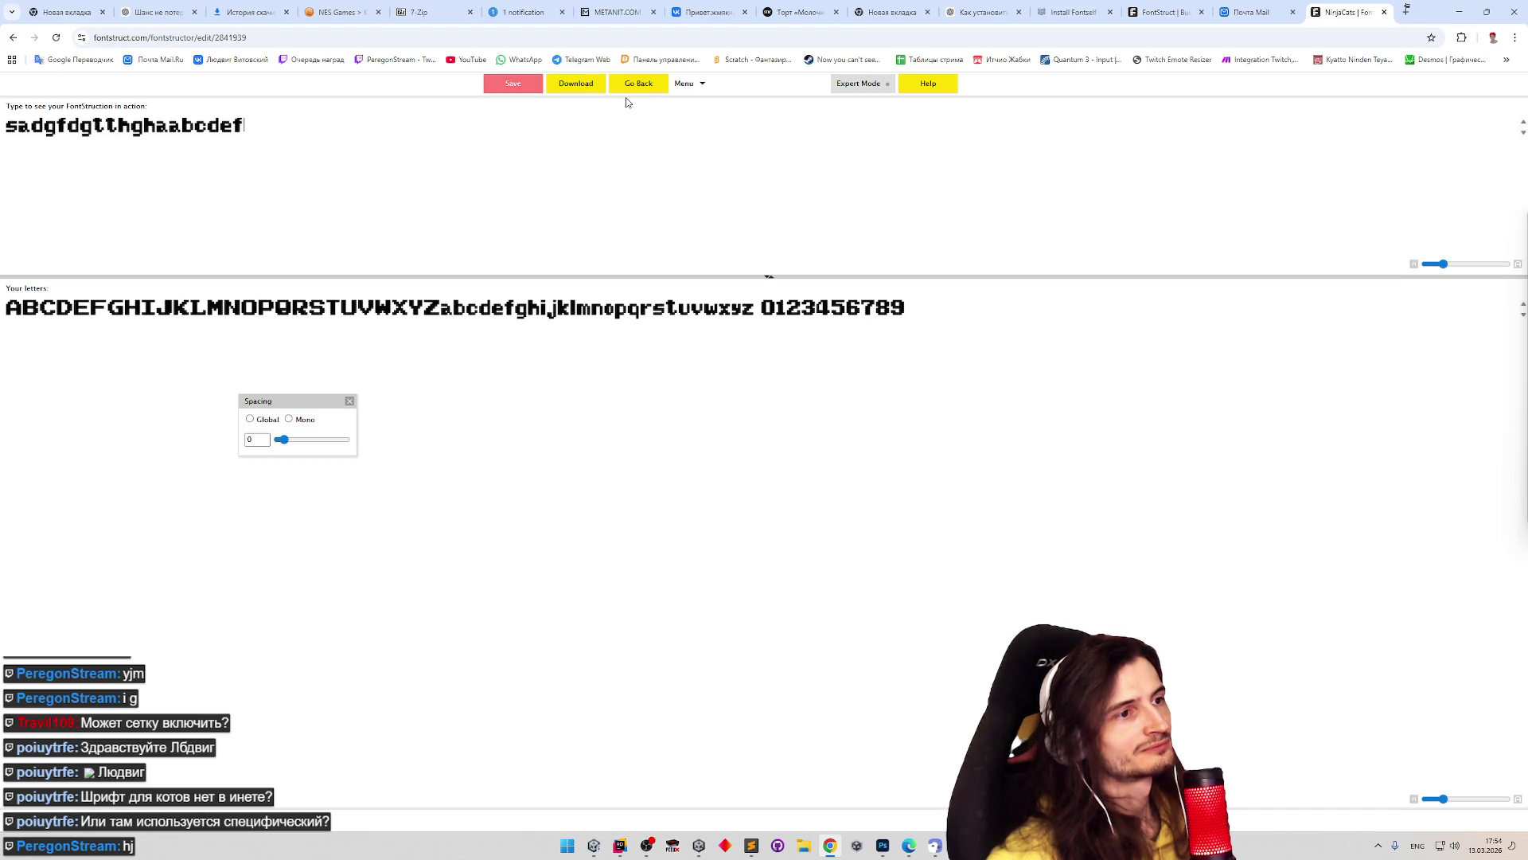
- Go back to the glyph editor and step back seven letters to the small a
left_click(636, 85)
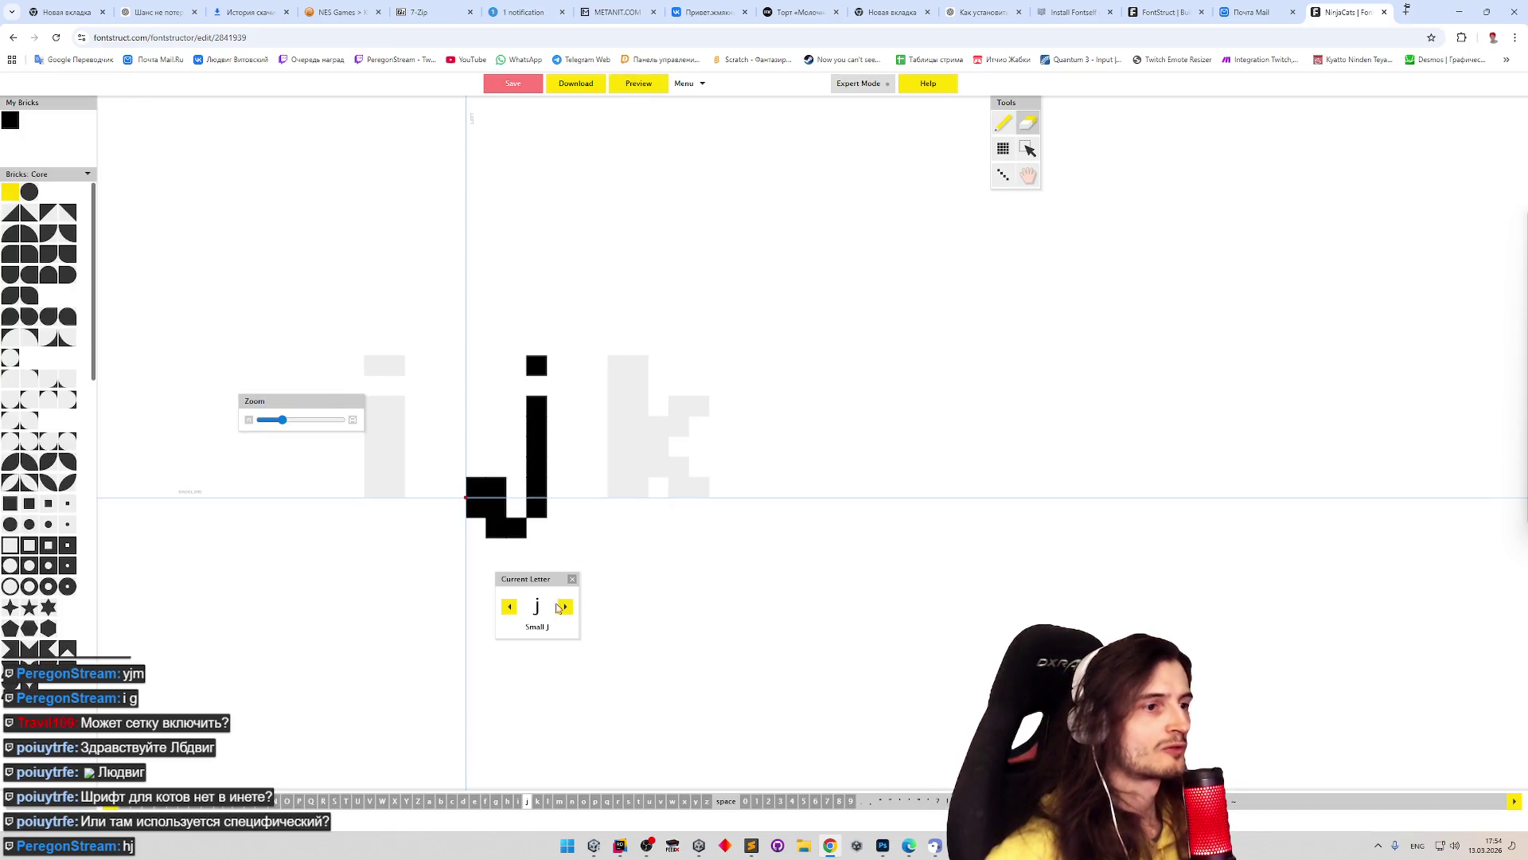
left_click(510, 608)
left_click(510, 608)
left_click(510, 609)
left_click(510, 608)
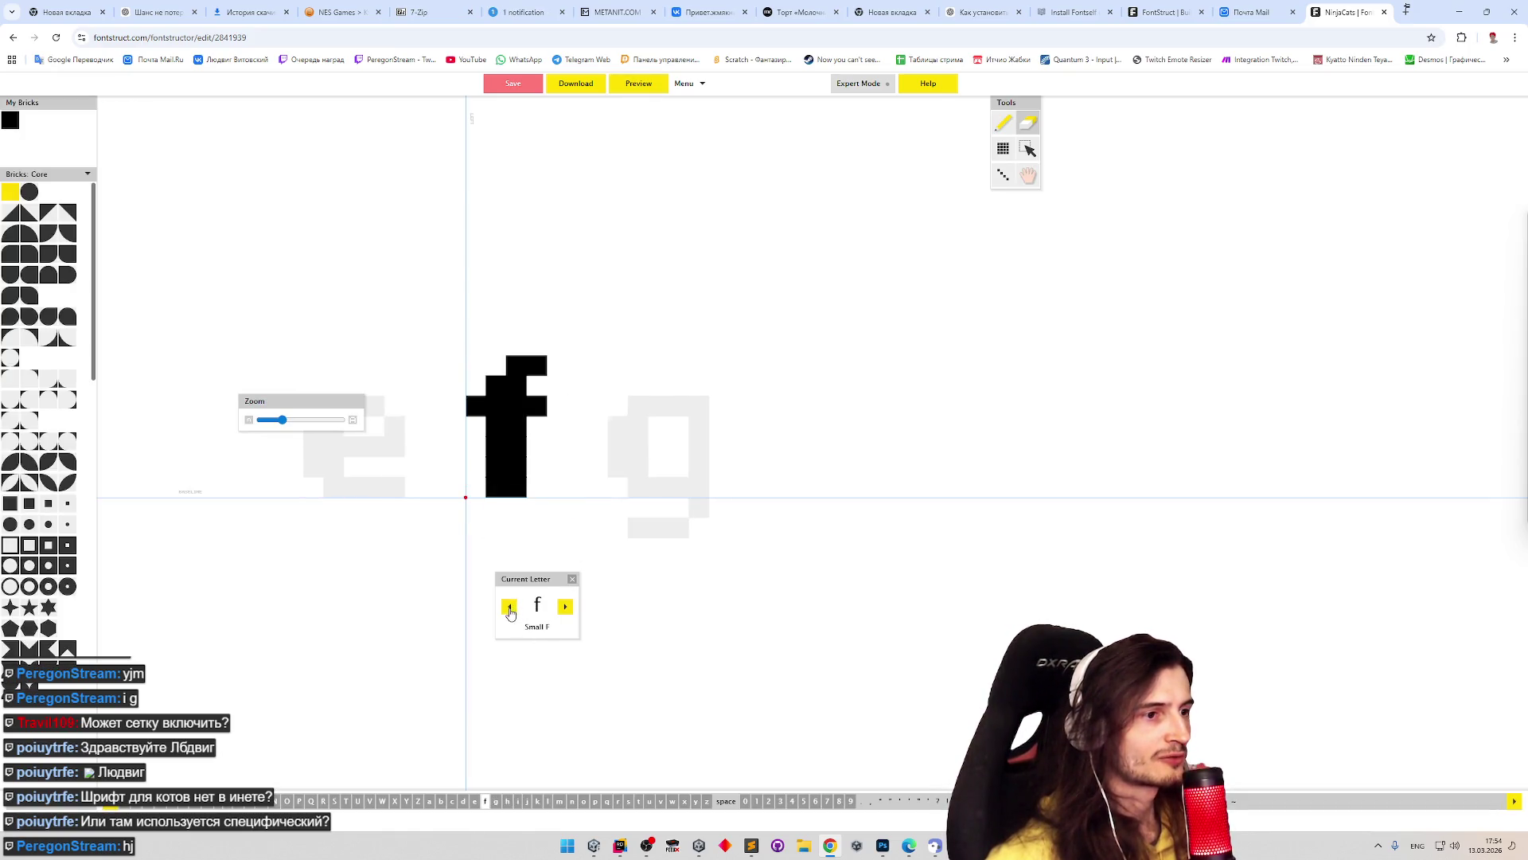
left_click(510, 608)
left_click(510, 608)
left_click(511, 608)
left_click(510, 608)
left_click(510, 608)
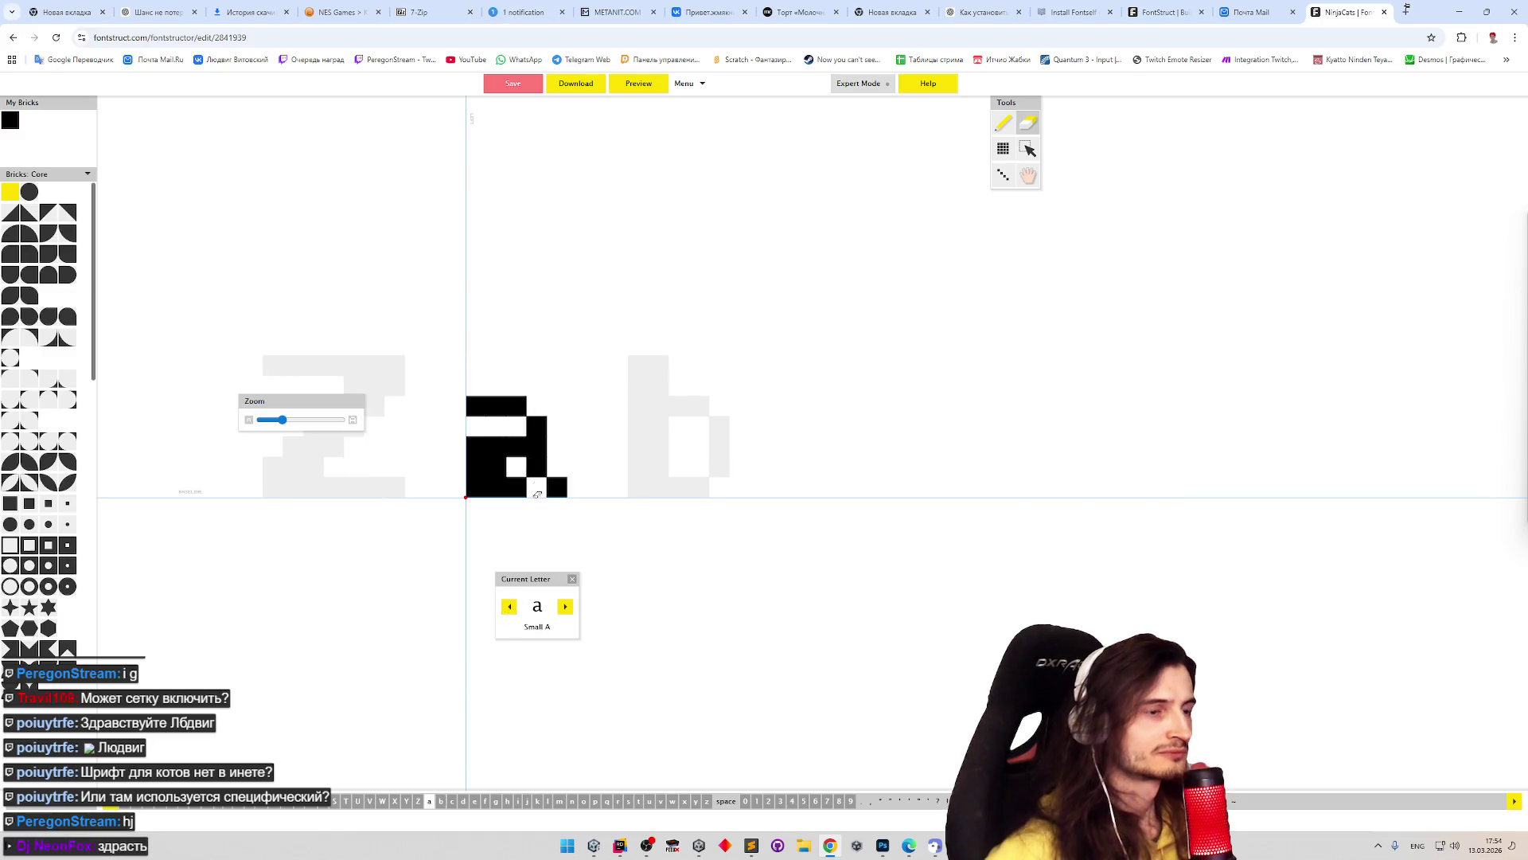
- Clear the bricks inside the a, add bricks along its left side, and erase its lower right
mouse_move(511, 425)
left_mouse_down()
mouse_move(505, 460)
mouse_move(487, 468)
mouse_move(481, 424)
mouse_move(476, 474)
mouse_move(495, 476)
left_mouse_up()
left_click(580, 404)
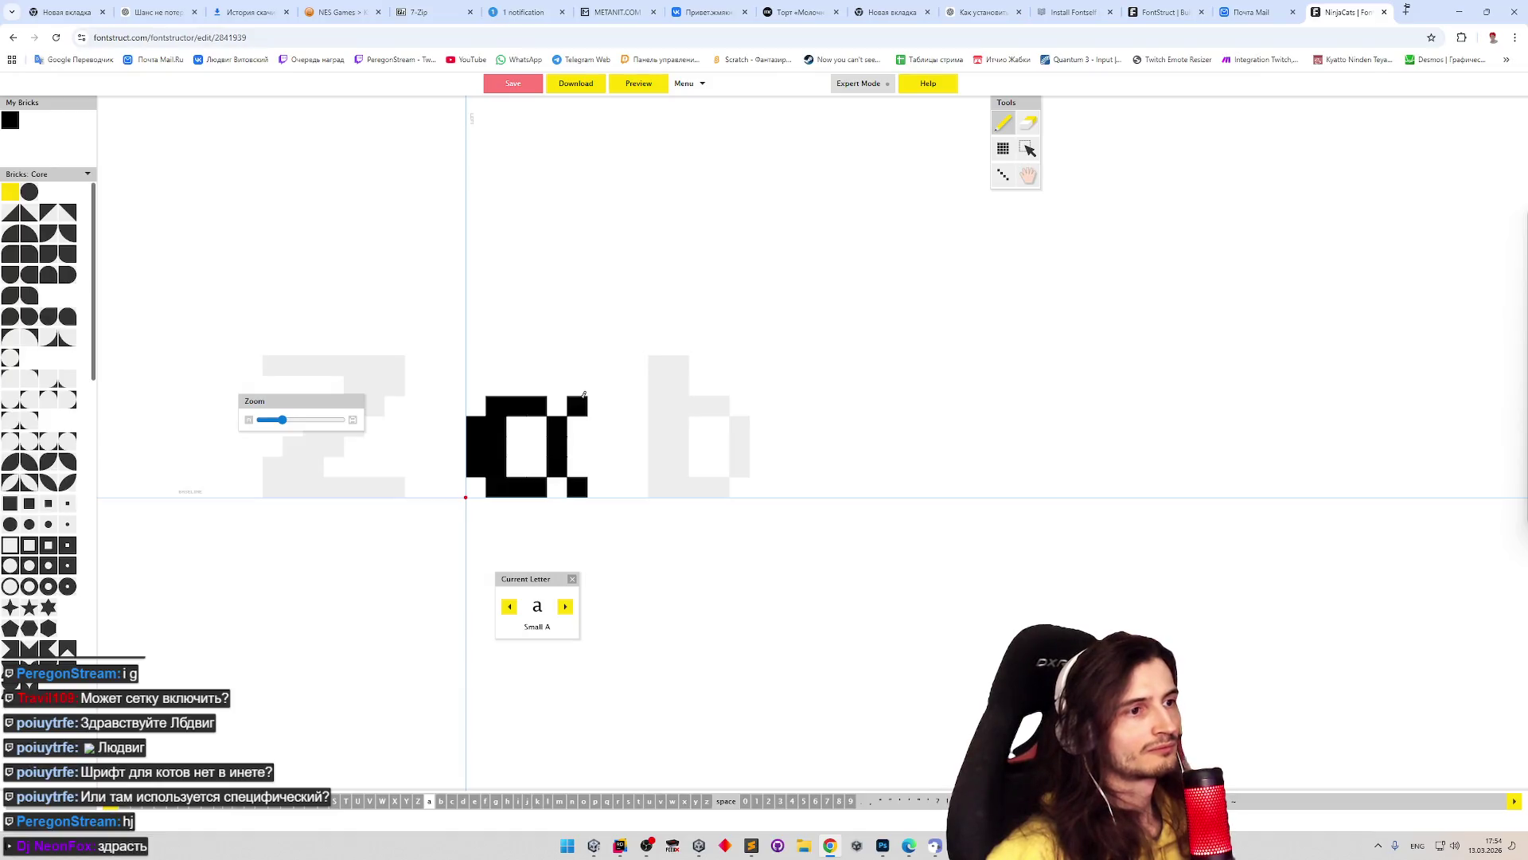
key("ctrl+z")
key("ctrl+z")
key("ctrl+z")
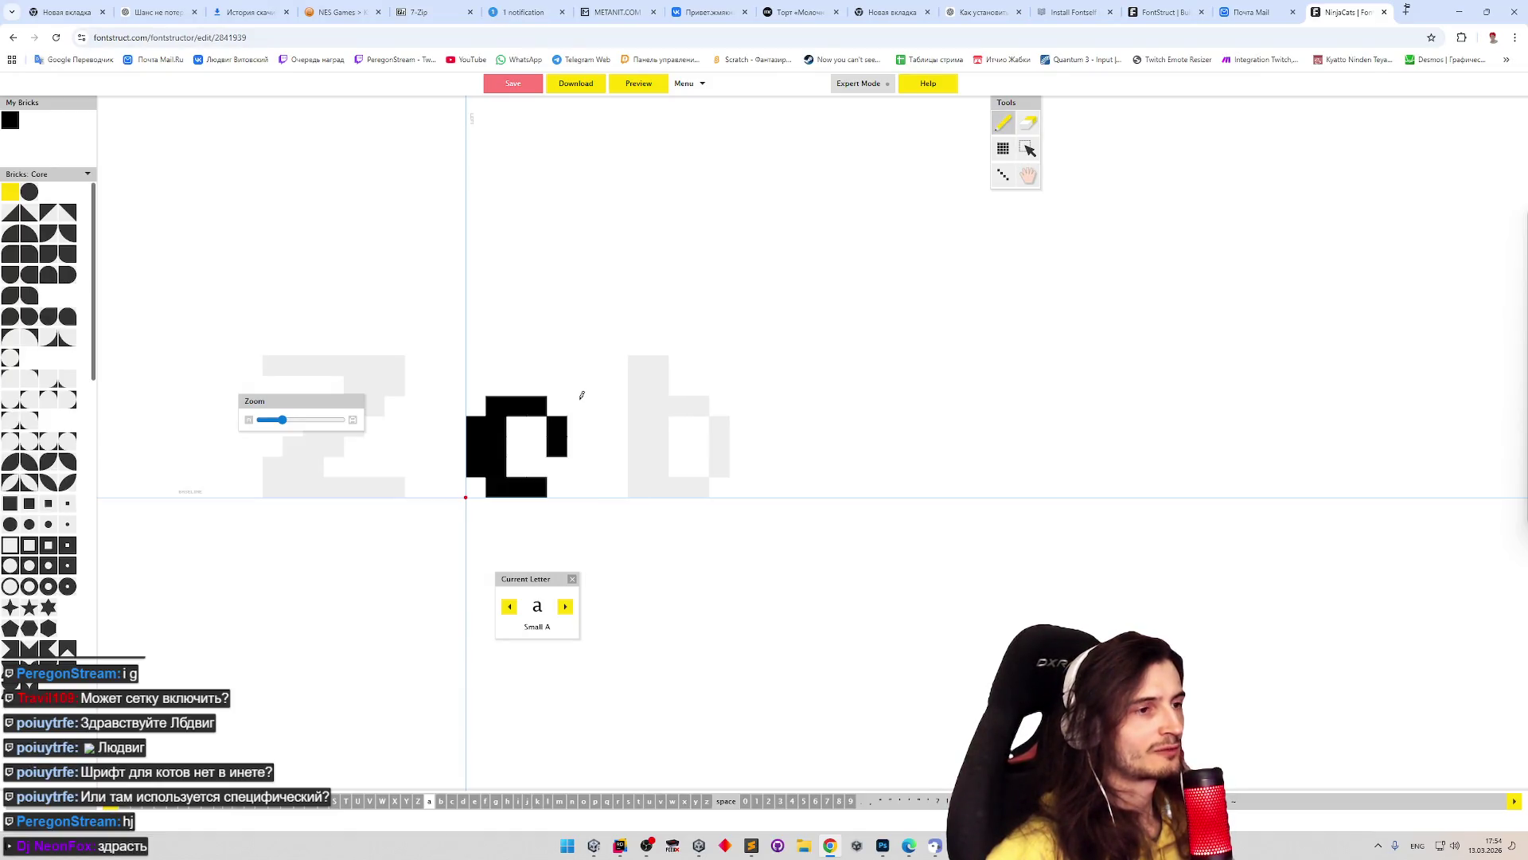
key("ctrl+y")
key("ctrl+y")
key("ctrl+y")
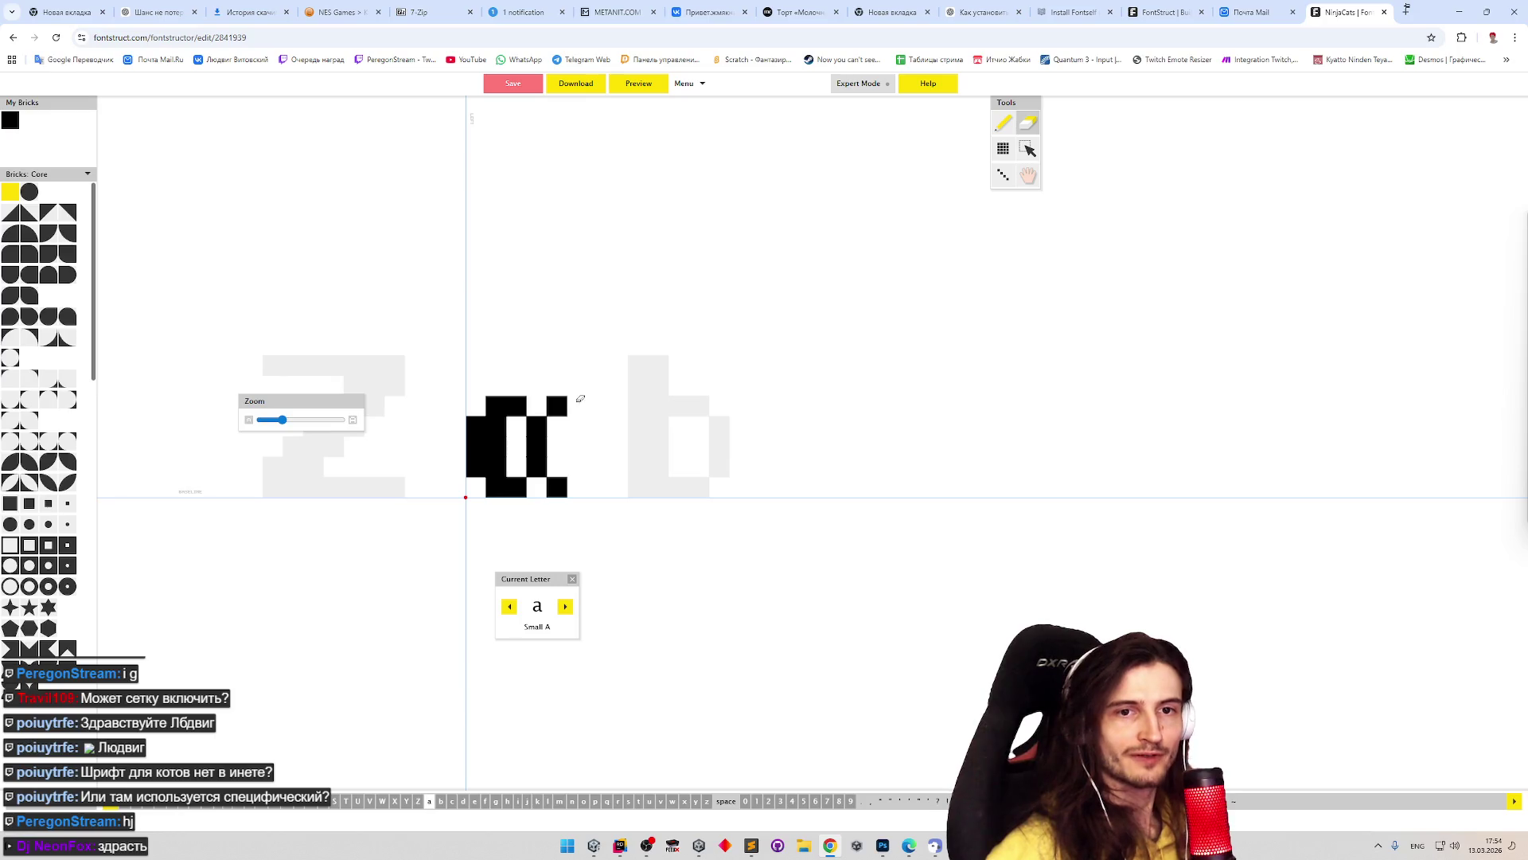
key("ctrl+y")
key("ctrl+y")
key("ctrl+y")
key("ctrl+y")
key("ctrl+y")
key("ctrl+y")
key("ctrl+y")
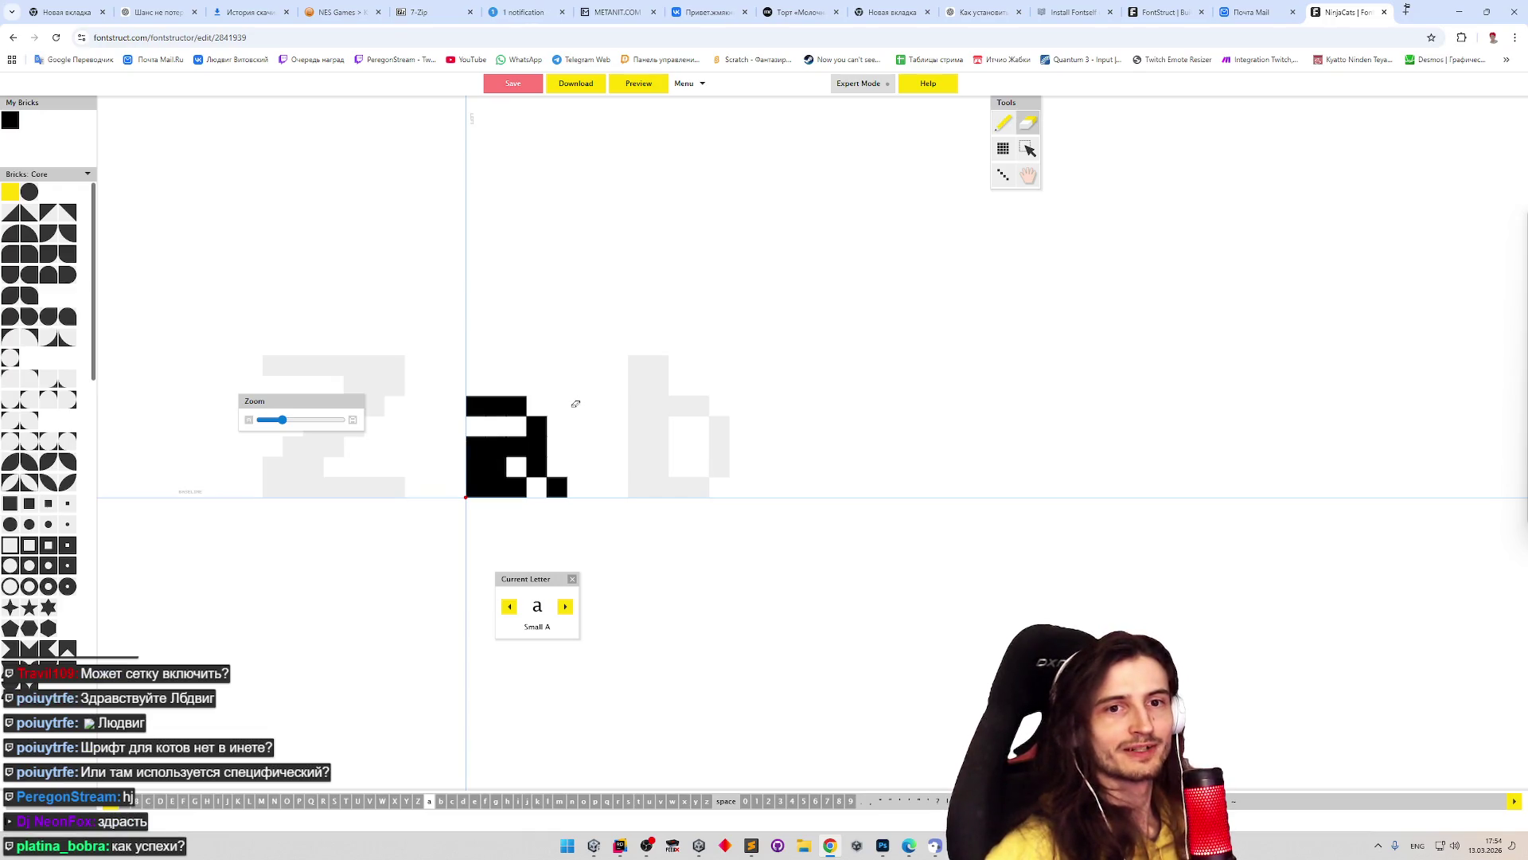
key("Right")
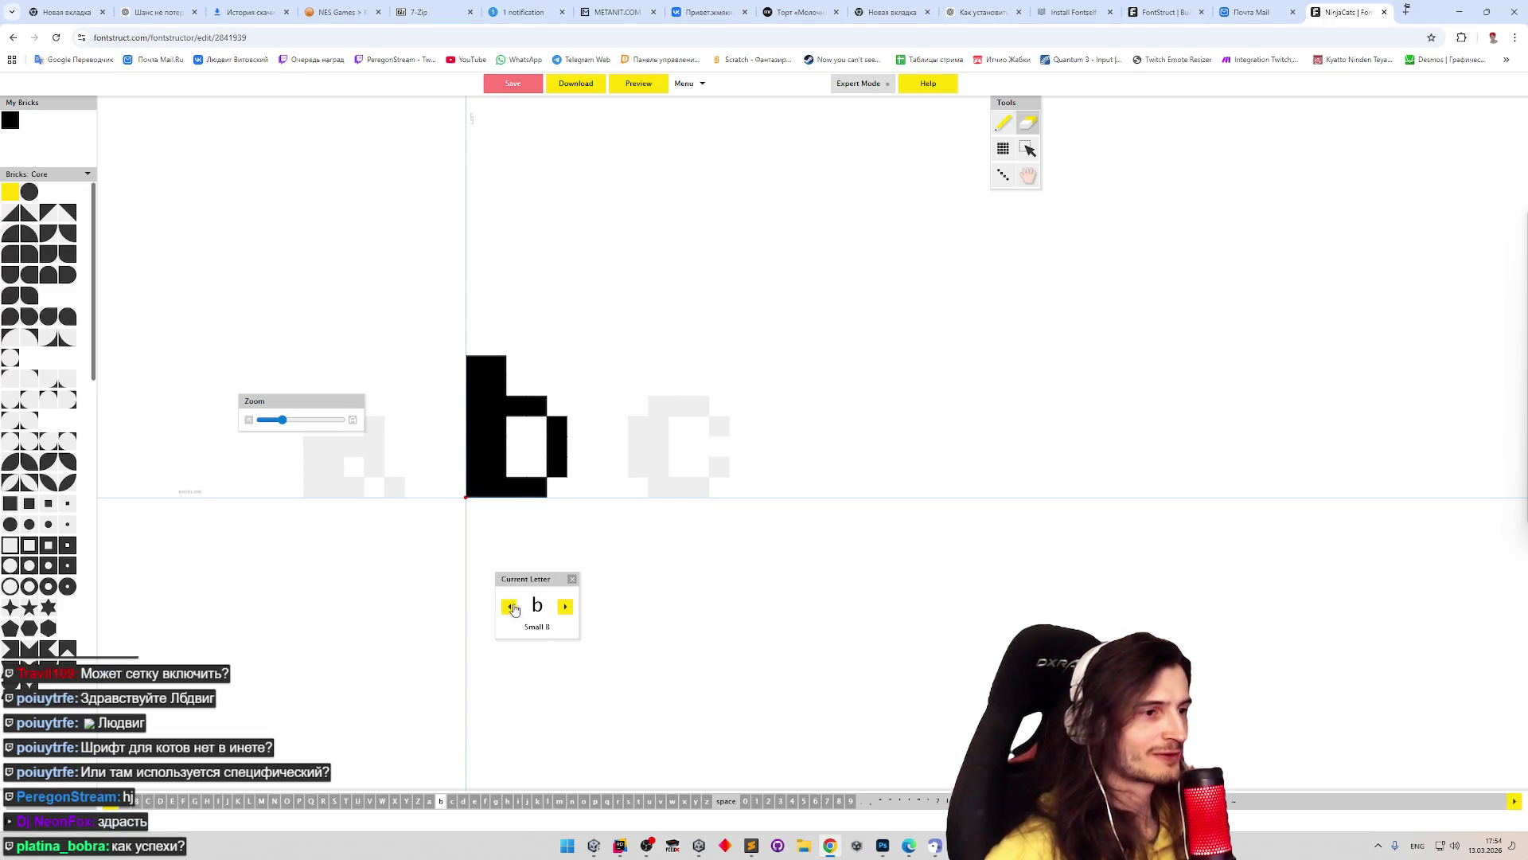
key("Left")
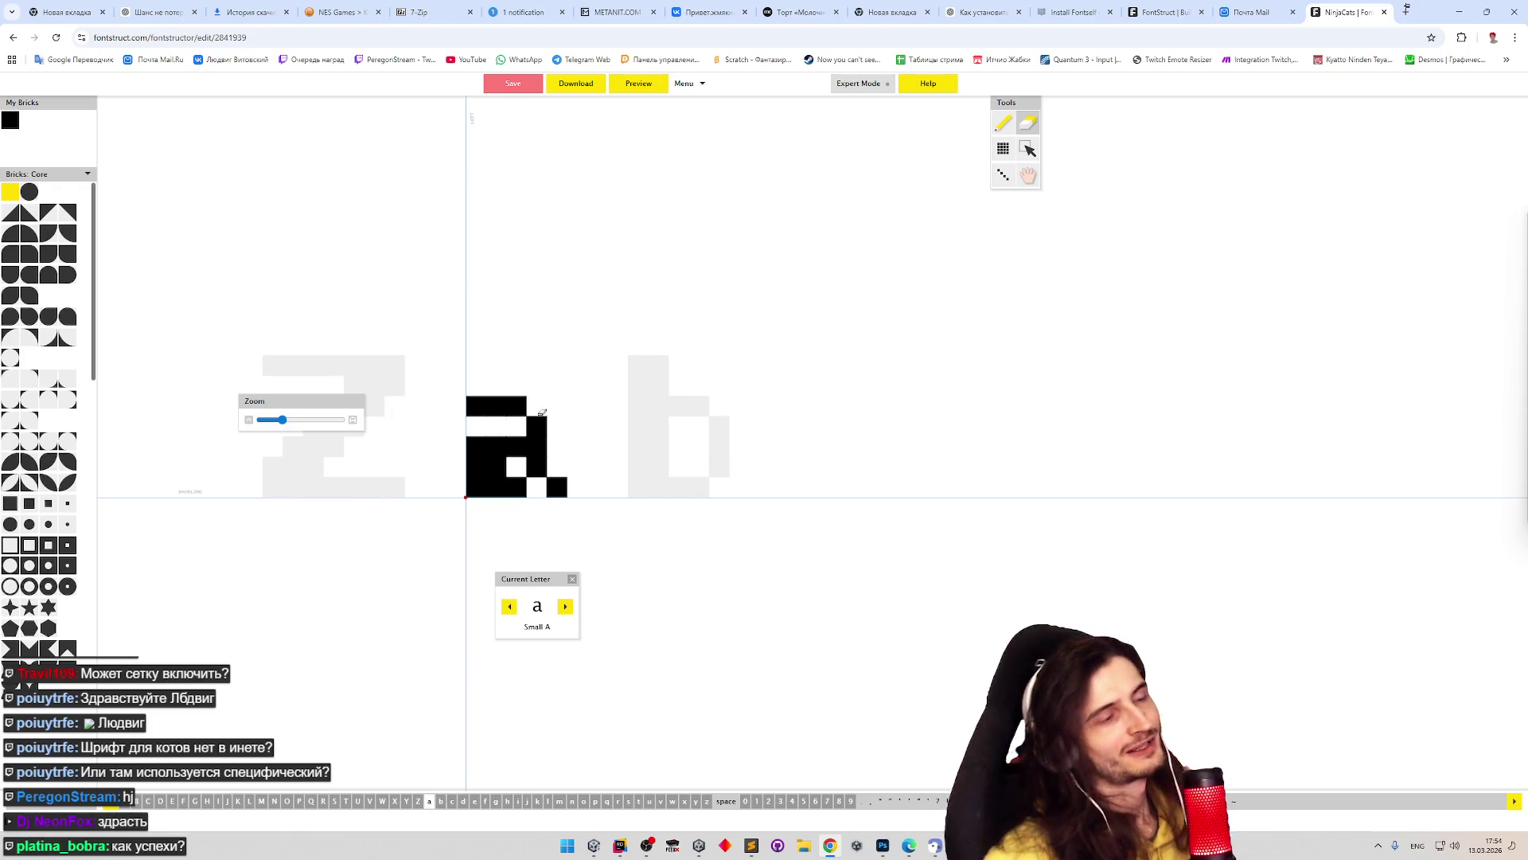
left_click(547, 475)
left_click(537, 465)
- Fill the a's lower right and the column between body and stem, reshaping its inner counter
key("p")
mouse_move(537, 466)
left_mouse_down()
mouse_move(550, 471)
mouse_move(537, 422)
mouse_move(557, 488)
left_mouse_up()
key("e")
left_click(554, 486)
key("p")
left_click(537, 487)
left_click(537, 447)
left_click(537, 406)
key("e")
left_click(526, 445)
key("p")
left_click_drag(519, 435, 537, 426)
key("e")
key("p")
left_click(536, 446)
- Remove the a's top-left, middle-left and bottom-left bricks, then preview the font
key("e")
left_click(475, 446)
left_click(476, 486)
key("p")
left_click(482, 487)
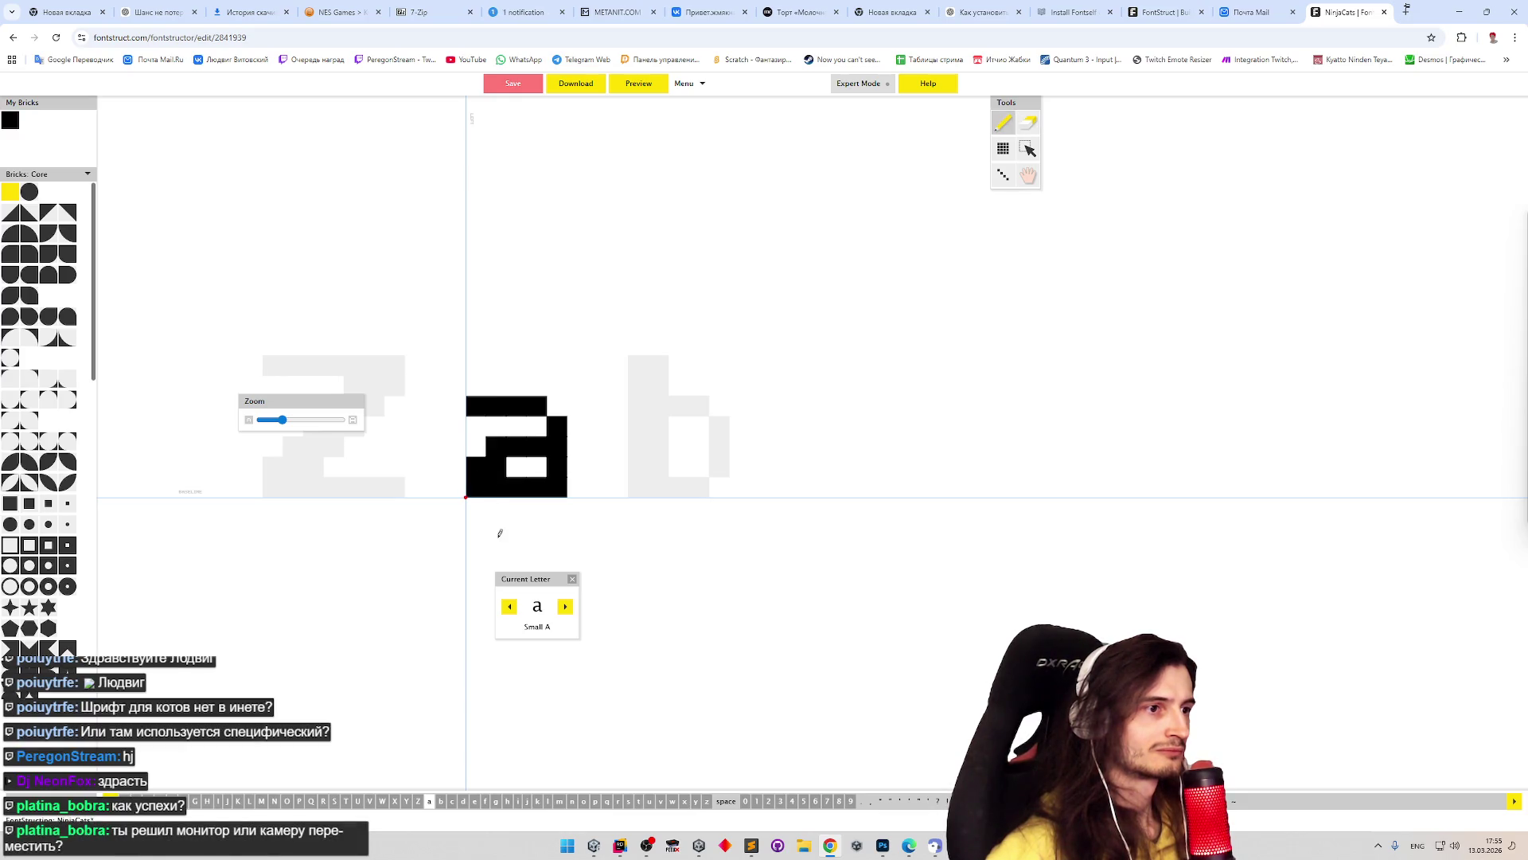
left_click(476, 487)
left_click(476, 487)
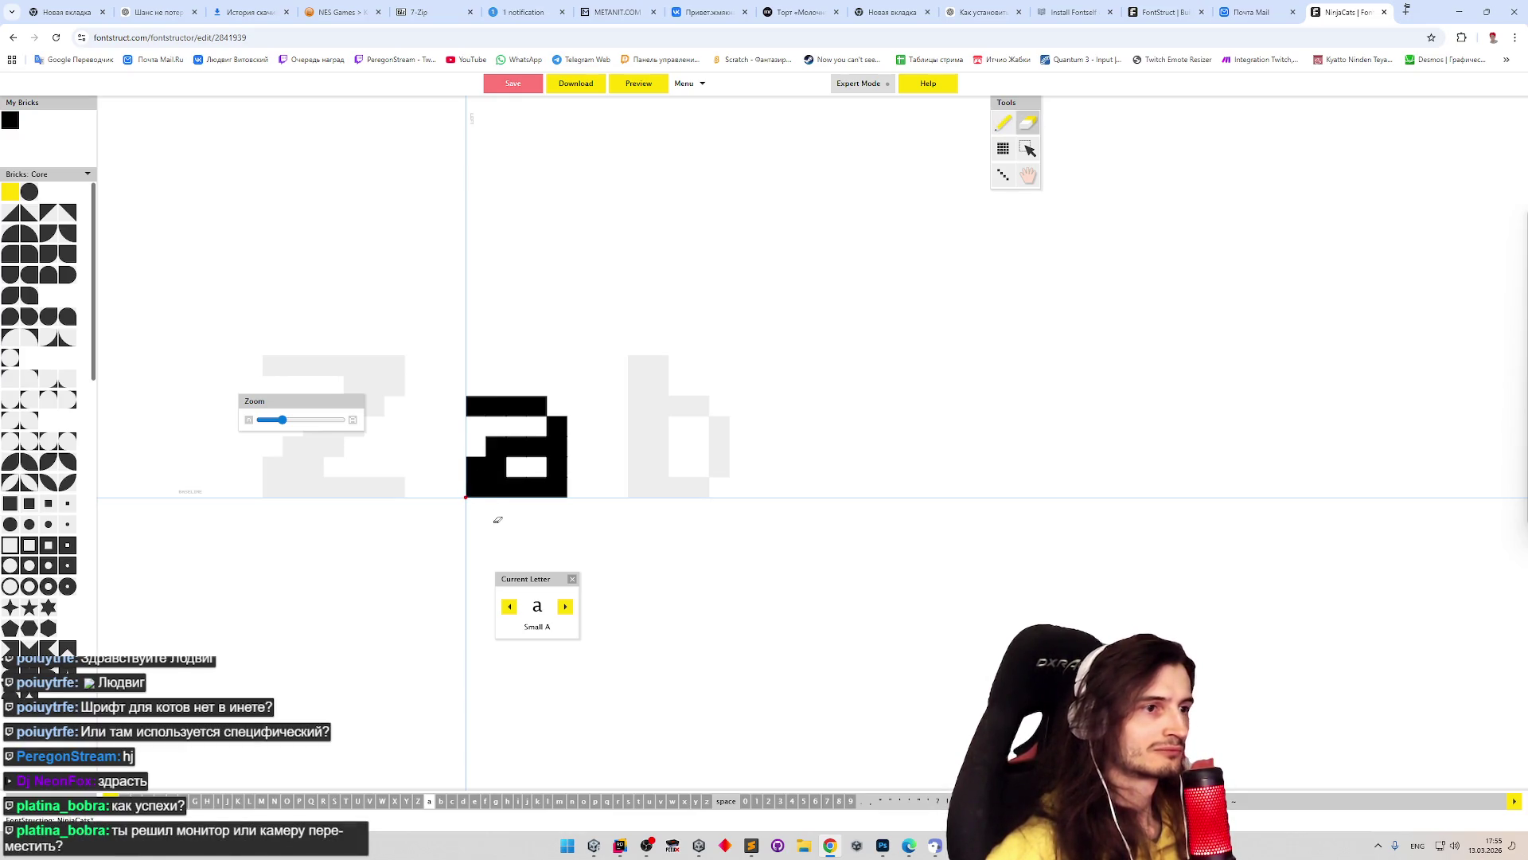
left_click(476, 447)
key("ctrl+z")
key("ctrl+z")
key("ctrl+z")
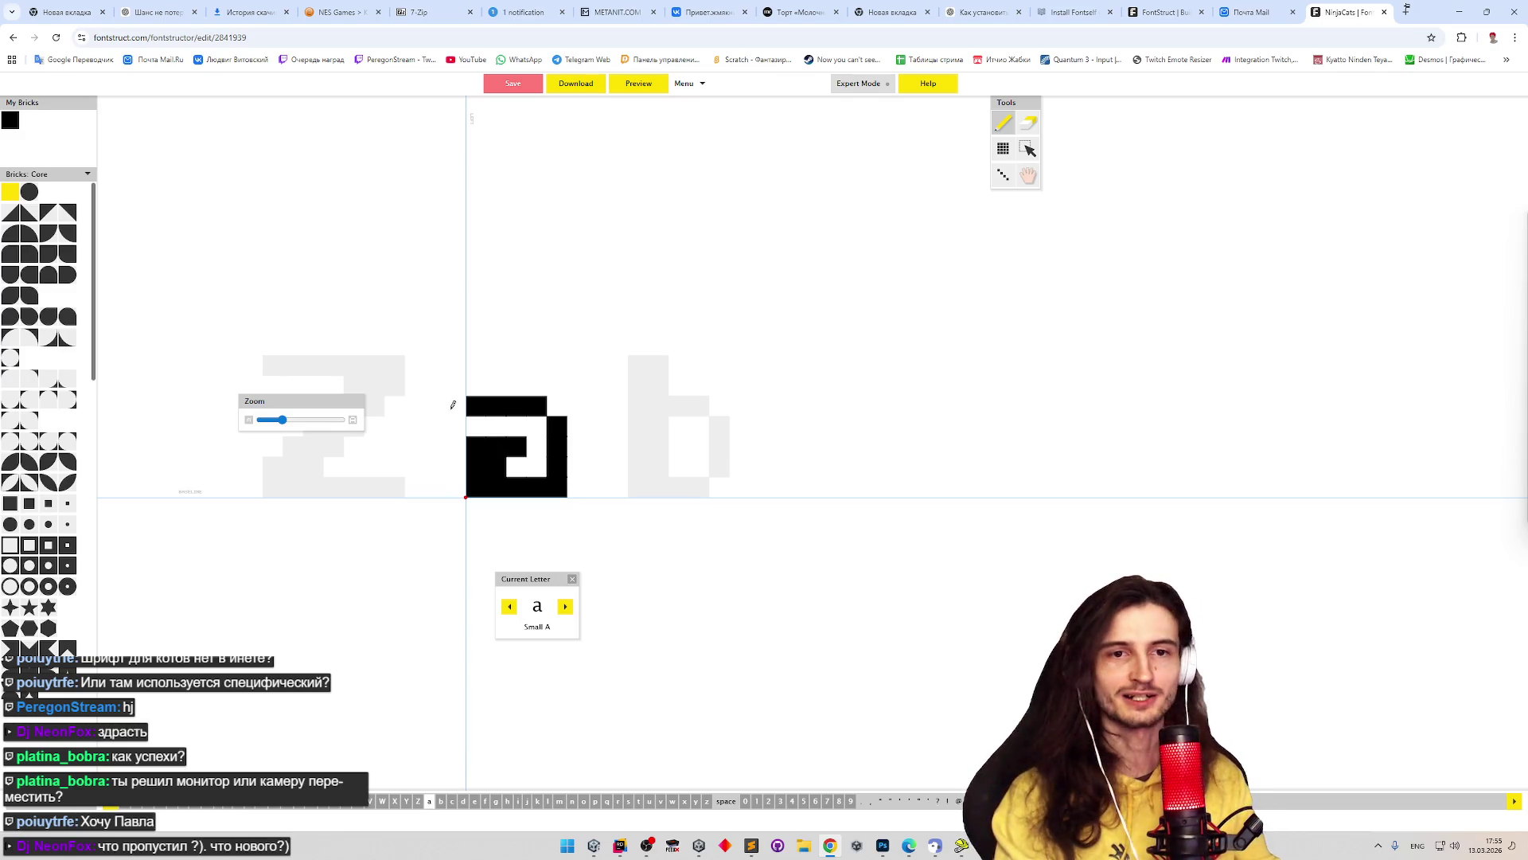
left_click(475, 406, "shift")
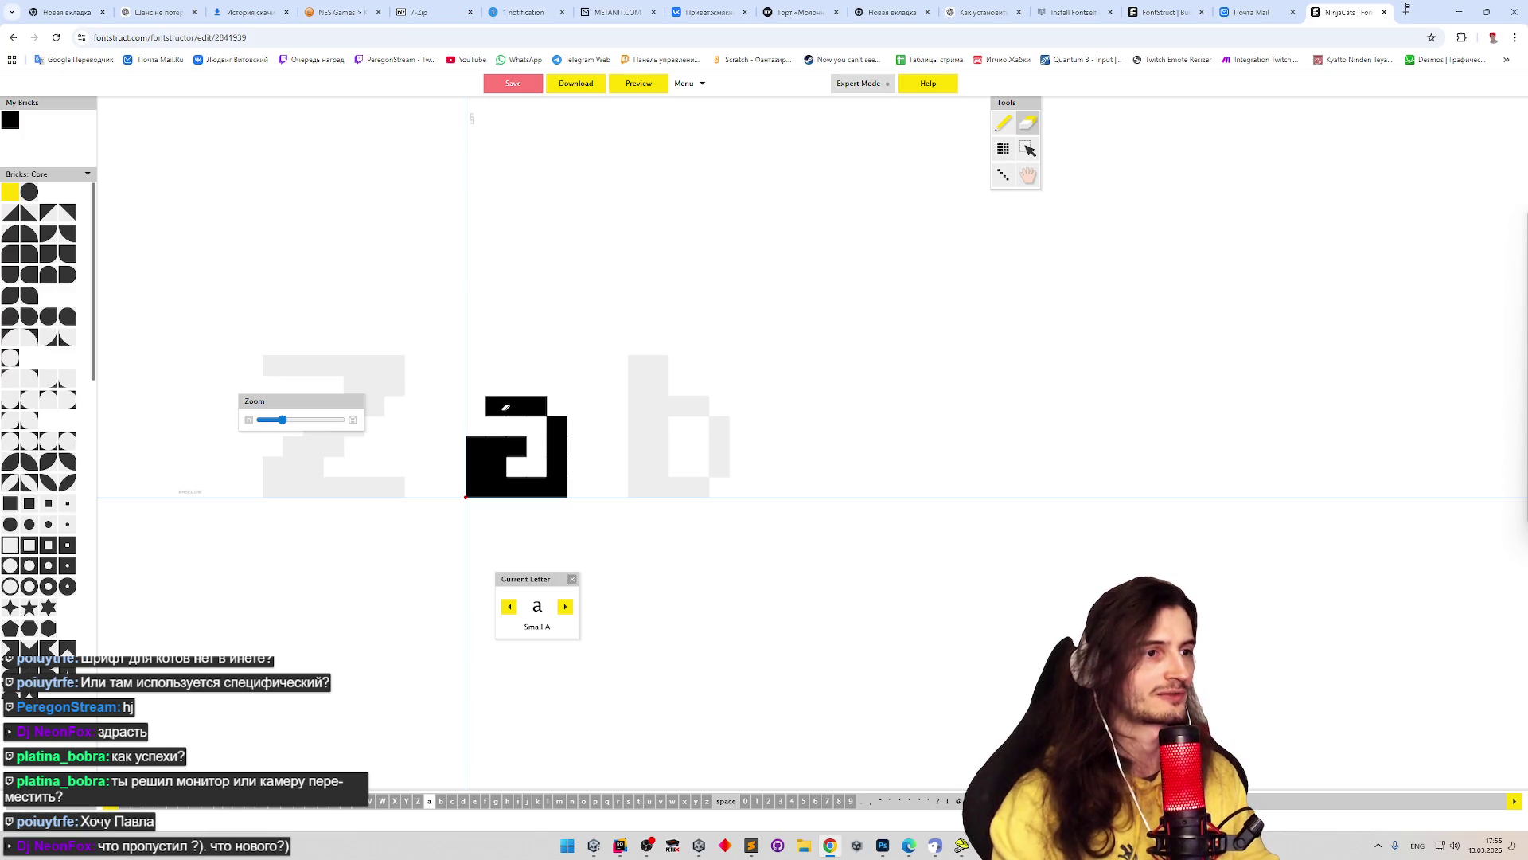
left_click(536, 442)
left_click(483, 441, "shift")
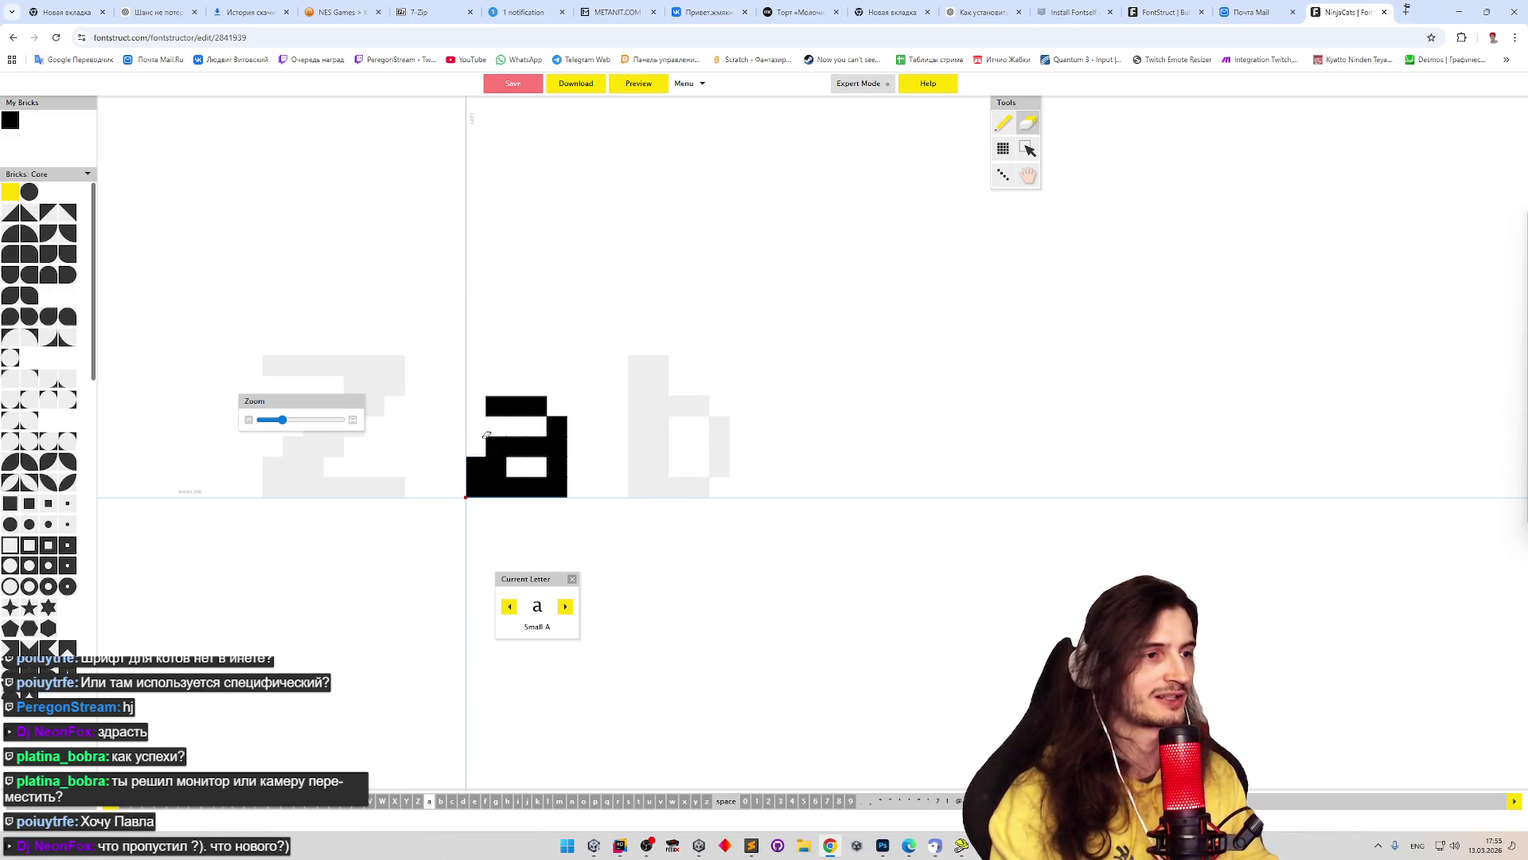
left_click(475, 487, "shift")
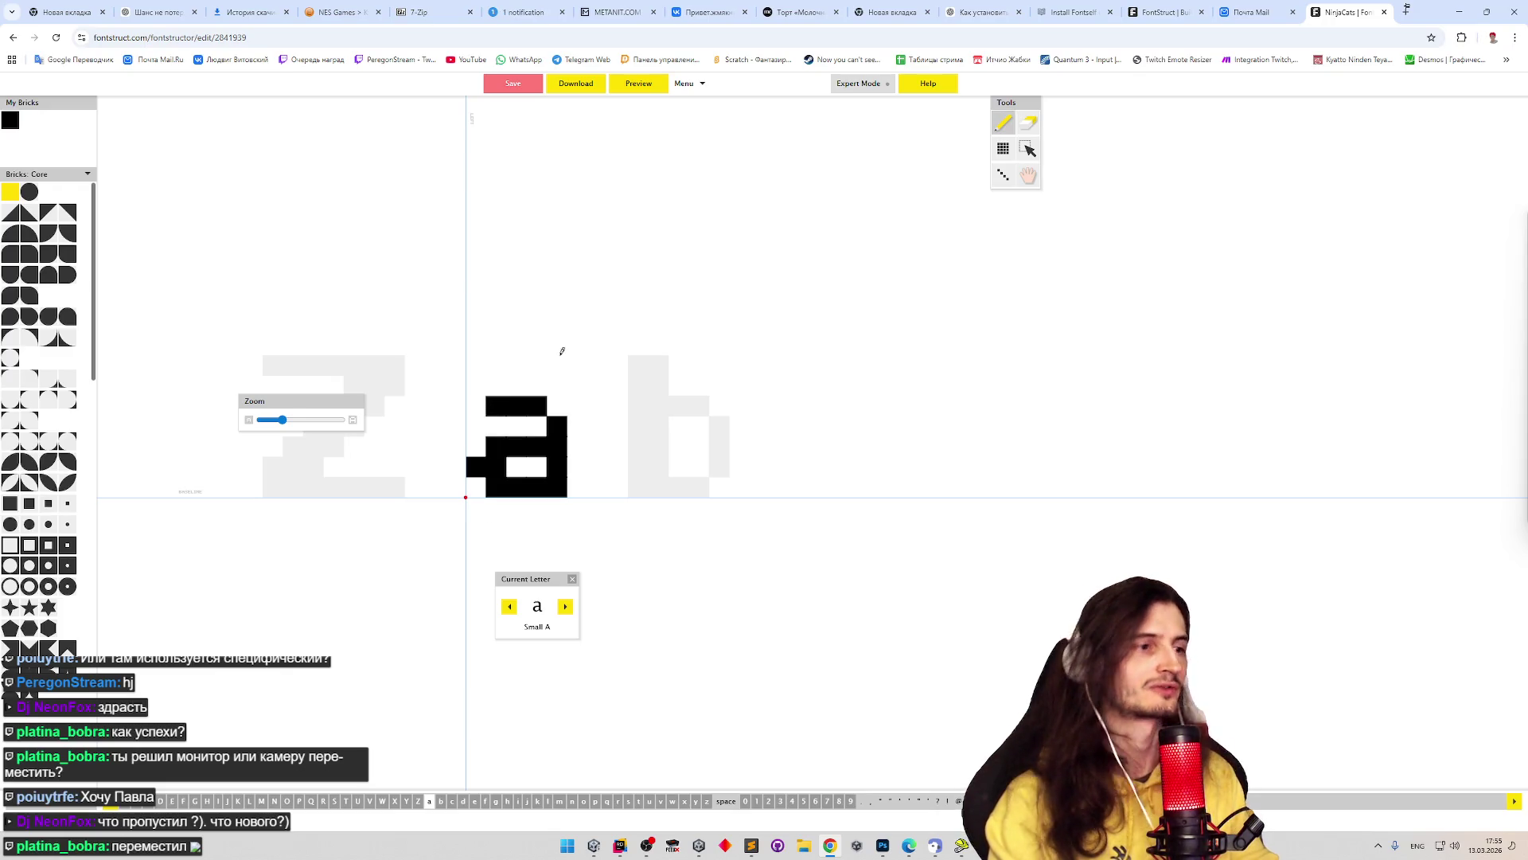
left_click(649, 85)
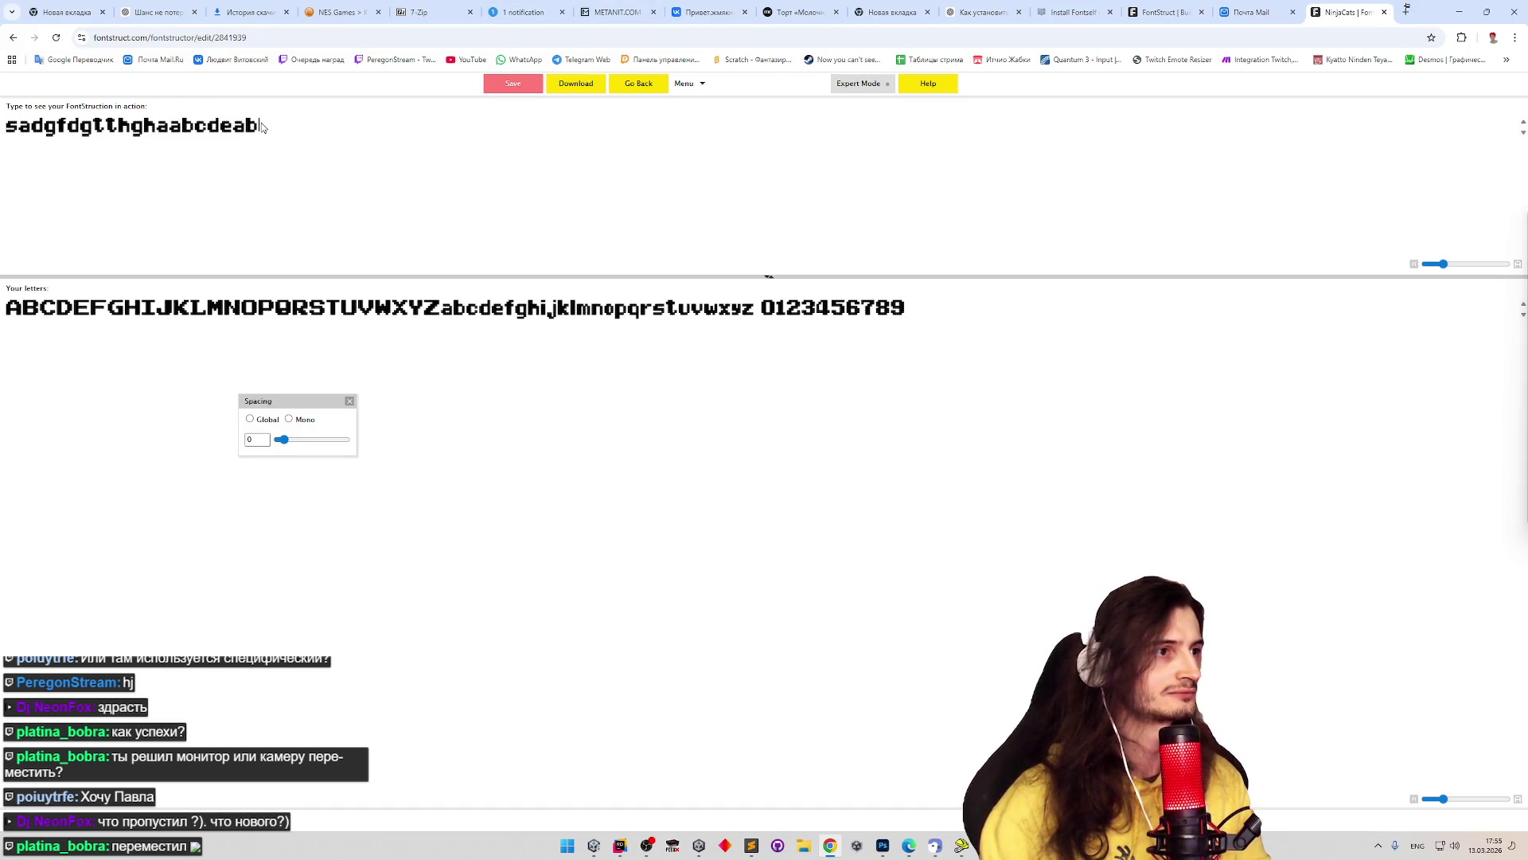
- Type 'bcdef' into the preview test line, dismiss the tab menu, and return to editing a
type("bcdef")
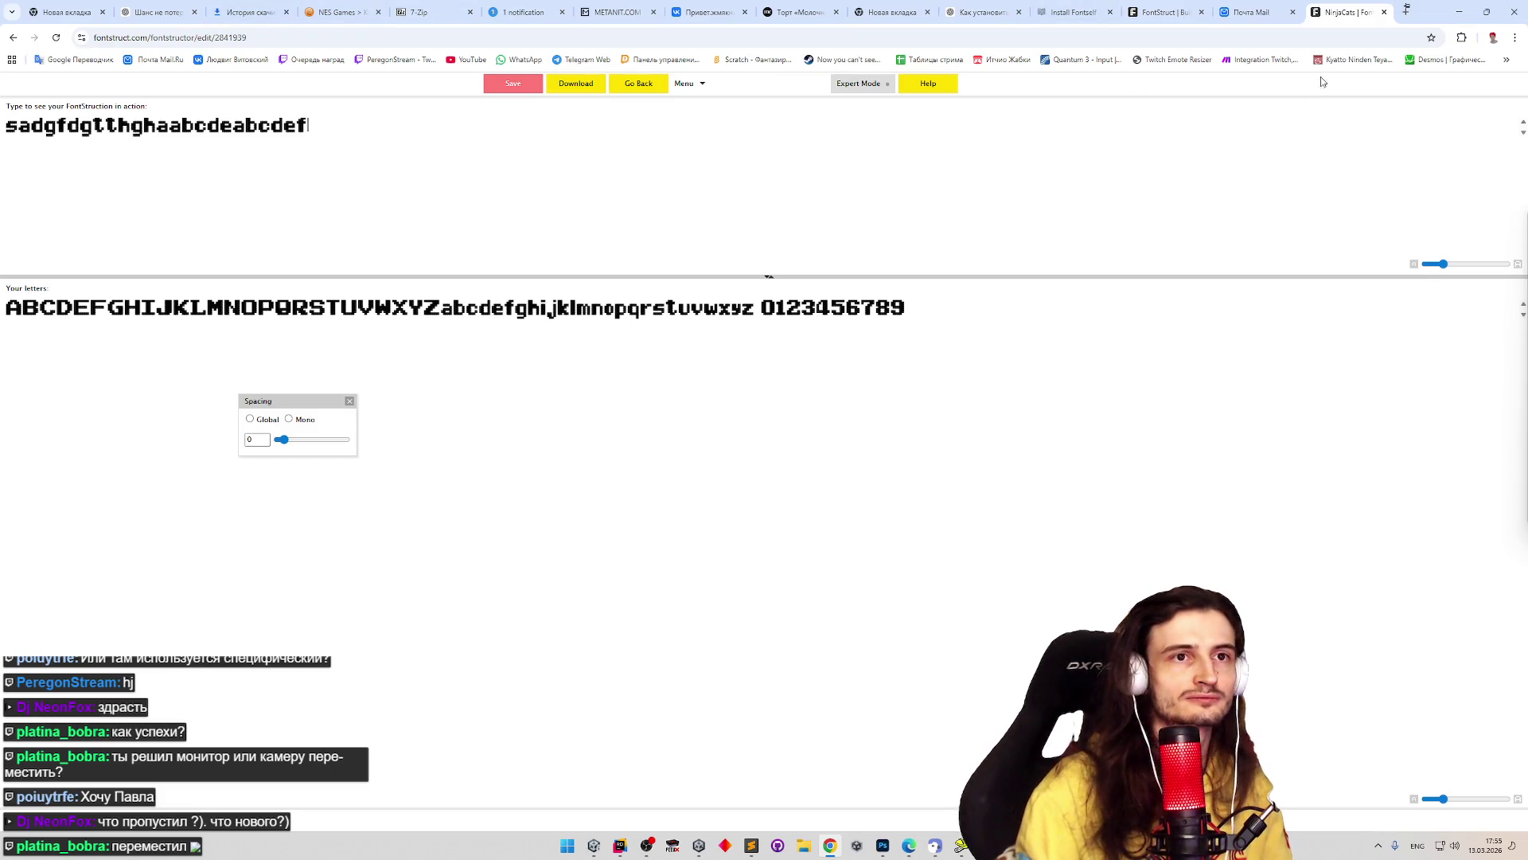
right_click(1337, 16)
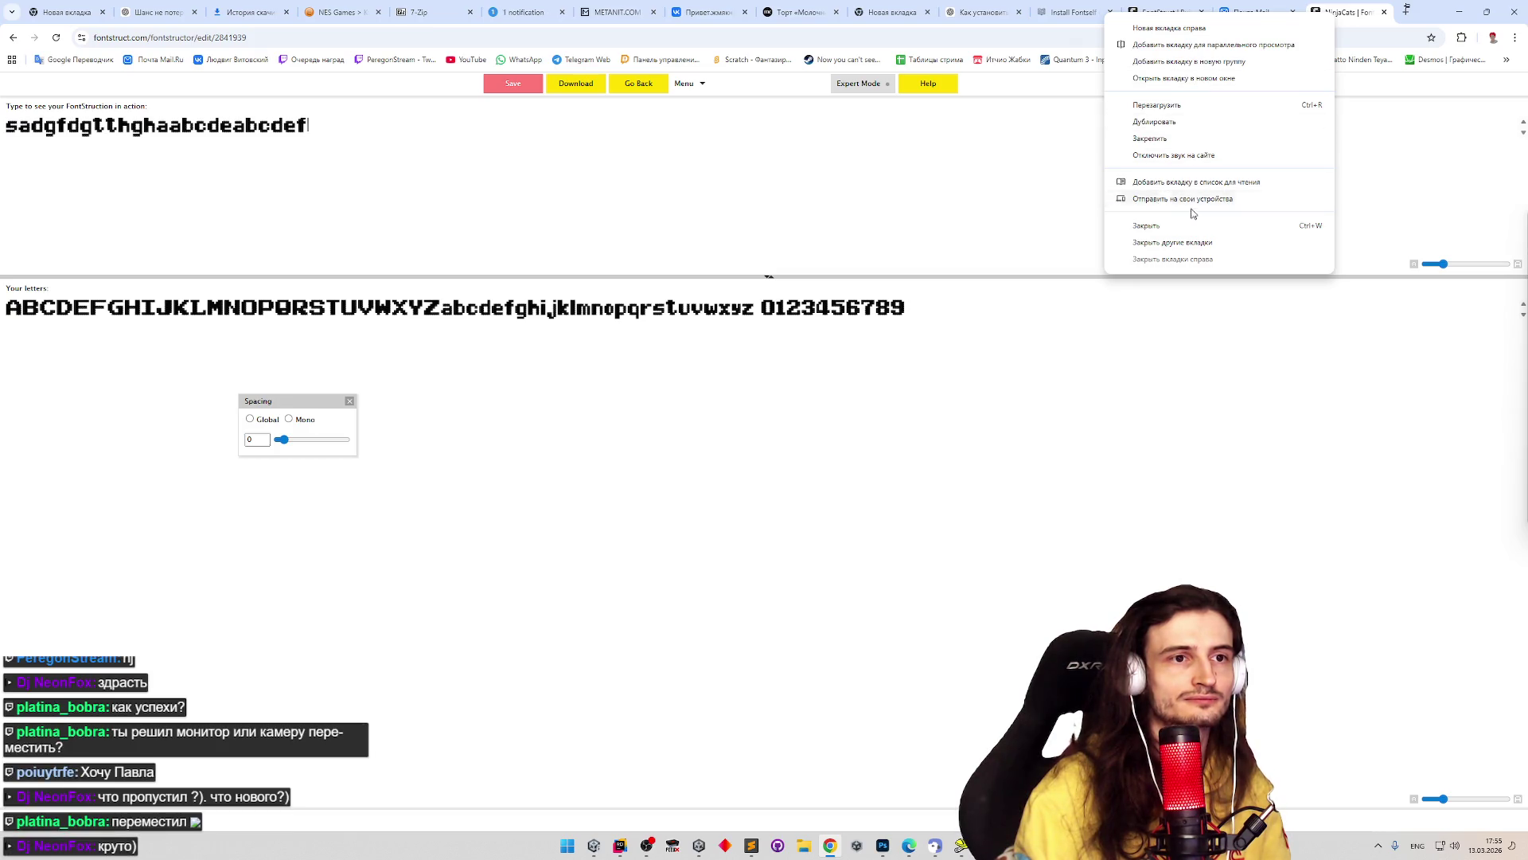
key("Escape")
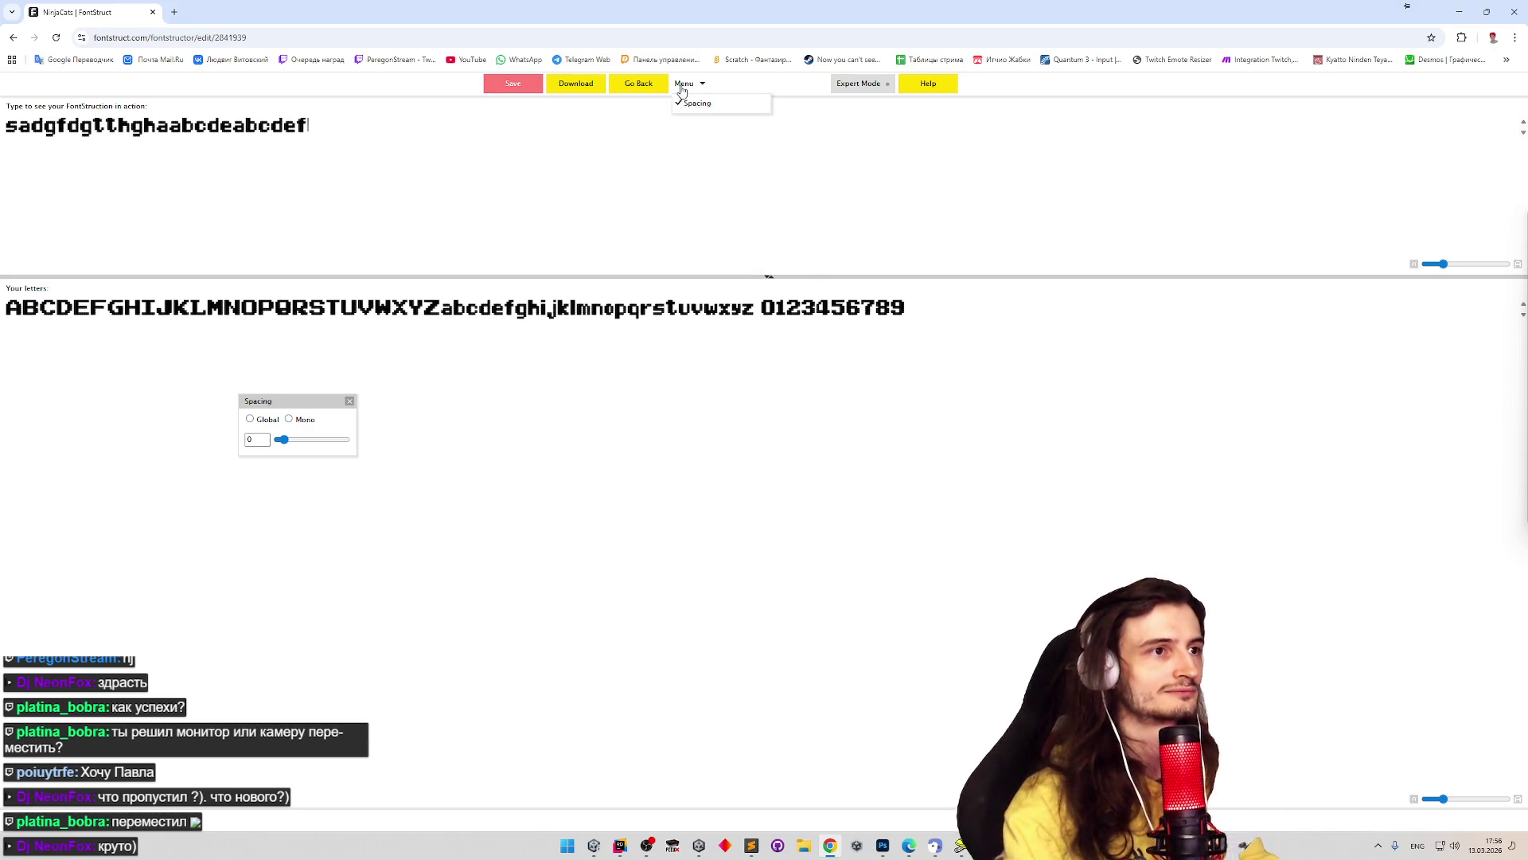
left_click(639, 85)
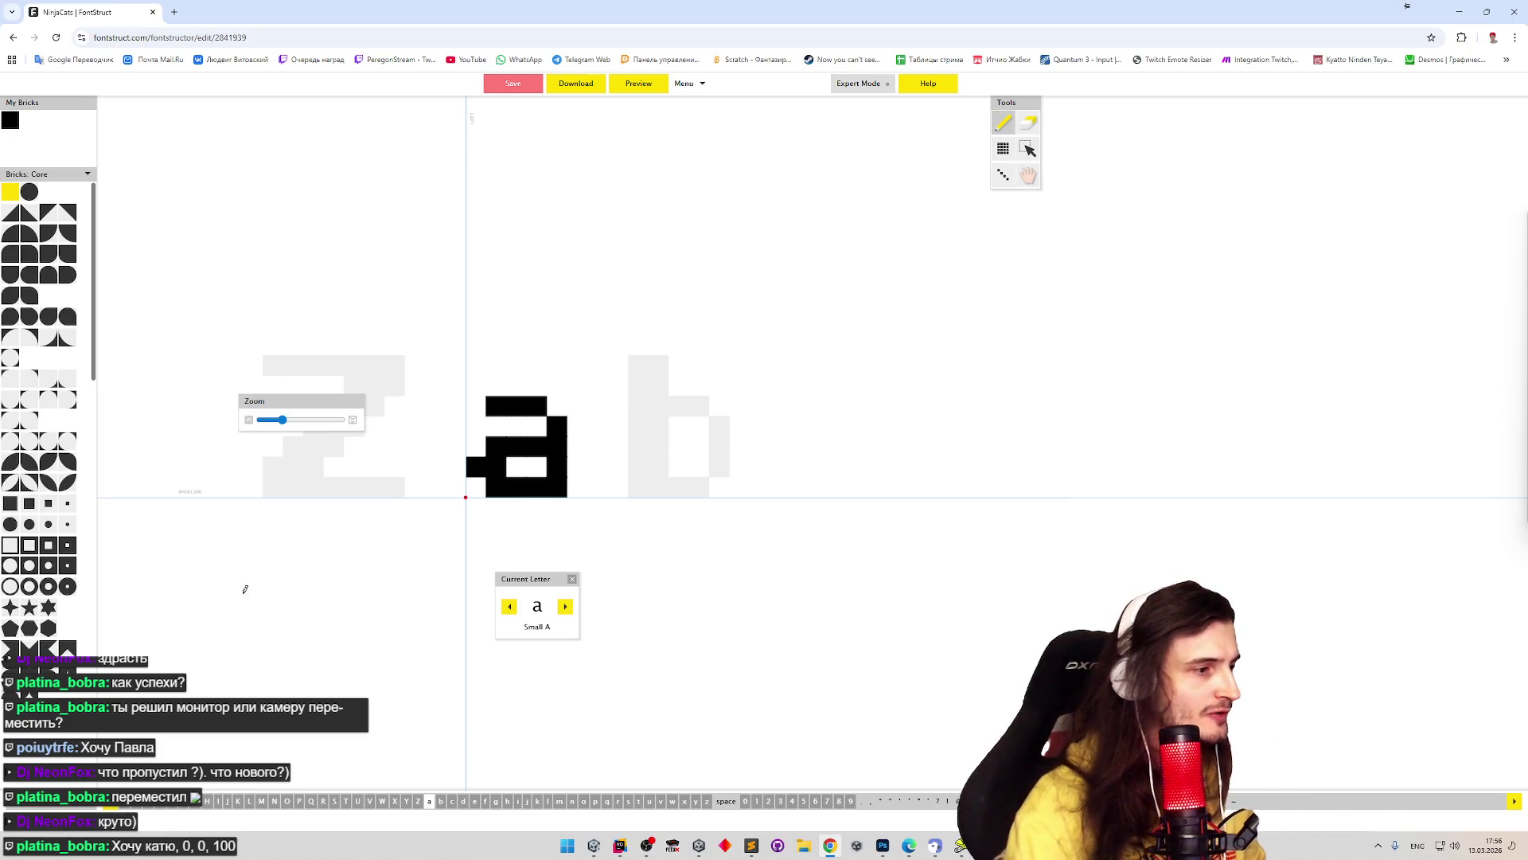
- Widen the space character's advance width and bring up the enlarged Photoshop reference sprite sheet
left_click(726, 800)
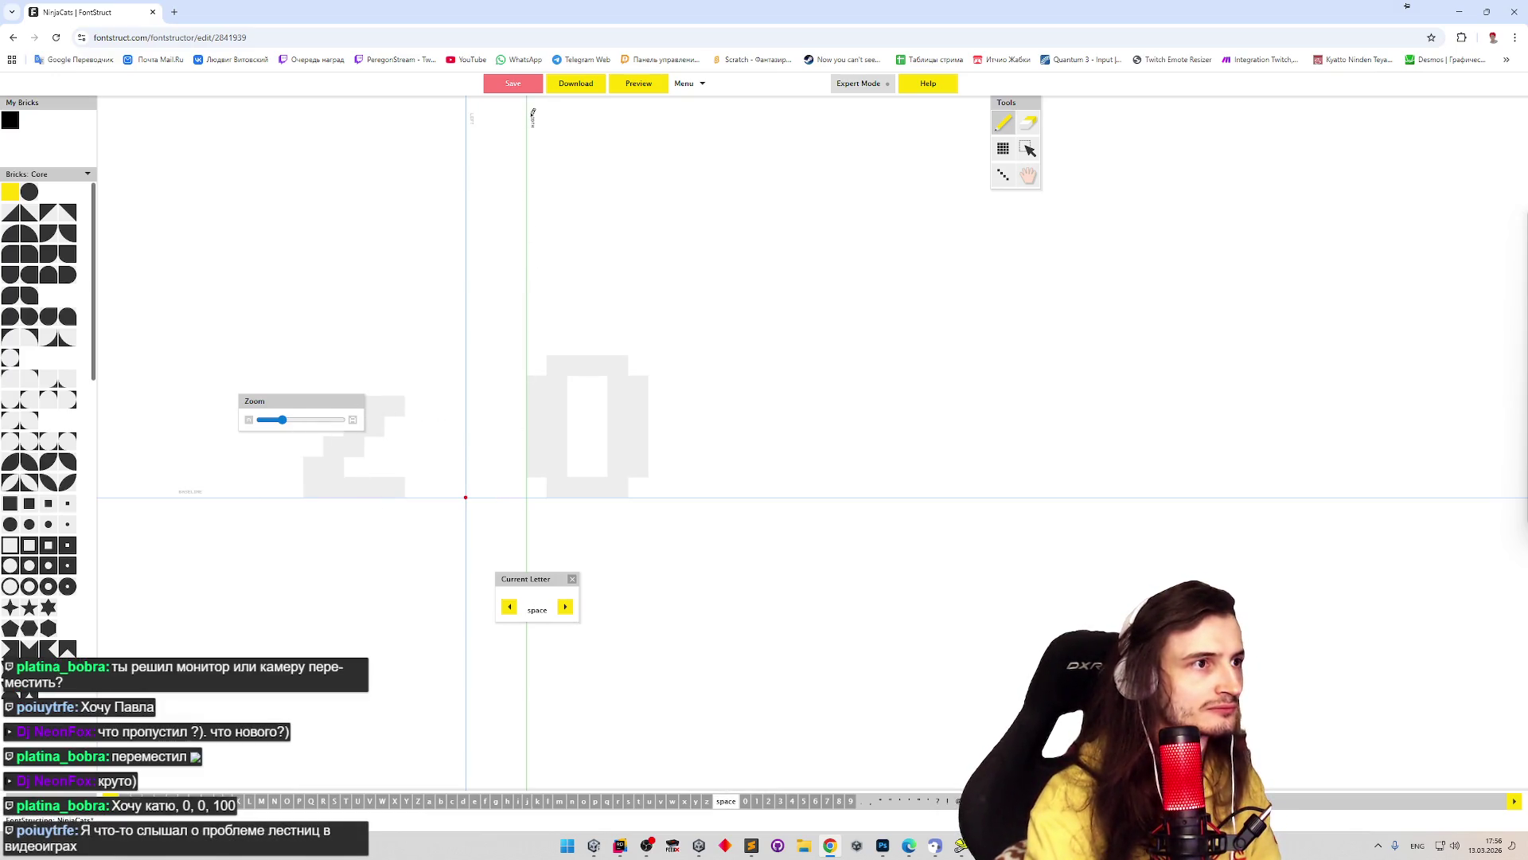
left_click_drag(528, 120, 552, 133)
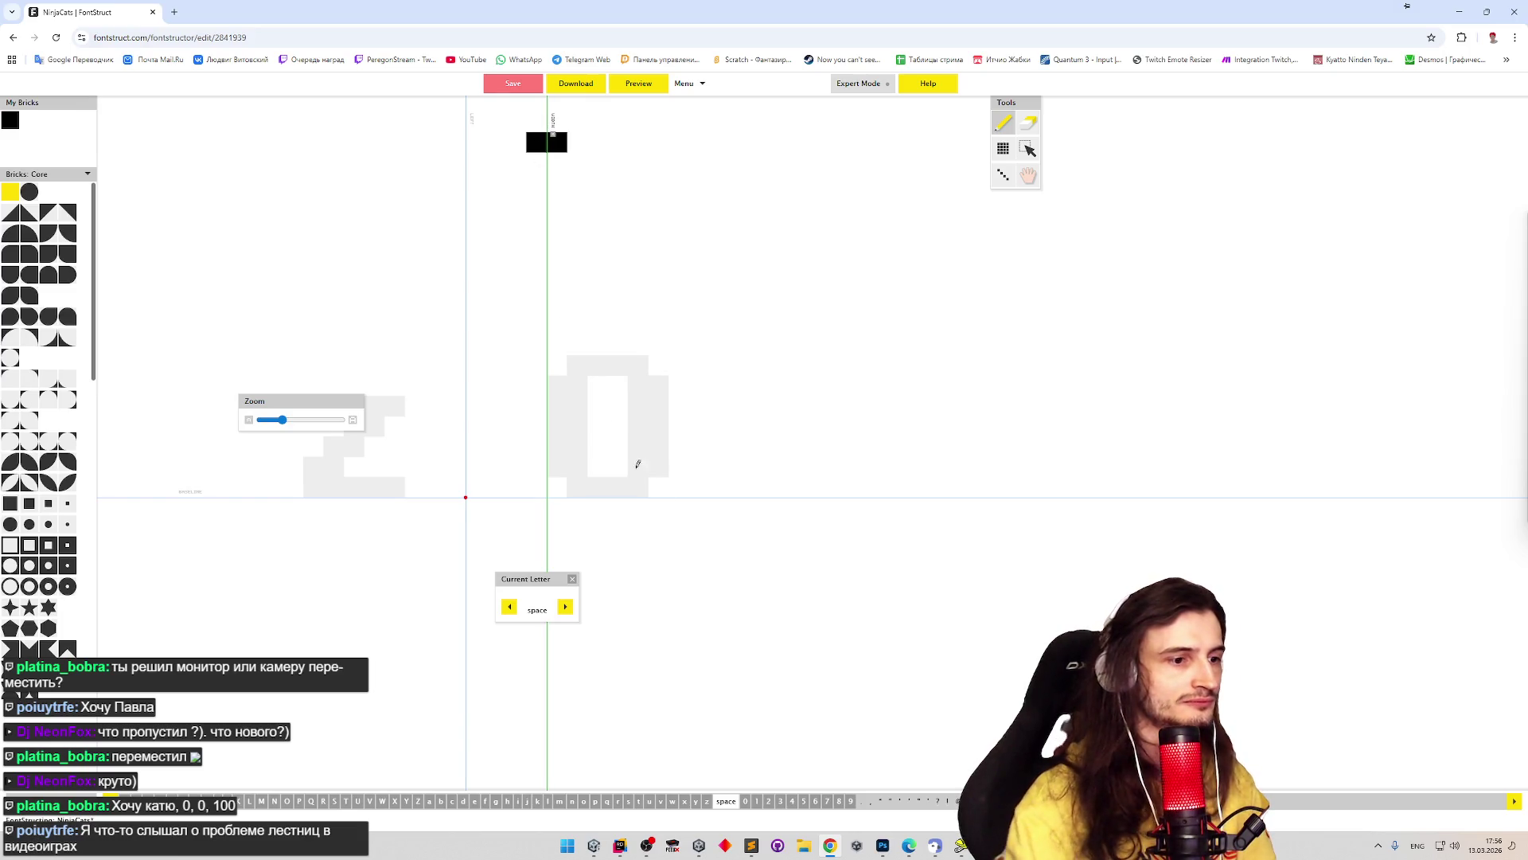
left_click(885, 846)
mouse_move(872, 590)
left_mouse_down()
mouse_move(825, 321)
mouse_move(829, 262)
mouse_move(842, 273)
left_mouse_up()
- Zoom into the reference image and measure the gap between TATSUNOKO and PROD
key("z")
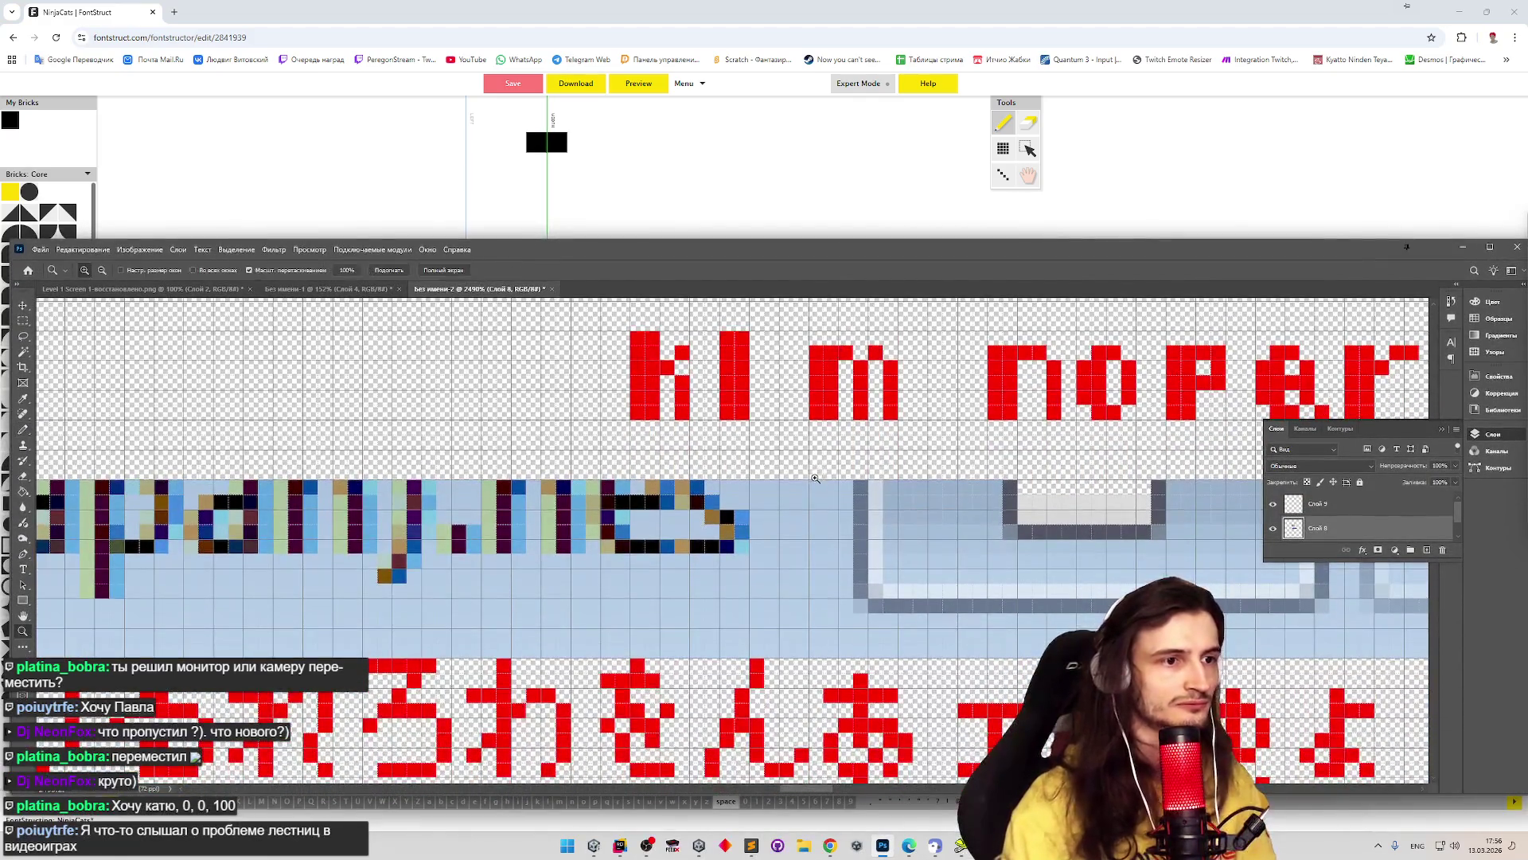
scroll(806, 479, "down", 10)
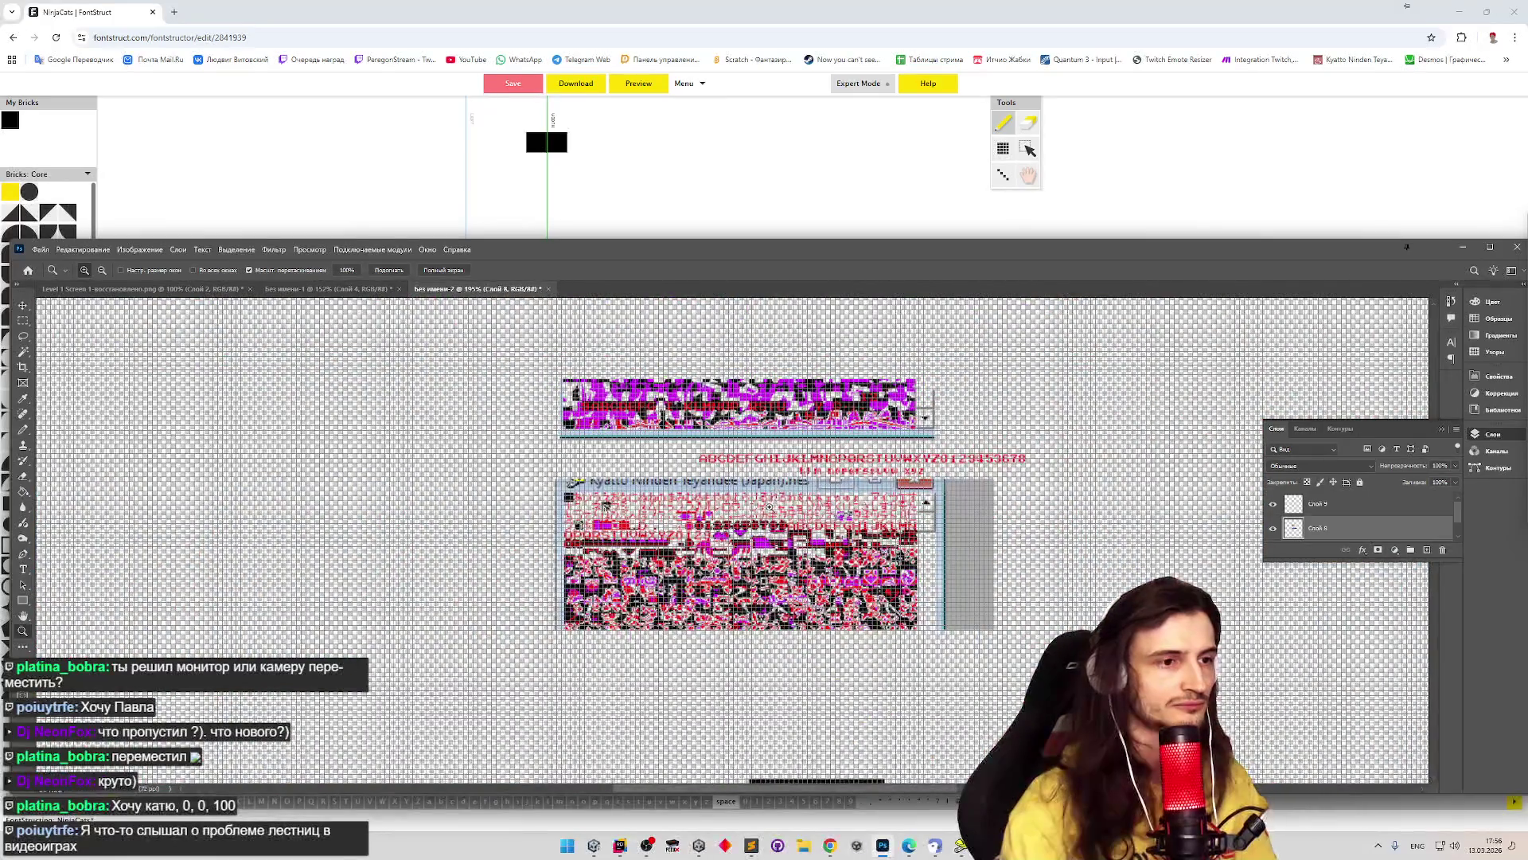
scroll(846, 540, "up", 5)
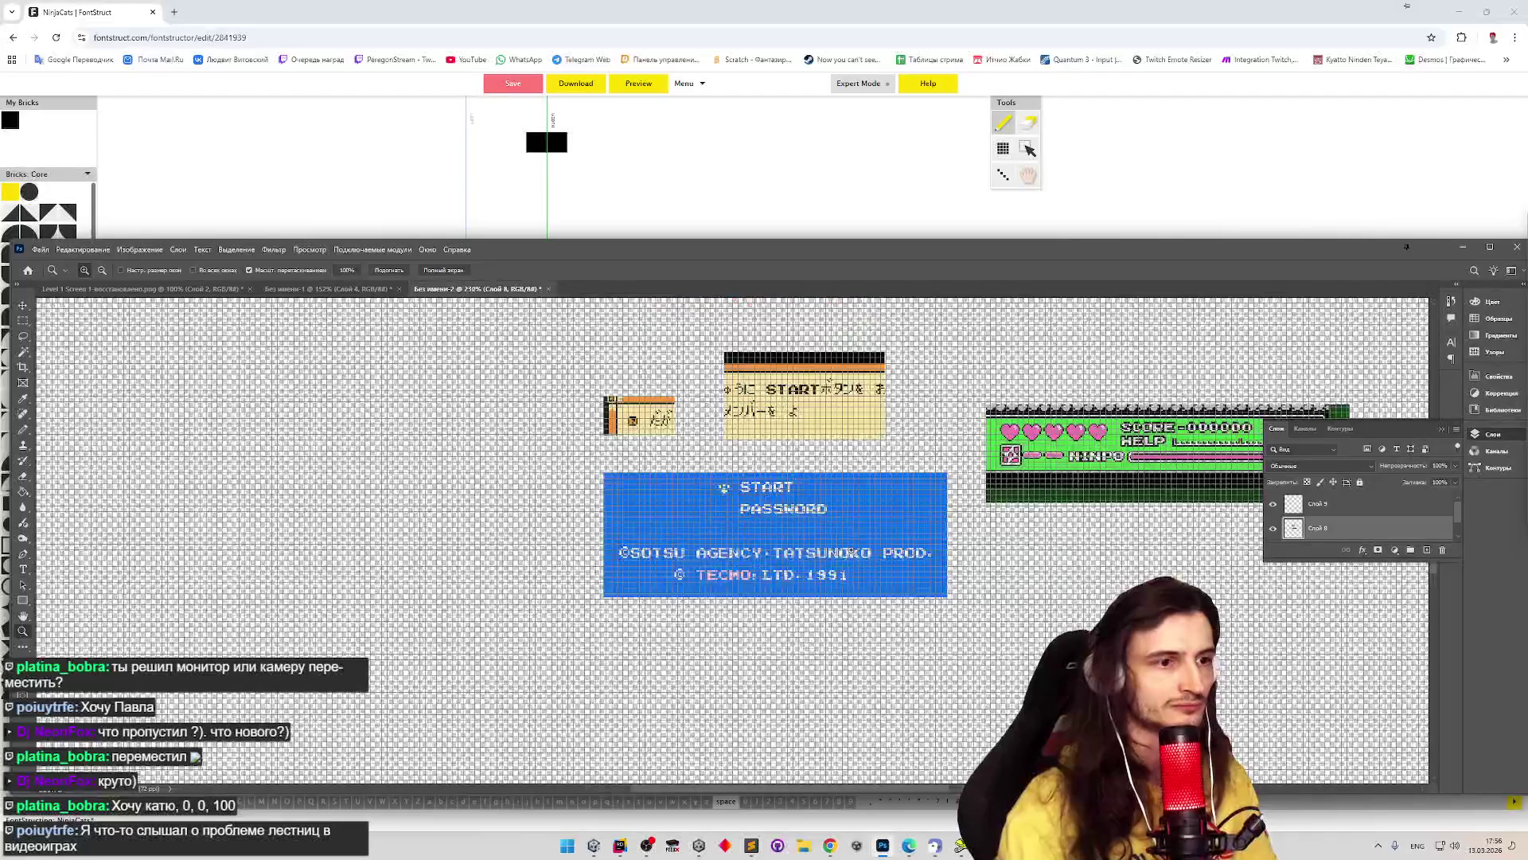
scroll(828, 541, "up", 3)
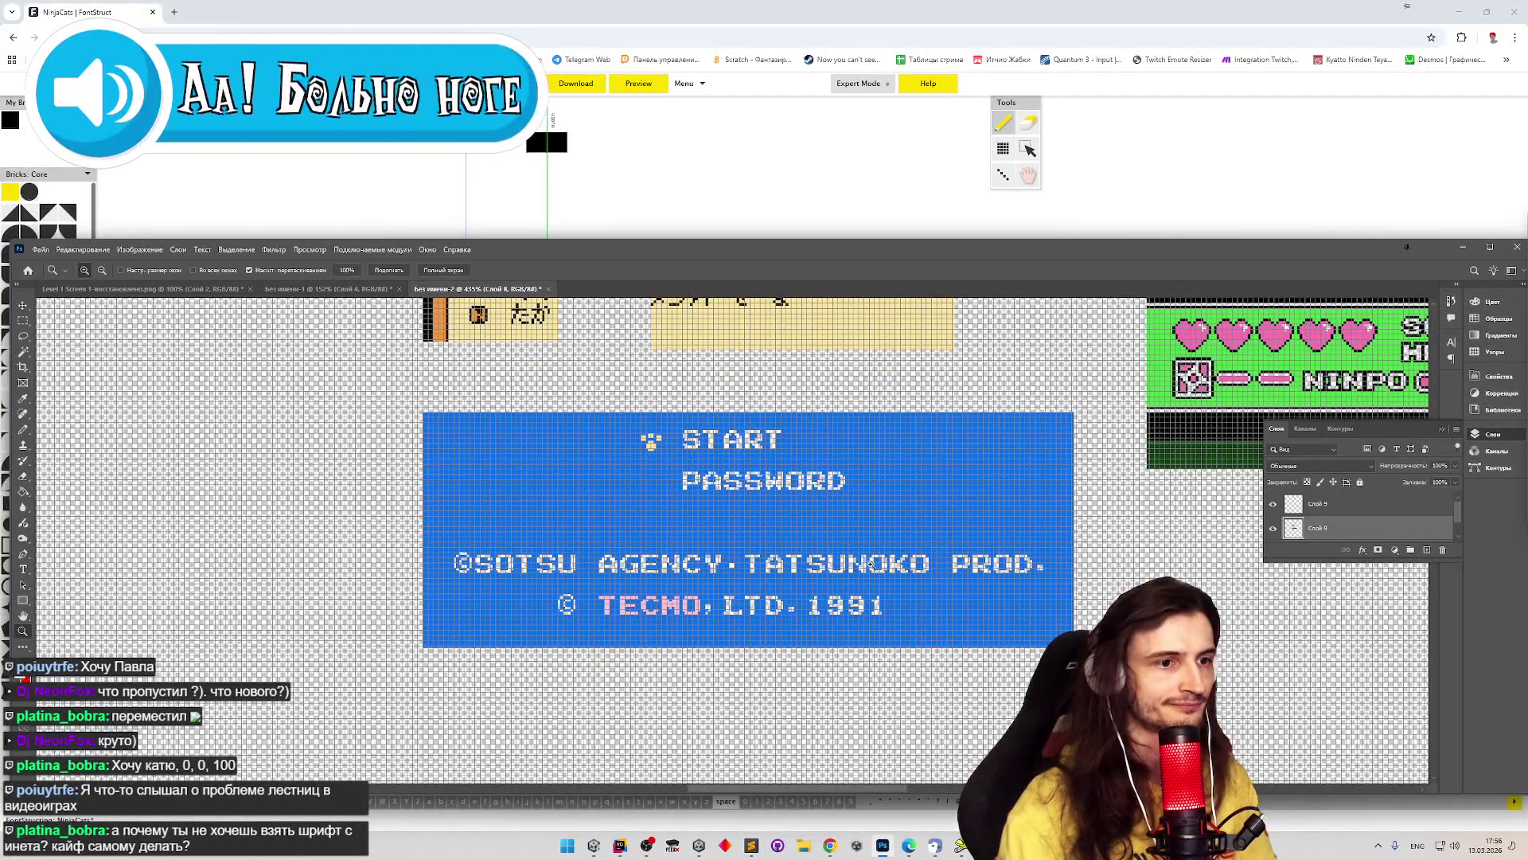
scroll(967, 567, "up", 4)
scroll(856, 582, "up", 3)
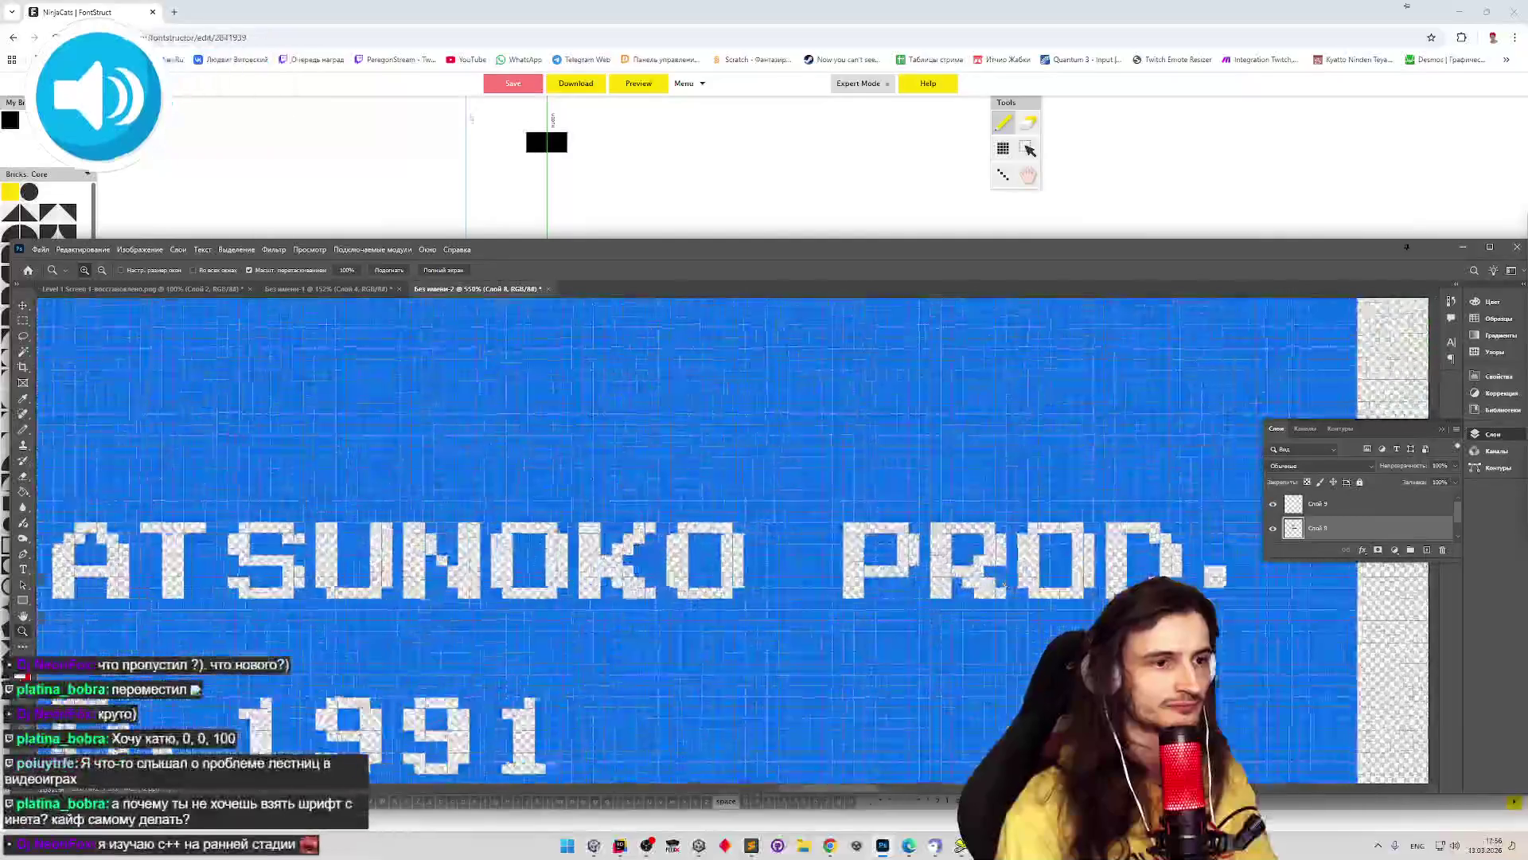
scroll(923, 565, "up", 2)
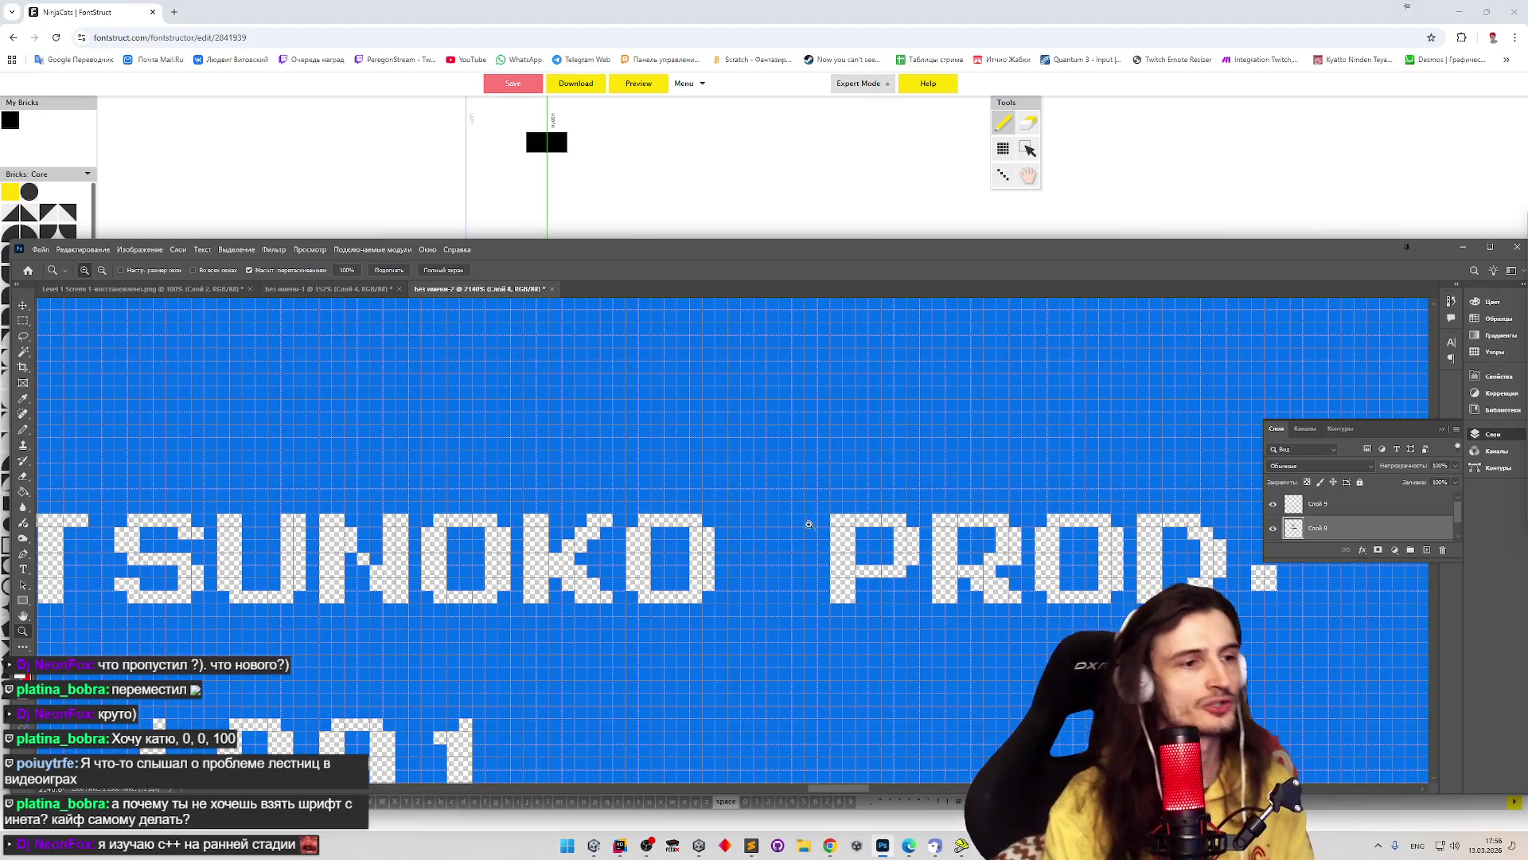
scroll(820, 510, "up", 2)
key("b")
left_click(23, 320)
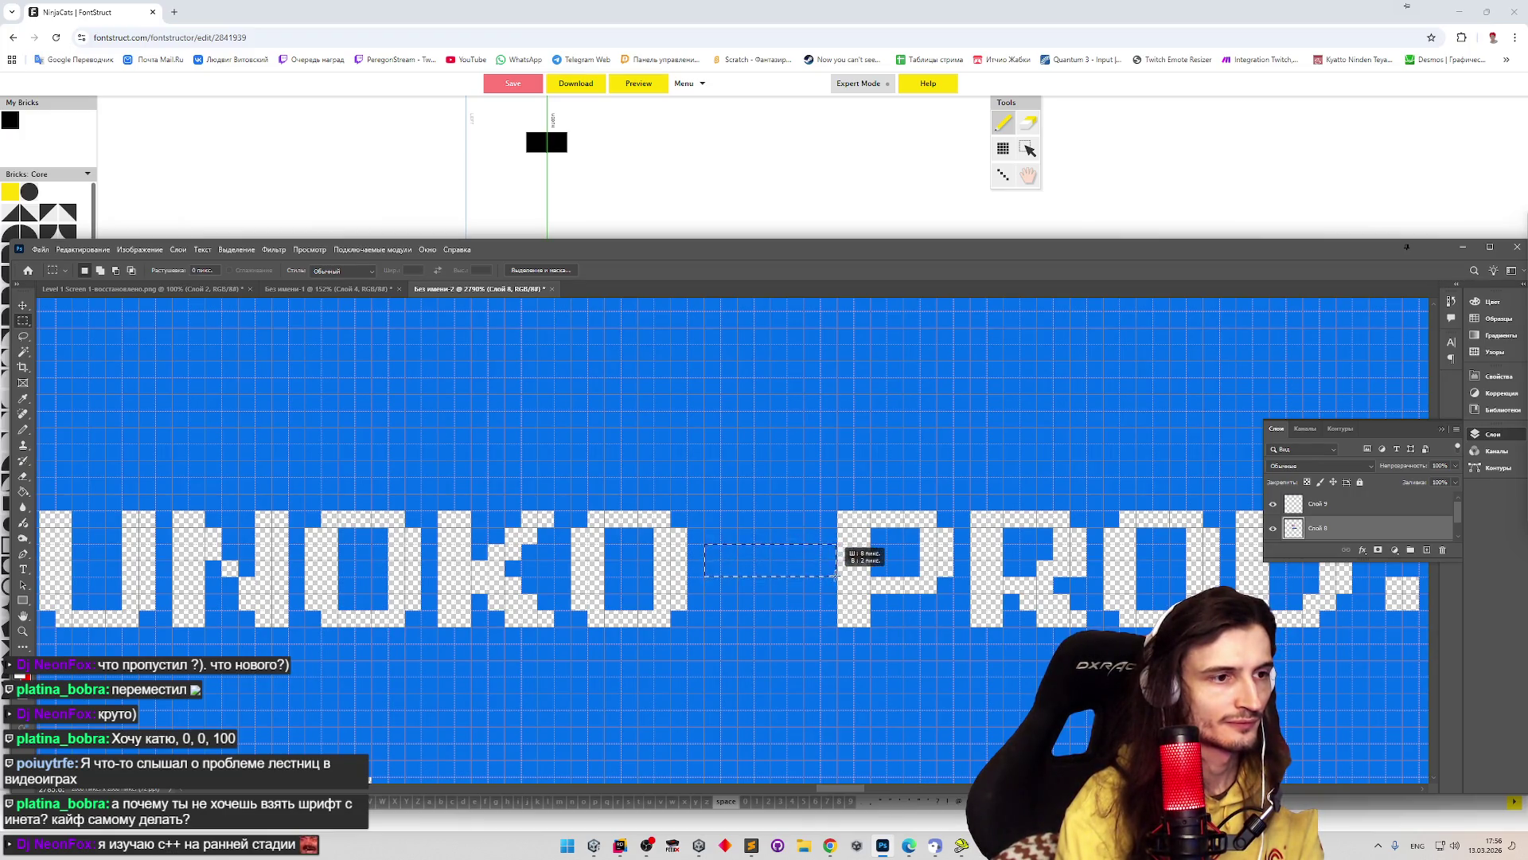
left_click_drag(836, 576, 836, 577)
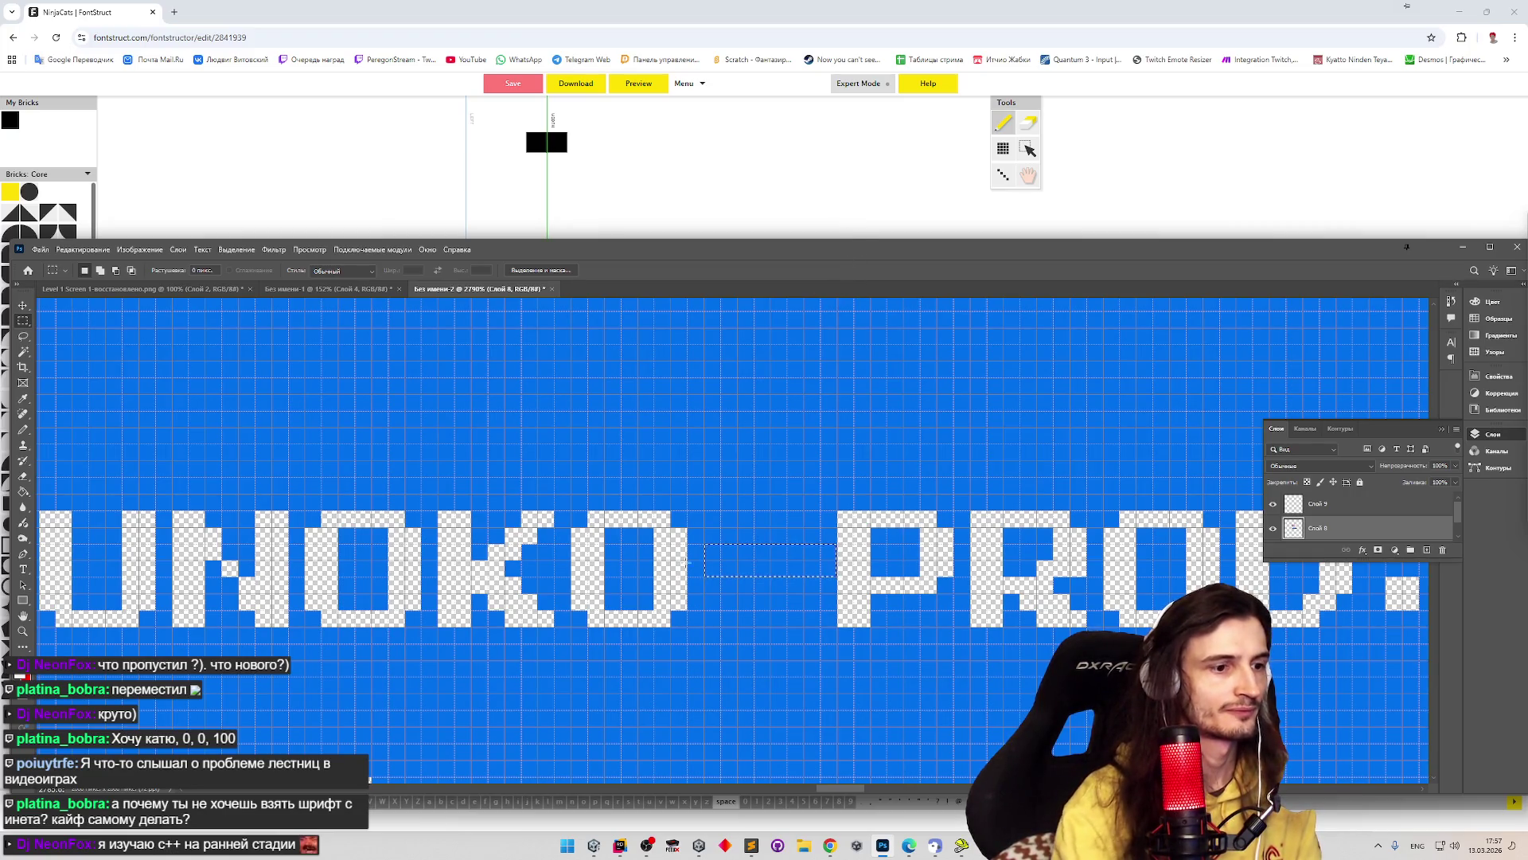
- Measure the space beside を, dismiss the no-pixels-selected warning, and minimize Photoshop
key("z")
scroll(881, 582, "down", 10)
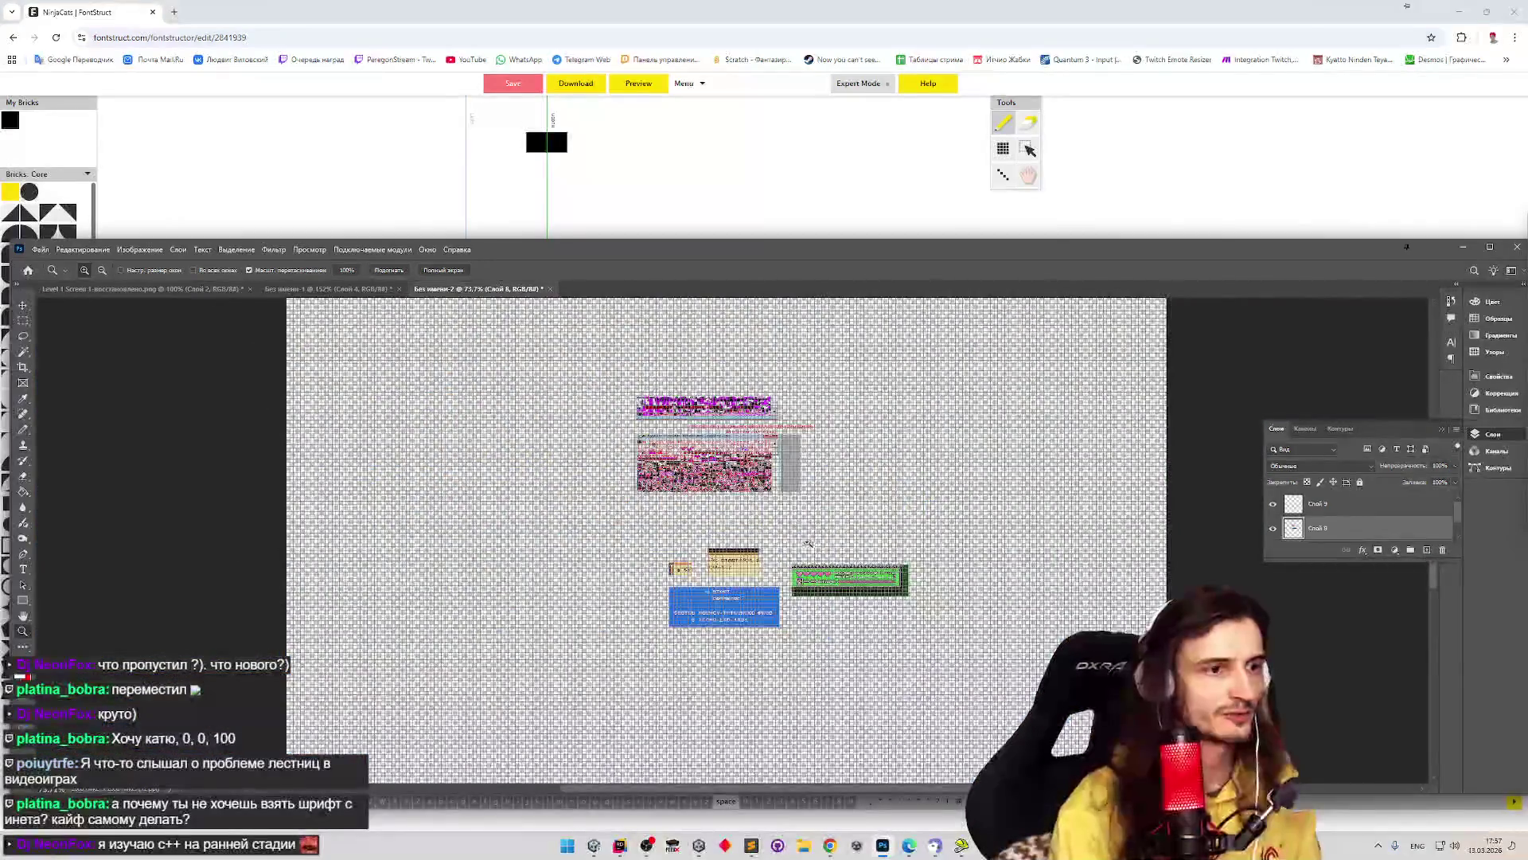
scroll(881, 583, "up", 5)
scroll(880, 541, "down", 3)
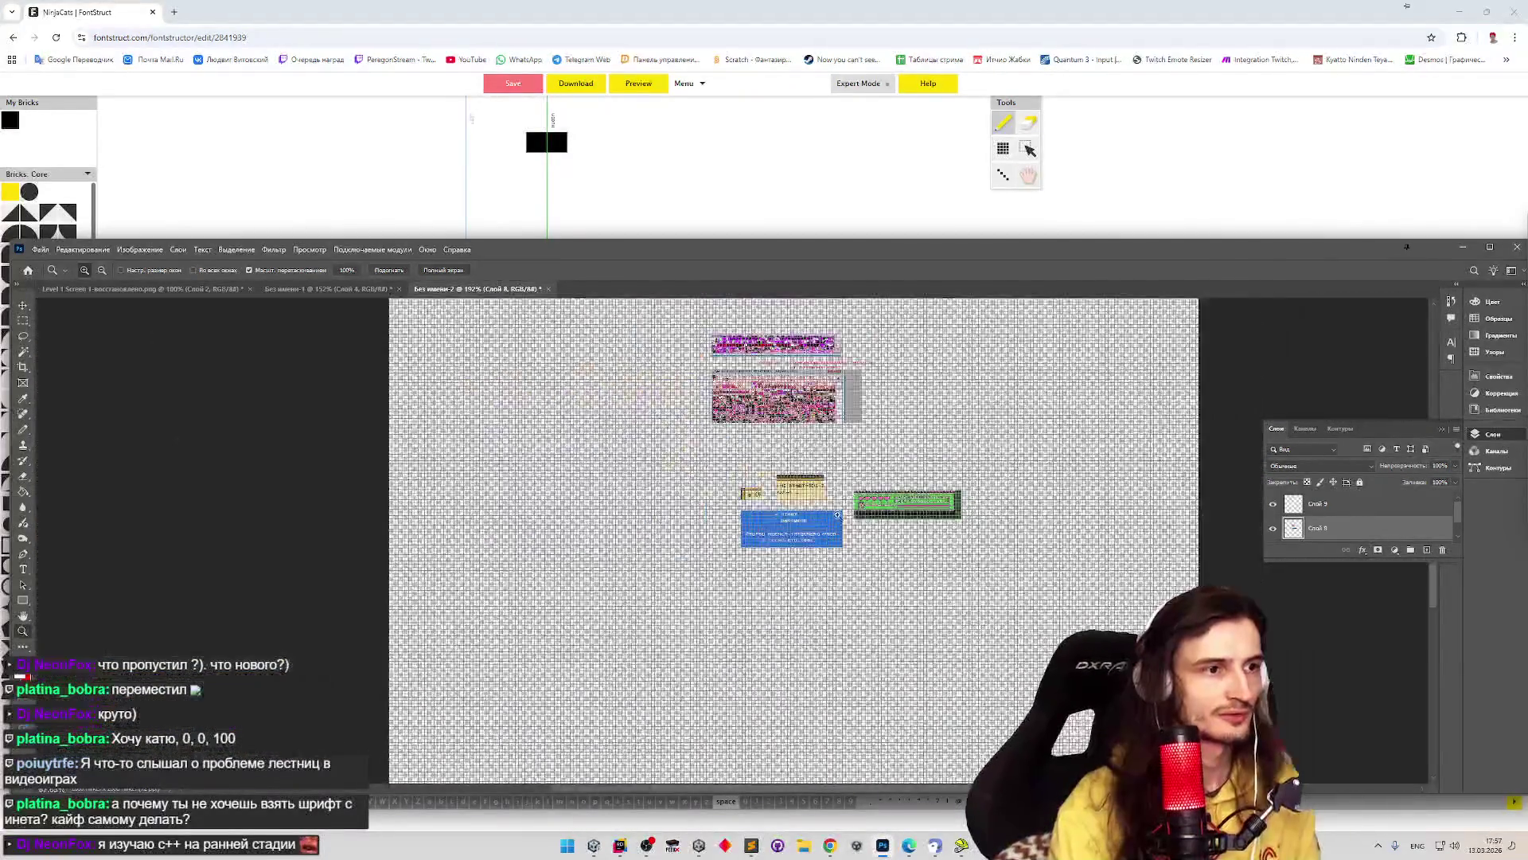
scroll(878, 479, "up", 4)
scroll(745, 603, "up", 10)
key("m")
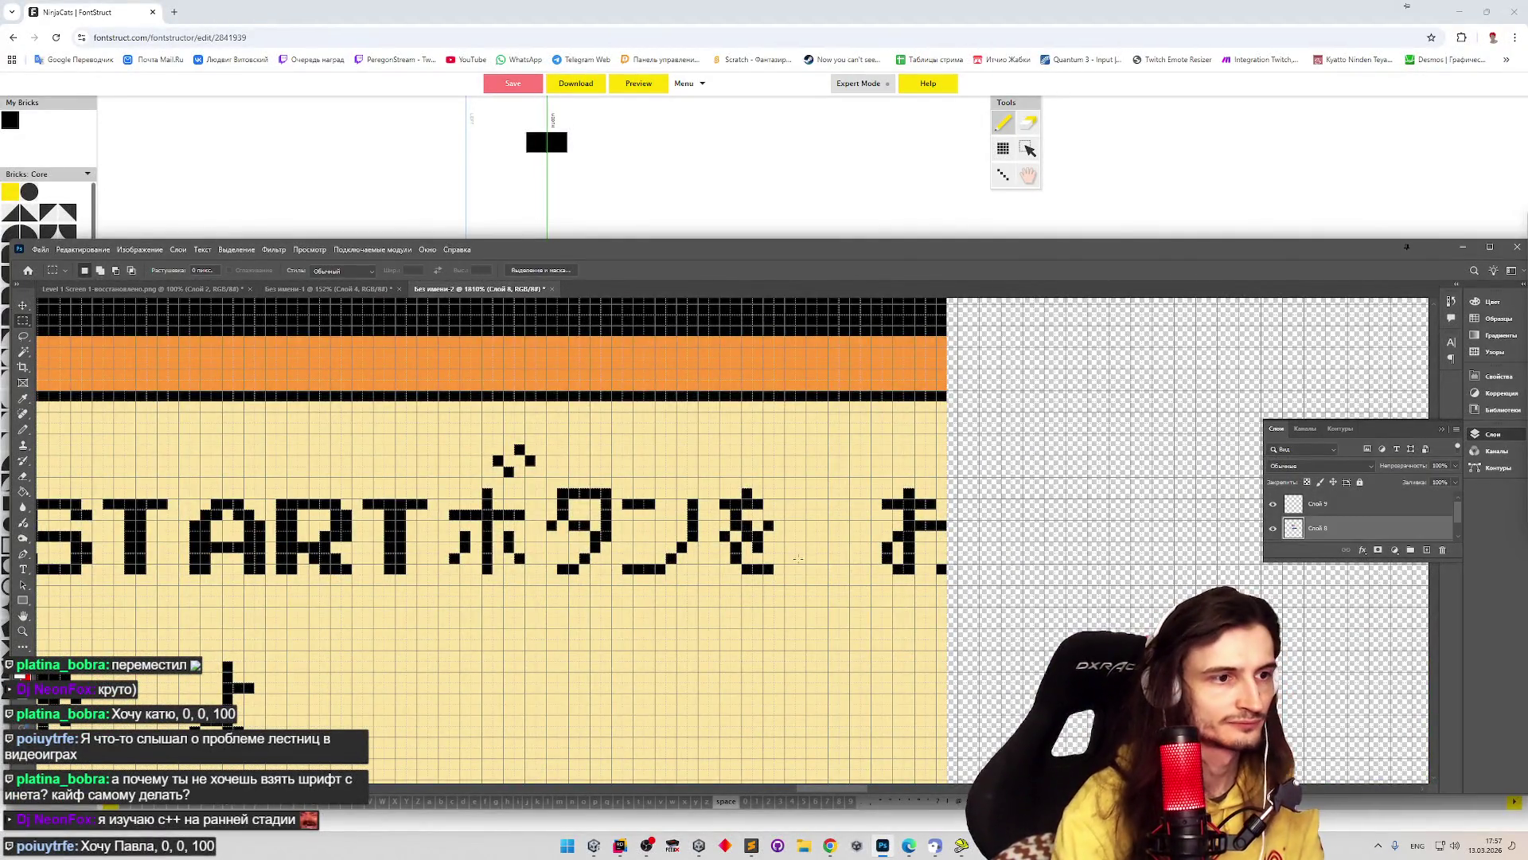
mouse_move(774, 521)
left_mouse_down()
mouse_move(895, 551)
mouse_move(860, 557)
left_mouse_up()
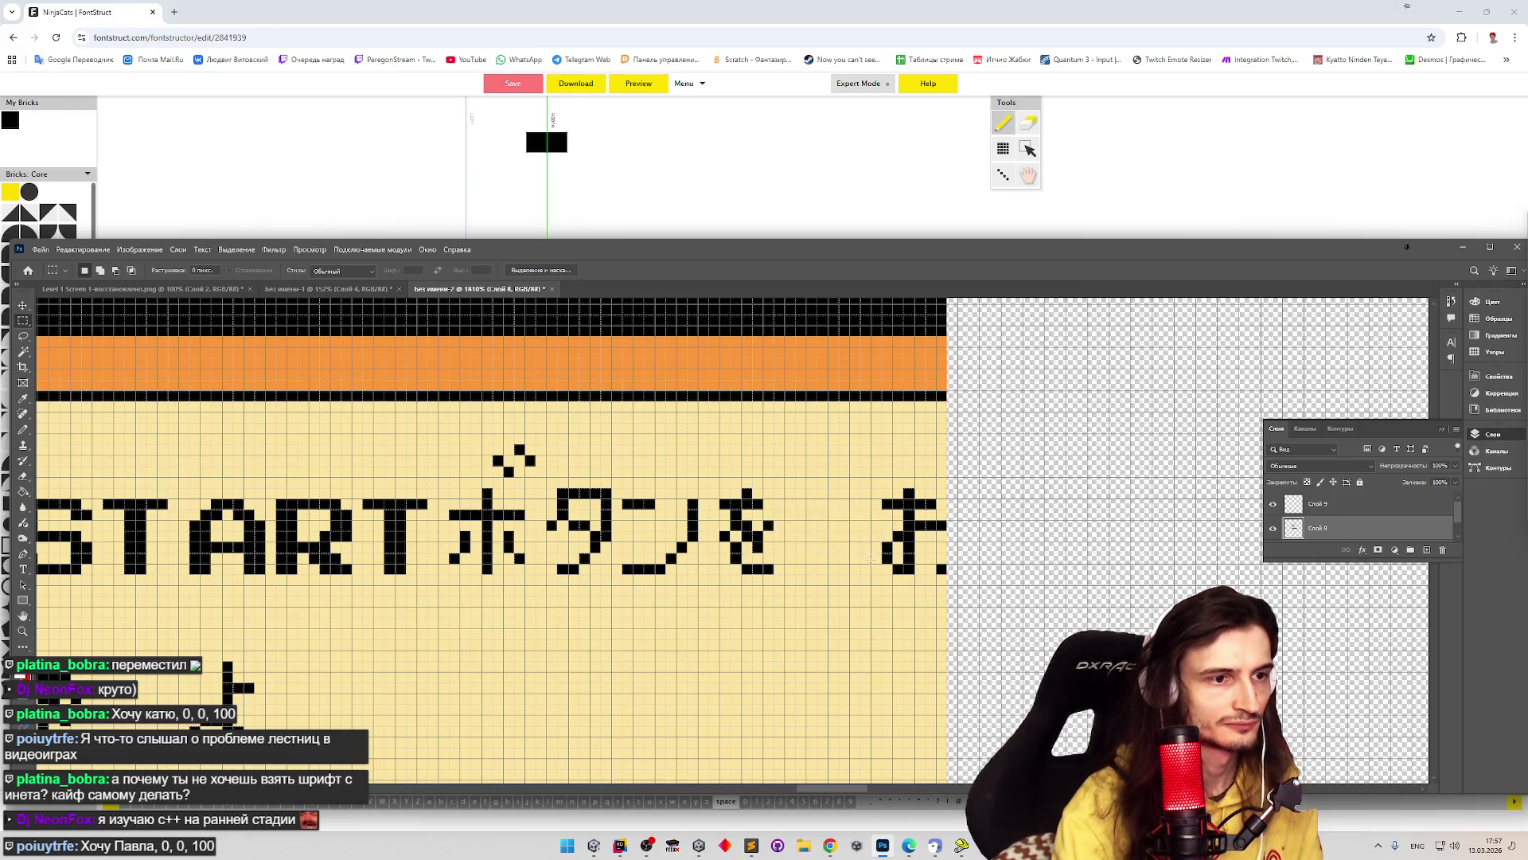
key("ctrl+c")
left_click(740, 305)
left_click(760, 179)
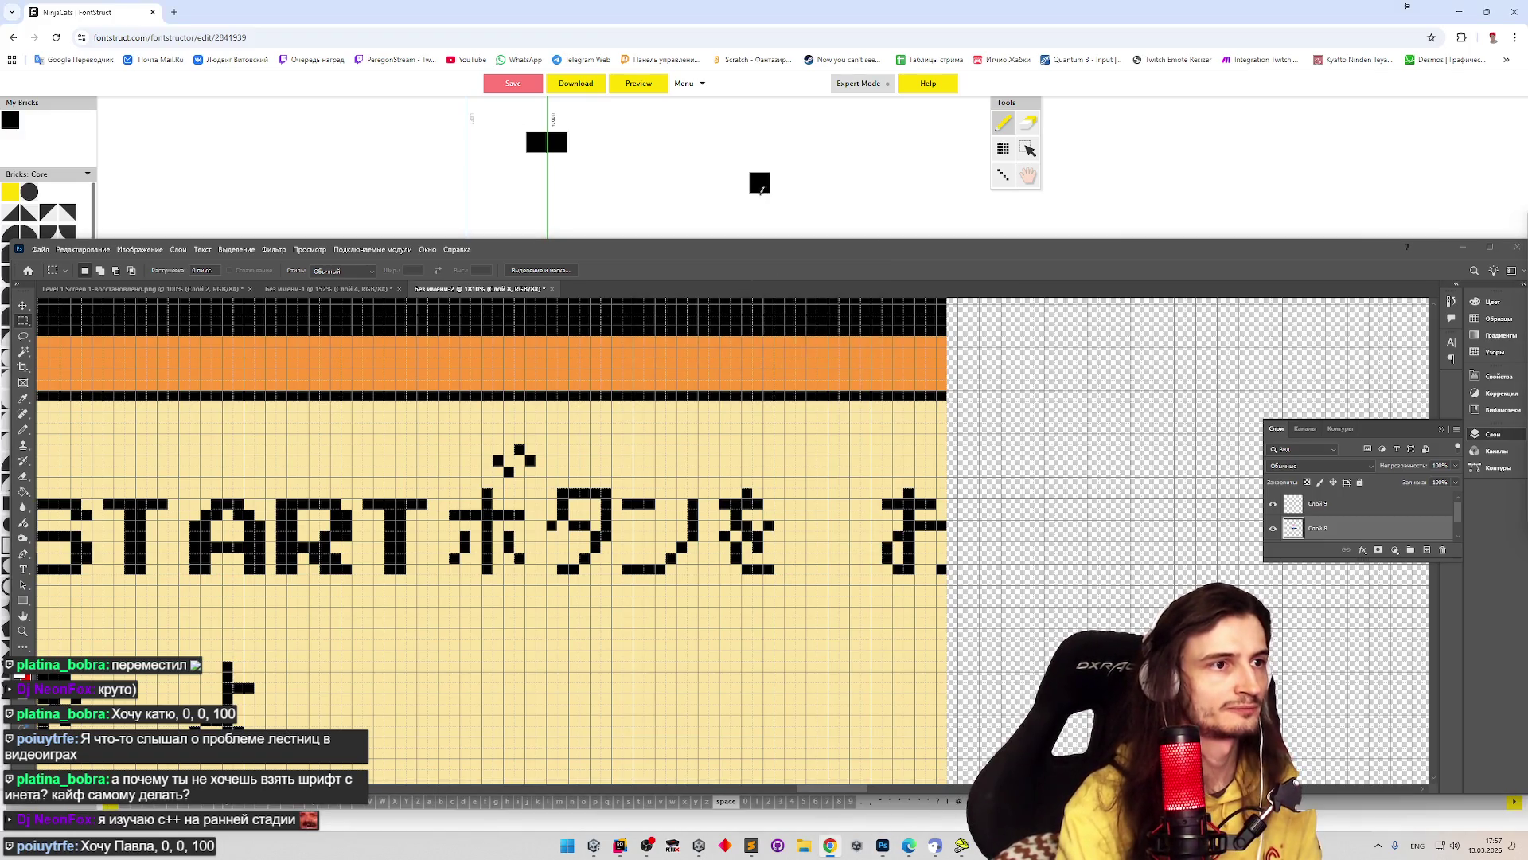
left_click(1453, 248)
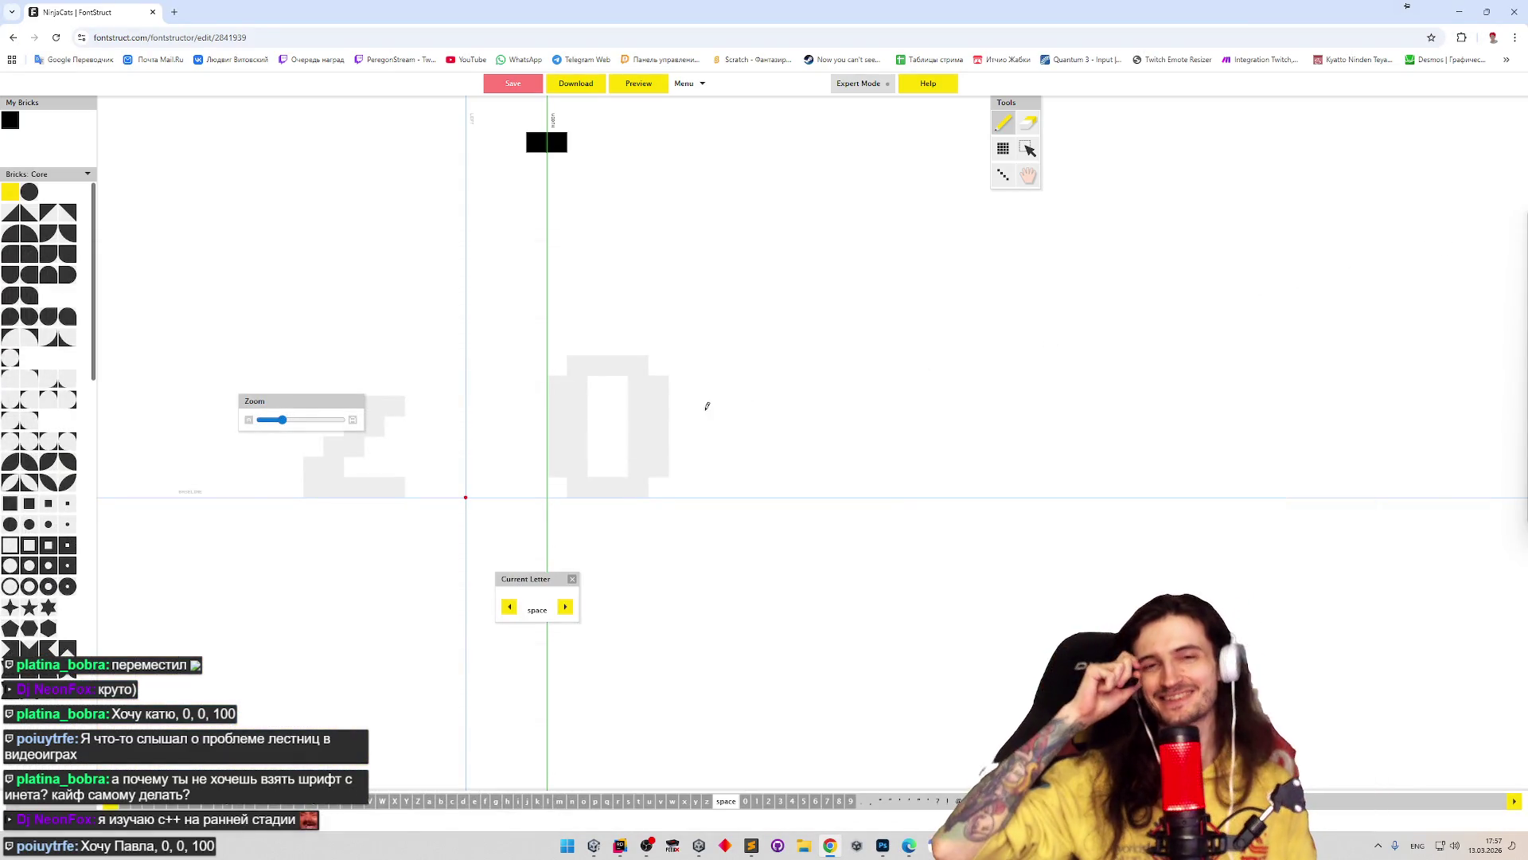
- Remove the space's two stray bricks, turn on View > Grid, and readjust the space width
key("ctrl+z")
key("ctrl+z")
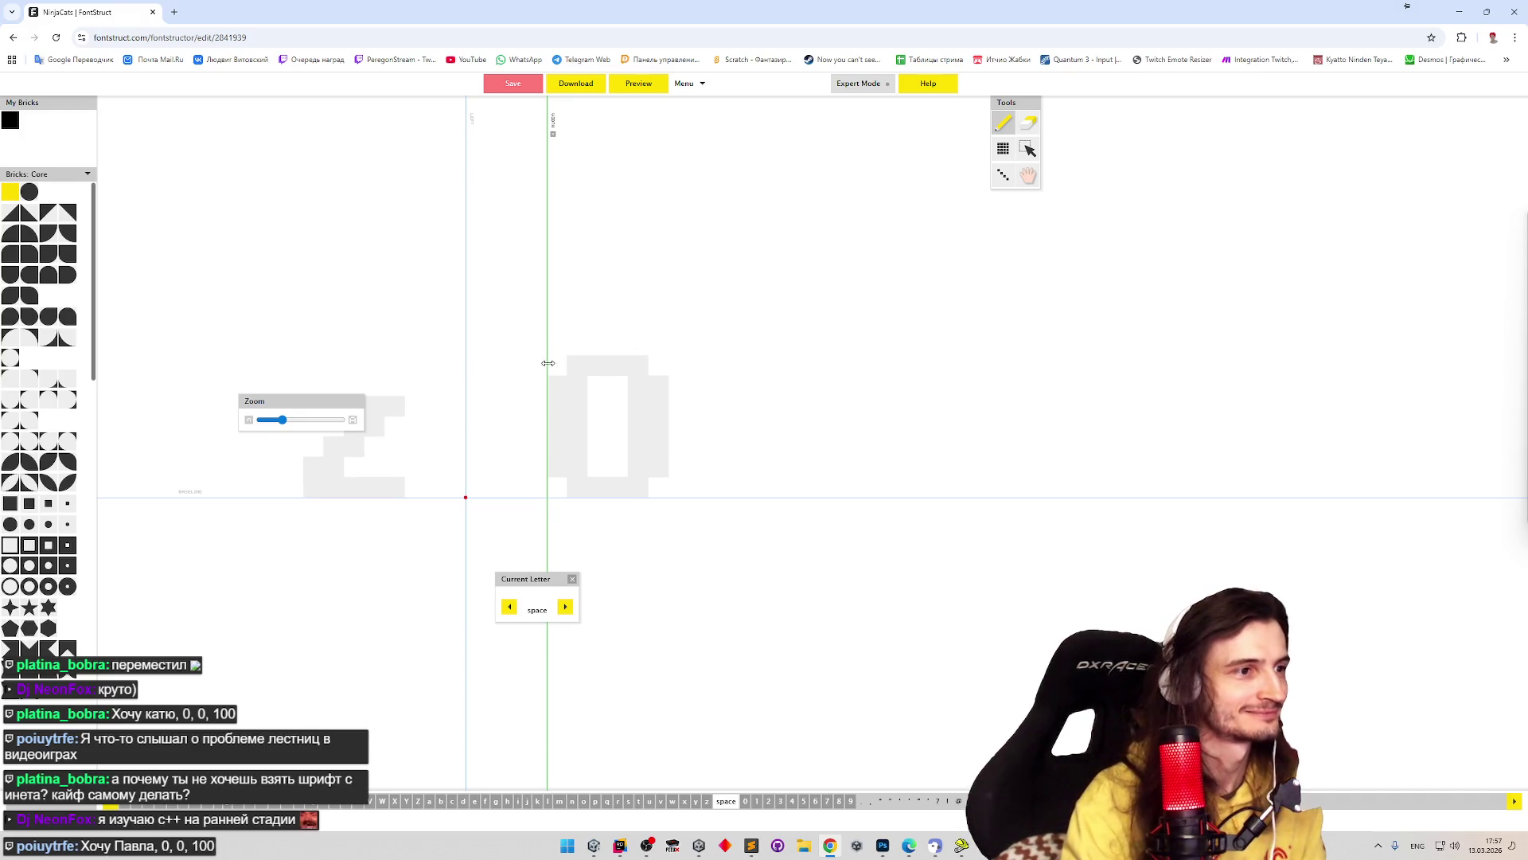
mouse_move(547, 363)
left_mouse_down()
mouse_move(464, 363)
mouse_move(570, 366)
left_mouse_up()
left_click(684, 83)
mouse_move(692, 122)
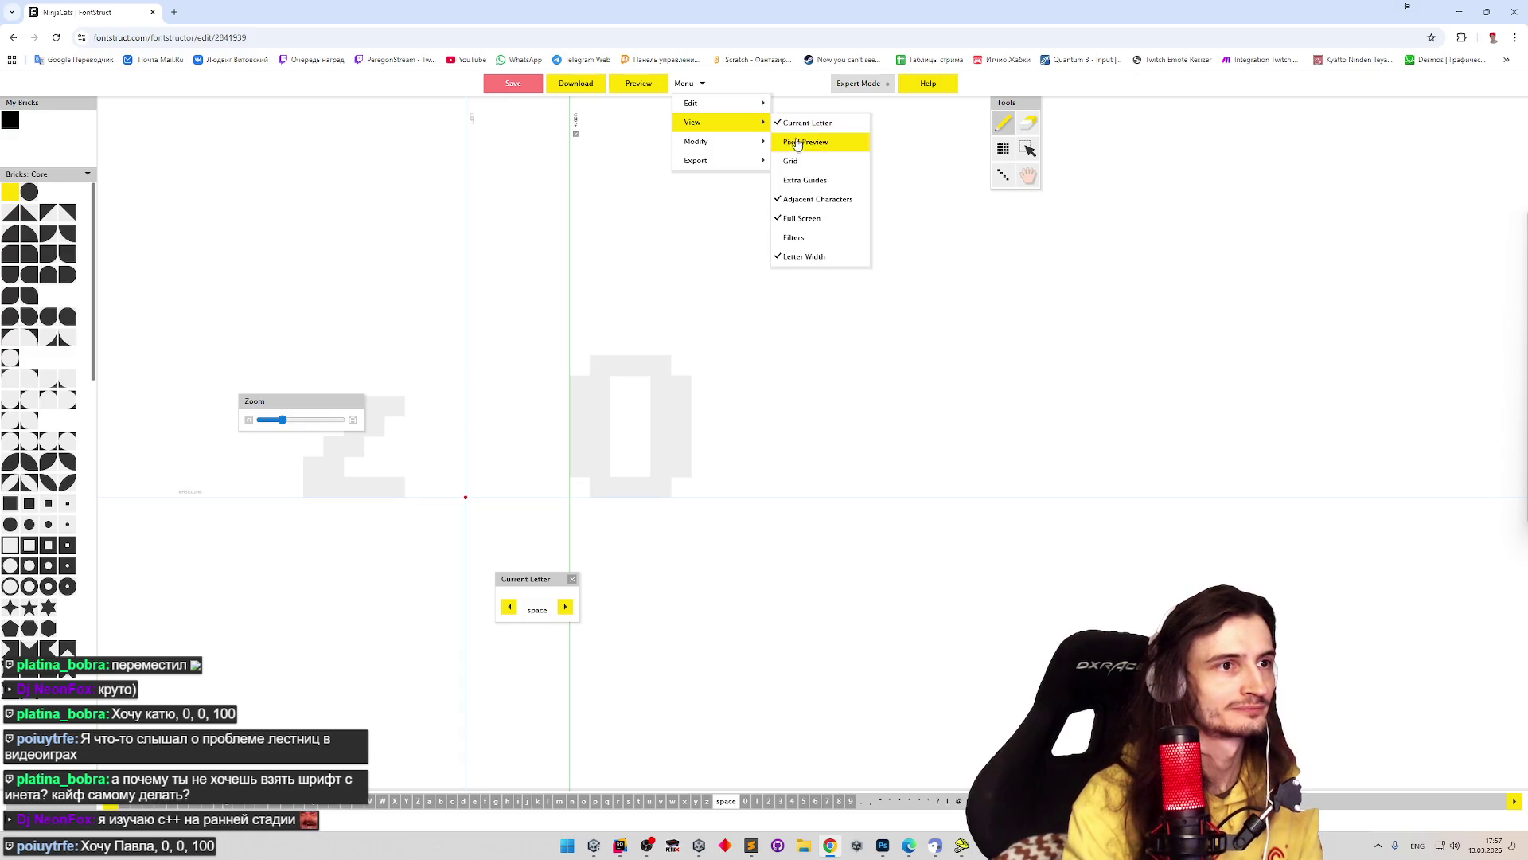
left_click(788, 162)
mouse_move(569, 307)
left_mouse_down()
mouse_move(508, 331)
mouse_move(628, 351)
left_mouse_up()
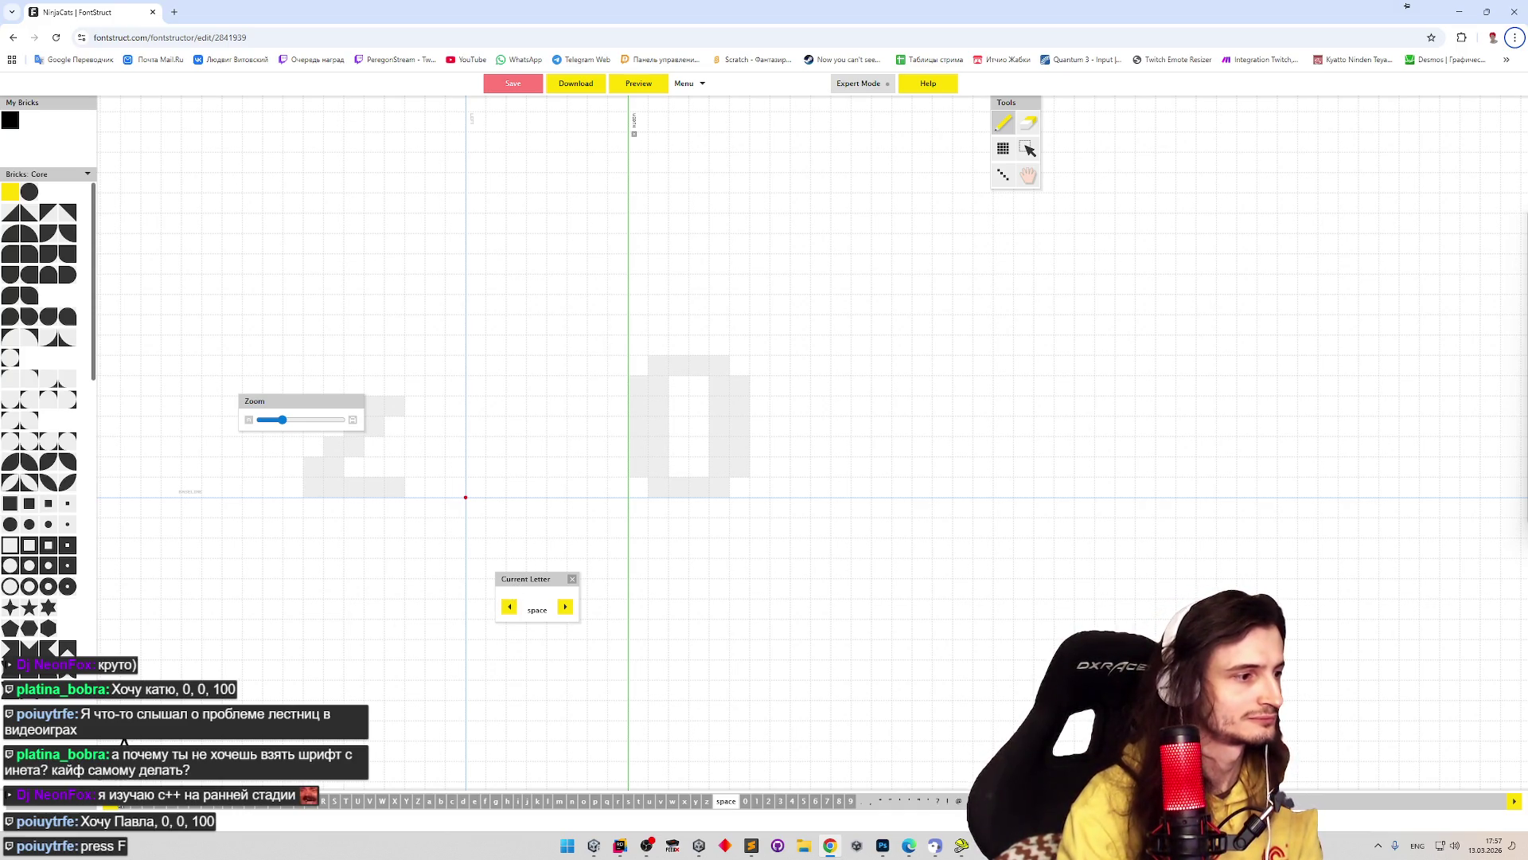
- Select capital A and step forward through all the capital letters to Z
left_click(124, 801)
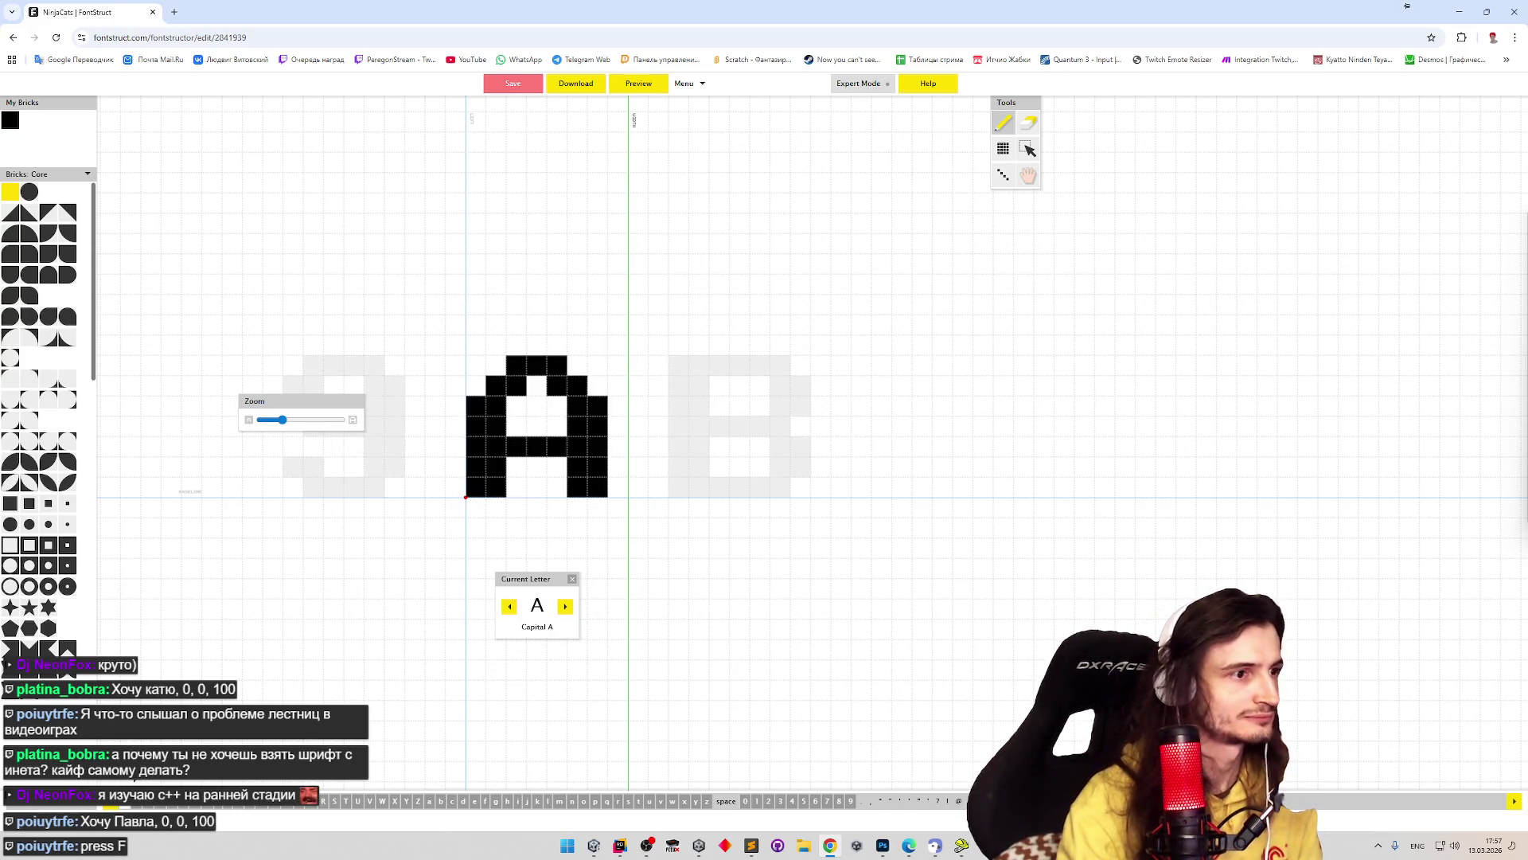
left_click(566, 607)
left_click(566, 608)
left_click(566, 607)
left_click(566, 607)
left_click(566, 607)
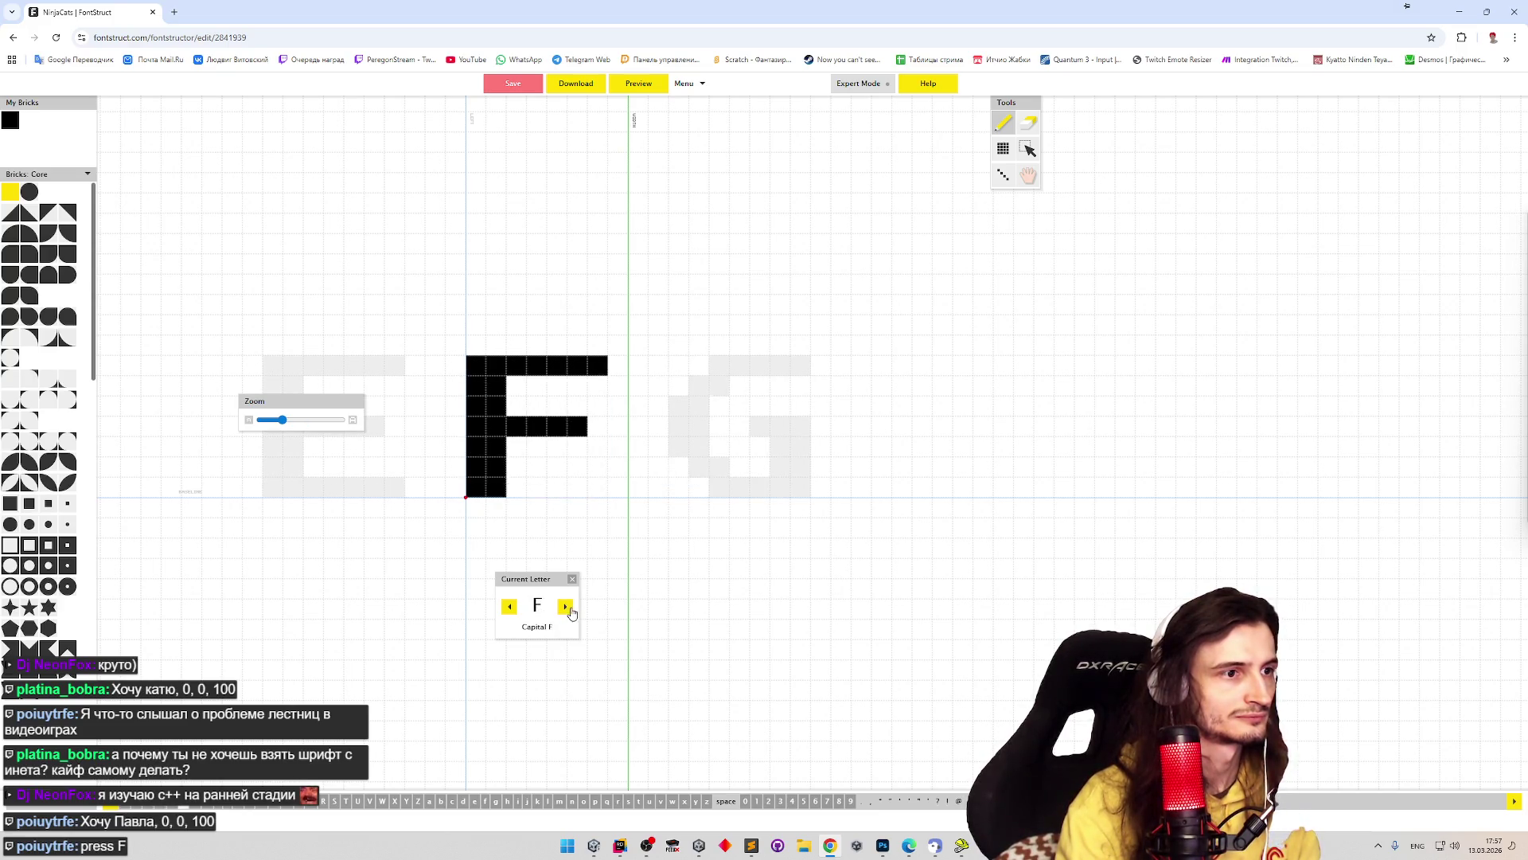
left_click(567, 608)
left_click(566, 608)
left_click(568, 609)
left_click(568, 609)
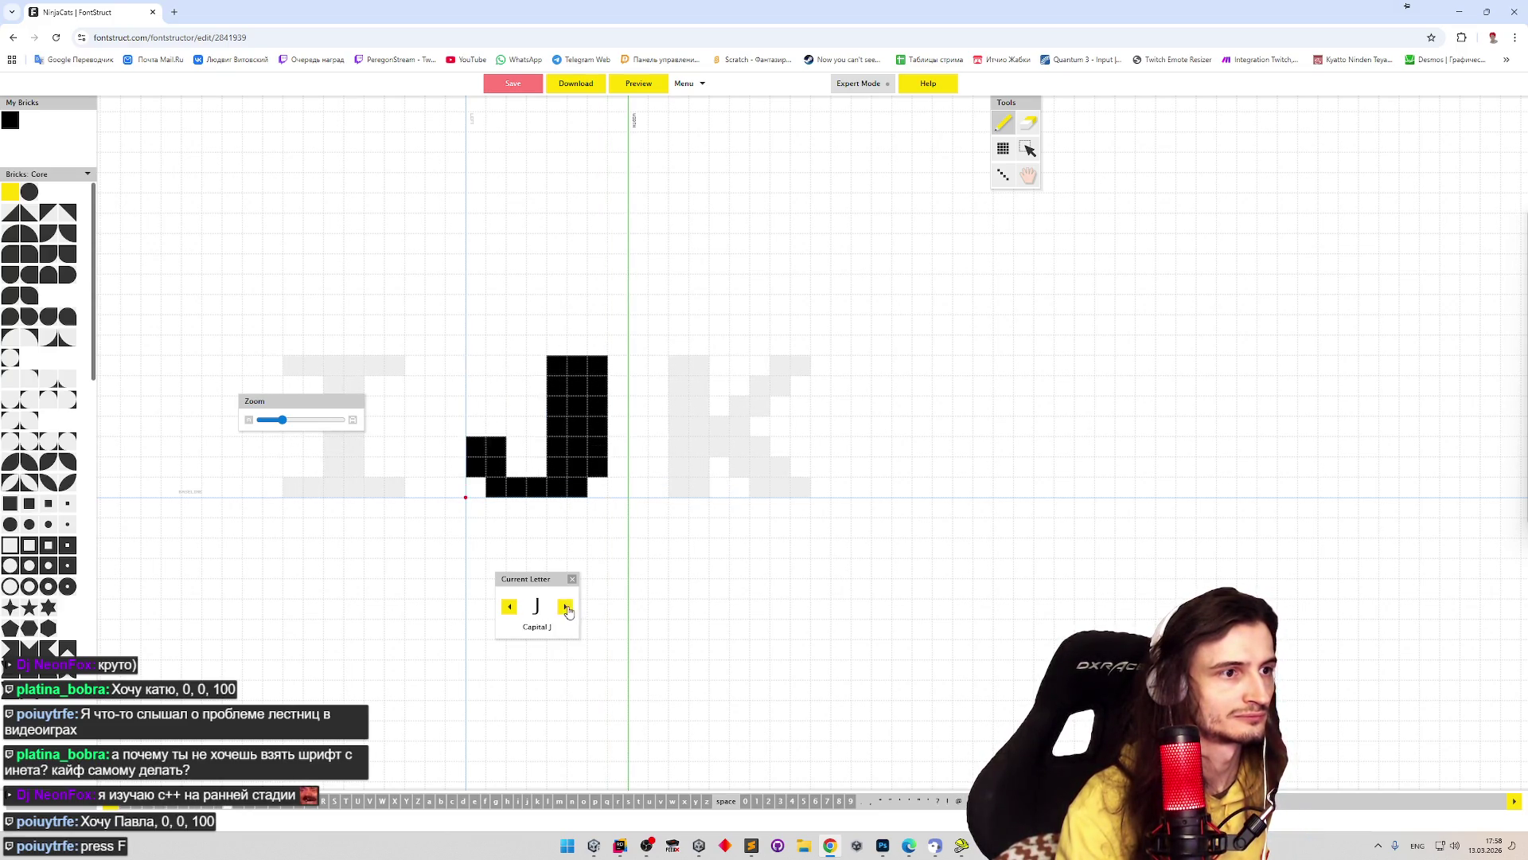
left_click(567, 609)
left_click(567, 609)
left_click(567, 609)
left_click(567, 609)
left_click(567, 609)
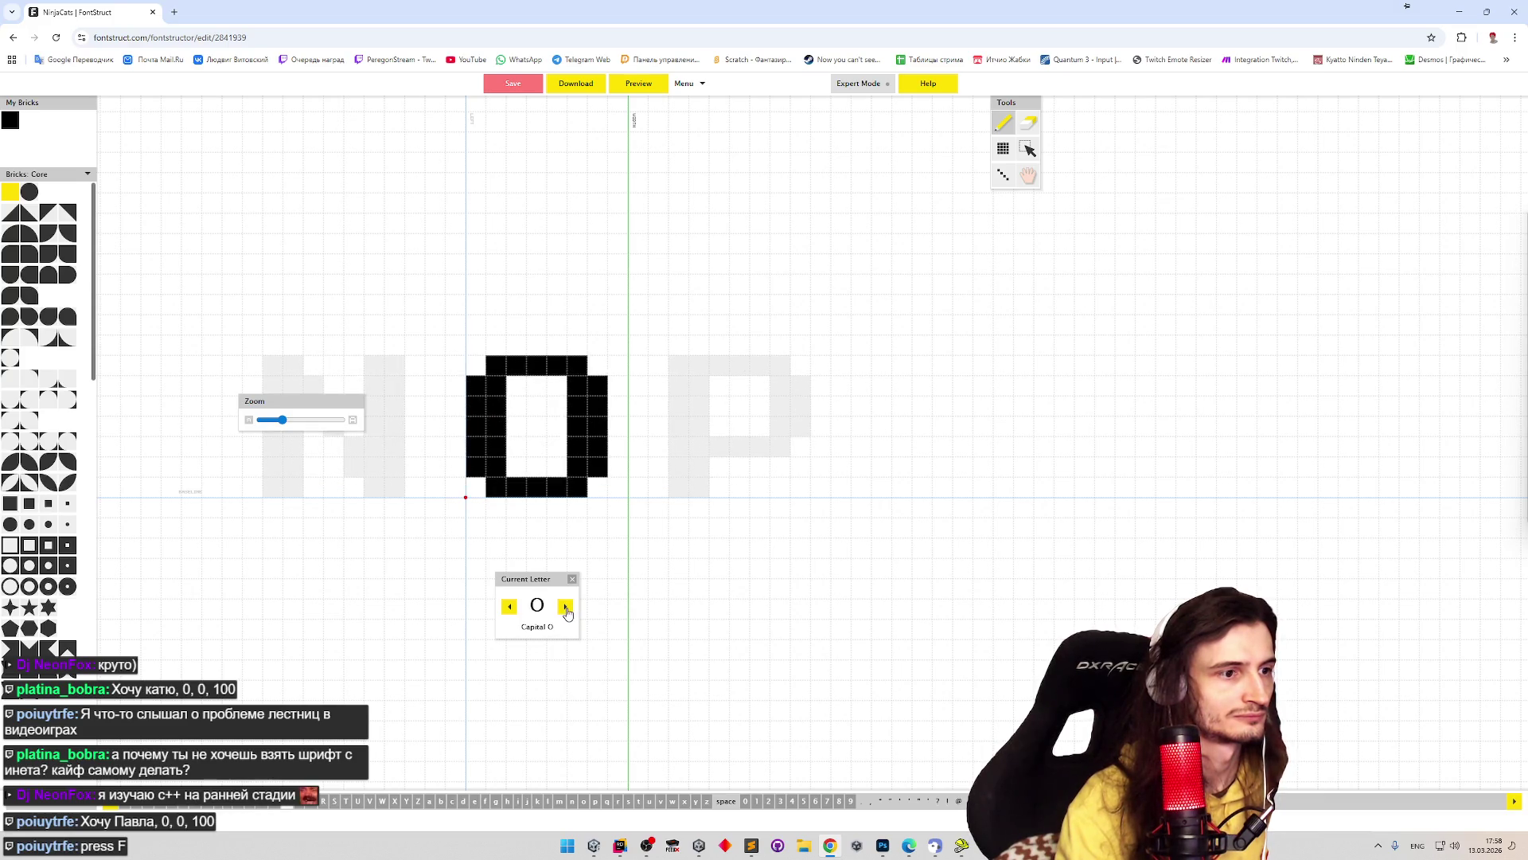
left_click(566, 609)
left_click(567, 609)
left_click(566, 609)
left_click(565, 609)
left_click(565, 609)
left_click(565, 609)
left_click(565, 608)
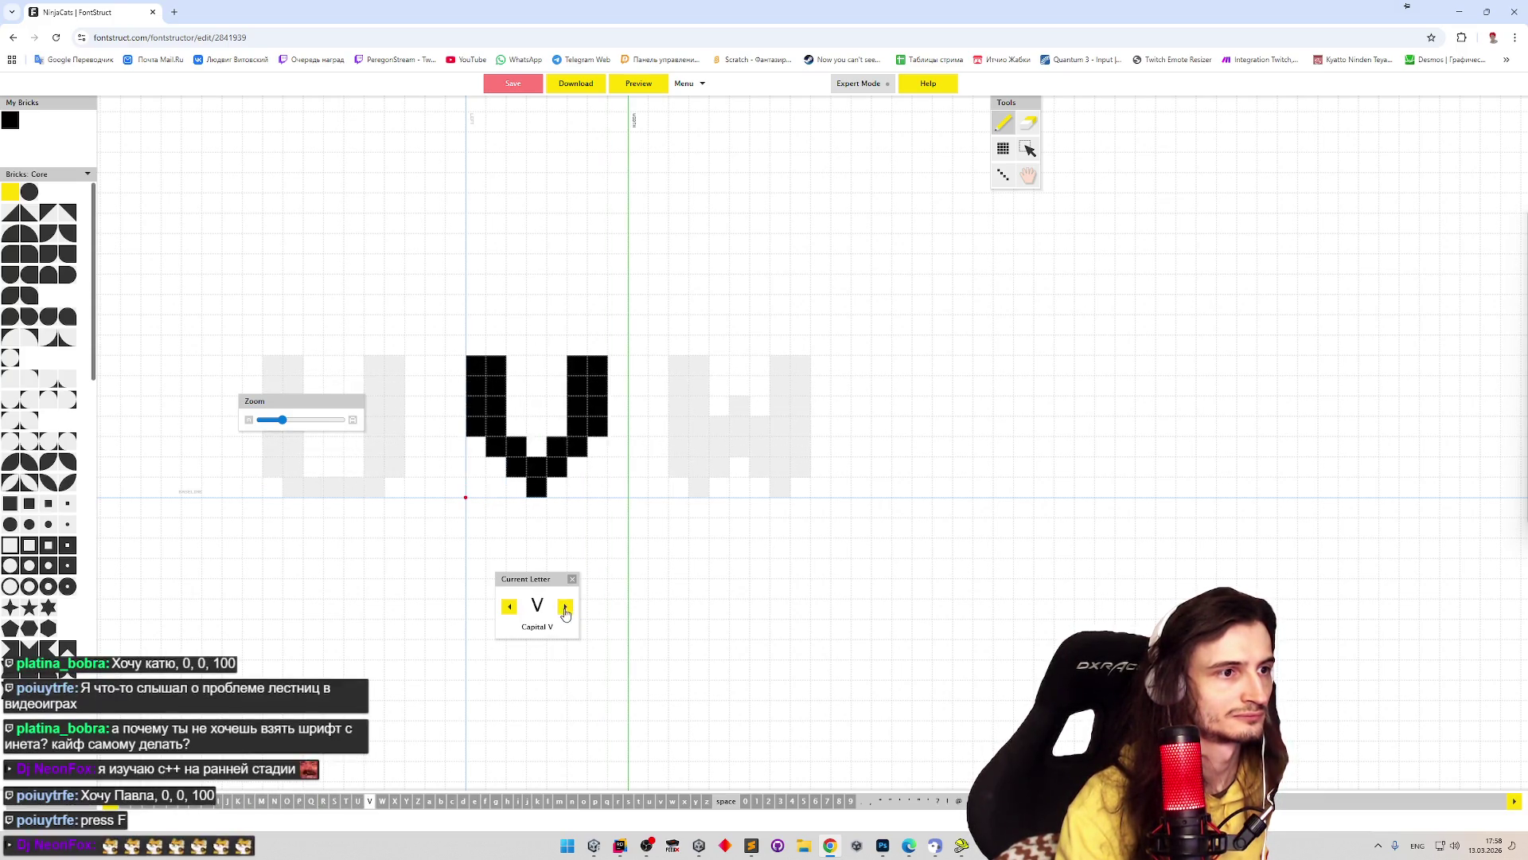
left_click(566, 609)
left_click(565, 608)
left_click(565, 608)
left_click(565, 608)
left_click(566, 609)
left_click(566, 609)
- Step through the lowercase letters and space to Digit Zero, then bring up the Photoshop references
left_click(566, 611)
left_click(566, 611)
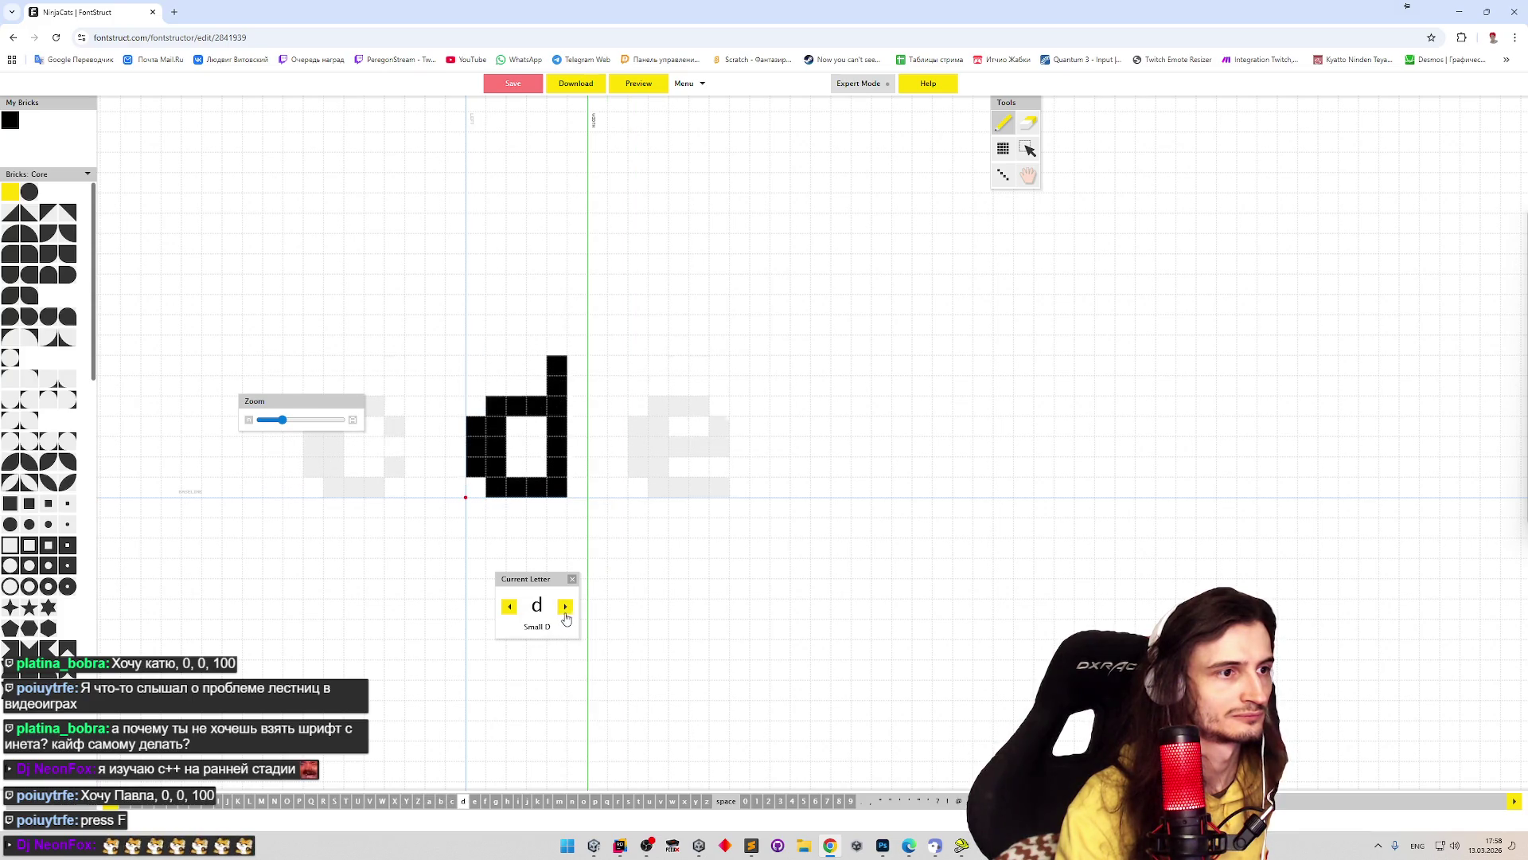
left_click(566, 612)
left_click(566, 611)
left_click(566, 611)
left_click(567, 612)
left_click(566, 609)
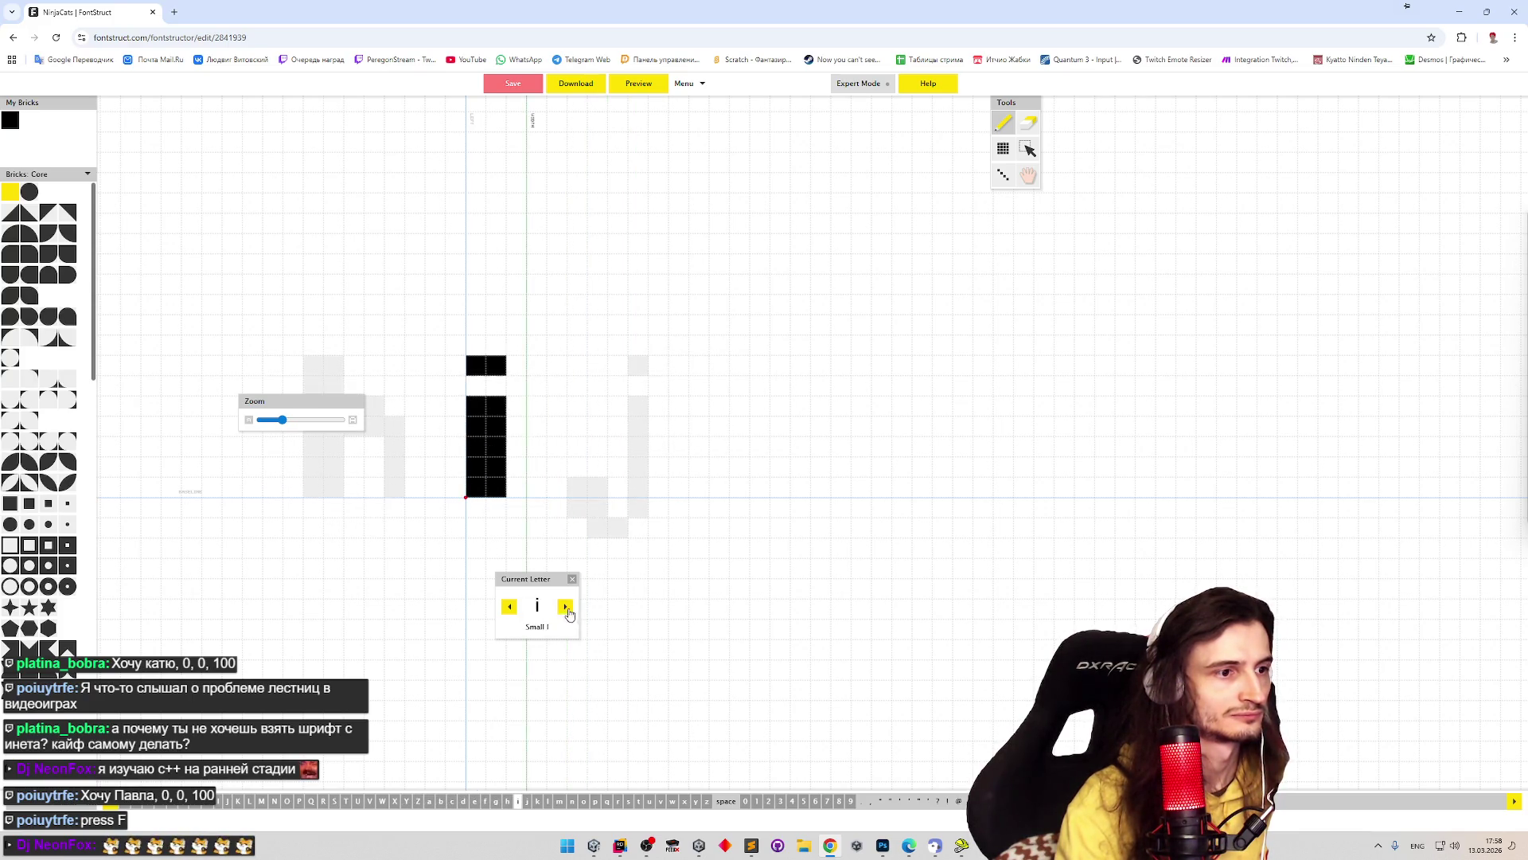
left_click(567, 609)
left_click(567, 610)
left_click(567, 609)
left_click(566, 609)
left_click(567, 610)
left_click(567, 610)
left_click(566, 609)
left_click(566, 609)
left_click(566, 609)
left_click(566, 609)
left_click(566, 609)
left_click(566, 610)
left_click(566, 610)
left_click(566, 610)
left_click(566, 610)
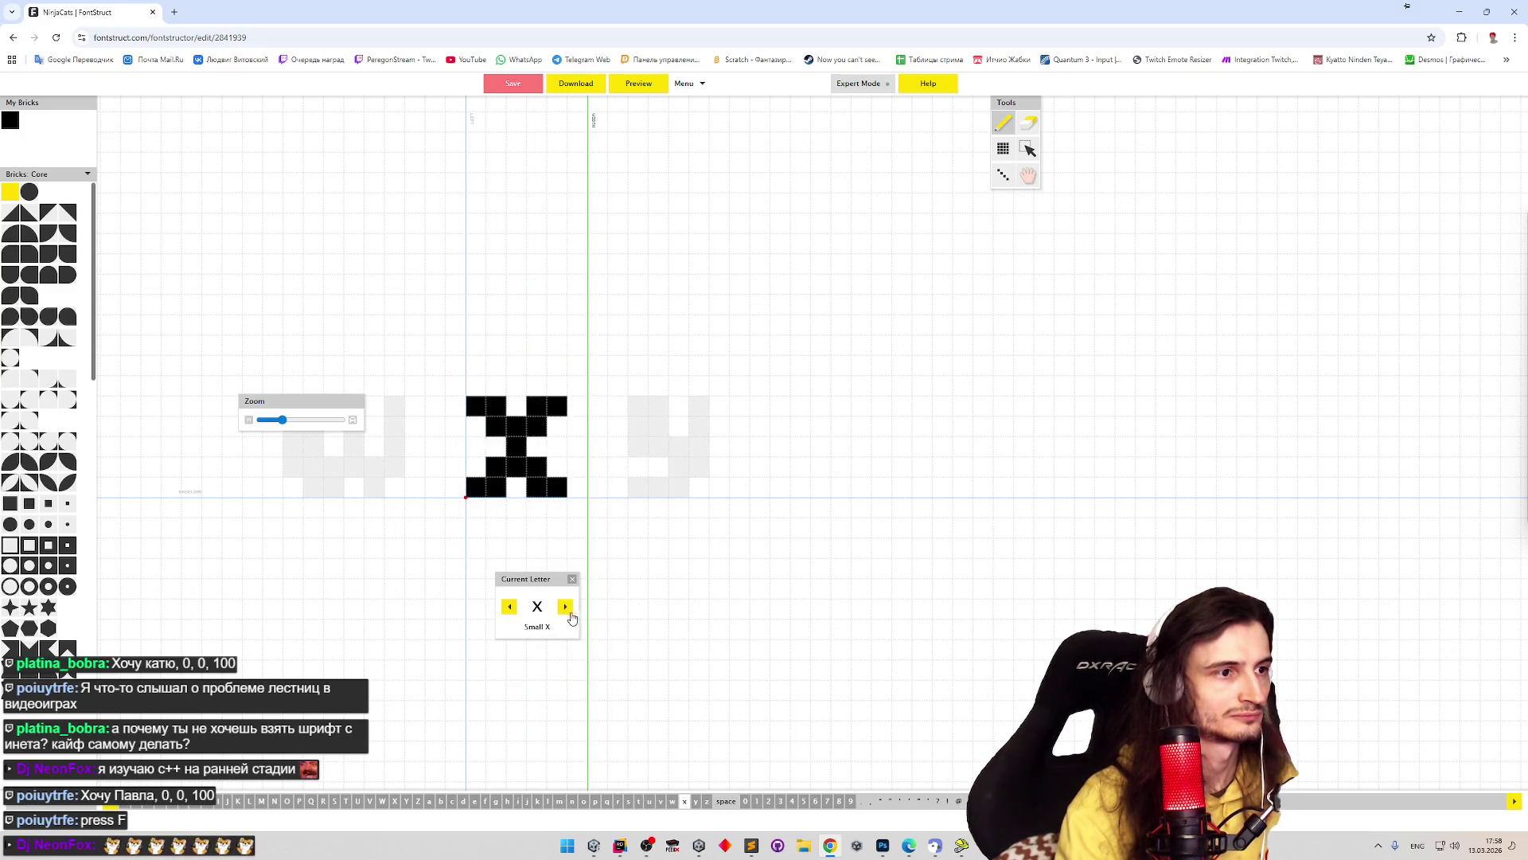
left_click(566, 610)
left_click(566, 609)
left_click(566, 610)
left_click(566, 610)
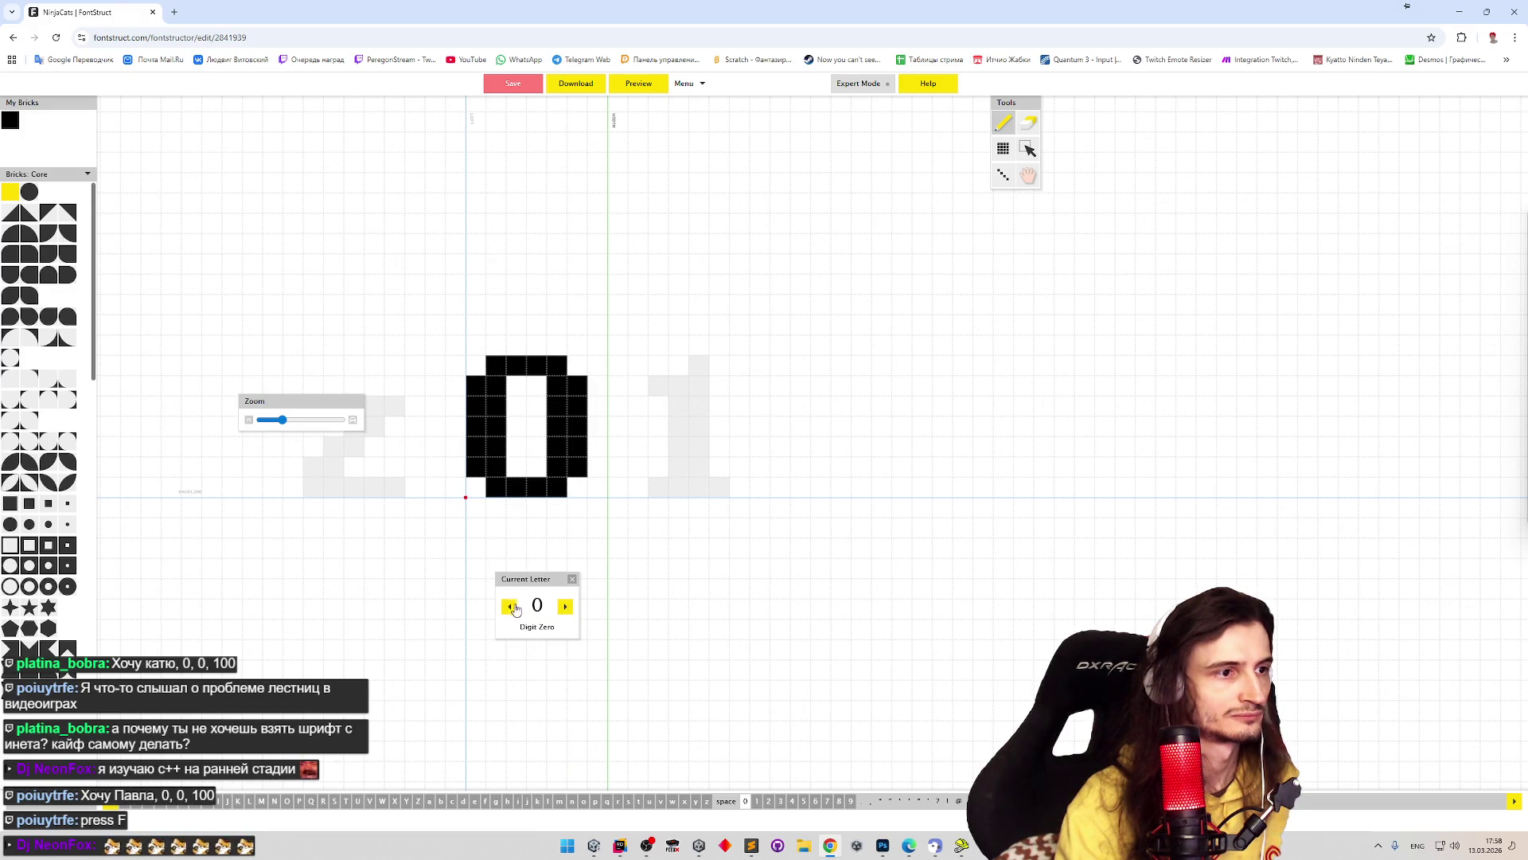
left_click(510, 607)
left_click(566, 610)
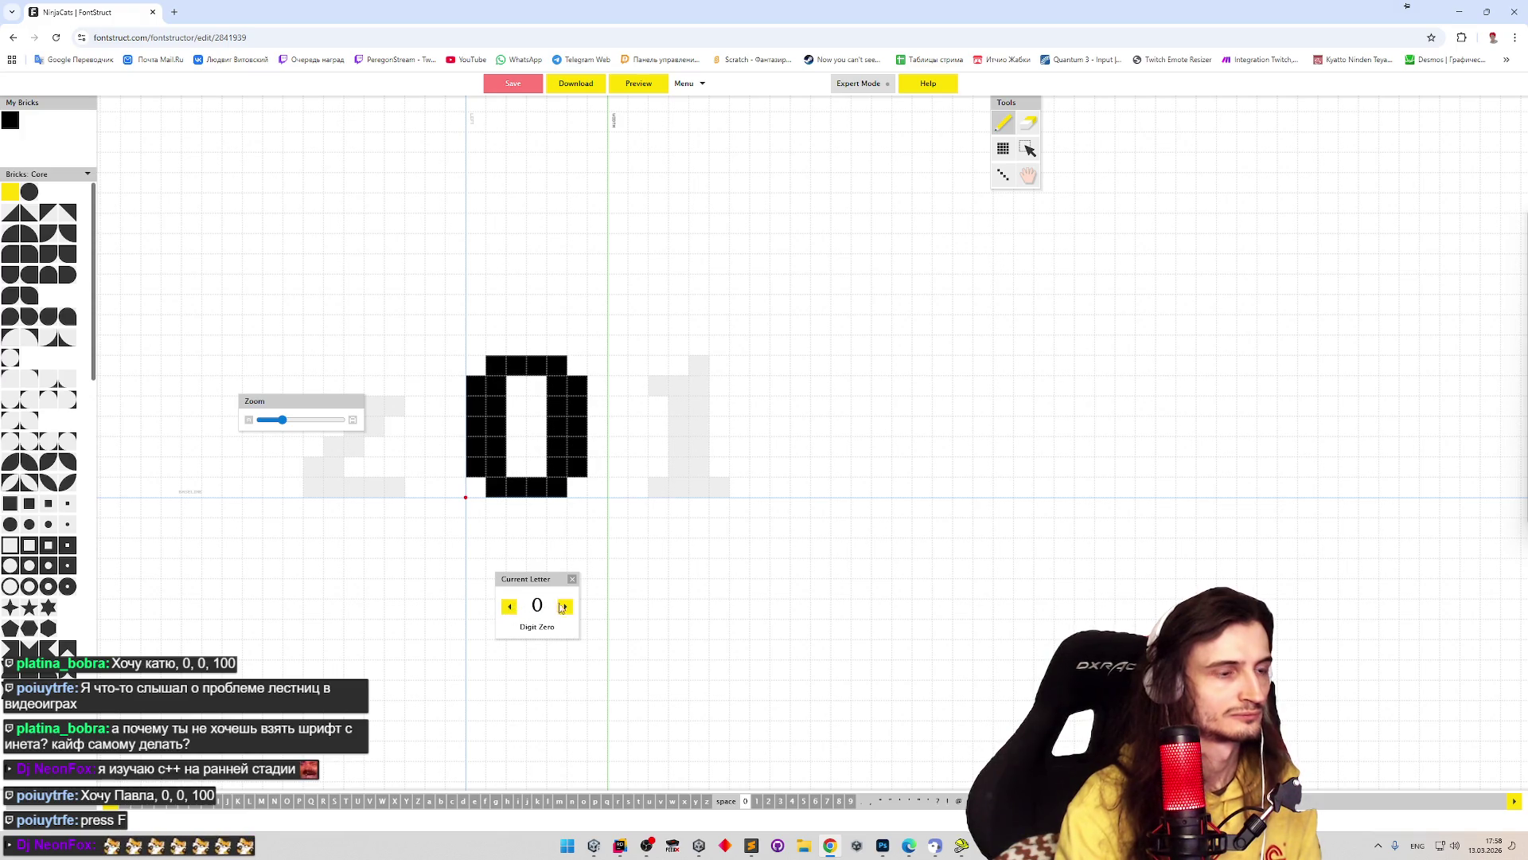
left_click(883, 845)
- Select a small area under the reference glyph, dismiss the no-pixels warning, and minimize Photoshop
left_click_drag(718, 577, 688, 579)
key("Delete")
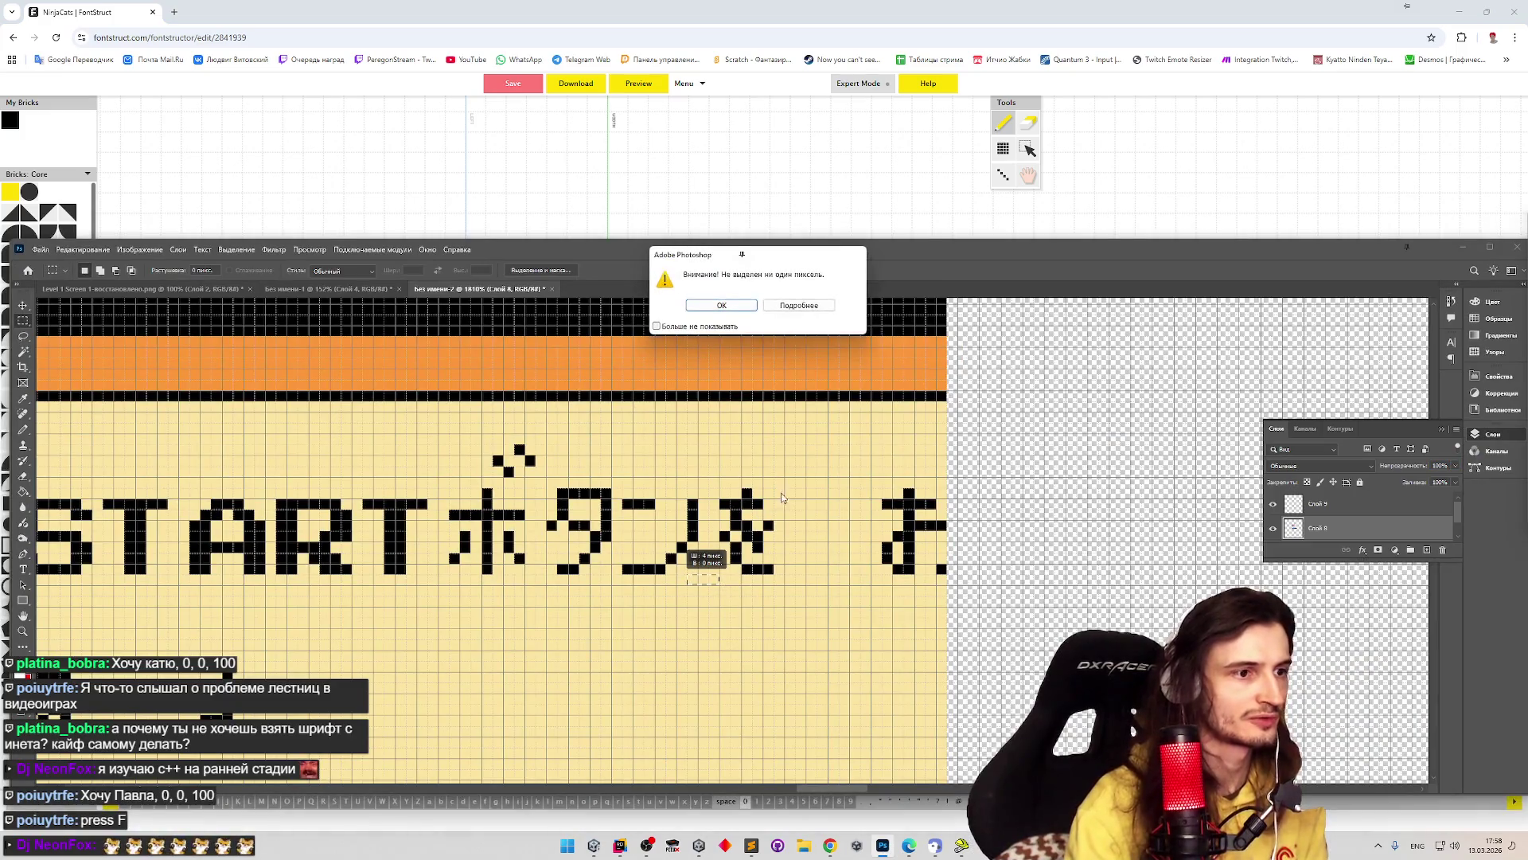
left_click(744, 307)
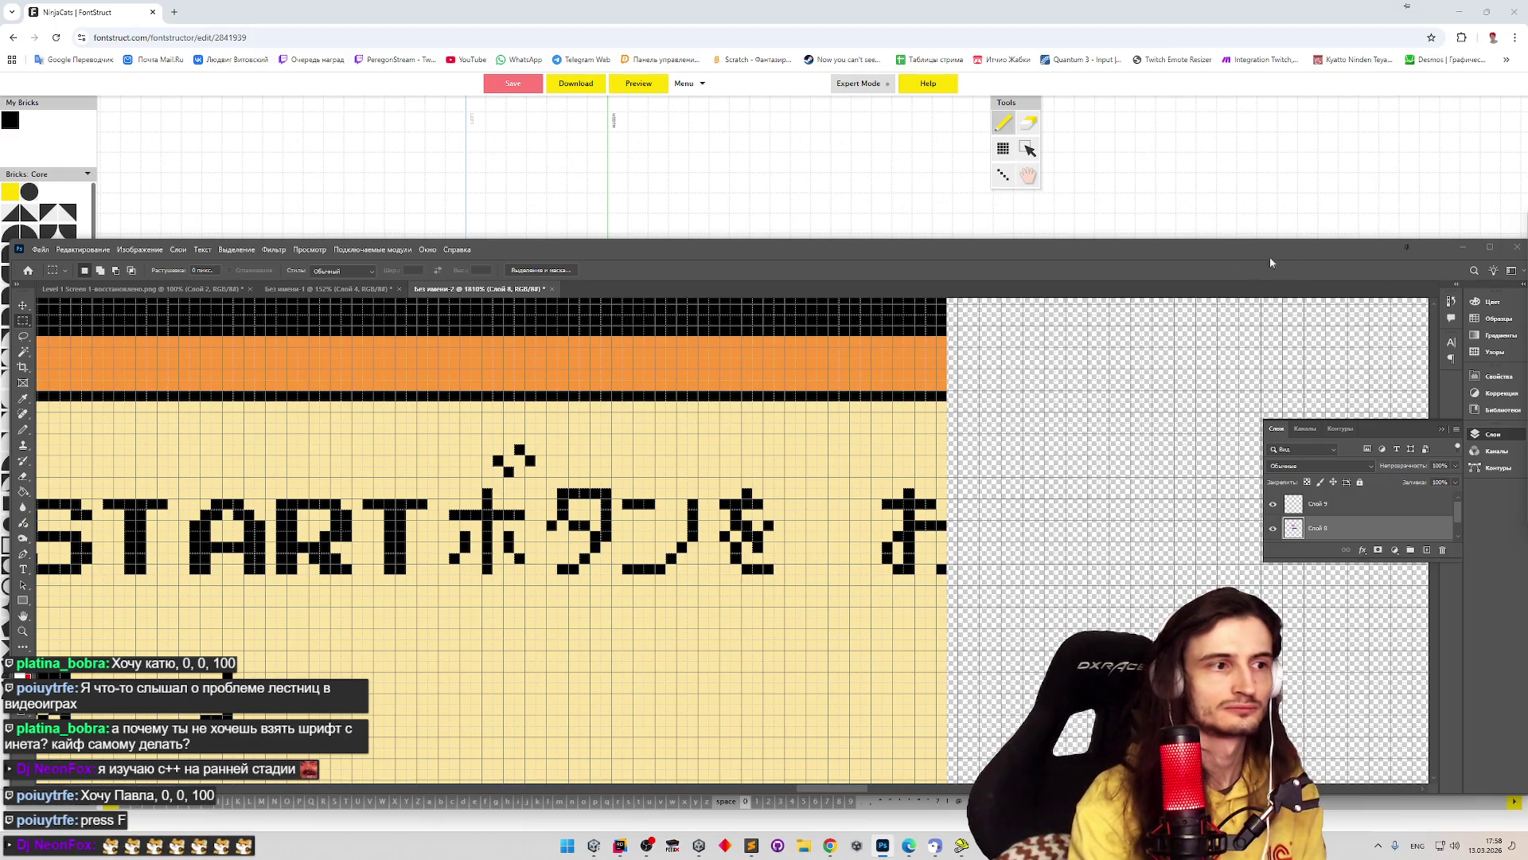
left_click(1462, 248)
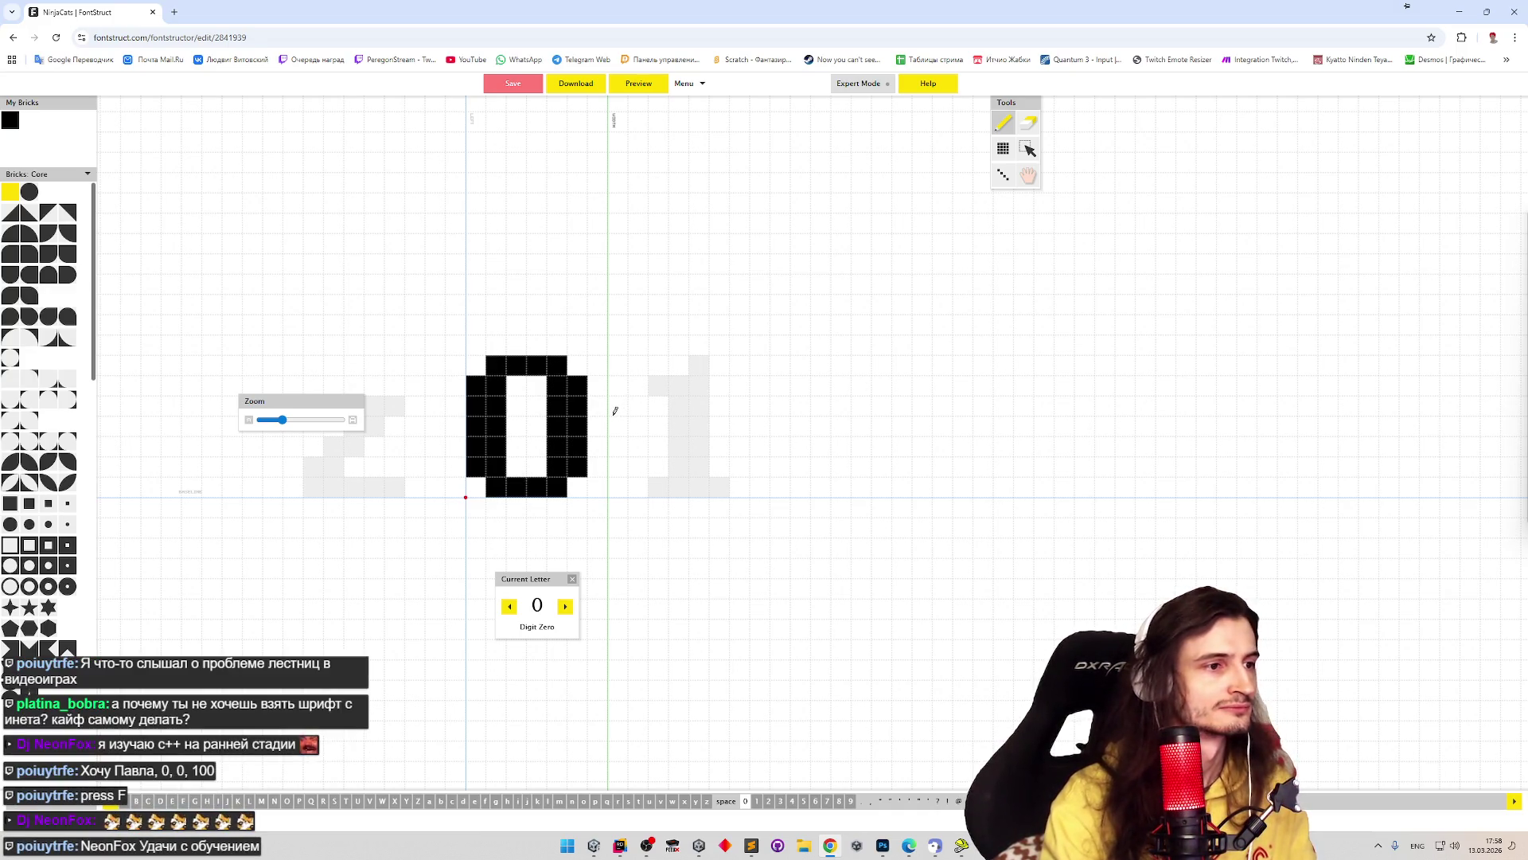
- Open the space glyph and place a few test bricks on it
left_click(727, 808)
left_click(757, 810)
left_click(726, 803)
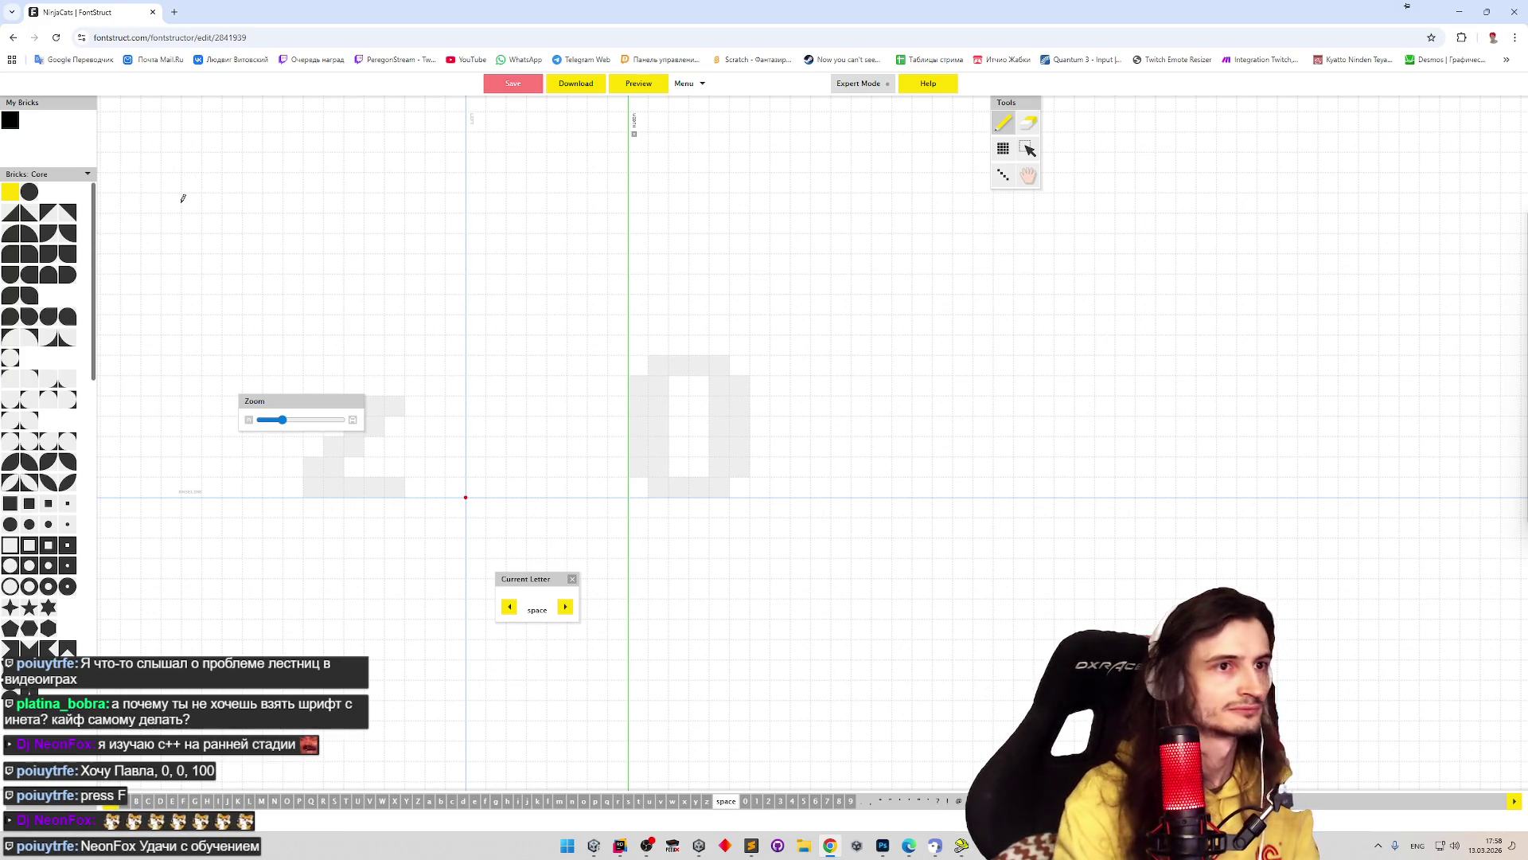
left_click(524, 531)
left_click(525, 527)
left_click(575, 505)
left_click(803, 801)
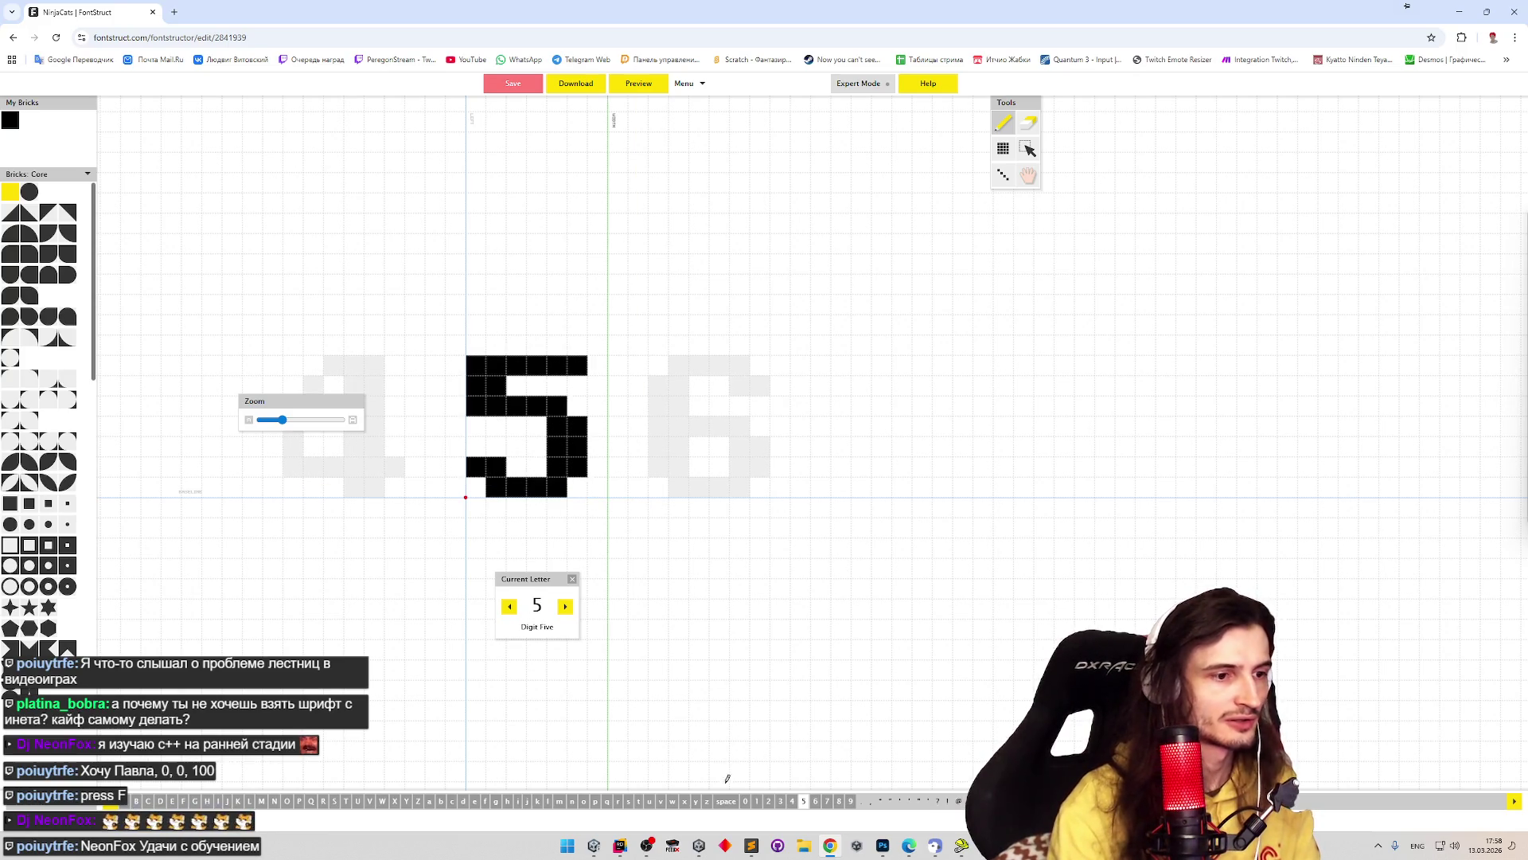
left_click(726, 801)
- Erase the stray brick and undo a two-brick strip, leaving the space glyph empty
key("e")
left_click(579, 507)
key("p")
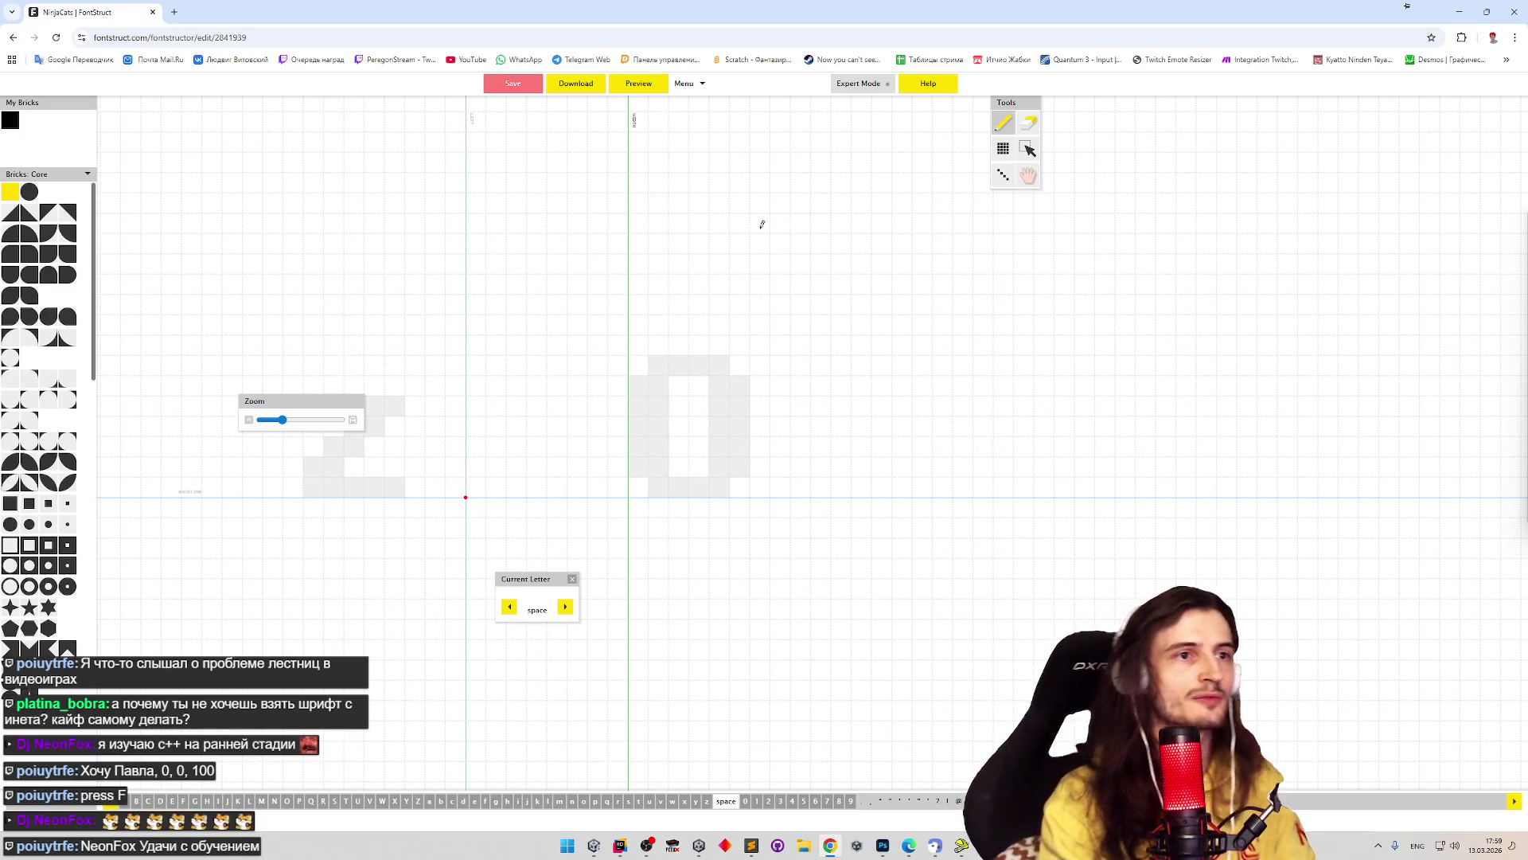
left_click_drag(779, 244, 791, 245)
key("ctrl+z")
key("ctrl+z")
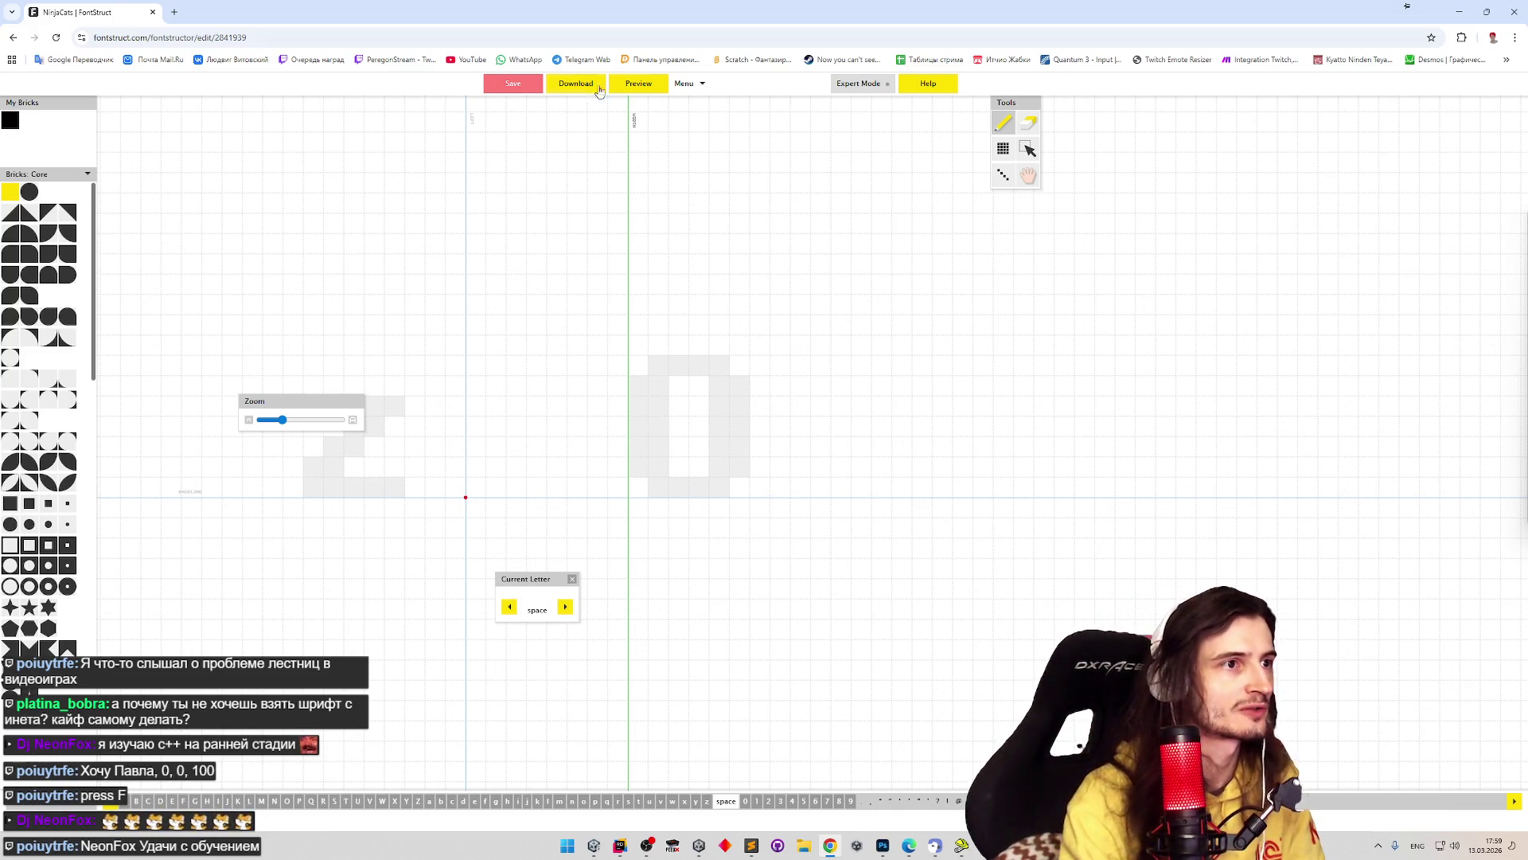
left_click(652, 93)
- Type 'ffffdsf lagata' as preview sample text, clear it, and type 'lagata lunnaya son' instead
type("f")
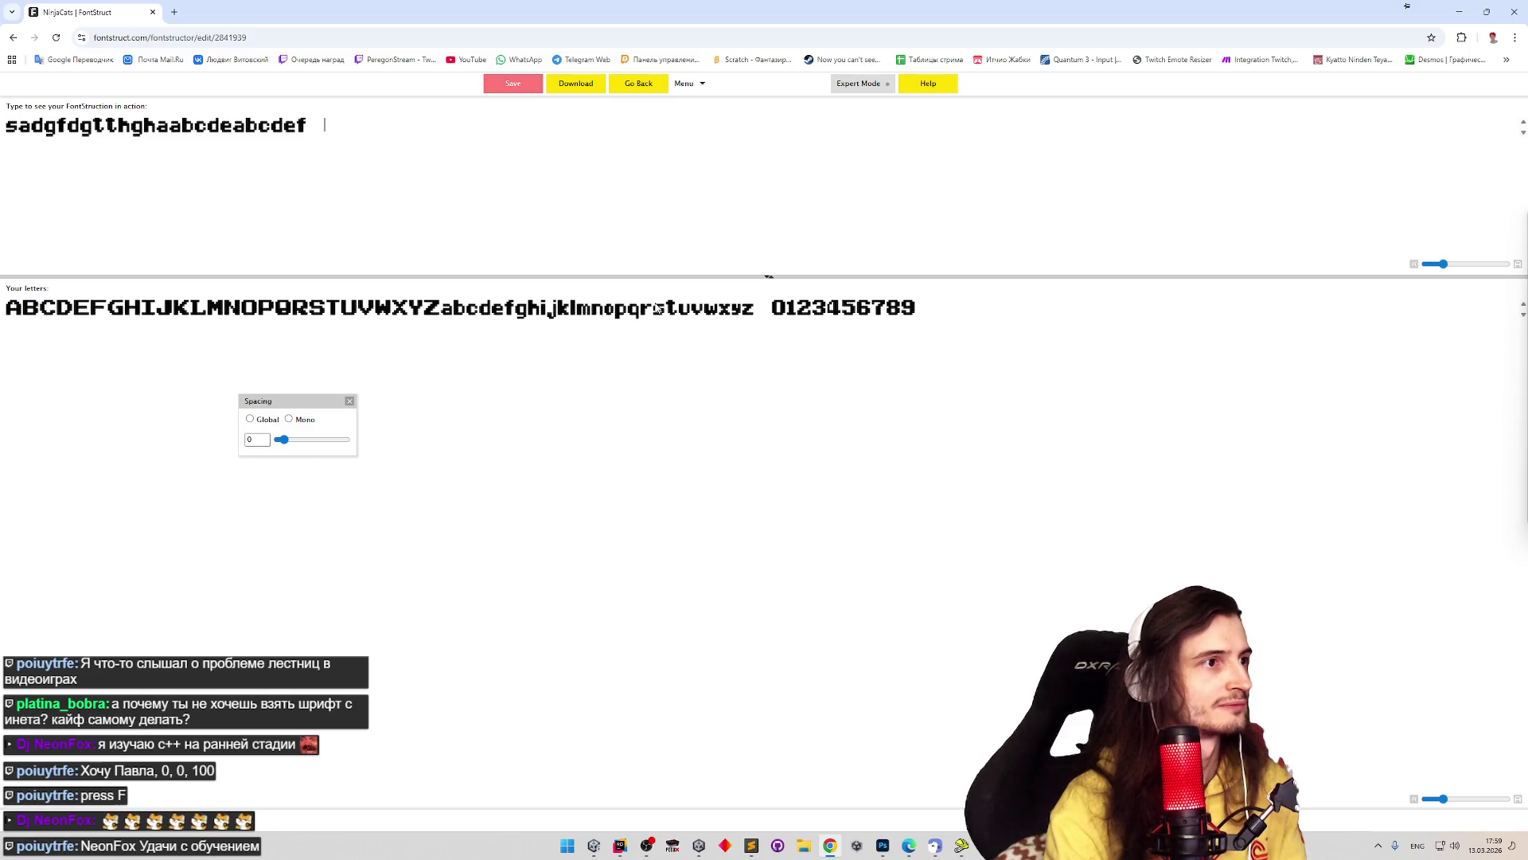
type("fffdsf ")
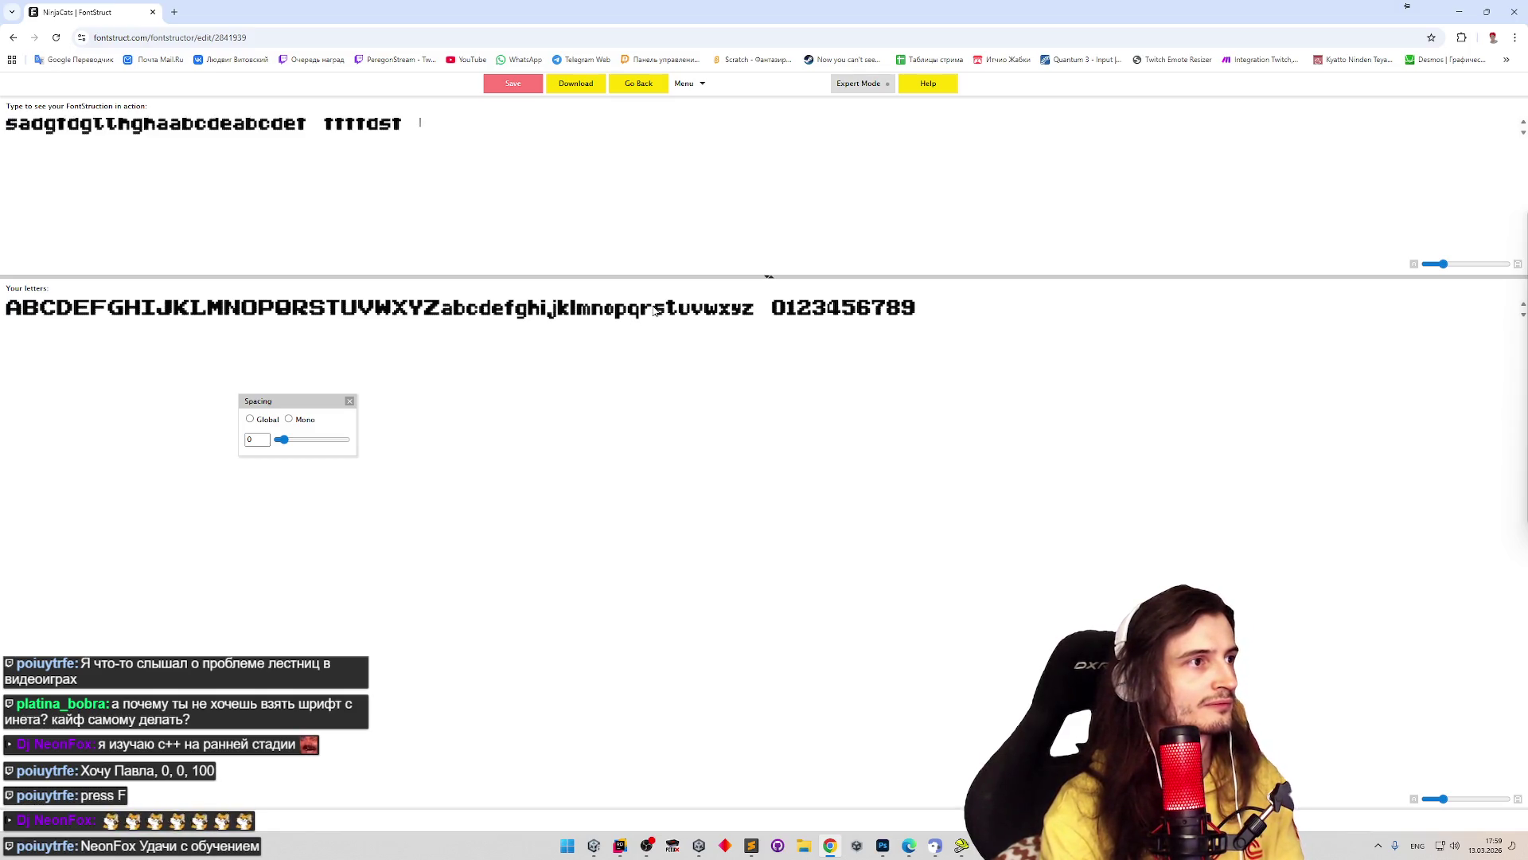
type("lagata")
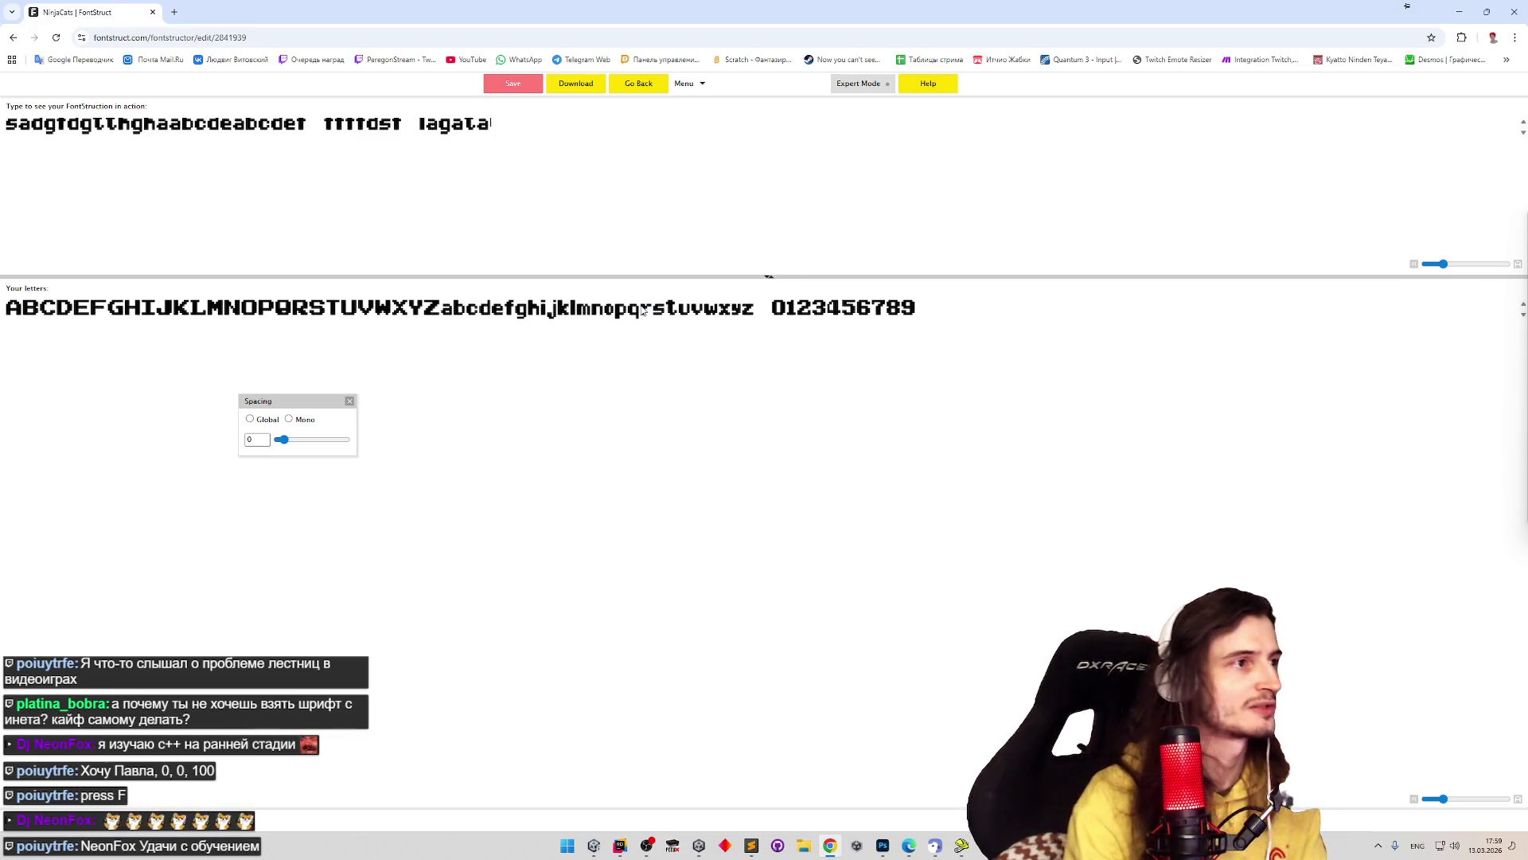
key("ctrl+a")
key("BackSpace")
type("as")
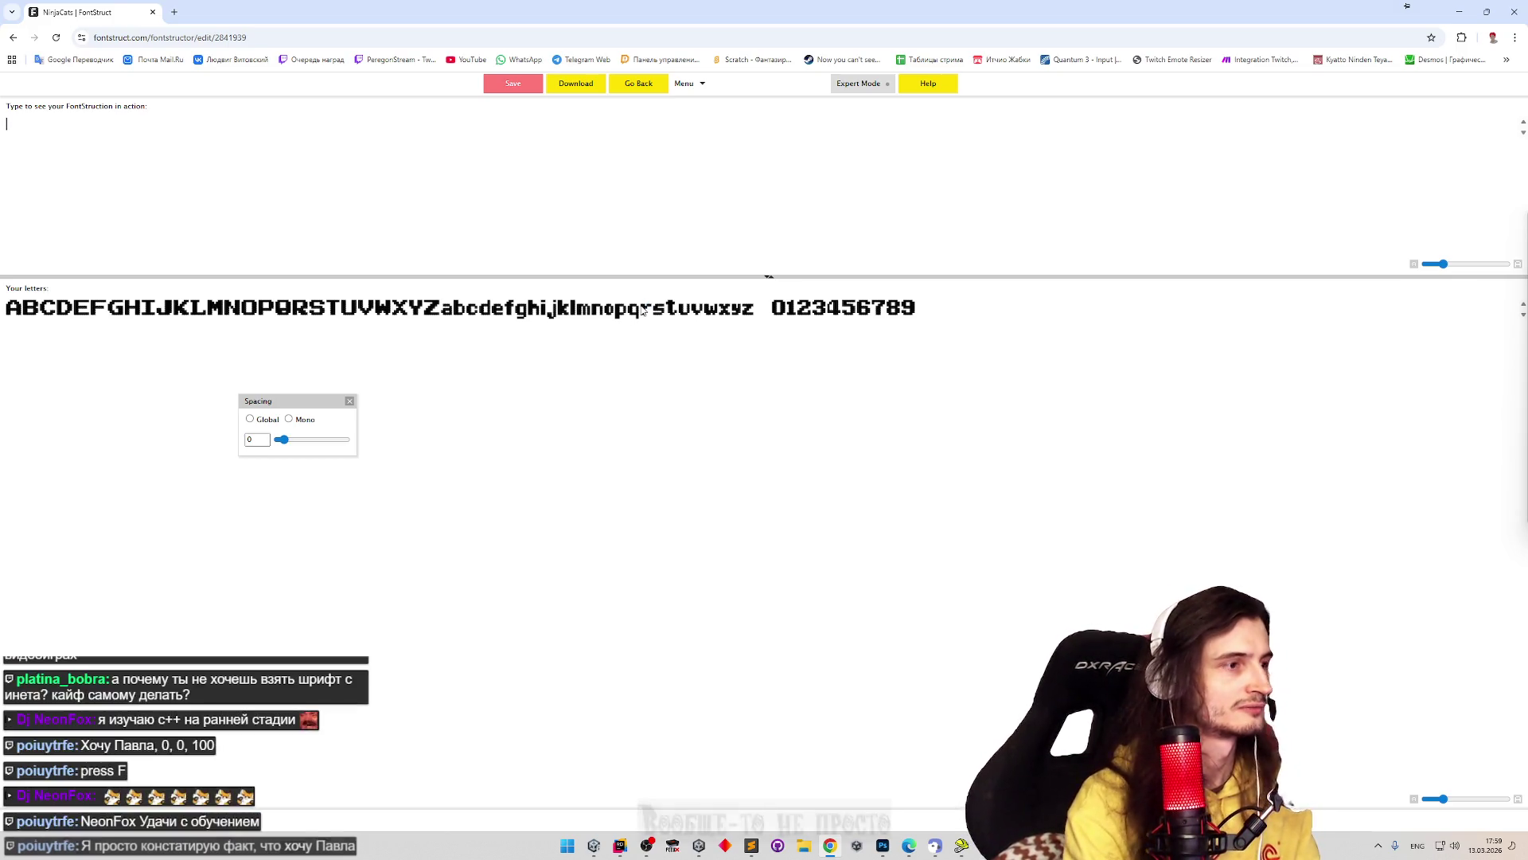
key("BackSpace")
key("BackSpace")
type("la")
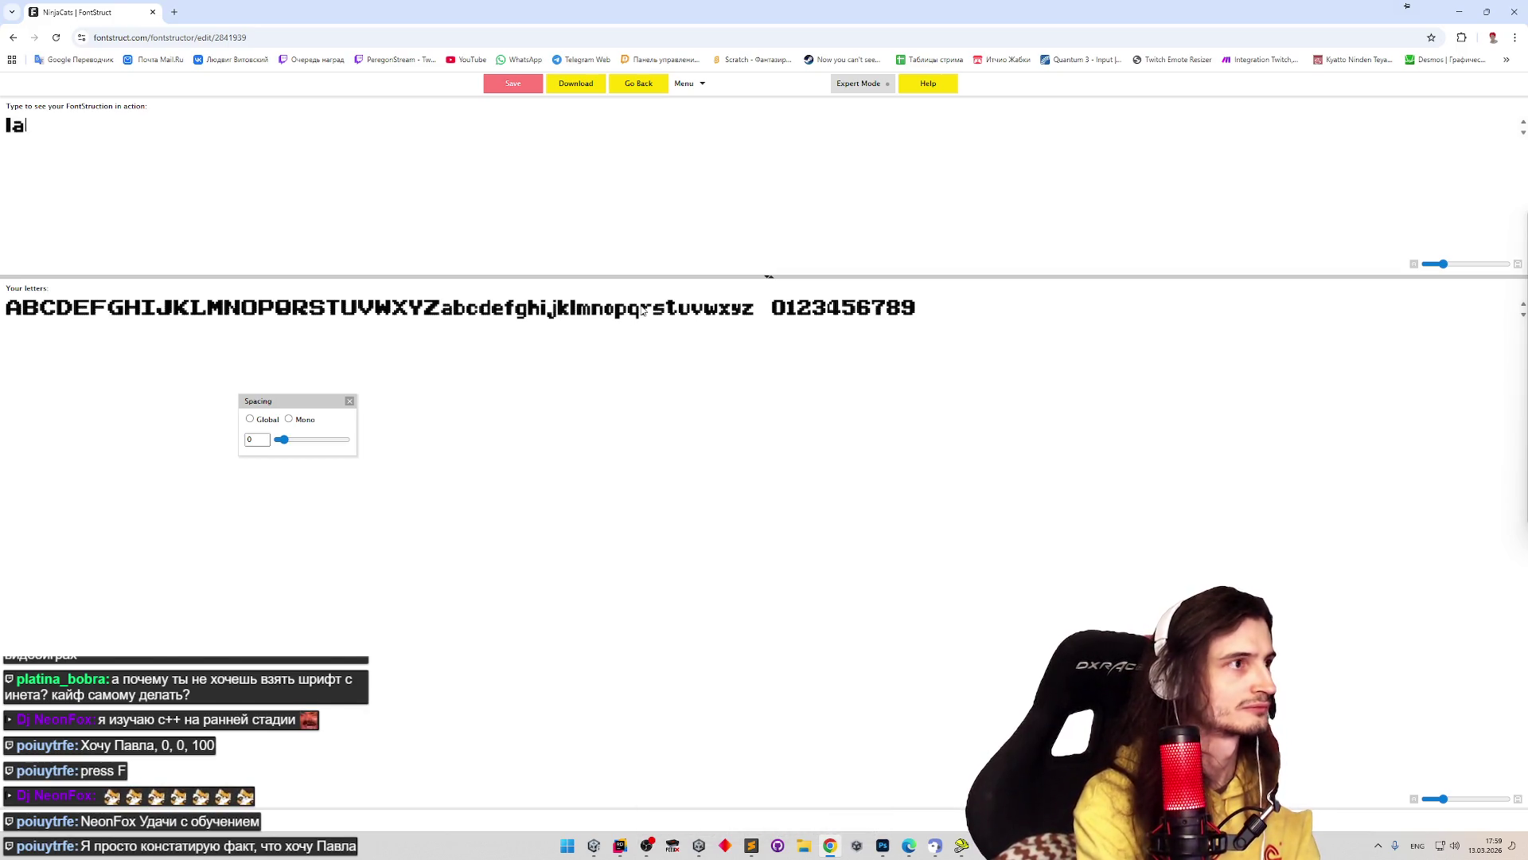
type("gata lunnat")
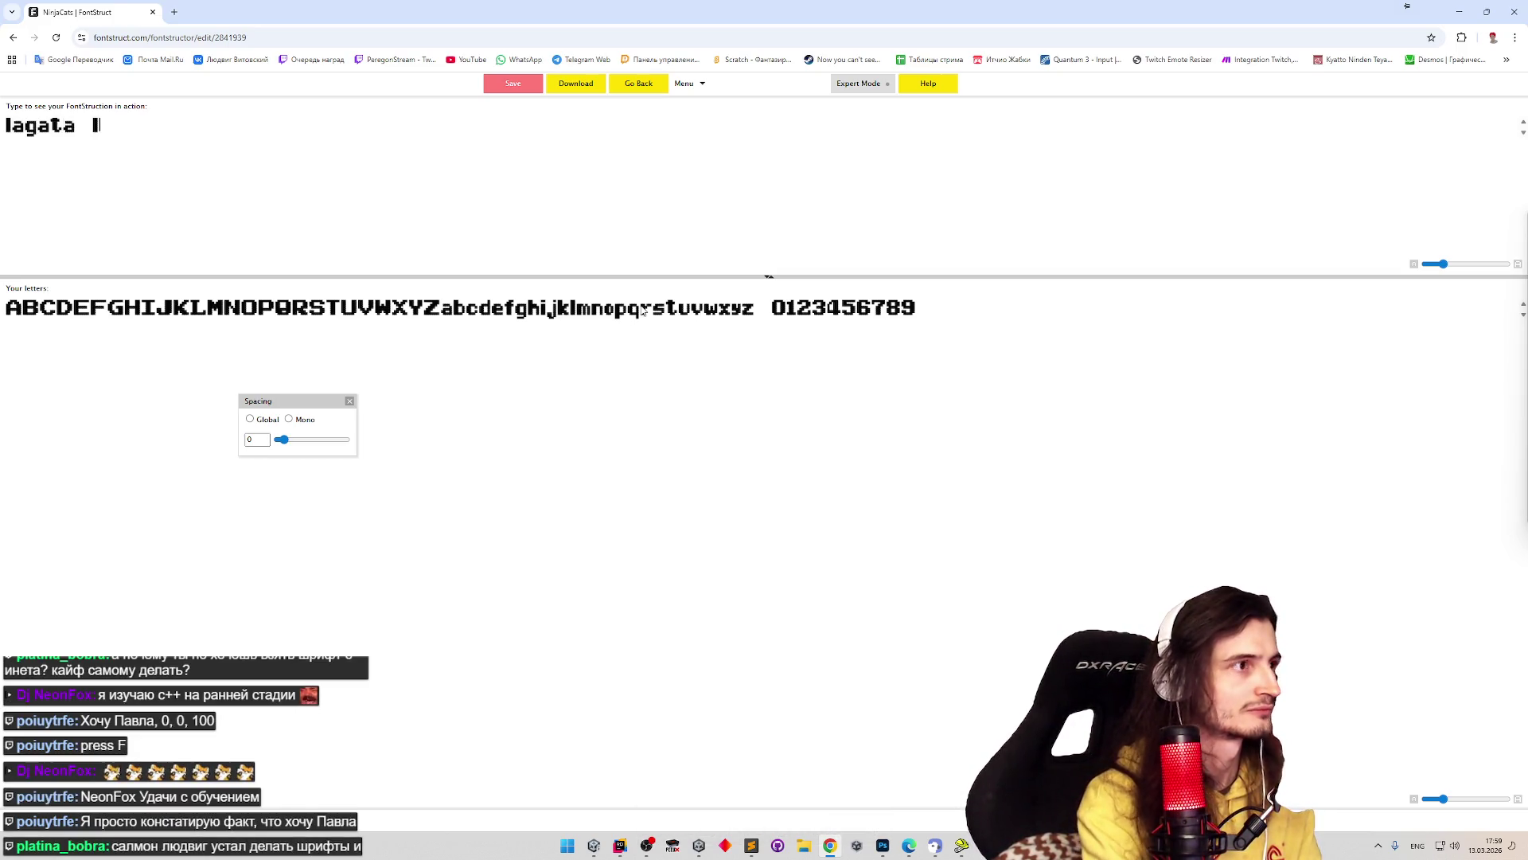
key("BackSpace")
type("ya sonata")
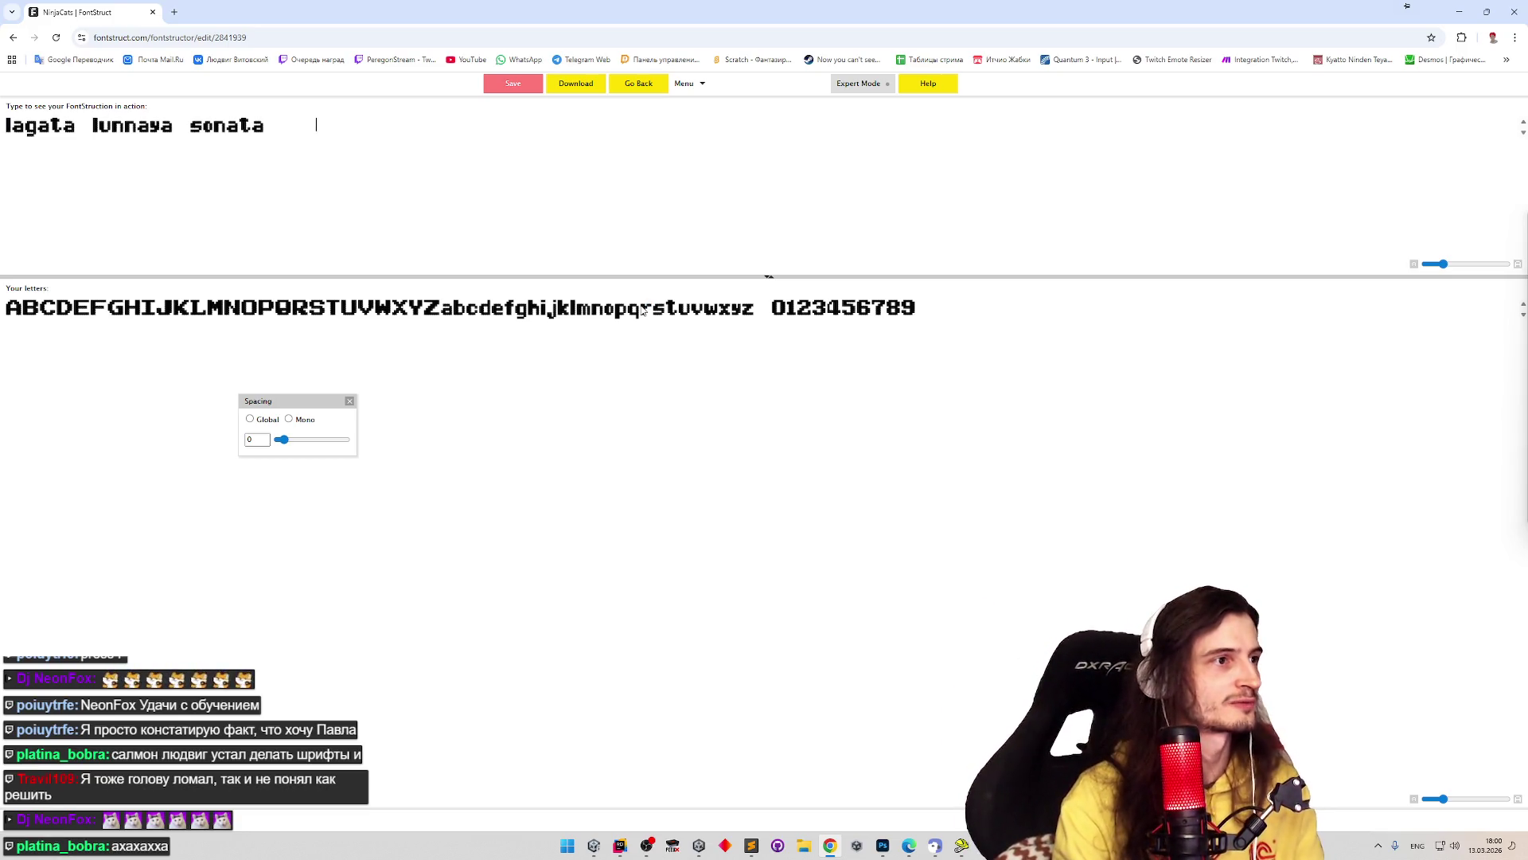
- Extend the sample line, then replace the whole line with 'DA asd asd'
type("dsaa asdsad asdsa as")
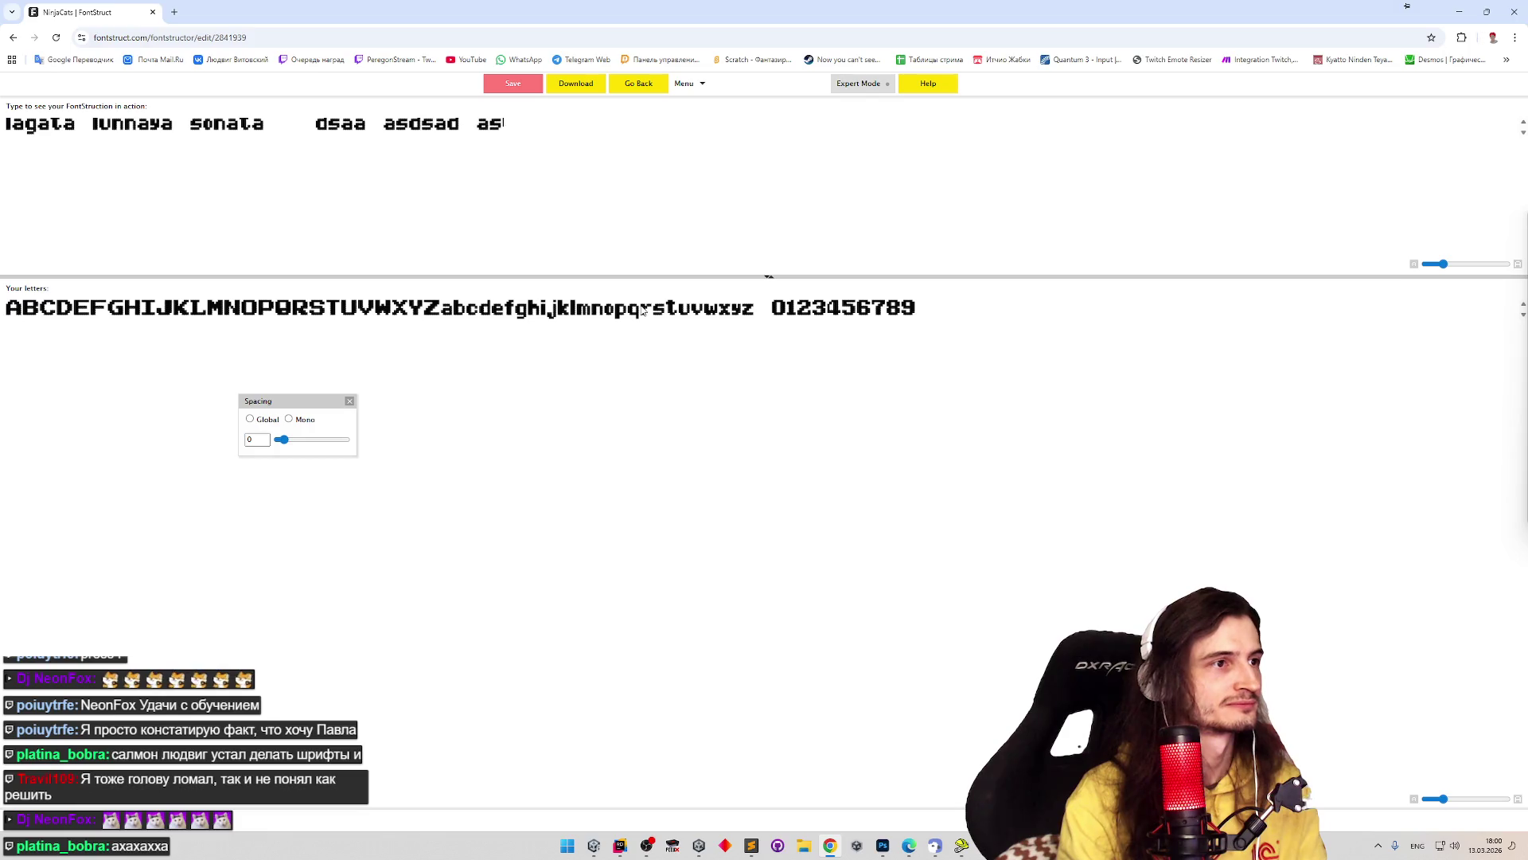
type("d")
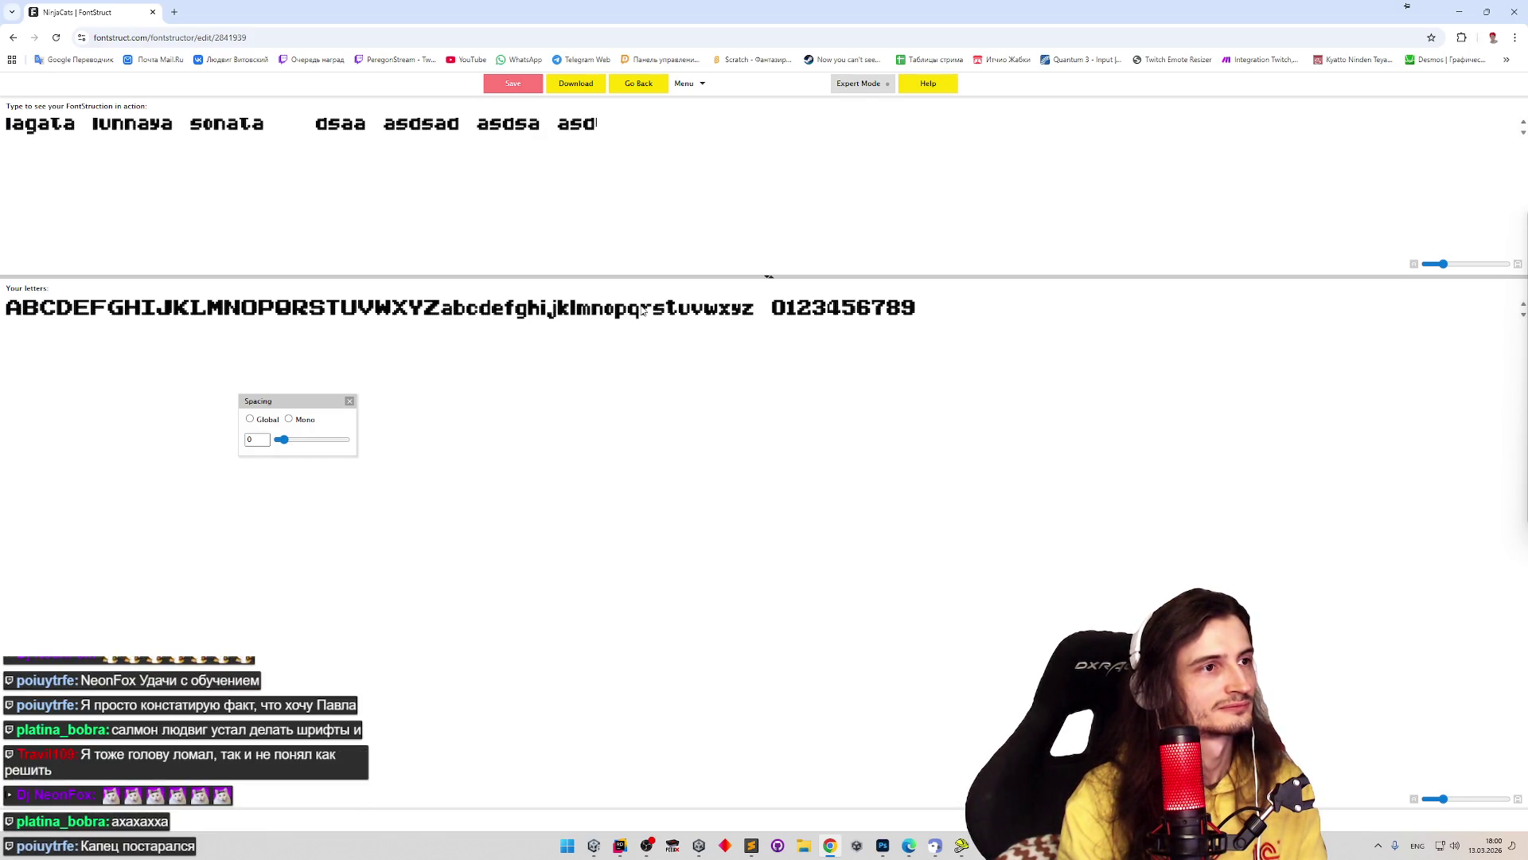
type(" asdsa ")
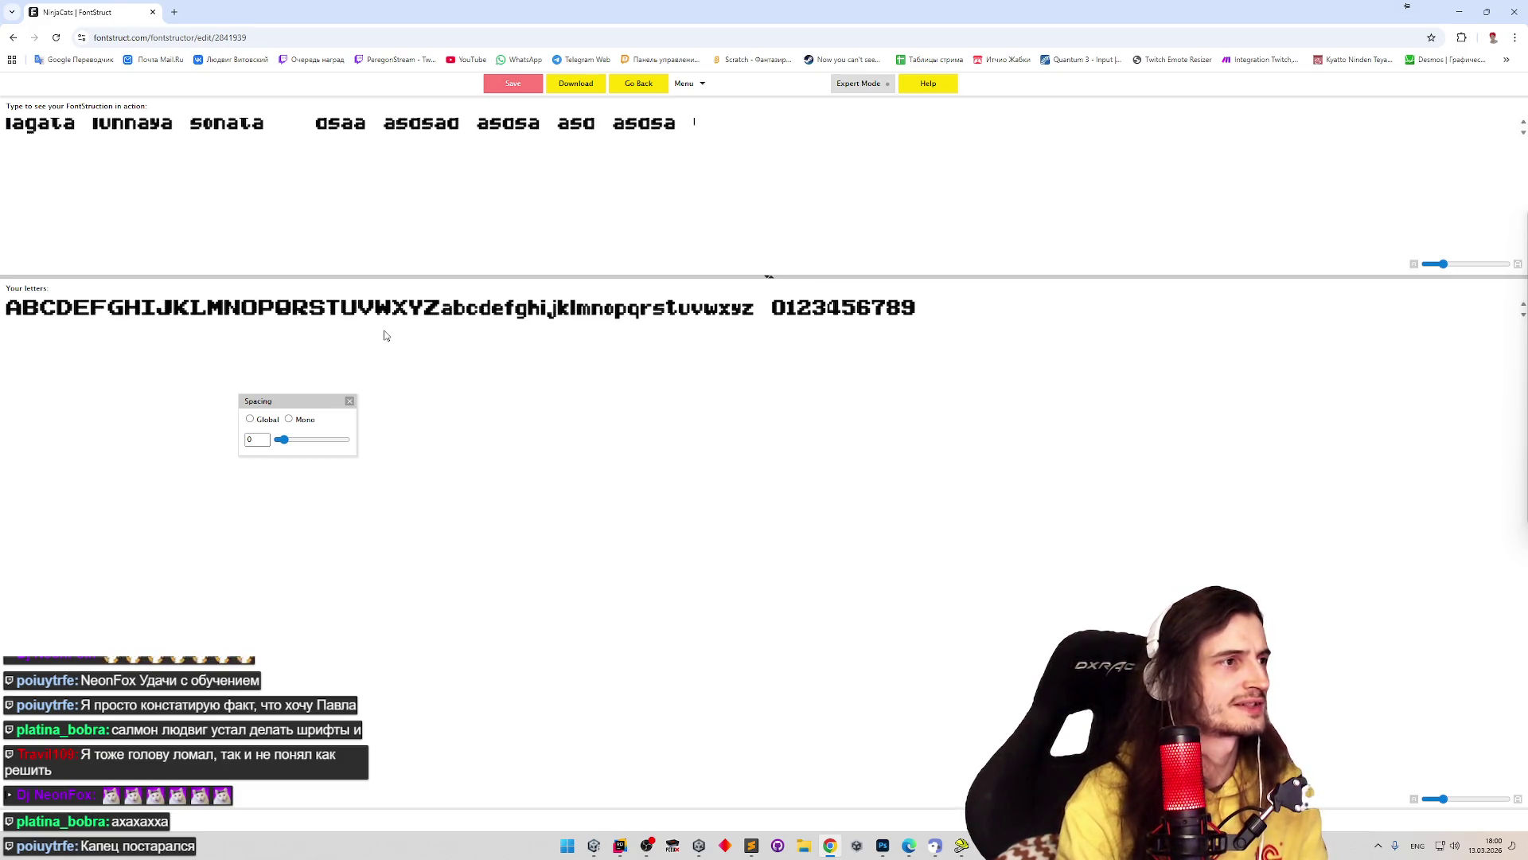
type("wa")
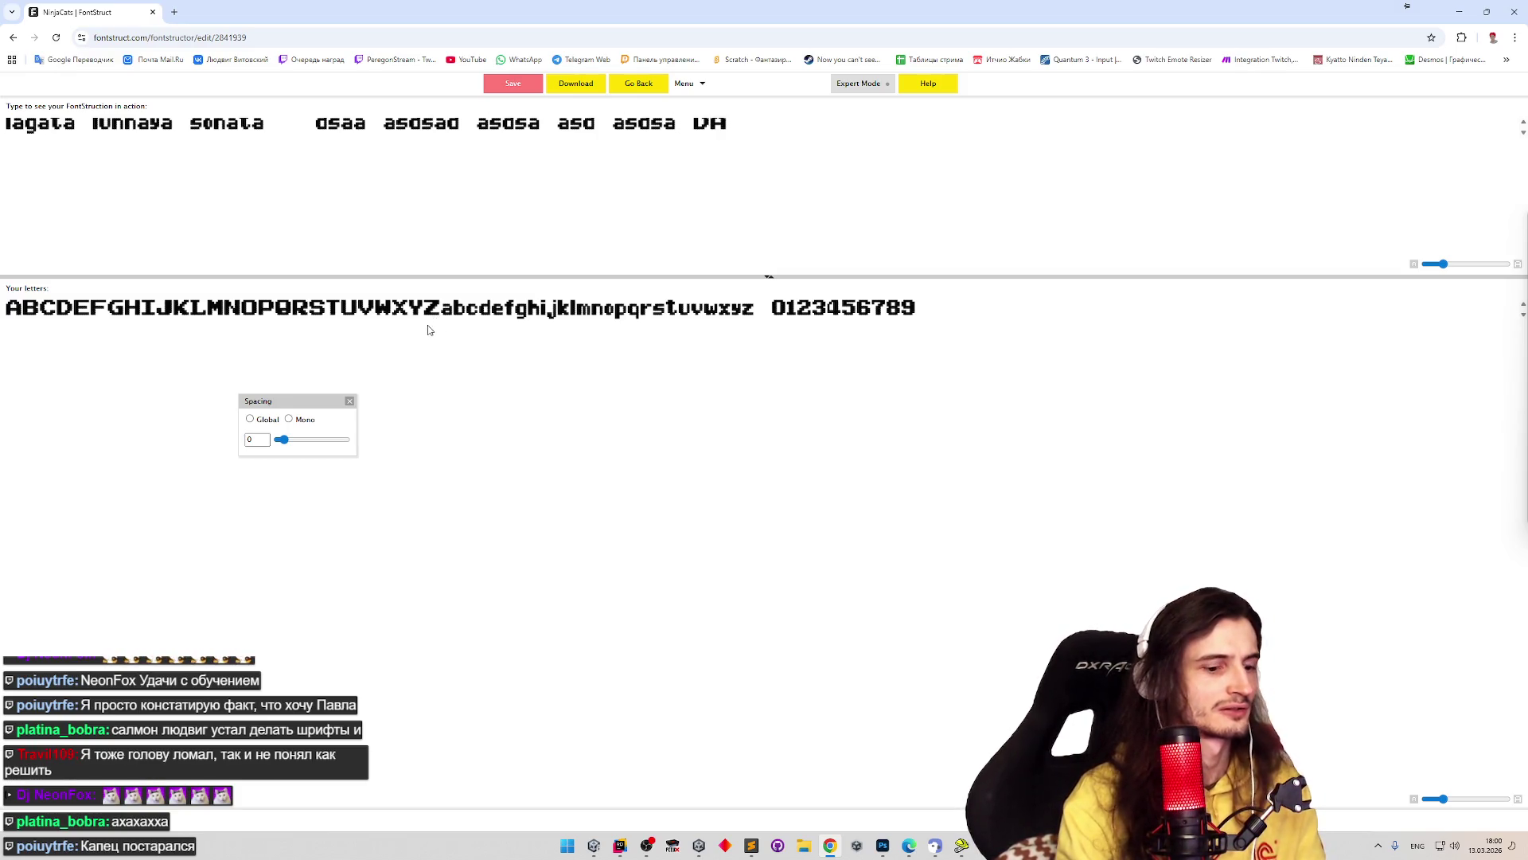
key("ctrl+a")
key("BackSpace")
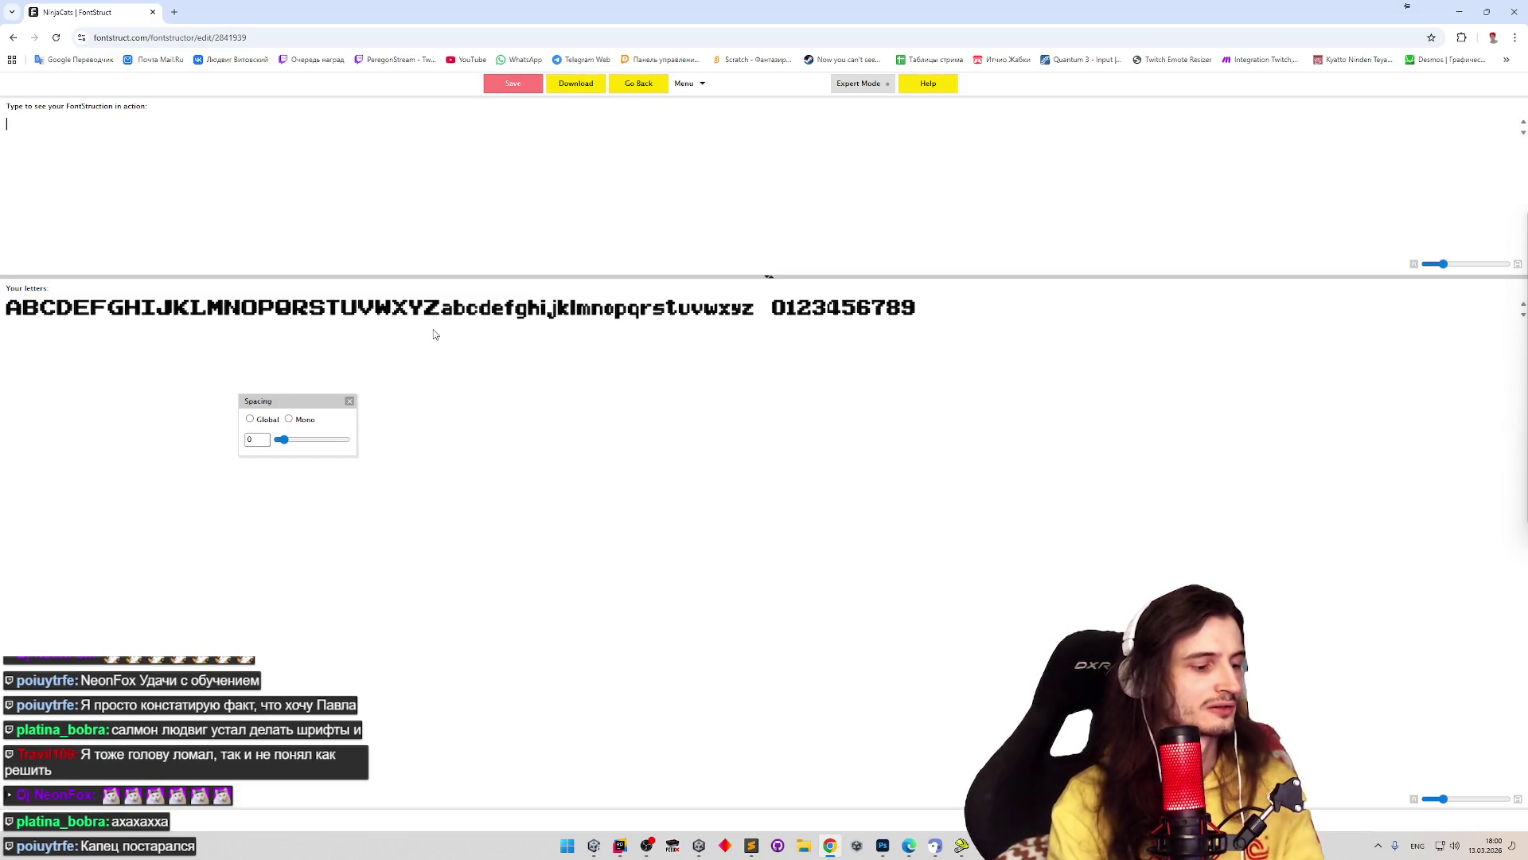
type("DA asd asd")
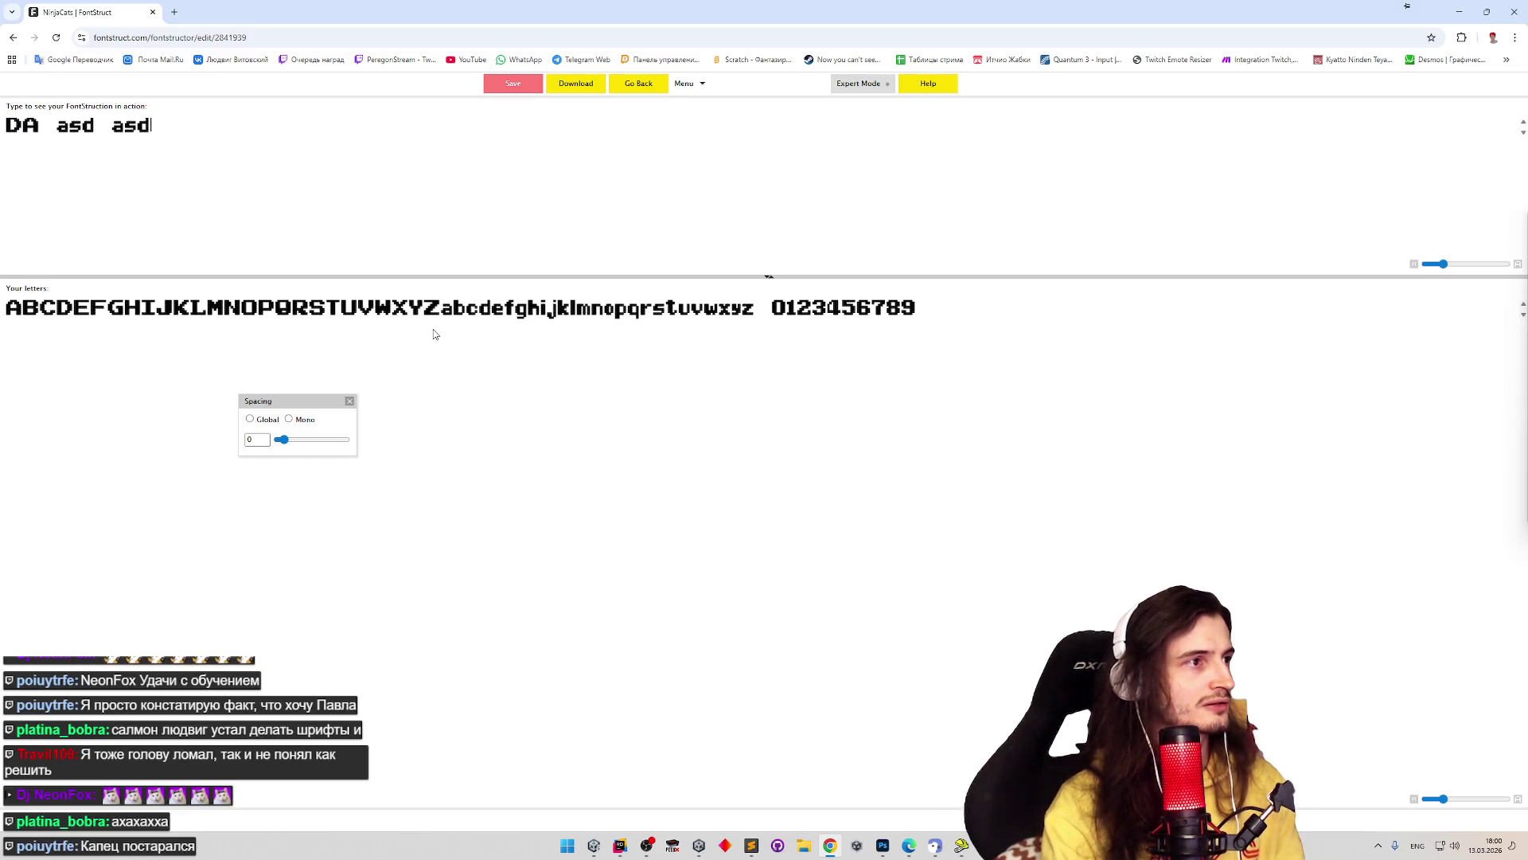
left_click(642, 86)
- Narrow the space glyph's advance width and preview it with sample text 'DA asd asd asd a'
mouse_move(628, 351)
left_mouse_down()
mouse_move(547, 368)
mouse_move(570, 367)
left_mouse_up()
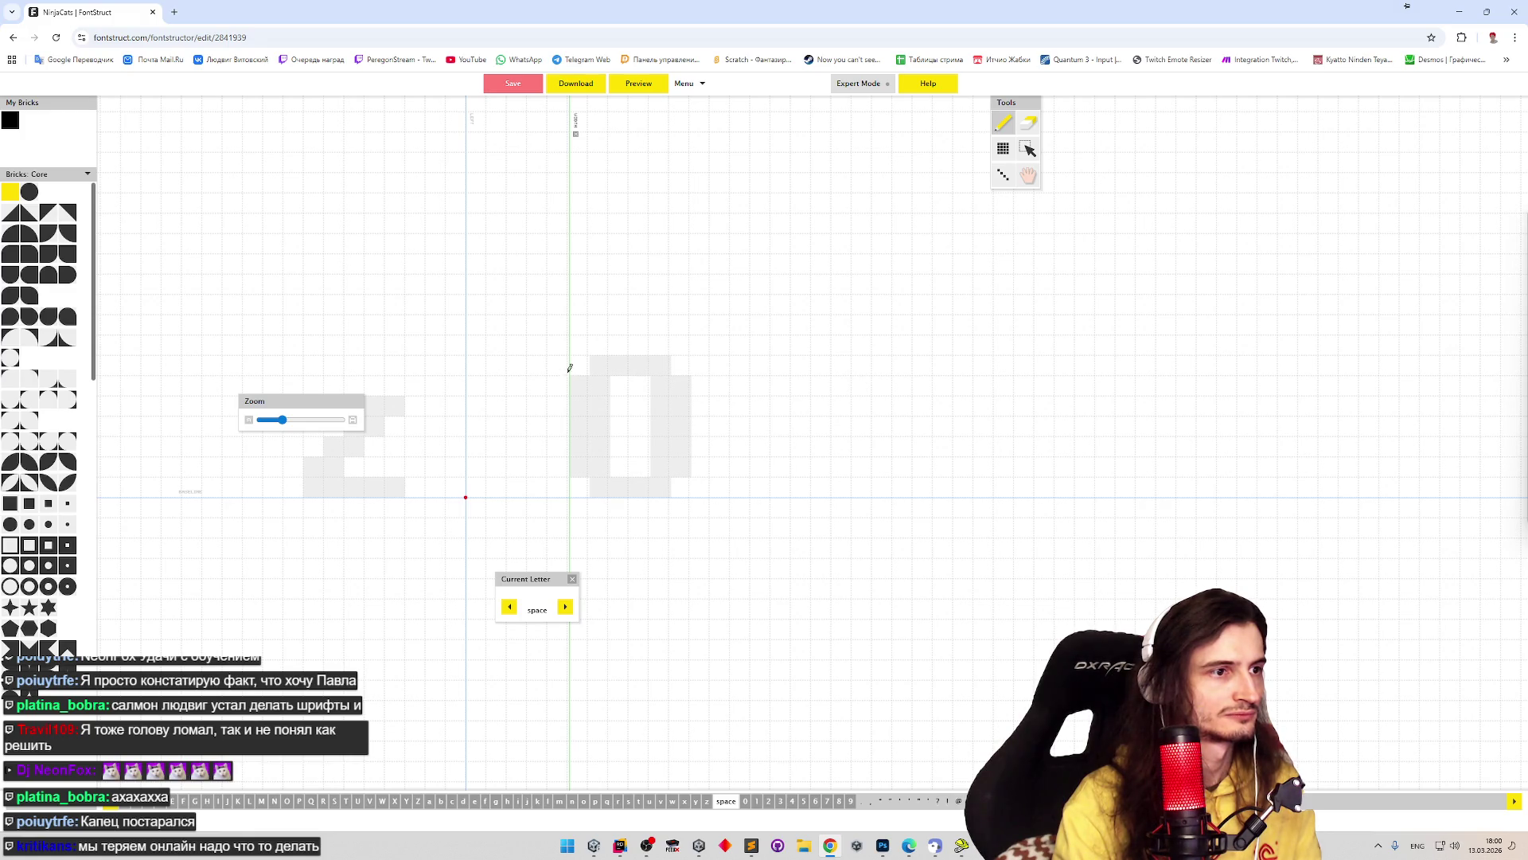
left_click_drag(569, 369, 546, 370)
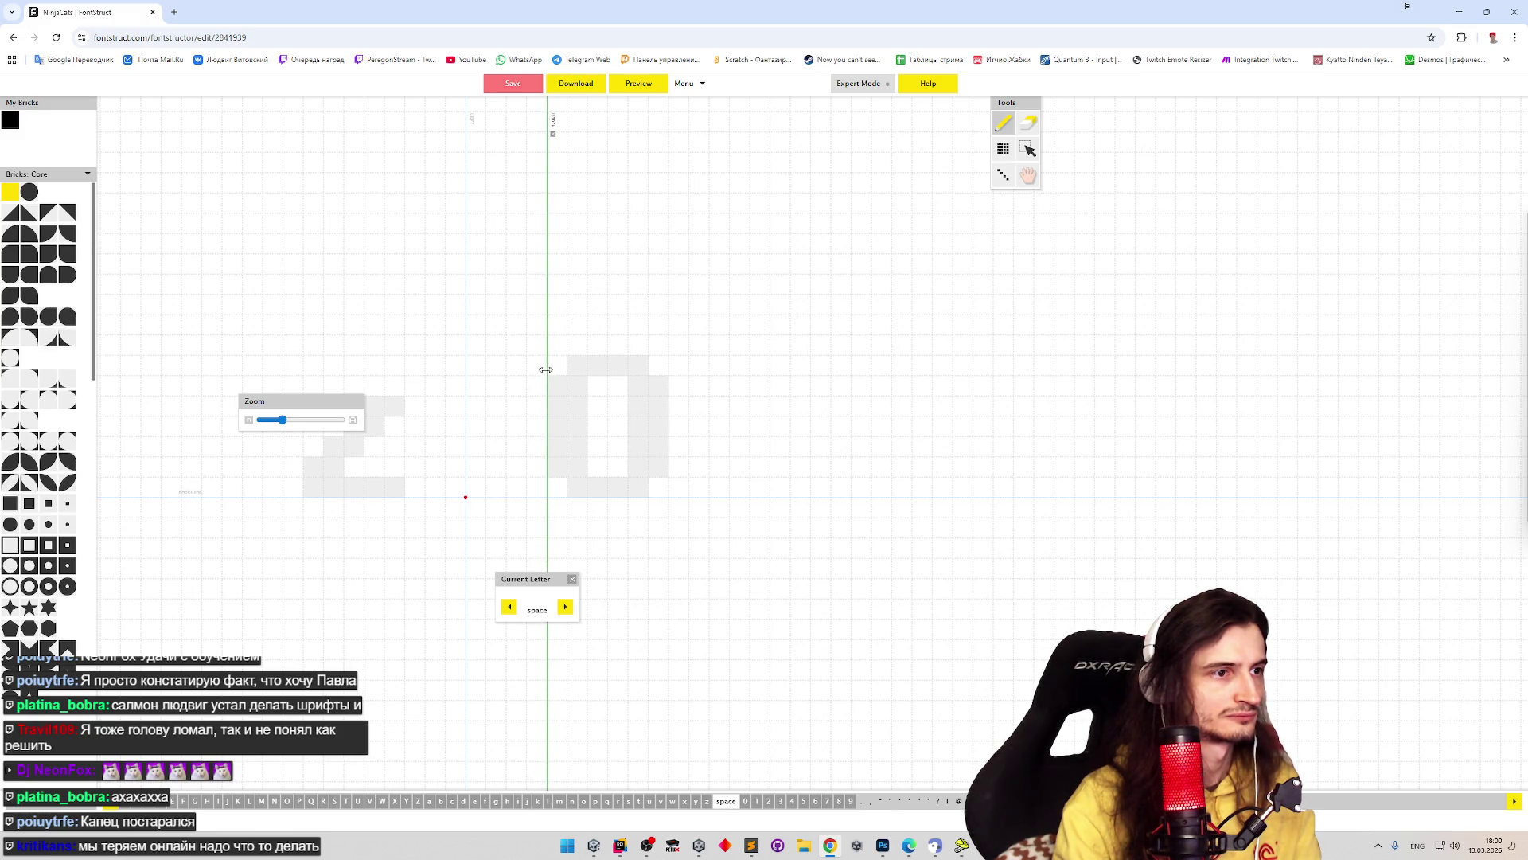
left_click(647, 88)
type("asd asdasdsa")
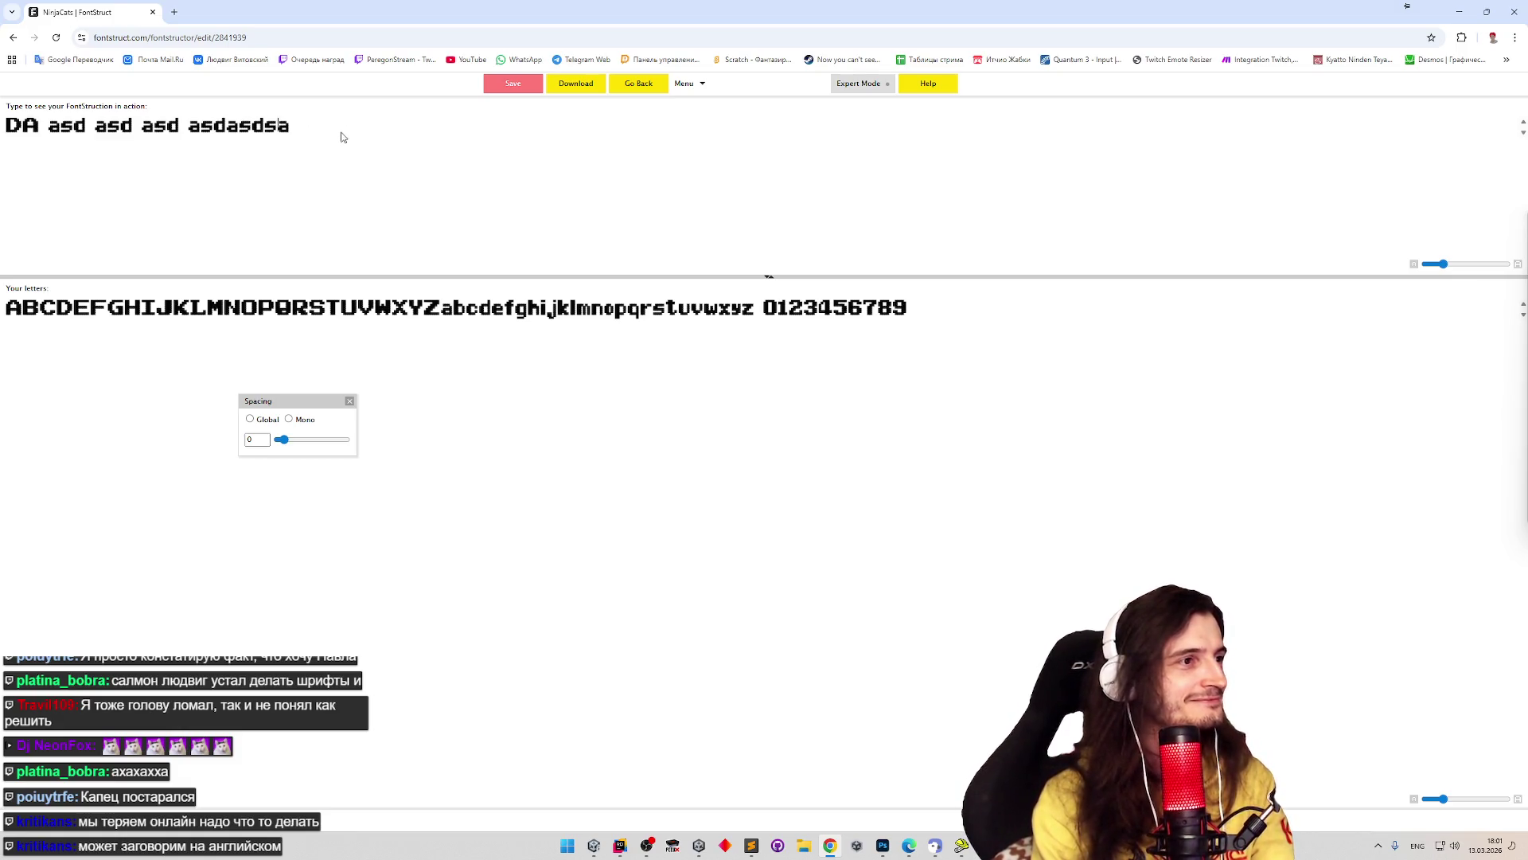
key("BackSpace")
key("BackSpace")
key("BackSpace")
key("BackSpace")
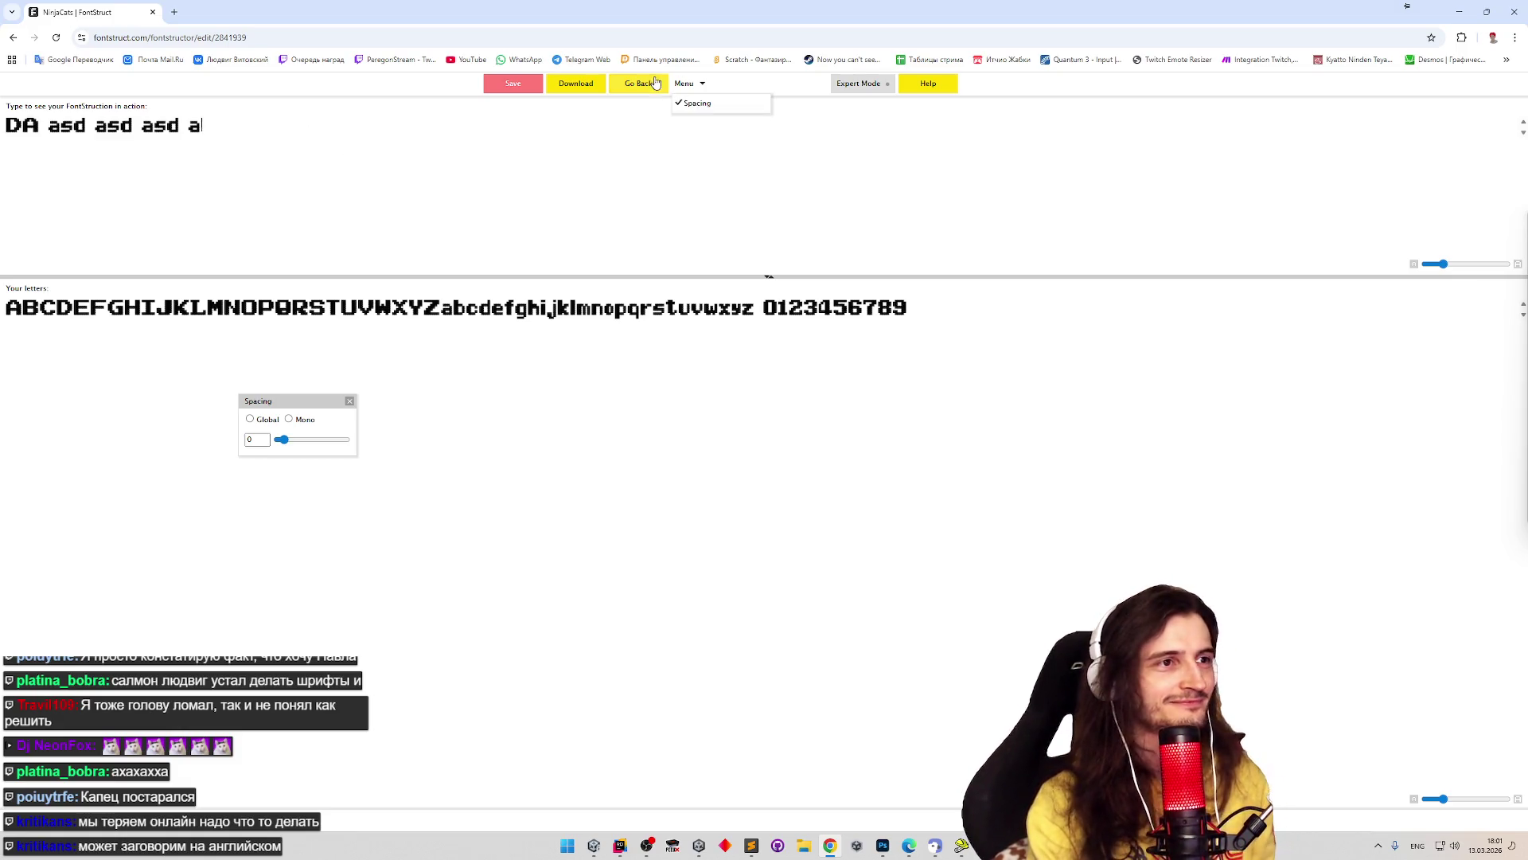
left_click(649, 84)
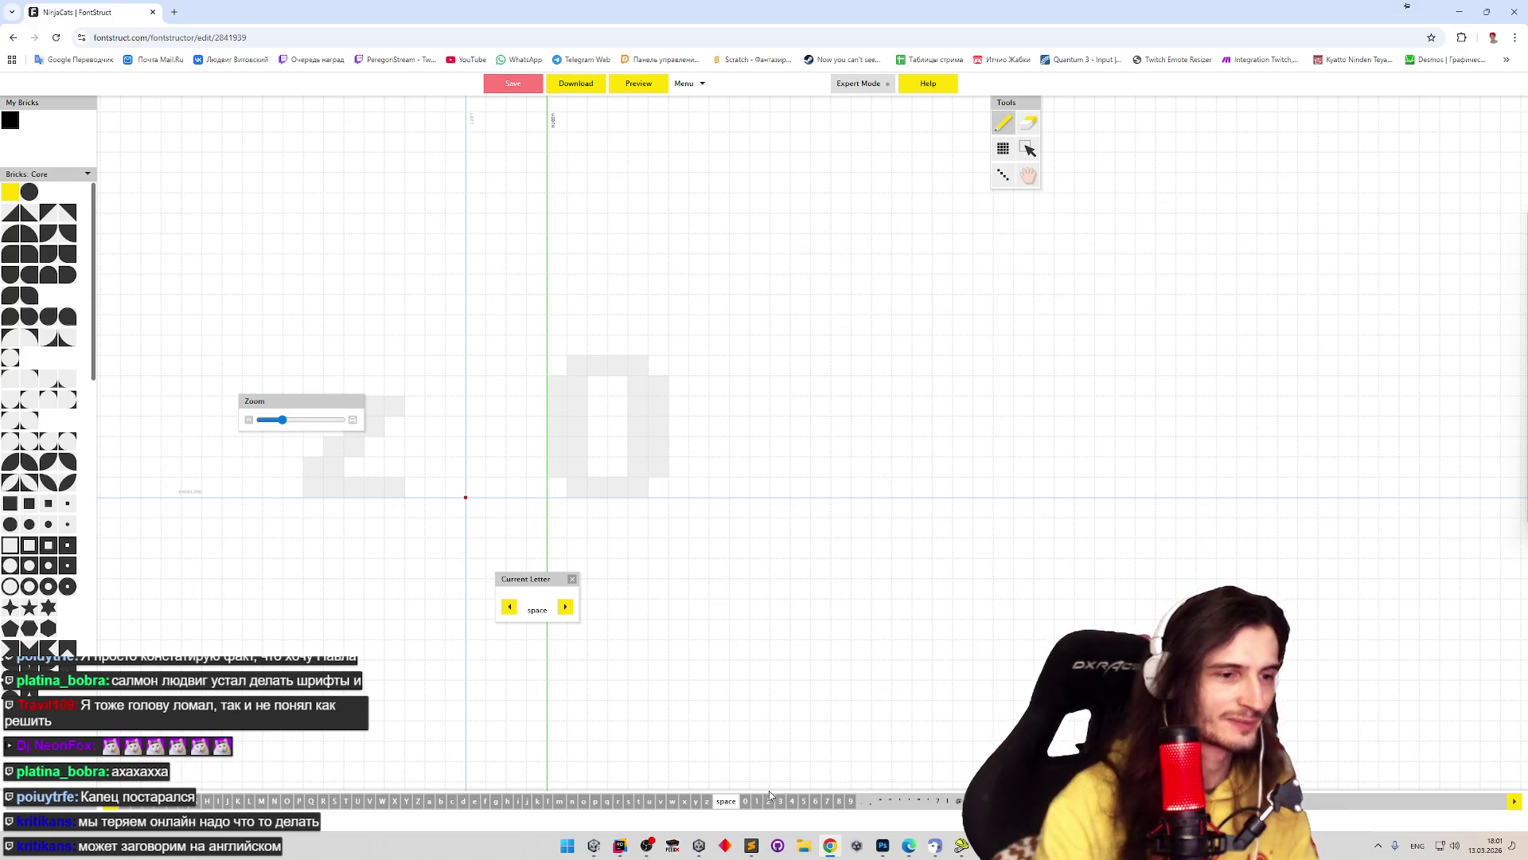
- Switch the letter bar to the Latin-1 set, then to the Cyrillic character set
mouse_move(885, 845)
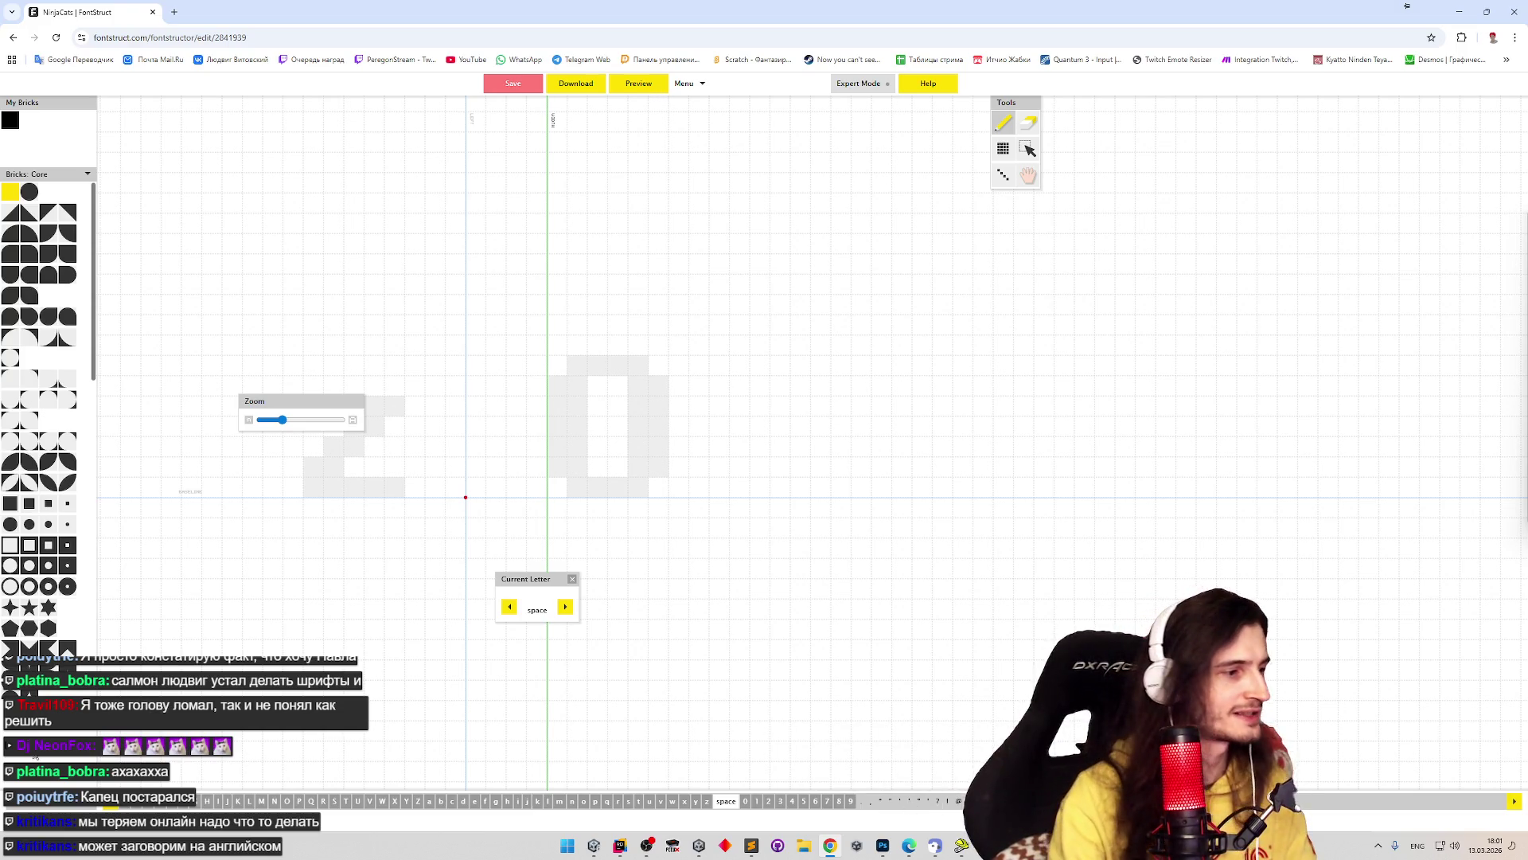
left_click(39, 719)
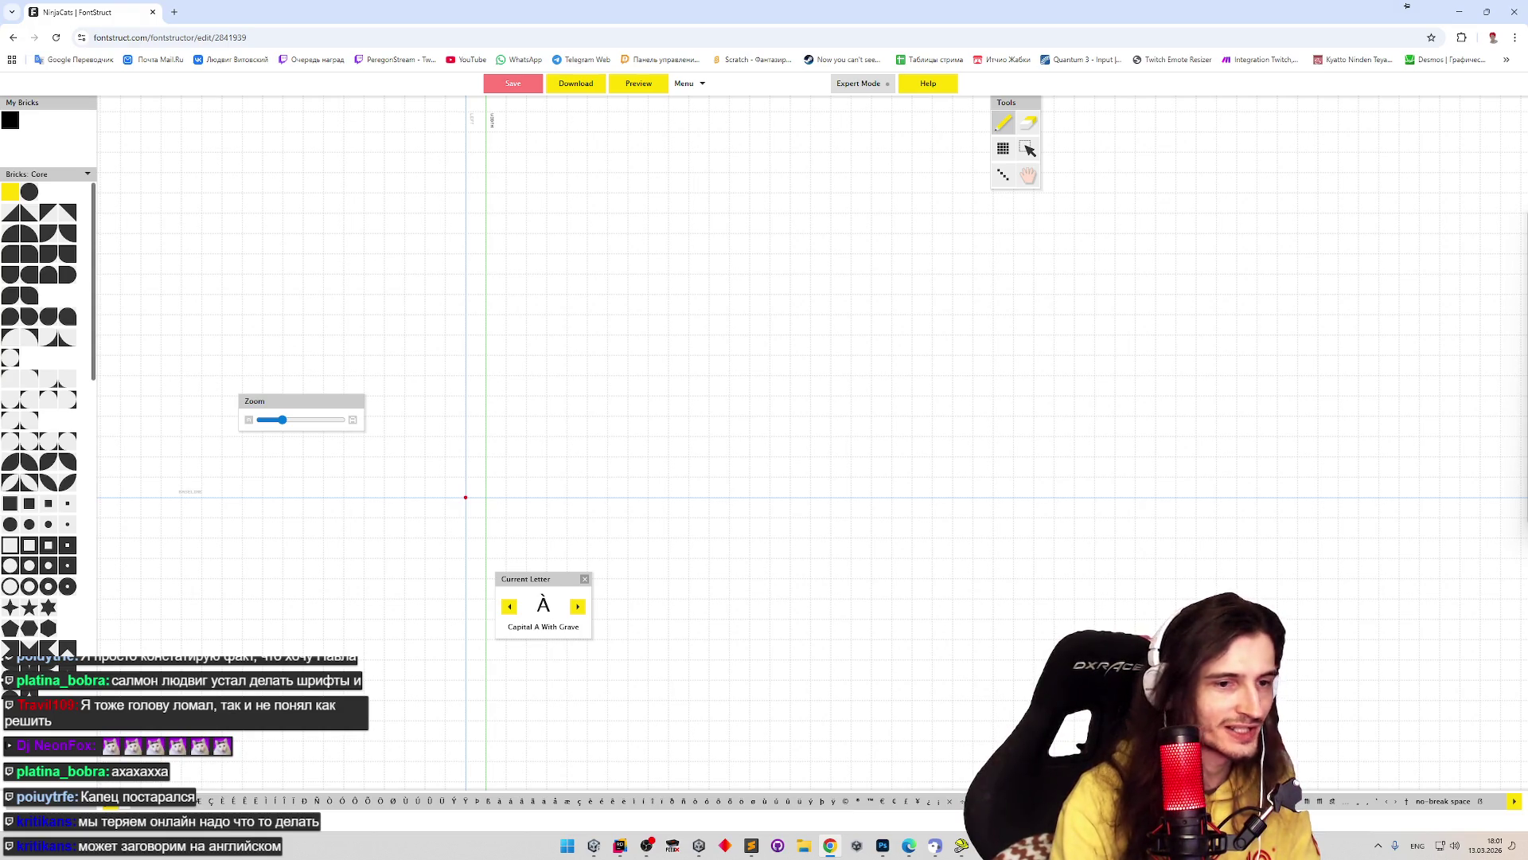
left_click(86, 805)
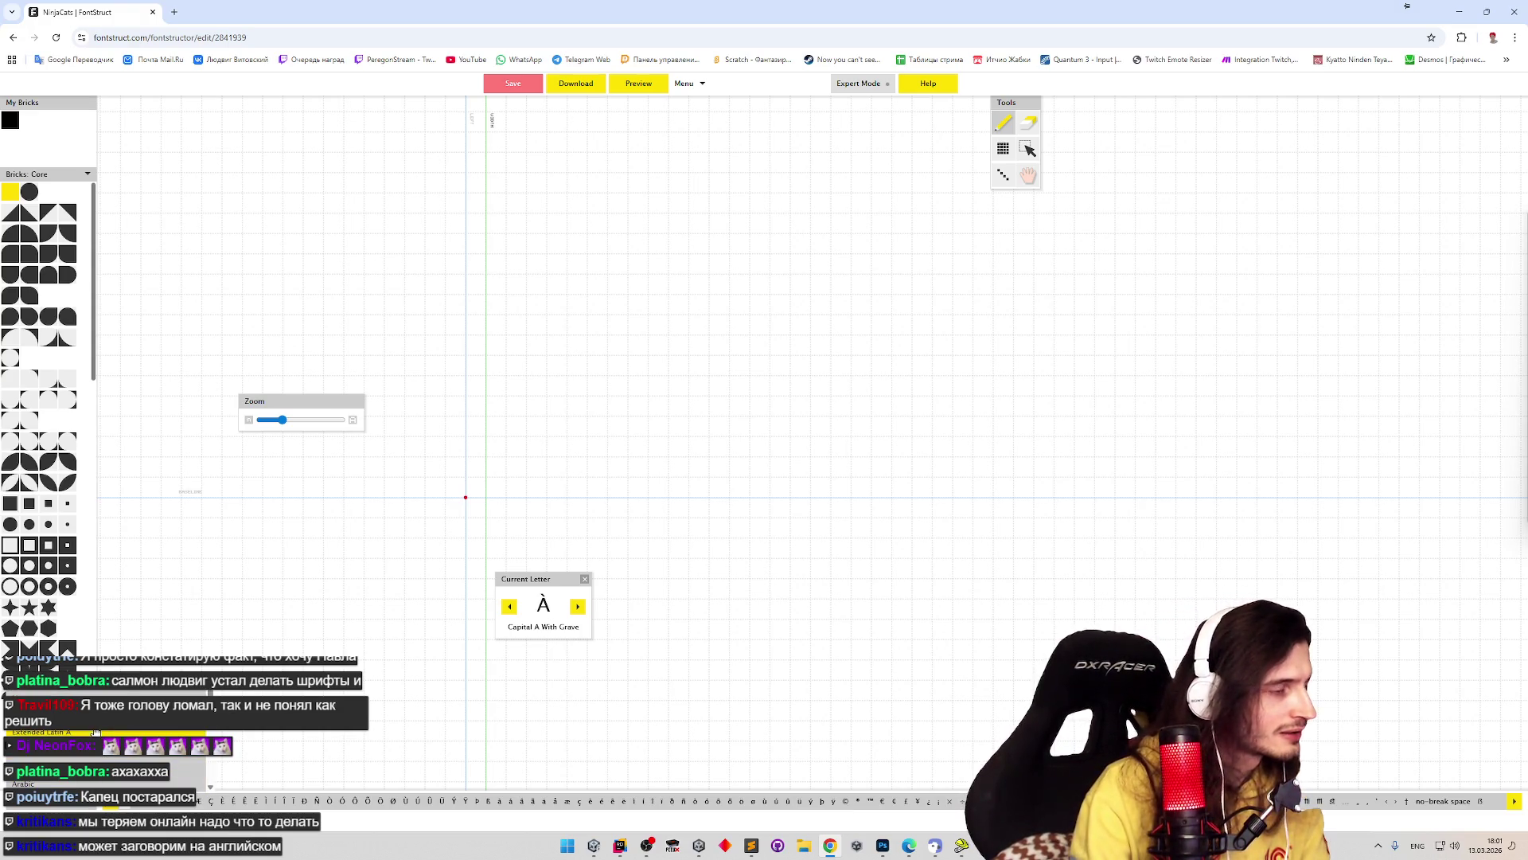
left_click(83, 758)
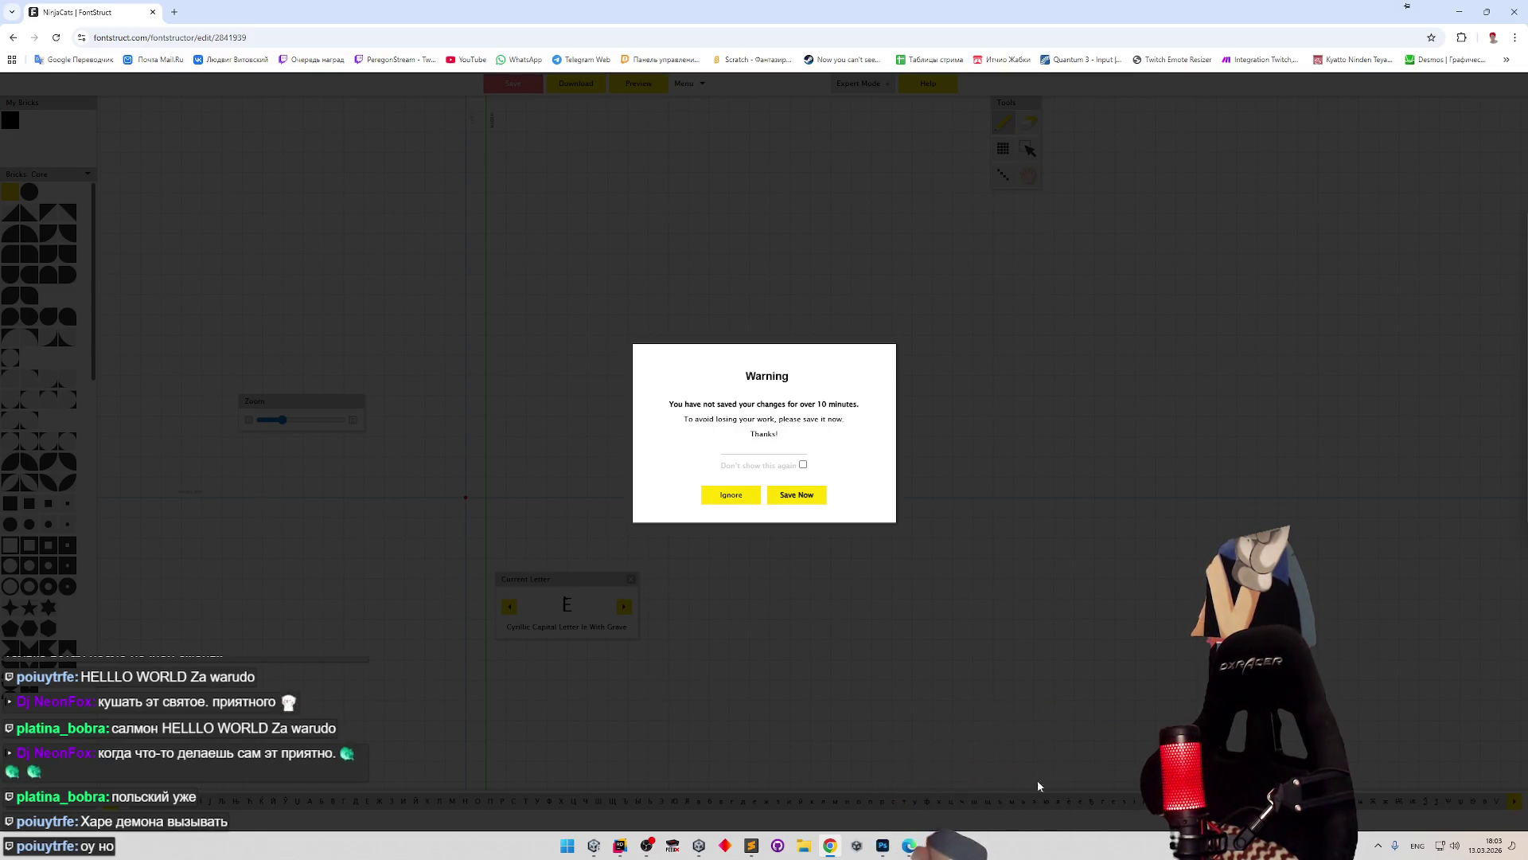
left_click(811, 494)
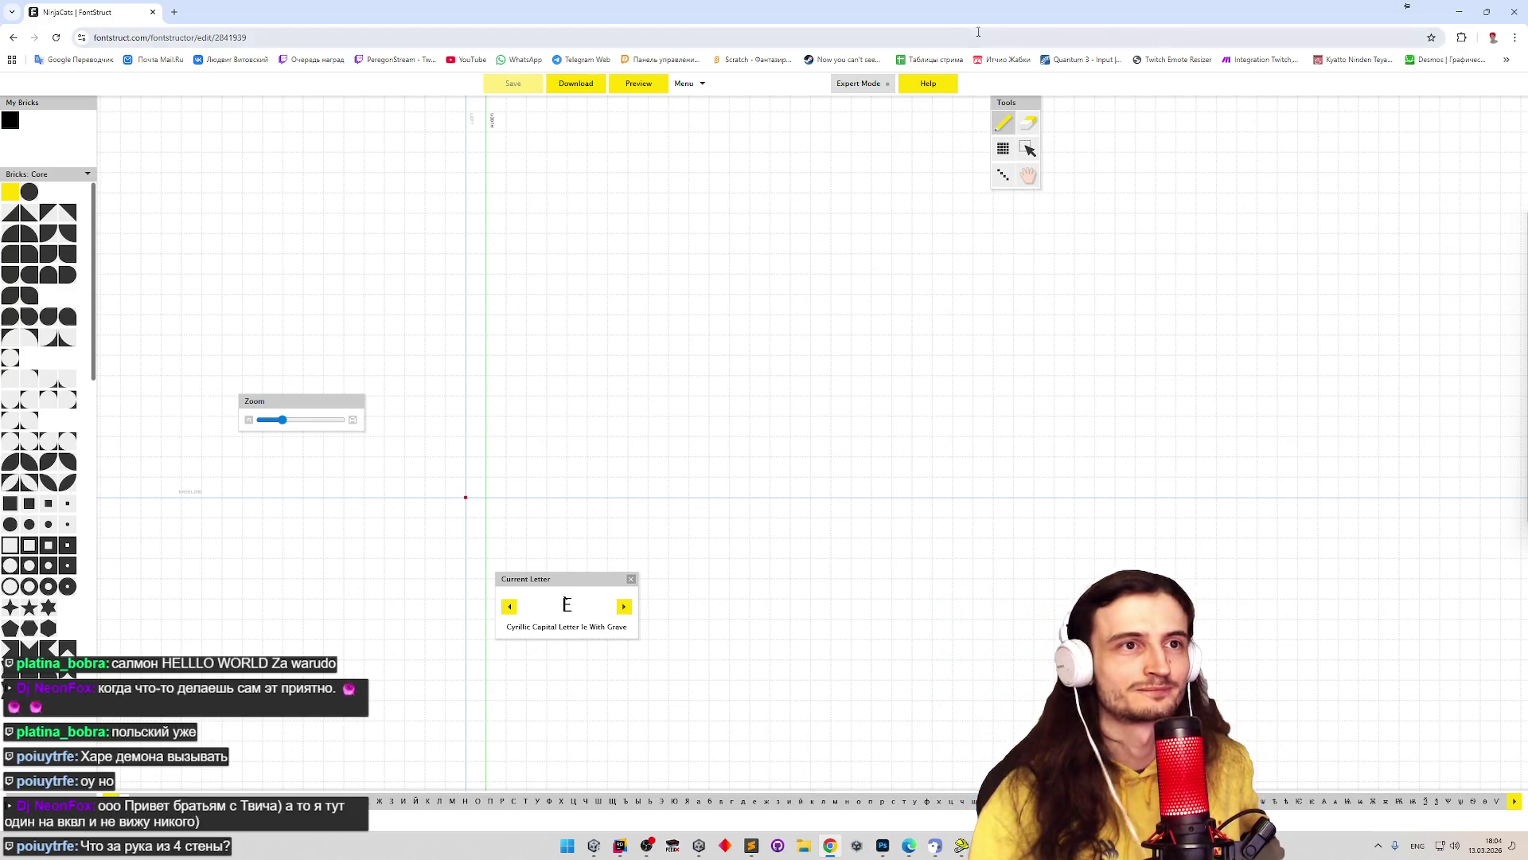
- Open youtube.com in a new browser tab
key("ctrl+t")
type("youtube.com")
key("Return")
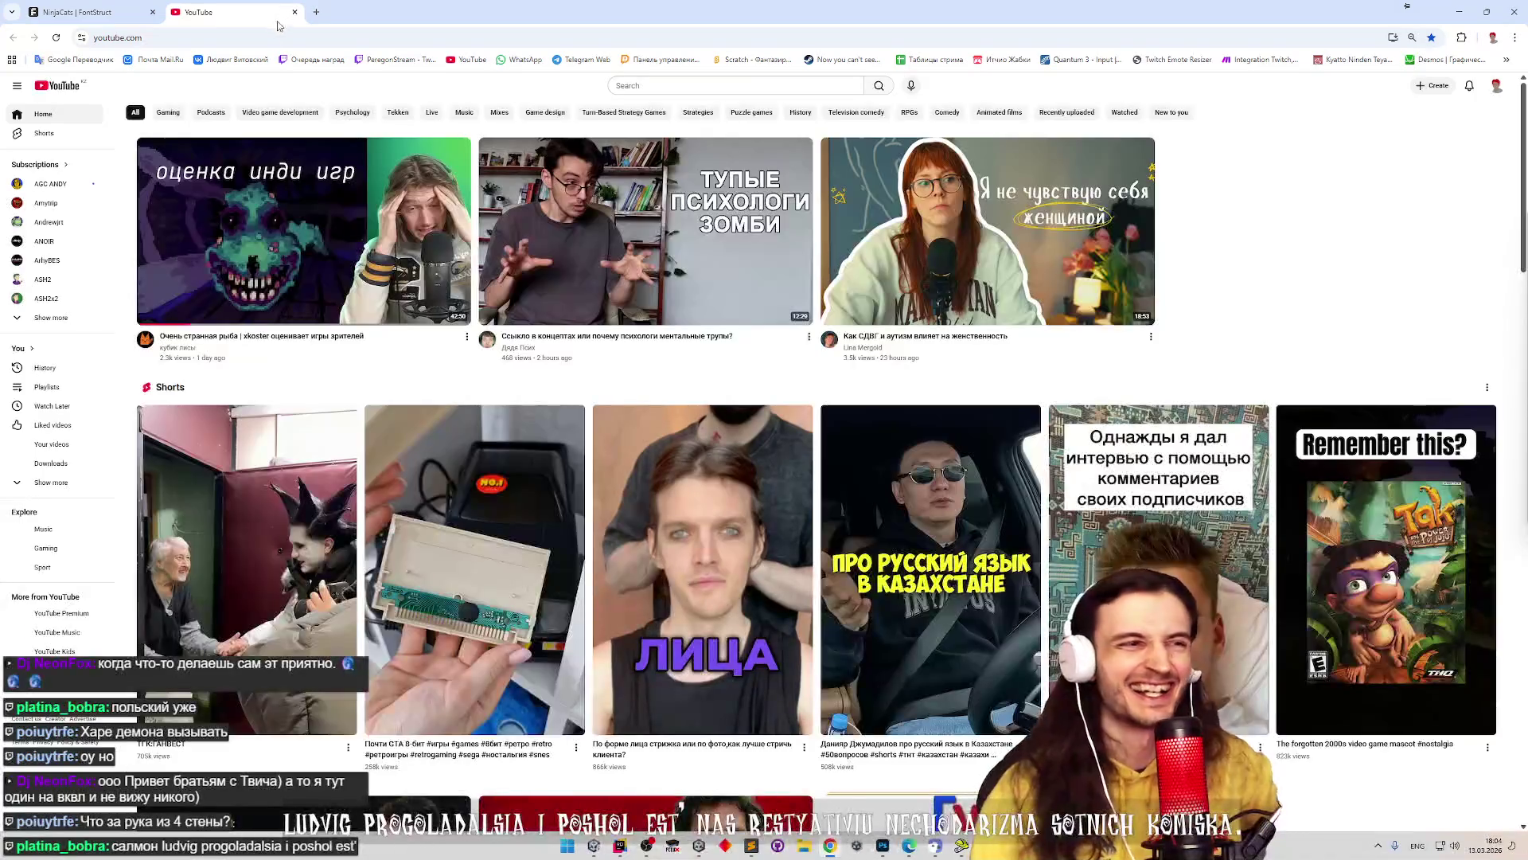
- Play 'Очень странная рыба | xkoster оценивает игры зрителей' from the YouTube watch history
left_click(75, 367)
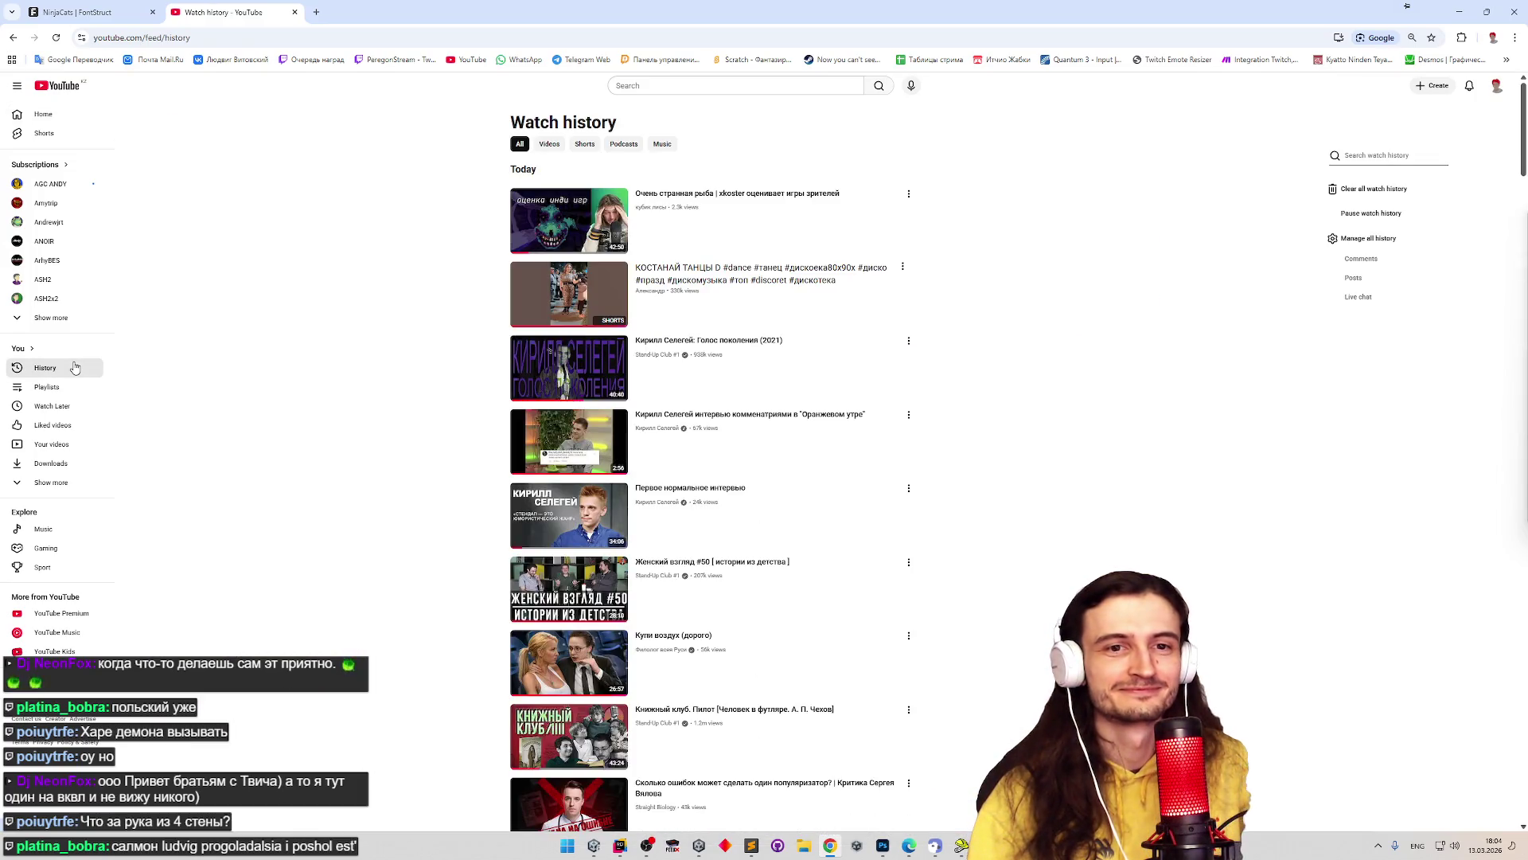
left_click(703, 202)
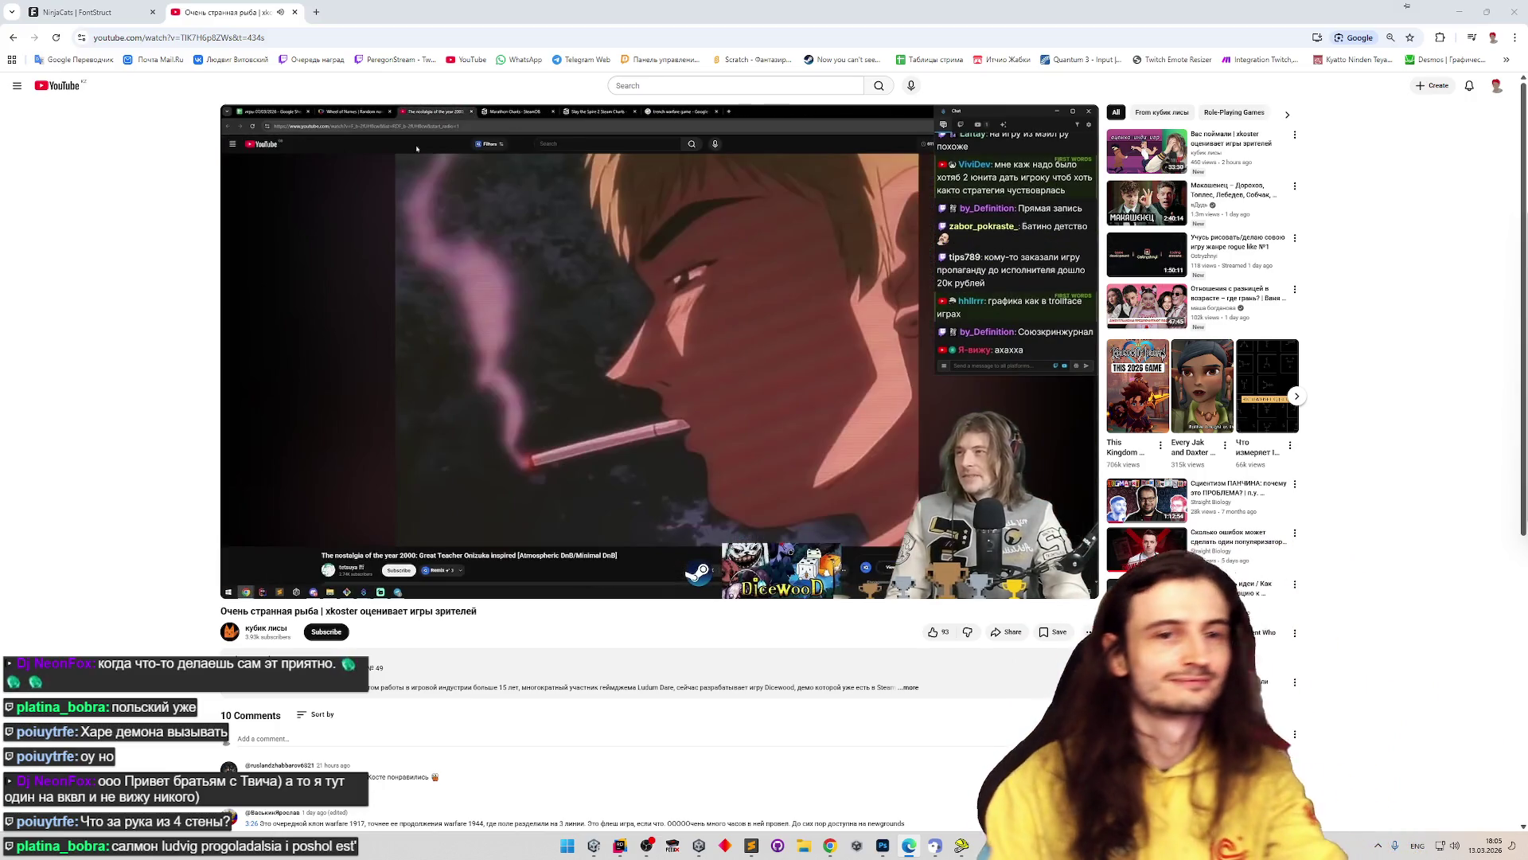
- Switch the xkoster game-review video to fullscreen
double_click(963, 436)
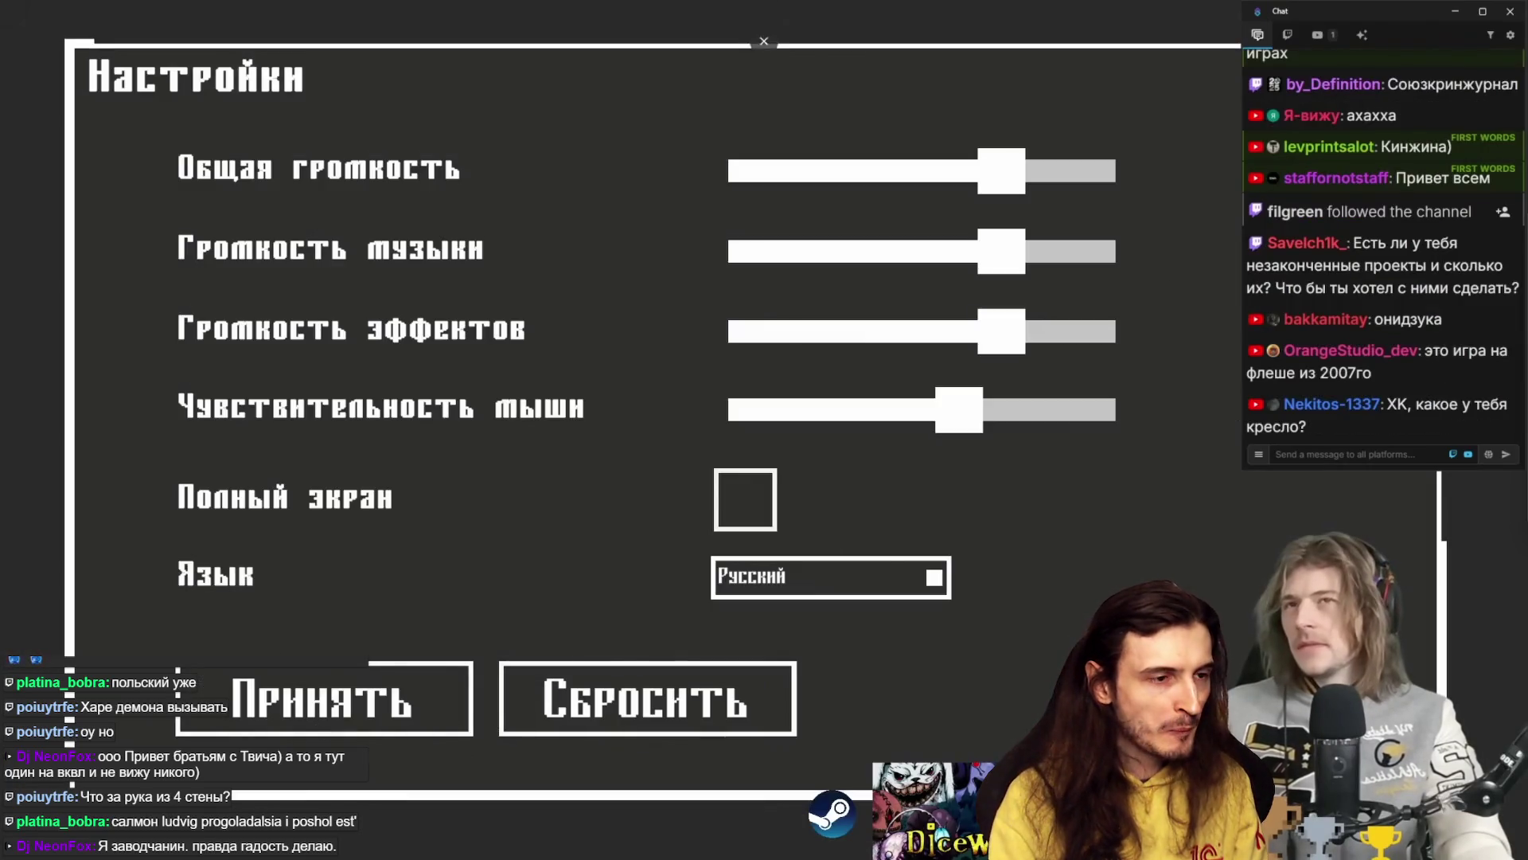
key("Escape")
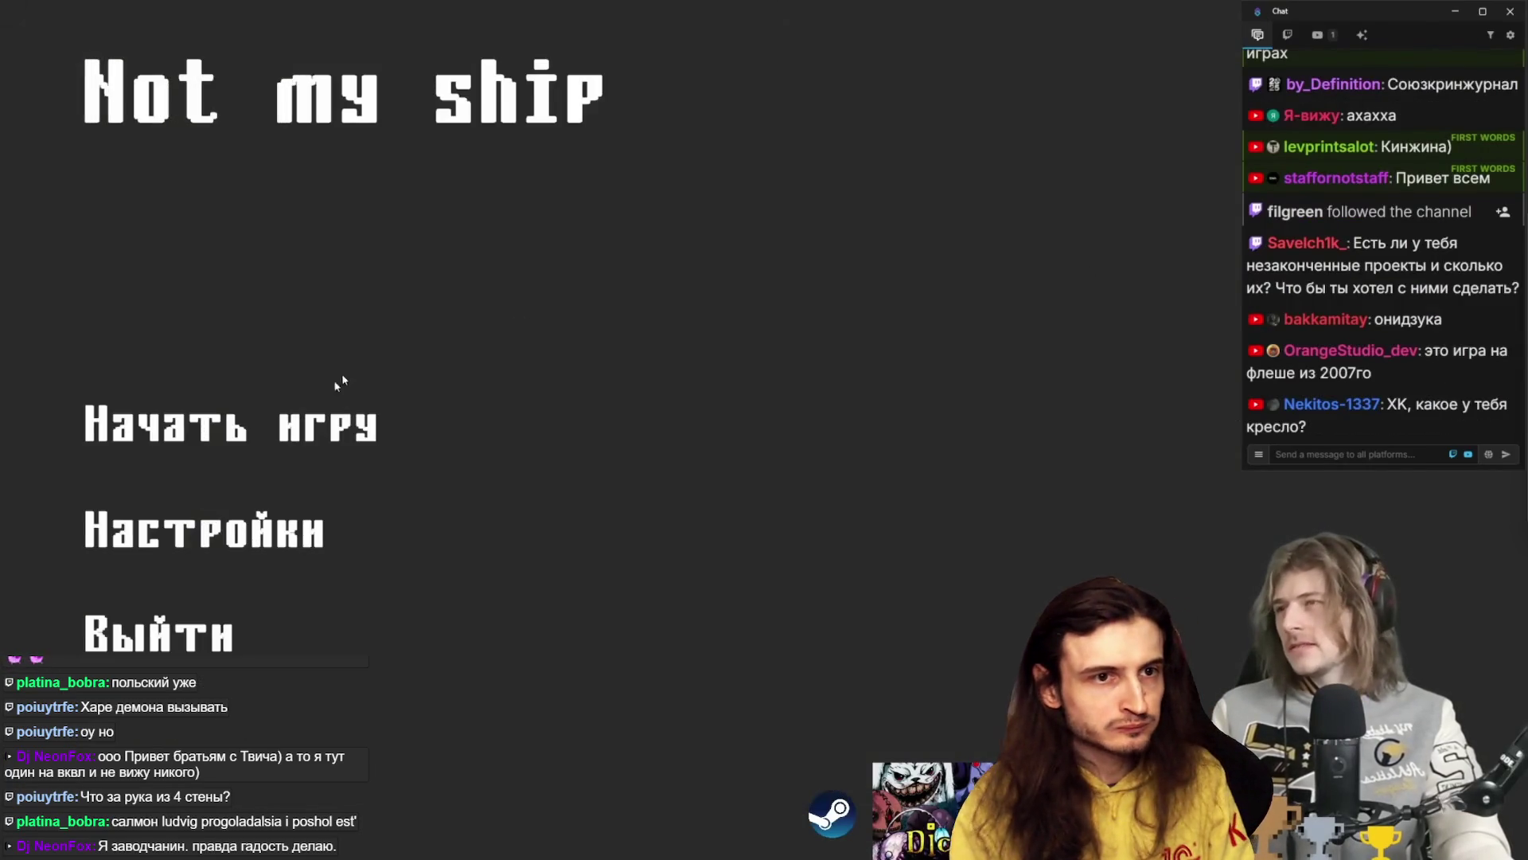
left_click(299, 425)
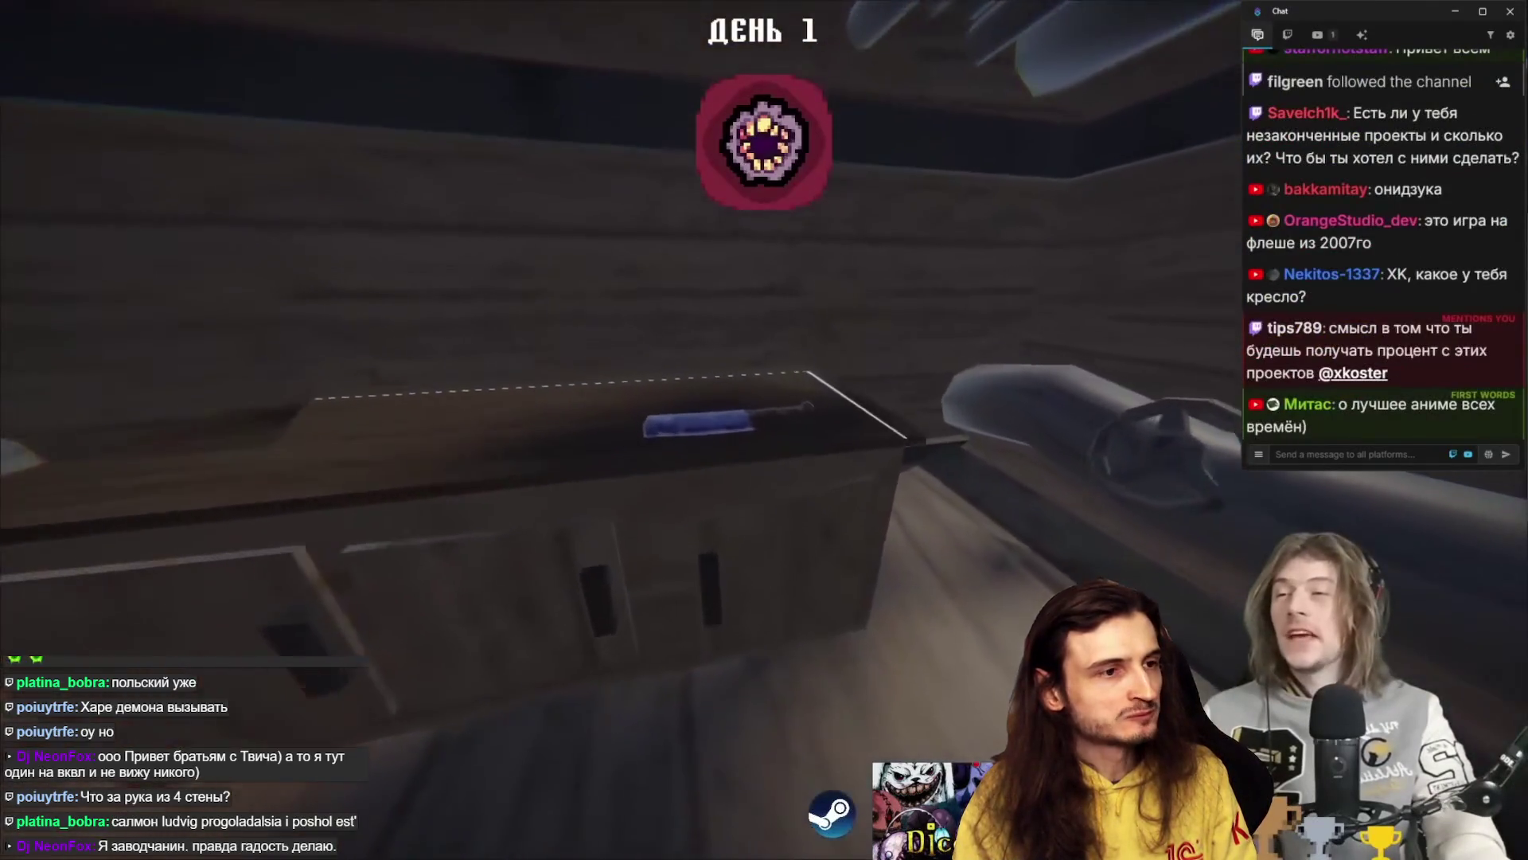
key("alt+Tab")
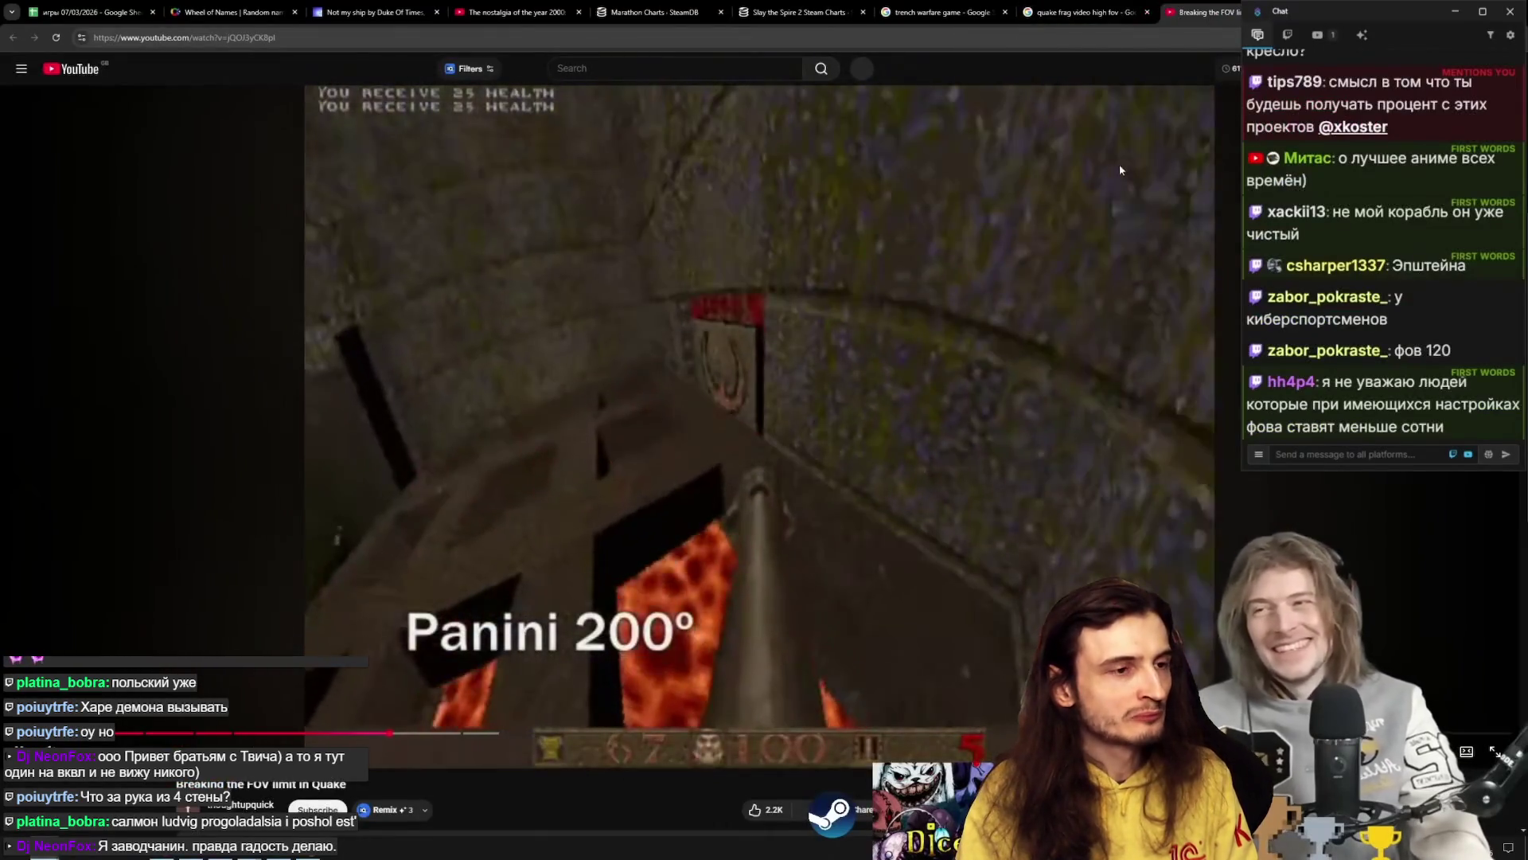
left_click(1147, 12)
left_click(1004, 12)
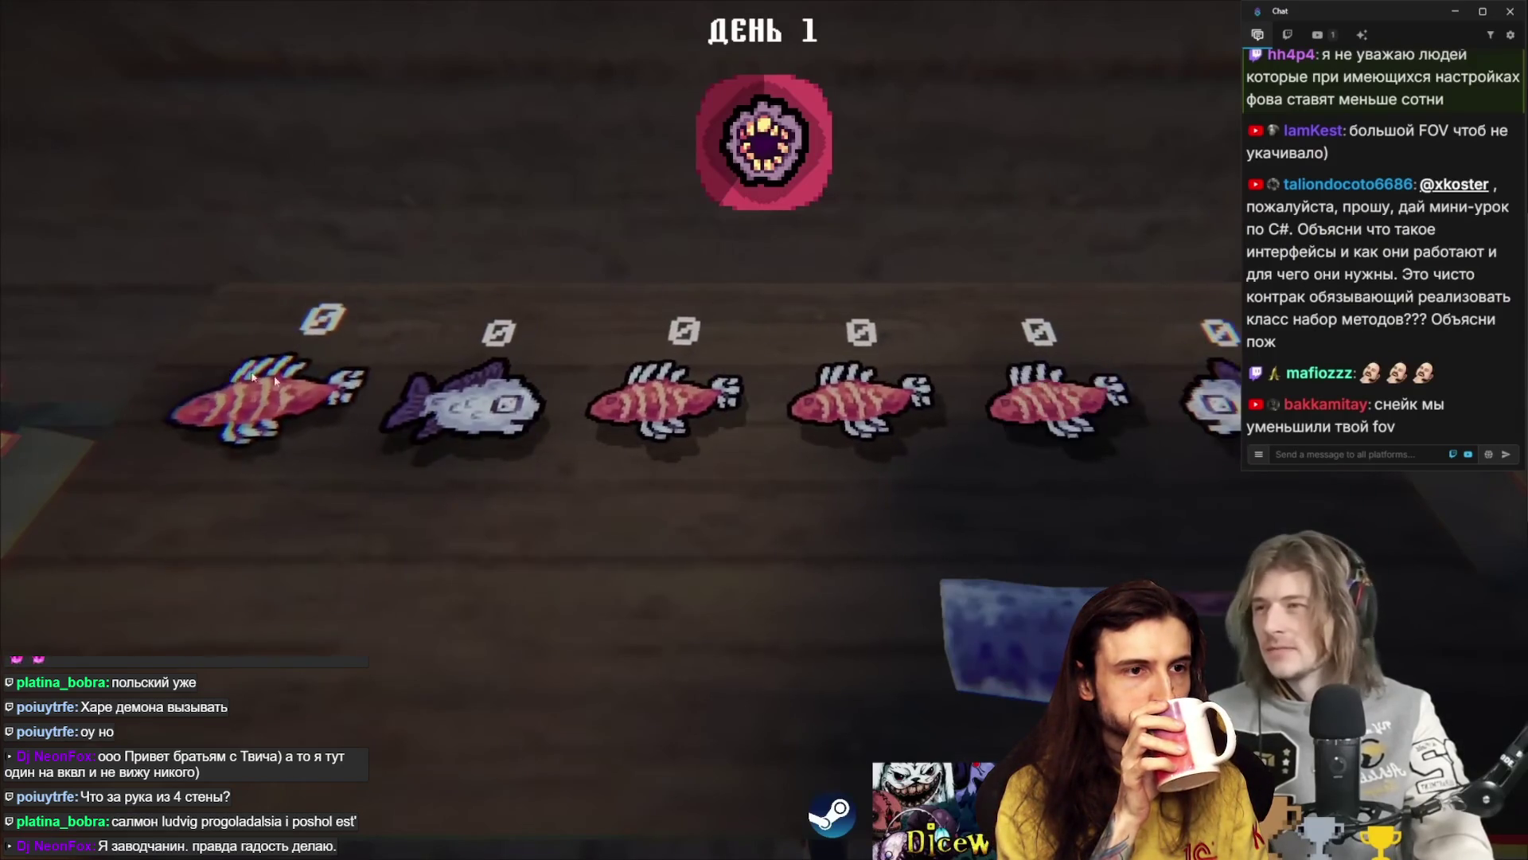
mouse_move(414, 428)
key("Escape")
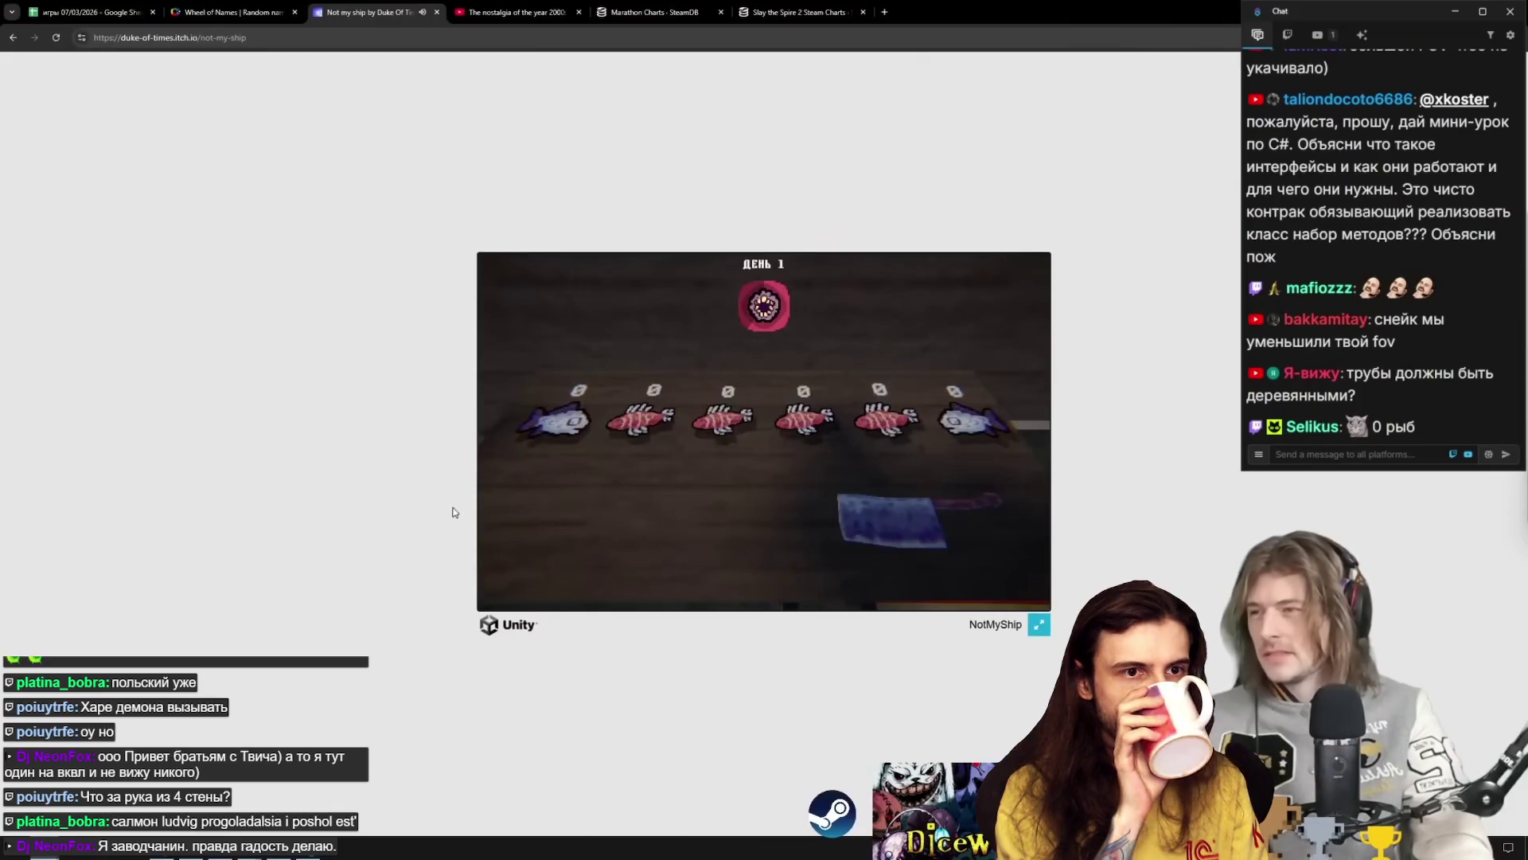
- Click repeatedly on the fullscreen review video while it plays
left_click(1039, 624)
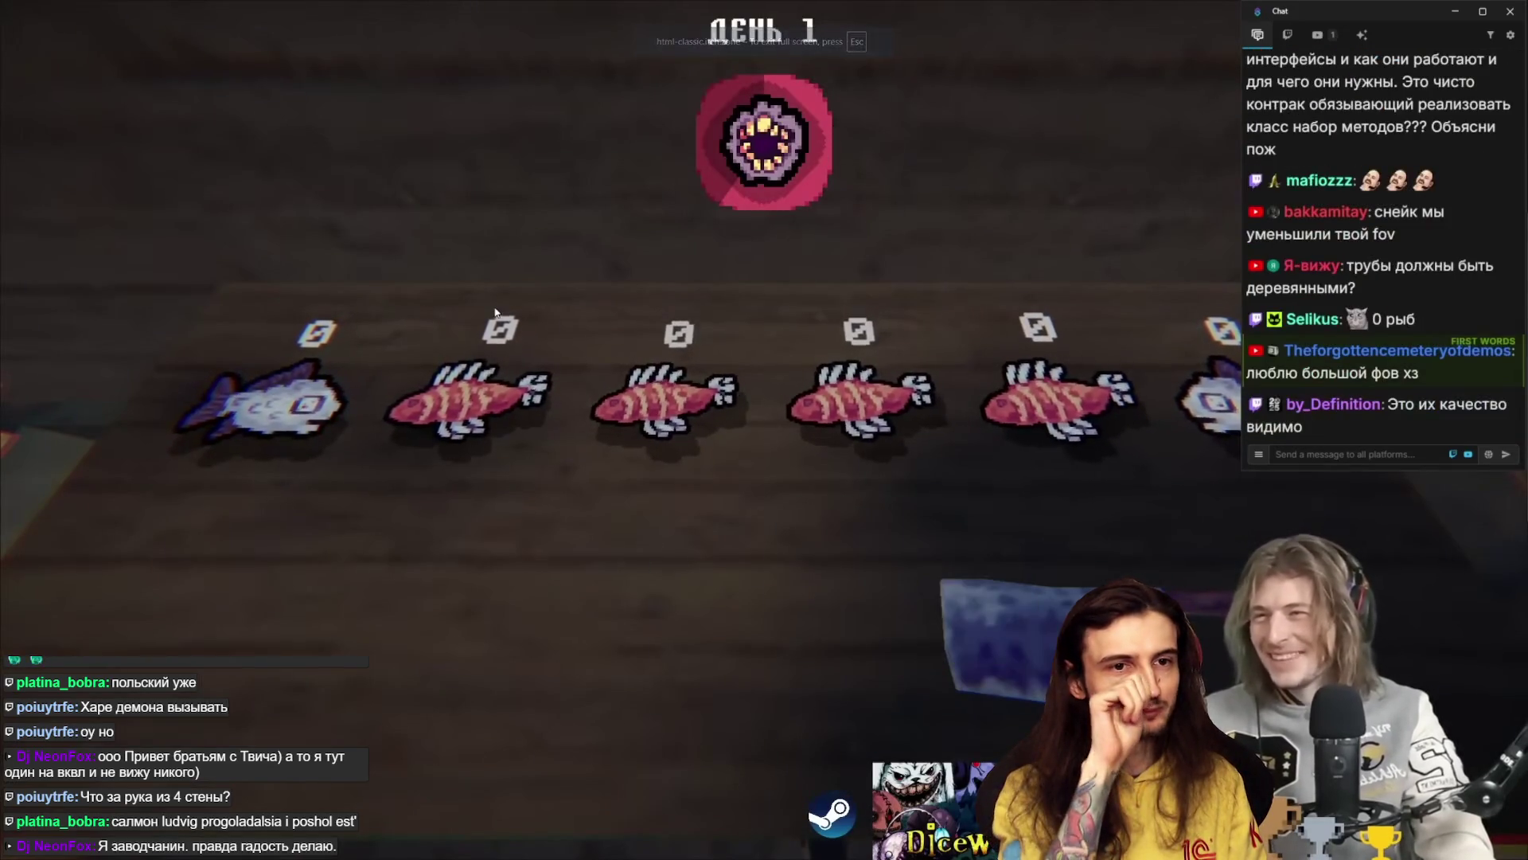
key("Escape")
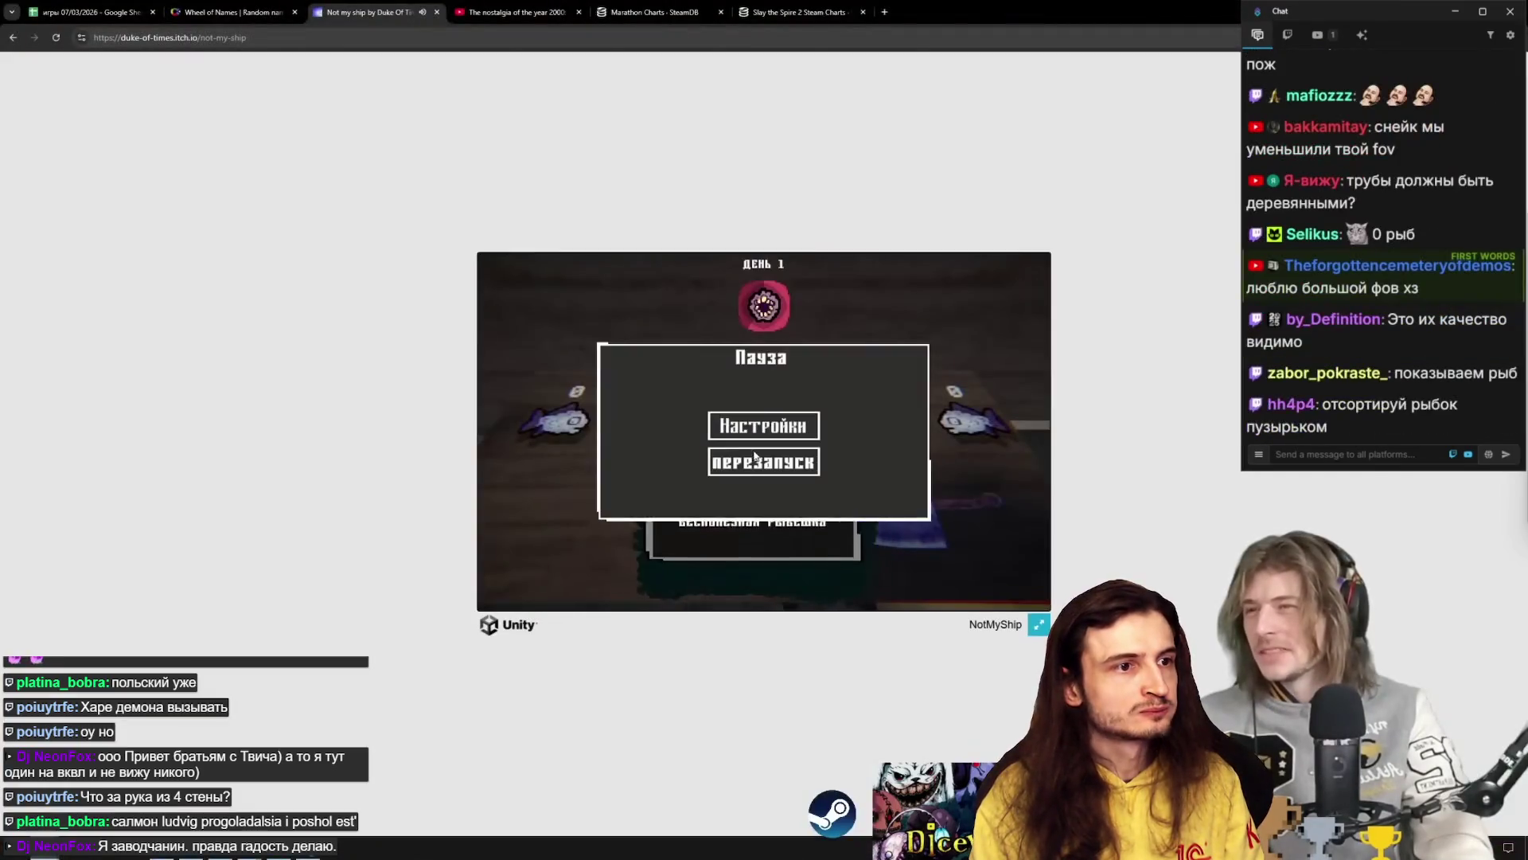
left_click(789, 475)
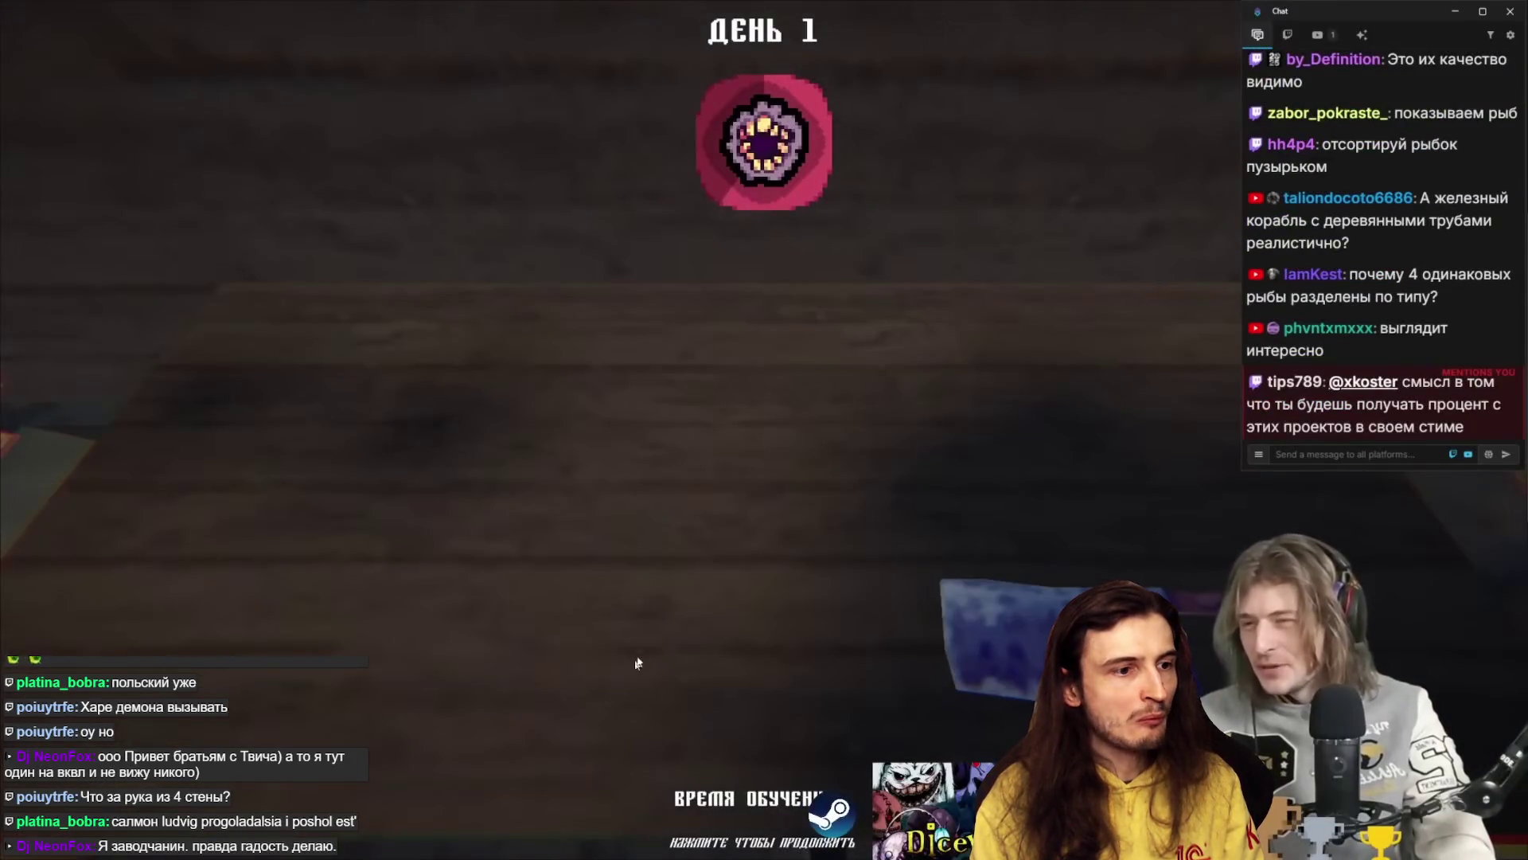
left_click(655, 640)
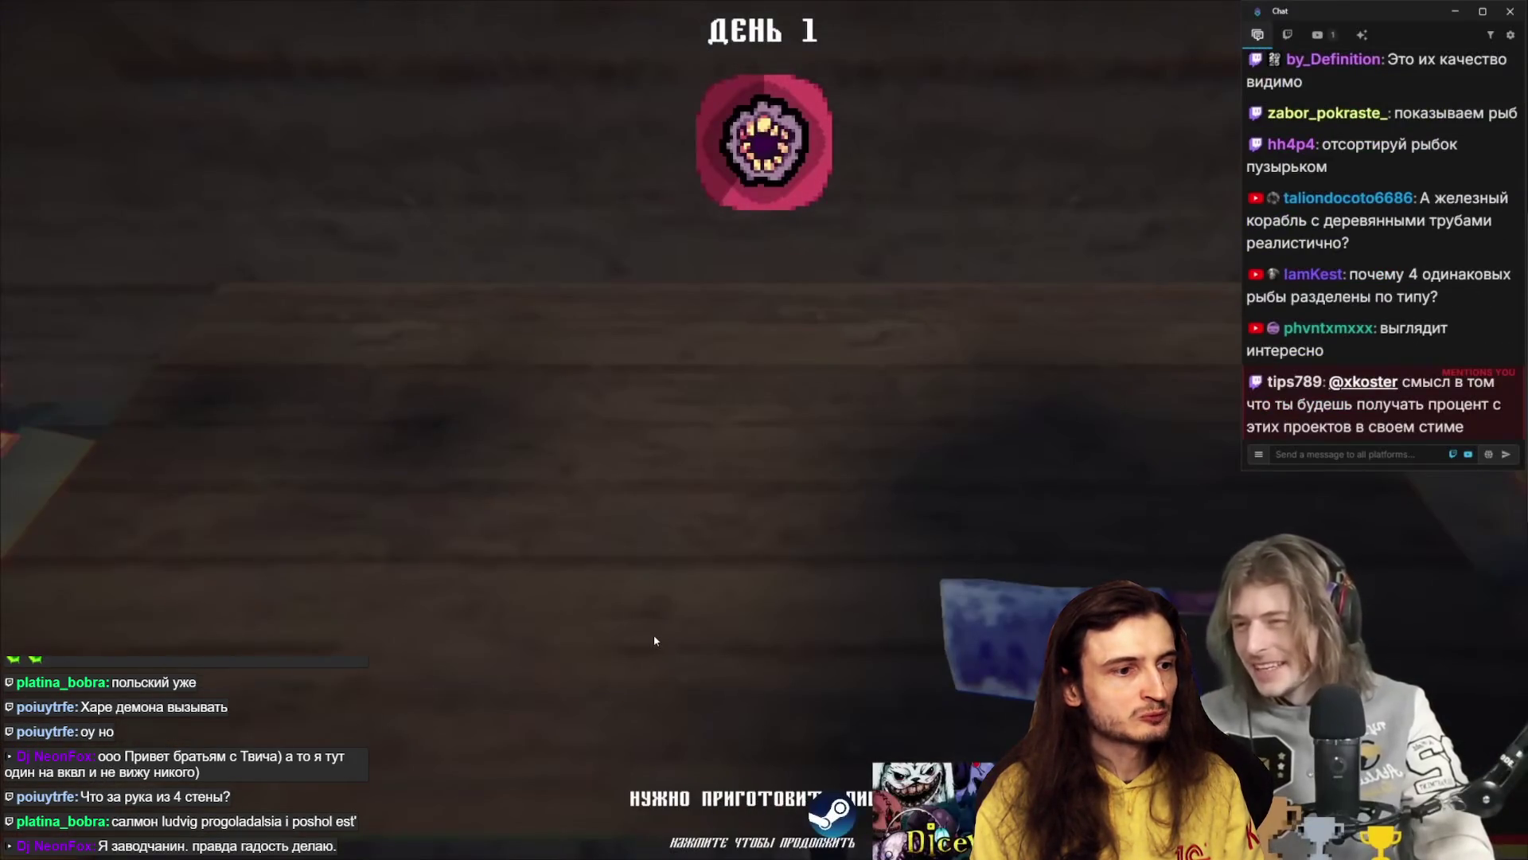
left_click(653, 637)
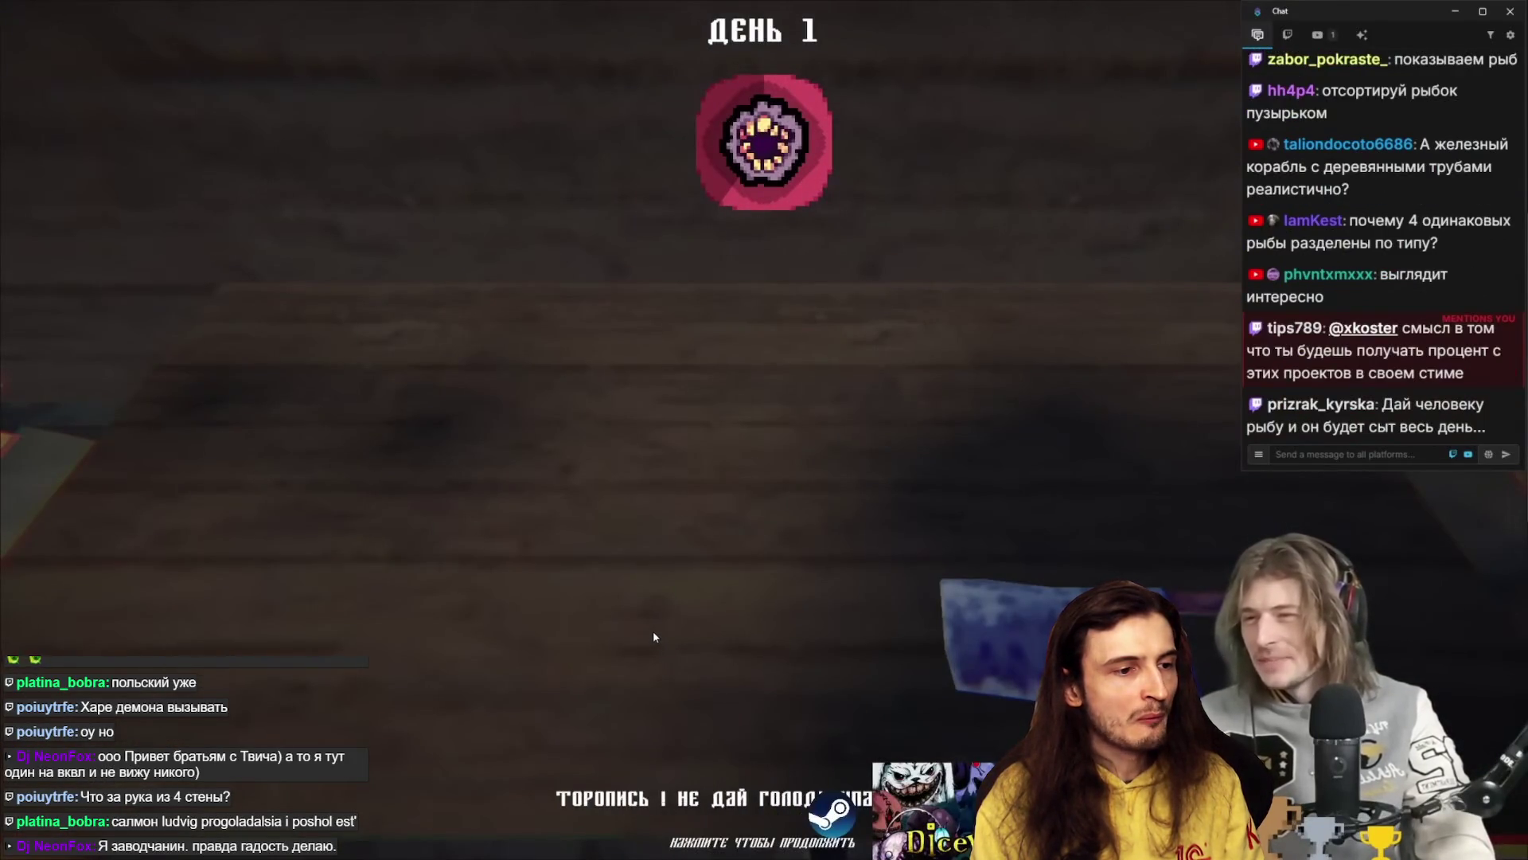
left_click(655, 631)
left_click(655, 631)
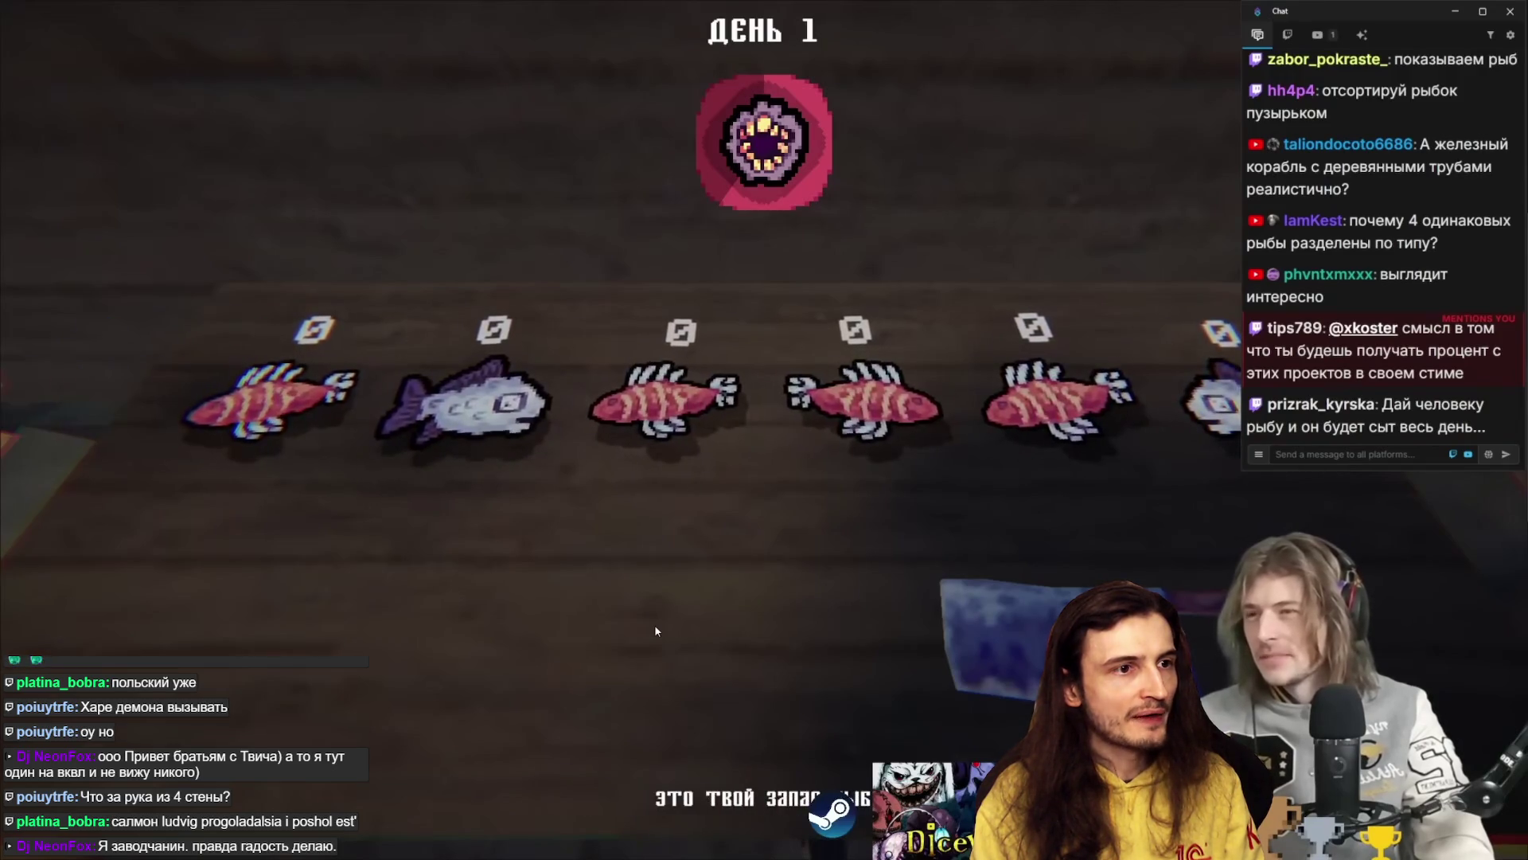
left_click(655, 630)
left_click(657, 623)
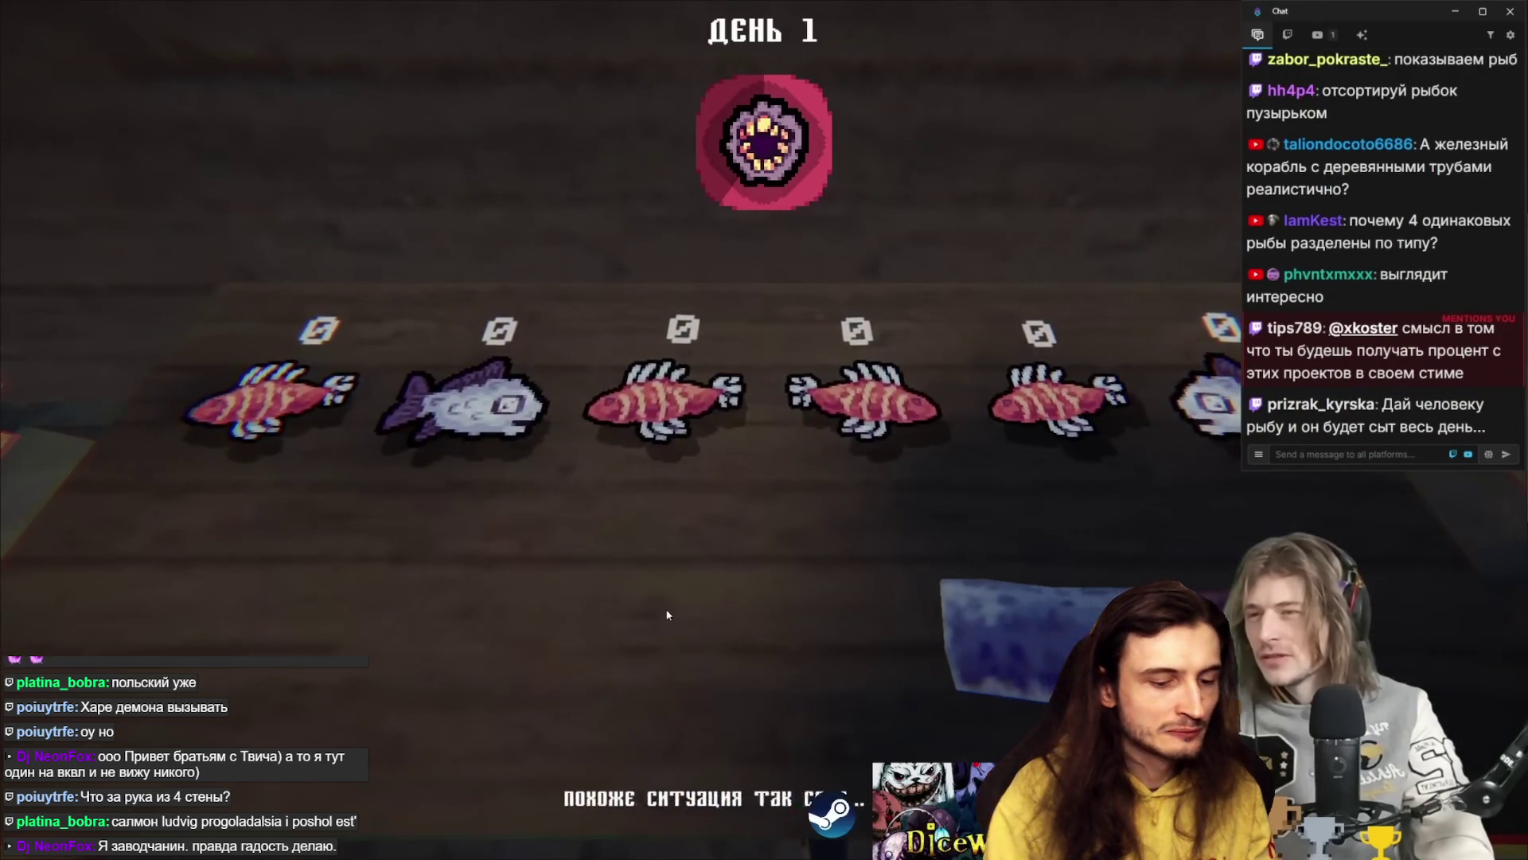
left_click(660, 619)
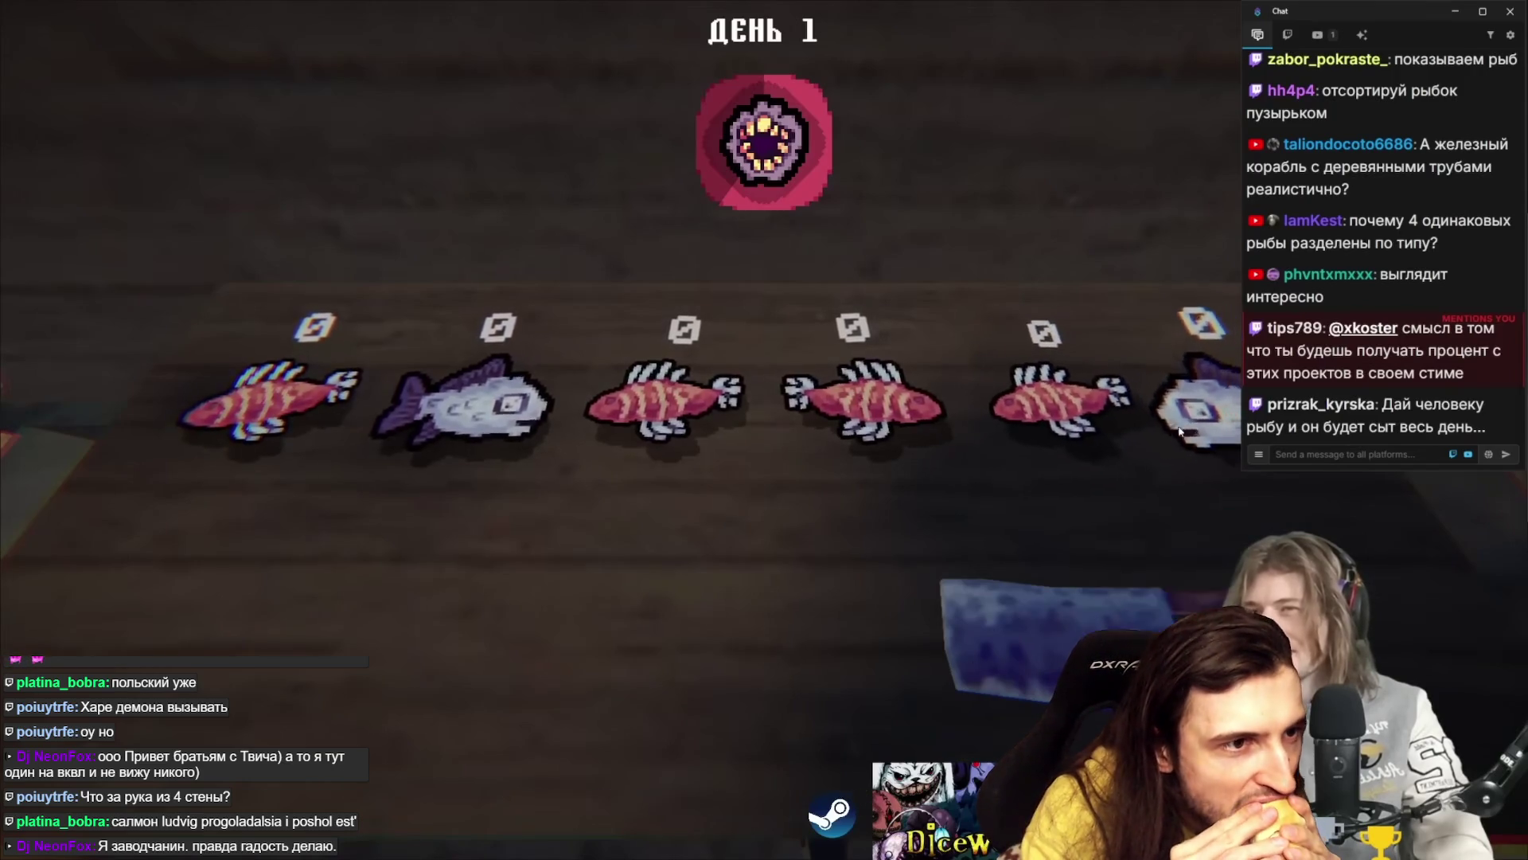
mouse_move(845, 458)
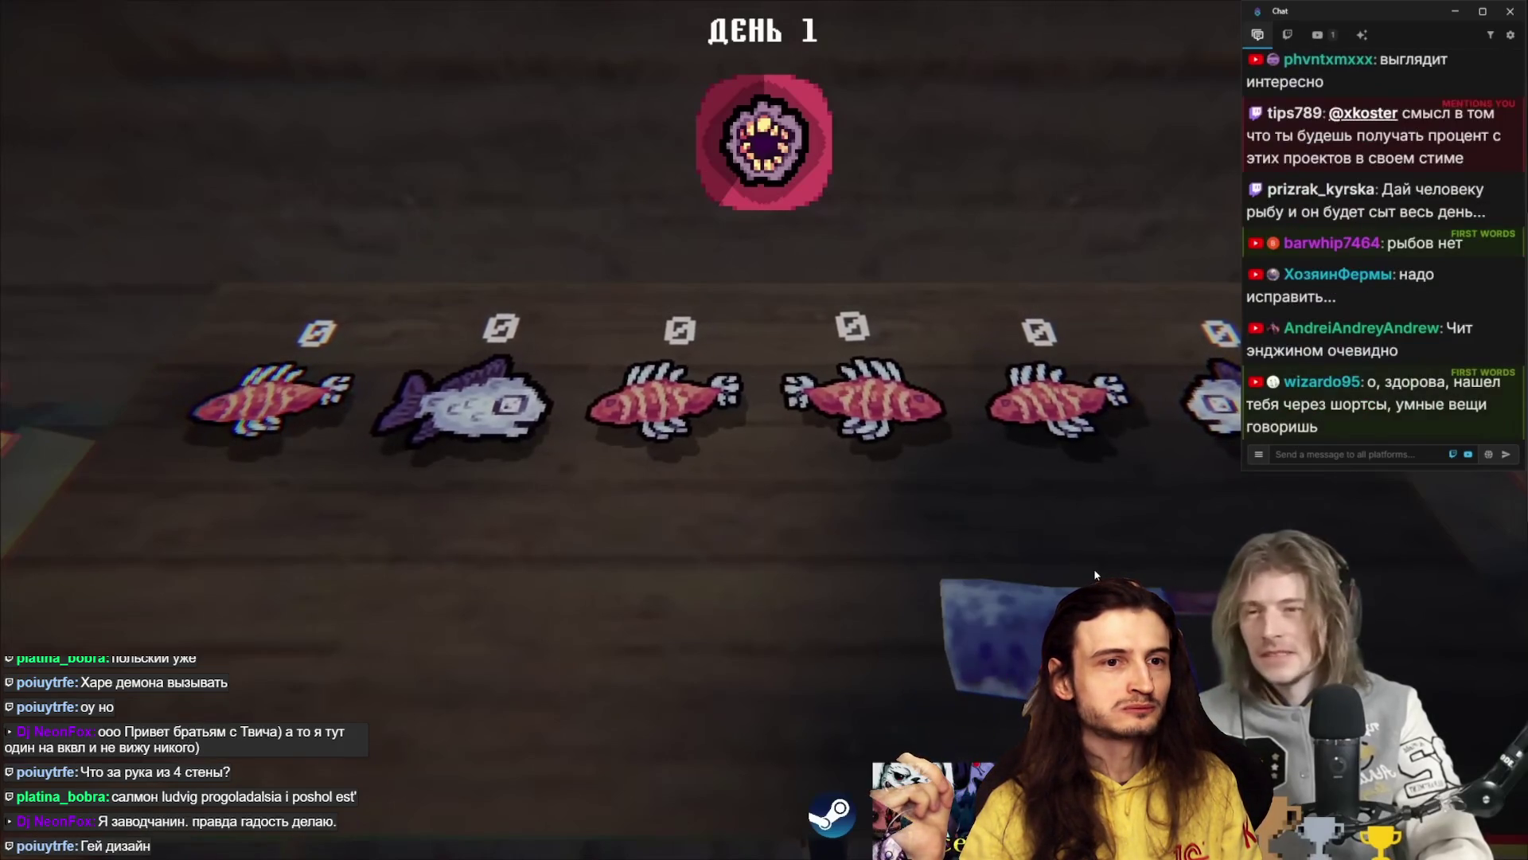
- Drag the red fish into the first three slots and advance the day
mouse_move(864, 398)
left_mouse_down()
mouse_move(456, 424)
mouse_move(470, 414)
left_mouse_up()
mouse_move(1035, 398)
left_mouse_down()
mouse_move(757, 375)
mouse_move(661, 402)
left_mouse_up()
left_click_drag(661, 402, 1168, 413)
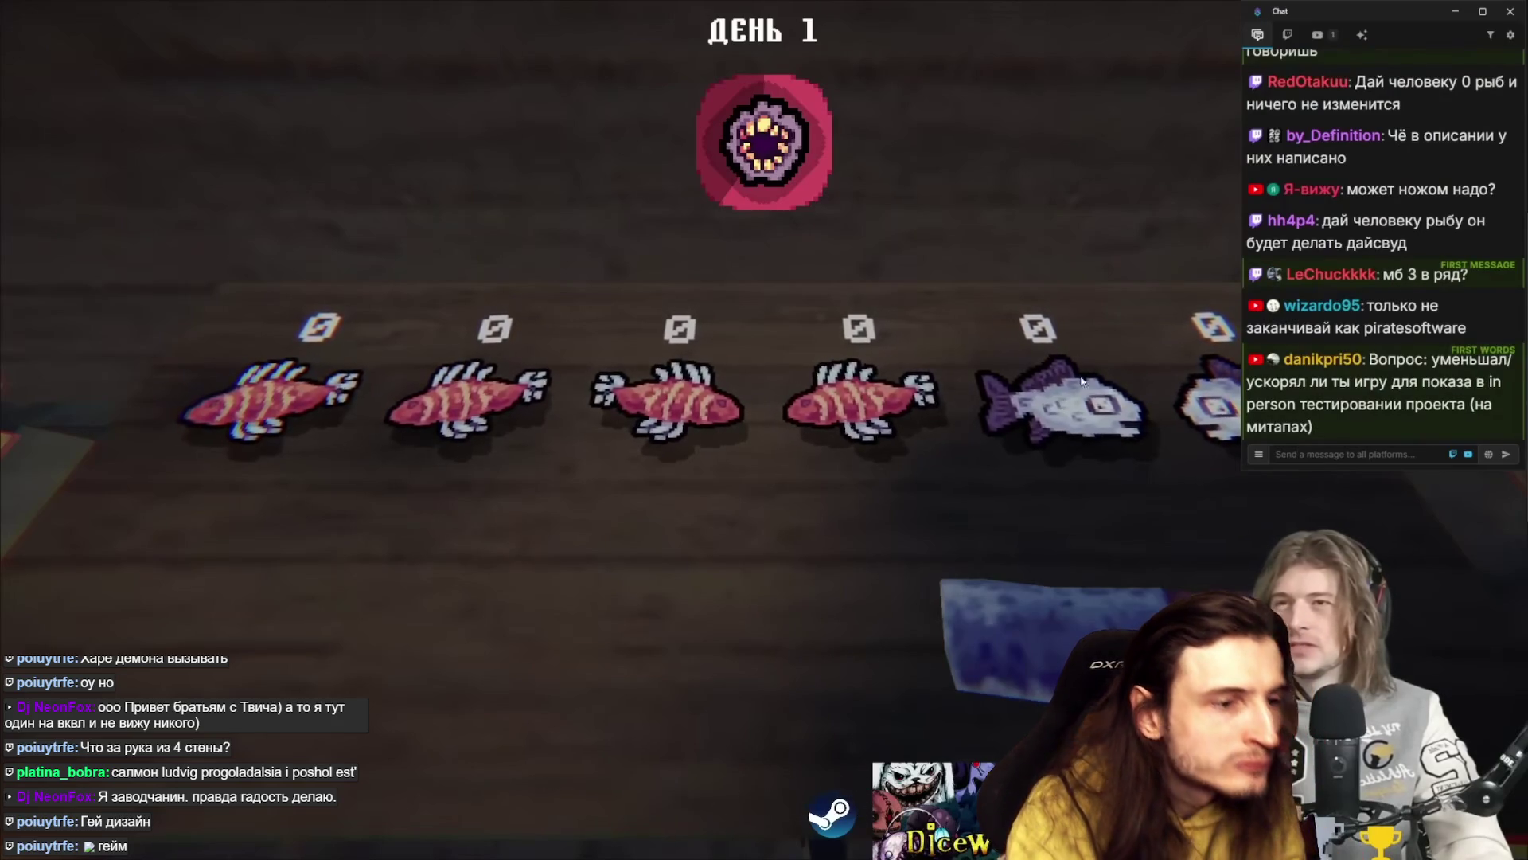
left_click(1059, 398)
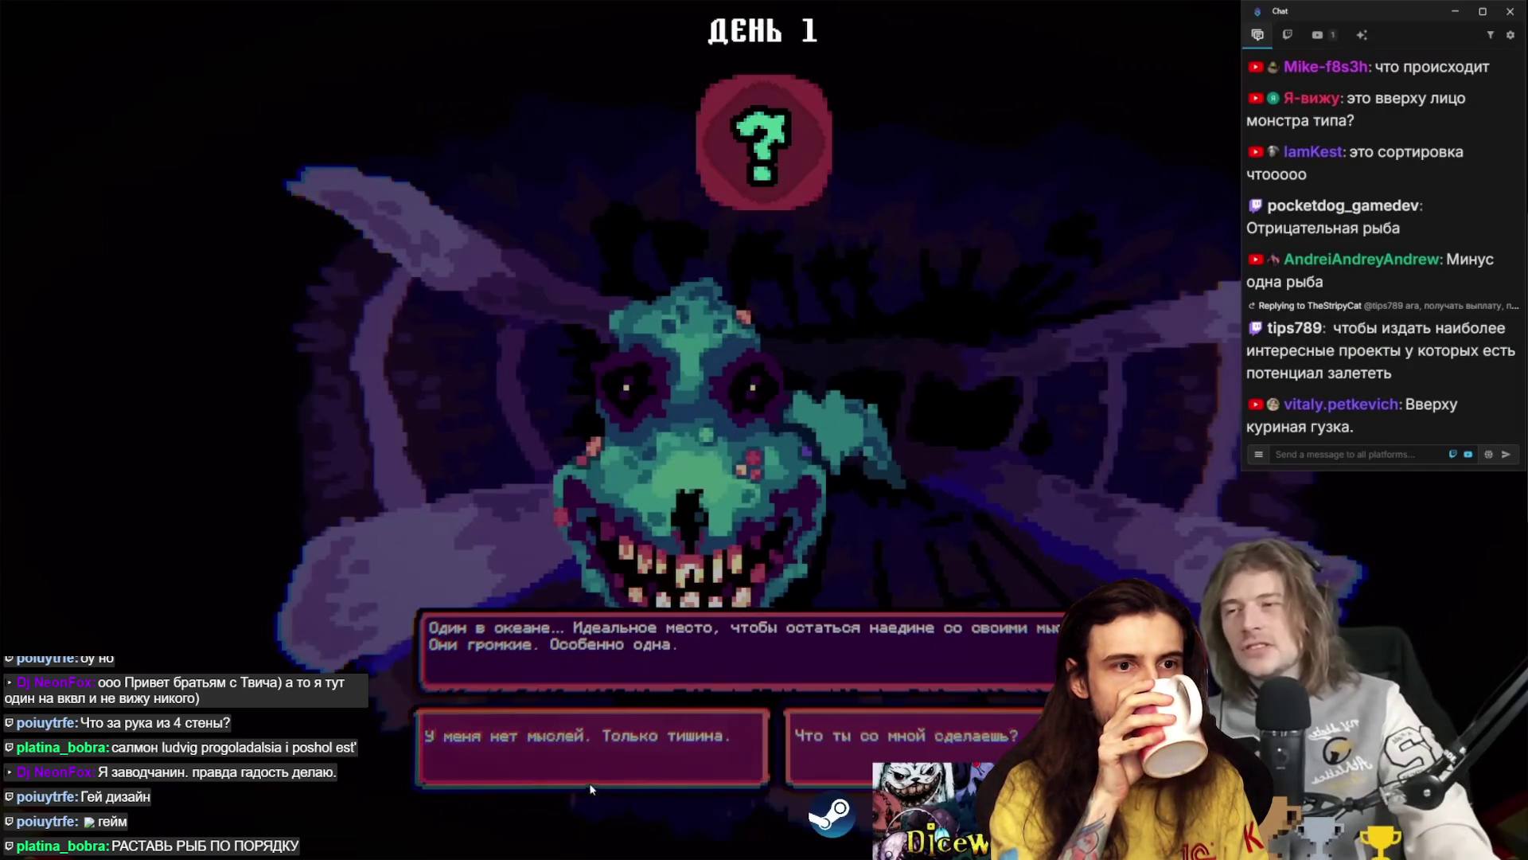
- Answer the creature about silence and oblivion, offer it a fish, and close the dialogue
left_click(626, 740)
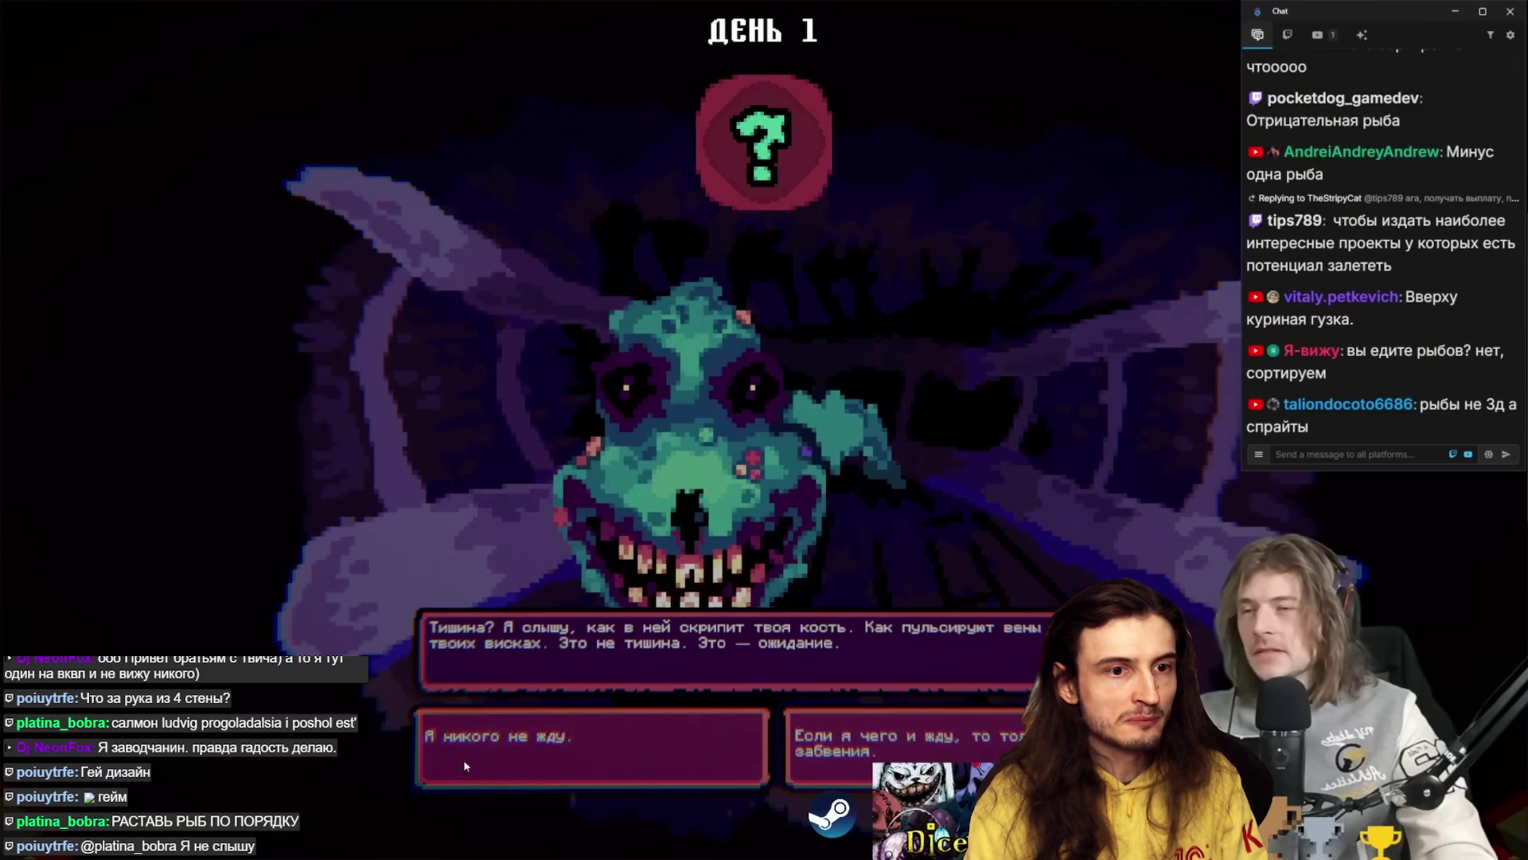
left_click(880, 737)
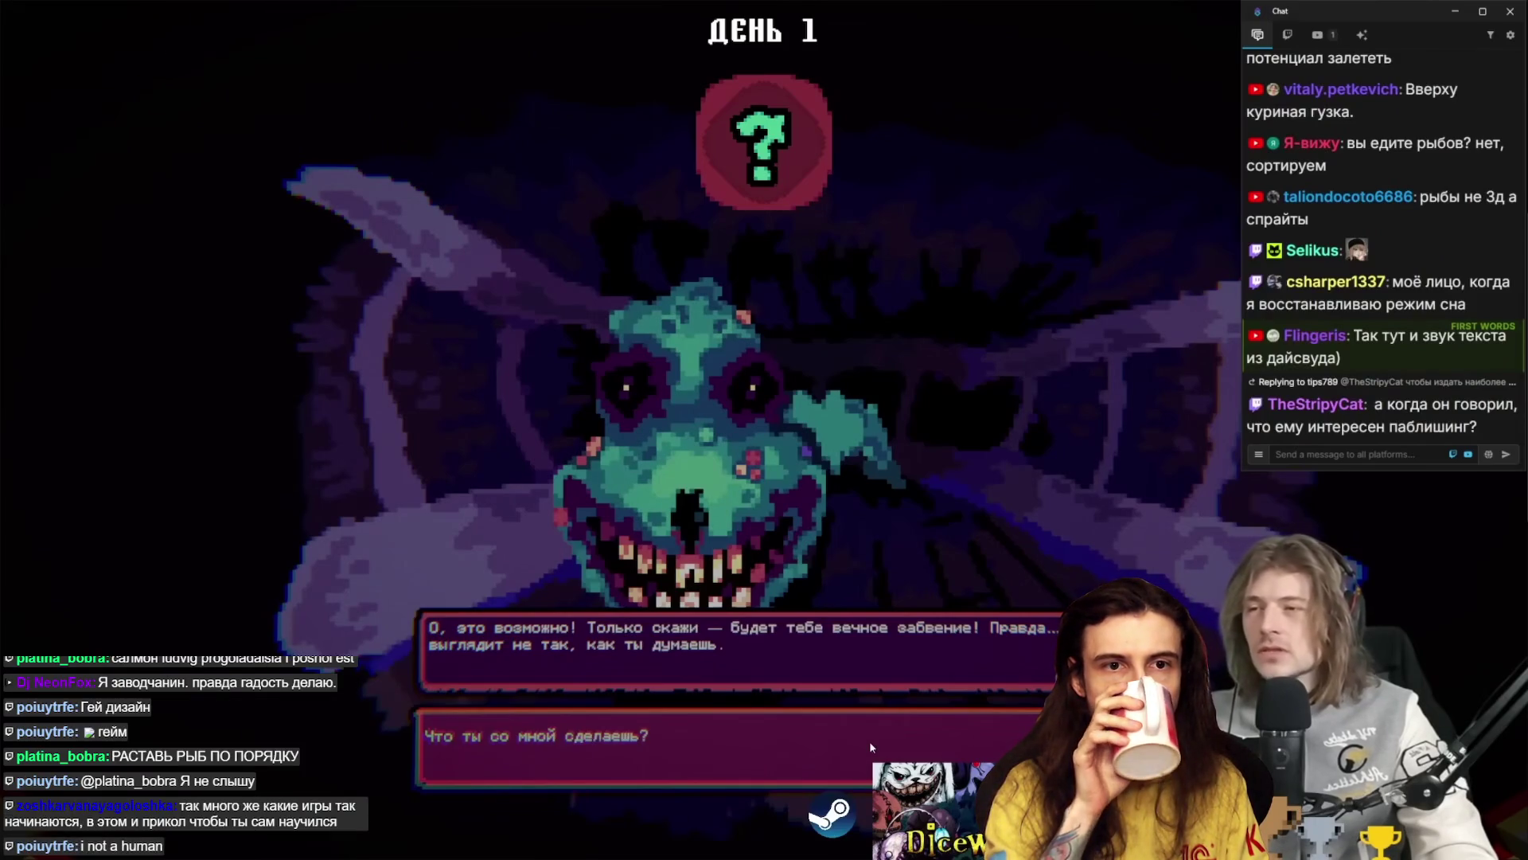
left_click(870, 746)
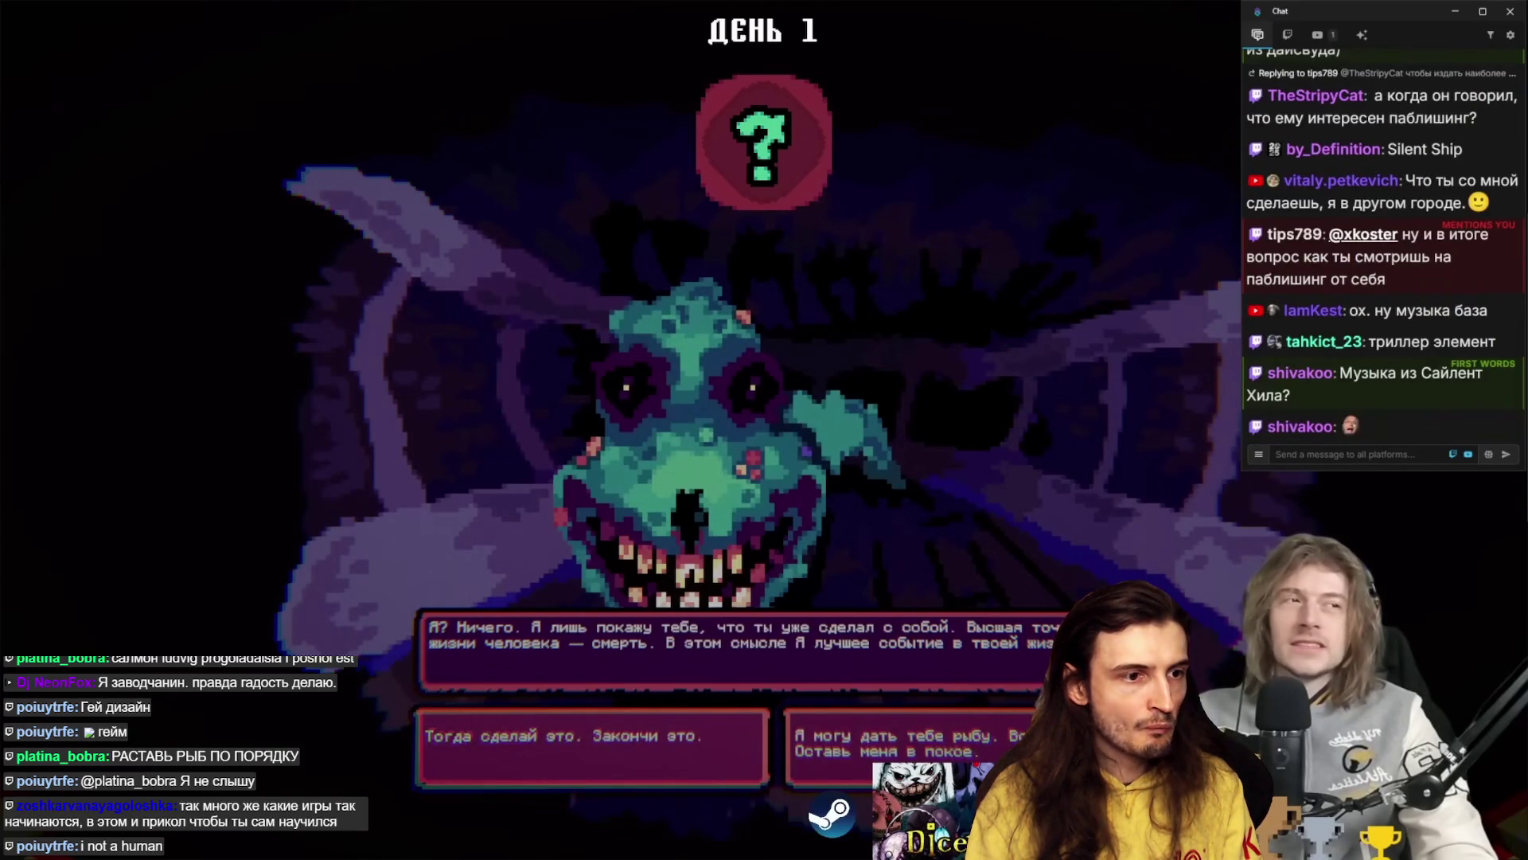
key("Return")
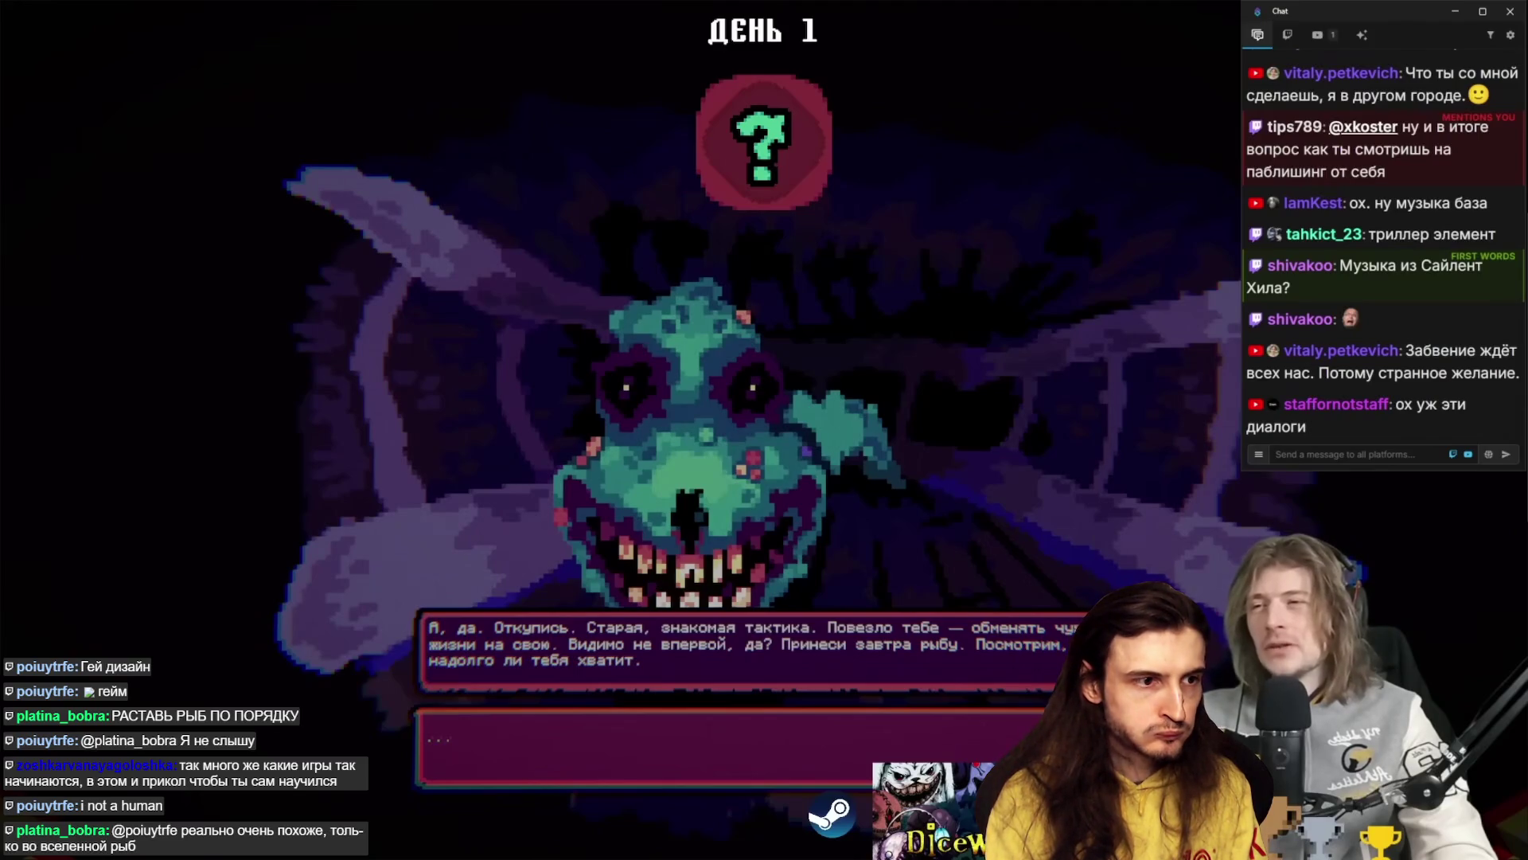
key("space")
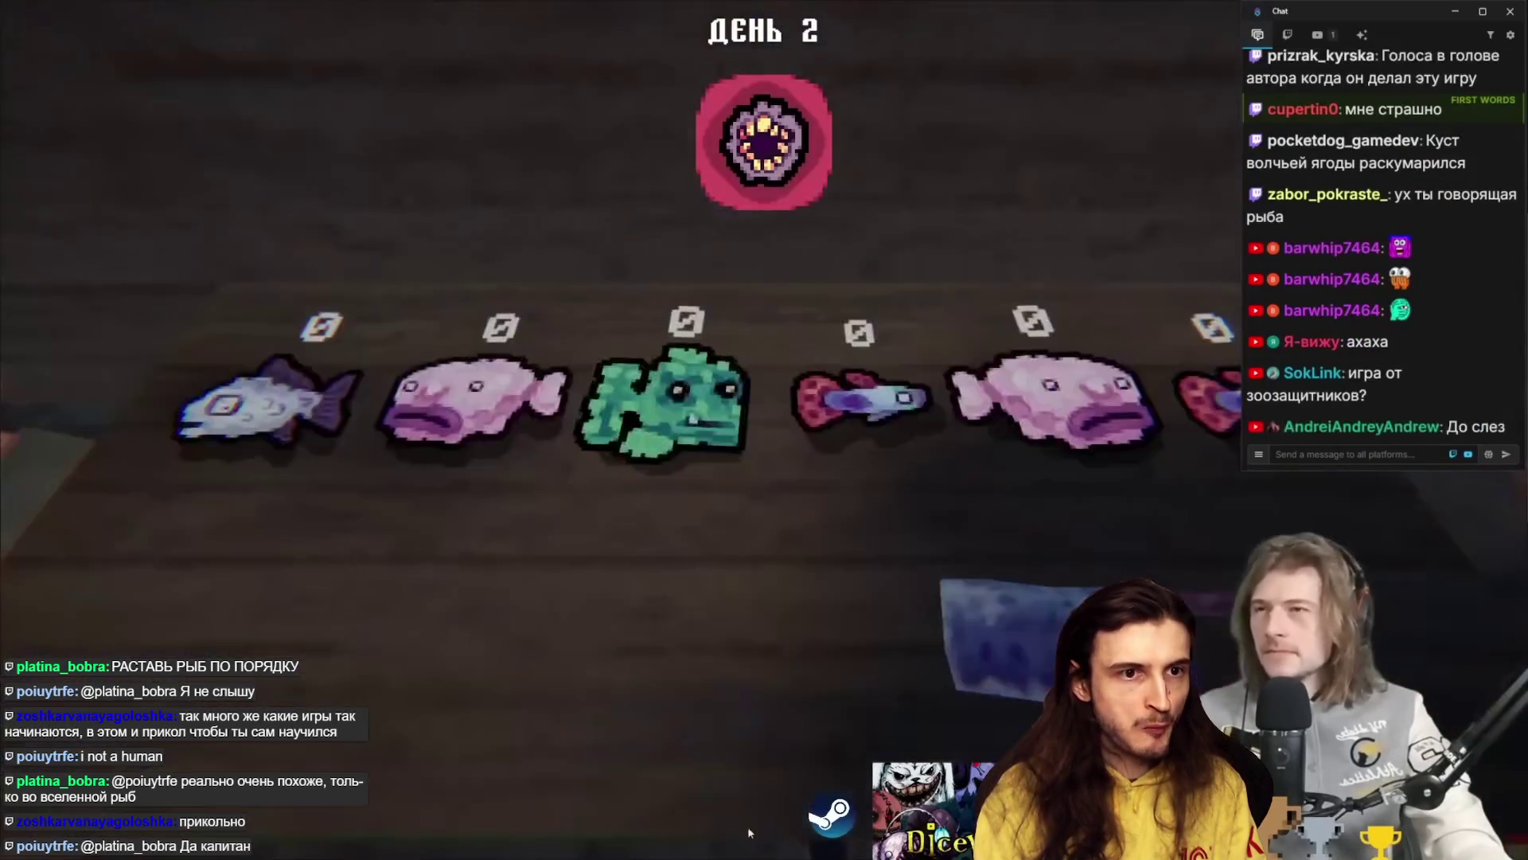
- Move the guppy into the fifth slot, then switch to the browser to look up guppies
mouse_move(609, 448)
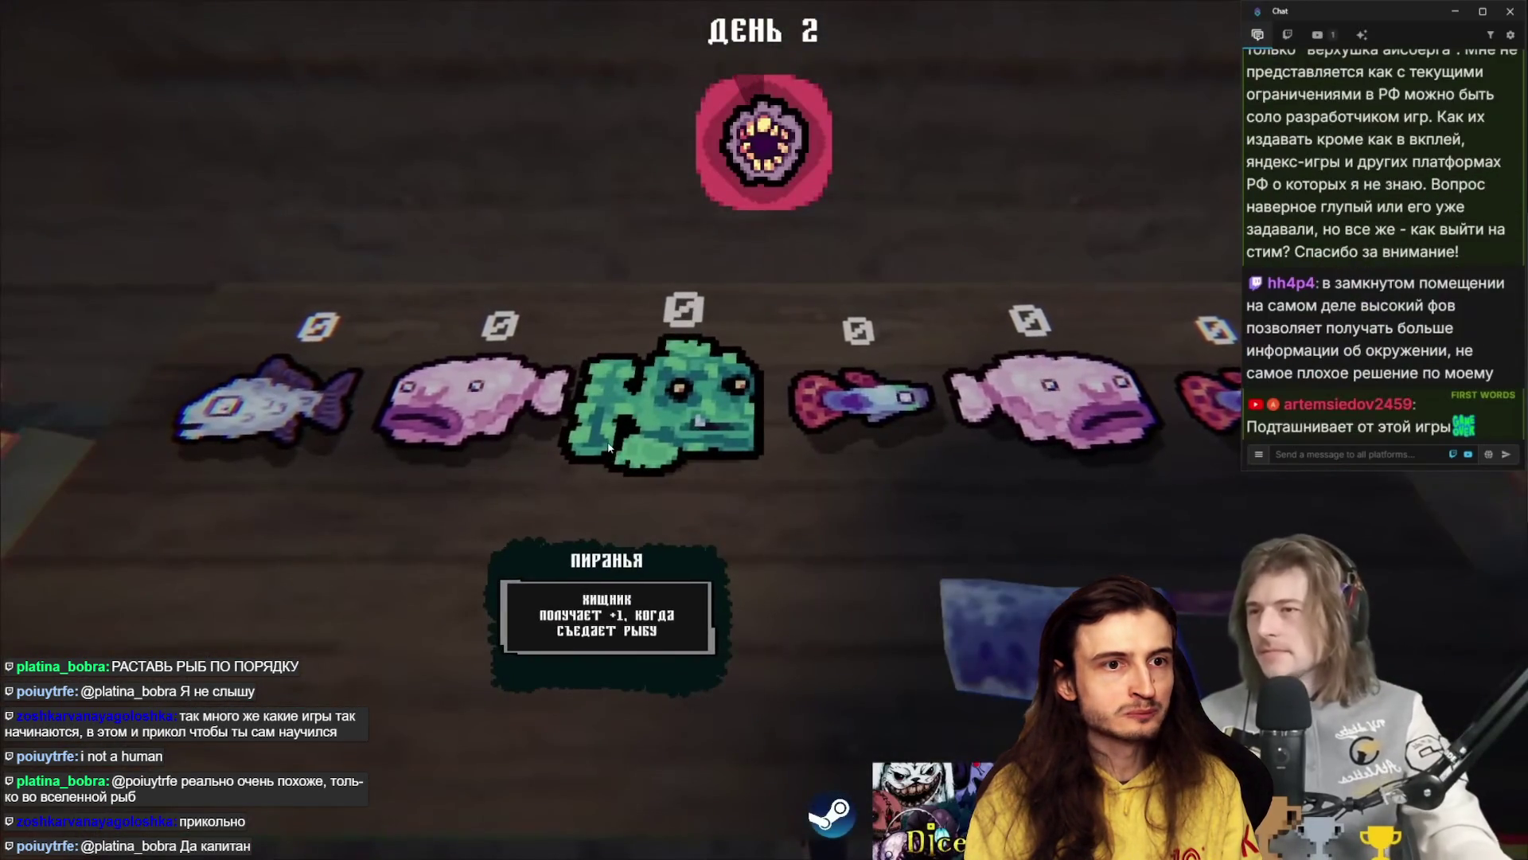
mouse_move(420, 424)
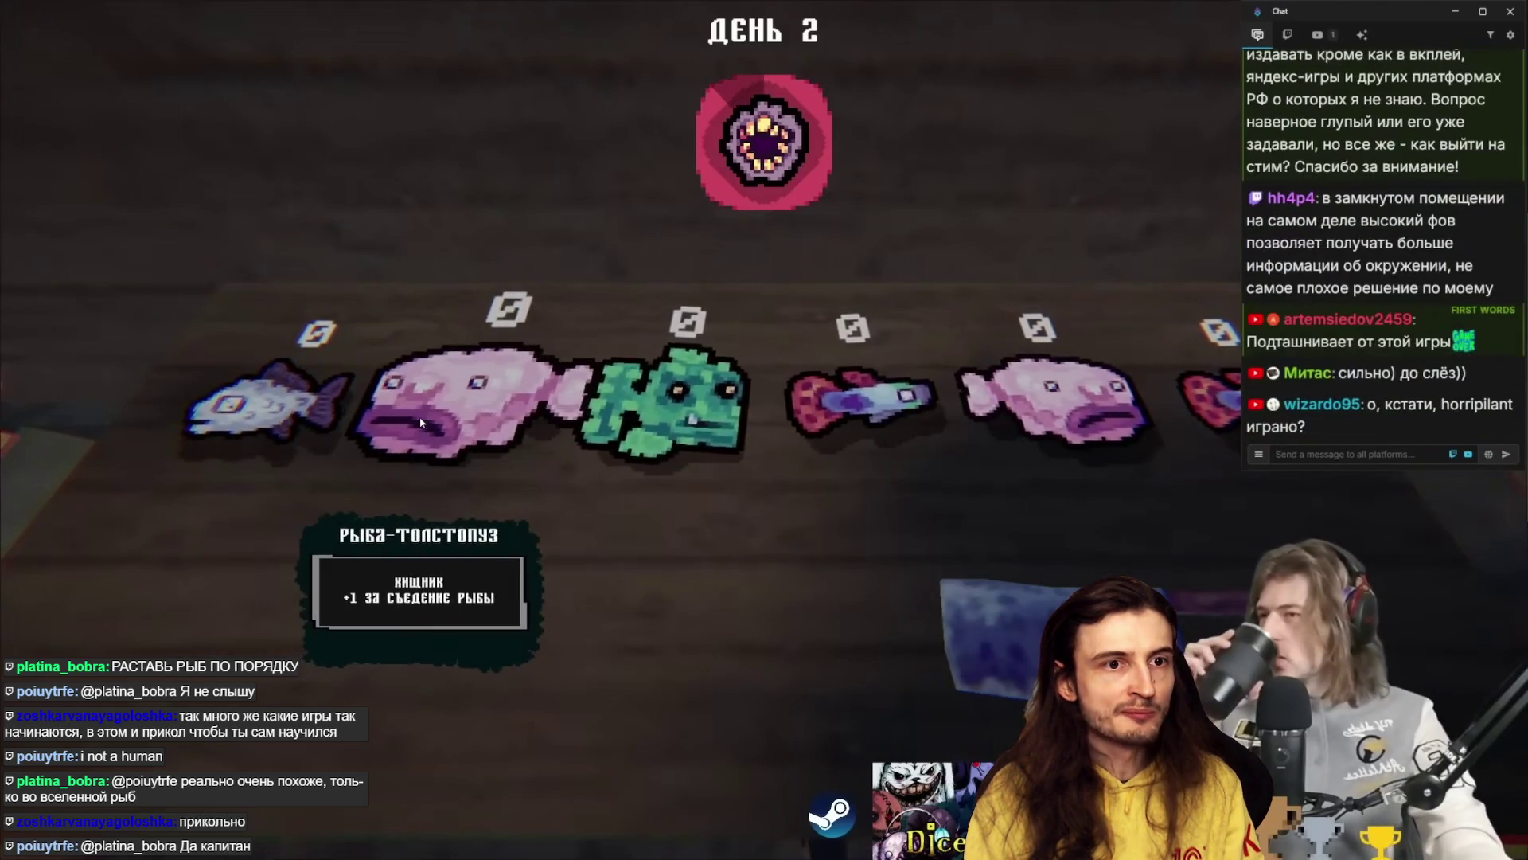
mouse_move(213, 402)
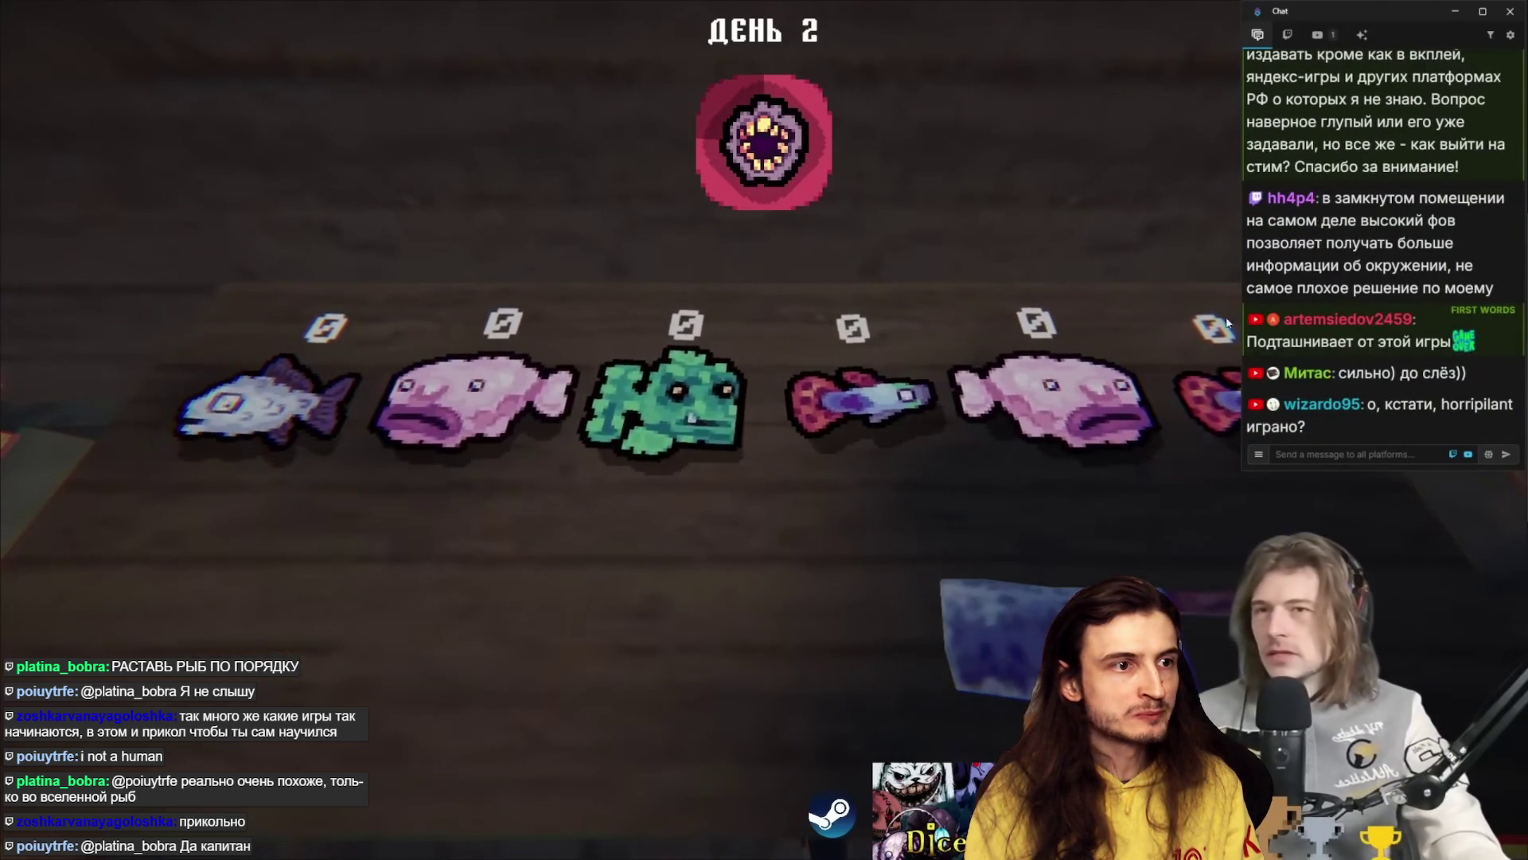
mouse_move(912, 458)
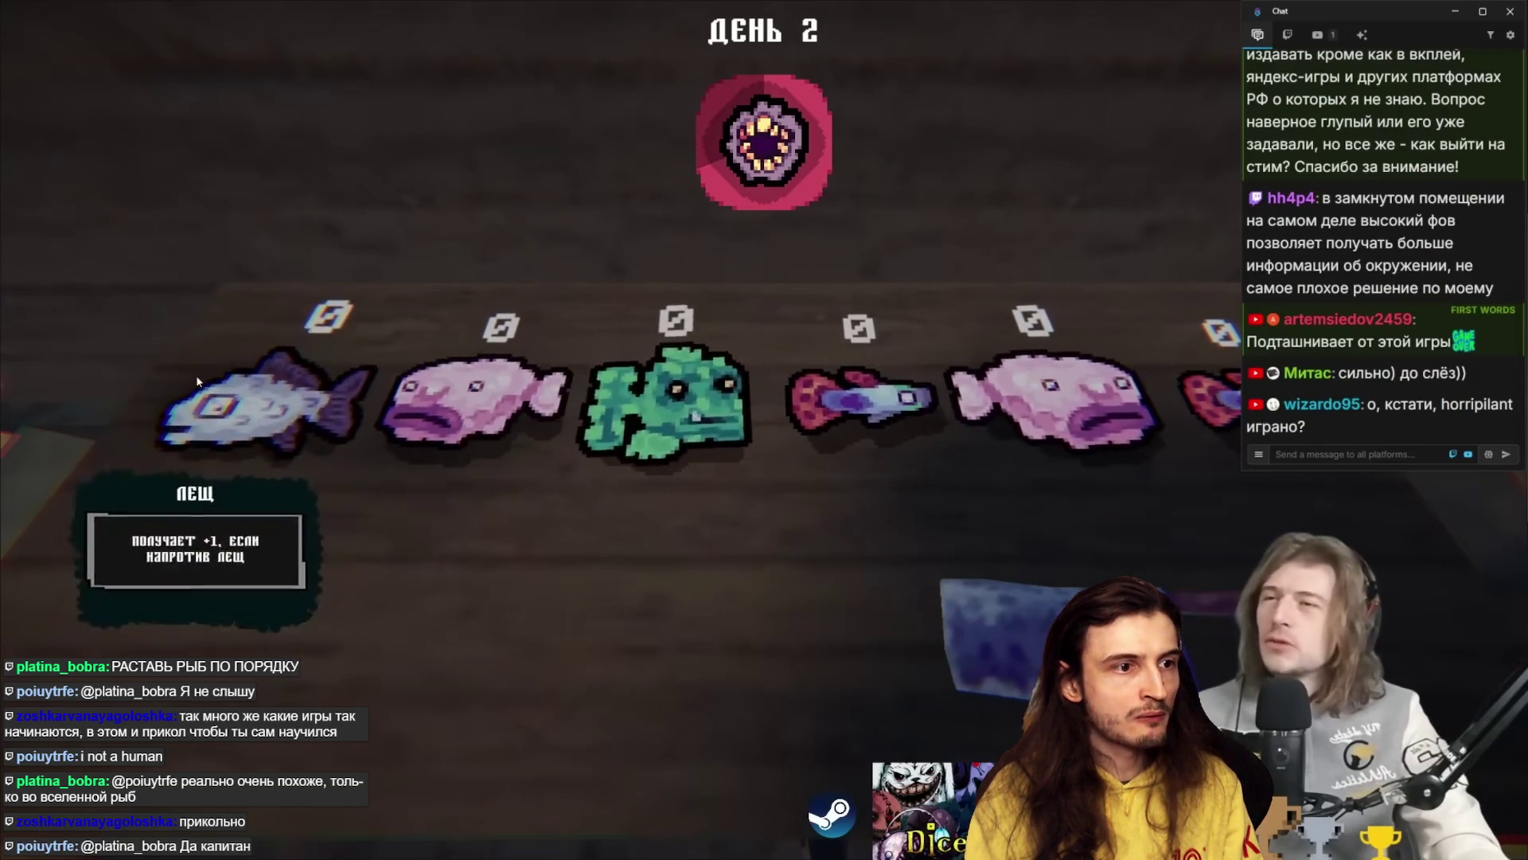
mouse_move(976, 414)
left_click_drag(1209, 398, 1073, 416)
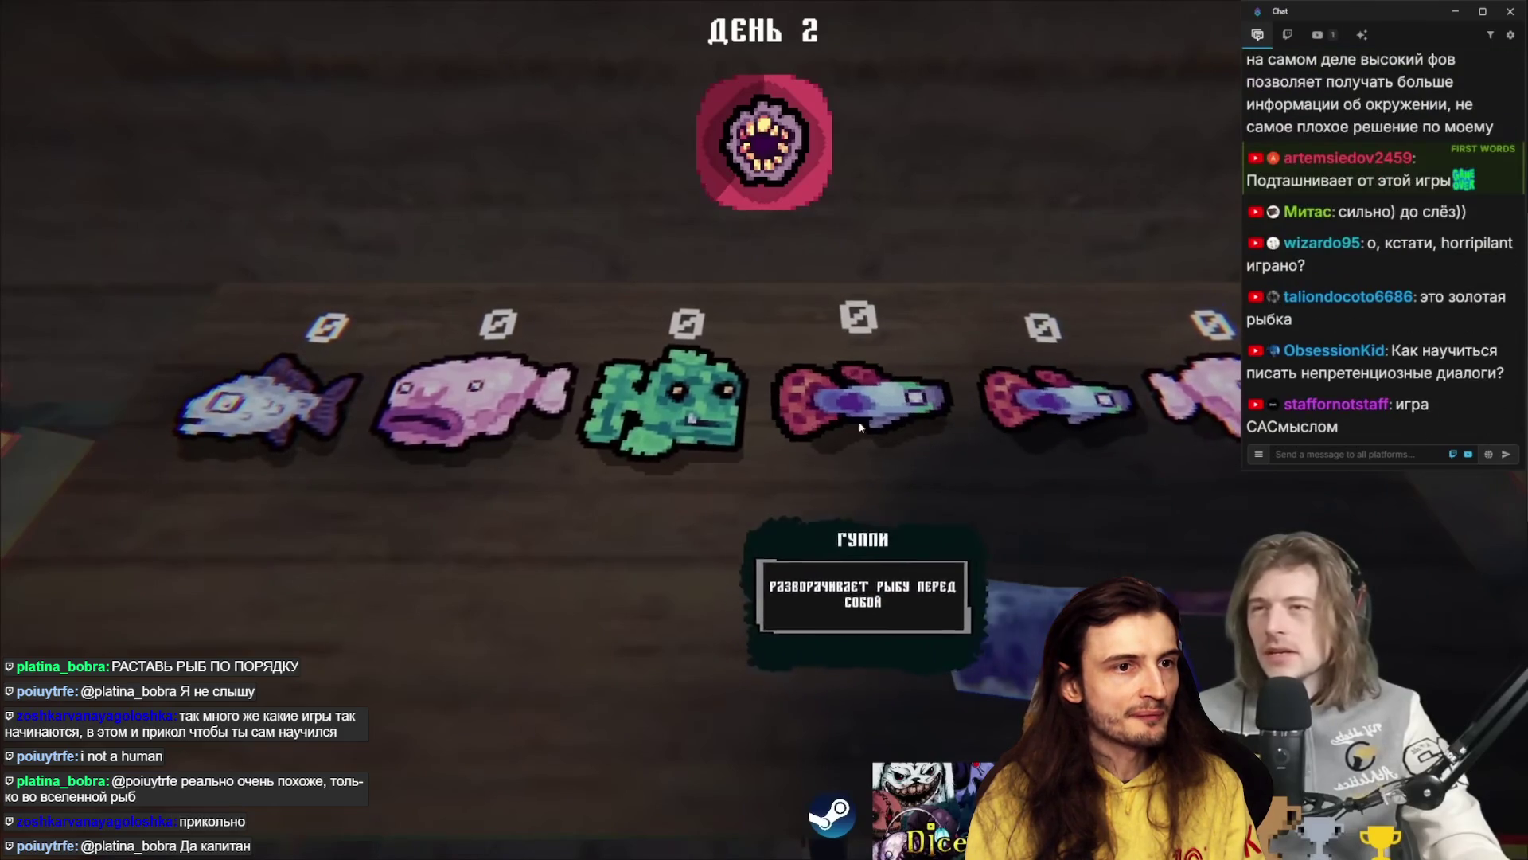
mouse_move(1216, 390)
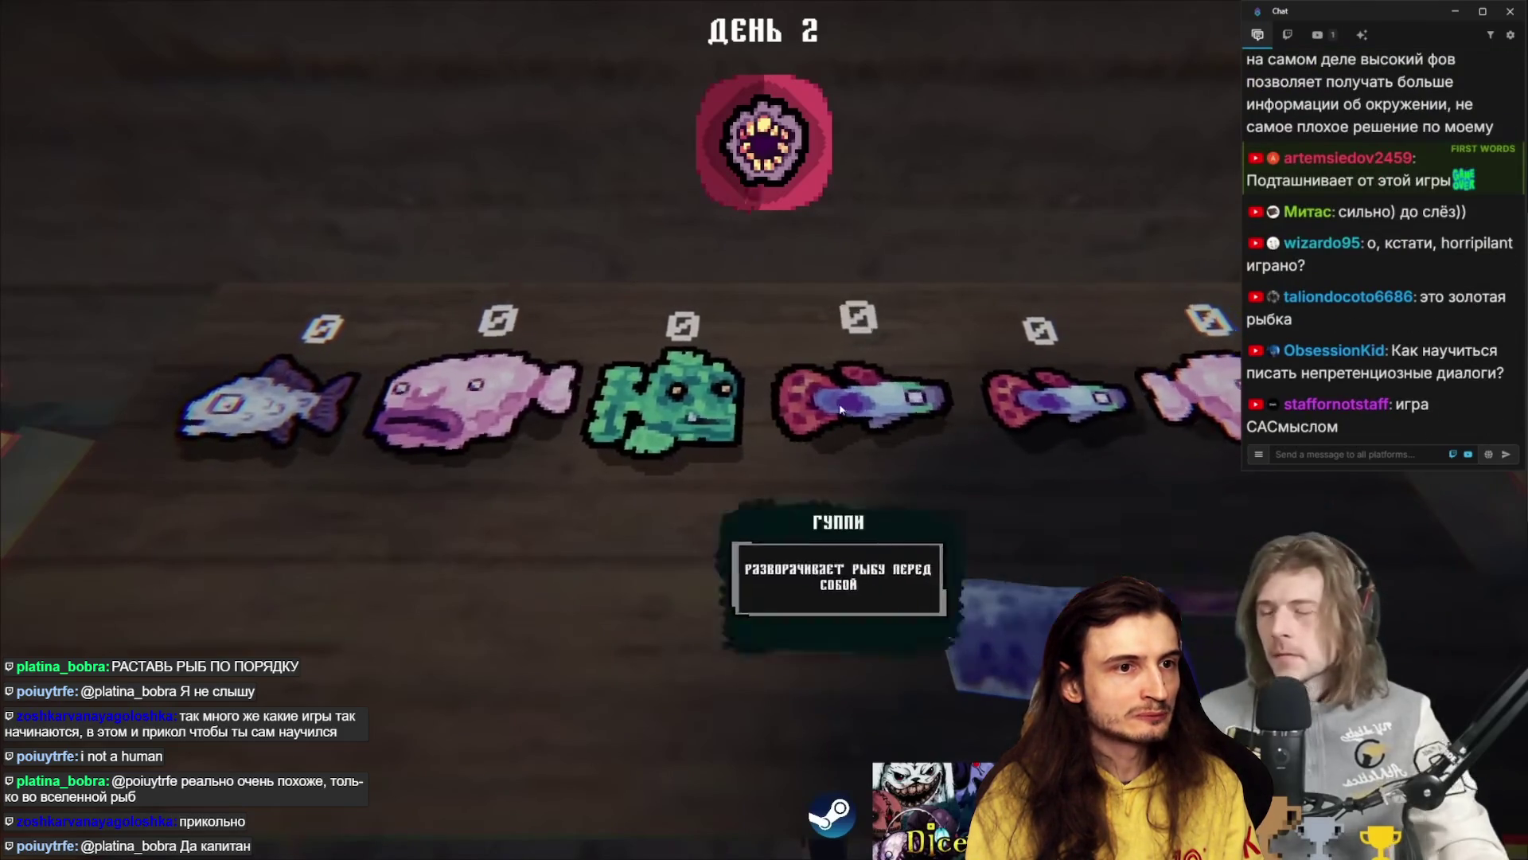
key("alt+Tab")
- Search Google for 'гуппи', switch to image results, and open a larger guppy preview
type("гуппи")
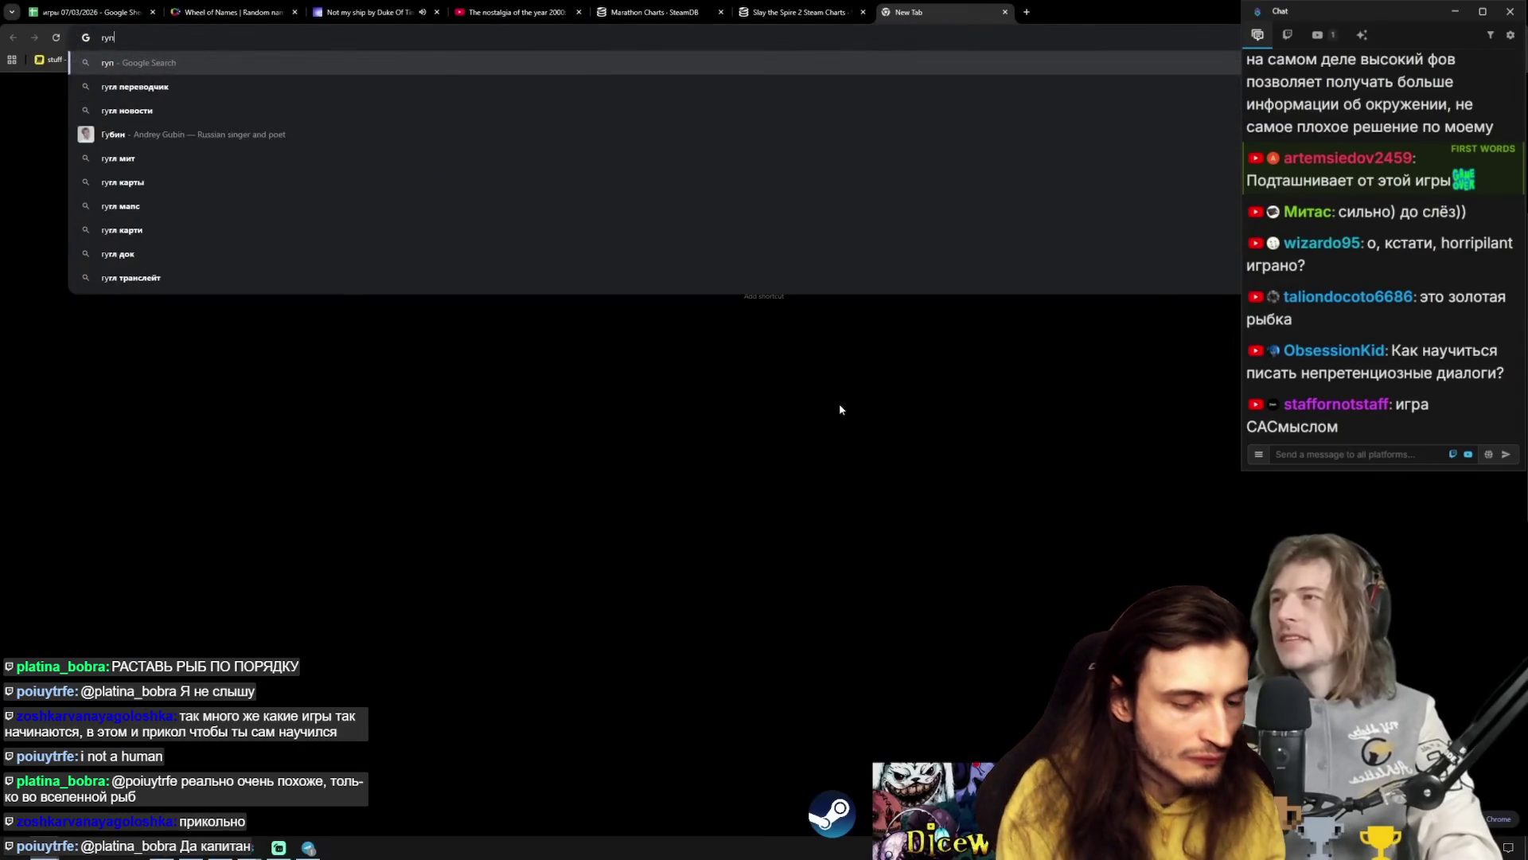
key("Return")
left_click(219, 121)
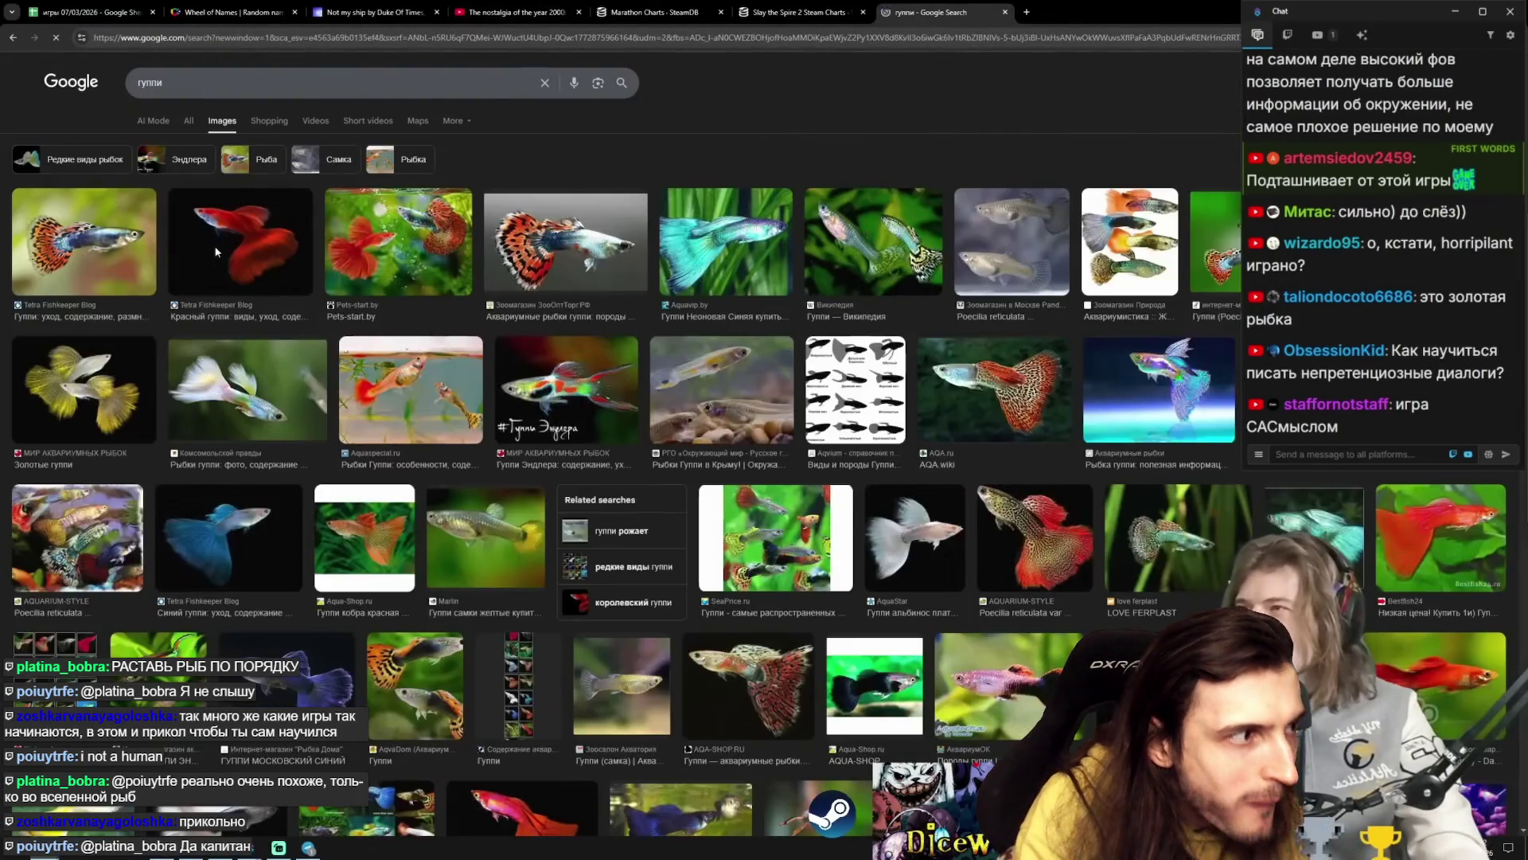
left_click(133, 263)
- Preview more guppy images, ending on the blue guppy photo, then pause and resume the video
left_click(639, 270)
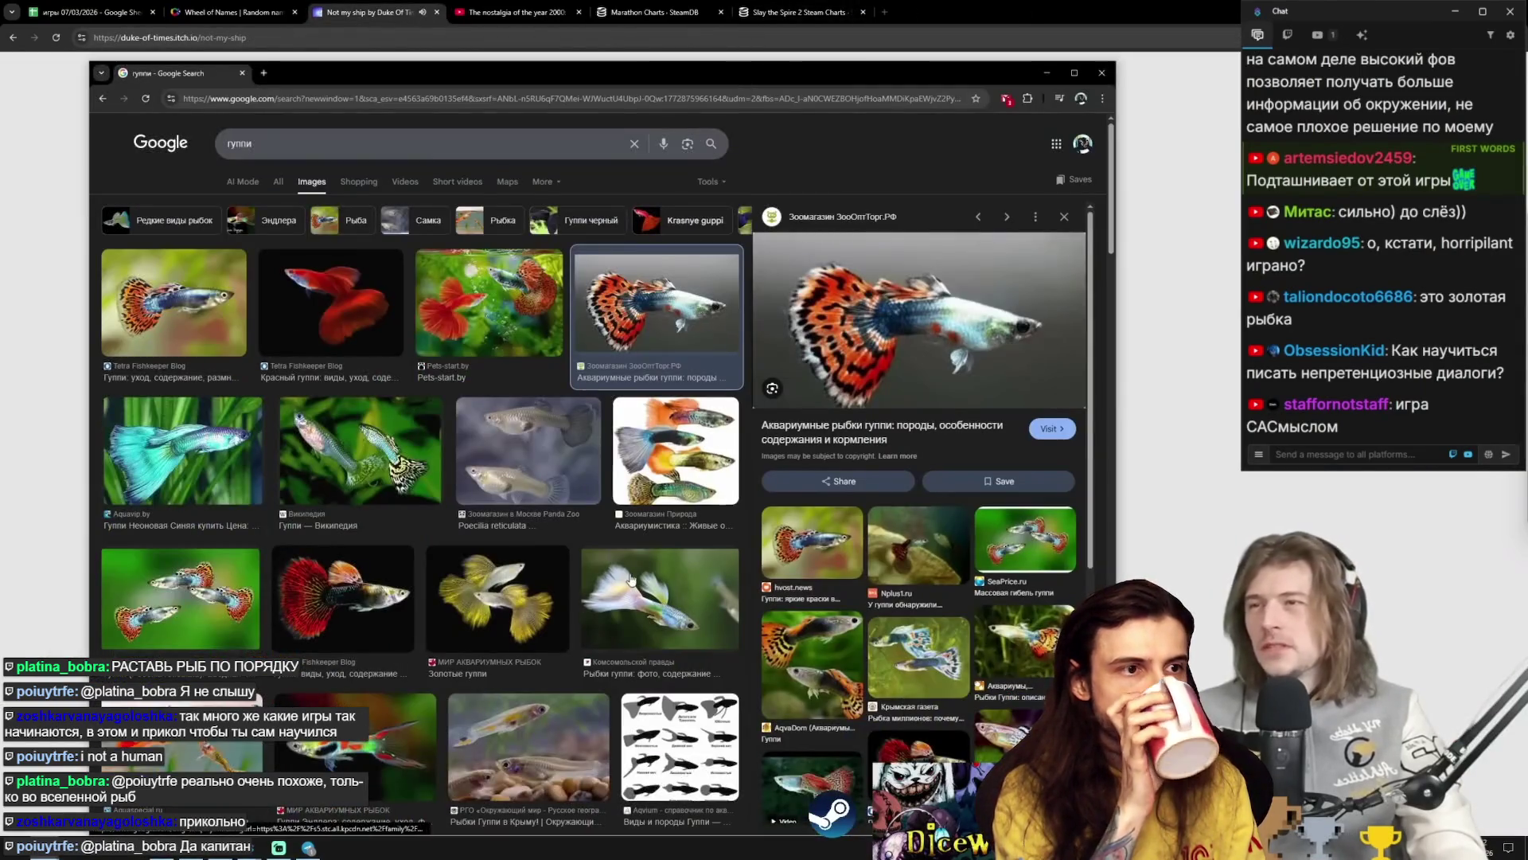
left_click(374, 488)
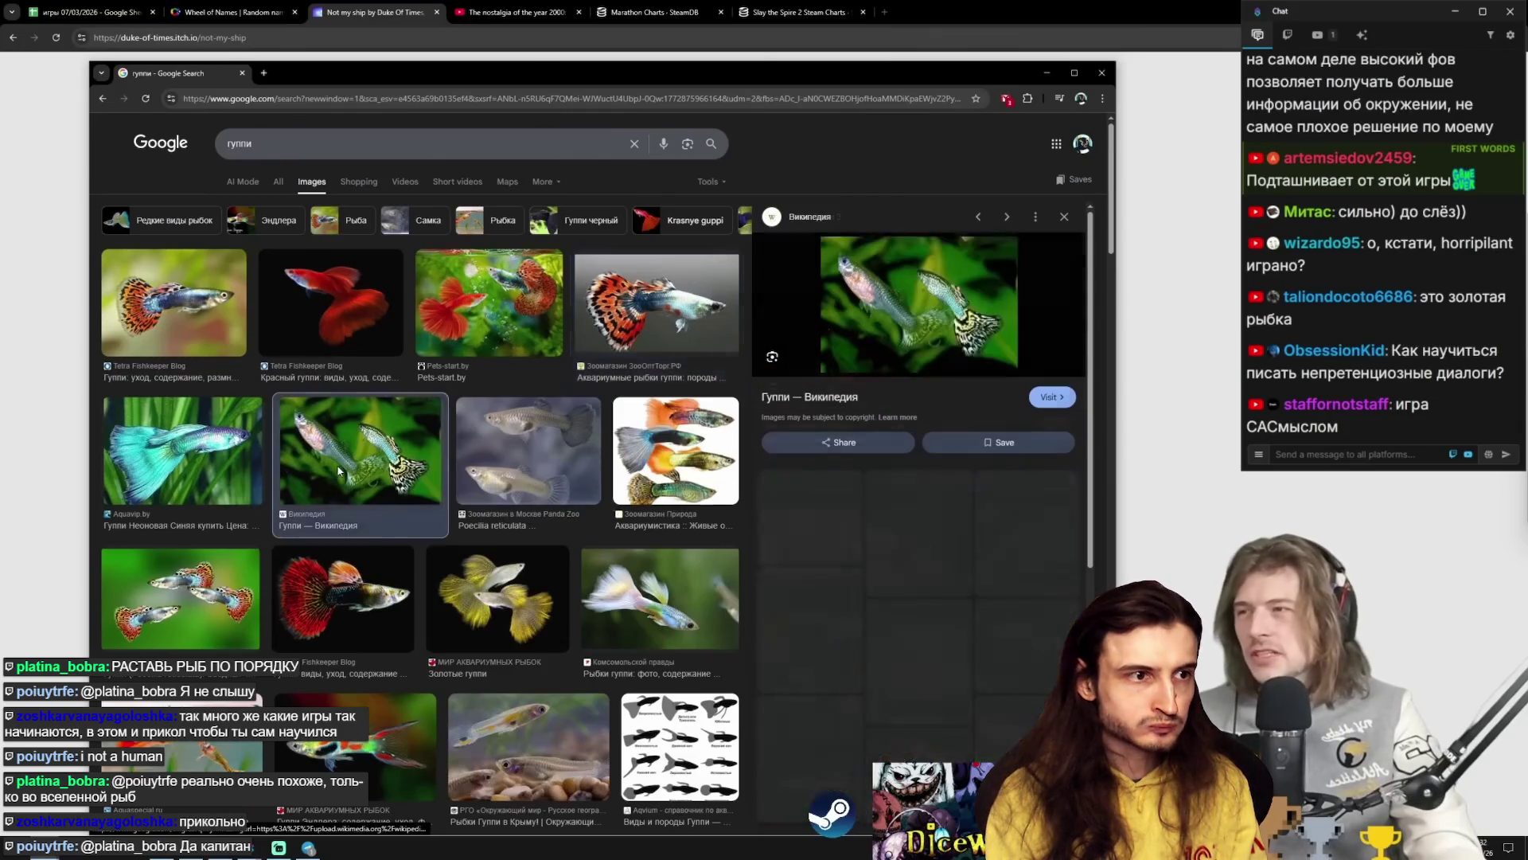
scroll(324, 601, "down", 4)
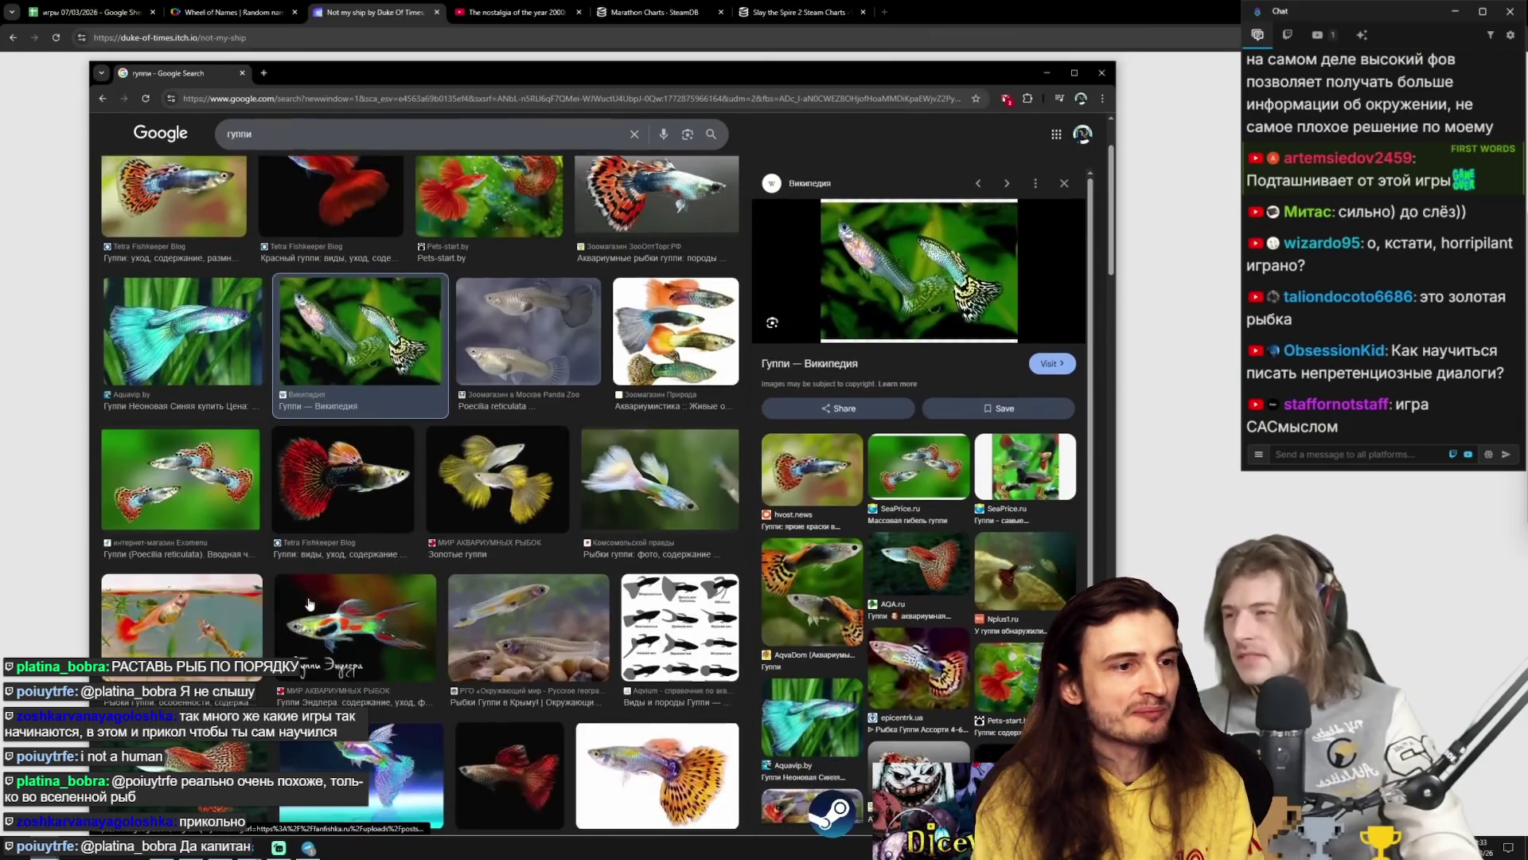
left_click(199, 535)
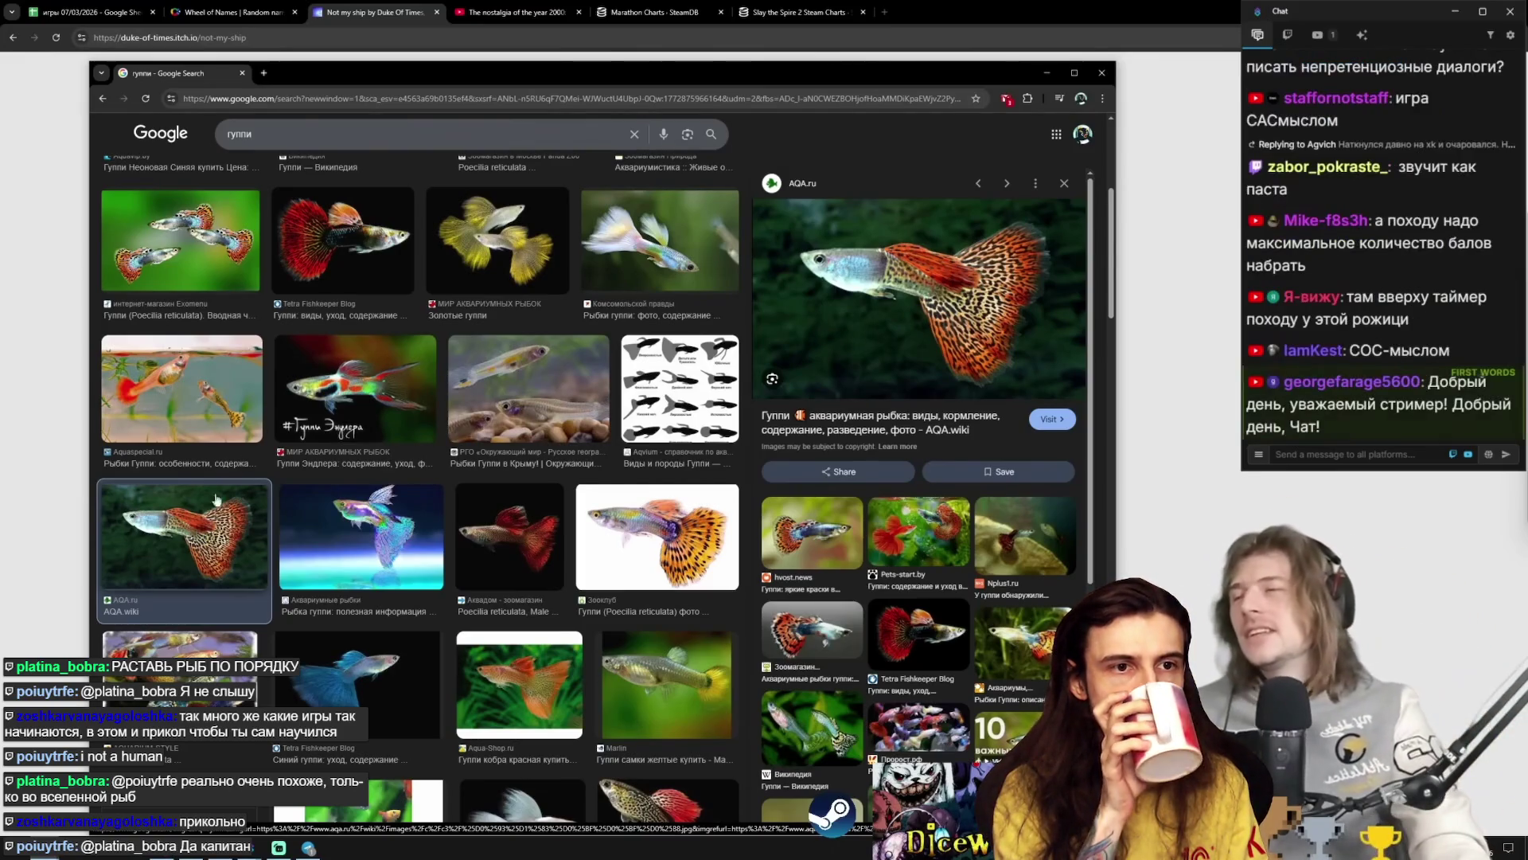
left_click(680, 388)
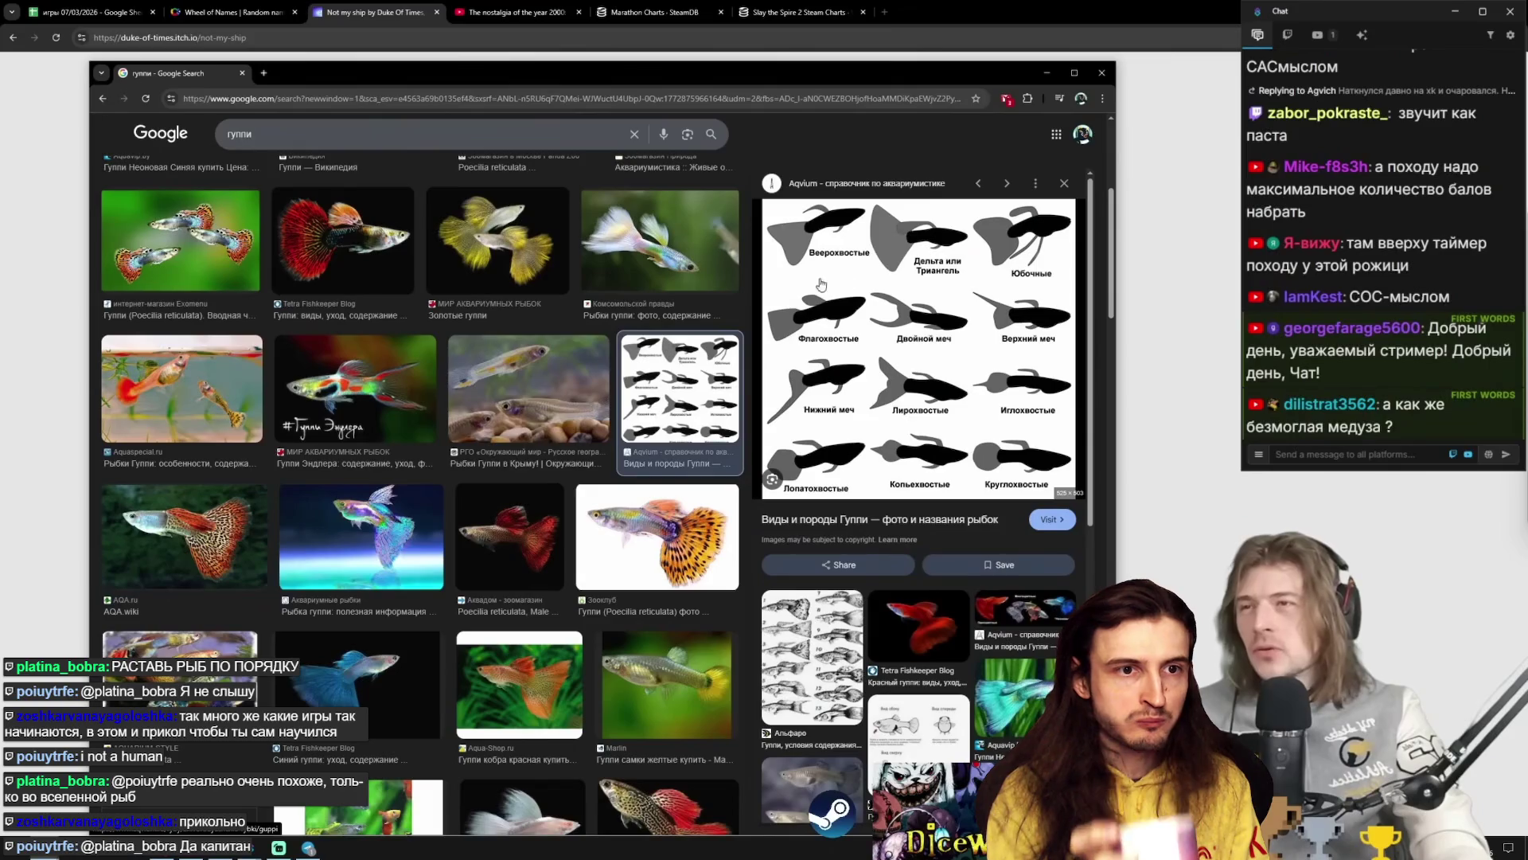
left_click(390, 662)
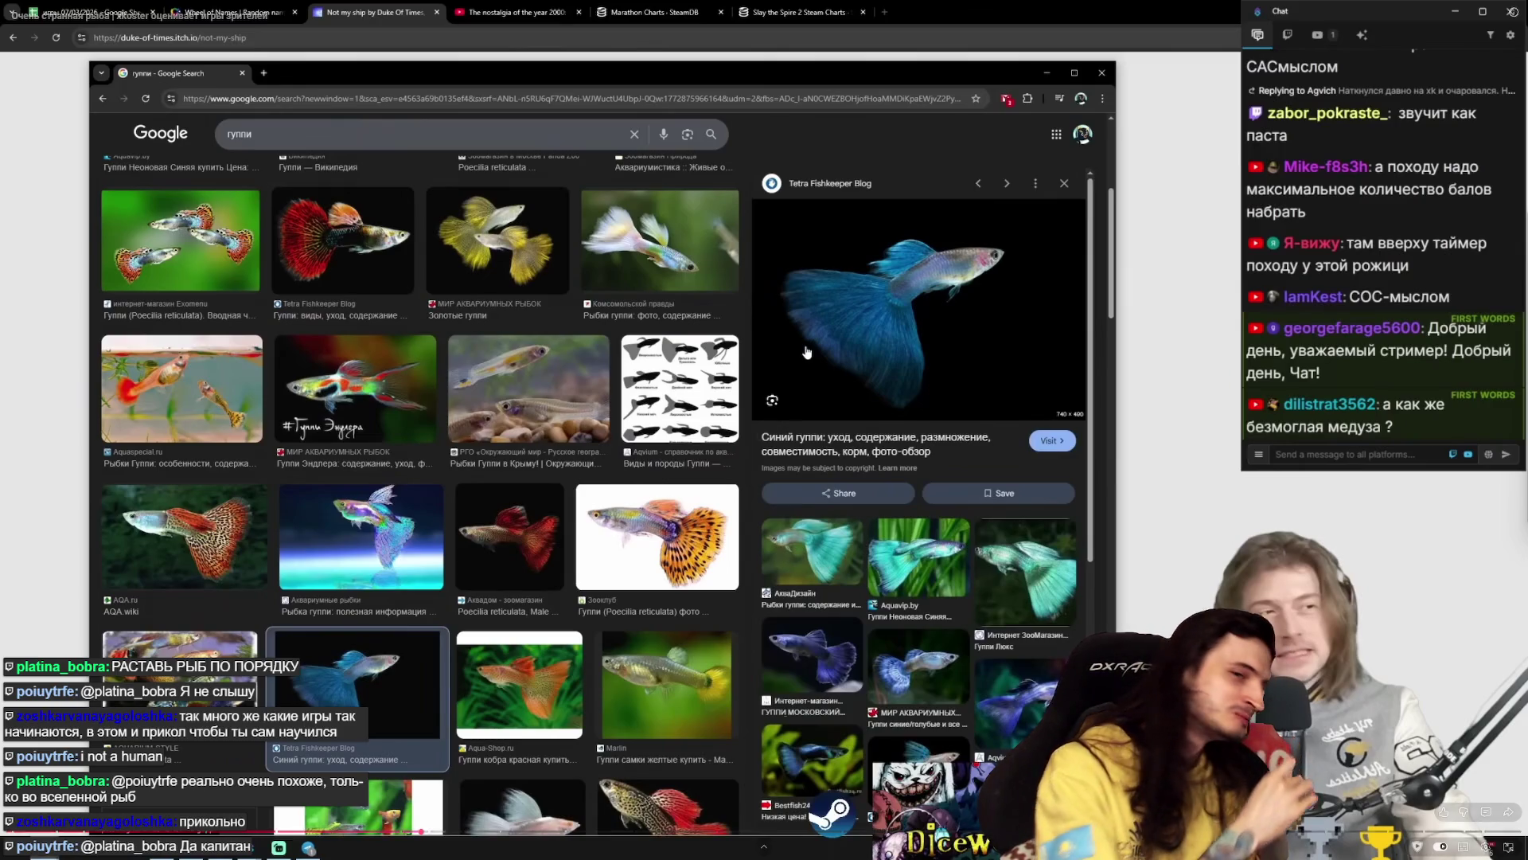
left_click(963, 442)
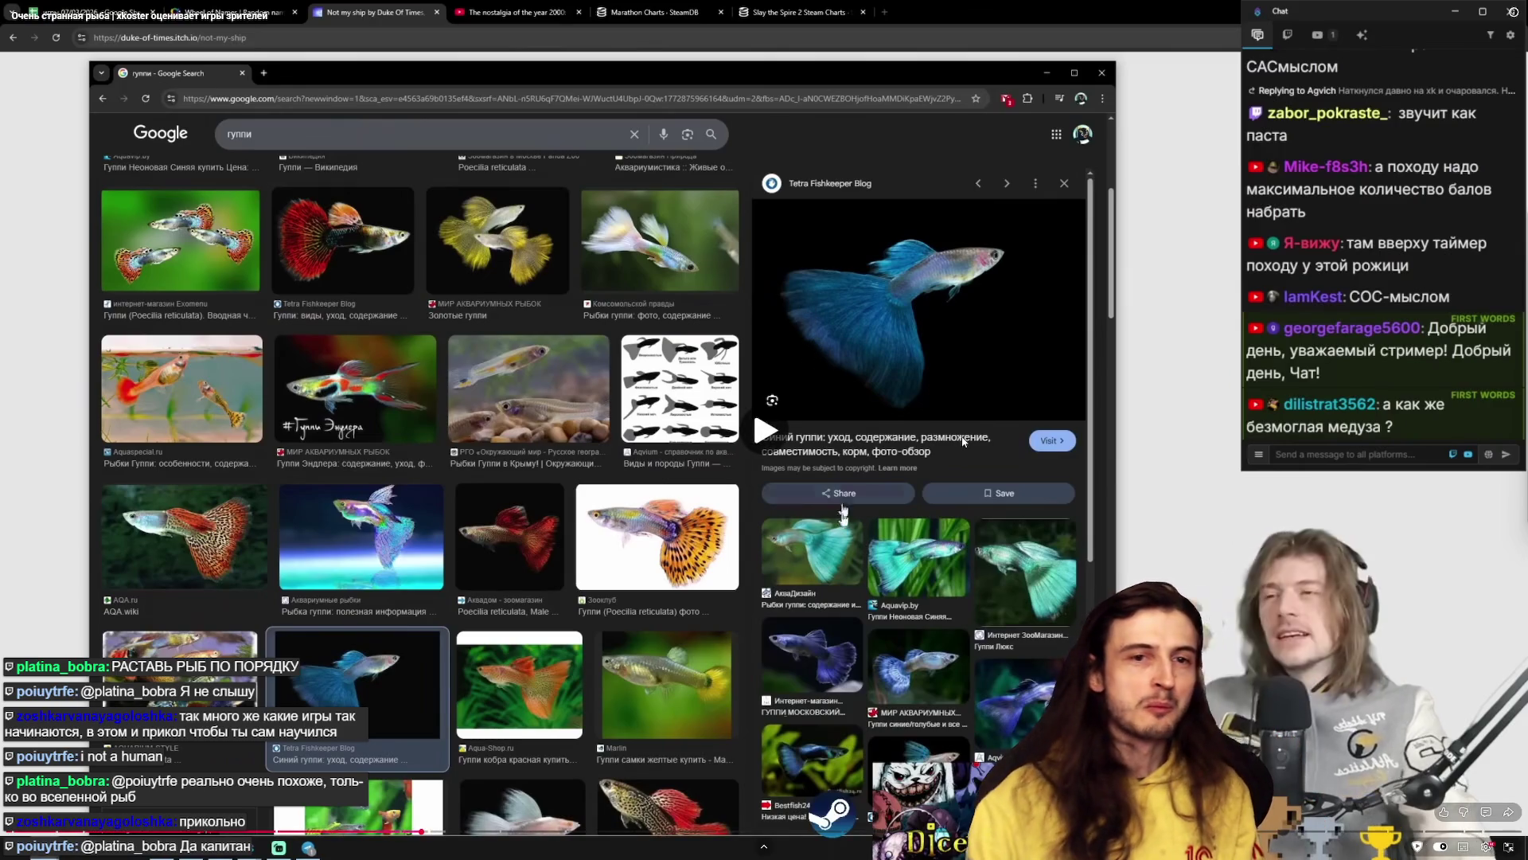
left_click(963, 441)
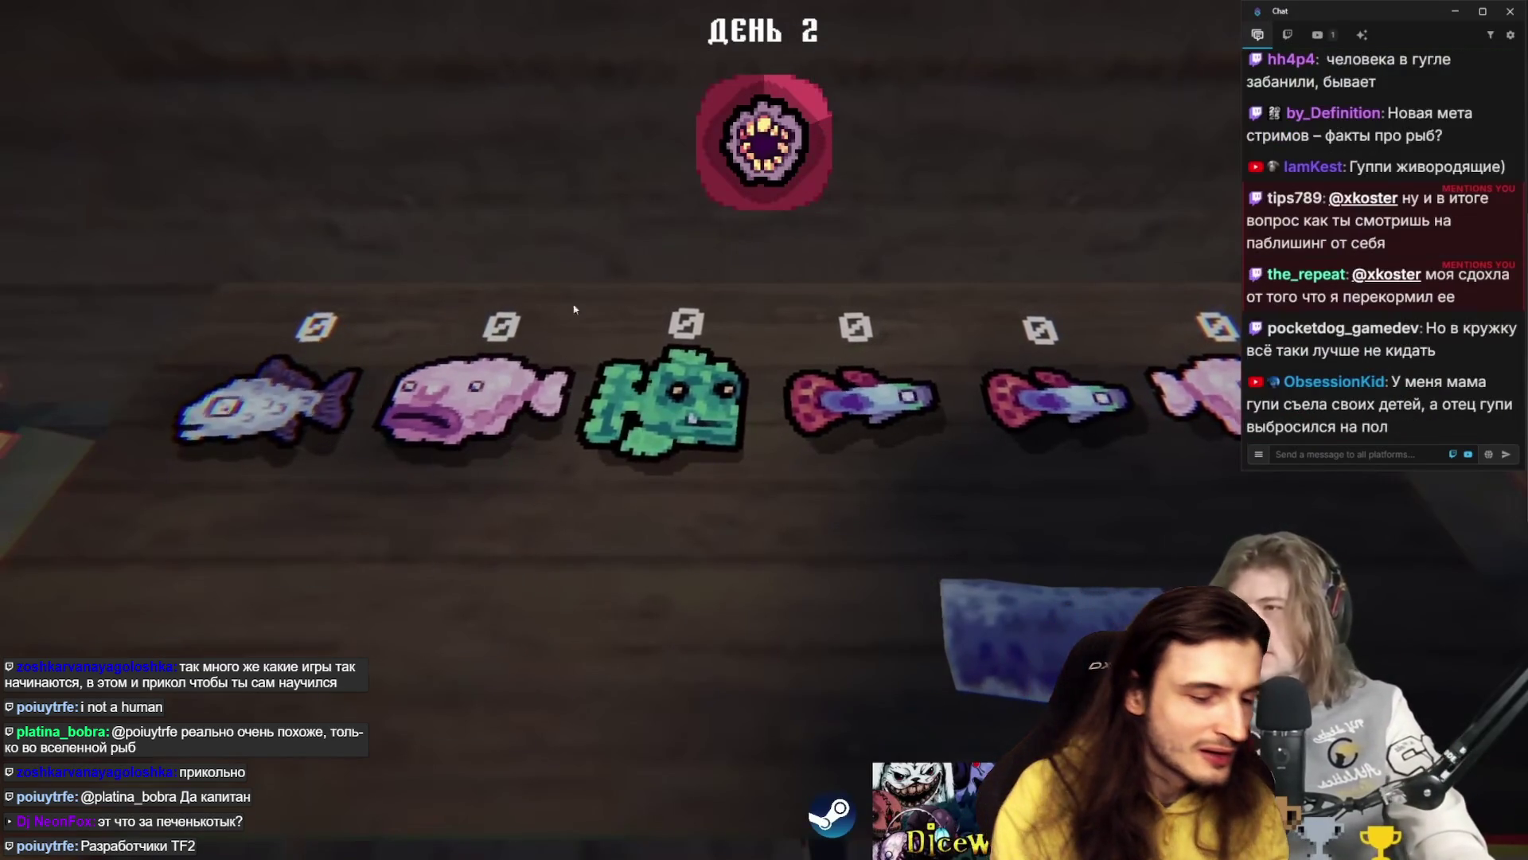
mouse_move(1049, 629)
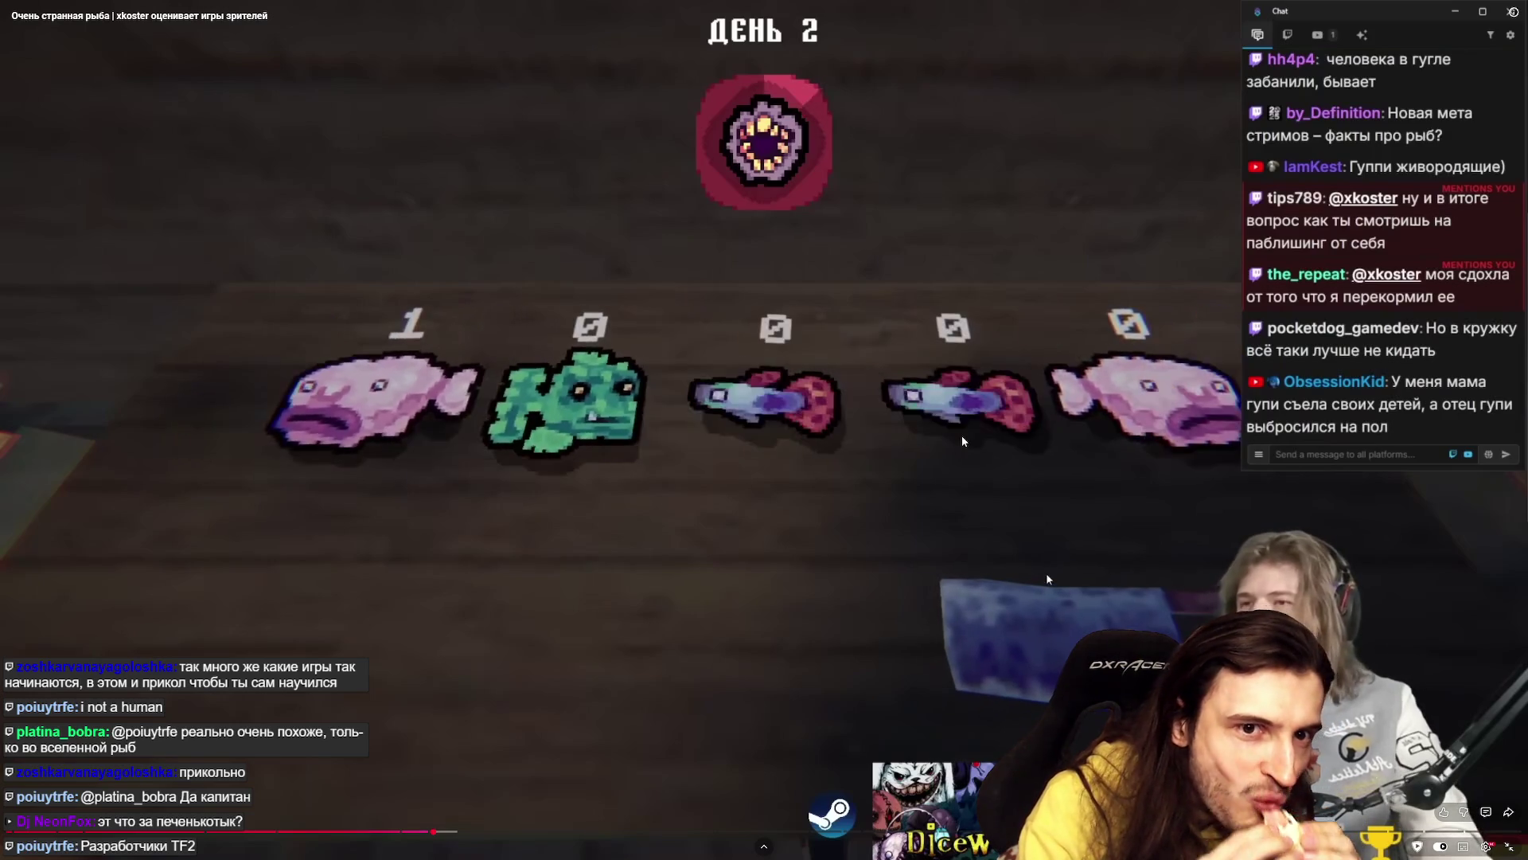